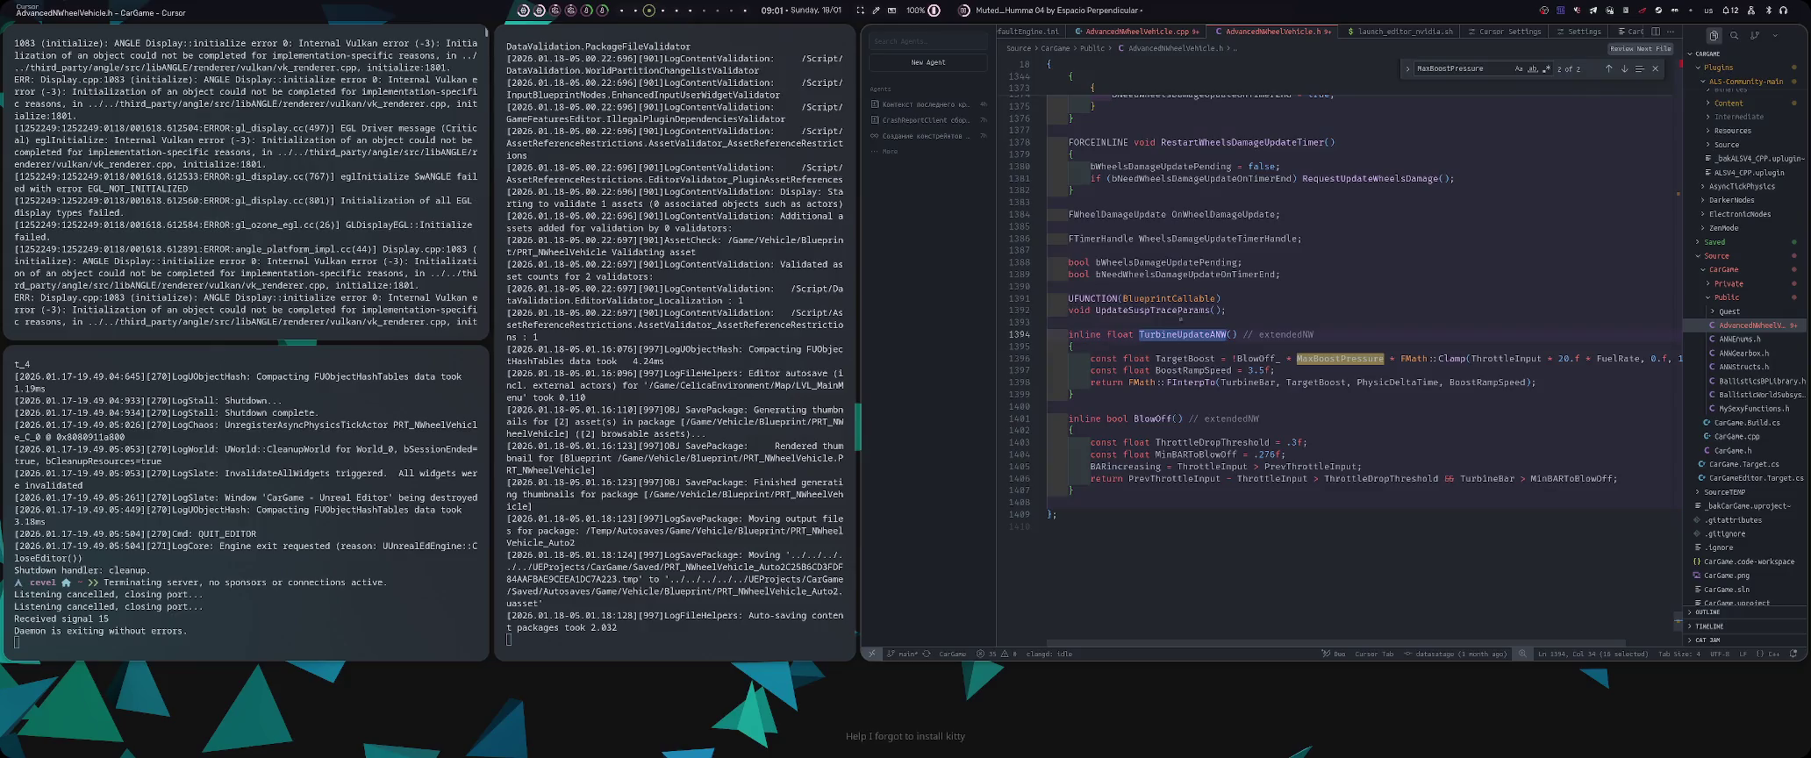
# - Add an Update Susp Trace Params call node to the blueprint graph, then return to Cursor
pyautogui.press('super+2')
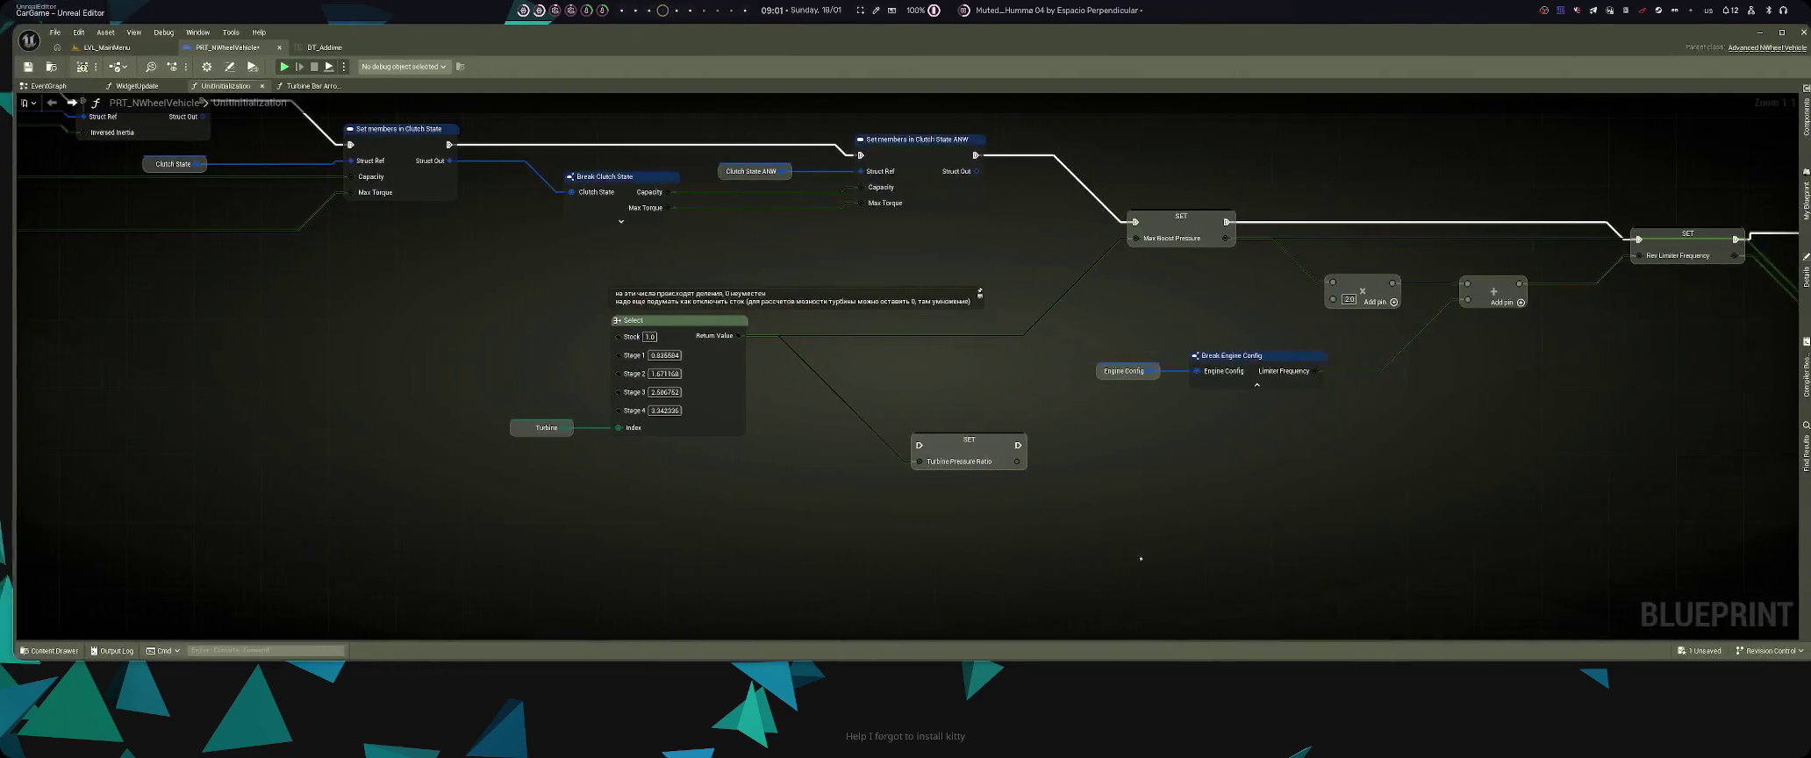
pyautogui.rightClick(1139, 327)
pyautogui.write('UpdateSuspTraceParams')
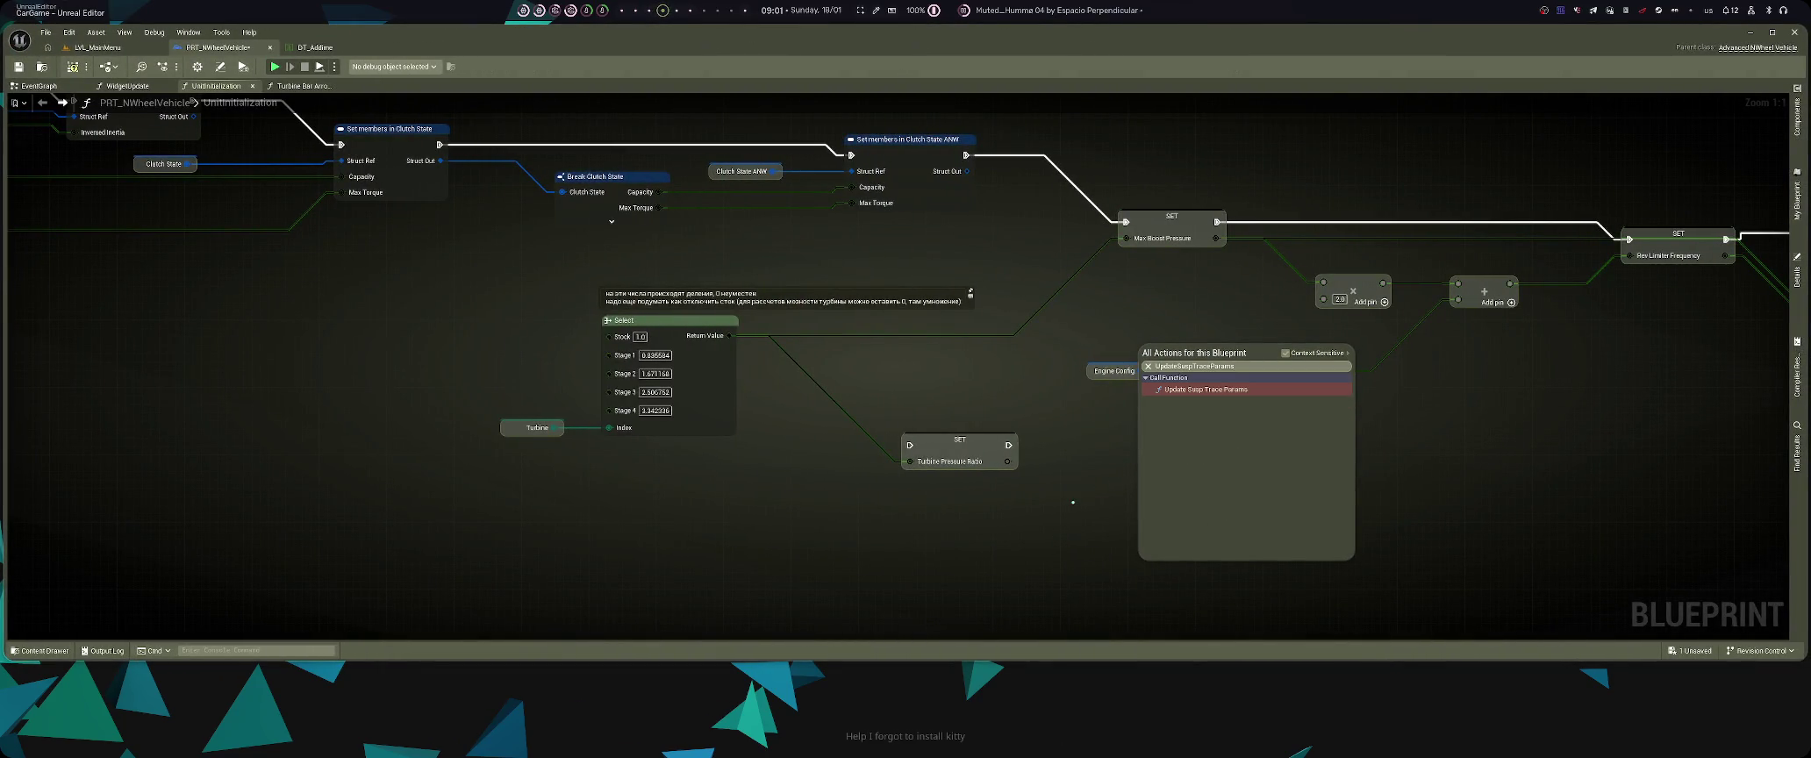
pyautogui.press('Return')
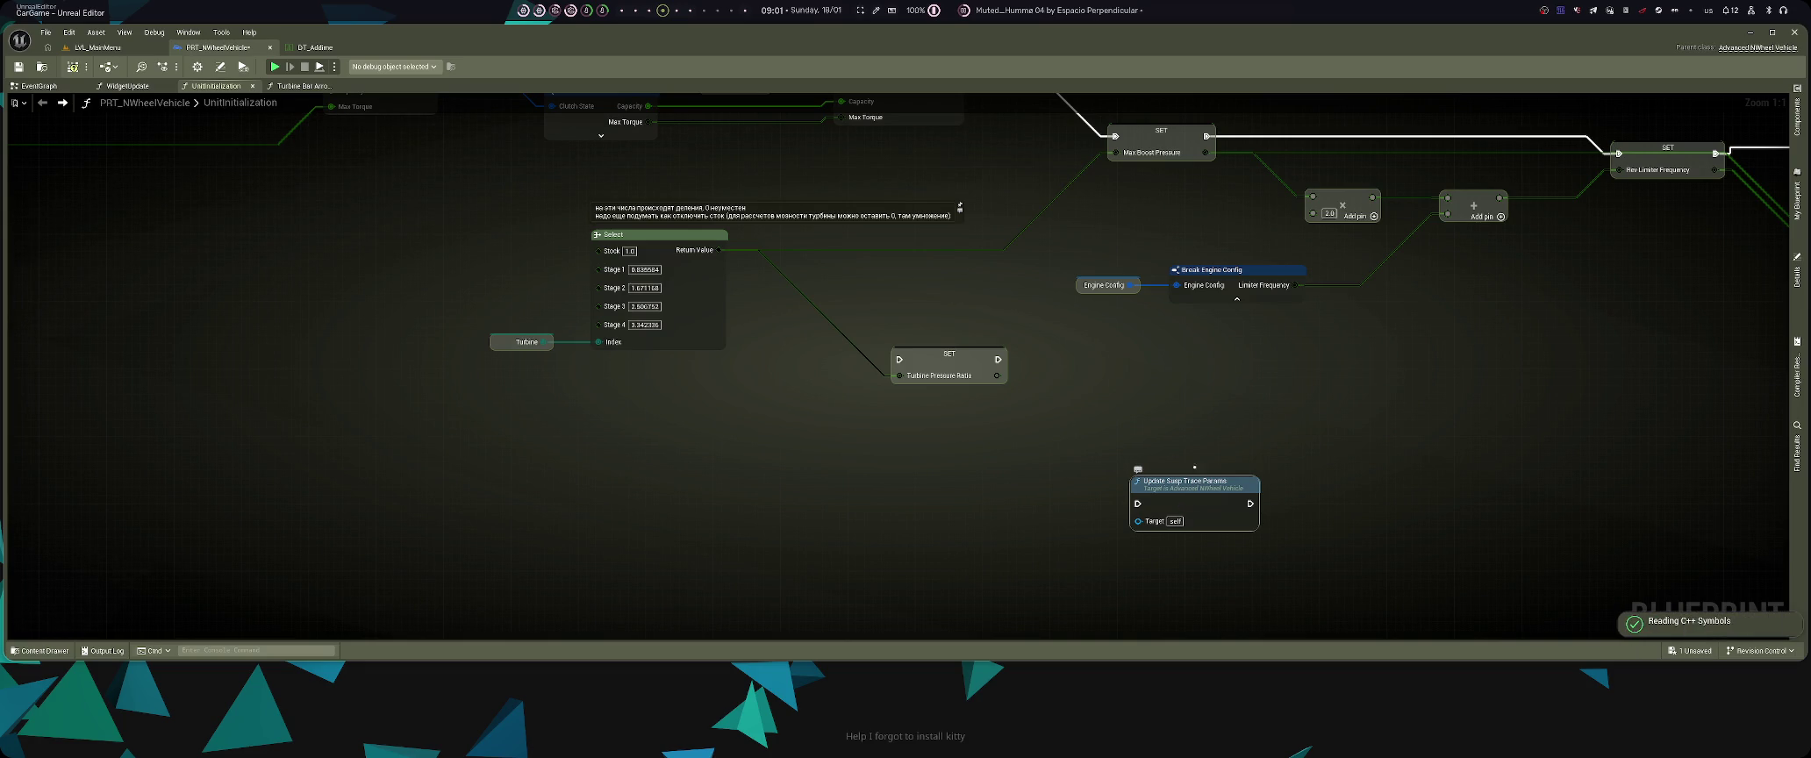
pyautogui.press('super+1')
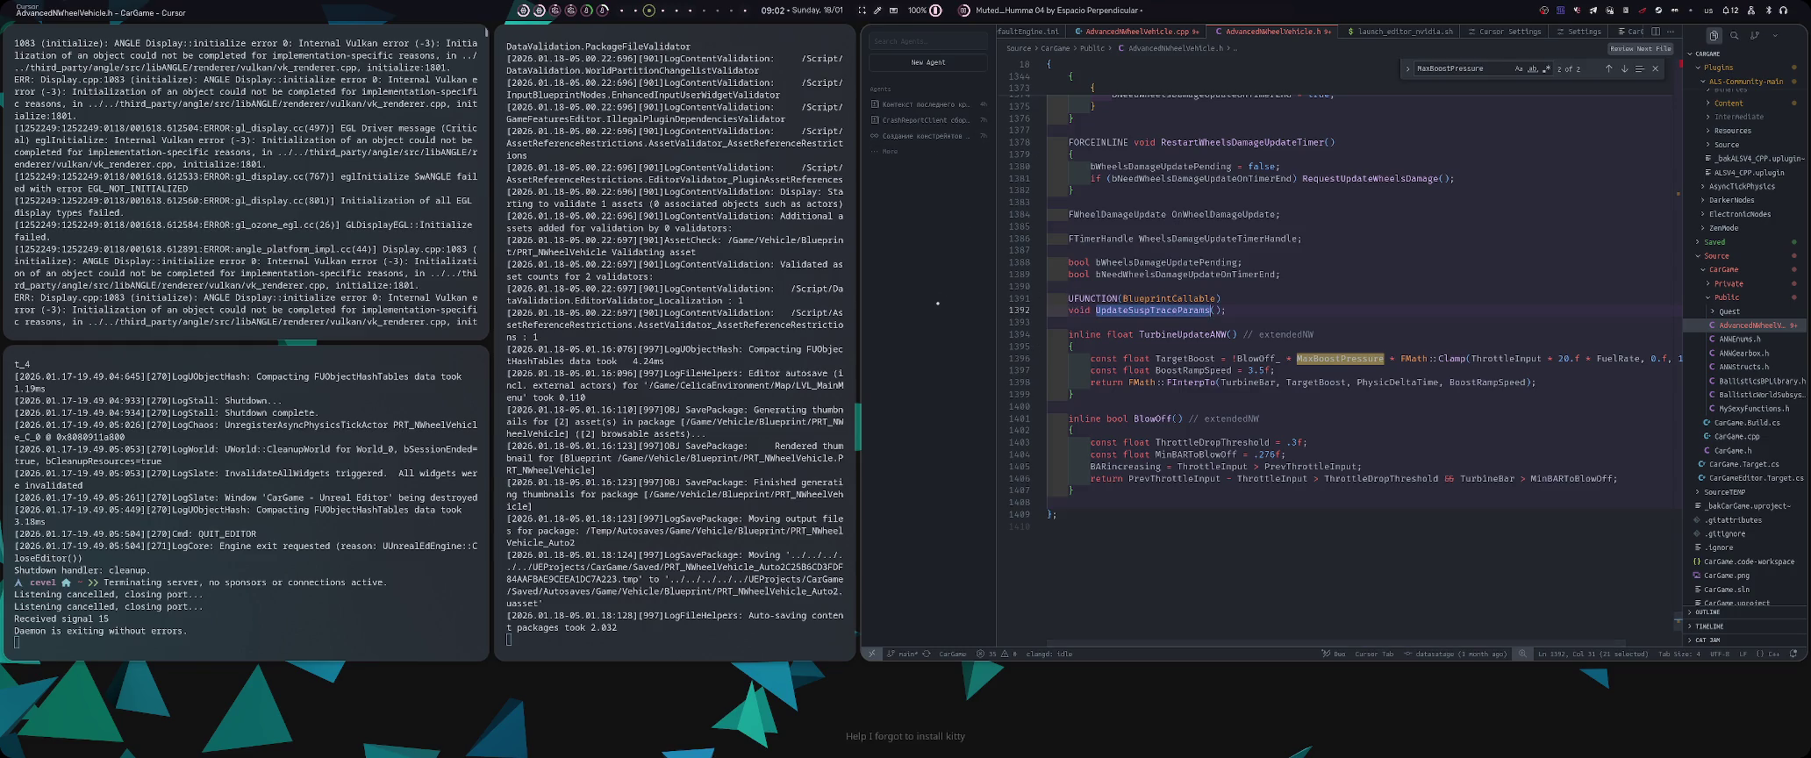
# - Start a new agent chat, attach AdvancedNWheelVehicle.h, and begin typing the request
pyautogui.click(927, 63)
pyautogui.write('asd')
pyautogui.hotkey('ctrl', 'a')
pyautogui.write('над')
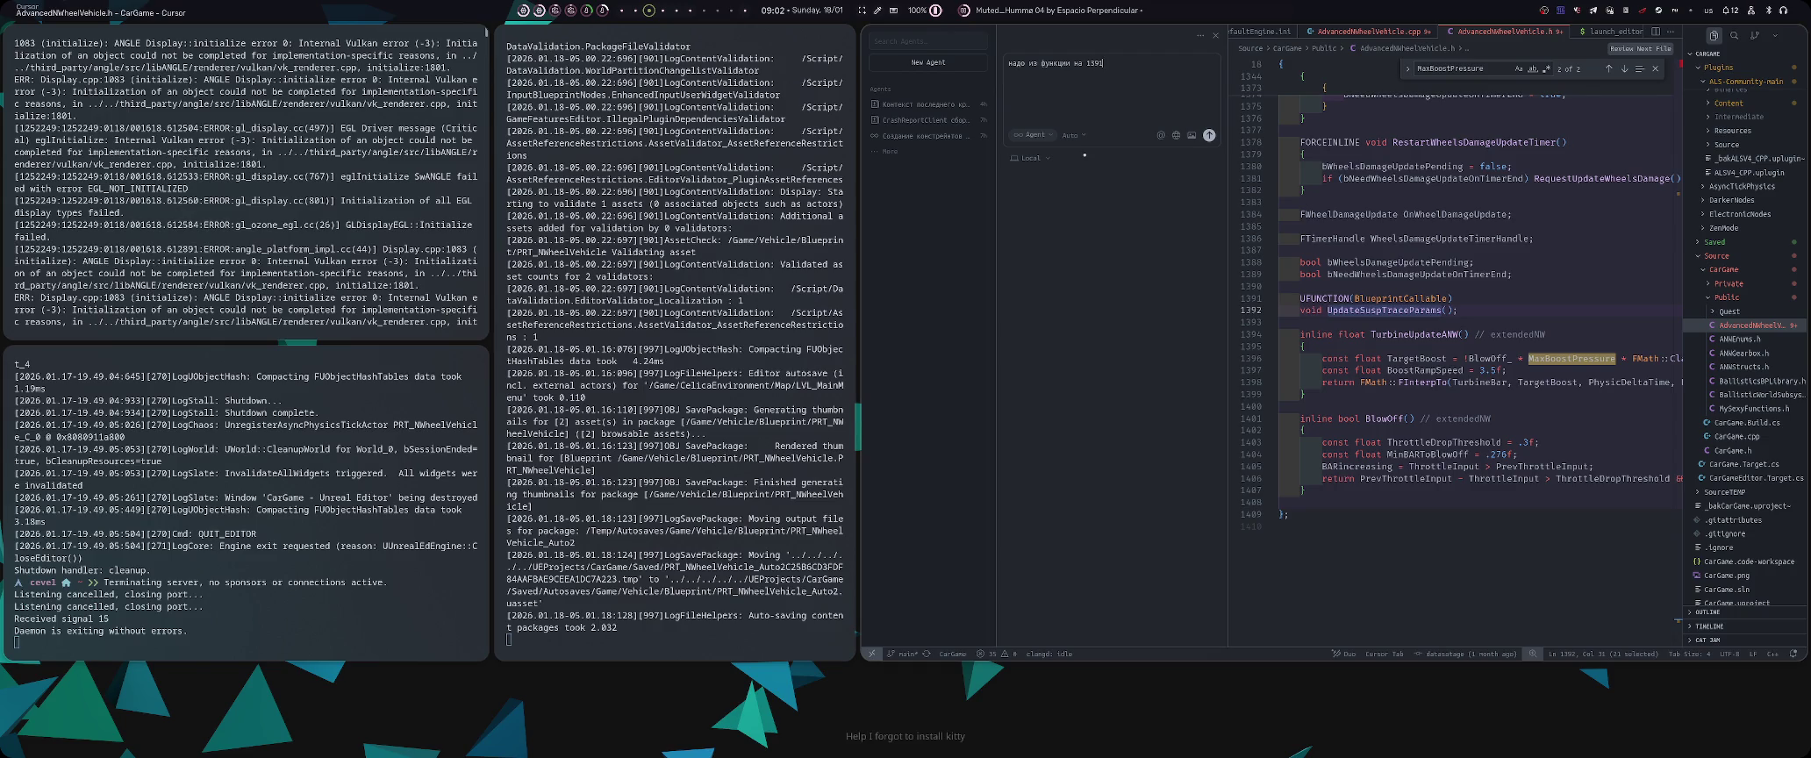
pyautogui.moveTo(1502, 30)
pyautogui.mouseDown()
pyautogui.moveTo(1239, 106)
pyautogui.moveTo(1051, 85)
pyautogui.mouseUp()
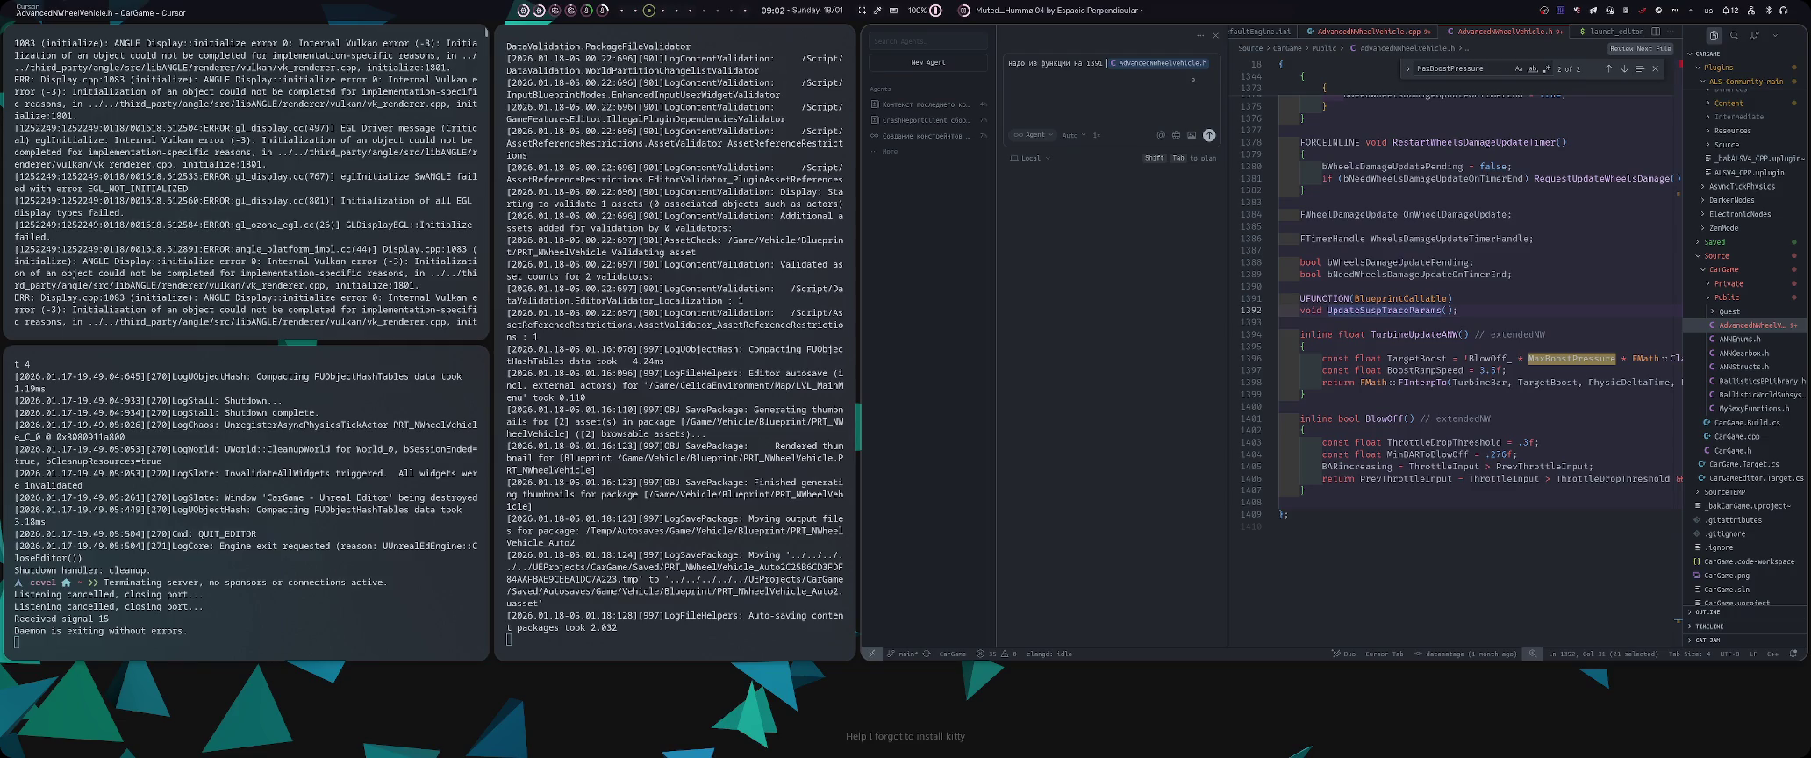
pyautogui.write('строк')
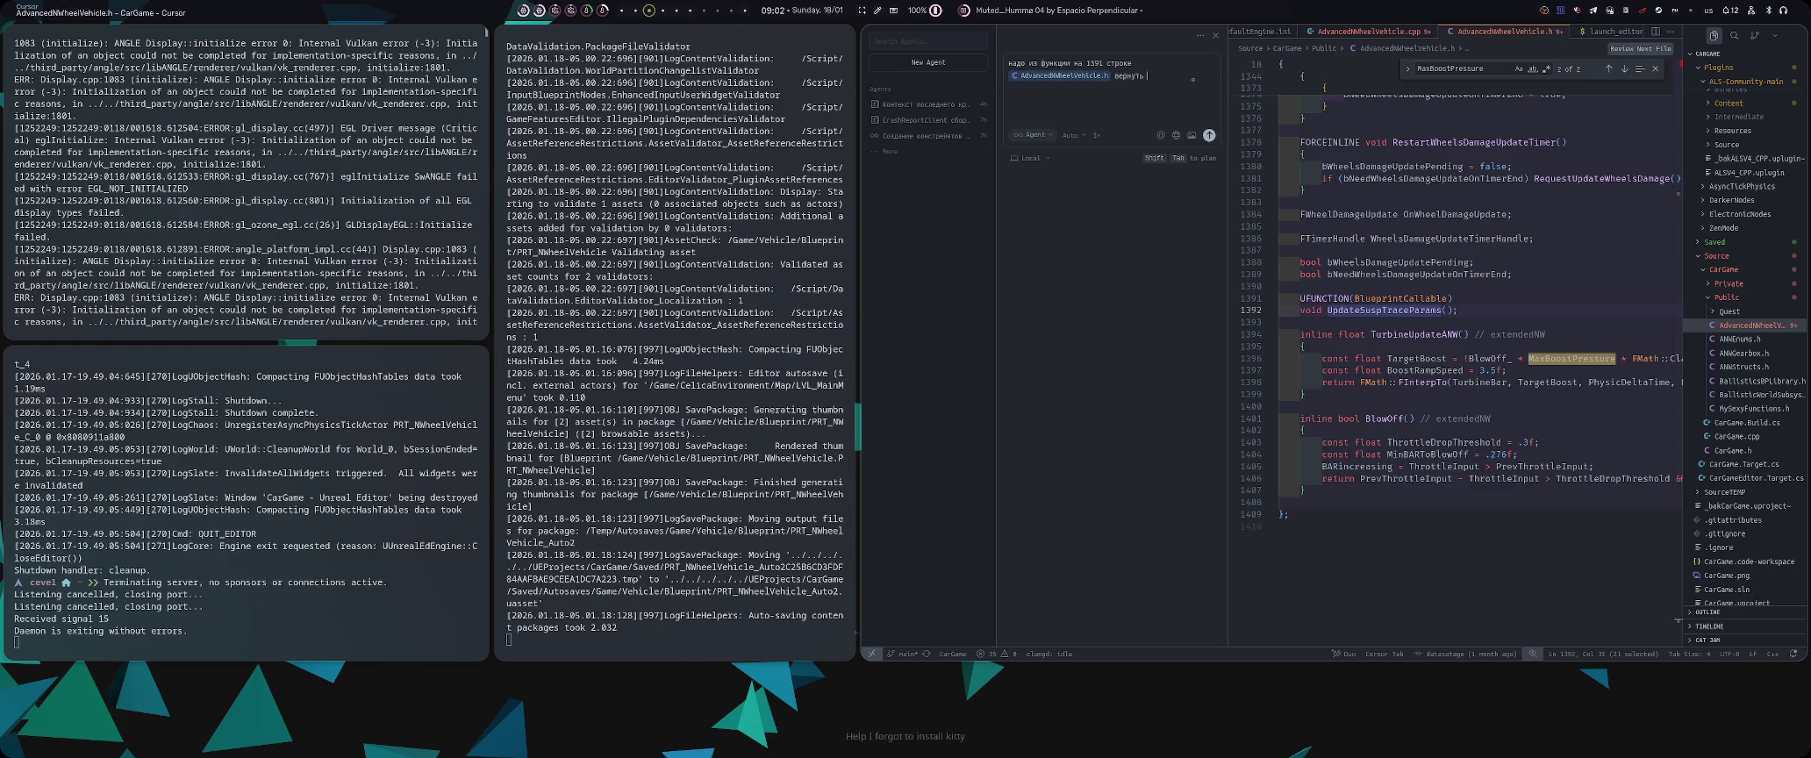
pyautogui.write('ерем')
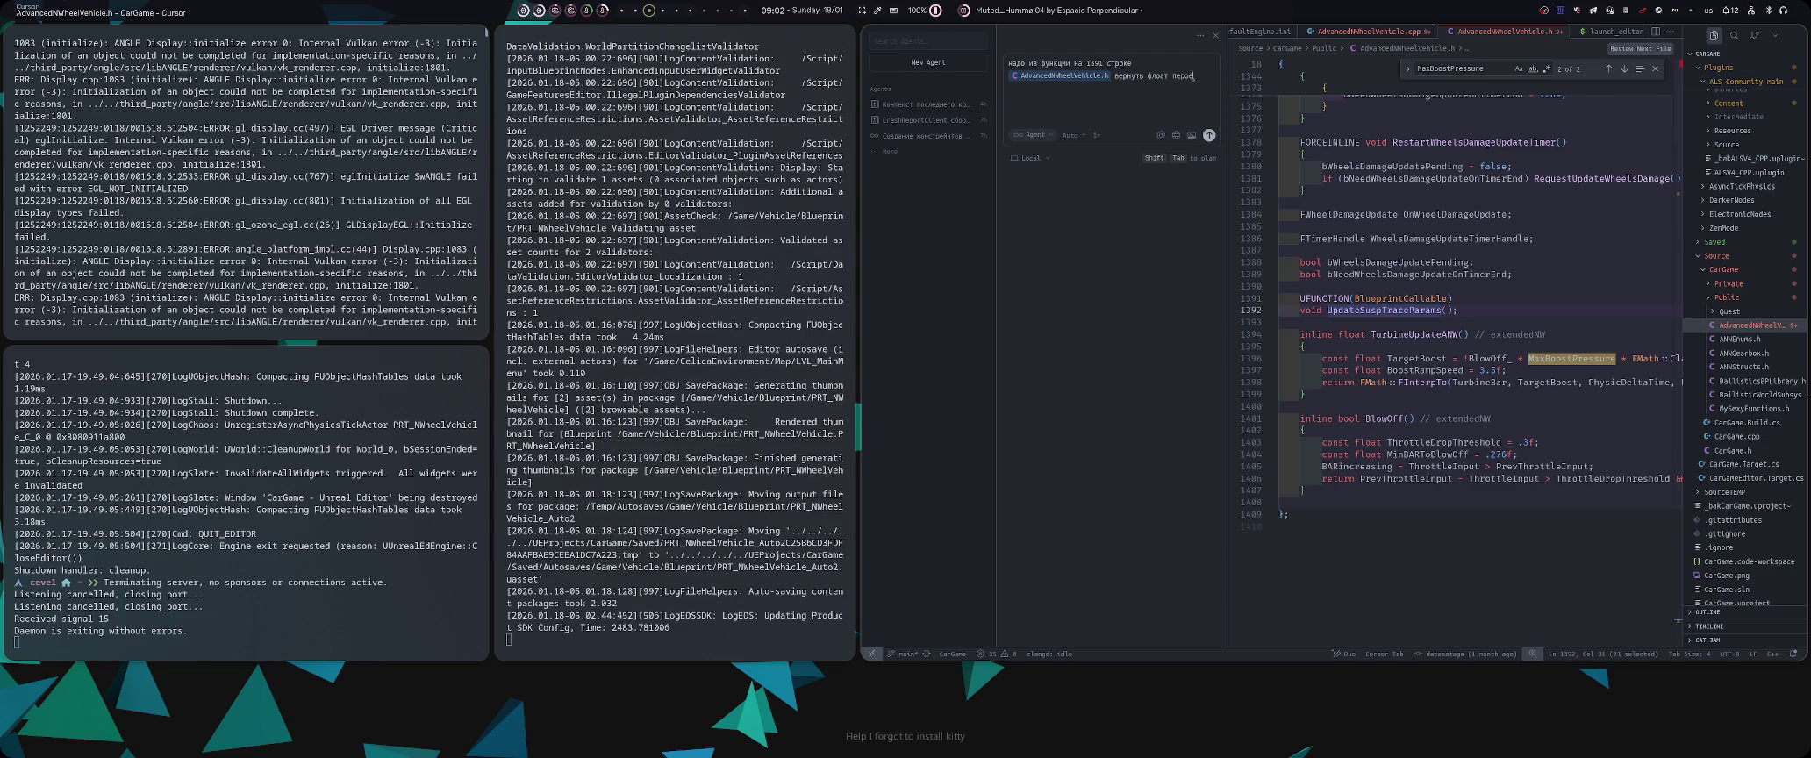
pyautogui.write('м')
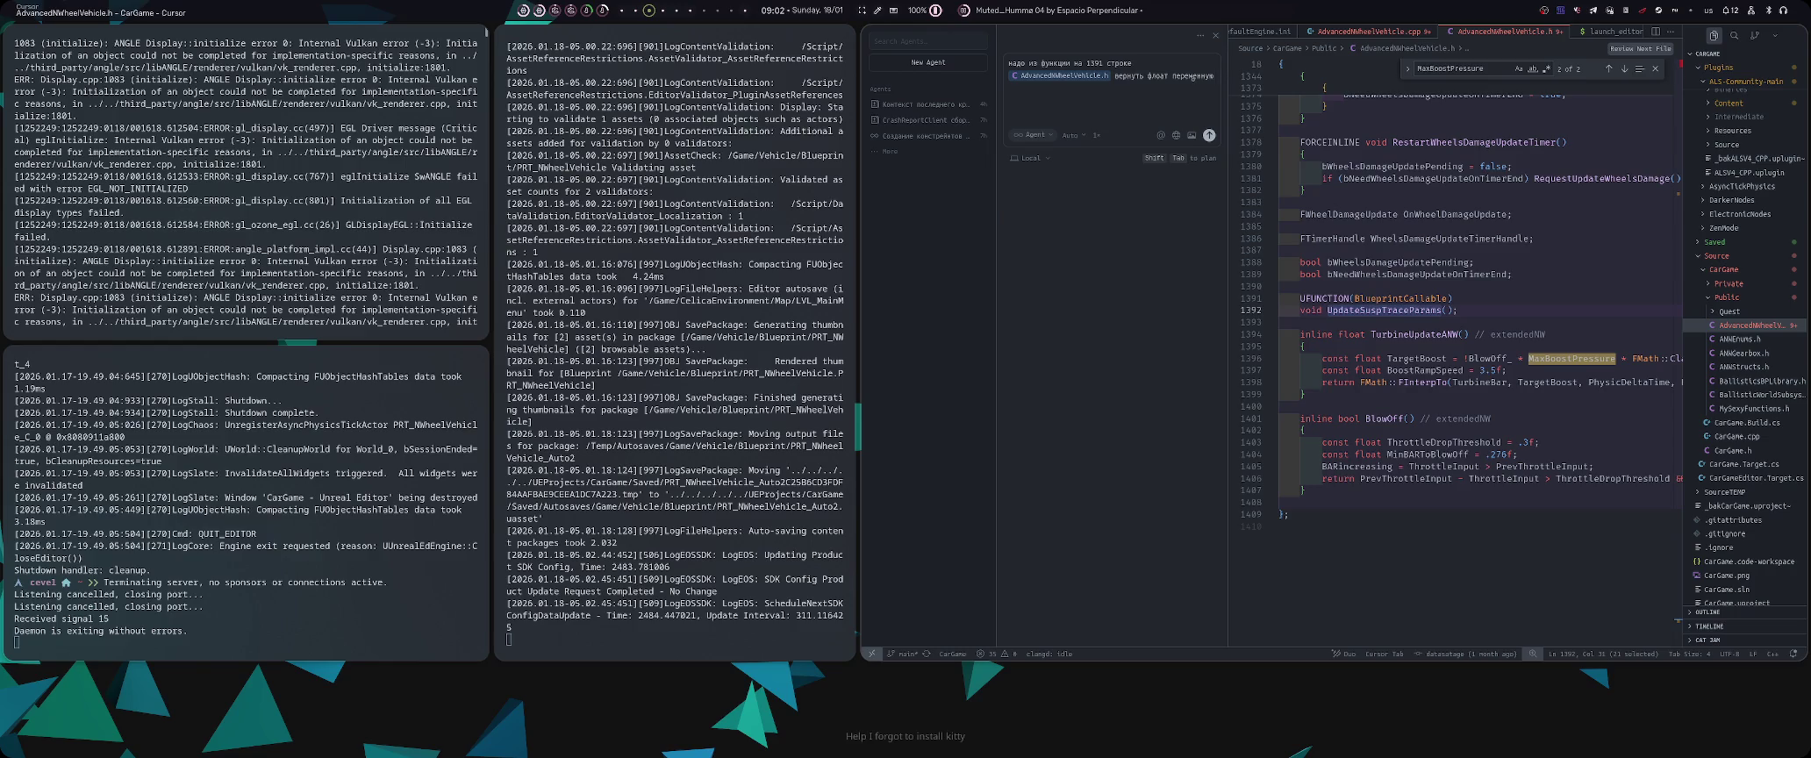
# - Check the Turbine Pressure Ratio setter in Unreal, then paste TurbinePressureRatio into the request
pyautogui.press('super+4')
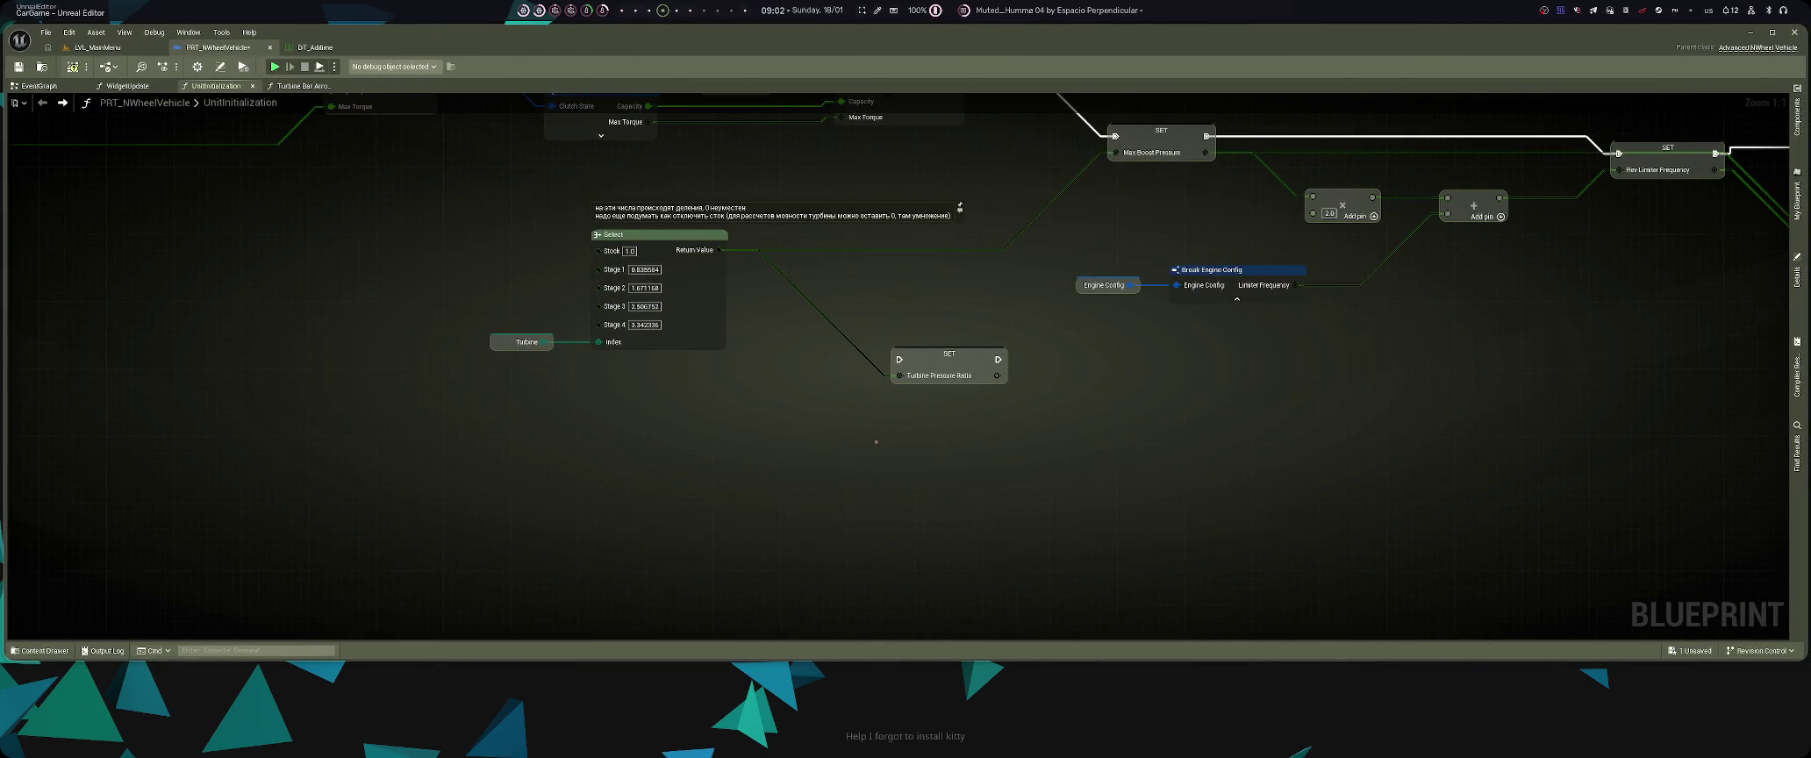
pyautogui.click(965, 355)
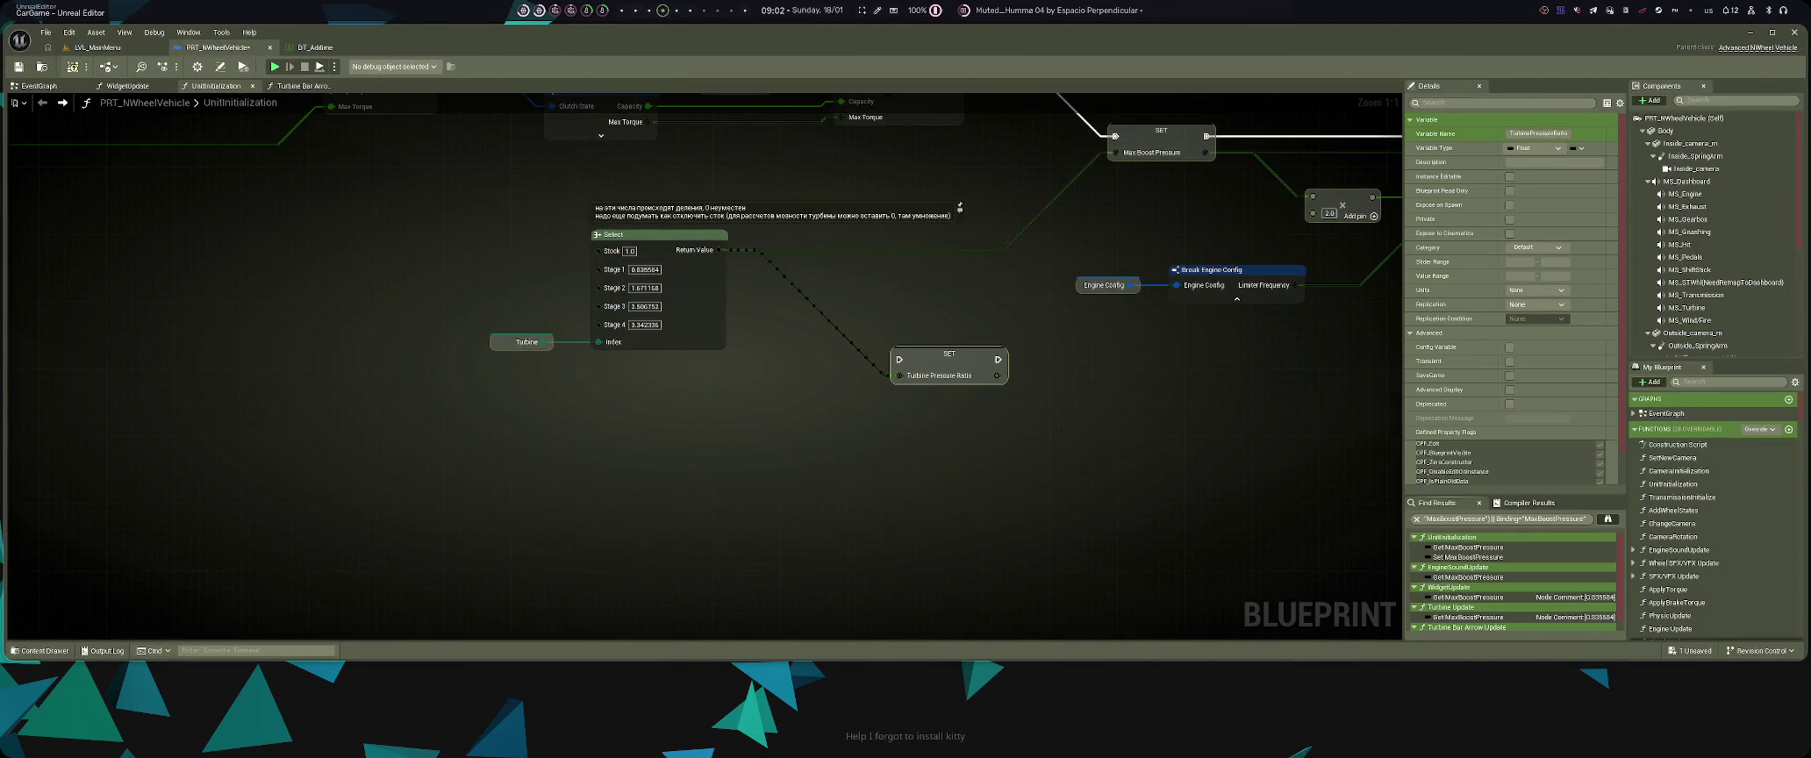
pyautogui.press('super+3')
pyautogui.write('TurbinePressureRatio')
pyautogui.write('бы')
pyautogui.press('BackSpace')
pyautogui.press('BackSpace')
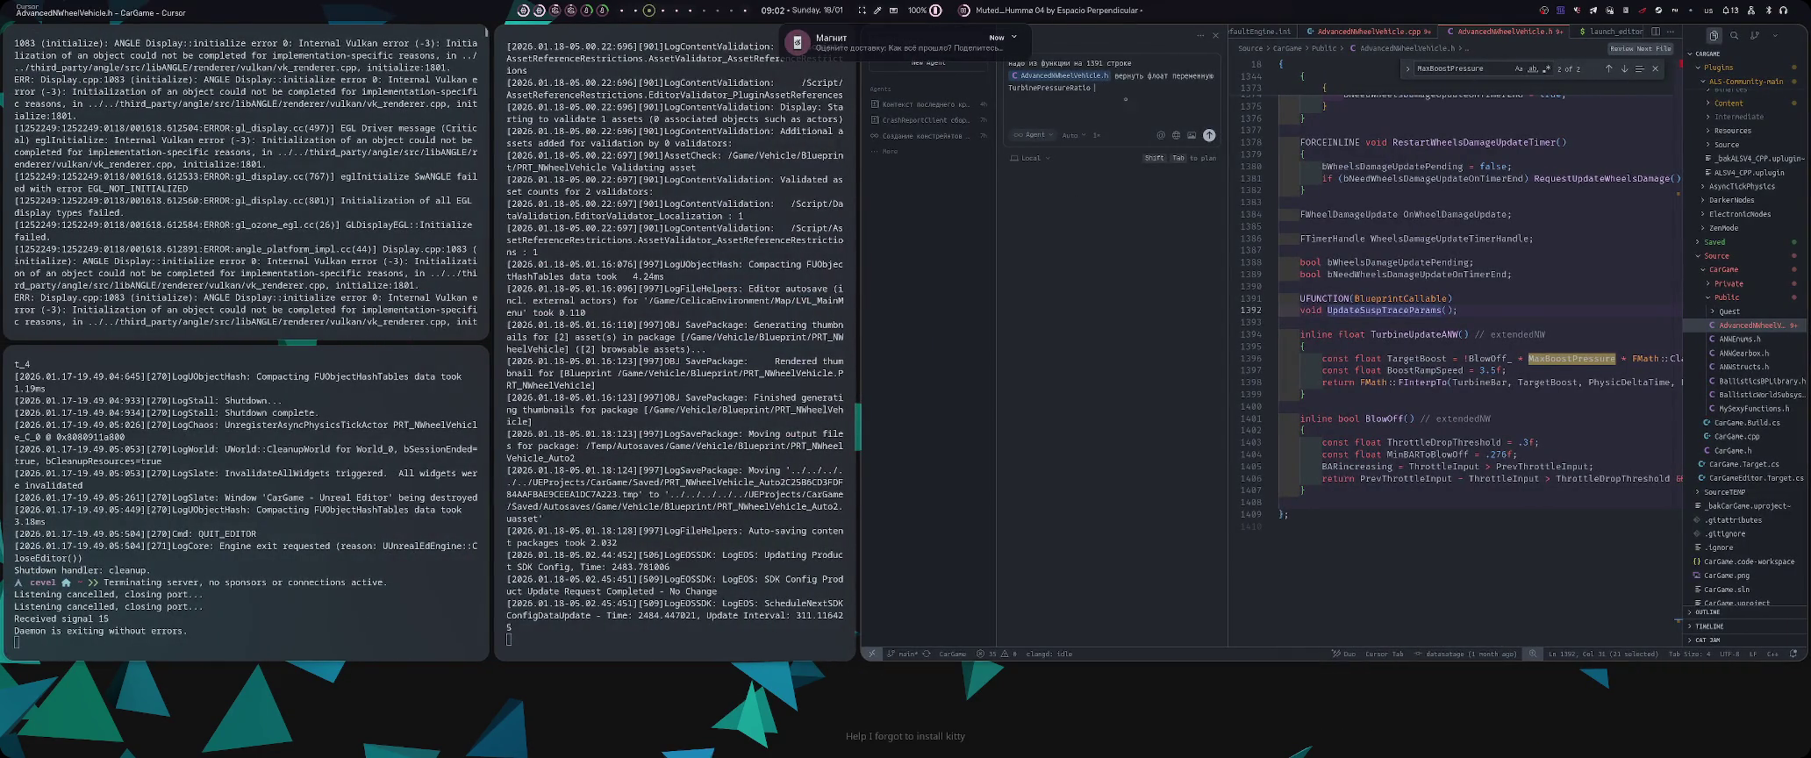
# - Finish the request so TurbinePressureRatio is a Blueprint-readable result, fixing typos, and close the terminals
pyautogui.write('итаемую в')
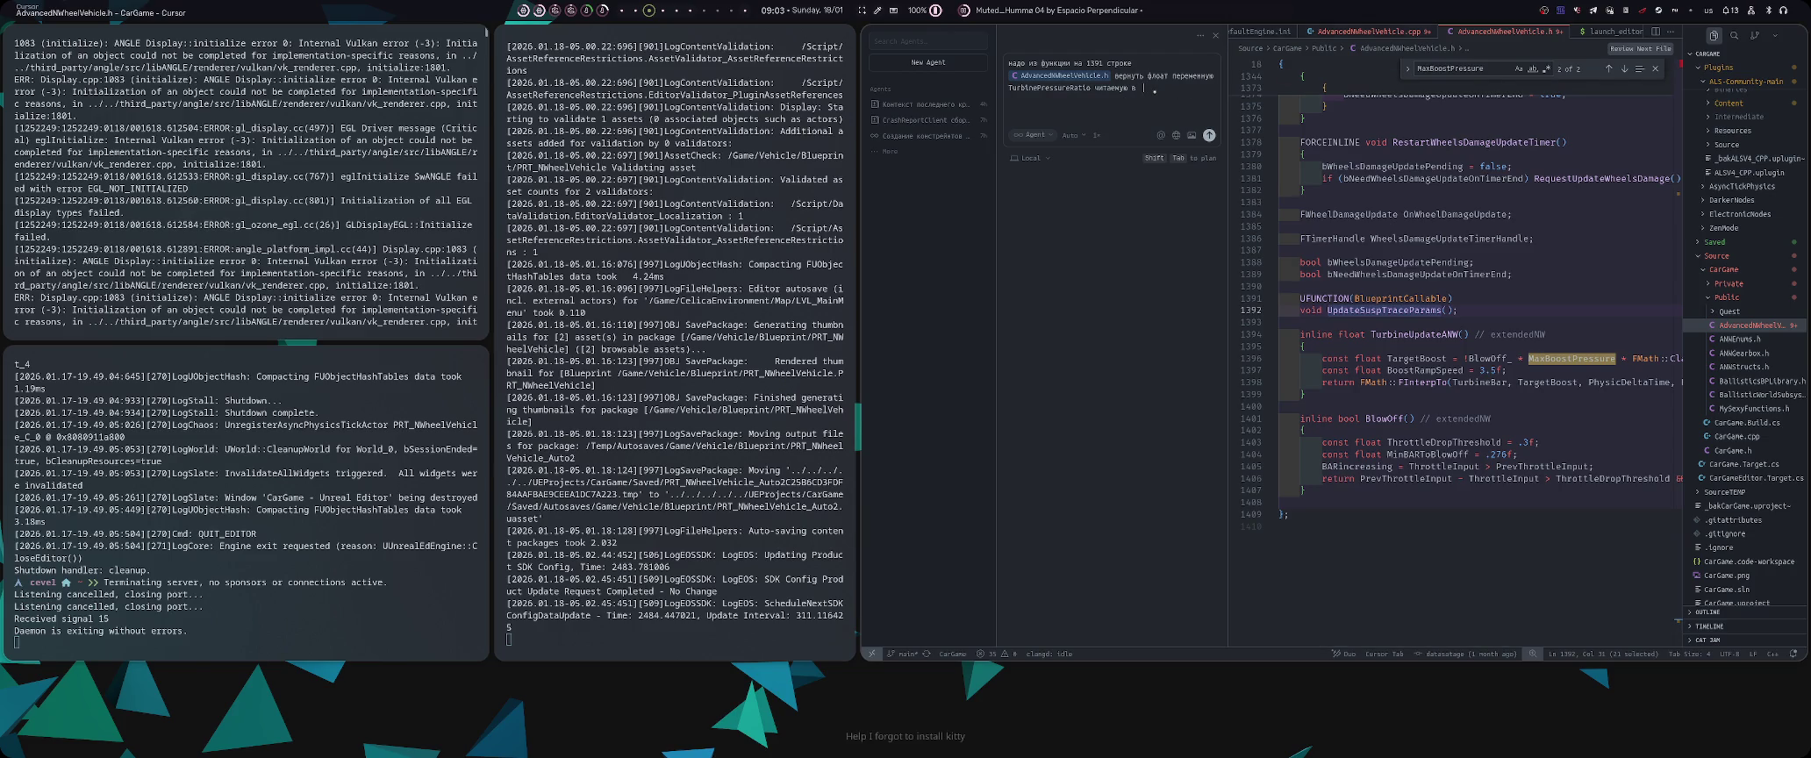
pyautogui.write('юприн')
pyautogui.write(' (фы')
pyautogui.press('BackSpace')
pyautogui.press('BackSpace')
pyautogui.write(')')
pyautogui.write('это результ')
pyautogui.press('BackSpace')
pyautogui.press('BackSpace')
pyautogui.press('BackSpace')
pyautogui.write('зультат')
pyautogui.press('super+f')
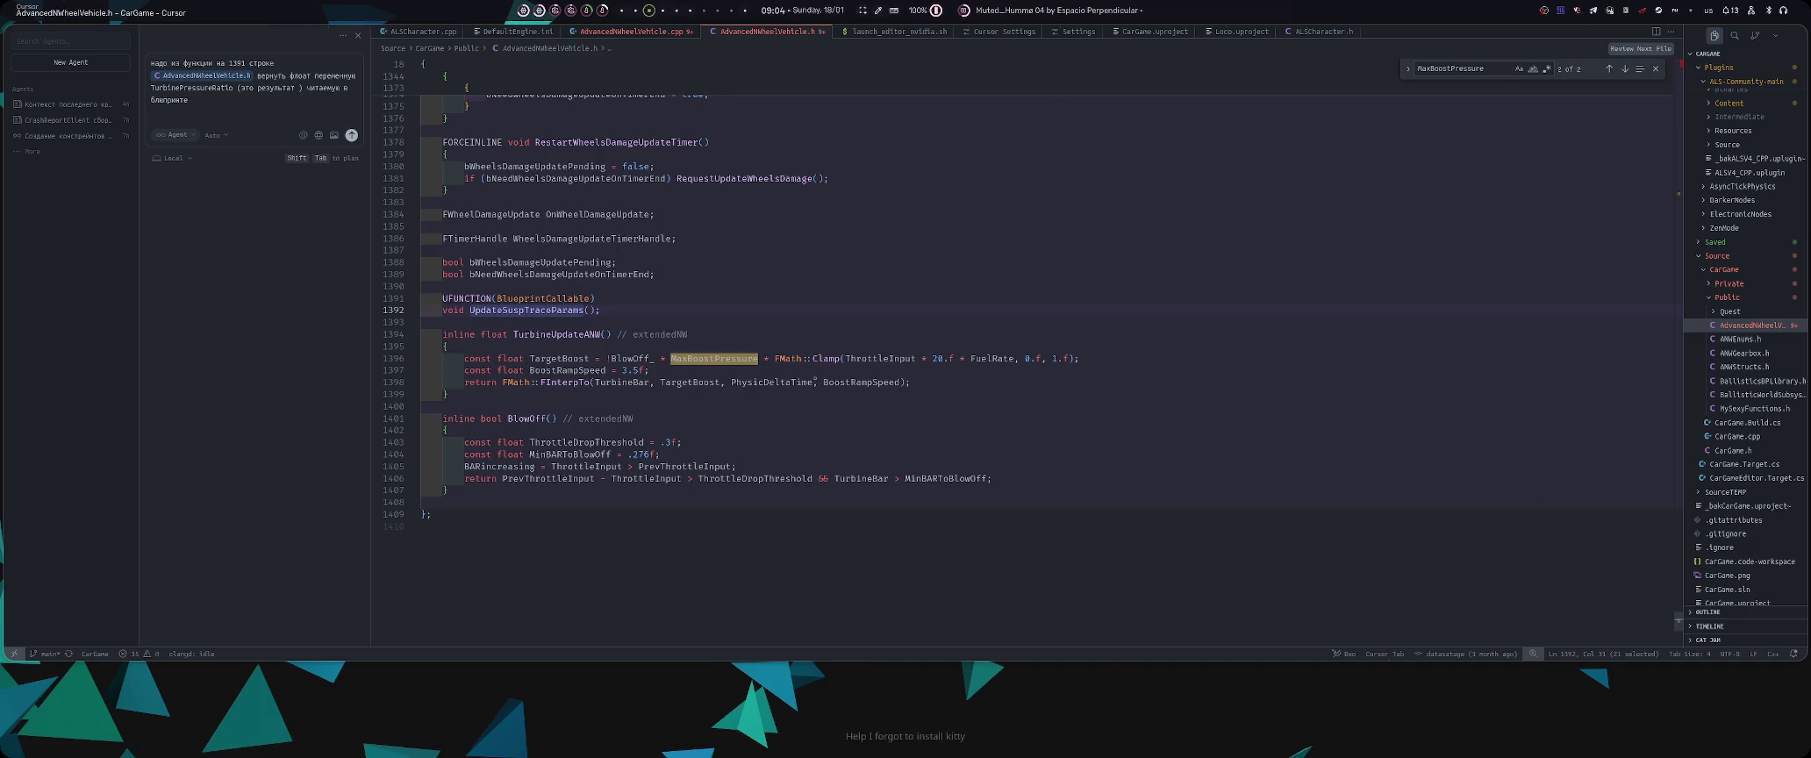
# - Search blueprint actions for 'turbine anw', place a Get Turbine Bar node, and return to Cursor
pyautogui.hotkey('alt', 'Tab')
pyautogui.rightClick(880, 240)
pyautogui.write('enky')
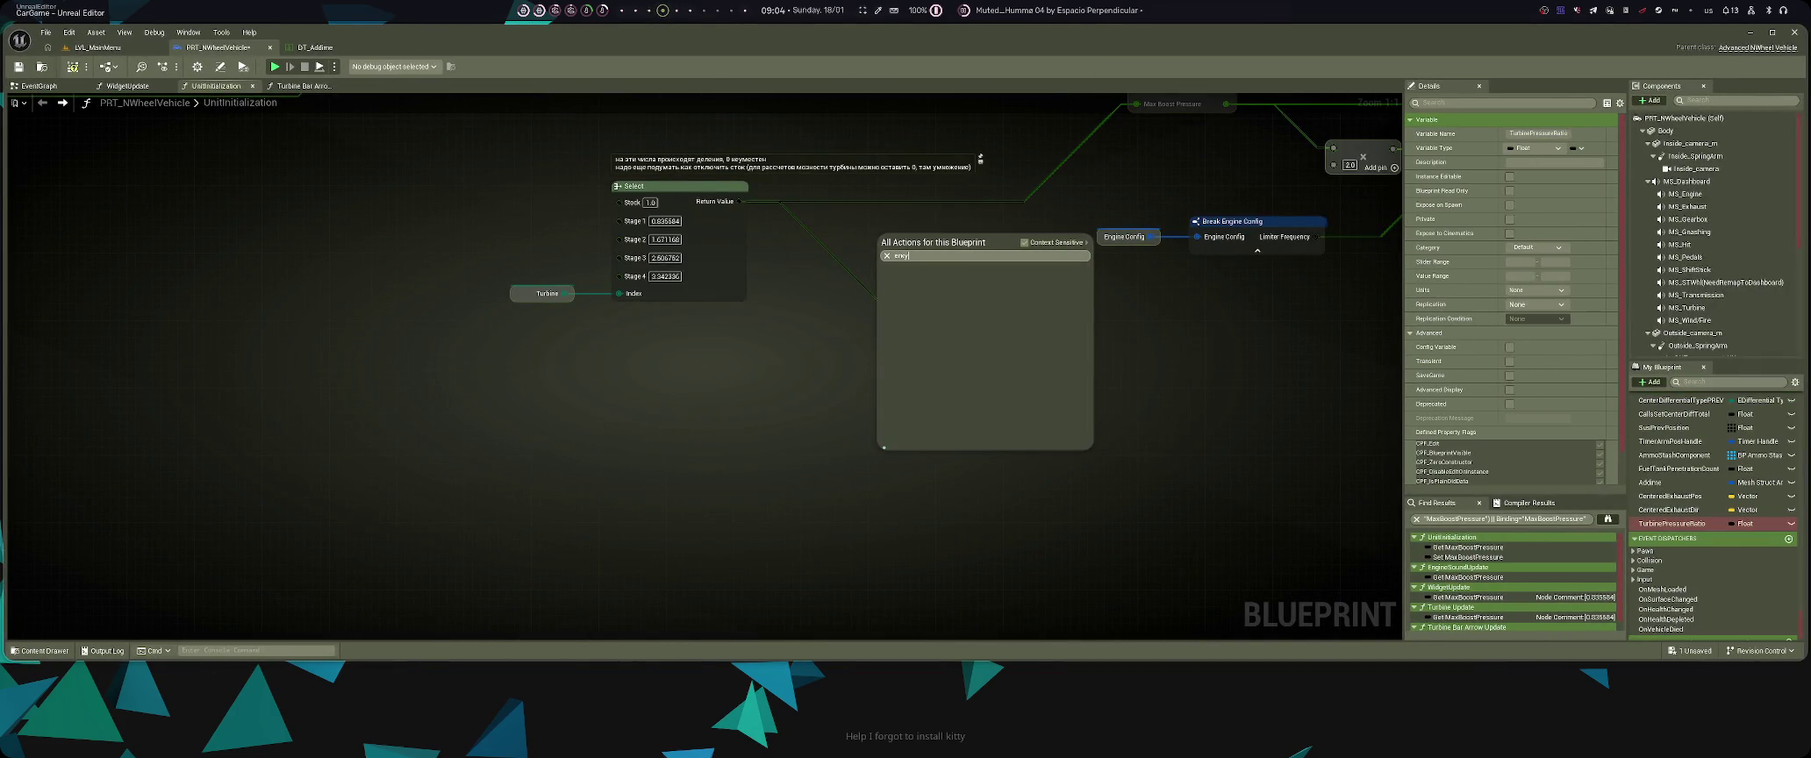
pyautogui.press('BackSpace')
pyautogui.press('BackSpace')
pyautogui.press('BackSpace')
pyautogui.write('turbin')
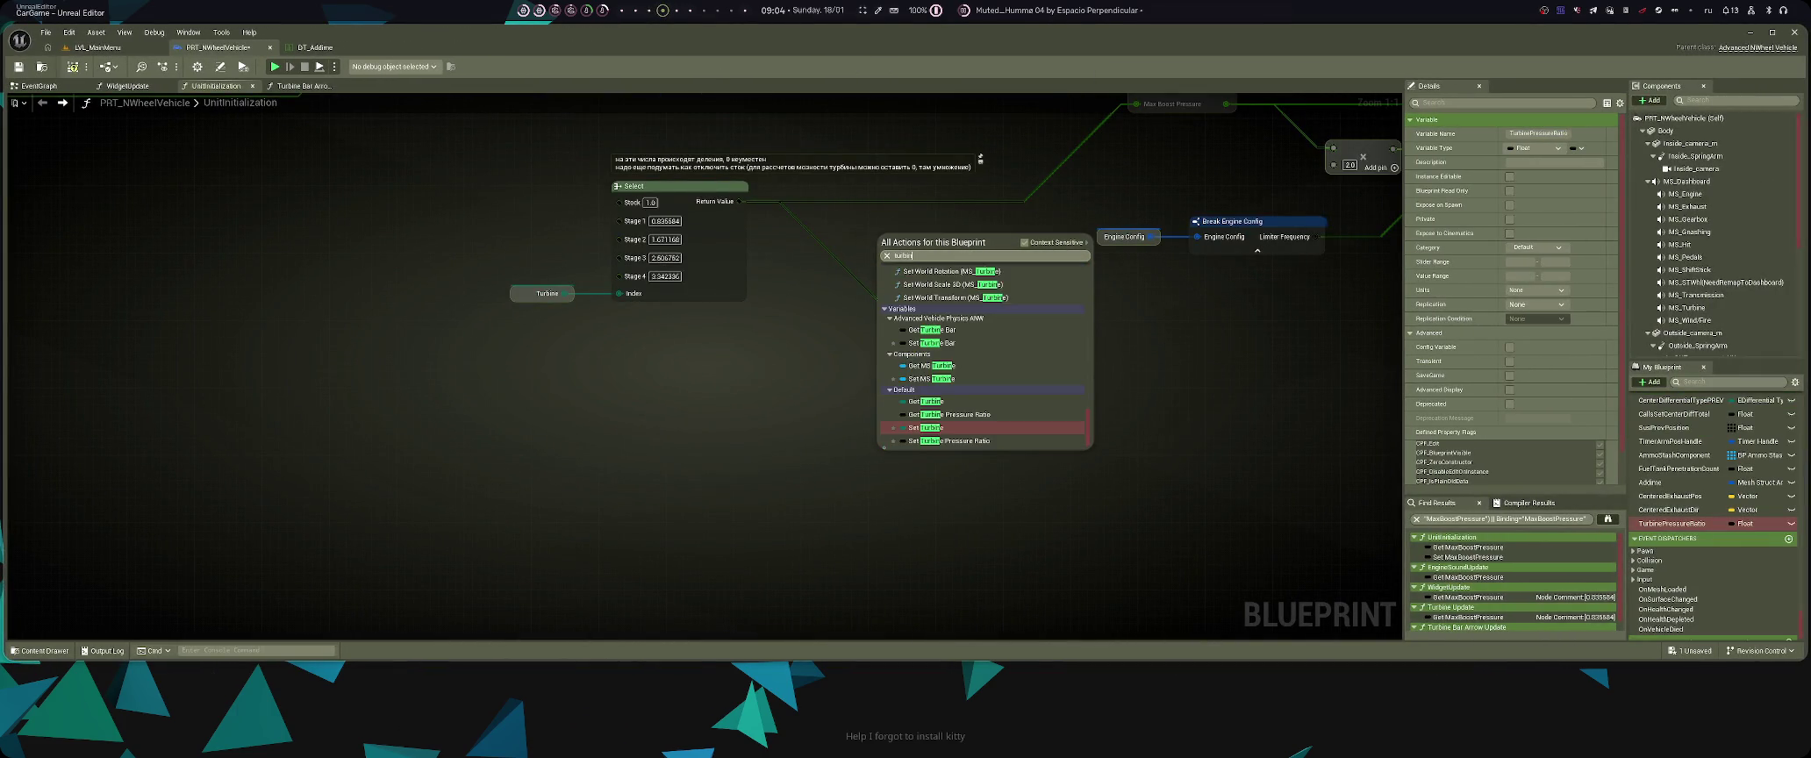
pyautogui.write('e anw')
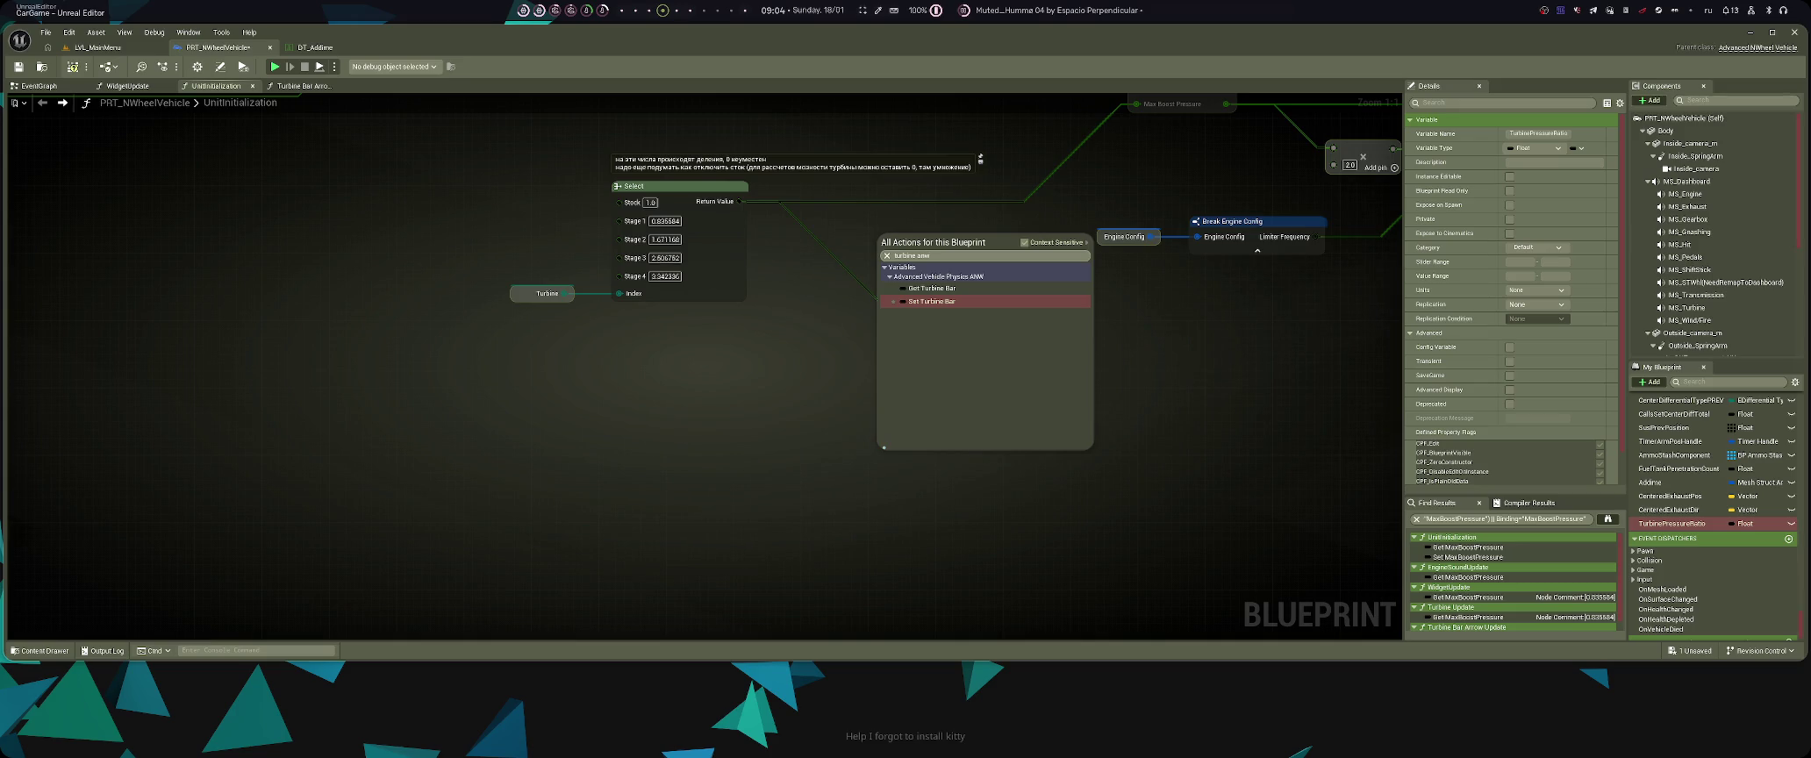
pyautogui.press('Up')
pyautogui.press('Return')
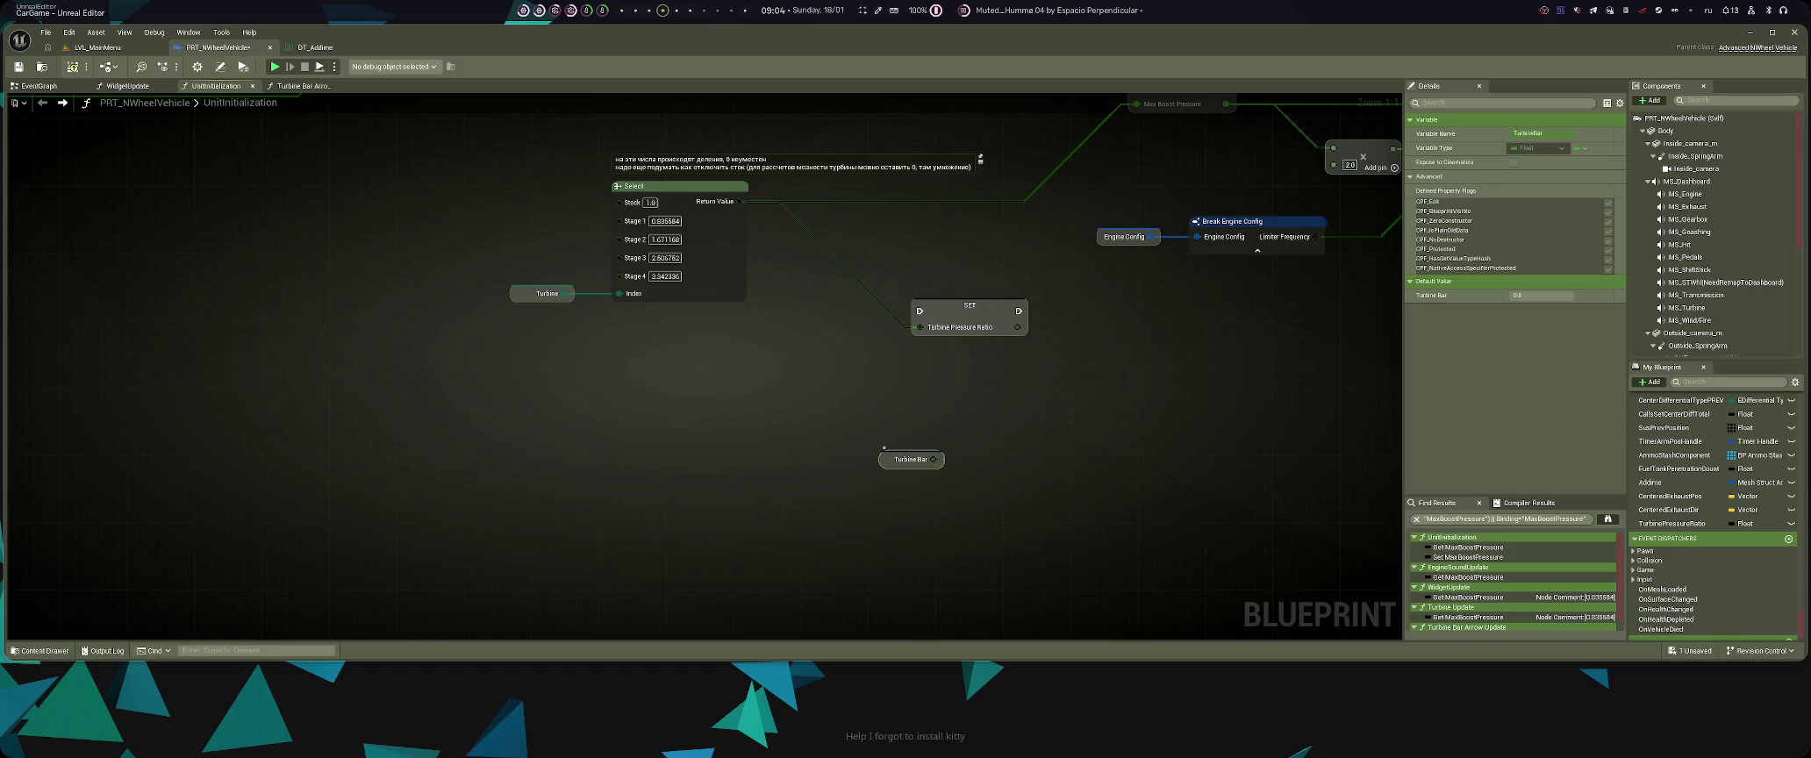
pyautogui.hotkey('alt', 'Tab')
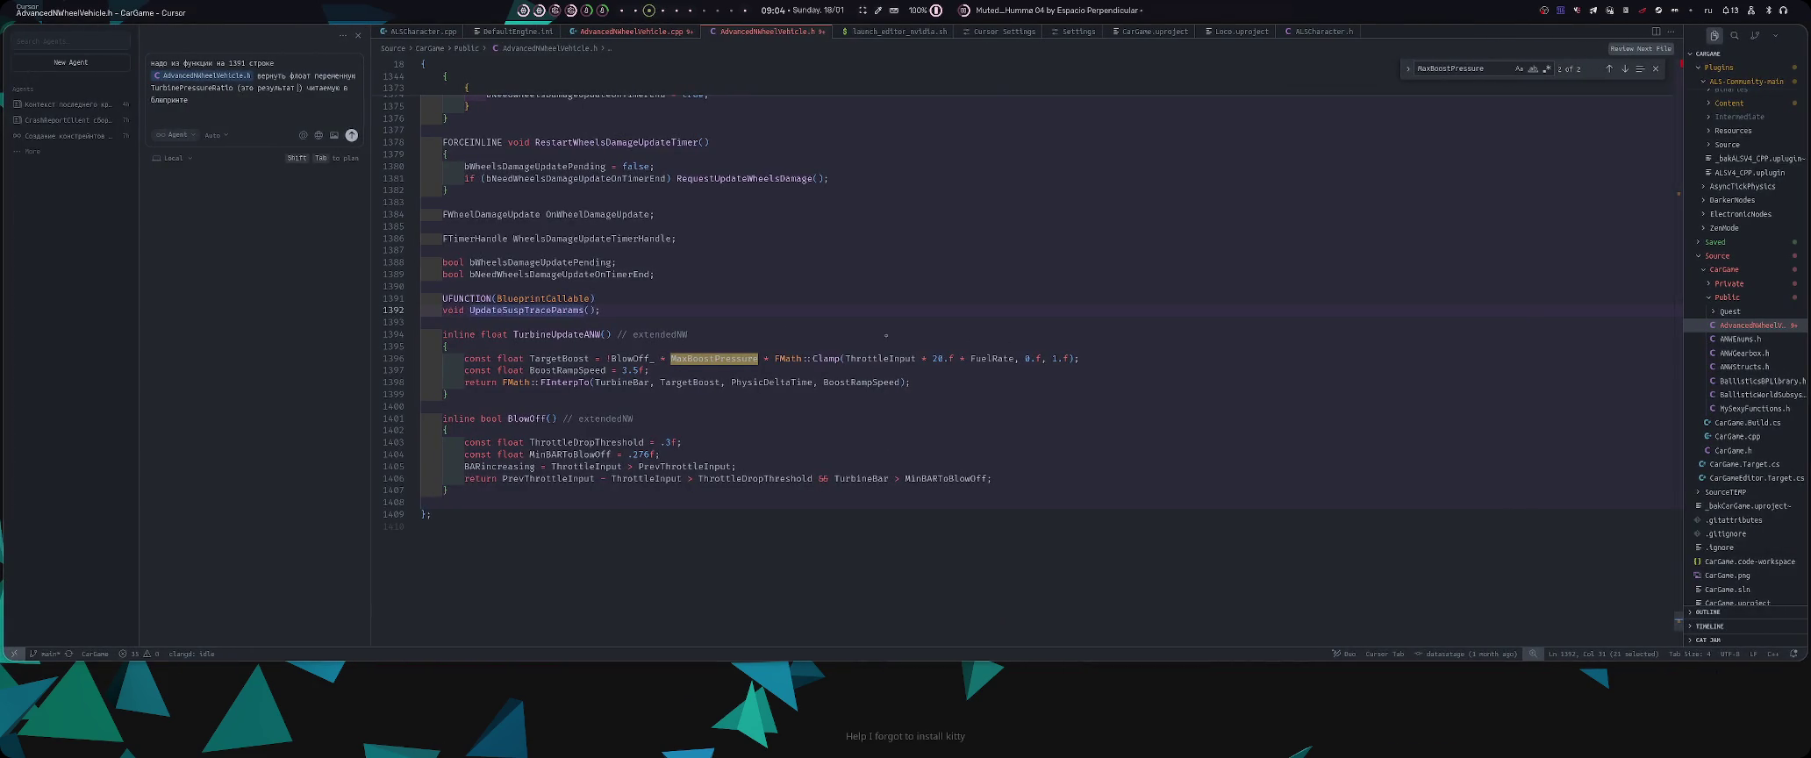
# - Find 'Turbine' in the header, select lines 1396–1398, and open Unreal's blueprint action list
pyautogui.hotkey('ctrl', 'f')
pyautogui.click(984, 386)
pyautogui.hotkey('ctrl', 'f')
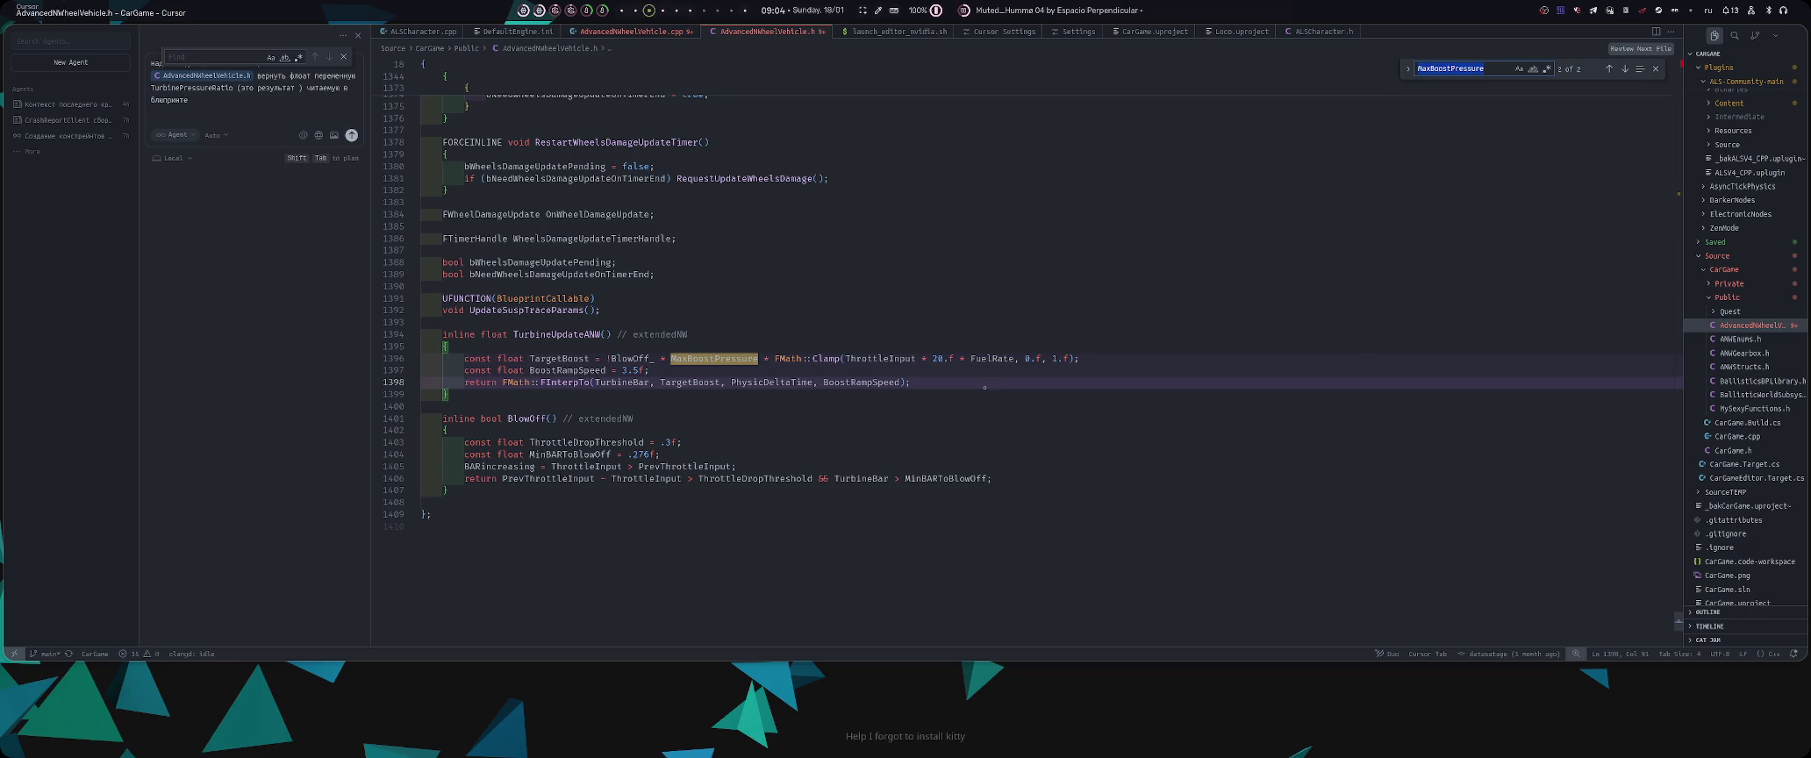
pyautogui.write('T')
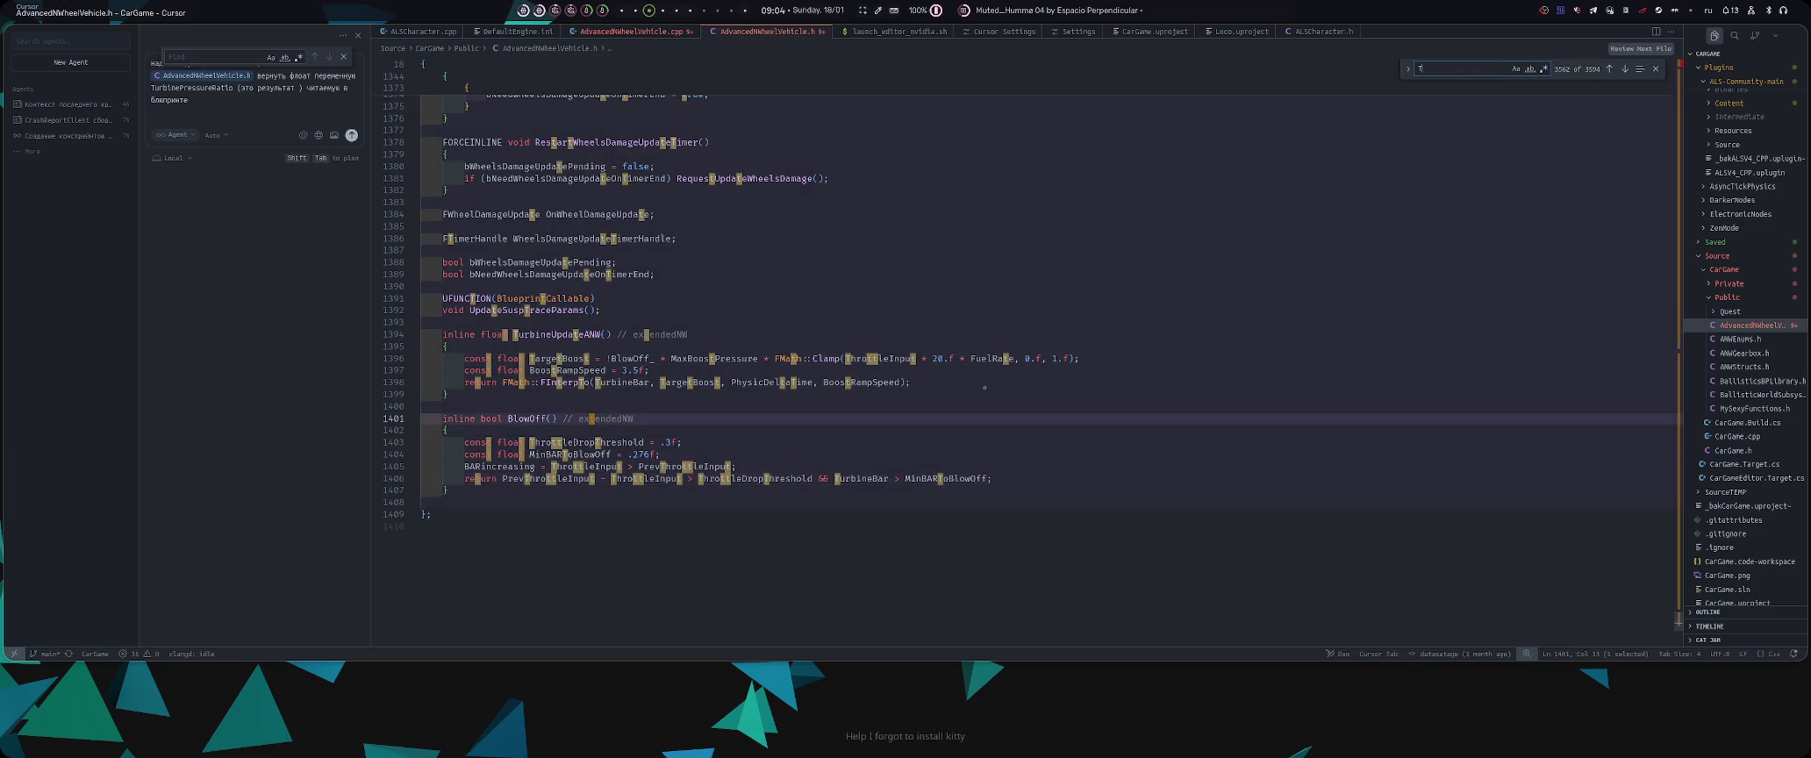
pyautogui.write('urbine')
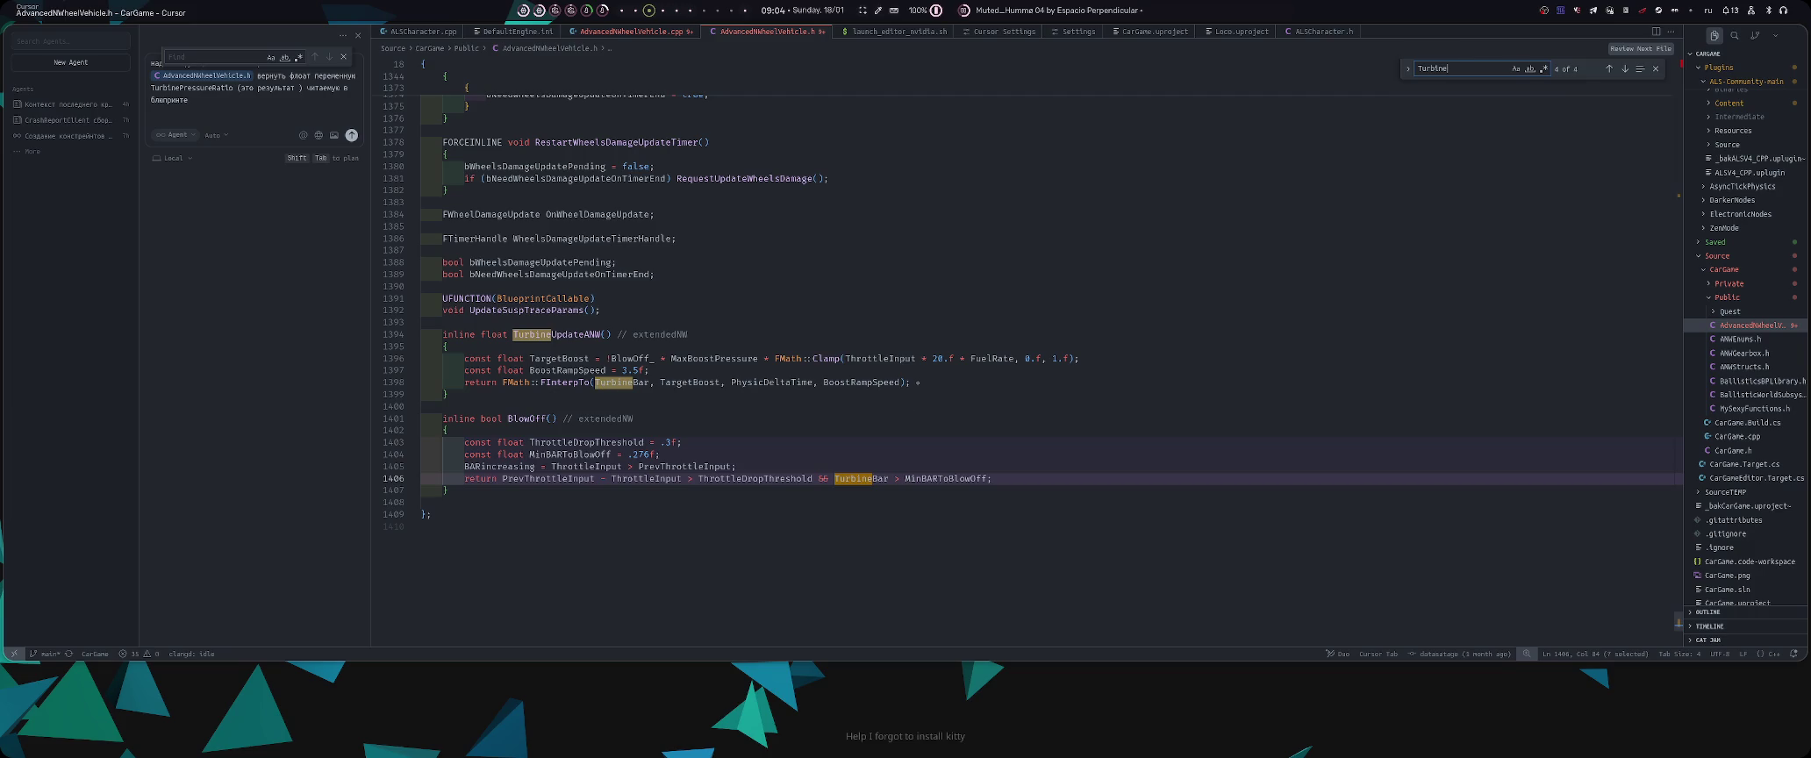
pyautogui.moveTo(917, 383); pyautogui.dragTo(445, 358)
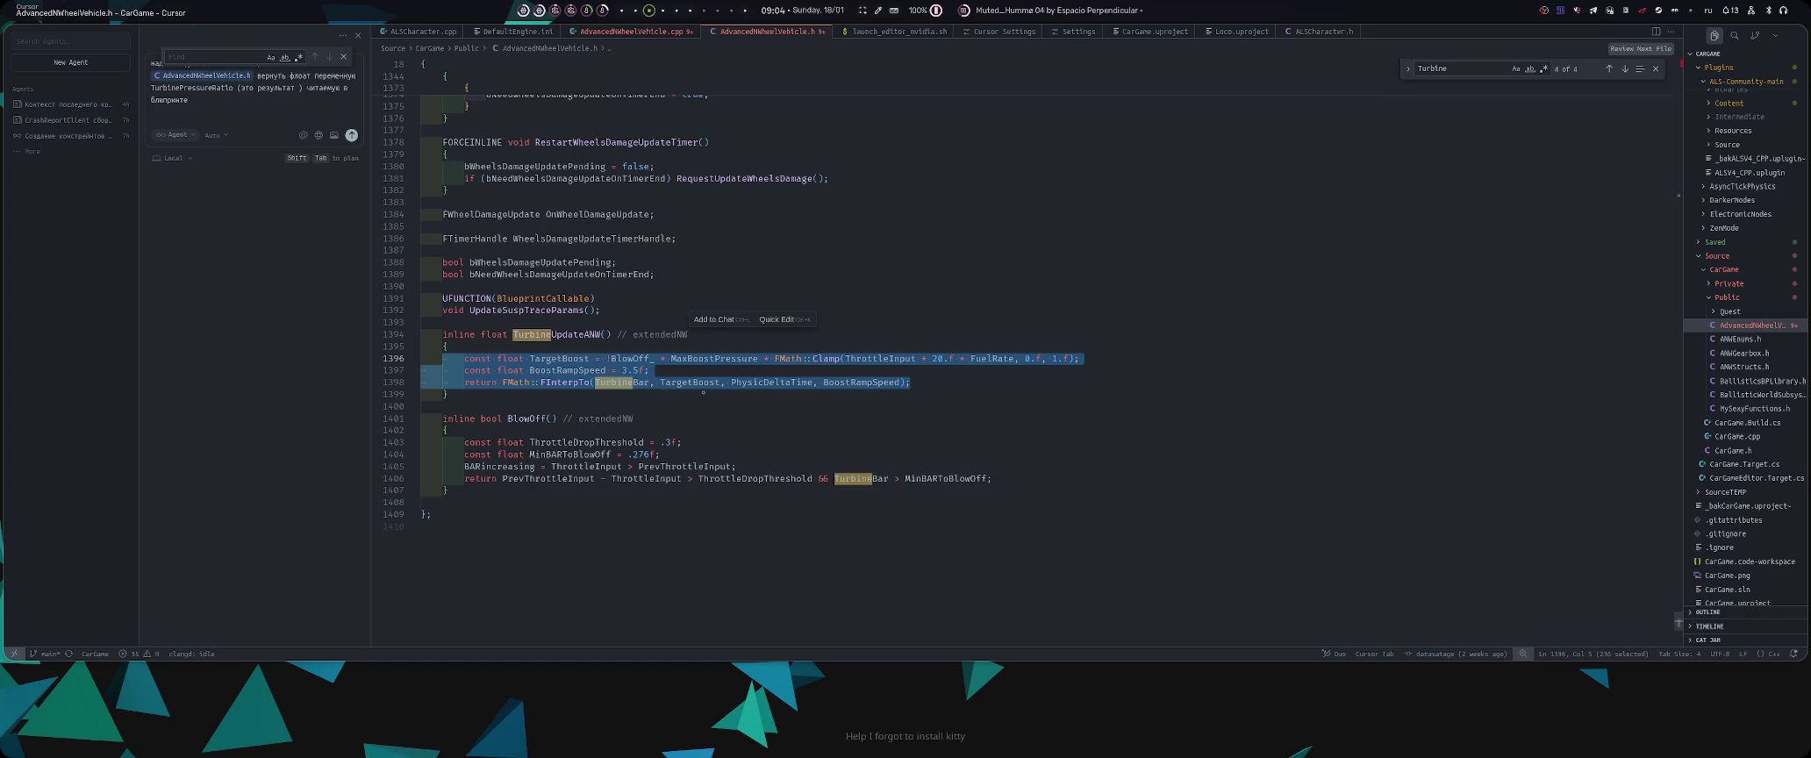
pyautogui.hotkey('alt', 'Tab')
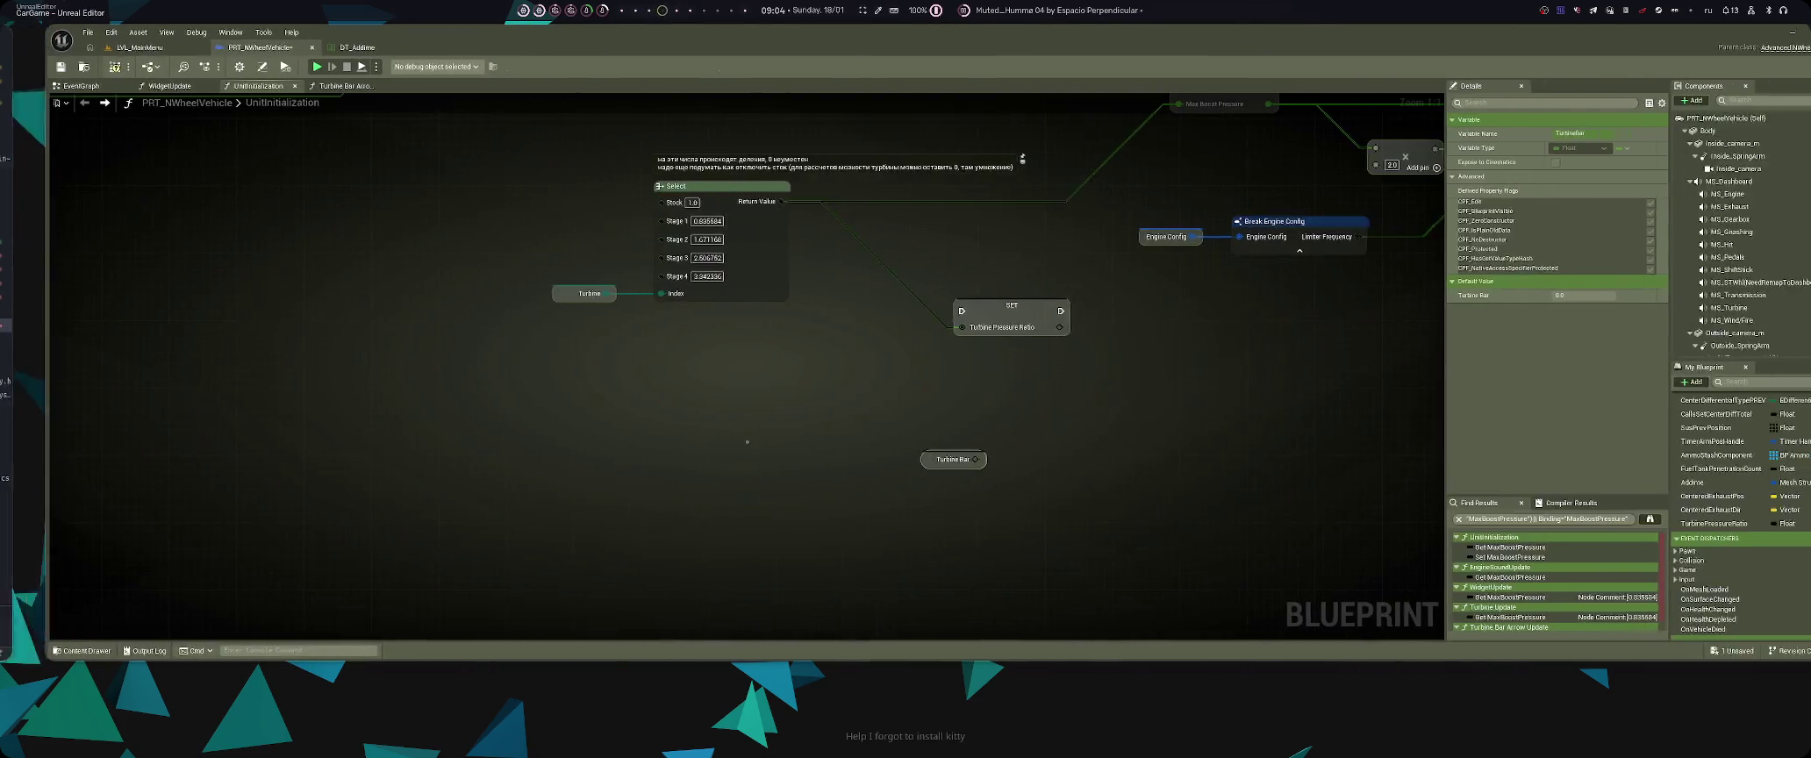
pyautogui.rightClick(799, 487)
# - Search blueprint actions for TargetBoost, cancel without adding a node, and return to Cursor
pyautogui.write('TargetBoost')
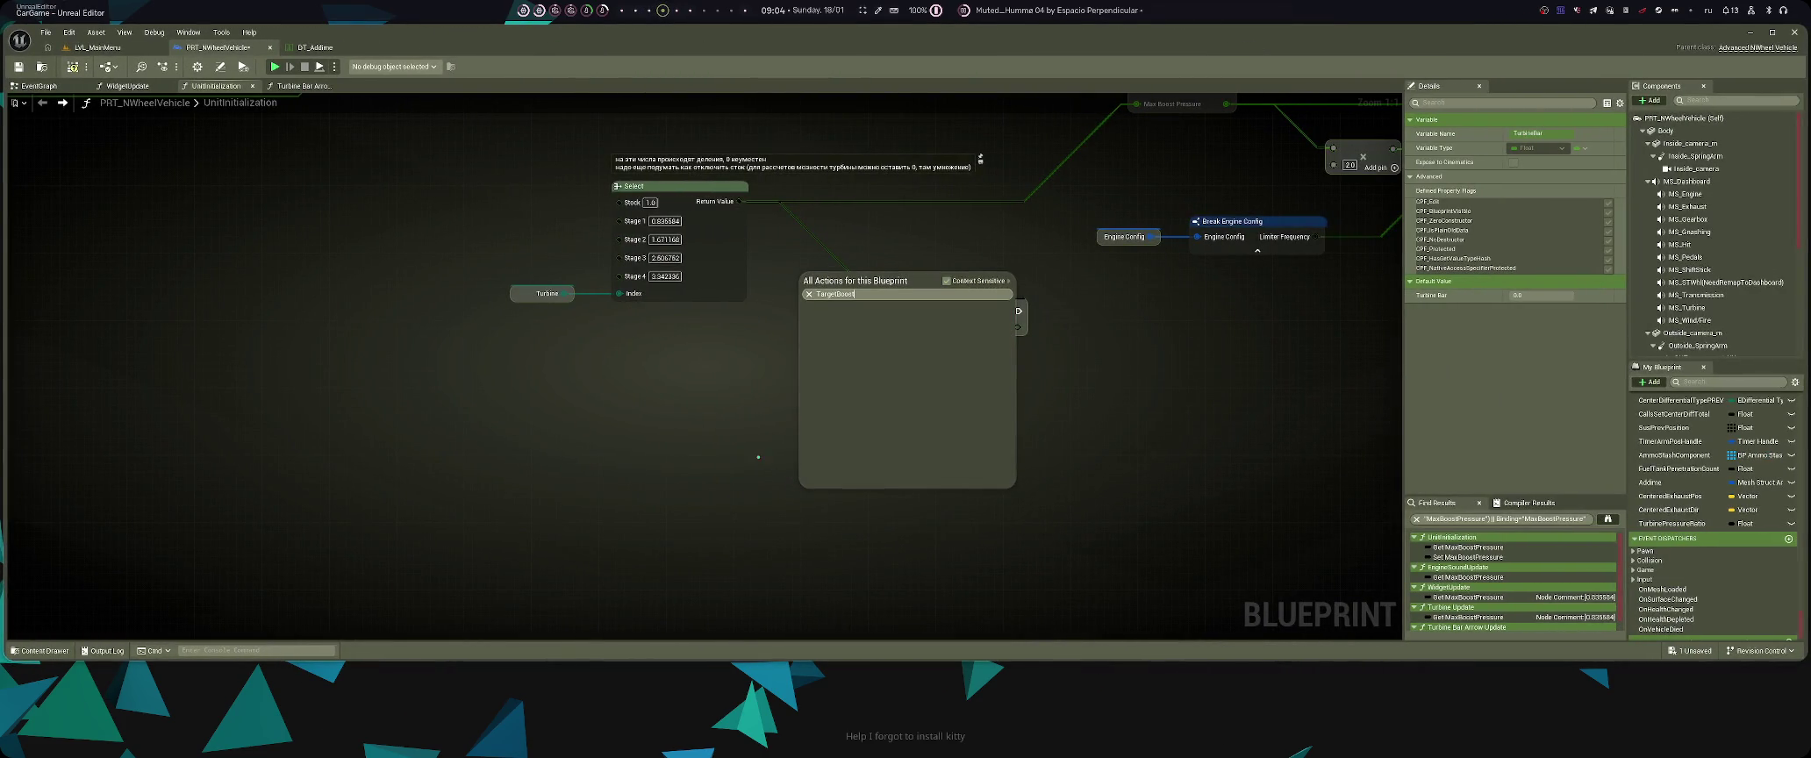
pyautogui.press('Escape')
pyautogui.hotkey('alt', 'Tab')
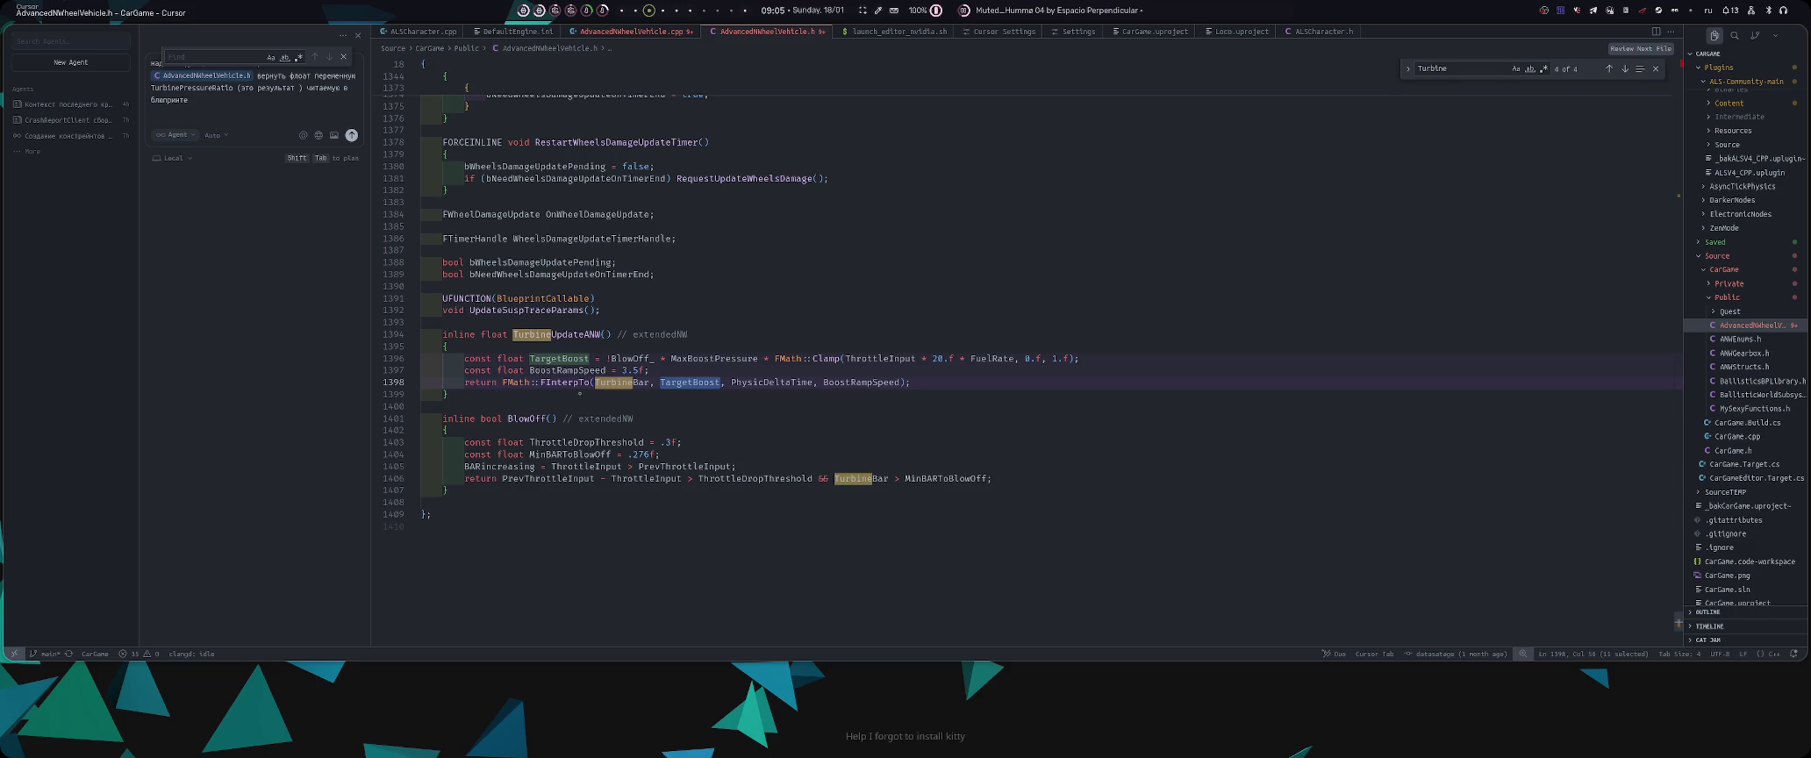
# - Search AdvancedNWheelVehicle.h for occurrences of TurbineBar
pyautogui.press('End')
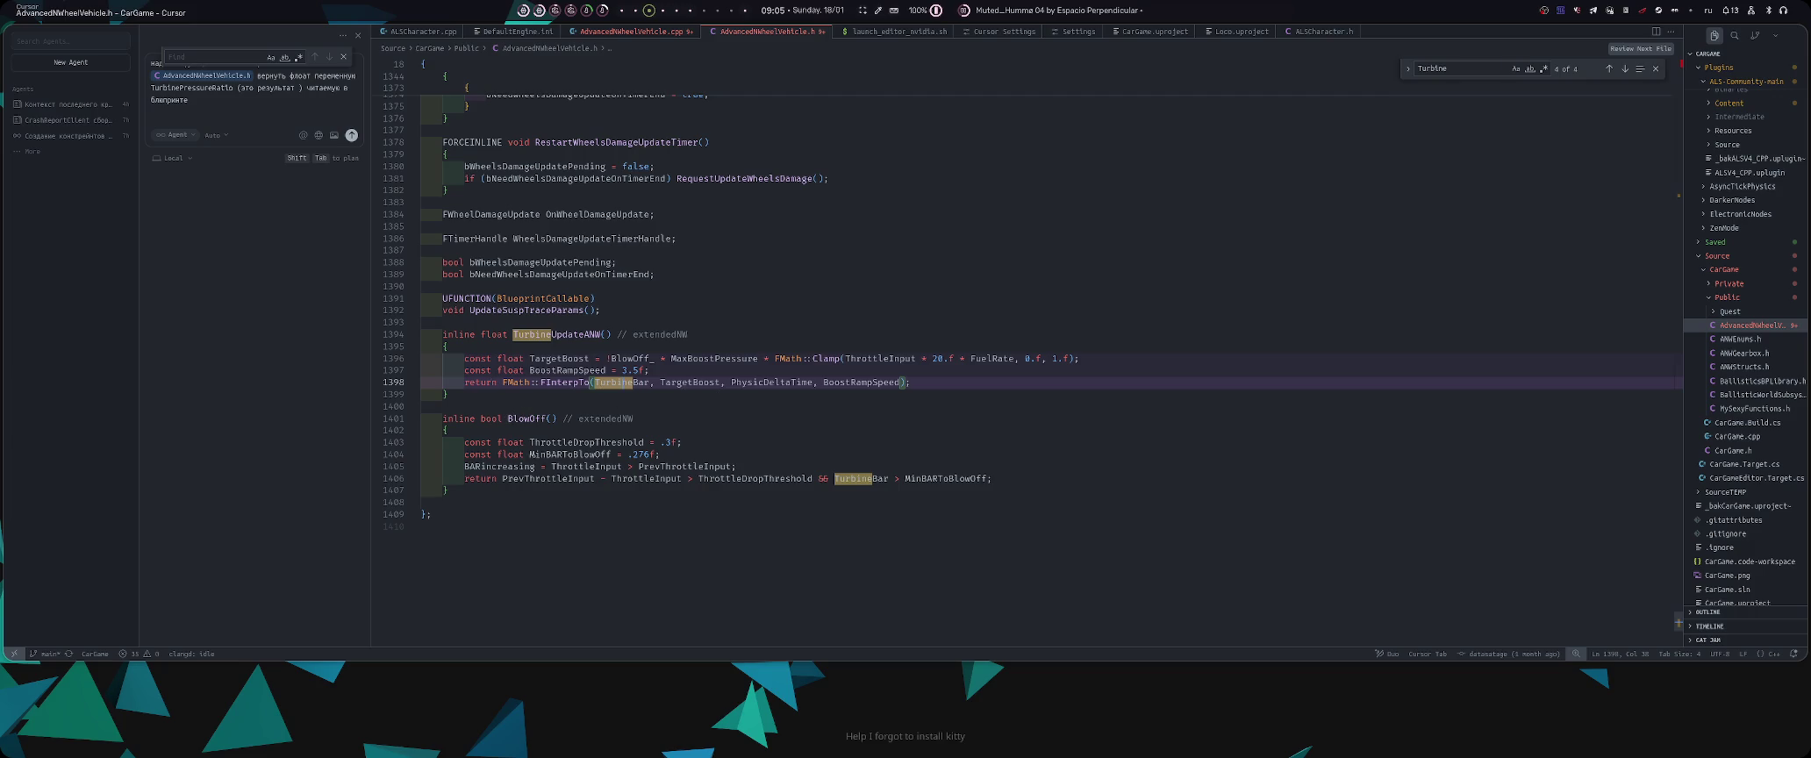
pyautogui.doubleClick(858, 479)
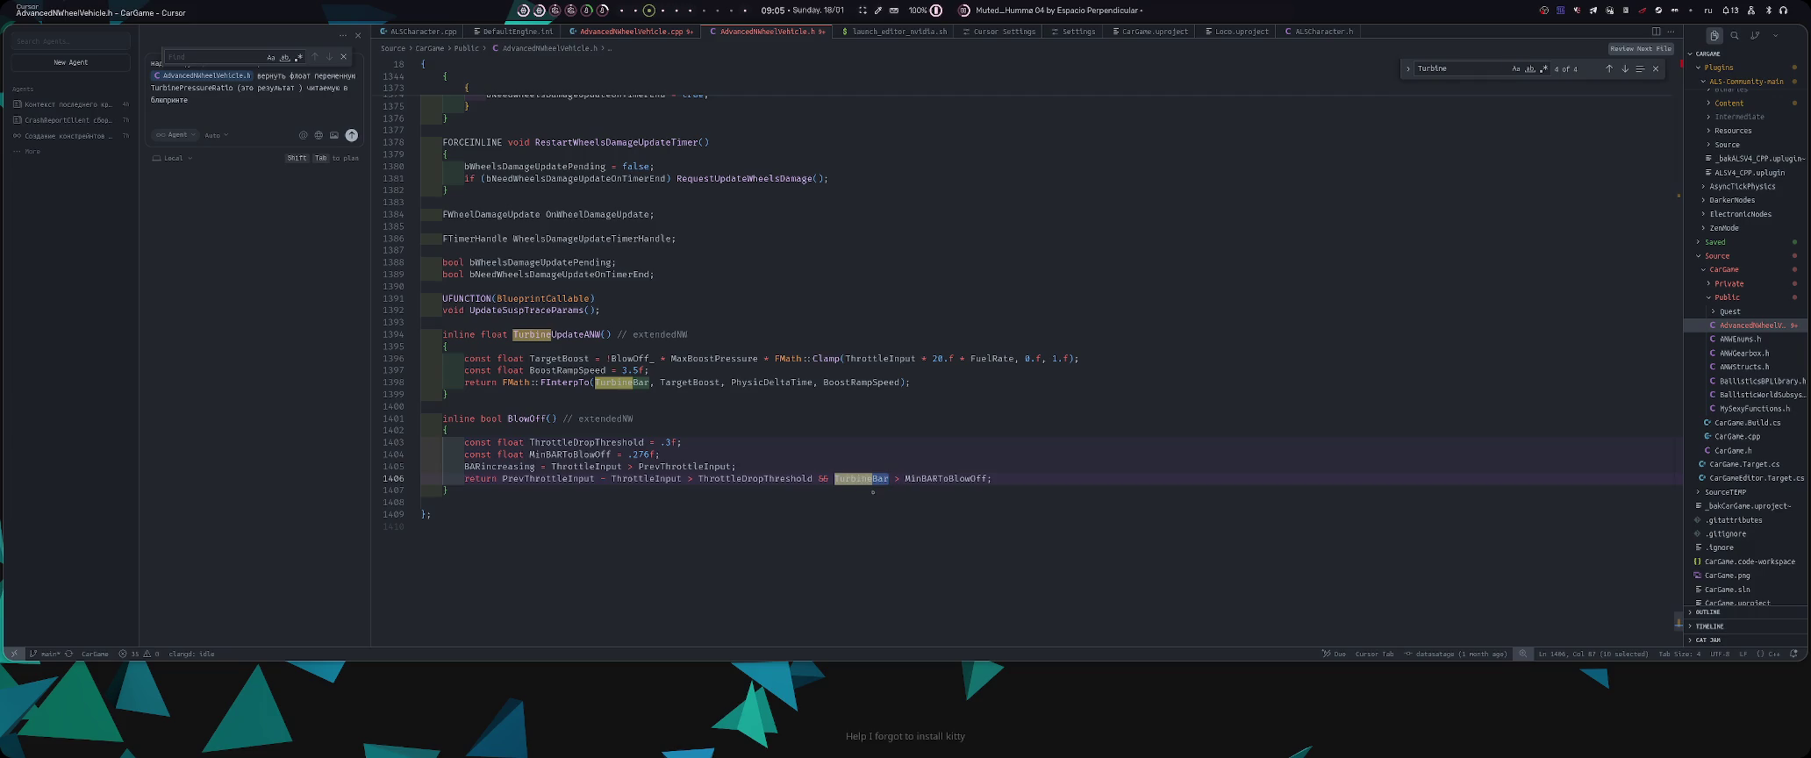
pyautogui.hotkey('ctrl', 'f')
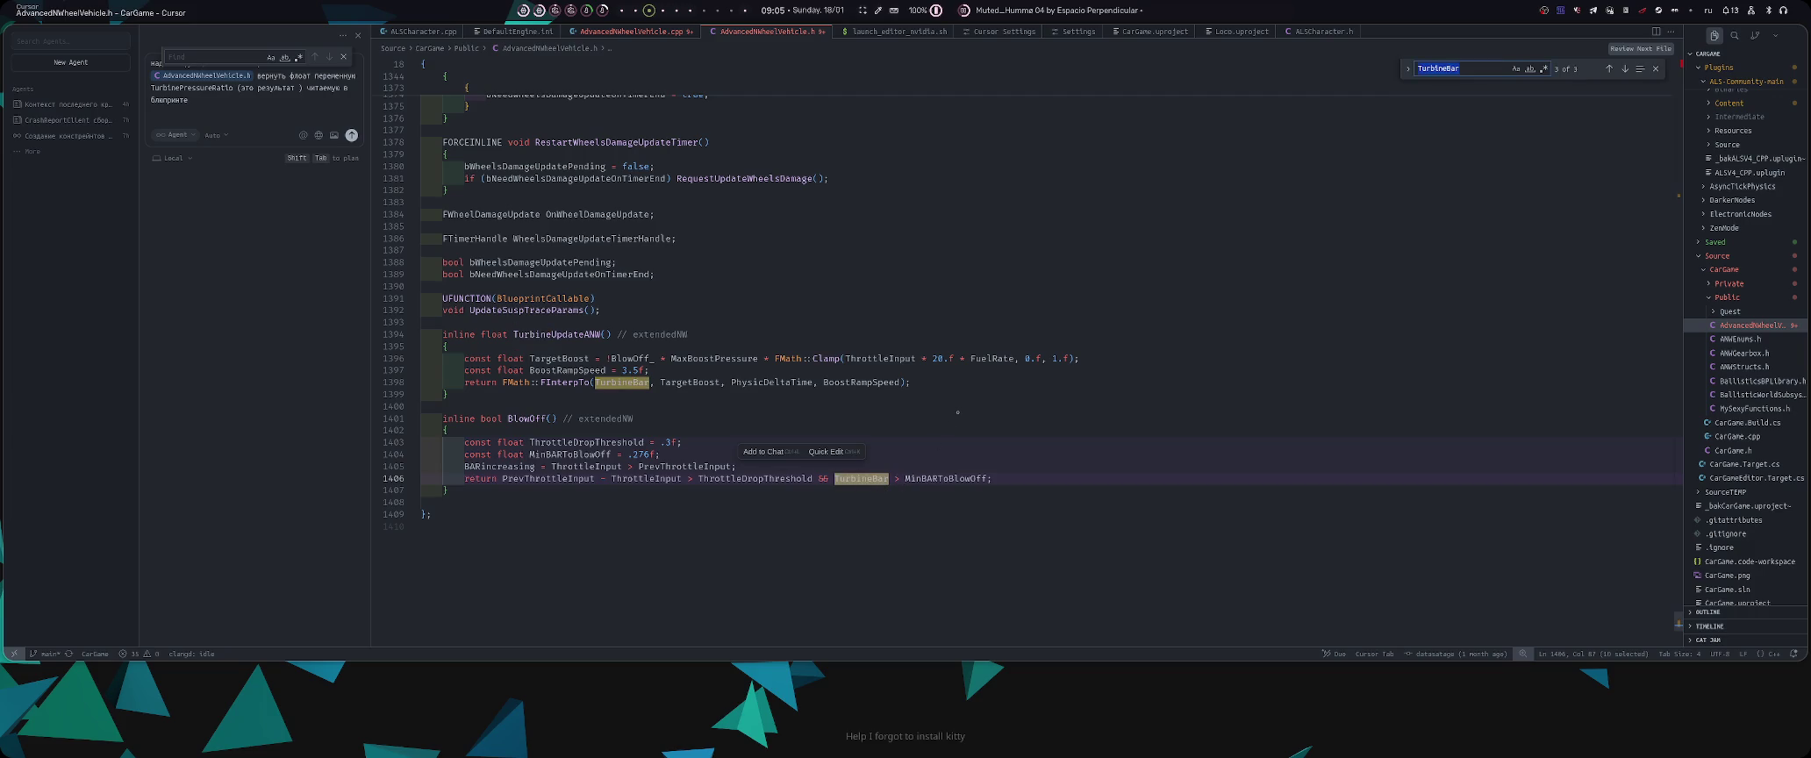
pyautogui.press('Return')
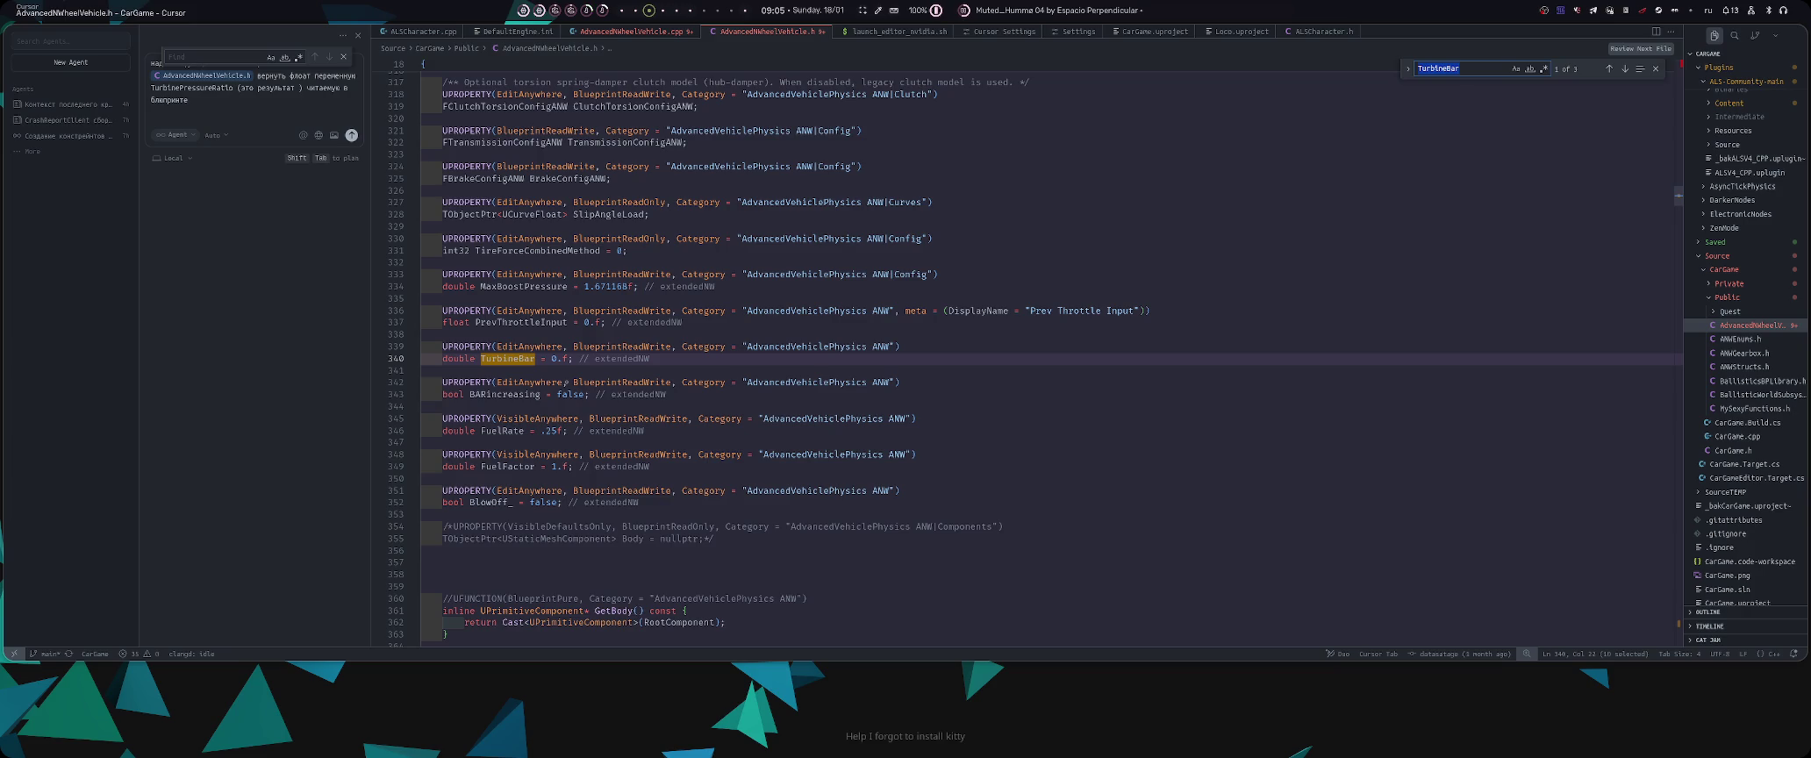
# - Search the header for 'rate', reaching the FuelRate use in TurbineUpdateANW
pyautogui.write('rate')
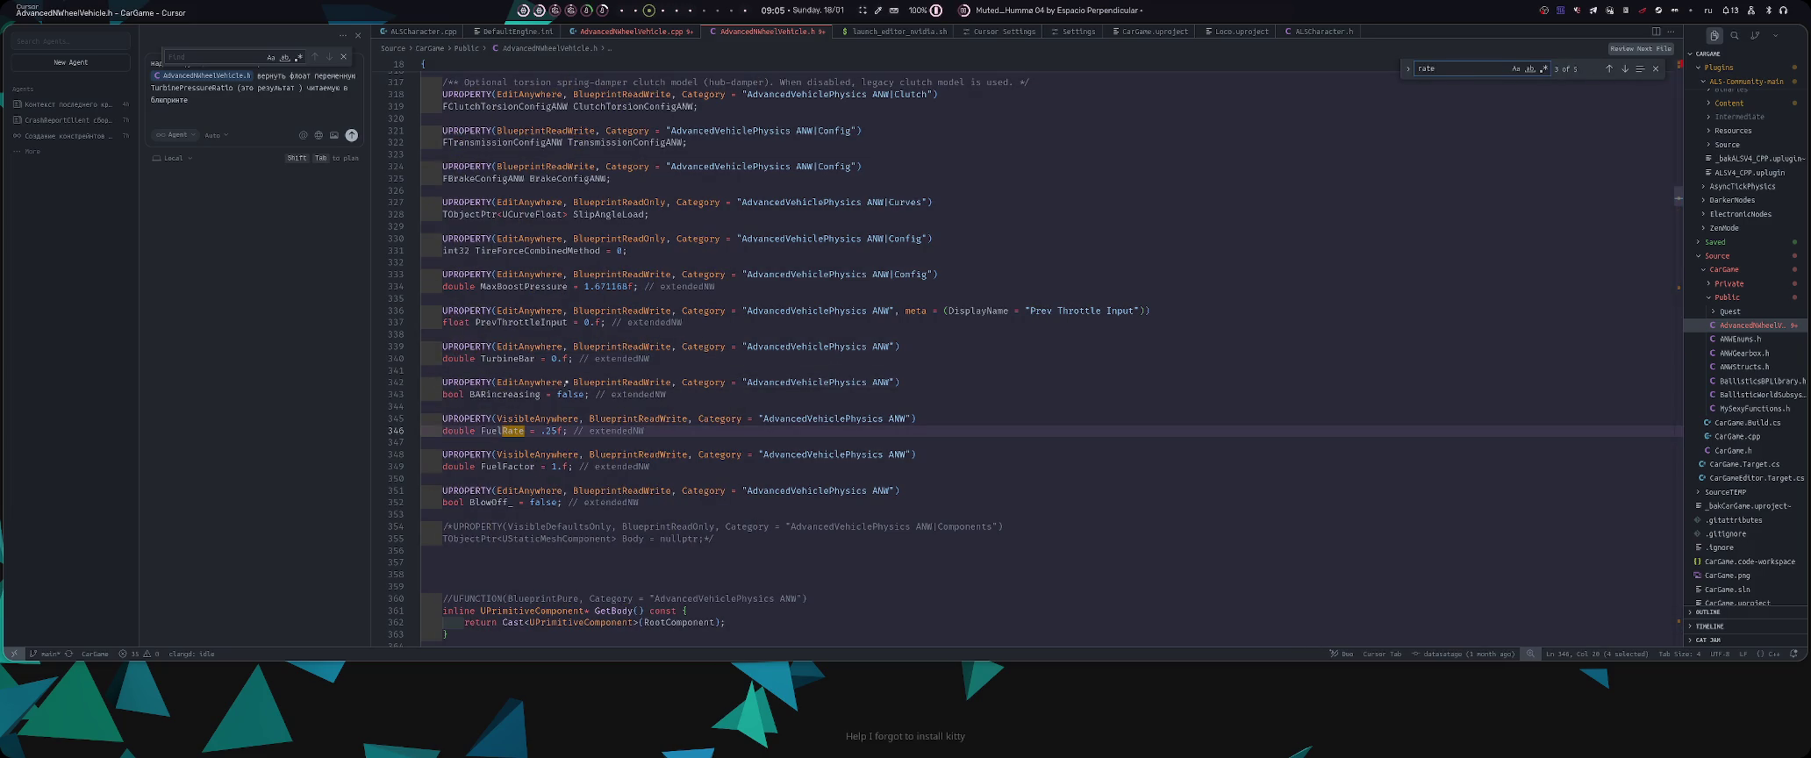
pyautogui.press('Return')
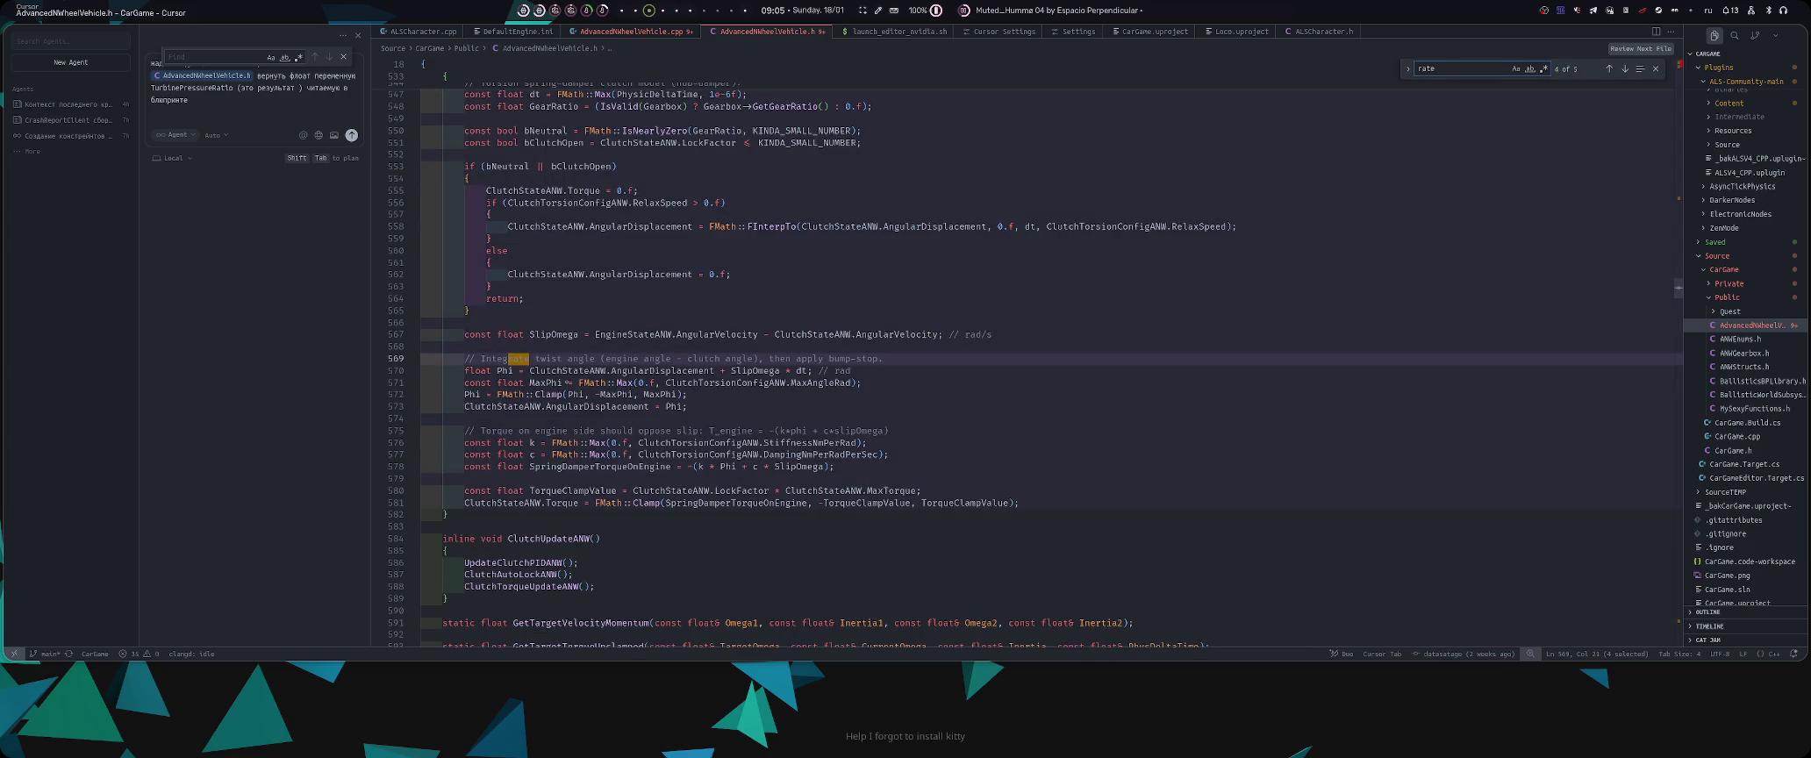
pyautogui.press('Return')
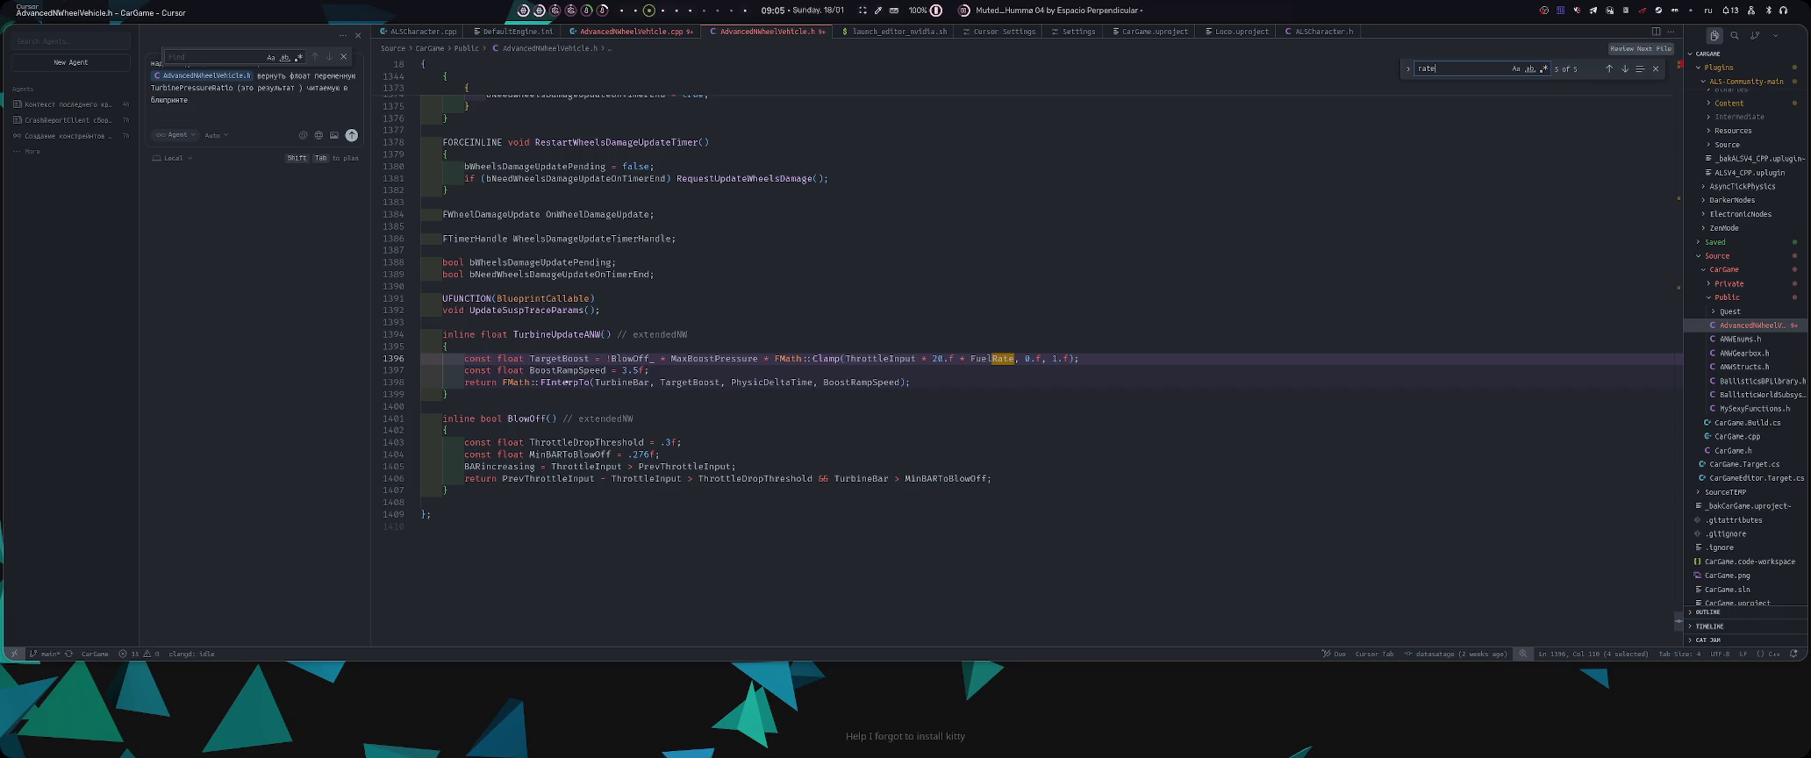
pyautogui.hotkey('alt', 'Tab')
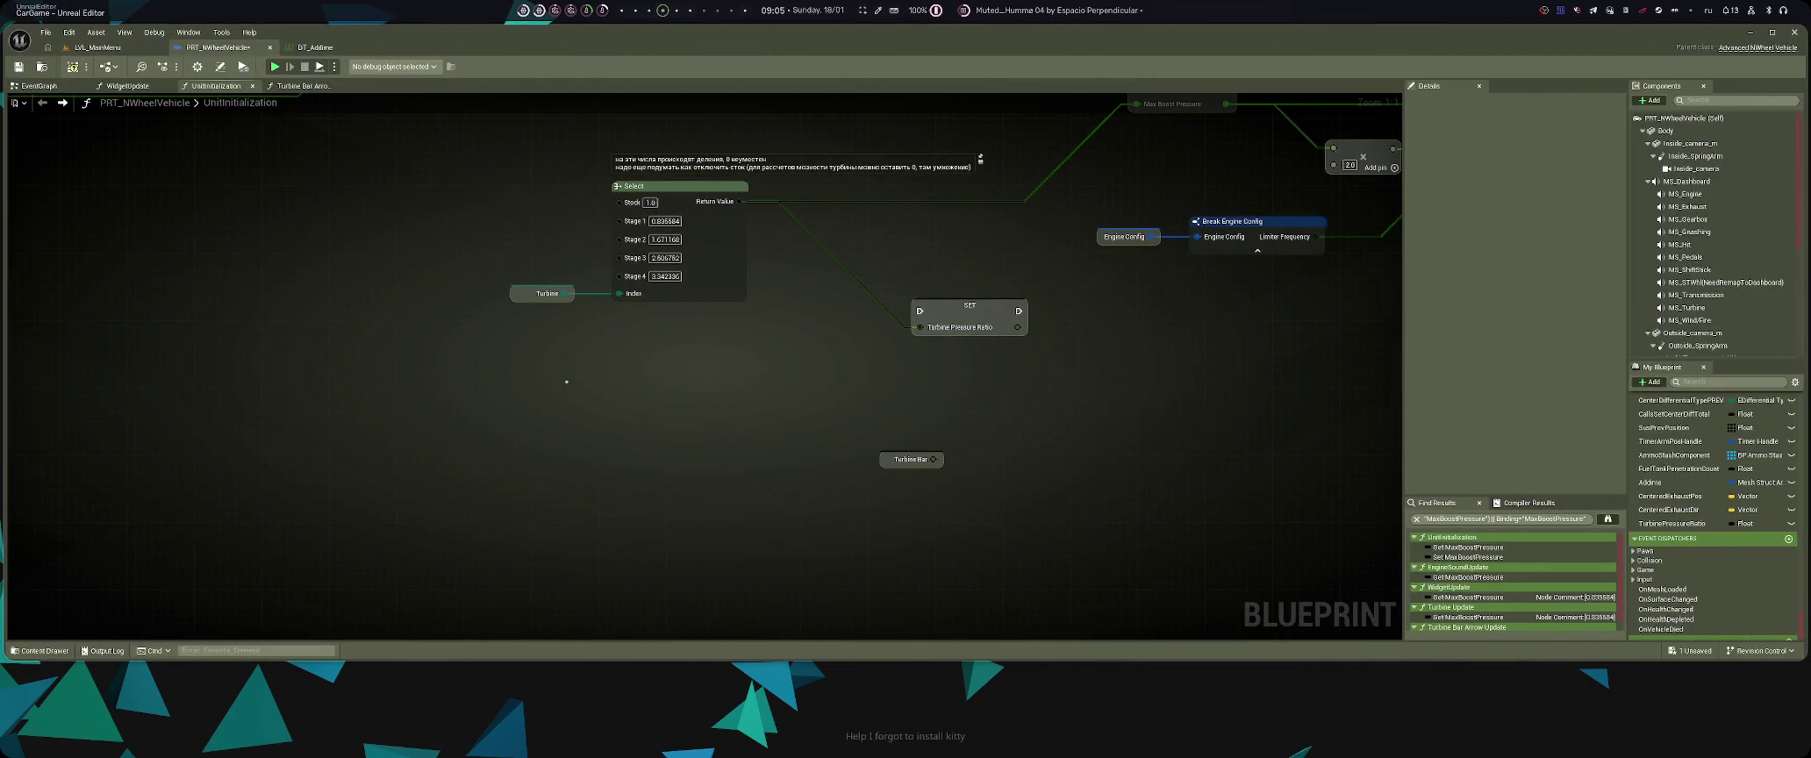
pyautogui.hotkey('alt', 'Tab')
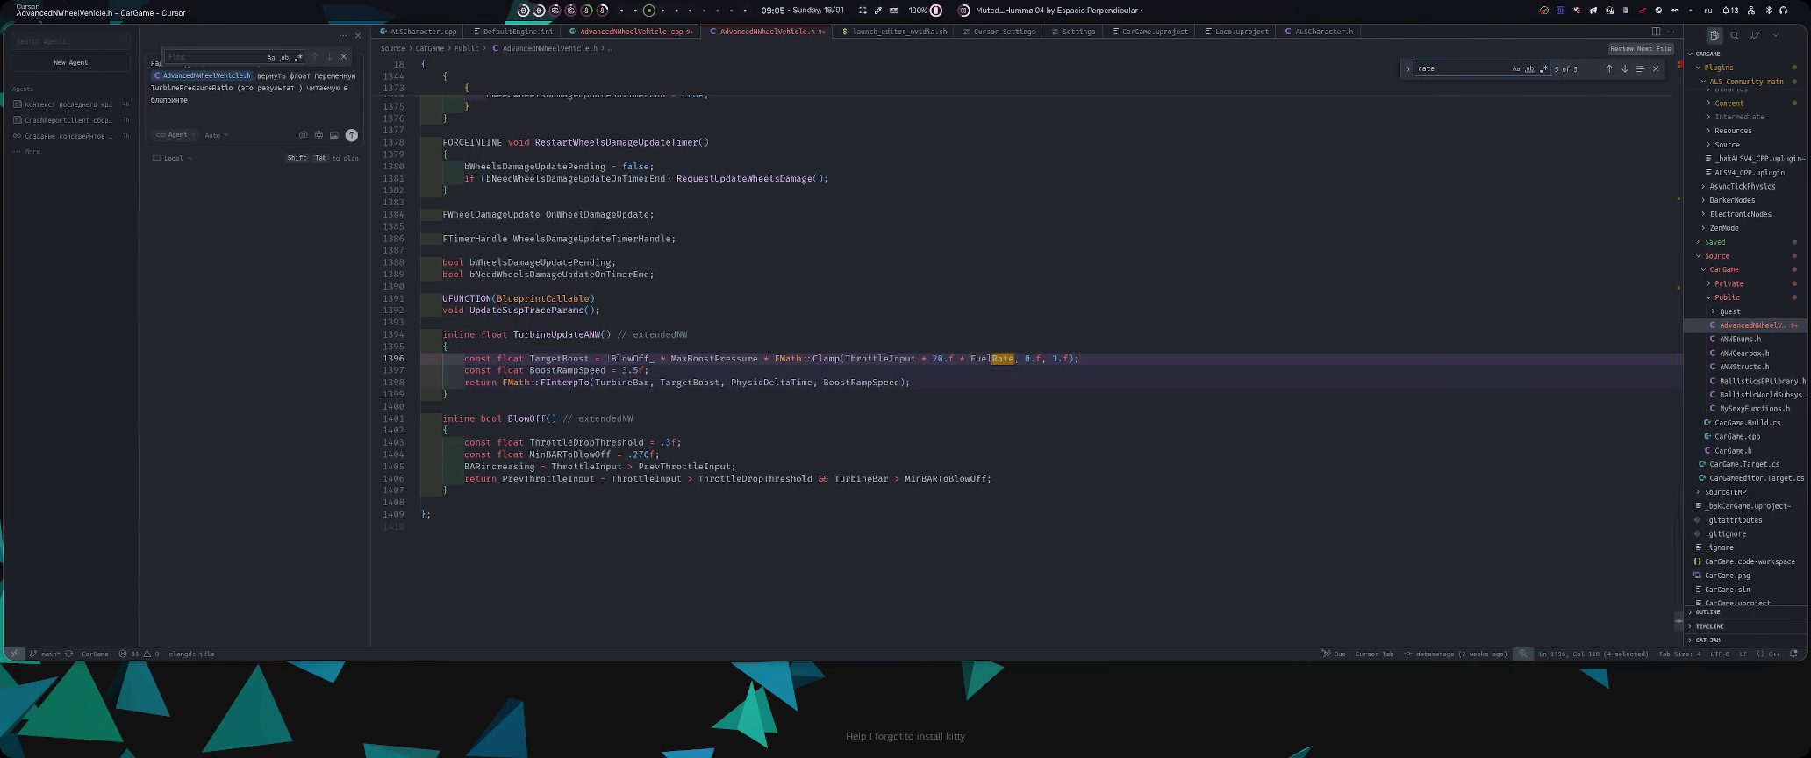
# - Step through 'ratio' matches: GearRatio, TorqueSplitRatio, SplitRatio and SlipRatio uses
pyautogui.press('BackSpace')
pyautogui.write('io')
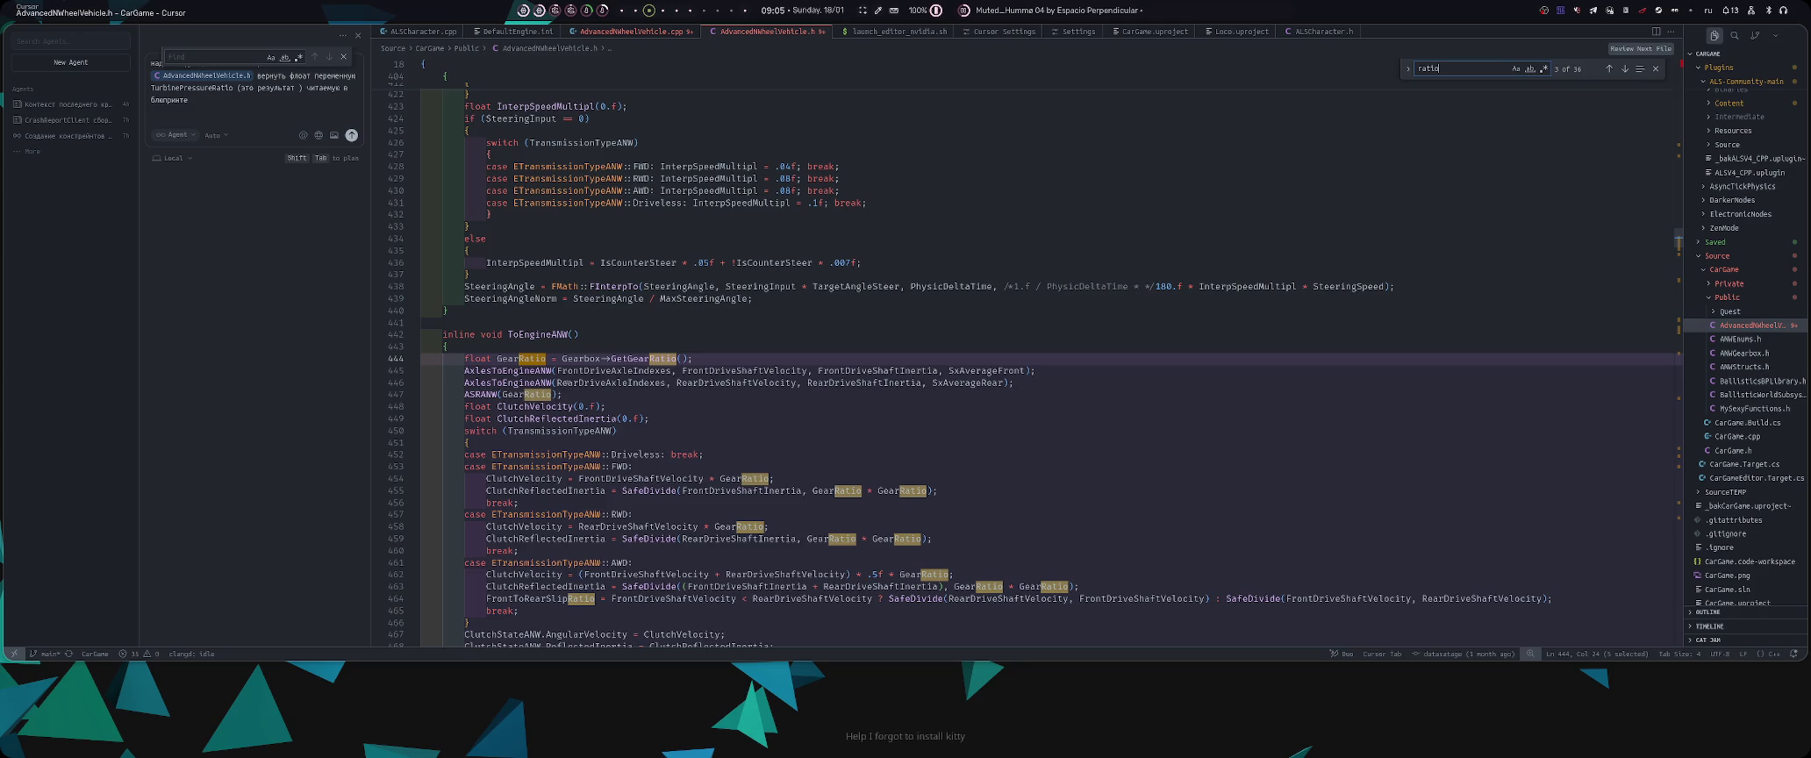
pyautogui.press('Return')
pyautogui.press('Return')
pyautogui.press('Return')
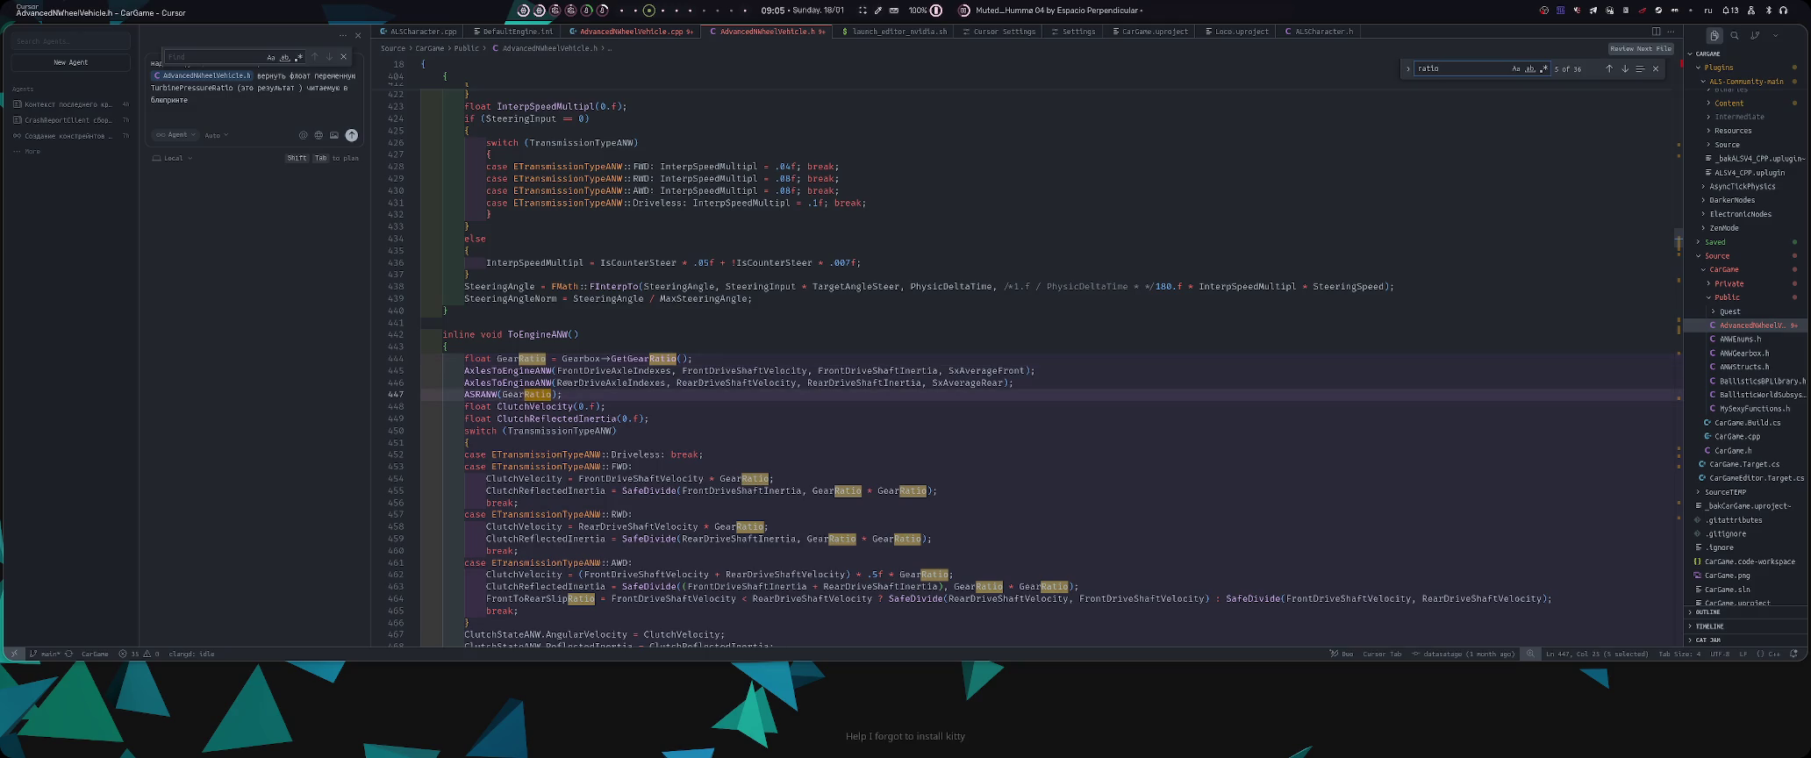
pyautogui.press('Return')
pyautogui.press('Return')
pyautogui.press('Return')
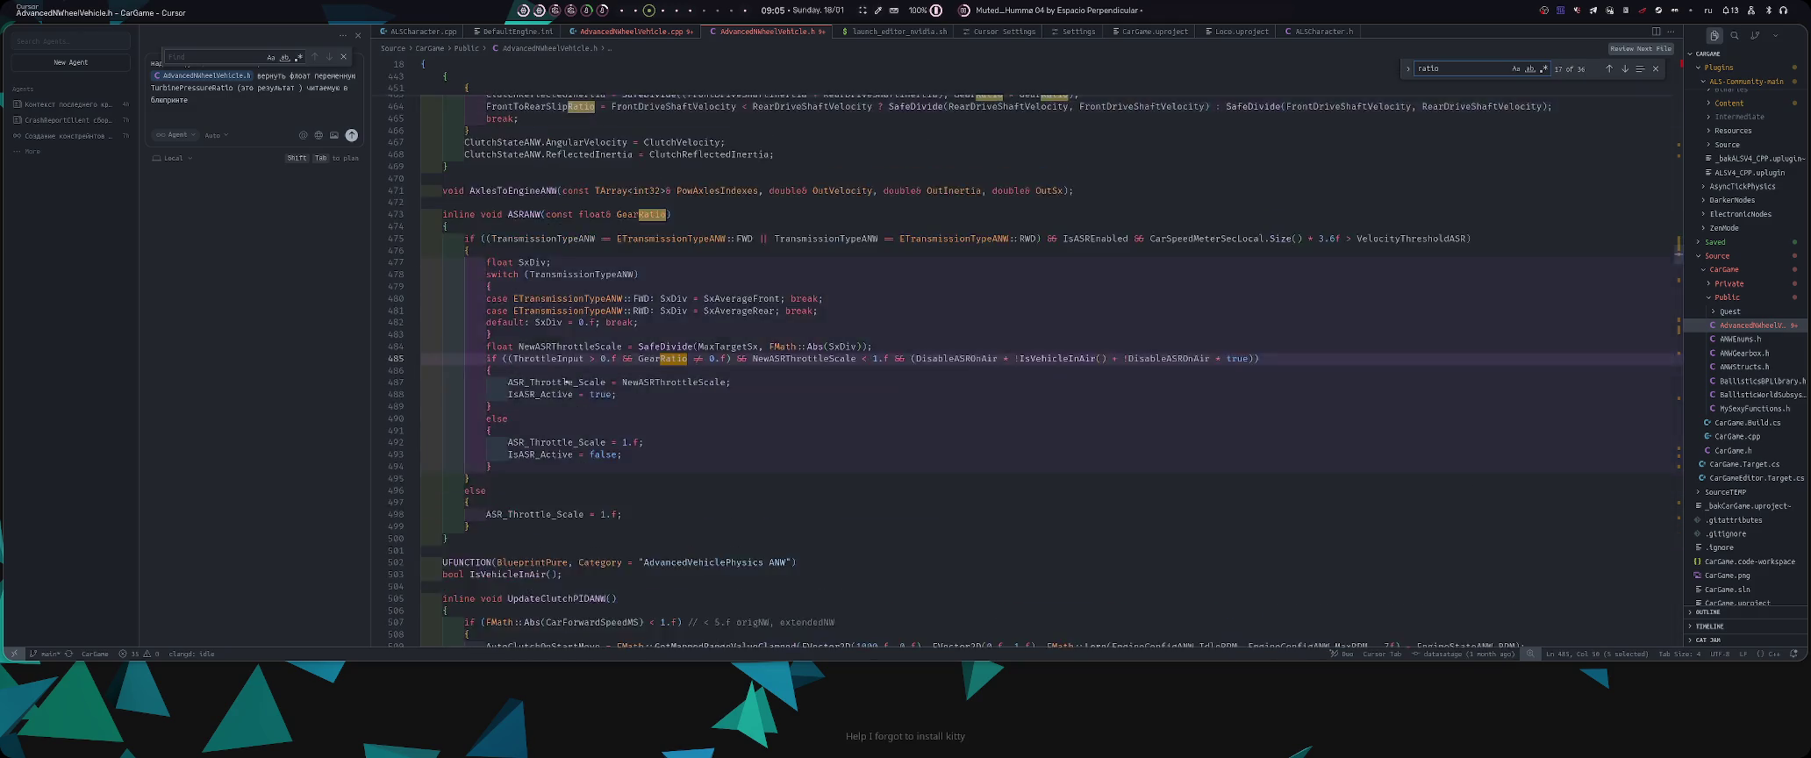
pyautogui.press('Return')
pyautogui.press('Return')
pyautogui.press('Return')
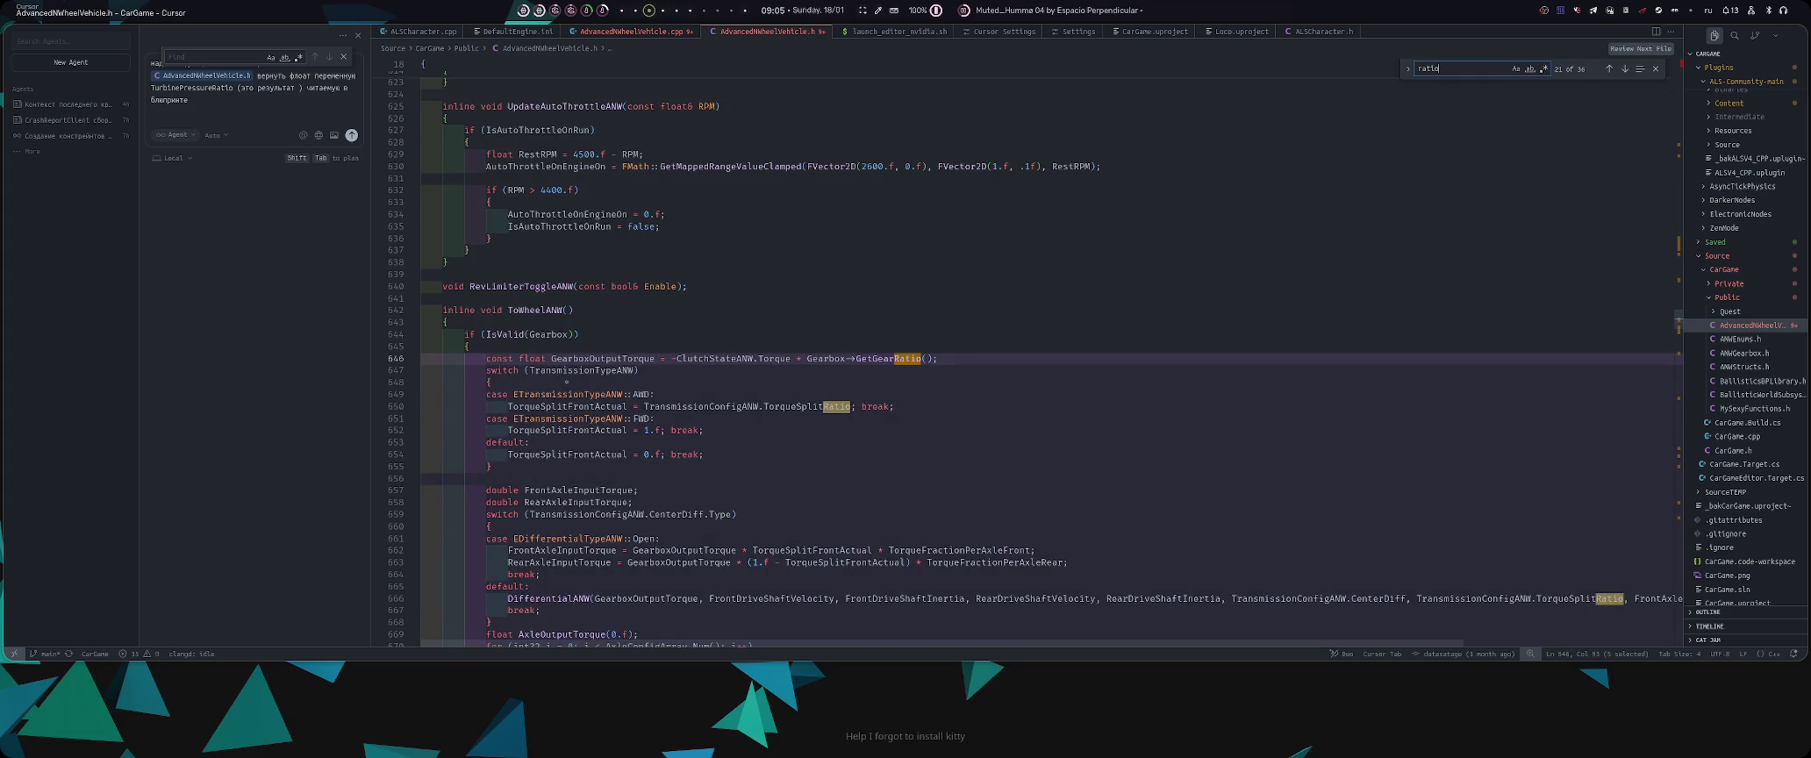
pyautogui.press('Return')
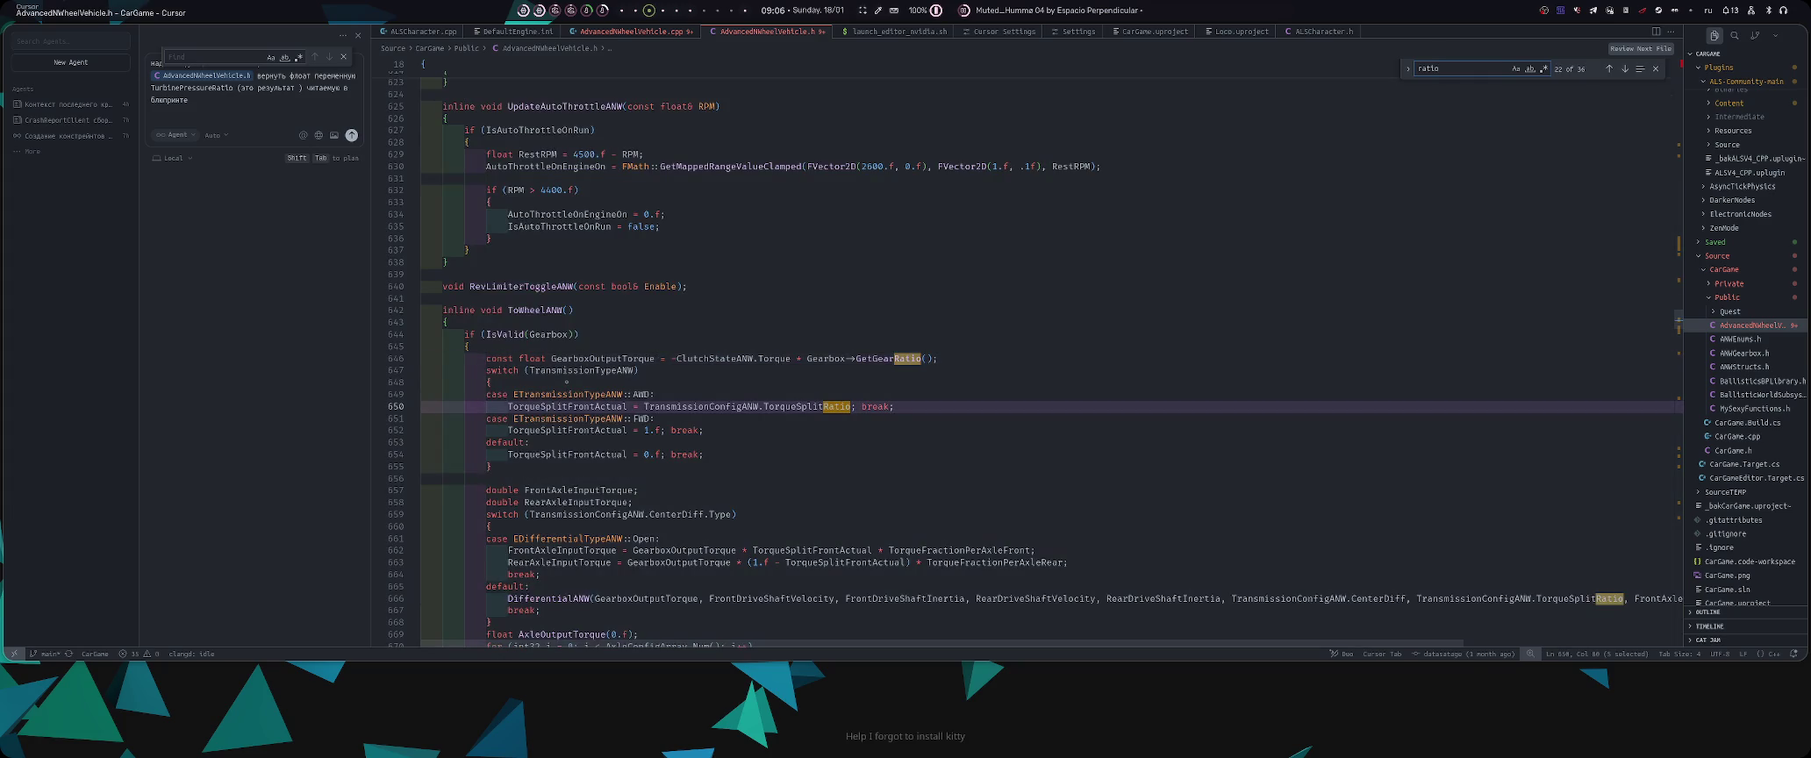
pyautogui.press('Return')
pyautogui.press('Return')
pyautogui.press('Return')
pyautogui.press('Return')
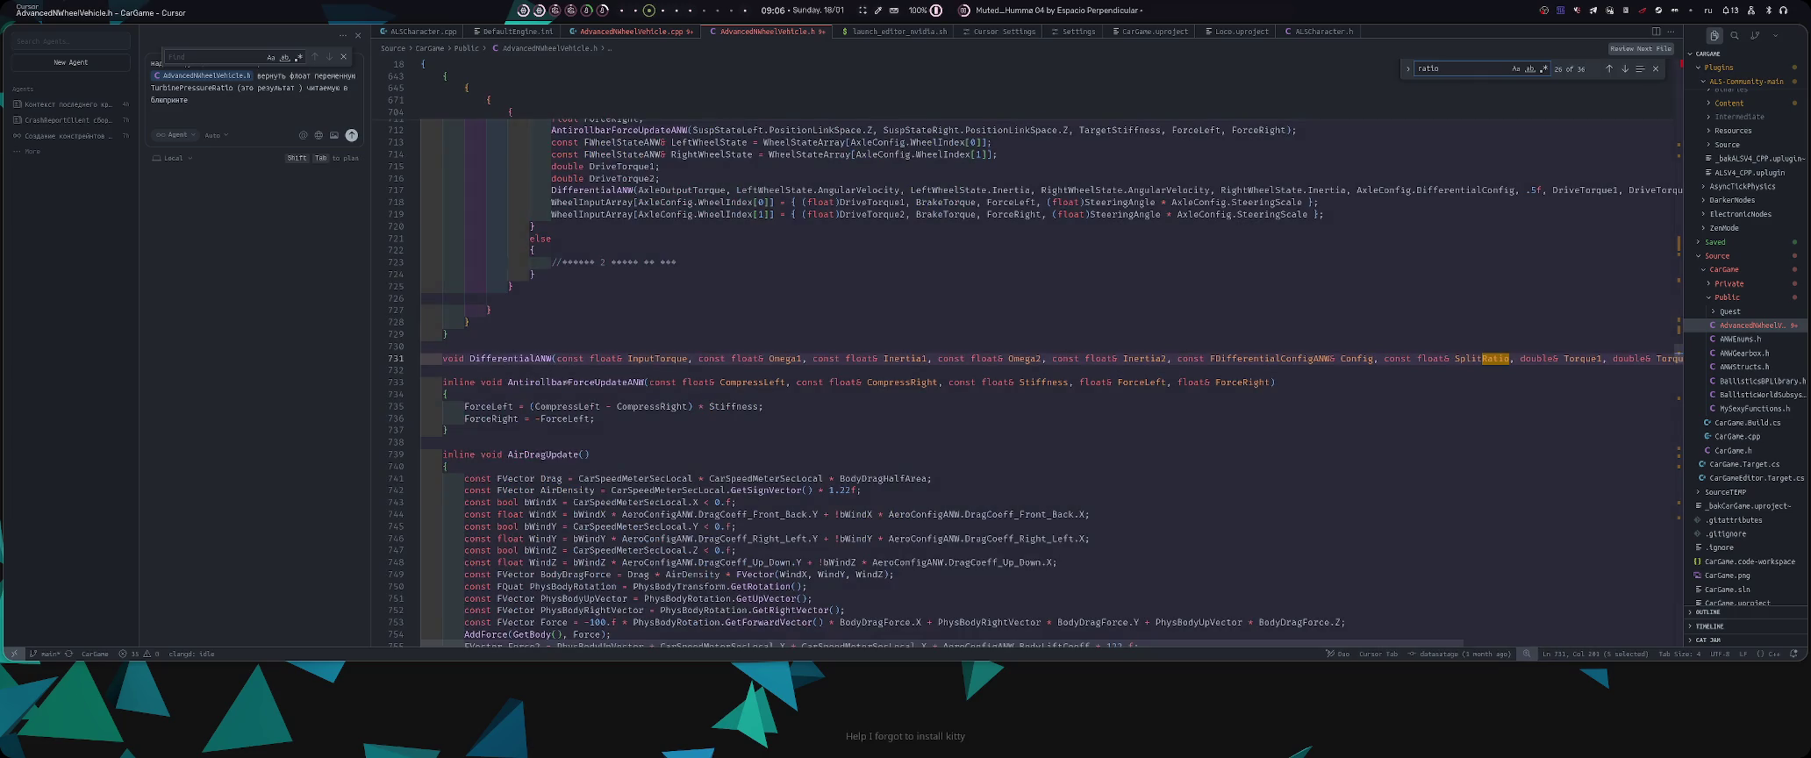
pyautogui.press('Return')
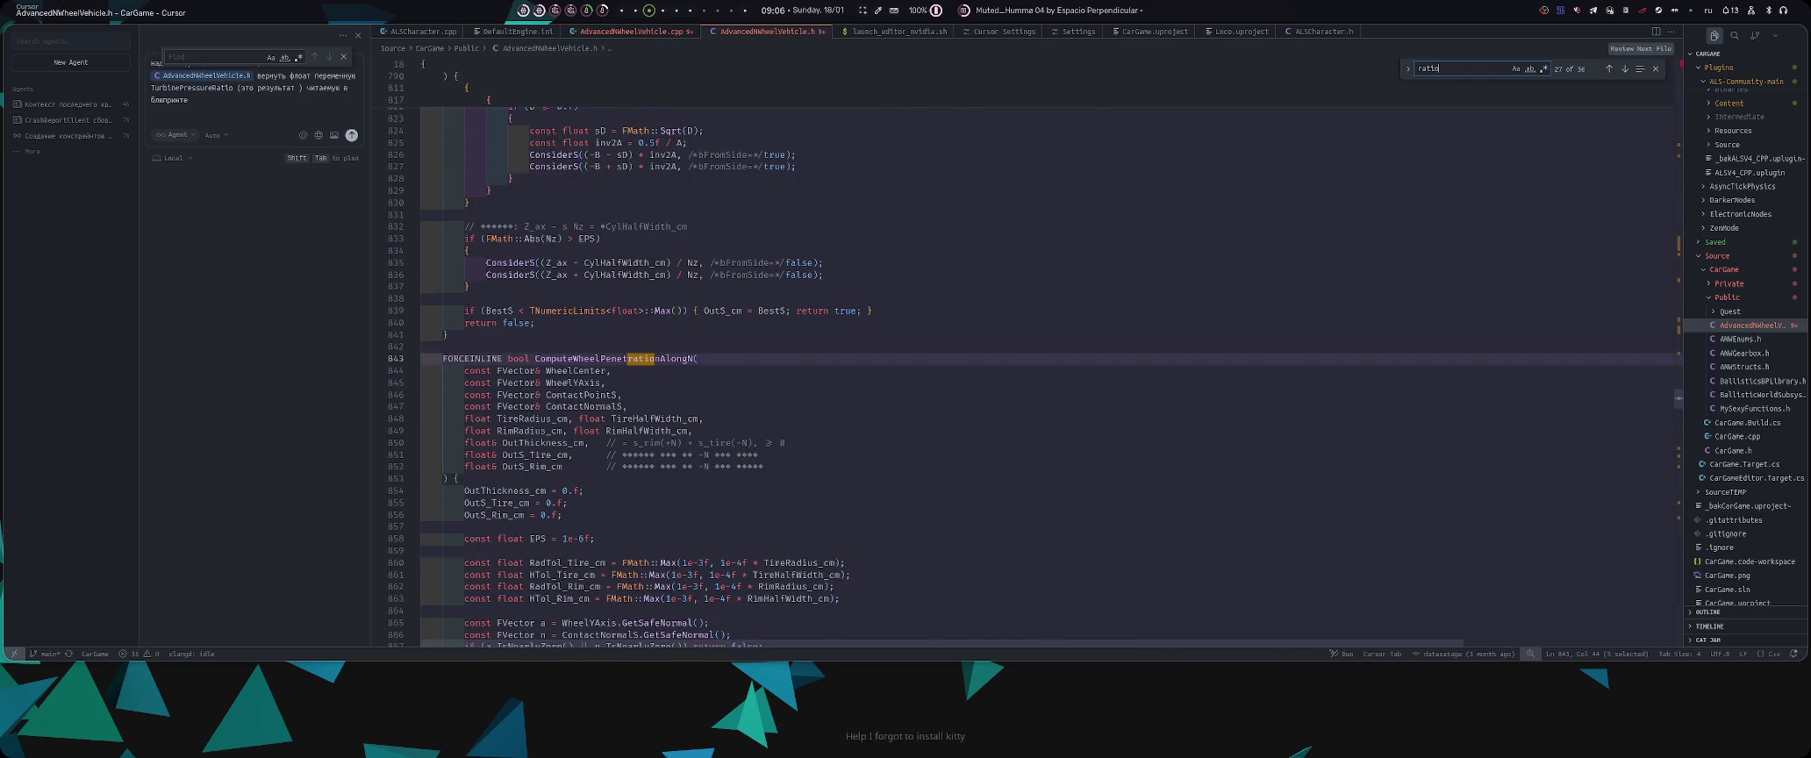
pyautogui.press('Return')
pyautogui.press('Return')
pyautogui.press('Return')
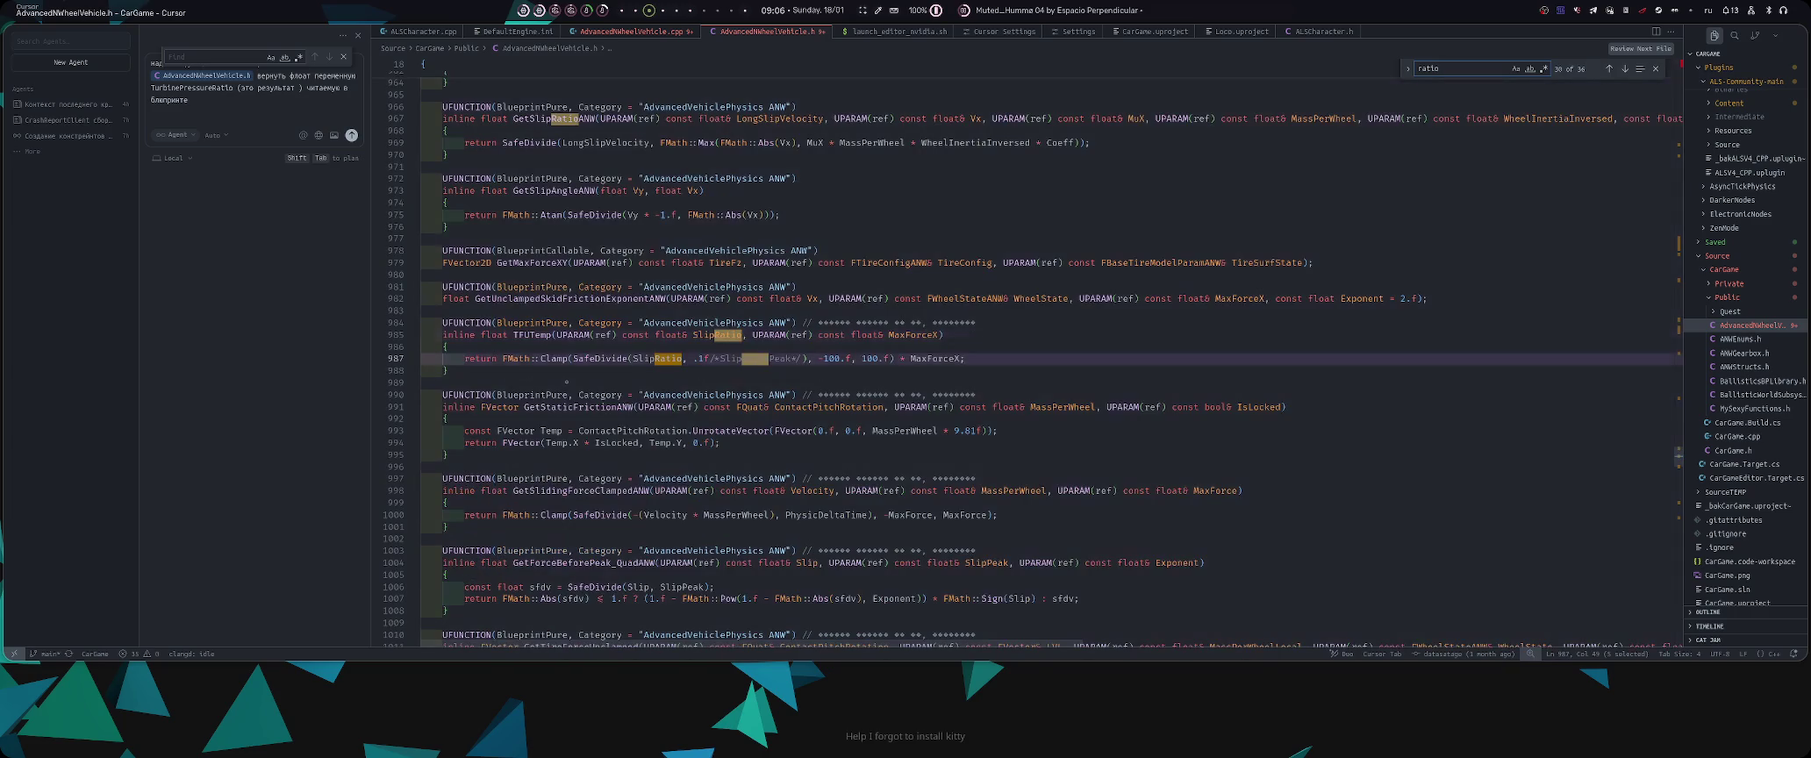
pyautogui.press('Return')
pyautogui.press('Return')
# - Search for 'turbine' to view TurbineUpdateANW, then close the find widget
pyautogui.hotkey('ctrl', 'f')
pyautogui.write('turbine')
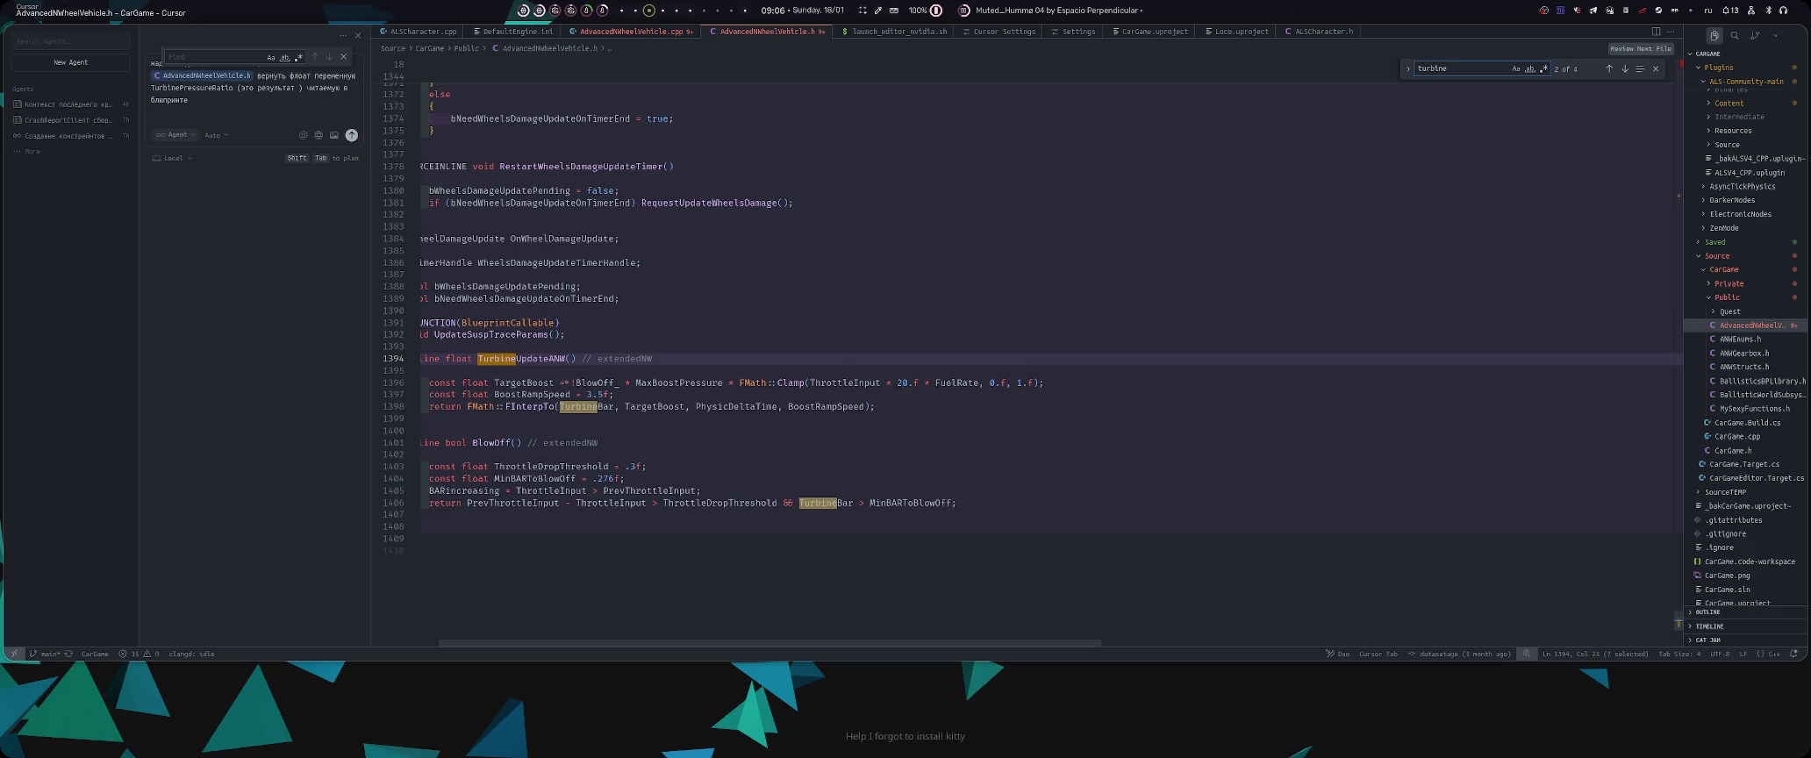
pyautogui.hscroll(-2, 845, 448)
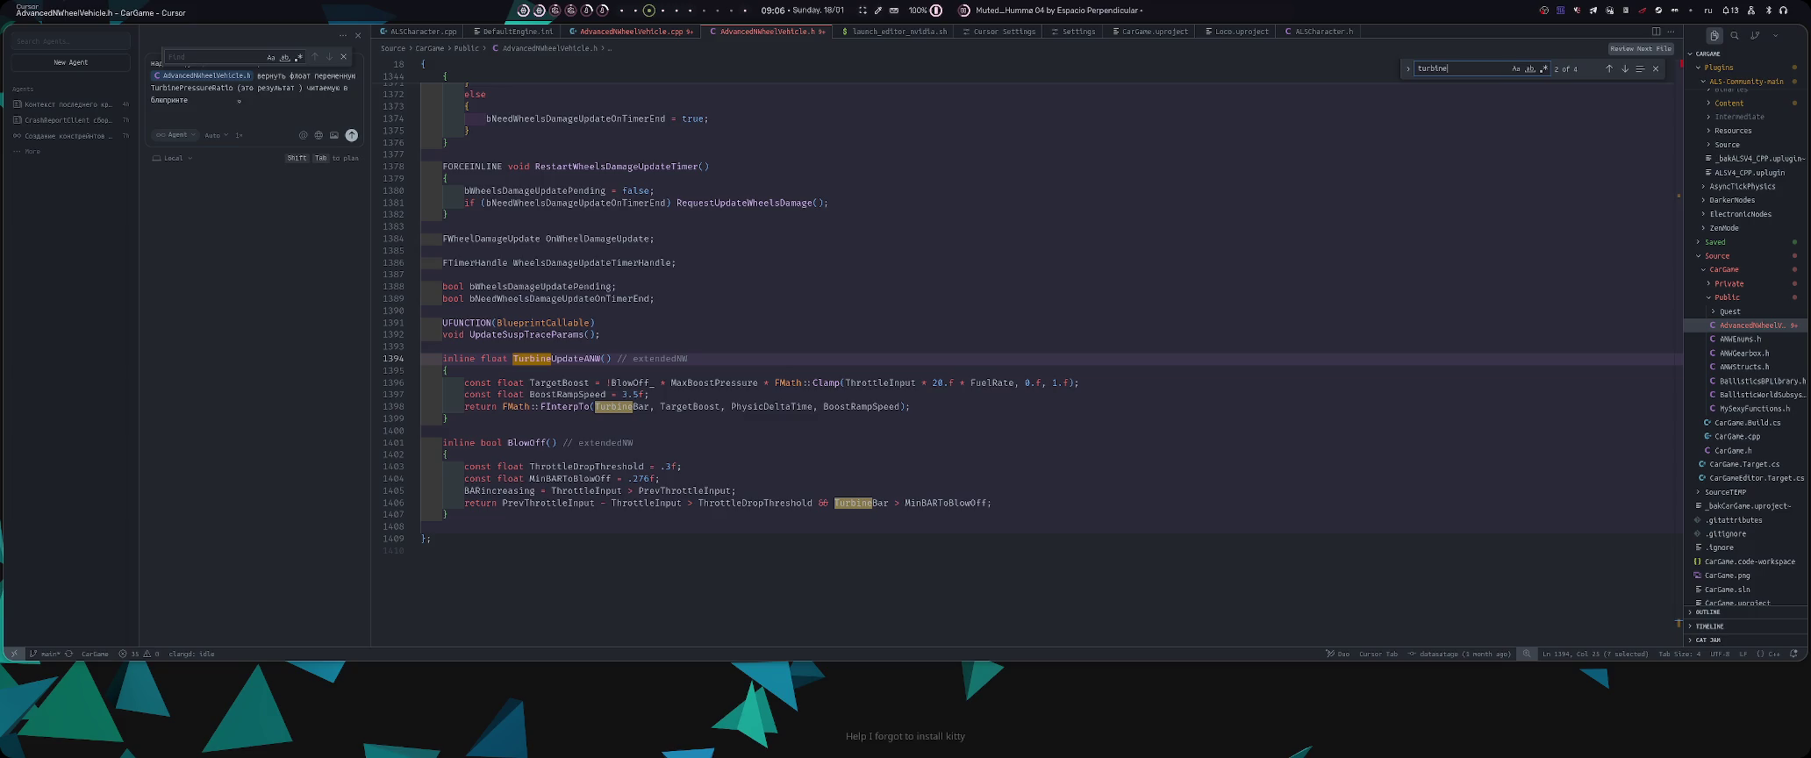
pyautogui.press('Escape')
pyautogui.press('Escape')
pyautogui.click(342, 56)
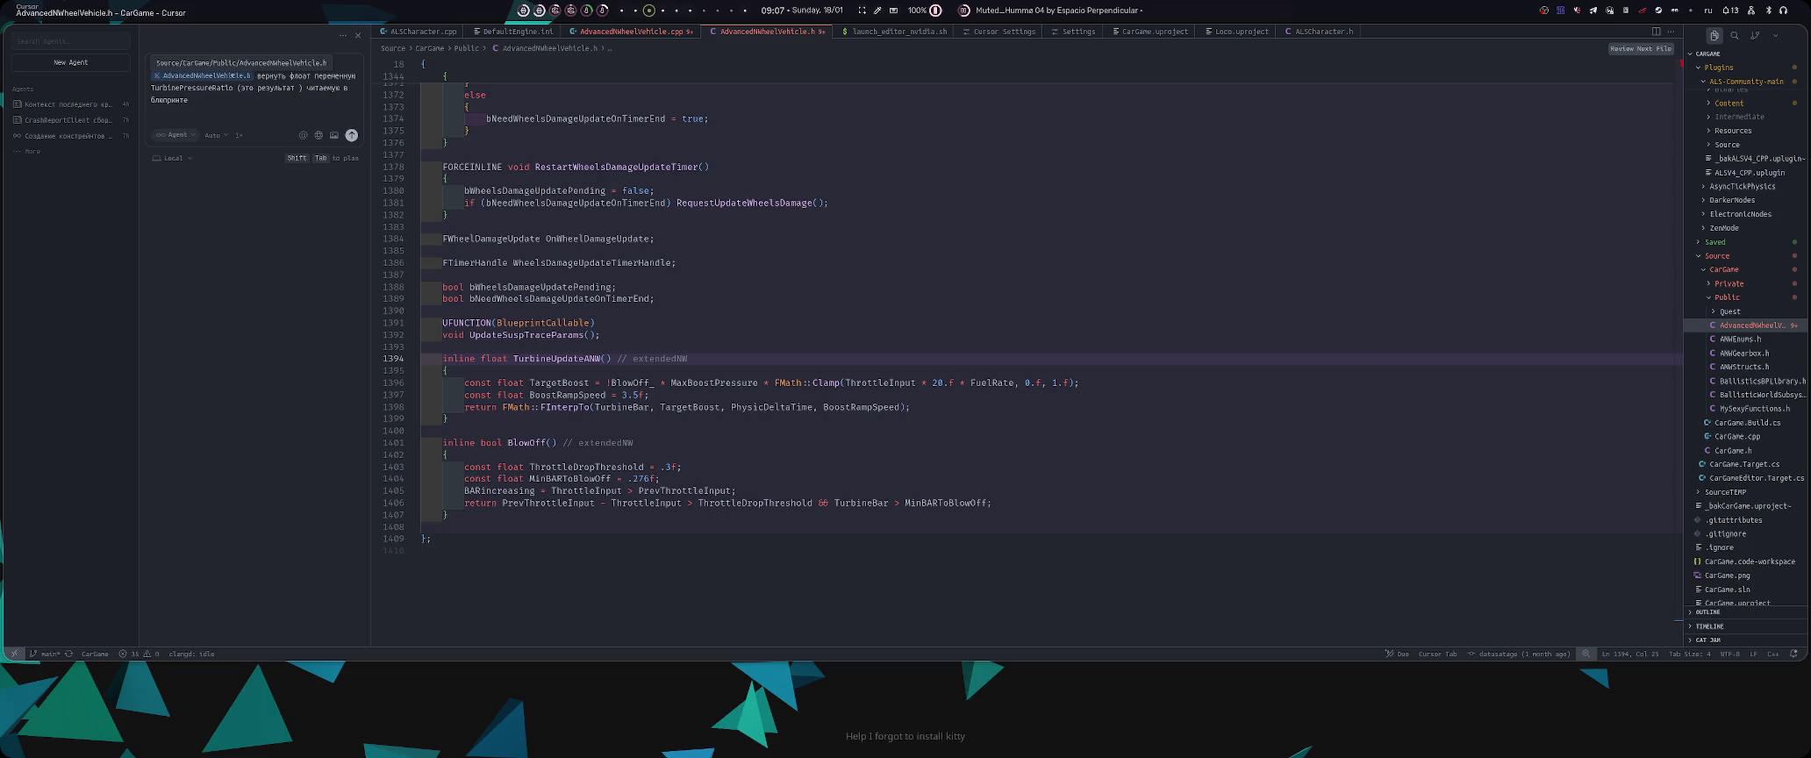
# - Clear the old agent prompt and start a new request about getting a float variable
pyautogui.hotkey('ctrl', 'a')
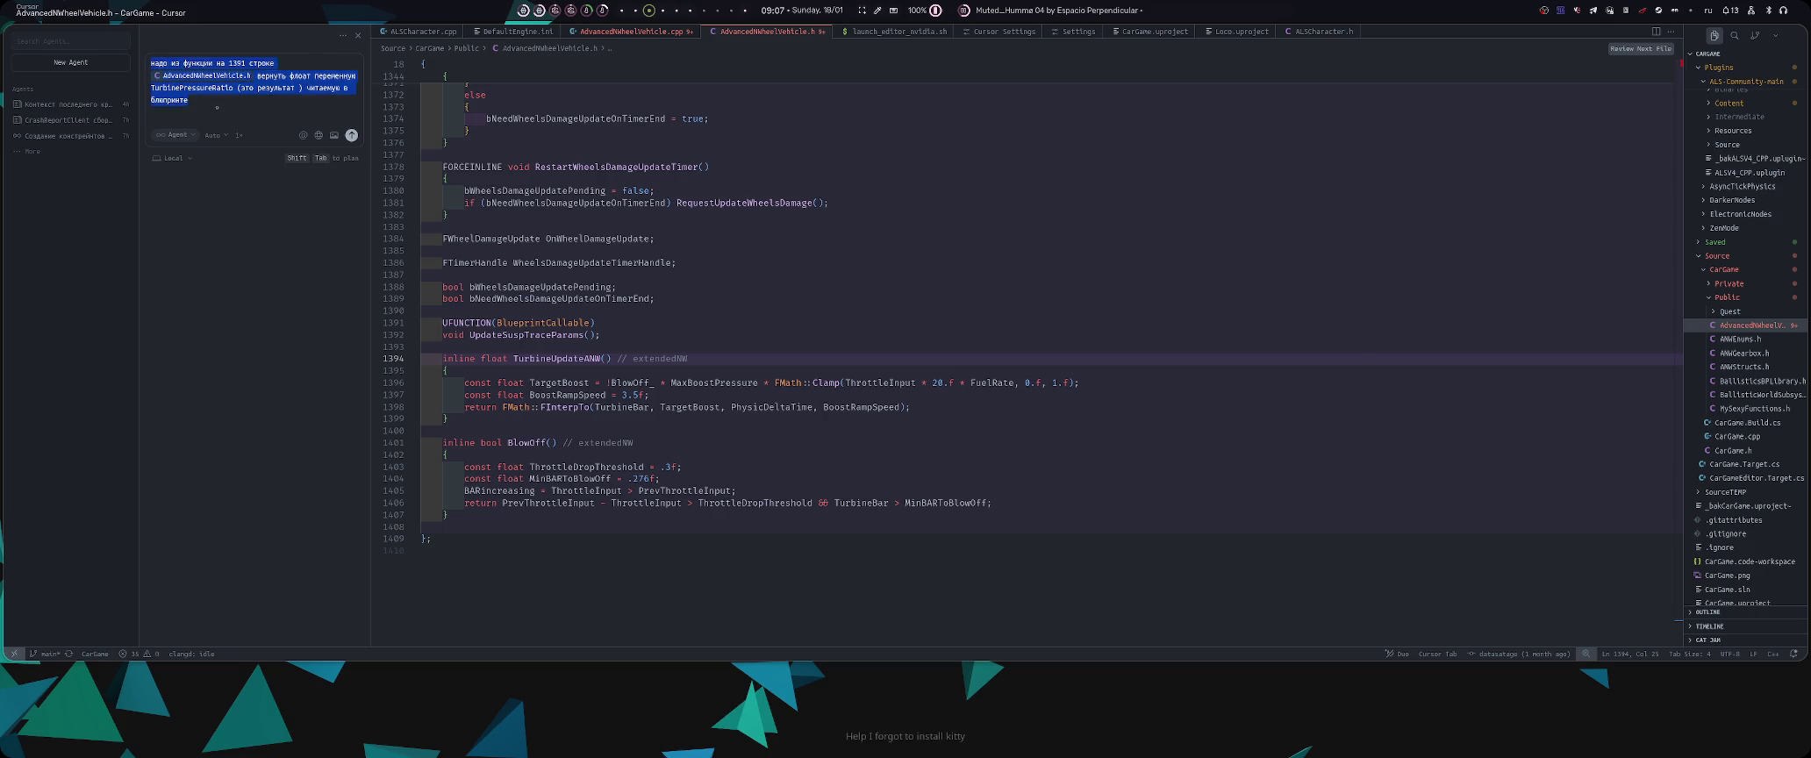
pyautogui.press('BackSpace')
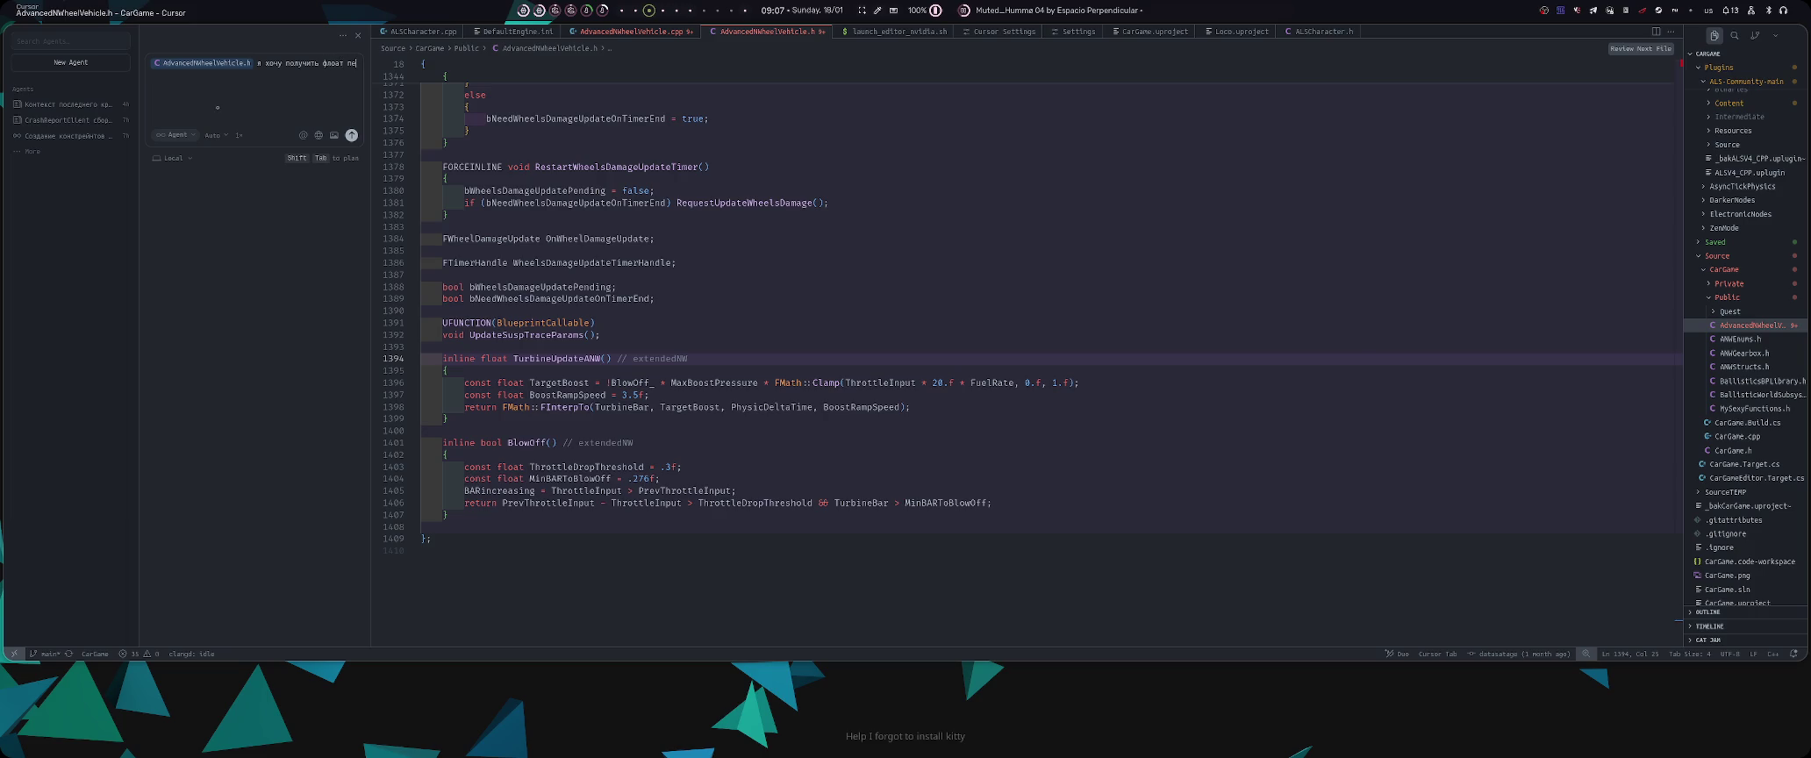
pyautogui.write('нную читаемую в бп')
pyautogui.press('super+4')
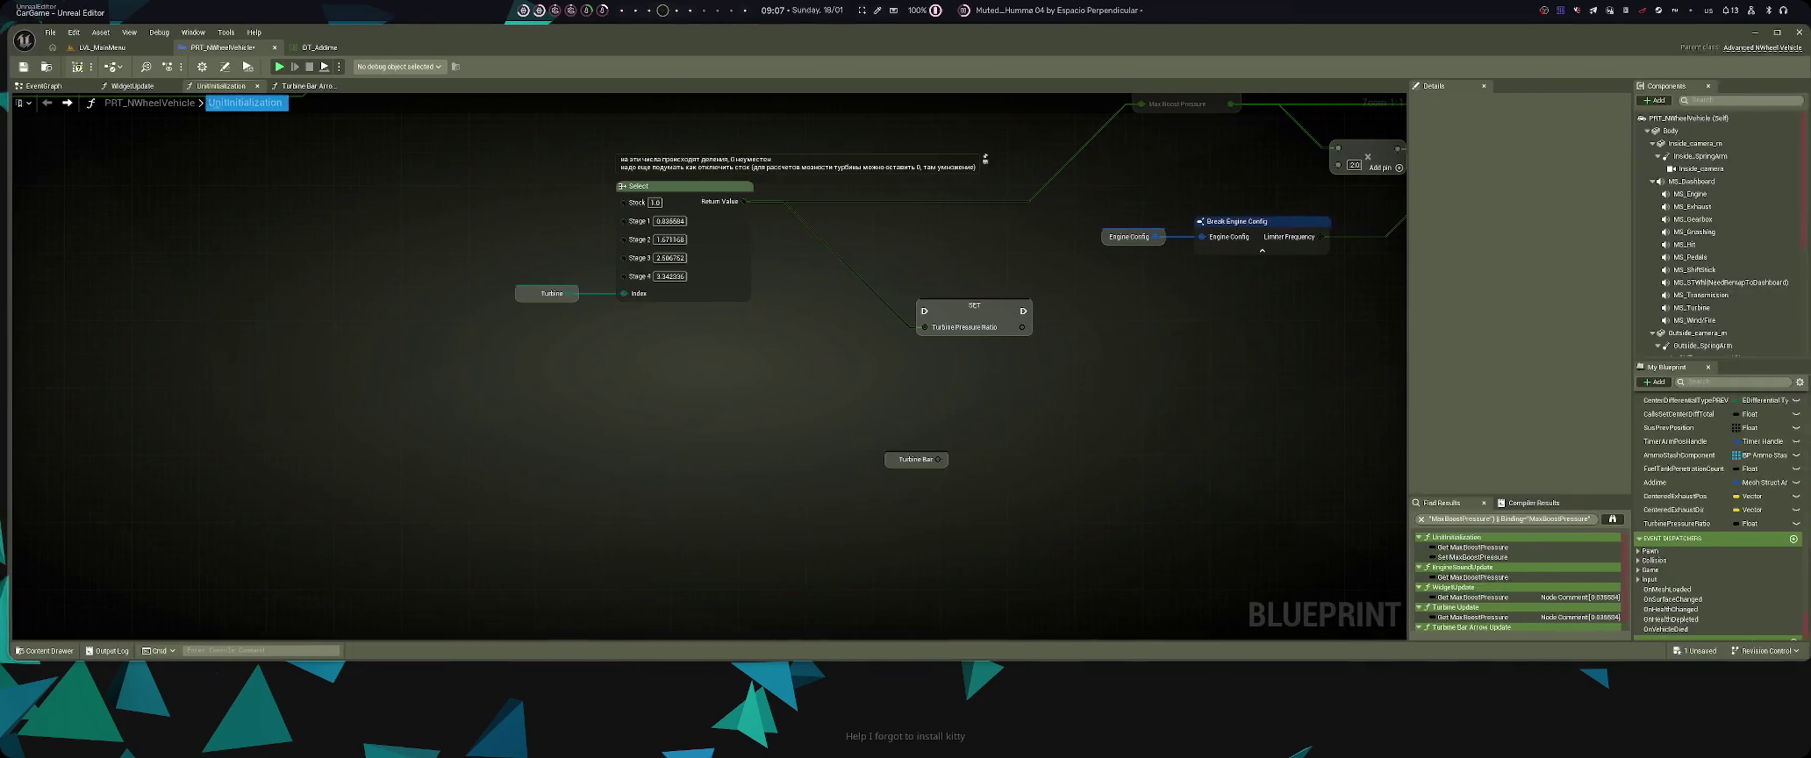
# - Inspect the SET Turbine Pressure Ratio node's float variable details, then return to Cursor
pyautogui.click(993, 330)
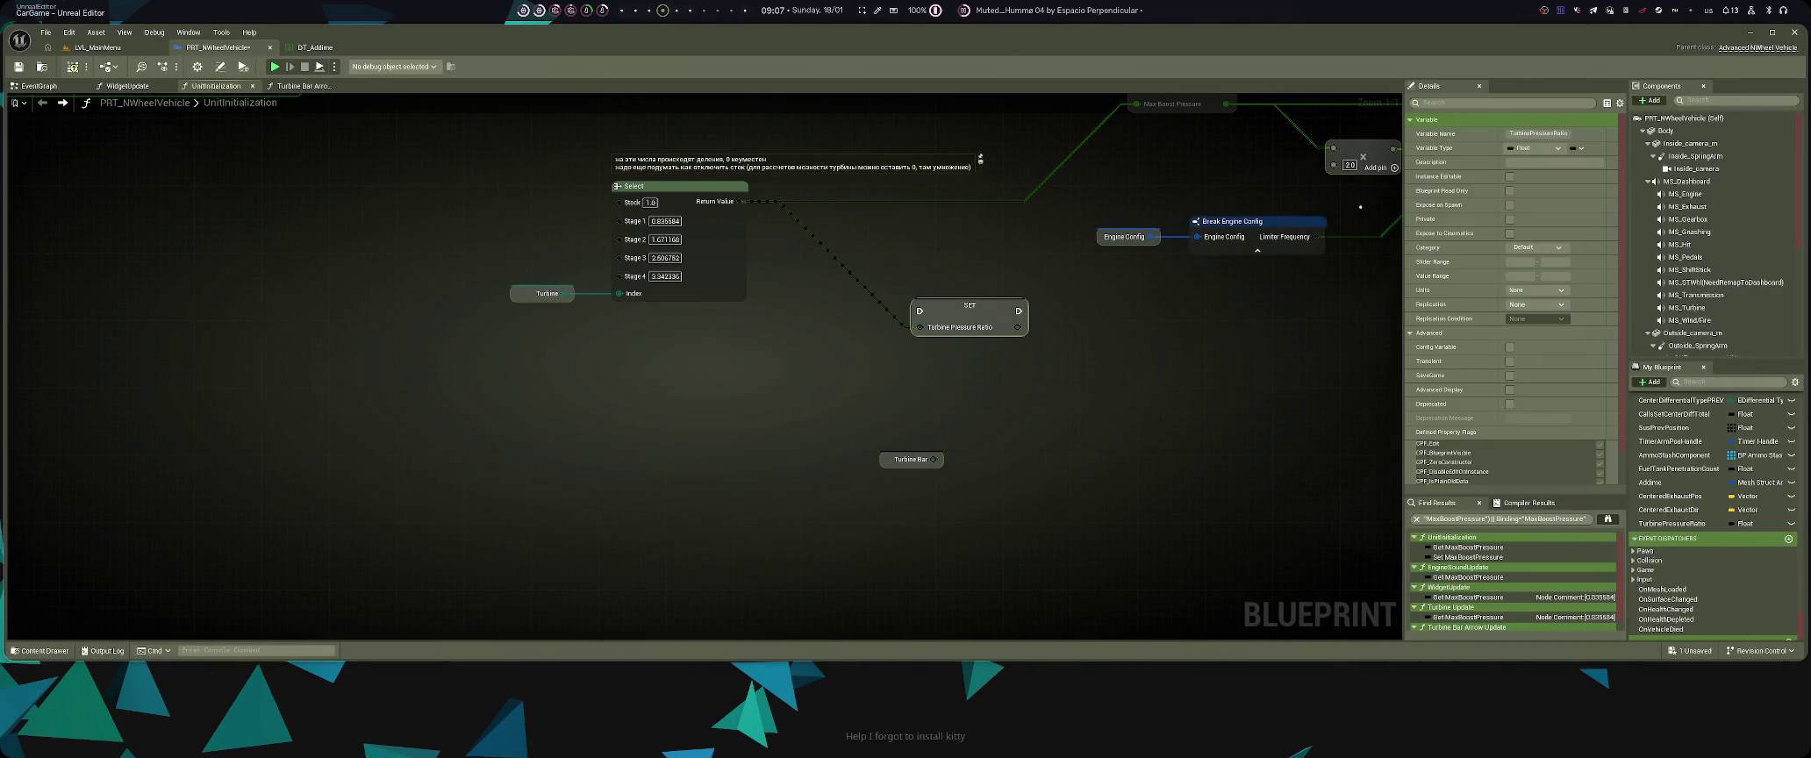
pyautogui.press('super+3')
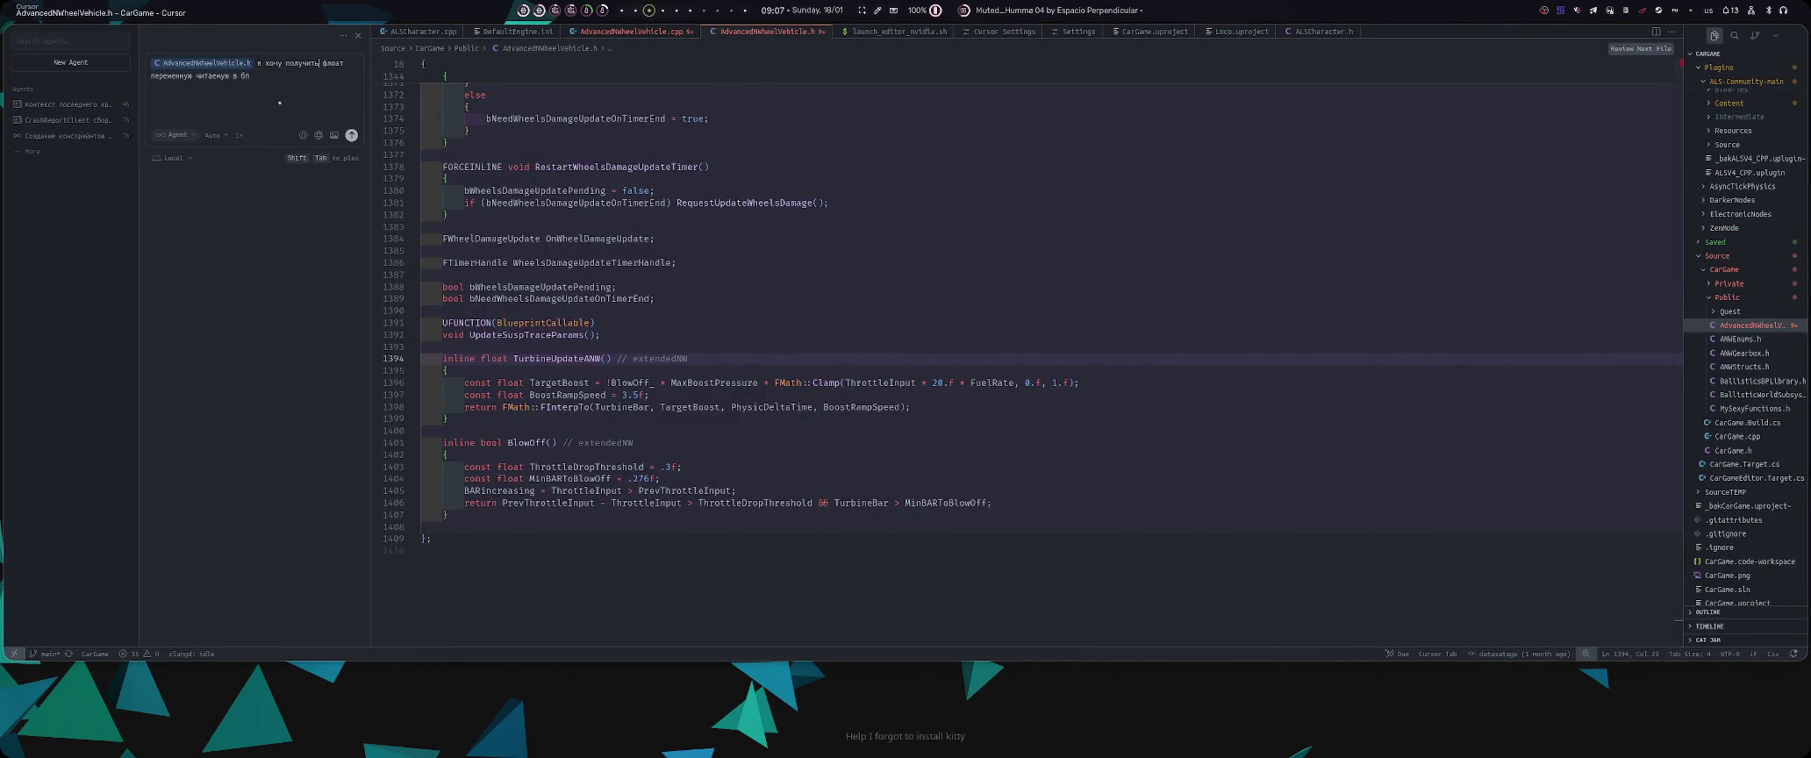
# - Type the request for a Blueprint-readable float TurbinePressureRatio whose value comes from TurbineUpdate
pyautogui.write('TurbinePressureRatio')
pyautogui.write(' читаемую в бп от')
pyautogui.press('BackSpace')
pyautogui.hotkey('alt', 'shift')
pyautogui.write('чение должно быть получено от')
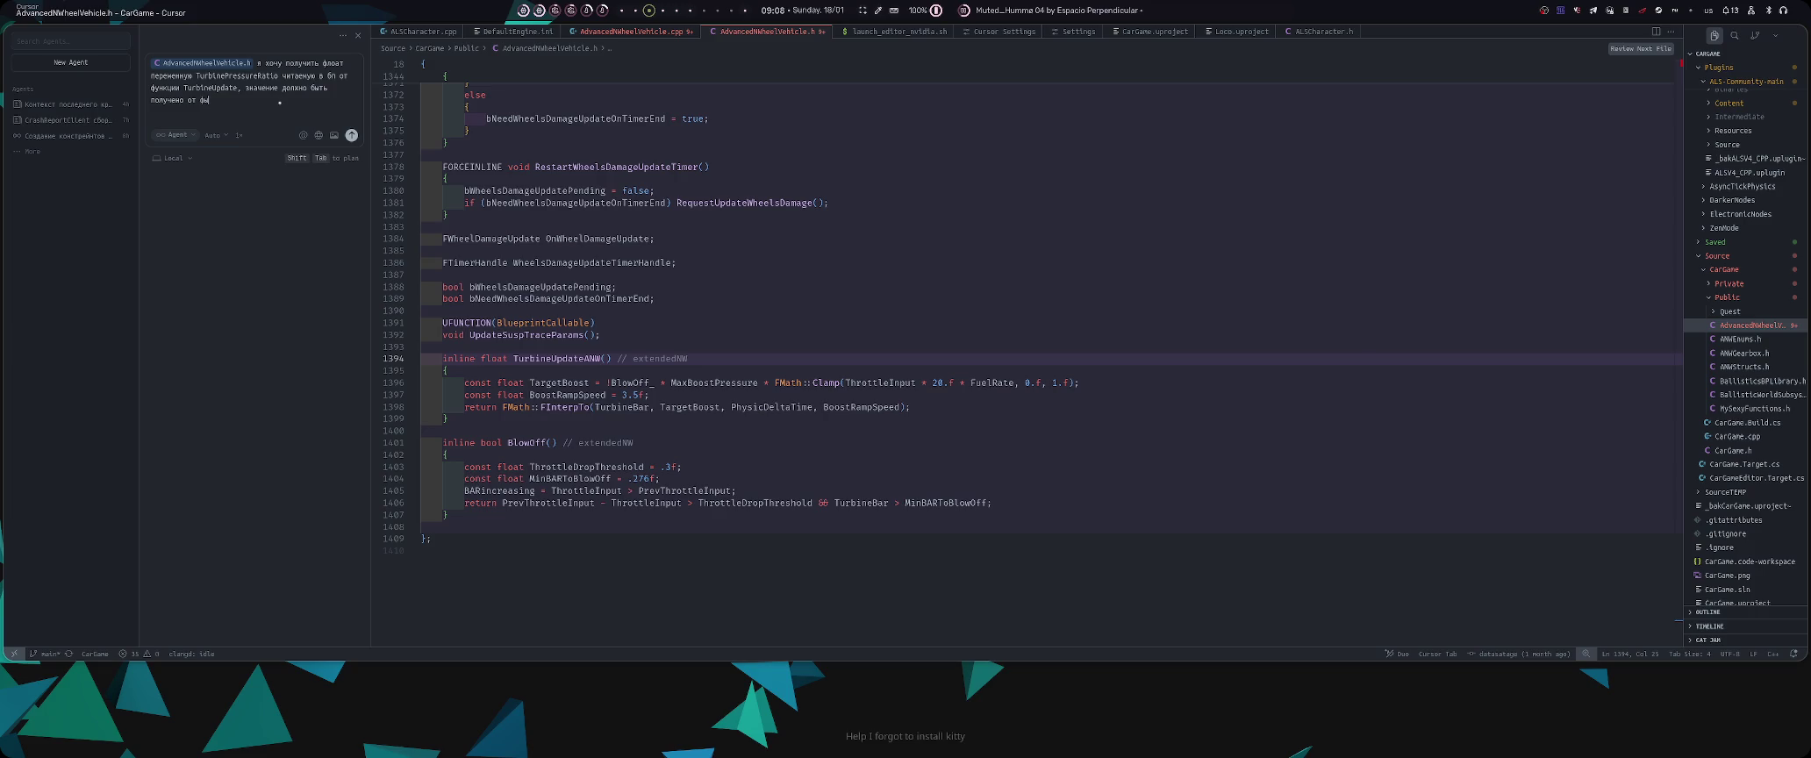
pyautogui.press('XF86AudioRaiseVolume')
pyautogui.hotkey('alt', 'Tab')
pyautogui.moveTo(764, 356)
pyautogui.mouseDown()
pyautogui.moveTo(521, 490)
pyautogui.moveTo(543, 401)
pyautogui.moveTo(536, 464)
pyautogui.mouseUp()
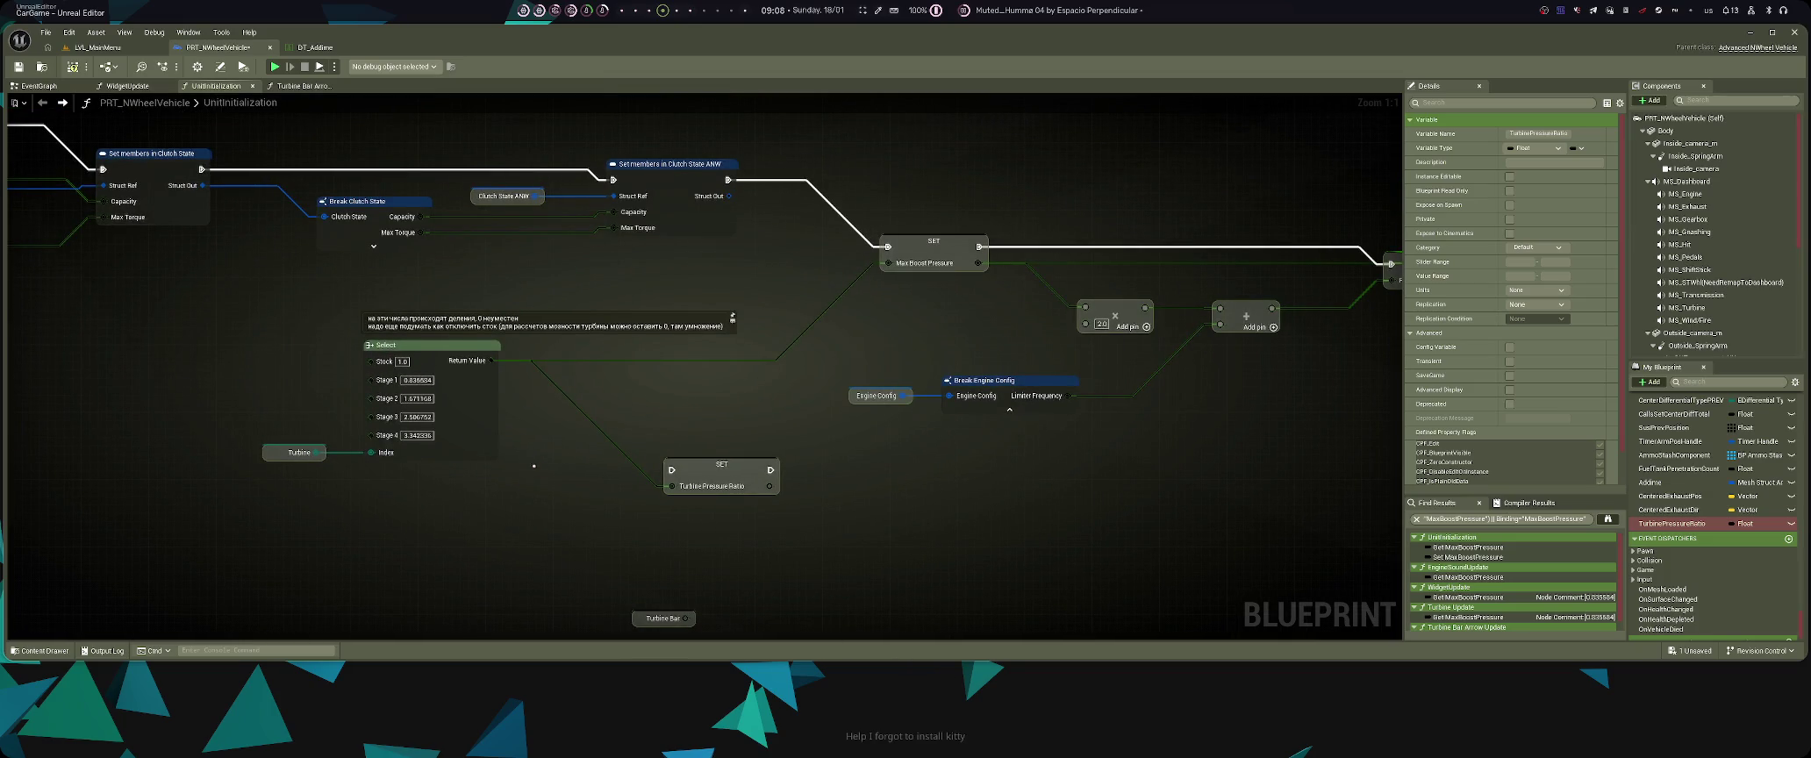
# - Pan the UnitInitialization graph to show the clutch-state and Max Boost Pressure nodes, then return to Cursor
pyautogui.moveTo(606, 473)
pyautogui.mouseDown()
pyautogui.moveTo(339, 455)
pyautogui.moveTo(484, 448)
pyautogui.mouseUp()
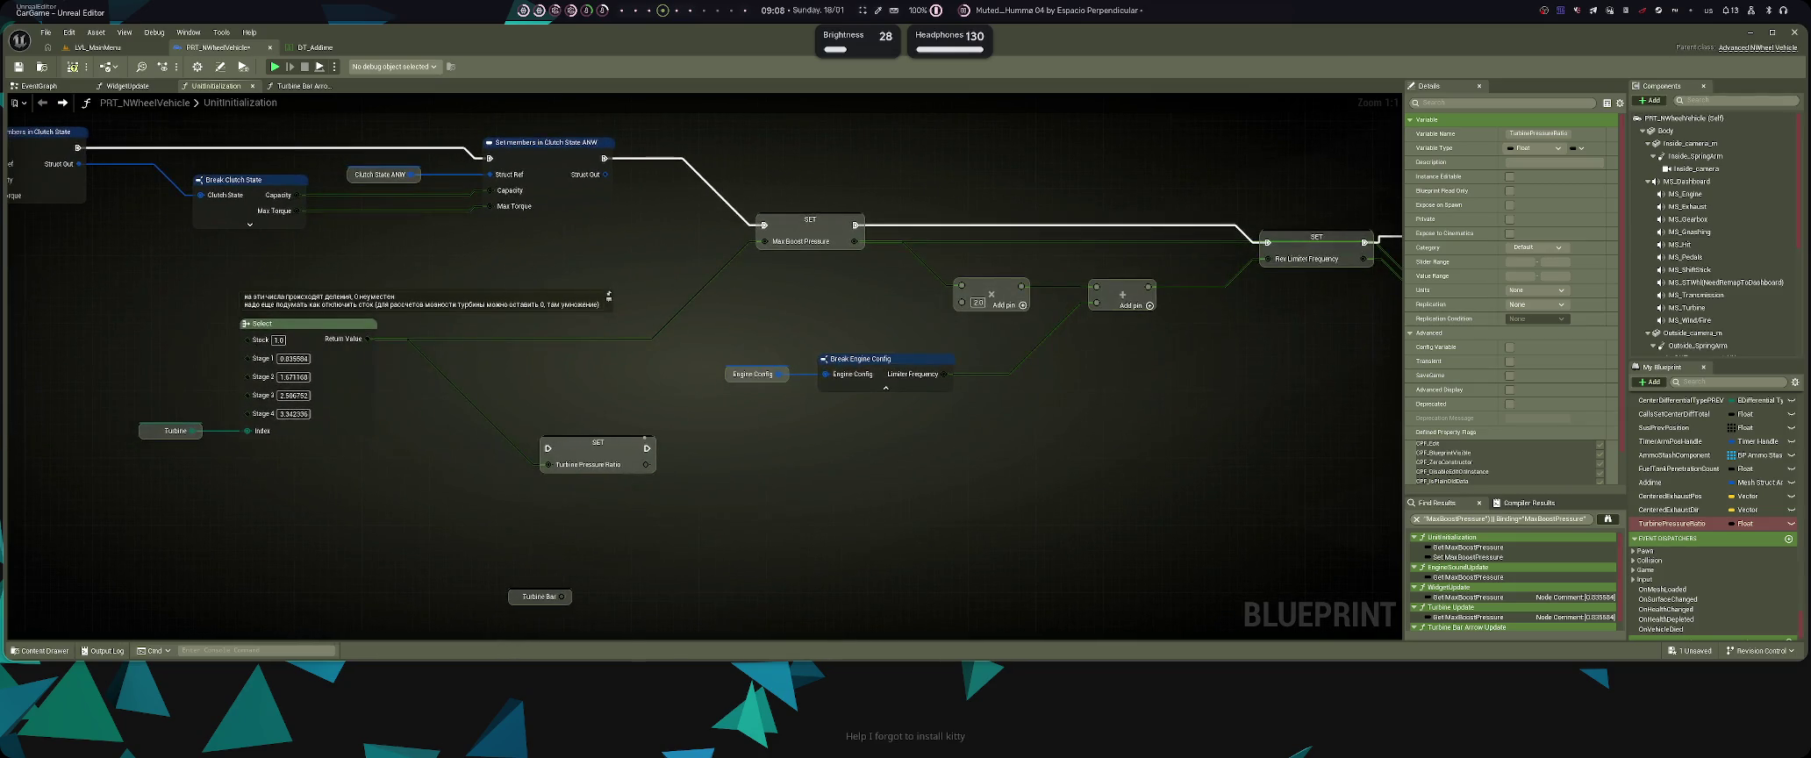
pyautogui.moveTo(721, 425)
pyautogui.mouseDown()
pyautogui.moveTo(675, 386)
pyautogui.moveTo(85, 411)
pyautogui.moveTo(766, 448)
pyautogui.mouseUp()
pyautogui.press('super+2')
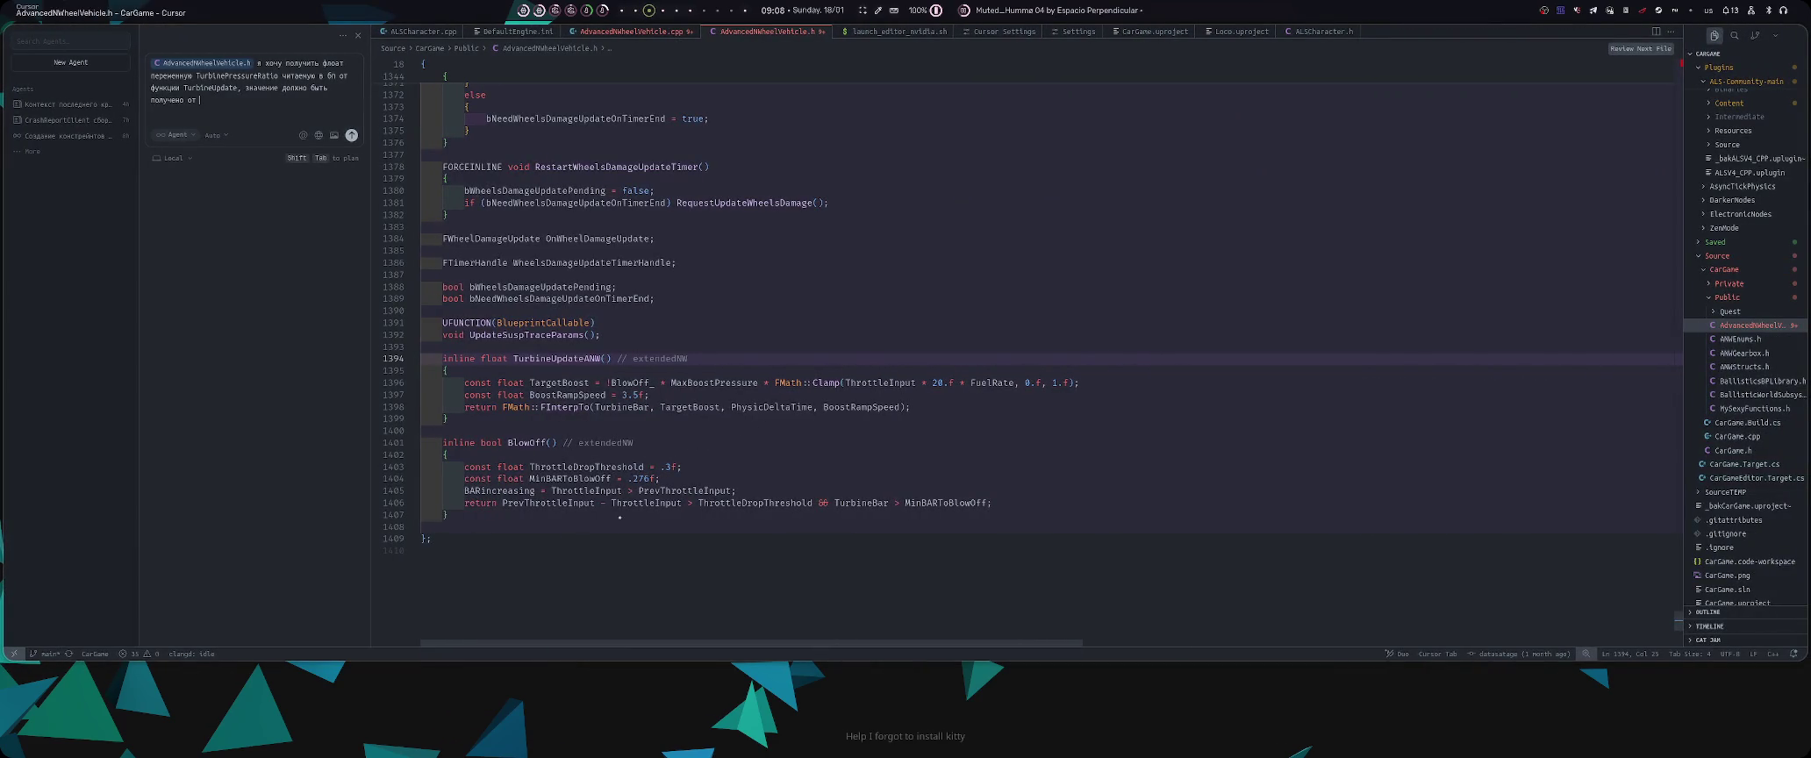
# - Add MaxBoostPressure from line 1396 to the end of the agent chat prompt
pyautogui.doubleClick(716, 383)
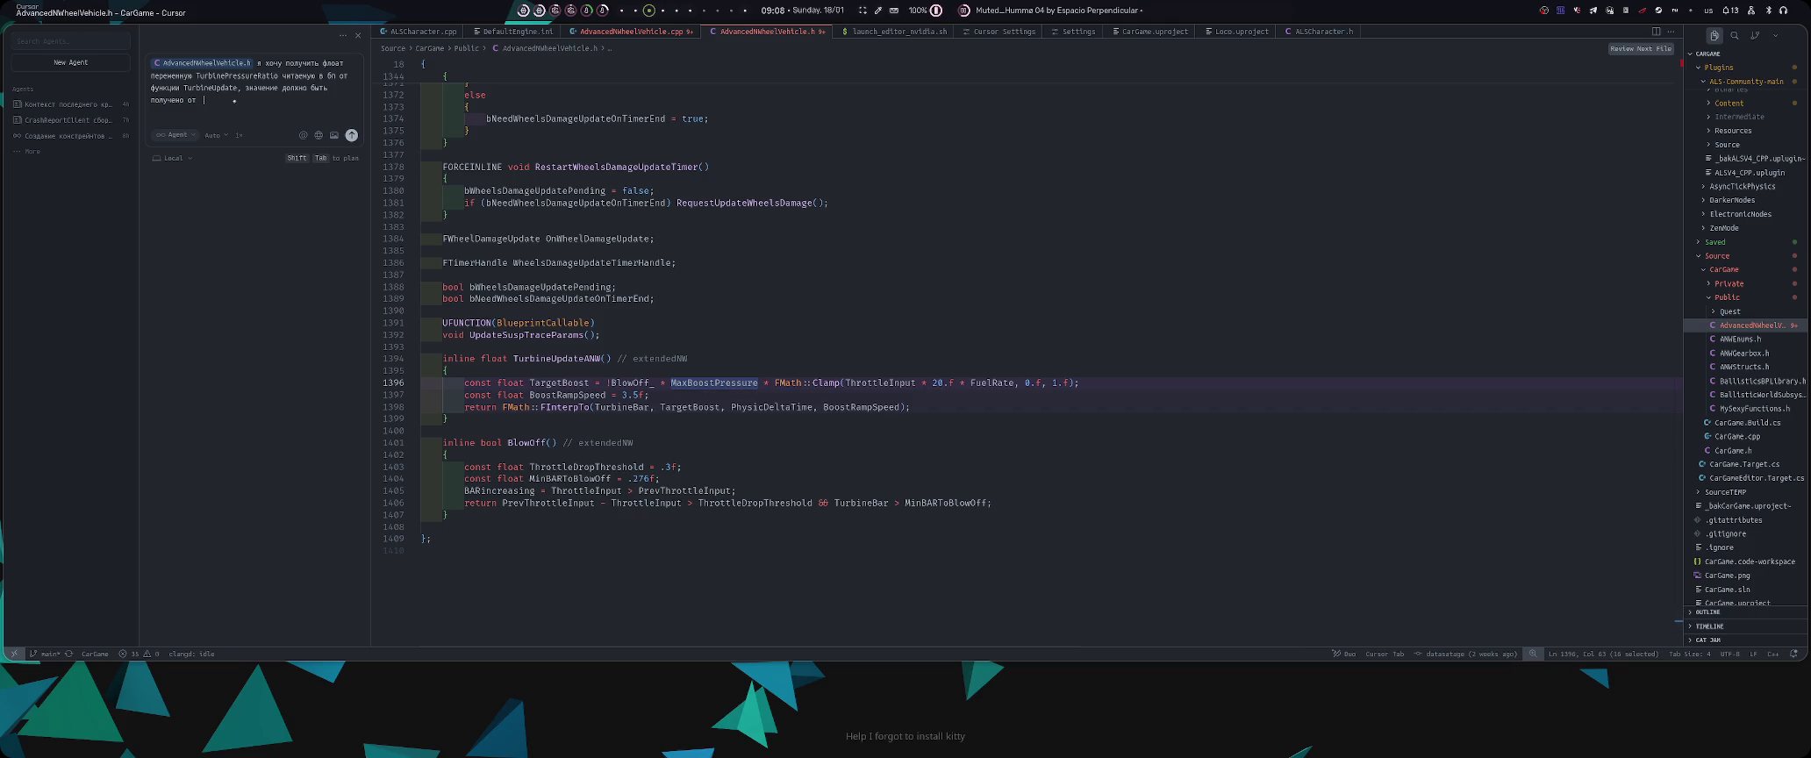
pyautogui.write('MaxBoostPressure')
pyautogui.write('.')
pyautogui.press('BackSpace')
pyautogui.write('/')
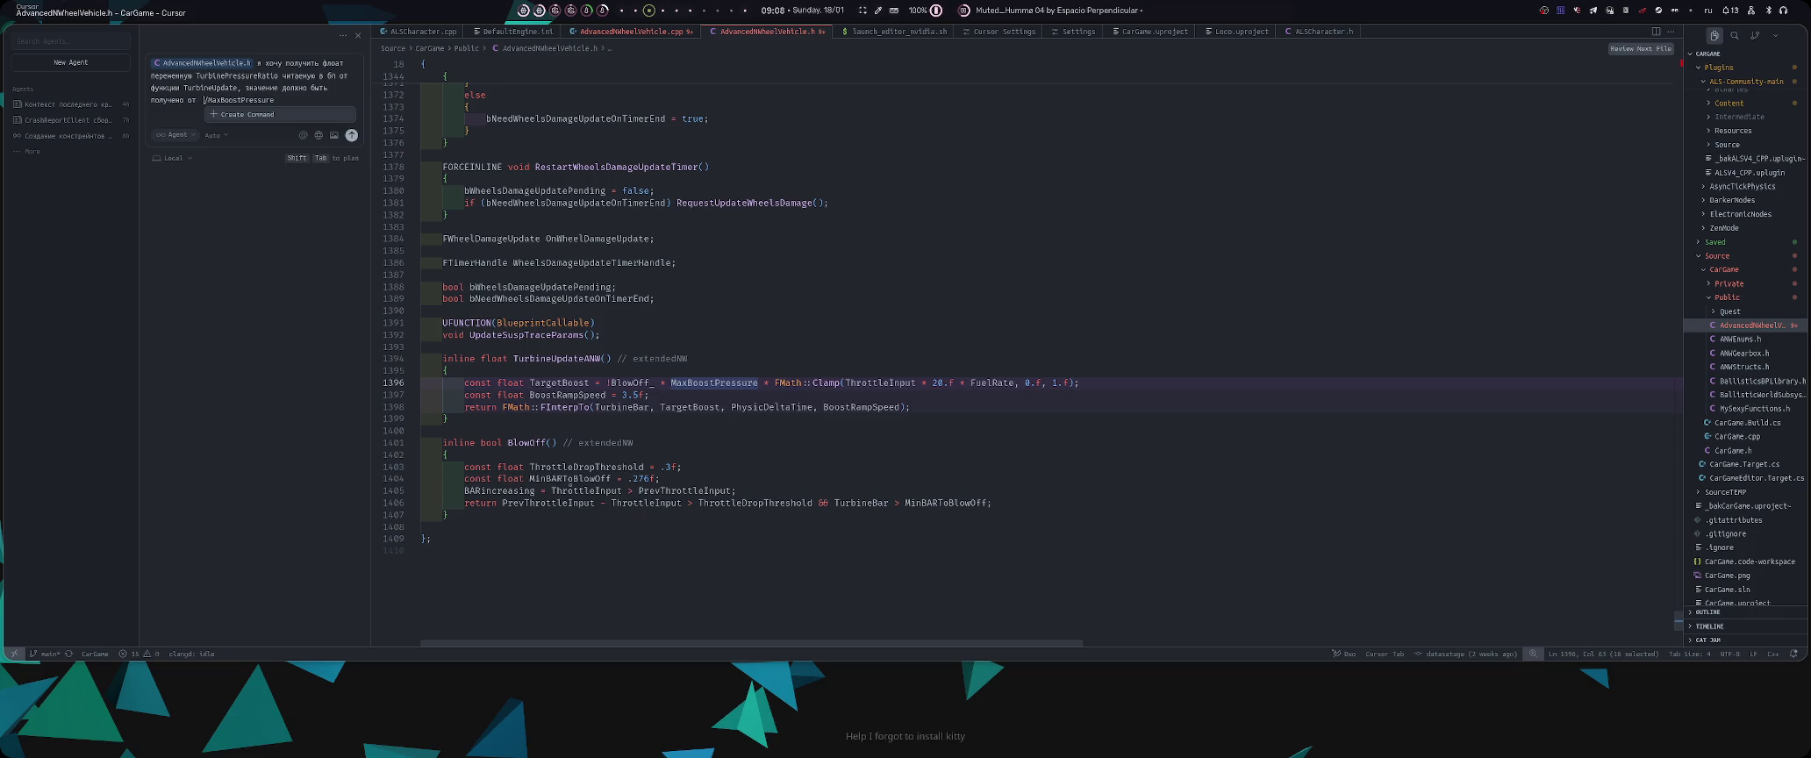
pyautogui.hotkey('alt', 'Tab')
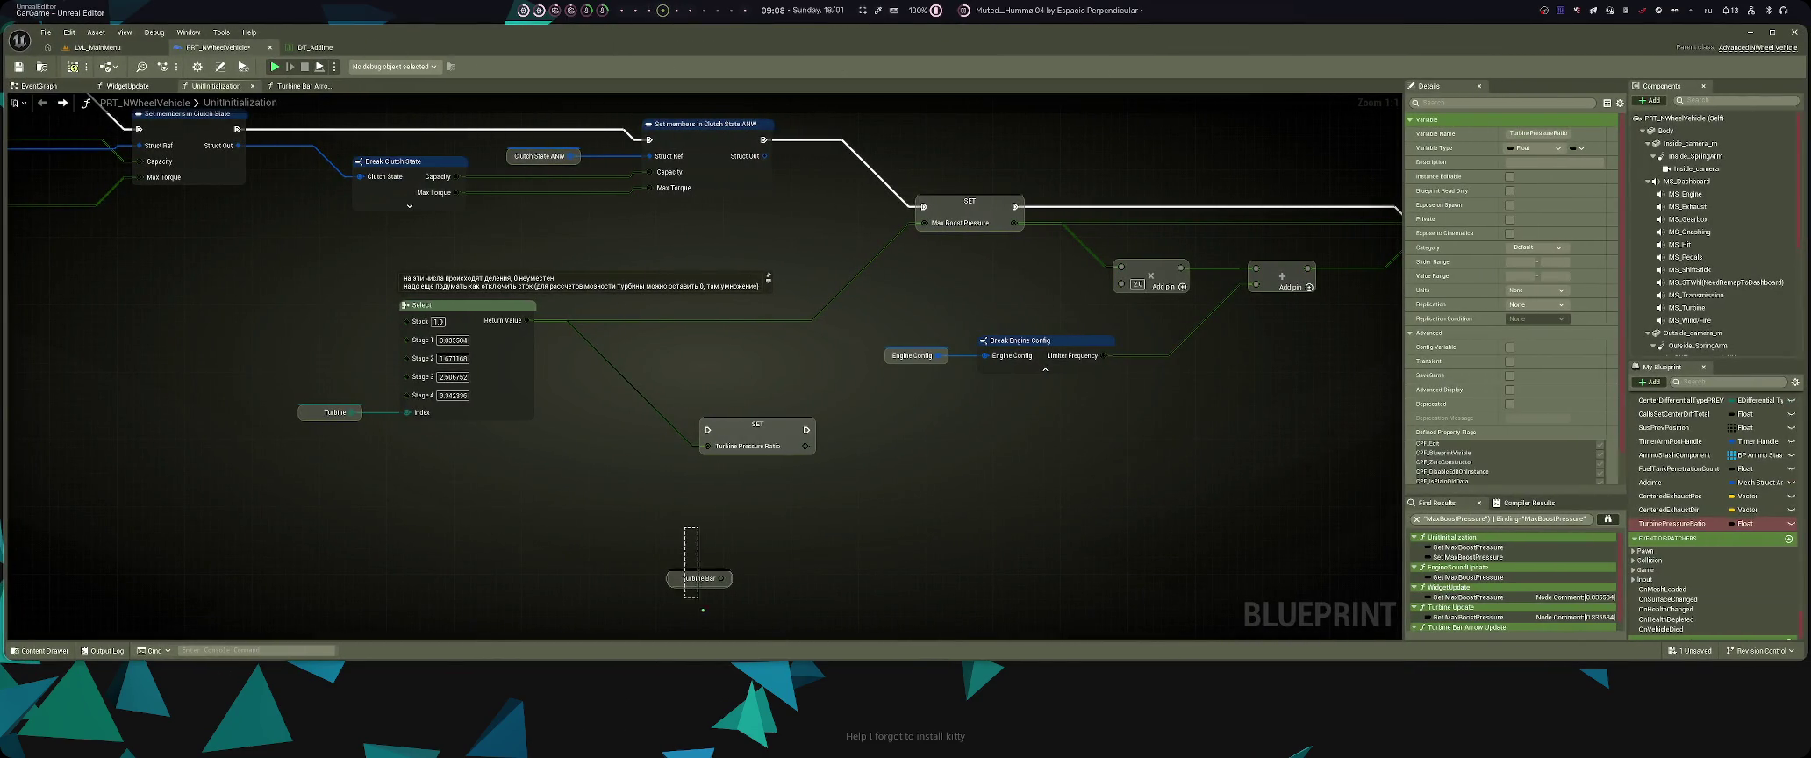
# - Glance at the Turbine Bar Arrow Update graph in the vehicle Blueprint, then return to Cursor
pyautogui.scroll(-3, 701, 512)
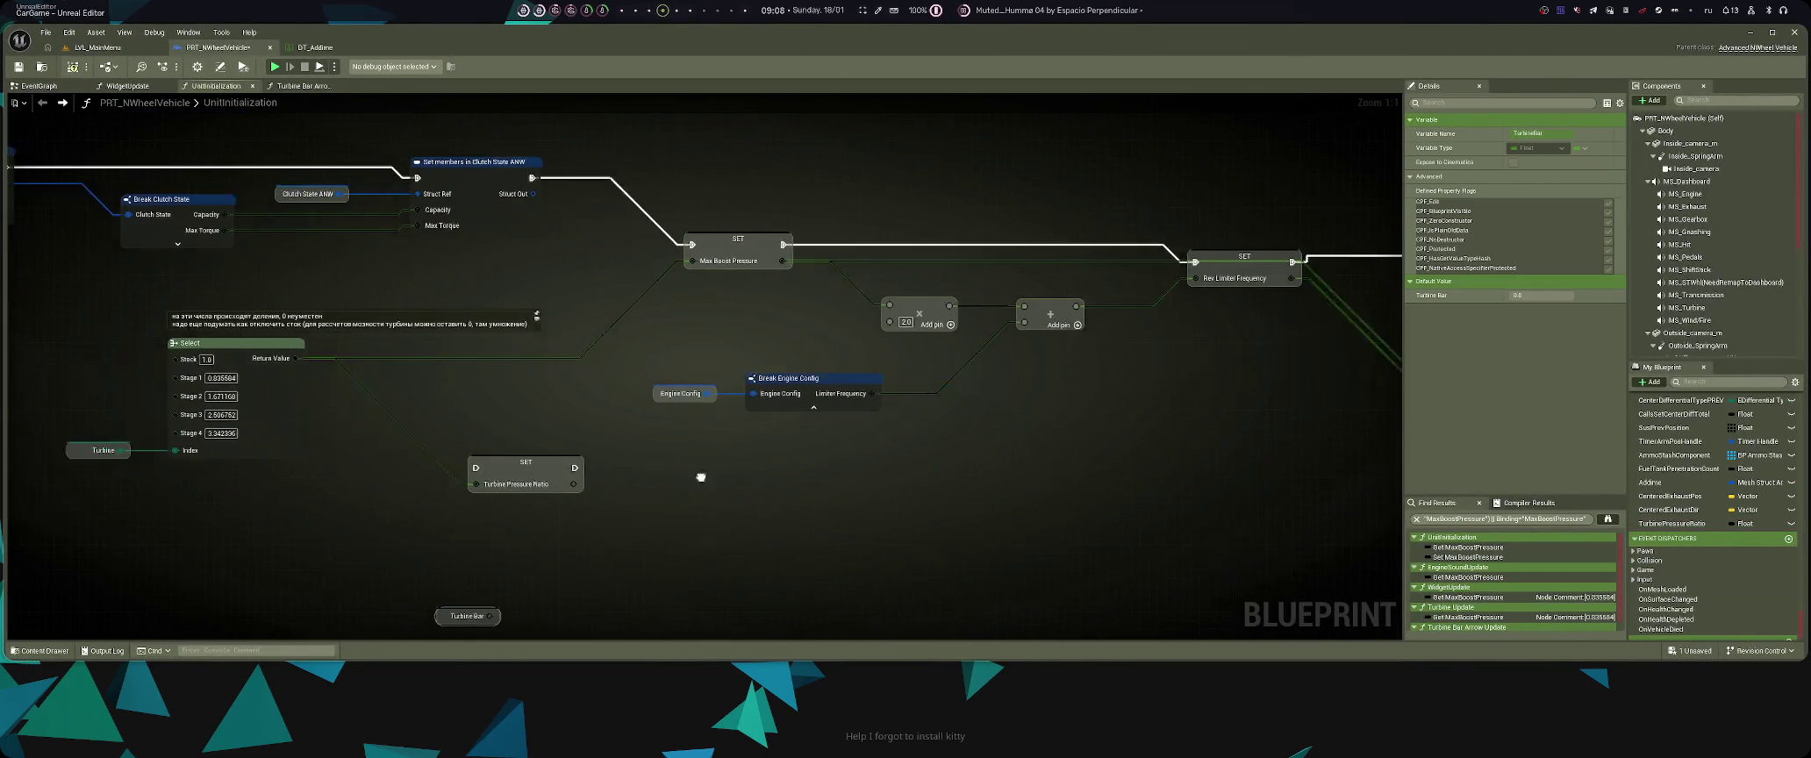
pyautogui.hotkey('ctrl', 'Tab')
pyautogui.hotkey('ctrl', 'Tab')
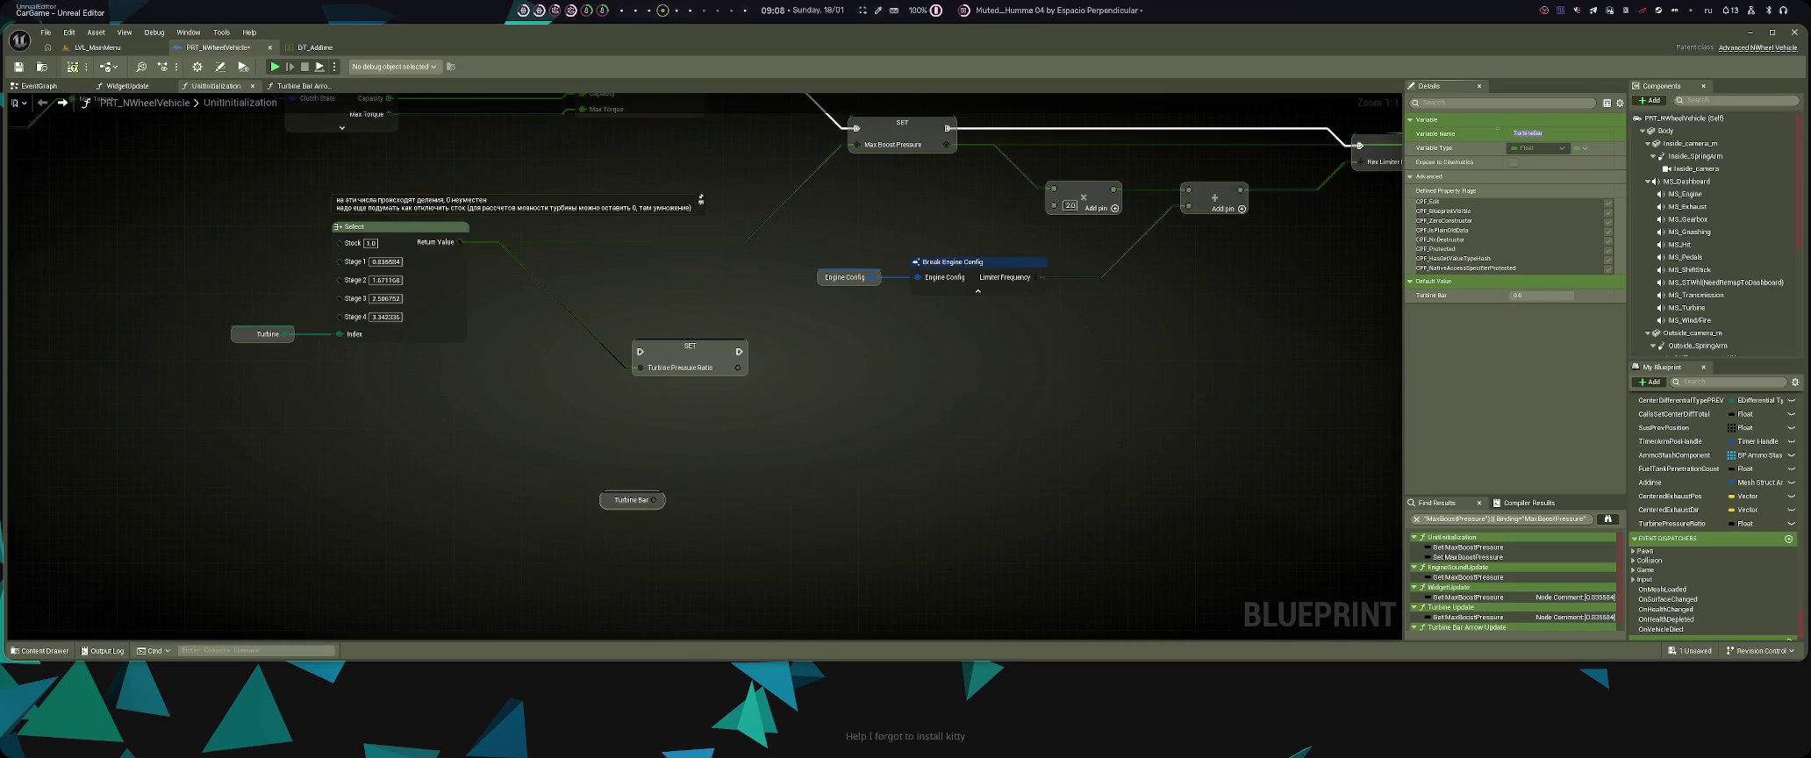
pyautogui.hotkey('alt', 'Tab')
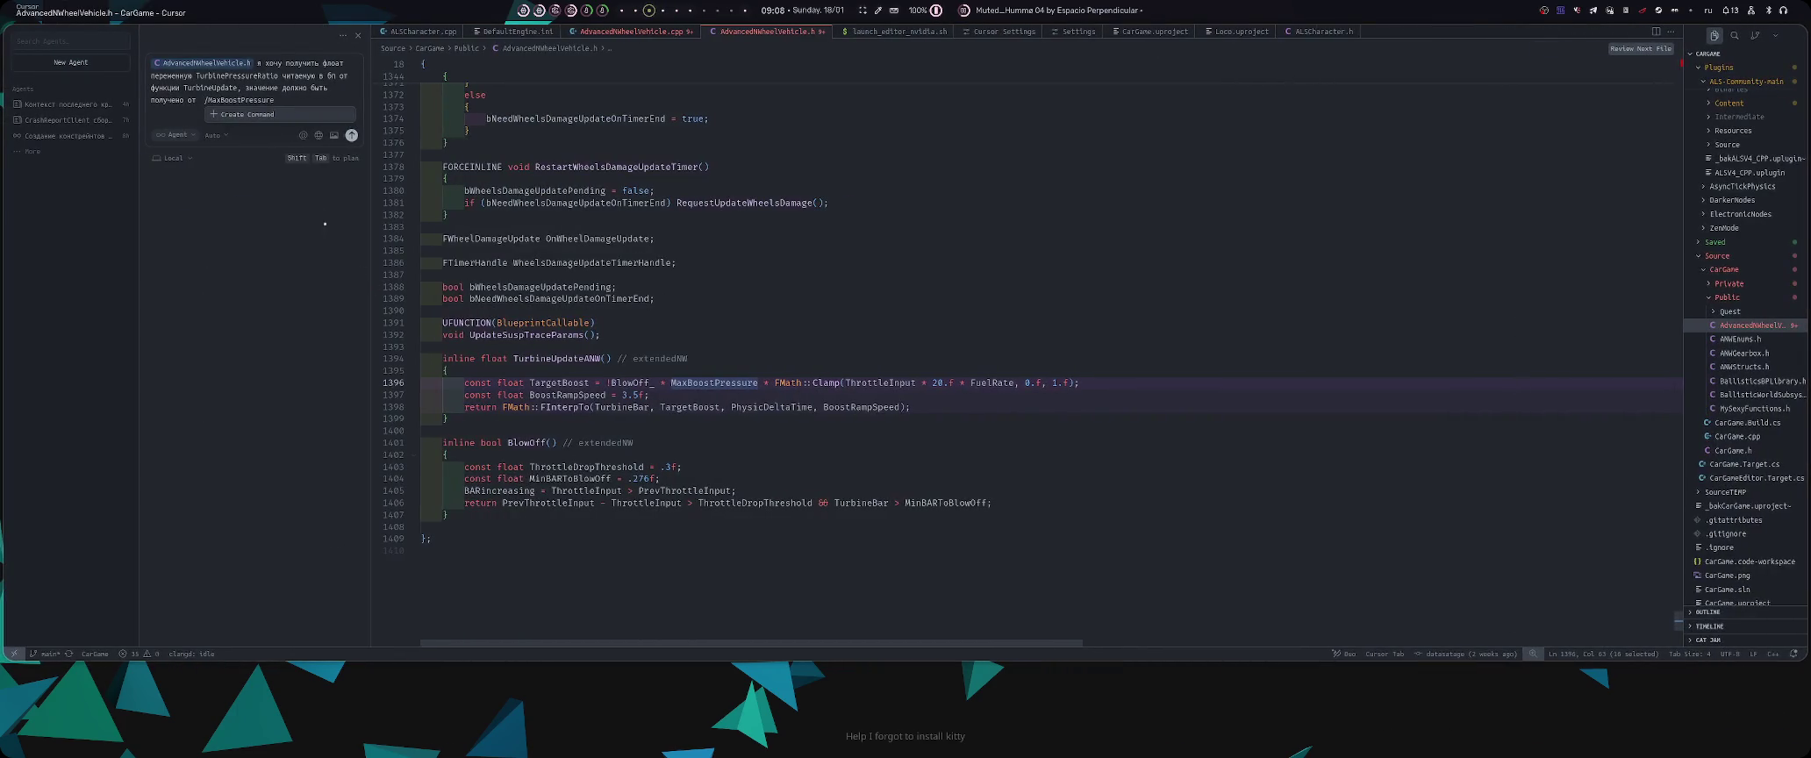
# - Finish the prompt with TurbineBar and send the TurbinePressureRatio request to the agent
pyautogui.write('TurbineBar')
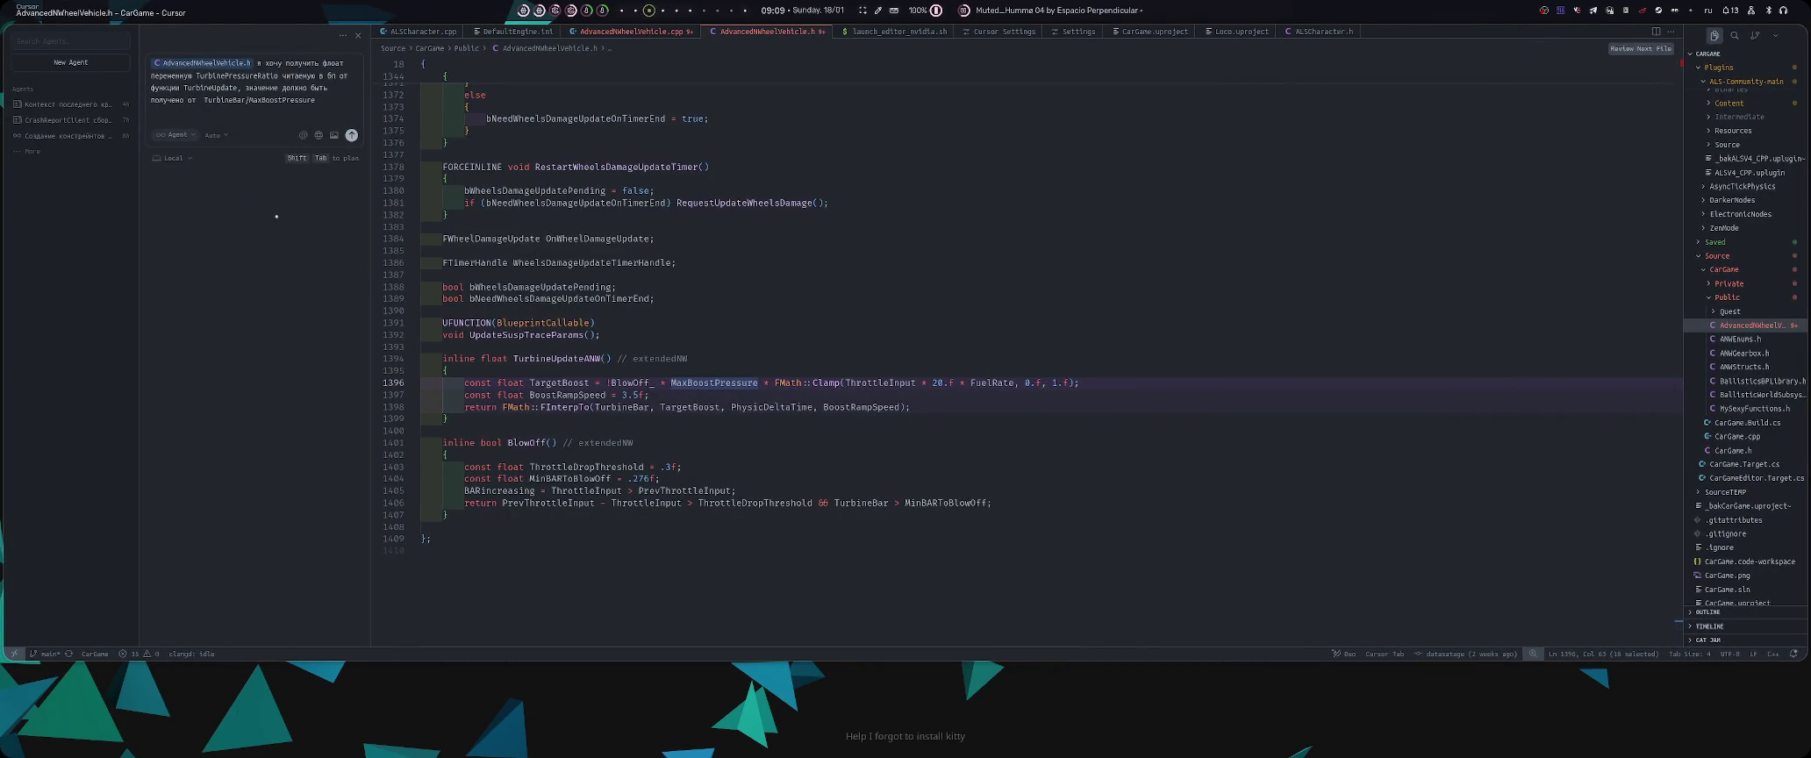
pyautogui.press('BackSpace')
pyautogui.press('super+space')
pyautogui.press('Return')
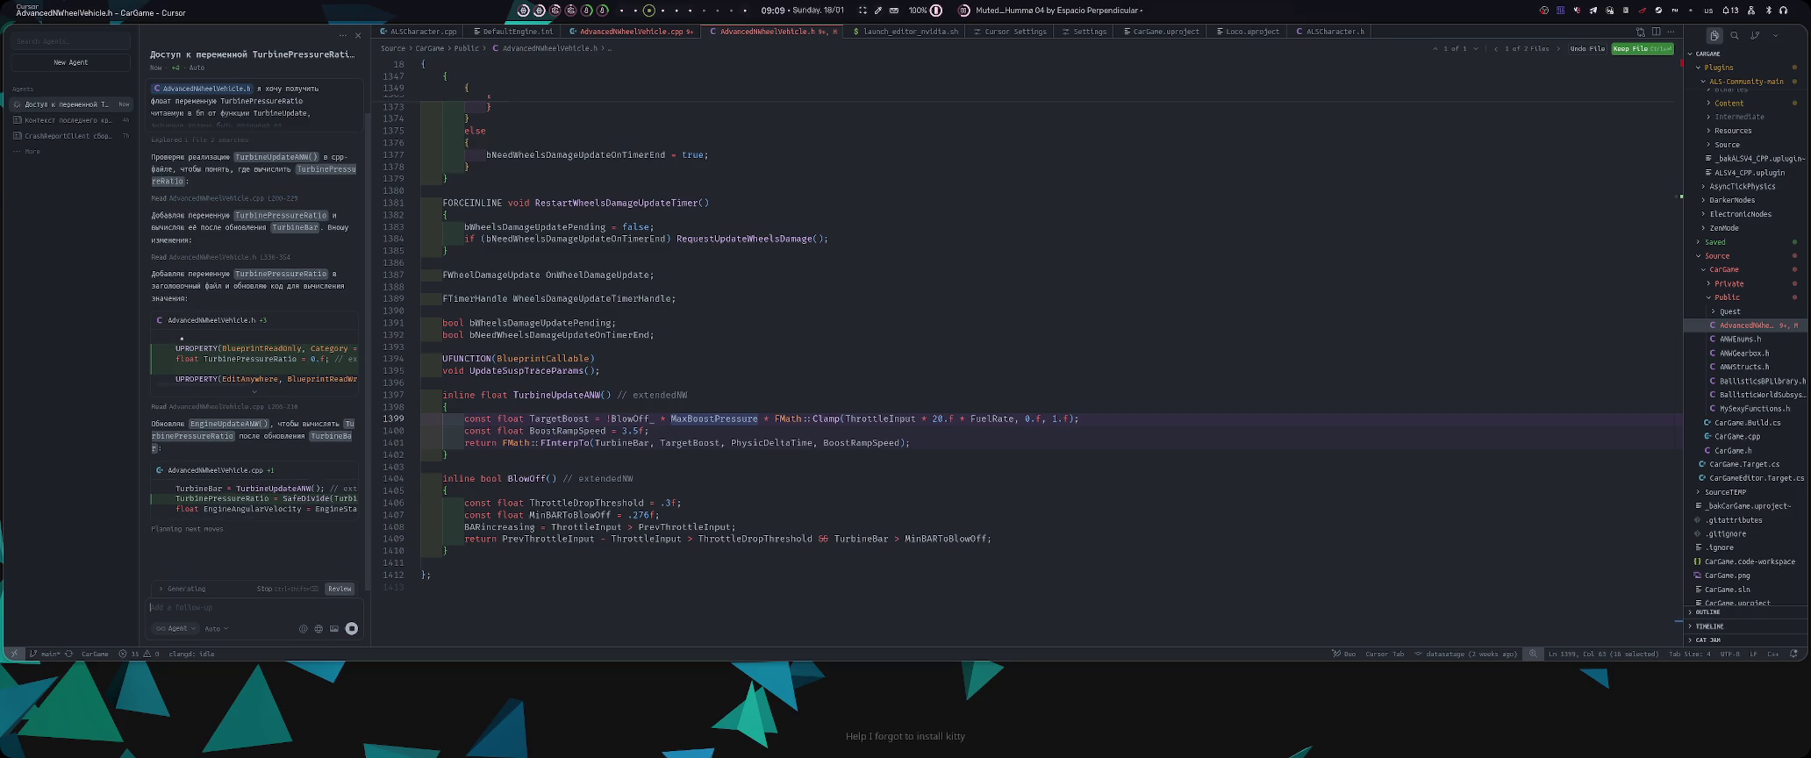
# - Review the agent's TurbinePressureRatio edits in the header and in .cpp lines 209–214
pyautogui.click(281, 349)
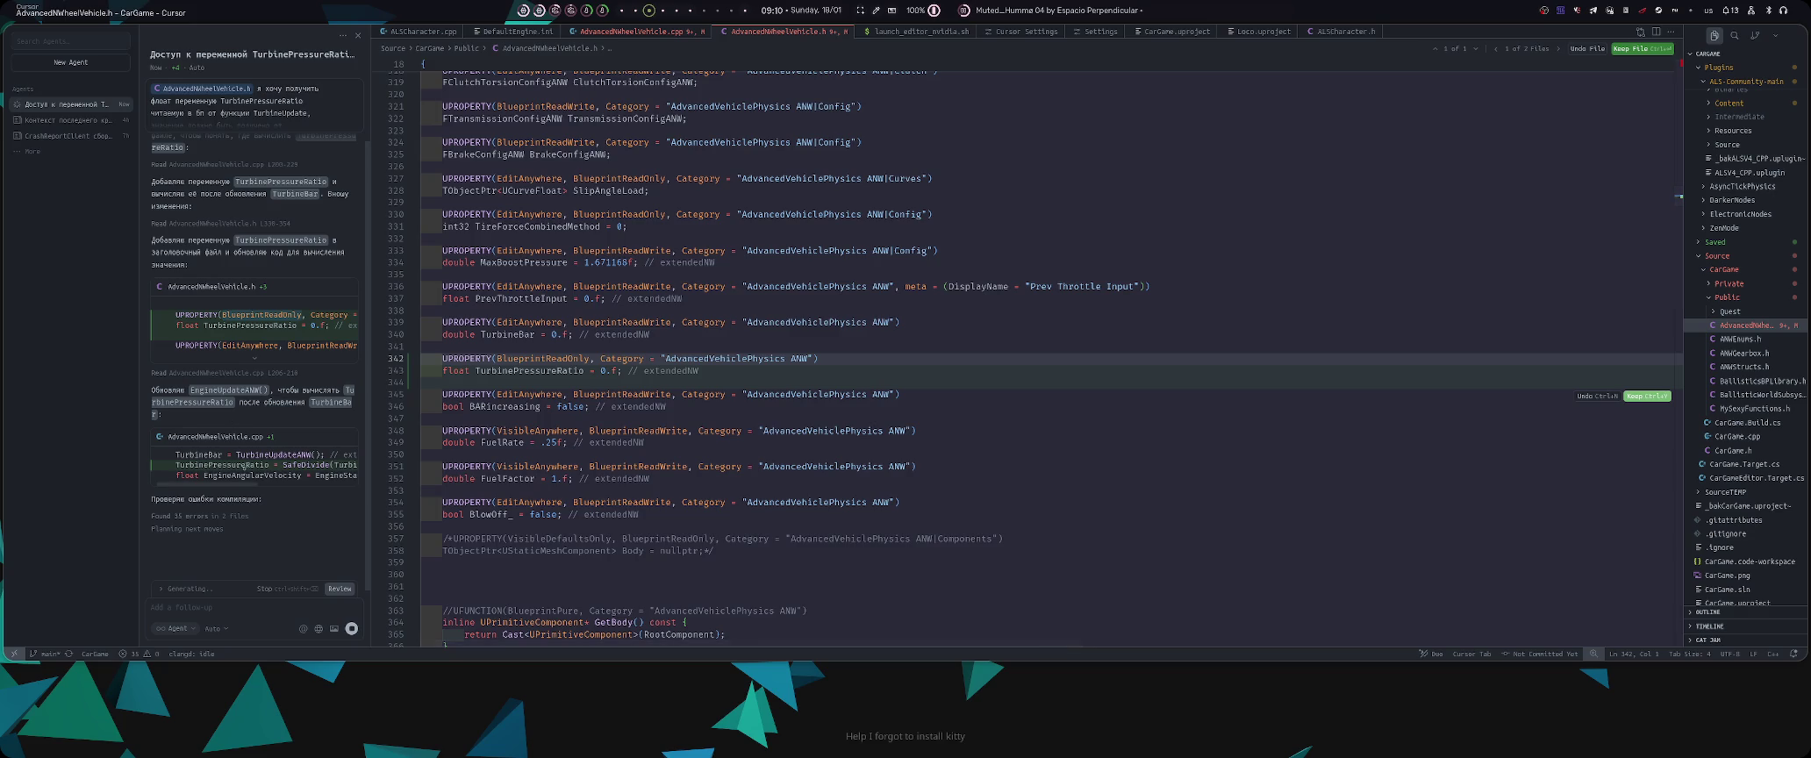
pyautogui.click(215, 437)
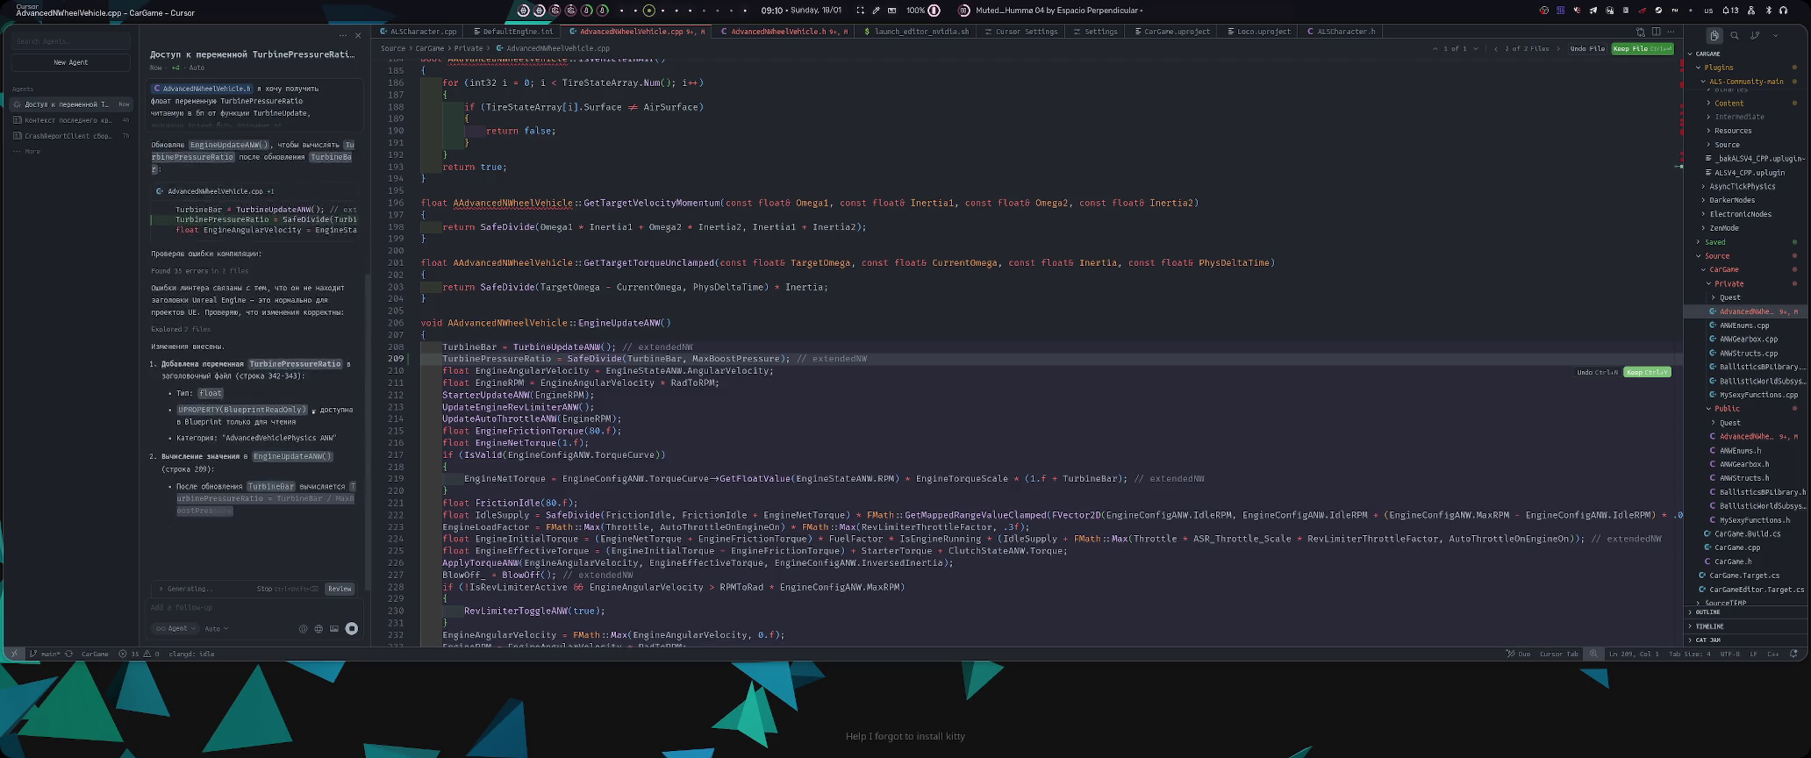
pyautogui.click(574, 406)
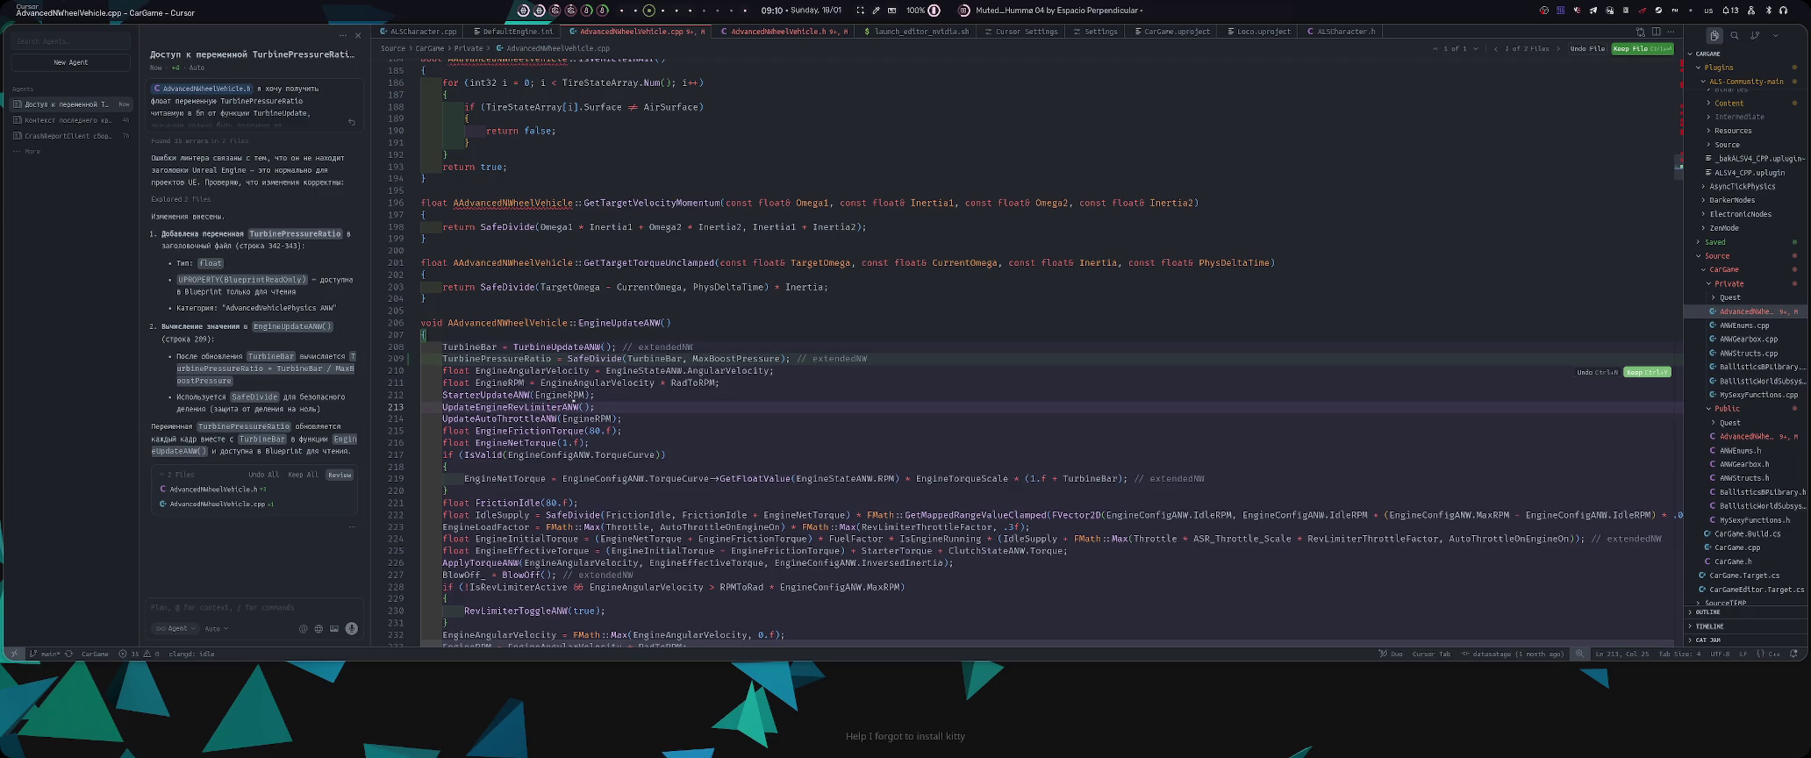
pyautogui.click(506, 383)
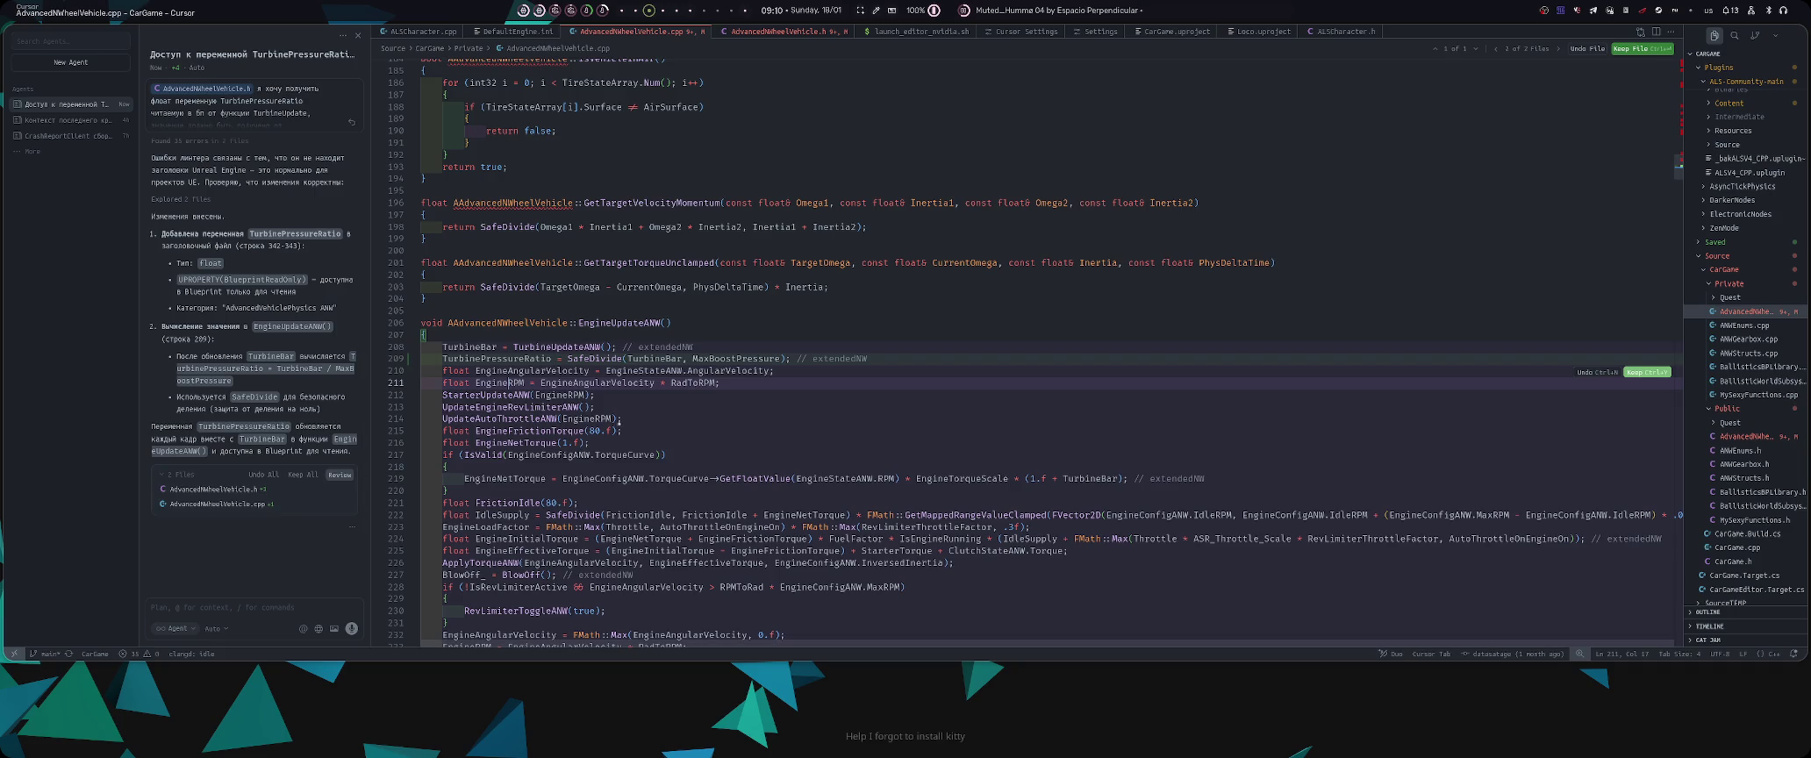
pyautogui.click(596, 418)
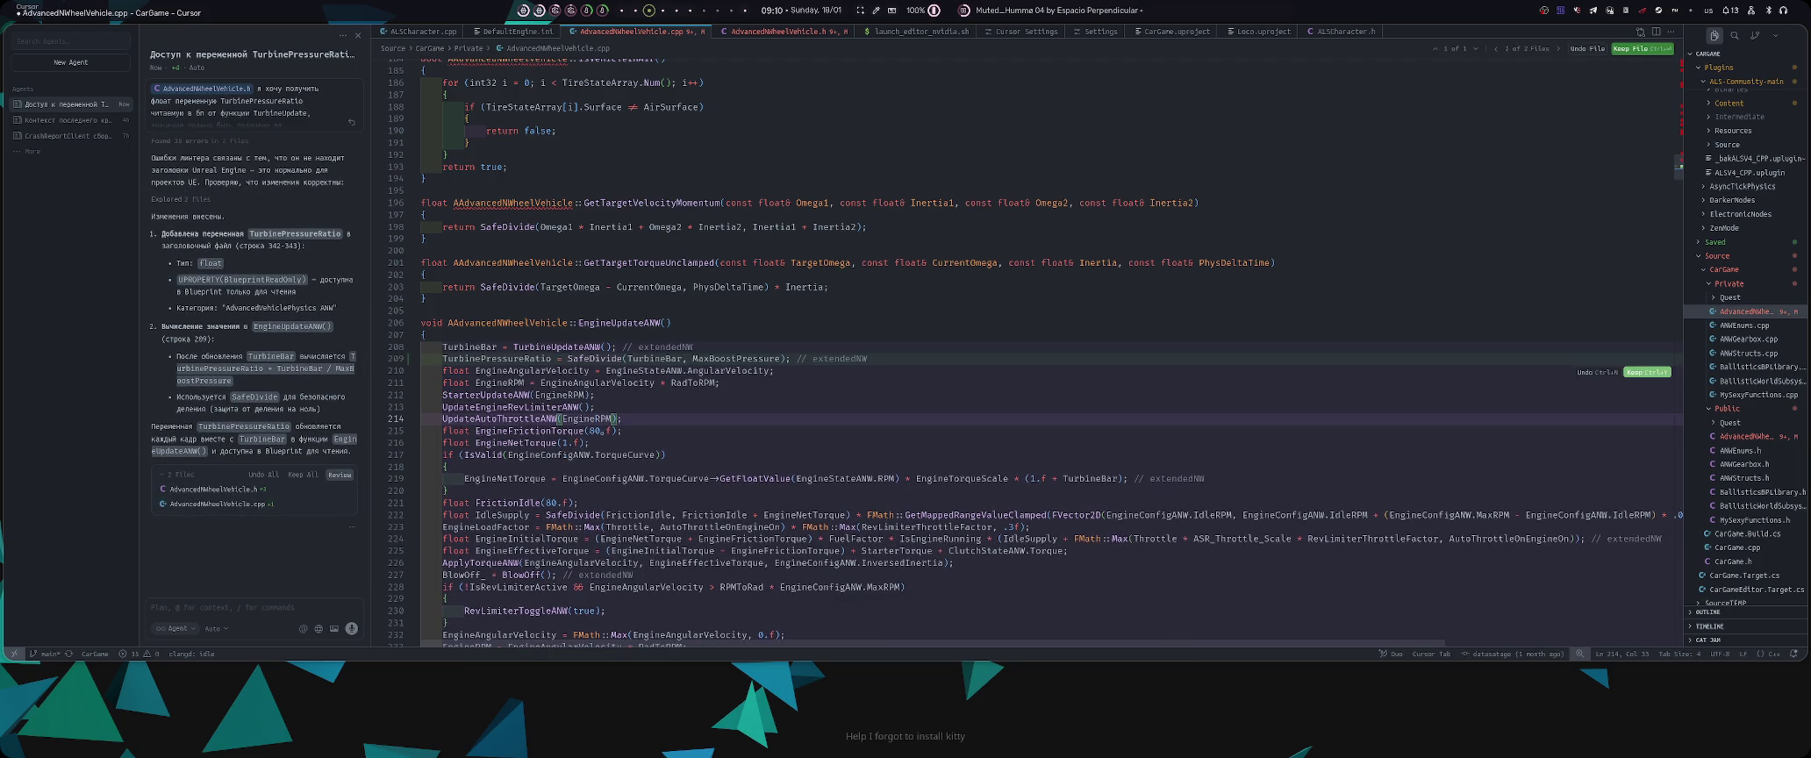
pyautogui.click(238, 505)
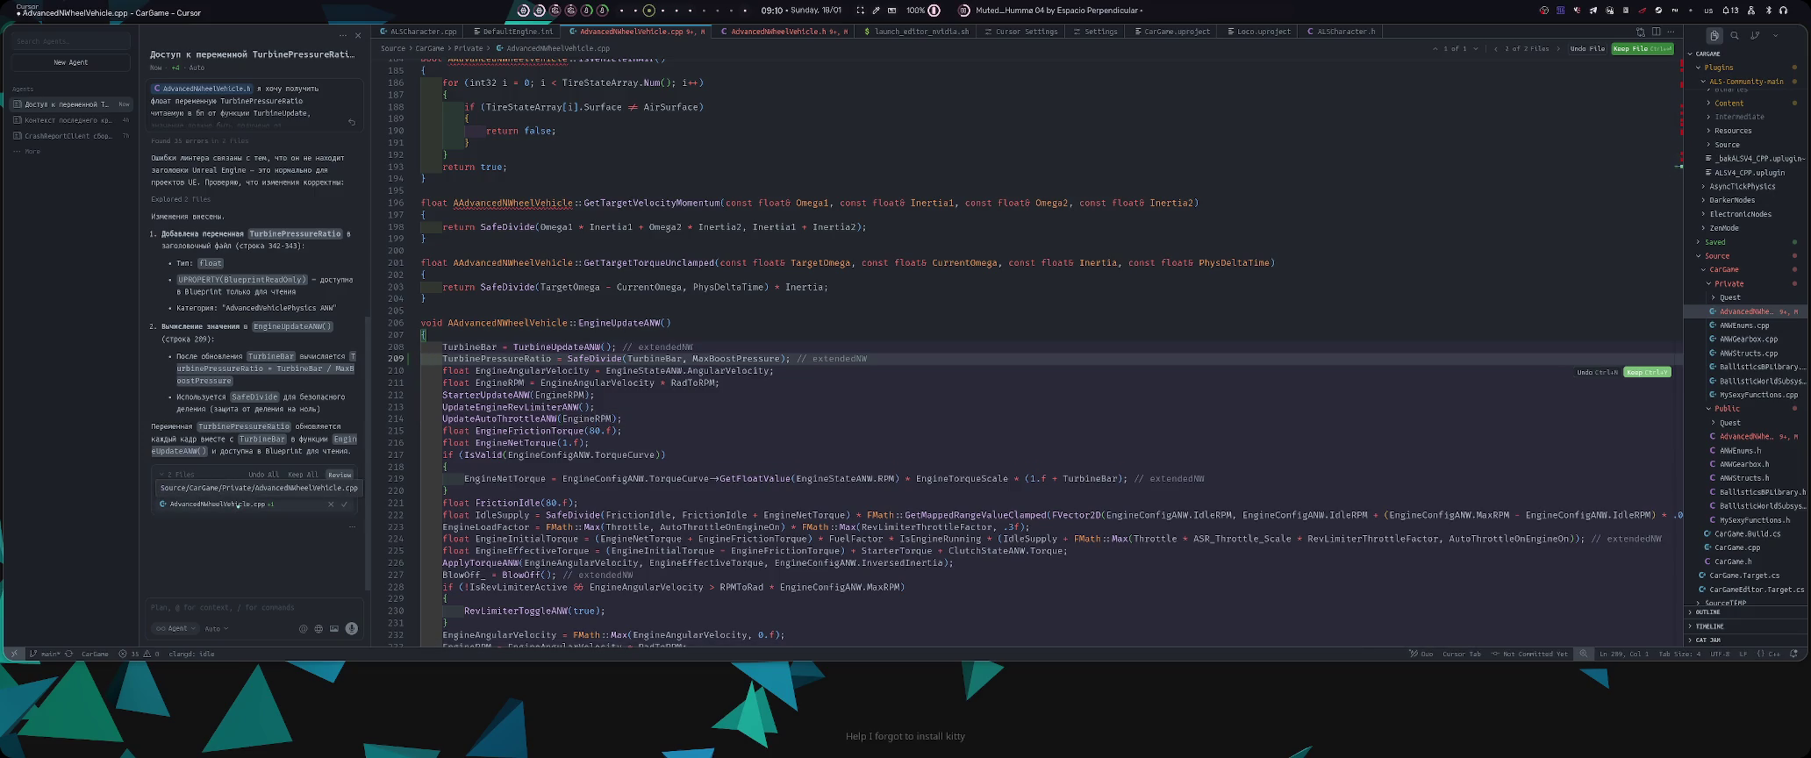
# - Revisit the header and .cpp edits and scroll up to the first chat message
pyautogui.hotkey('ctrl', 'Tab')
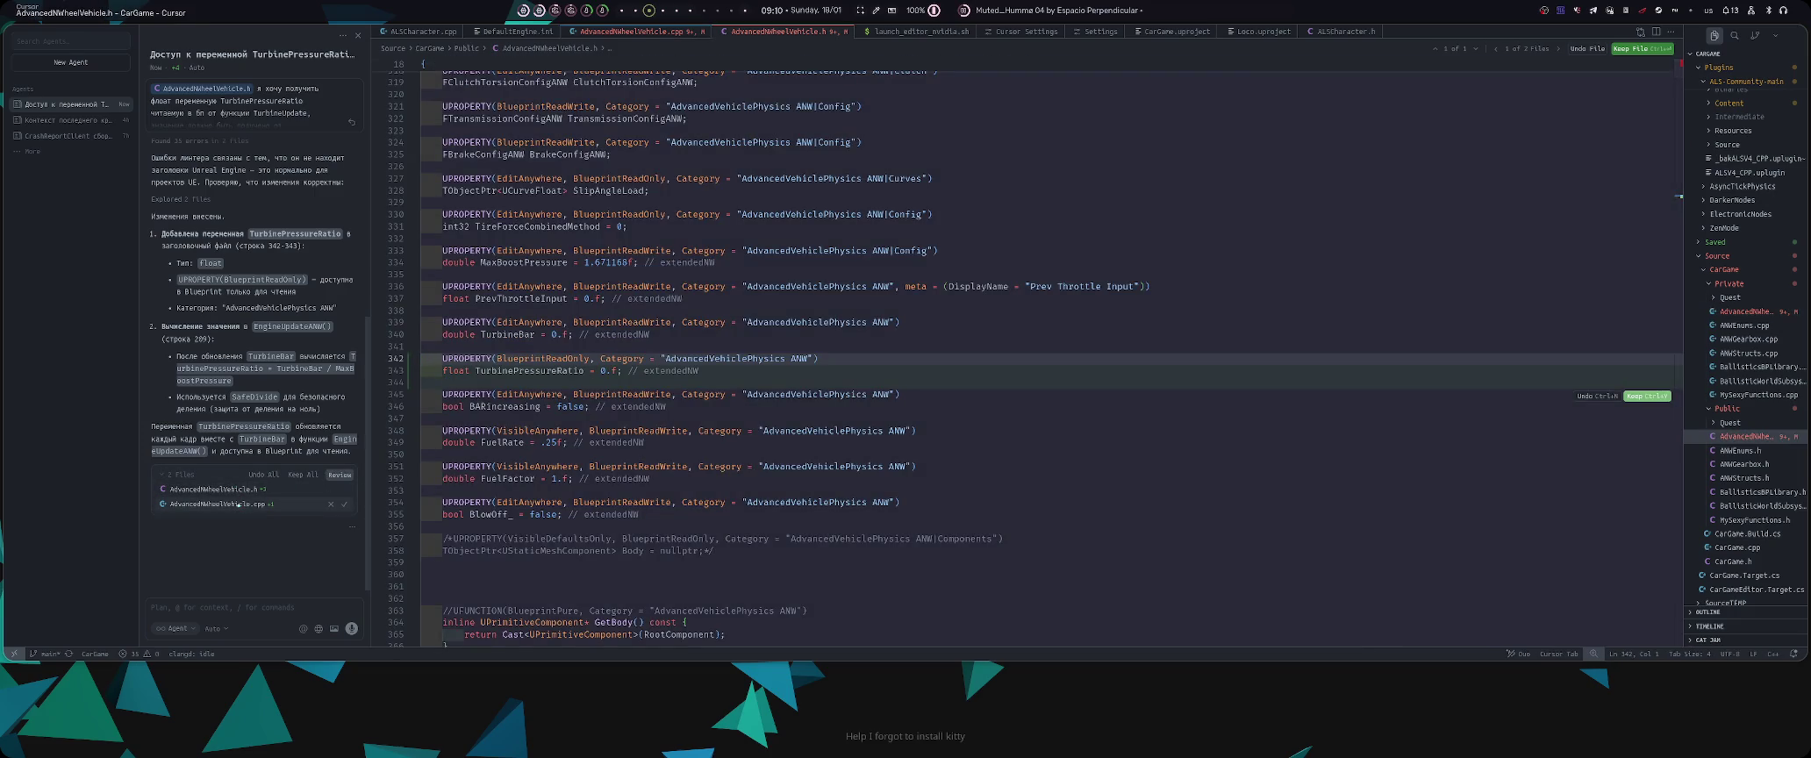
pyautogui.click(237, 505)
pyautogui.scroll(5, 237, 505)
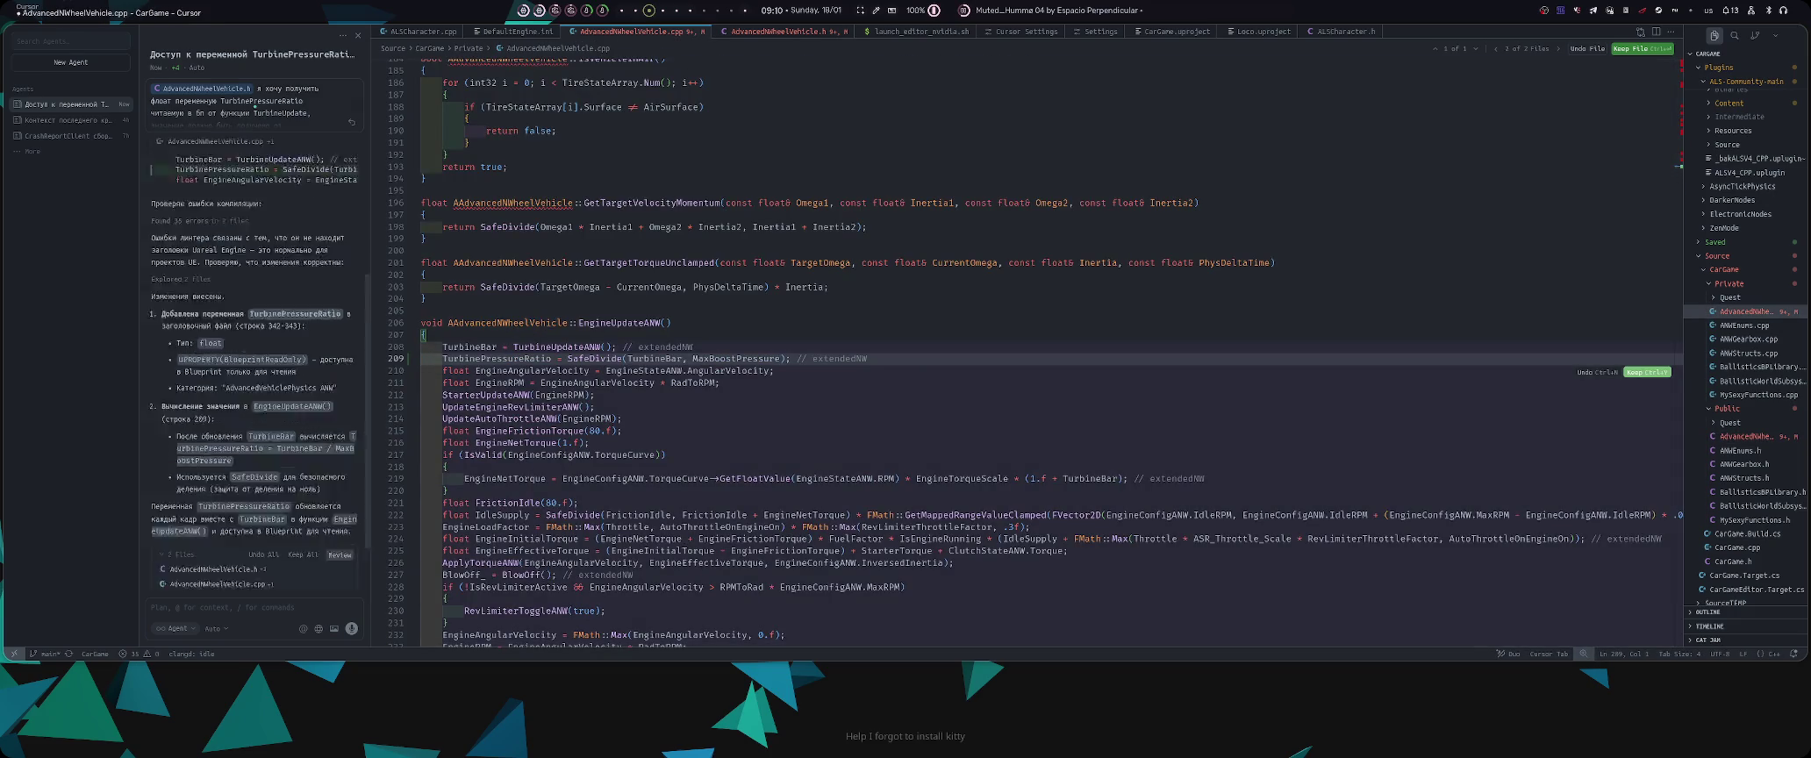
pyautogui.scroll(3, 289, 111)
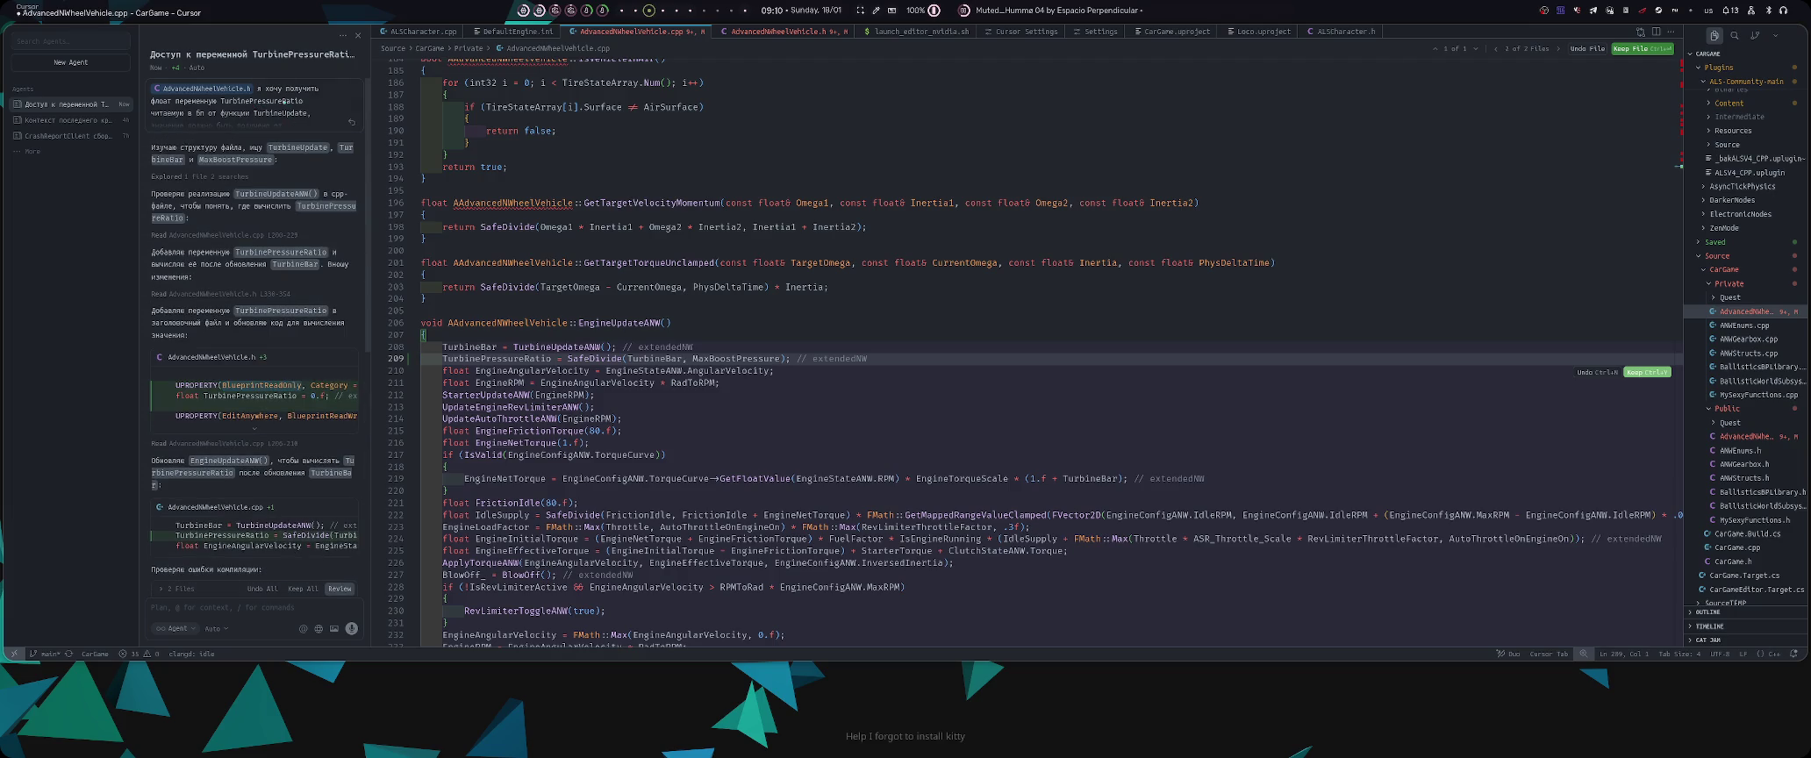
pyautogui.click(289, 111)
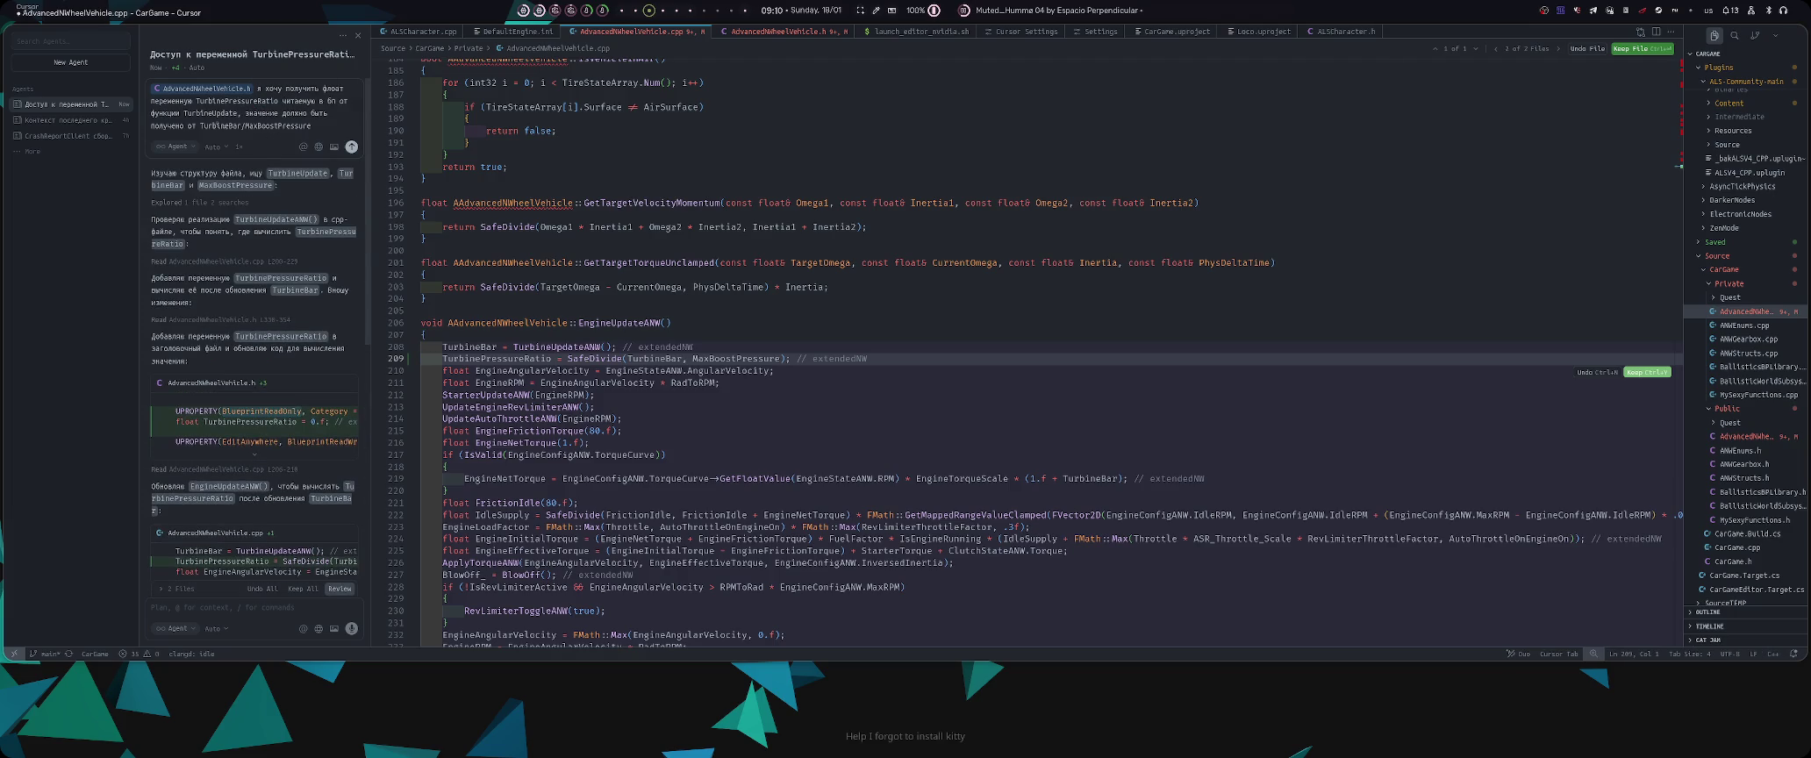
pyautogui.press('super+2')
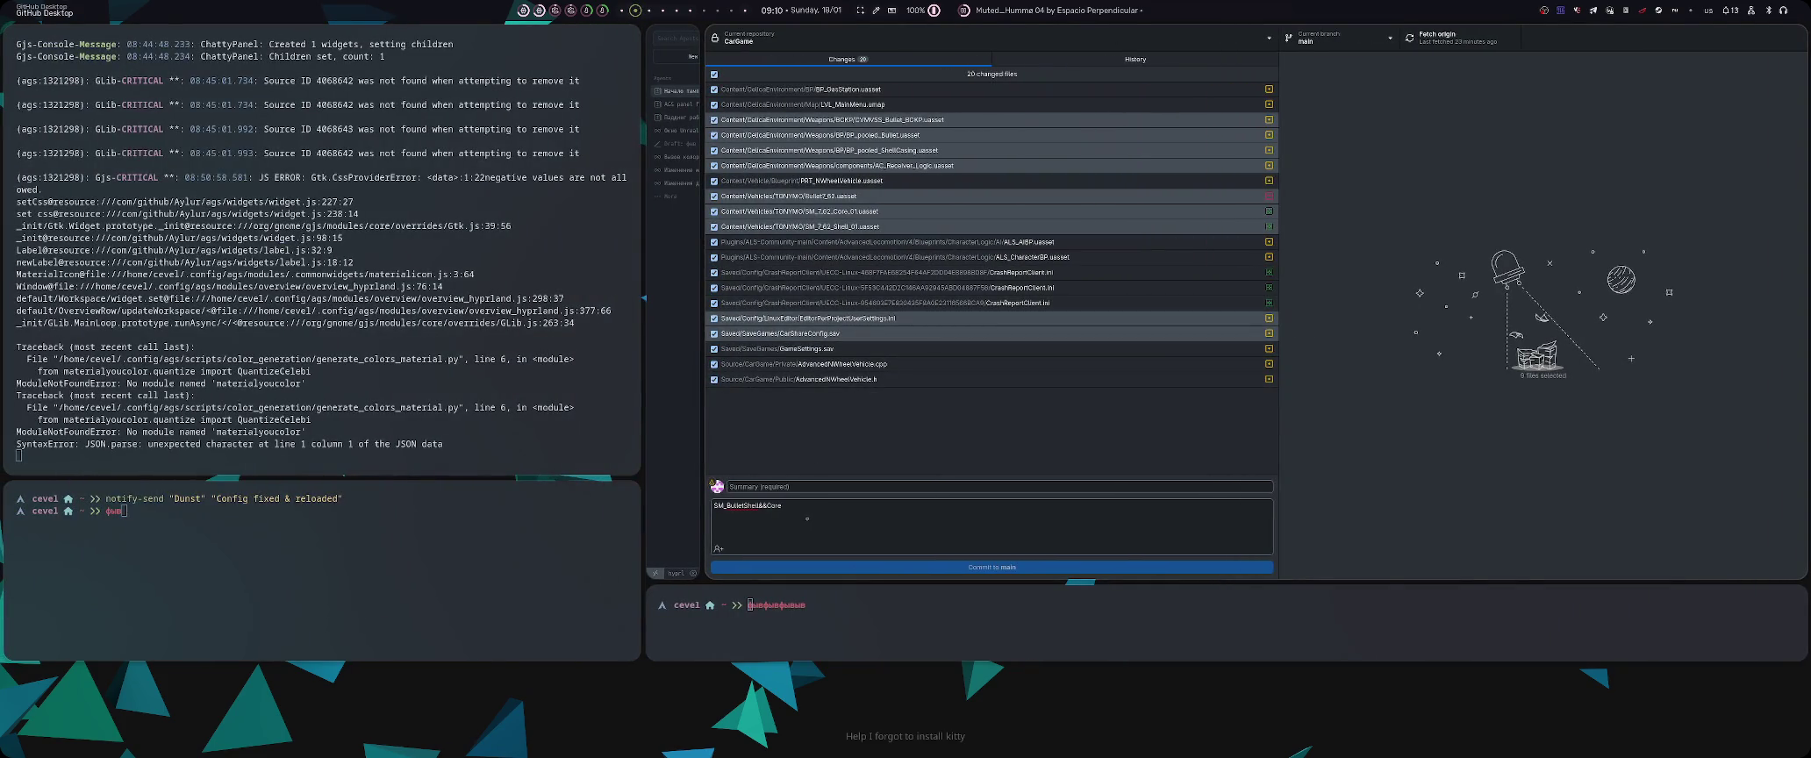
# - Write a commit description saying TurbinePressureRatio was added to ANW and can replace TurbineBar/MaxPressure
pyautogui.write('TurbinePressureRatio')
pyautogui.hotkey('alt', 'shift')
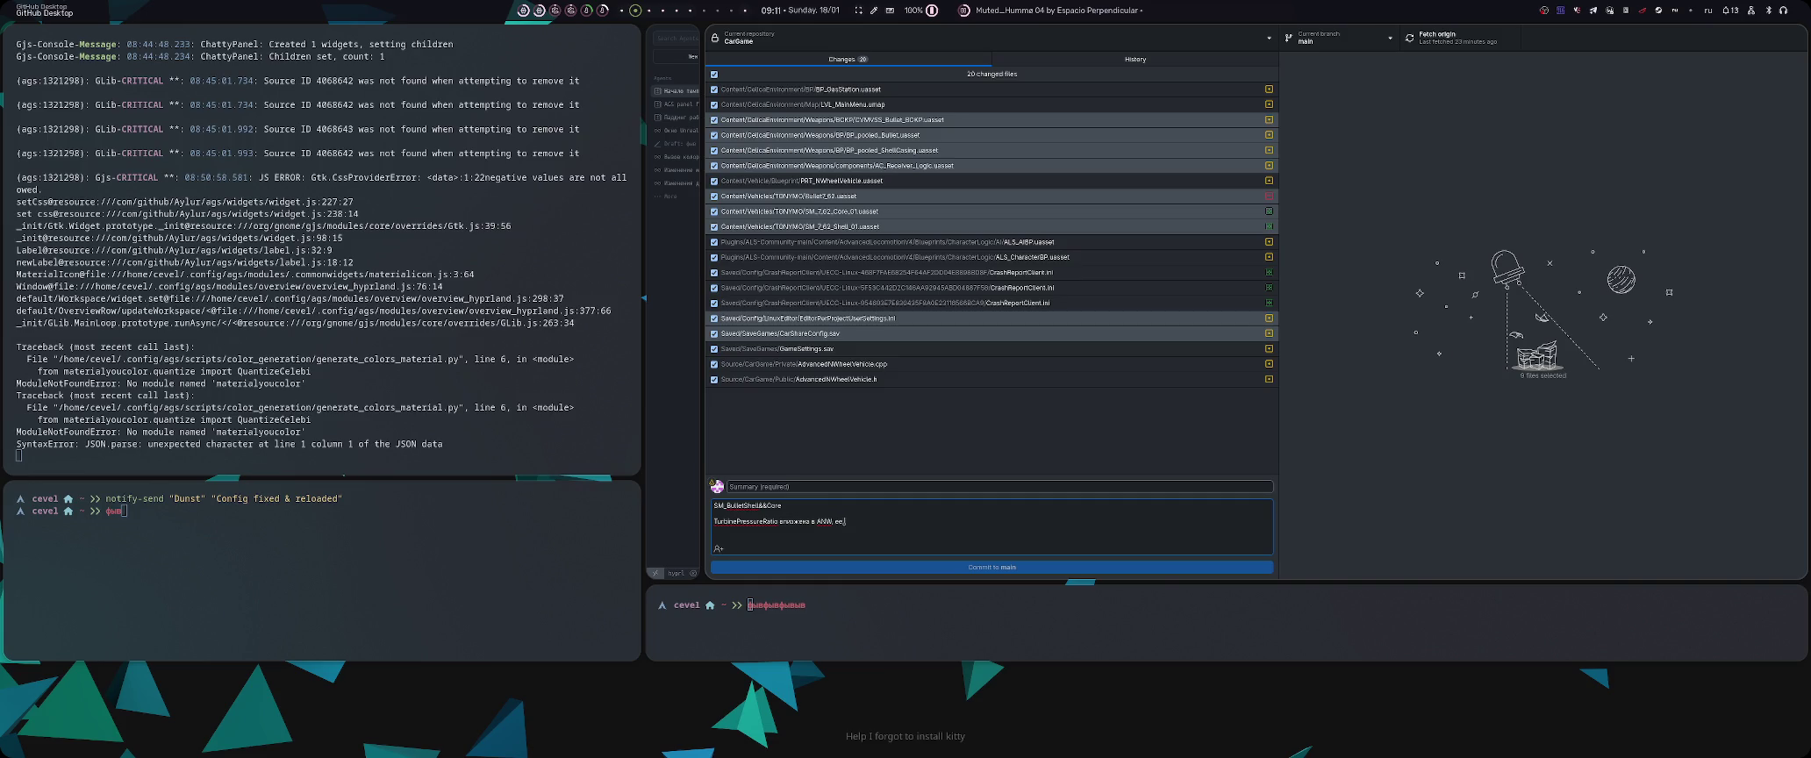
pyautogui.write('ожно')
pyautogui.write('раздб')
pyautogui.press('BackSpace')
pyautogui.press('BackSpace')
pyautogui.press('BackSpace')
pyautogui.write('езультат которого ч')
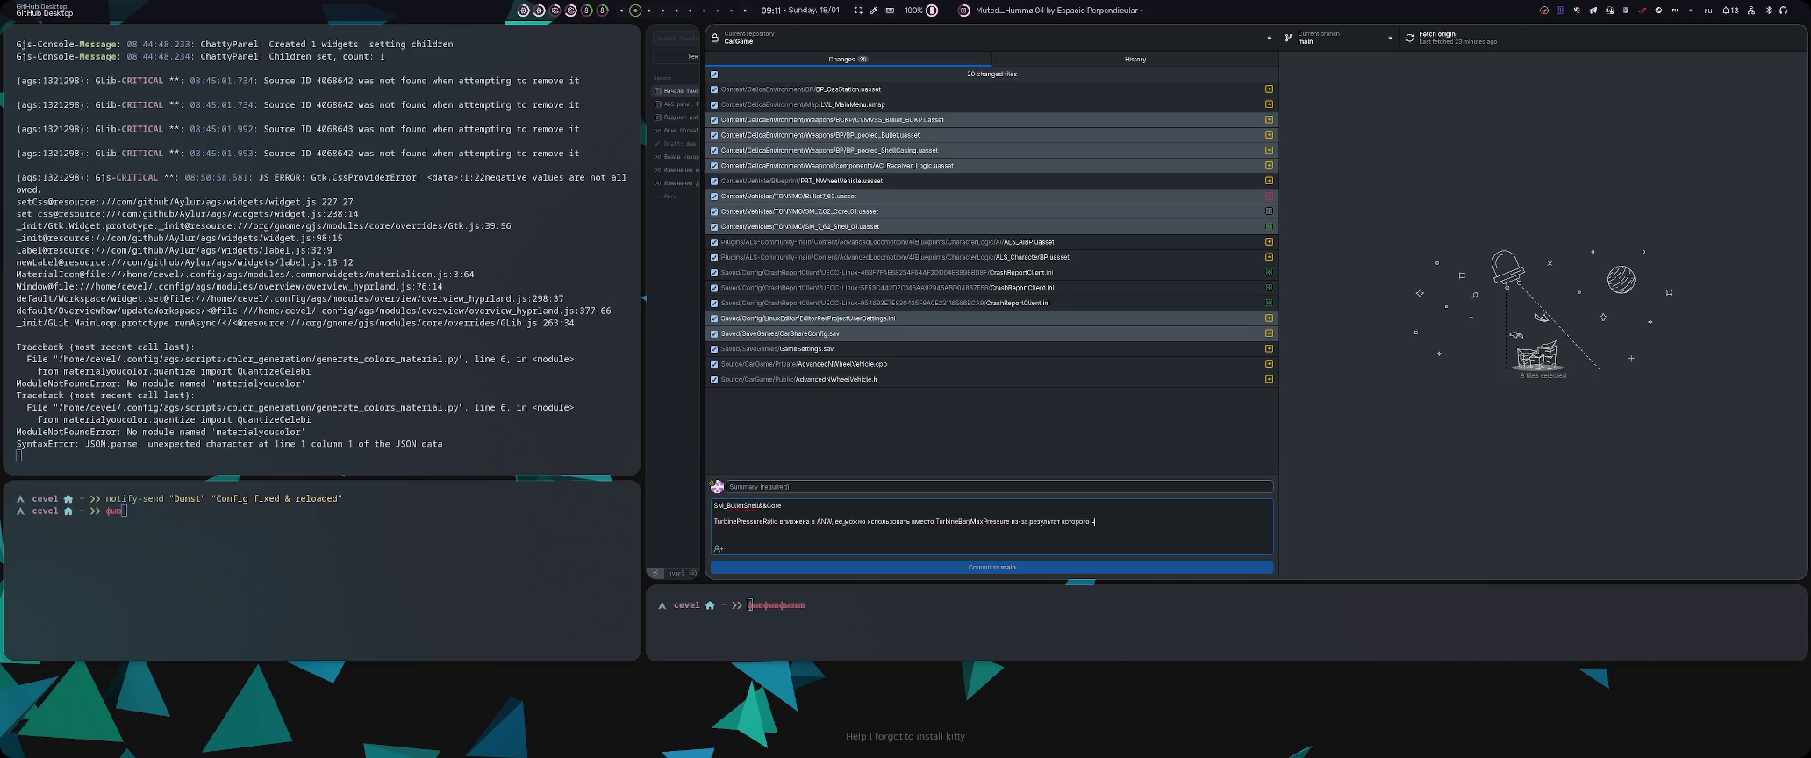
pyautogui.hotkey('ctrl', 'BackSpace')
pyautogui.hotkey('ctrl', 'BackSpace')
pyautogui.hotkey('ctrl', 'BackSpace')
pyautogui.hotkey('ctrl', 'BackSpace')
pyautogui.write('ри')
# - Start the commit summary with 'ANWTurbin'
pyautogui.hotkey('alt', 'shift')
pyautogui.write('ne=')
pyautogui.write('ANW')
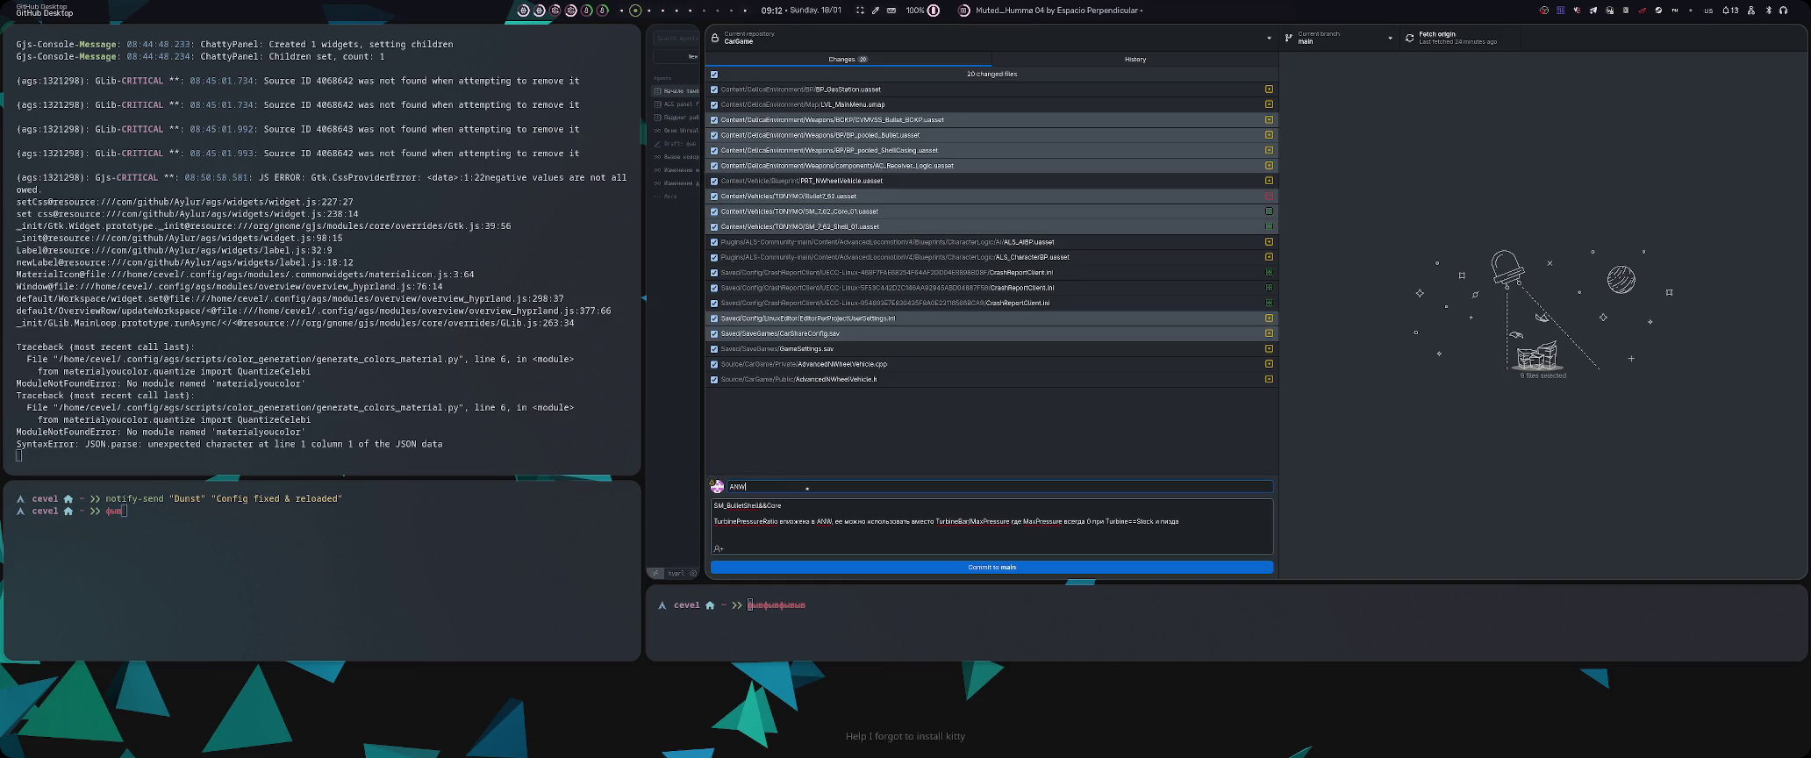
pyautogui.write('Turbineupd')
pyautogui.press('super+9')
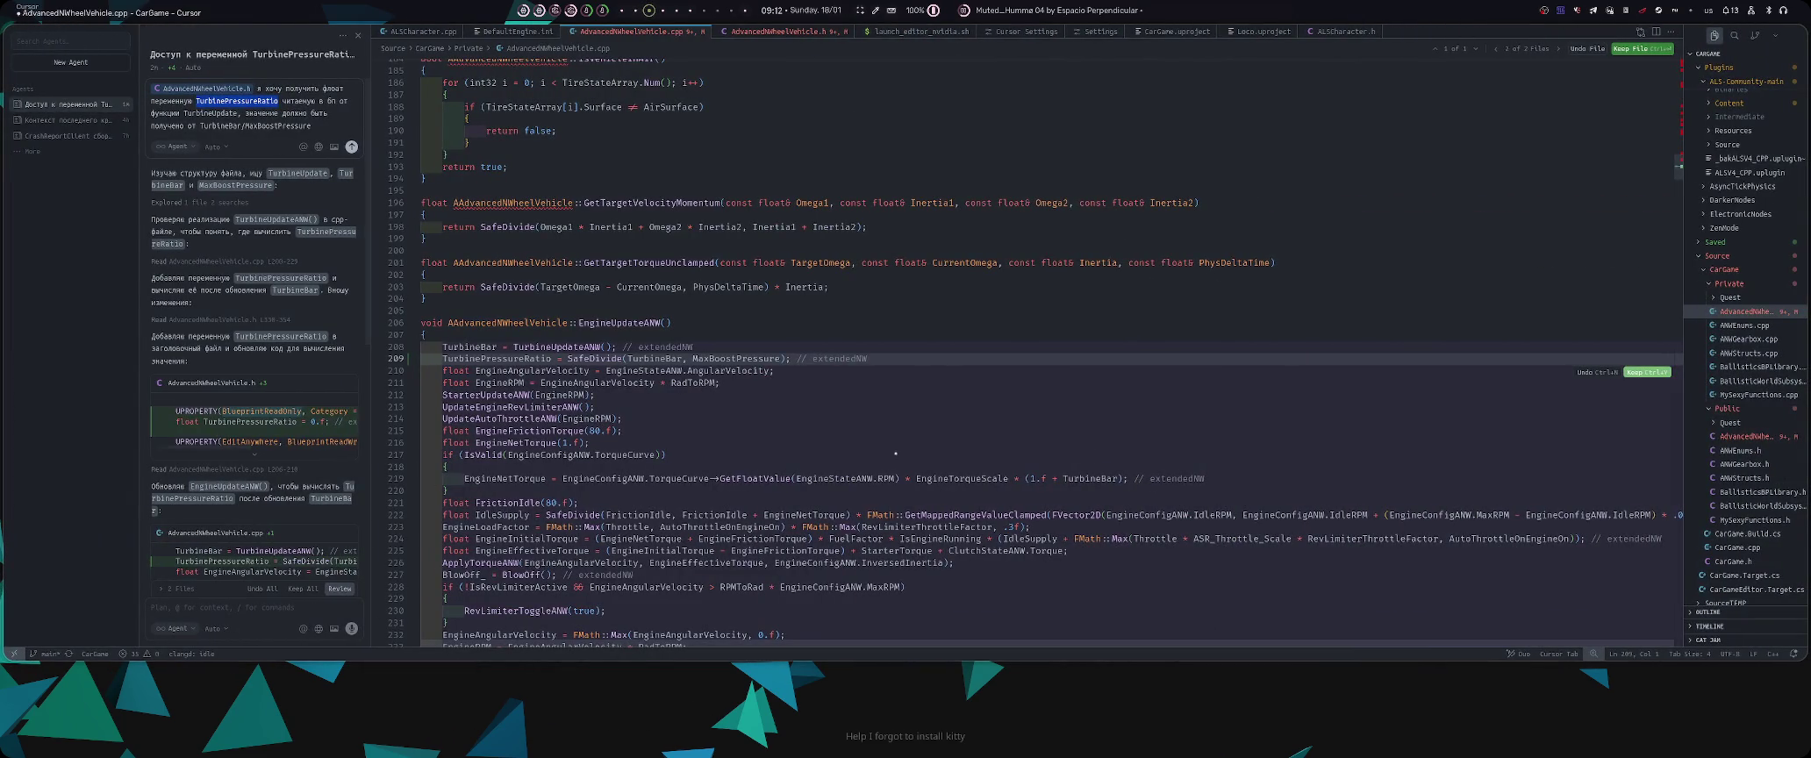
# - Tile Cursor beside a new kitty terminal and rerun the Build.sh command for CarGameEditor
pyautogui.press('super+shift+1')
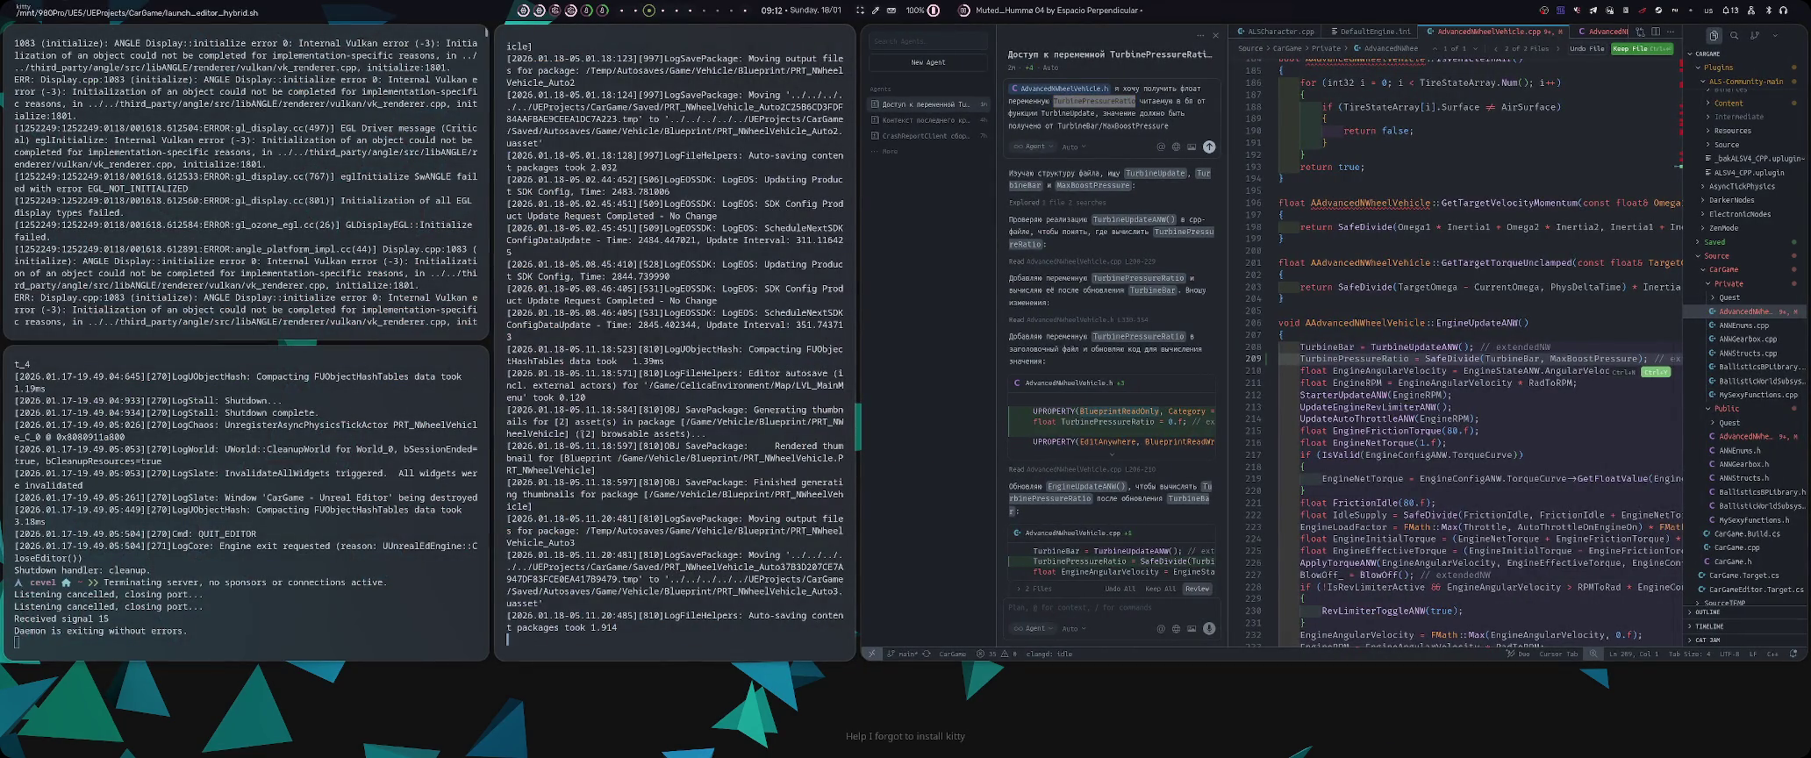
pyautogui.press('super+Return')
pyautogui.press('Up')
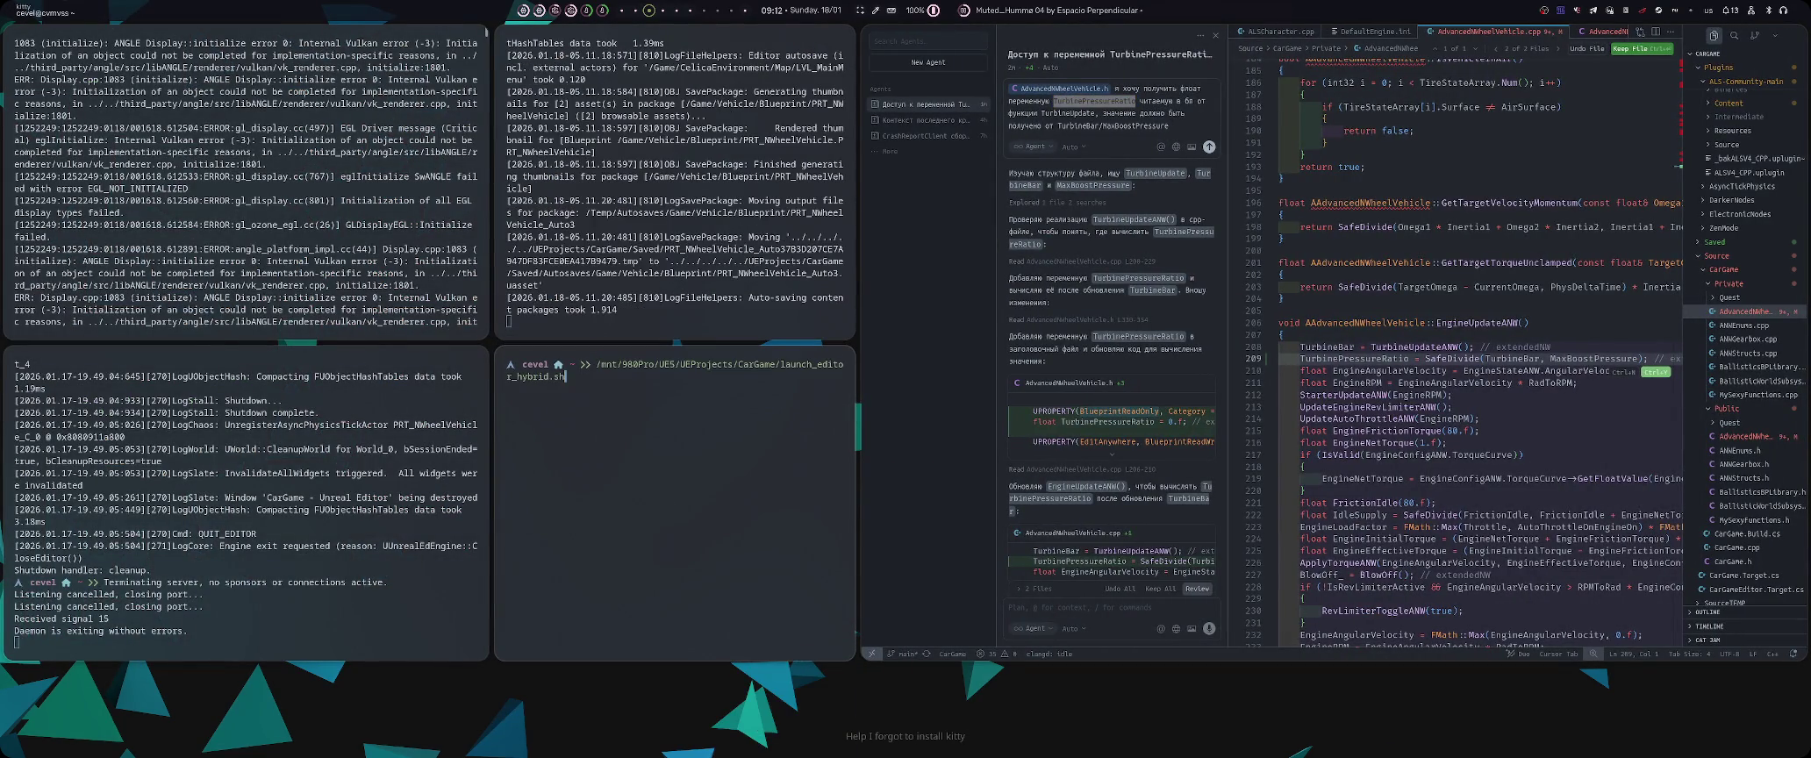
pyautogui.press('Up')
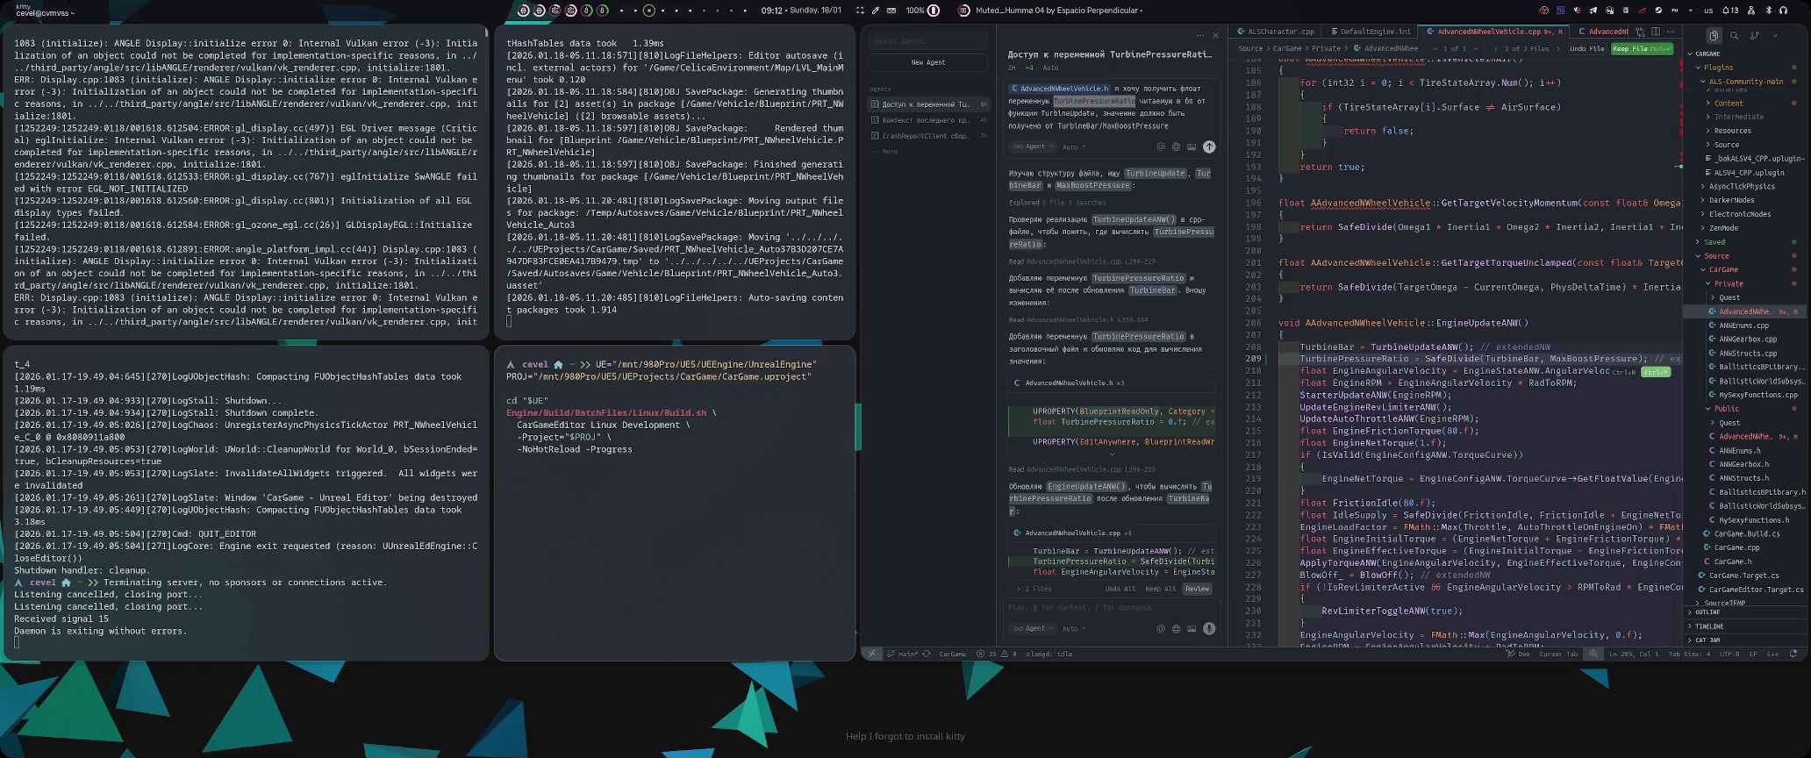
pyautogui.press('Return')
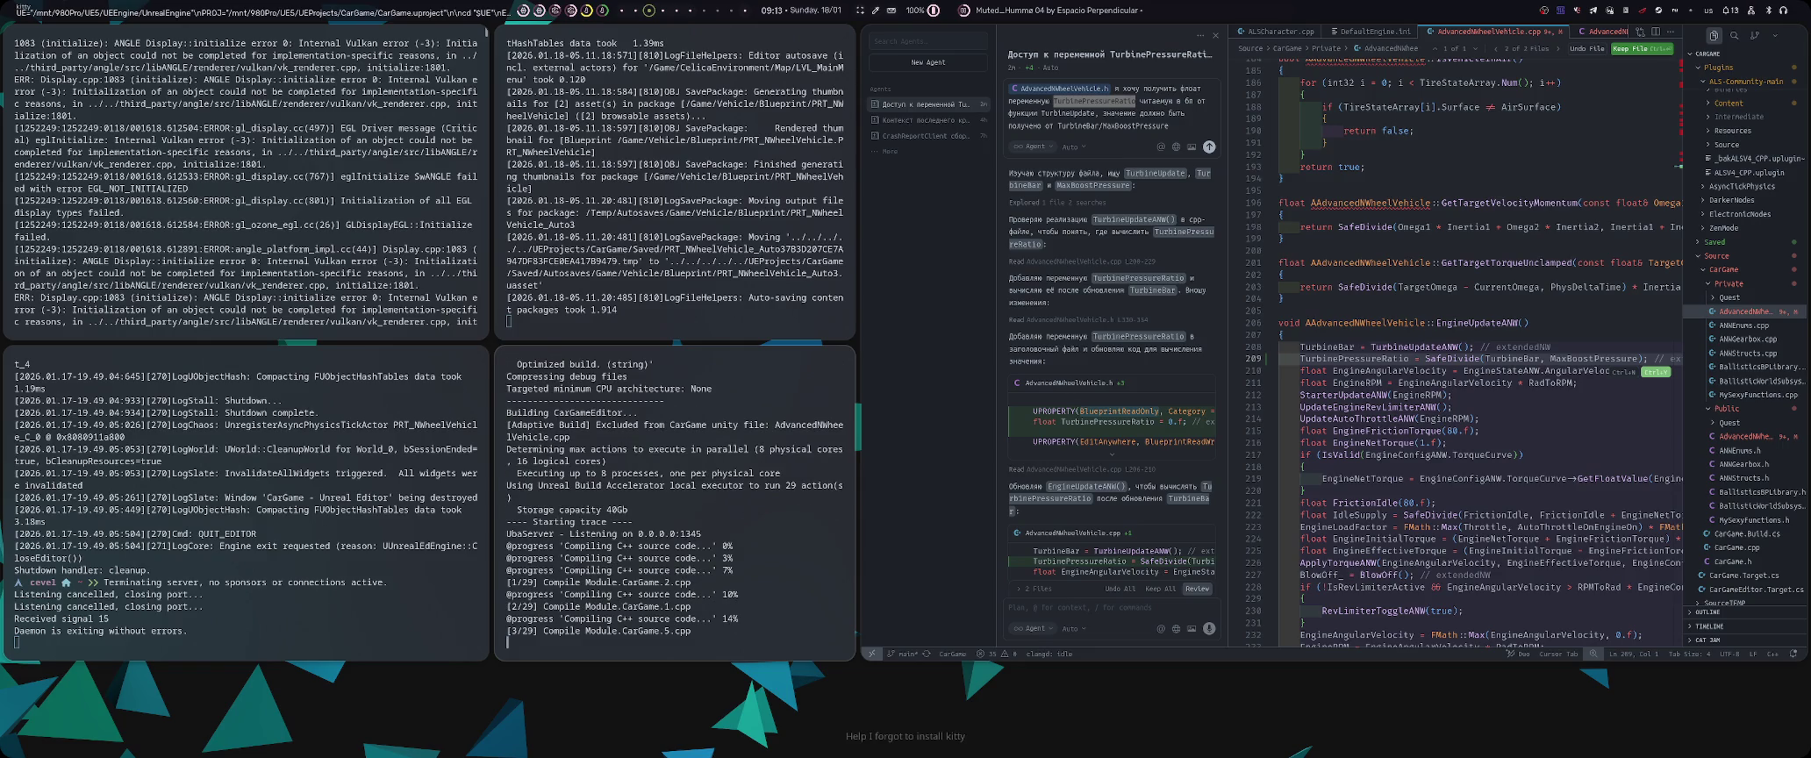
# - Save all modified packages in Unreal Editor, then return to the build terminals
pyautogui.press('super+2')
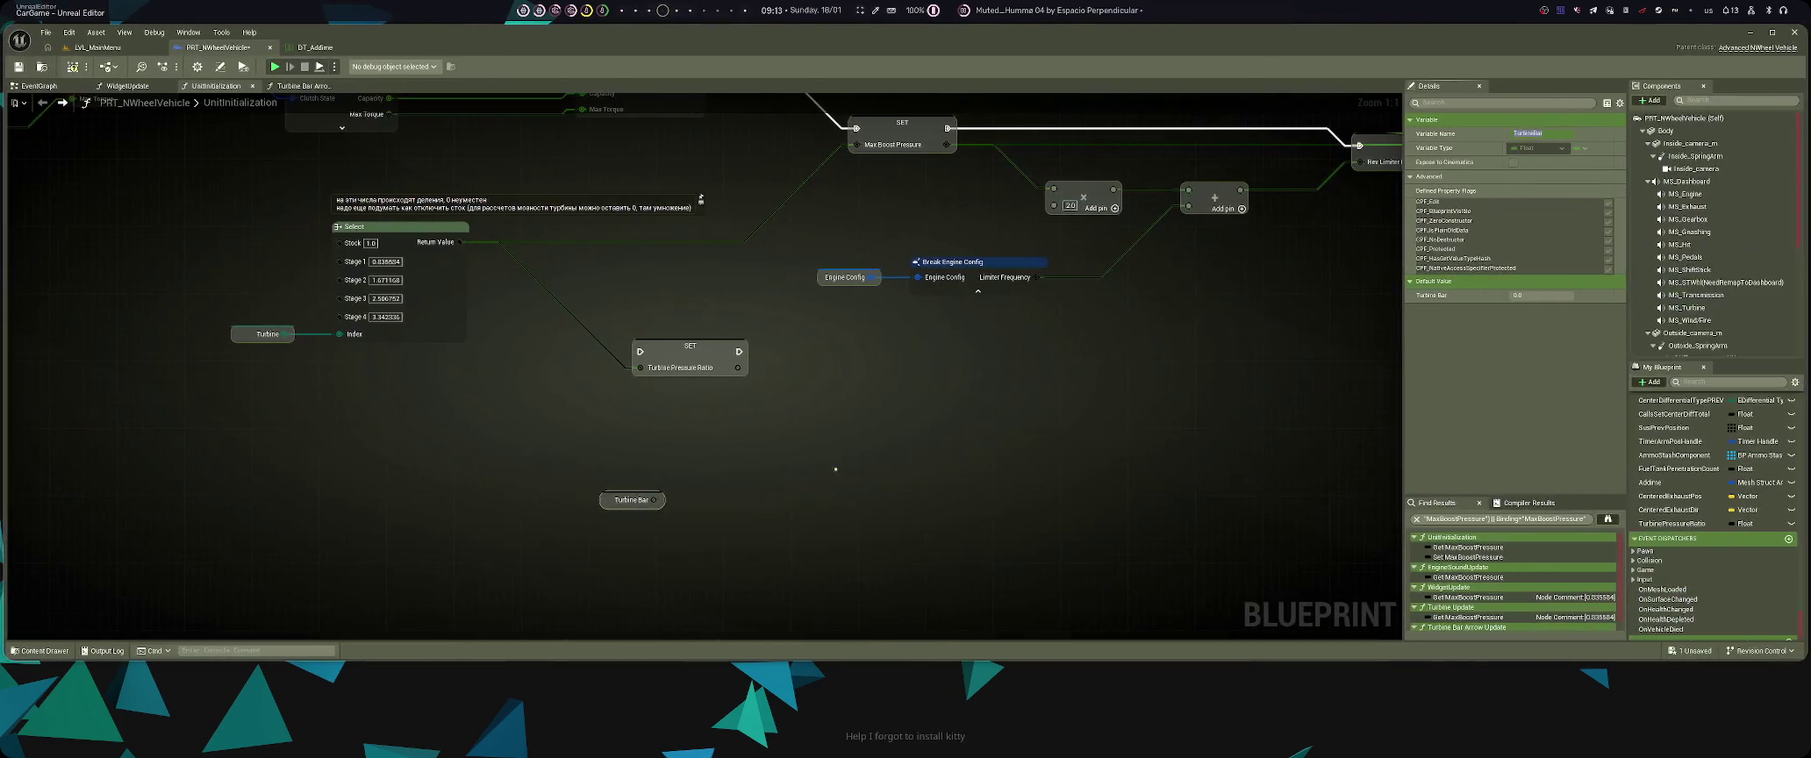
pyautogui.moveTo(893, 475); pyautogui.dragTo(933, 530)
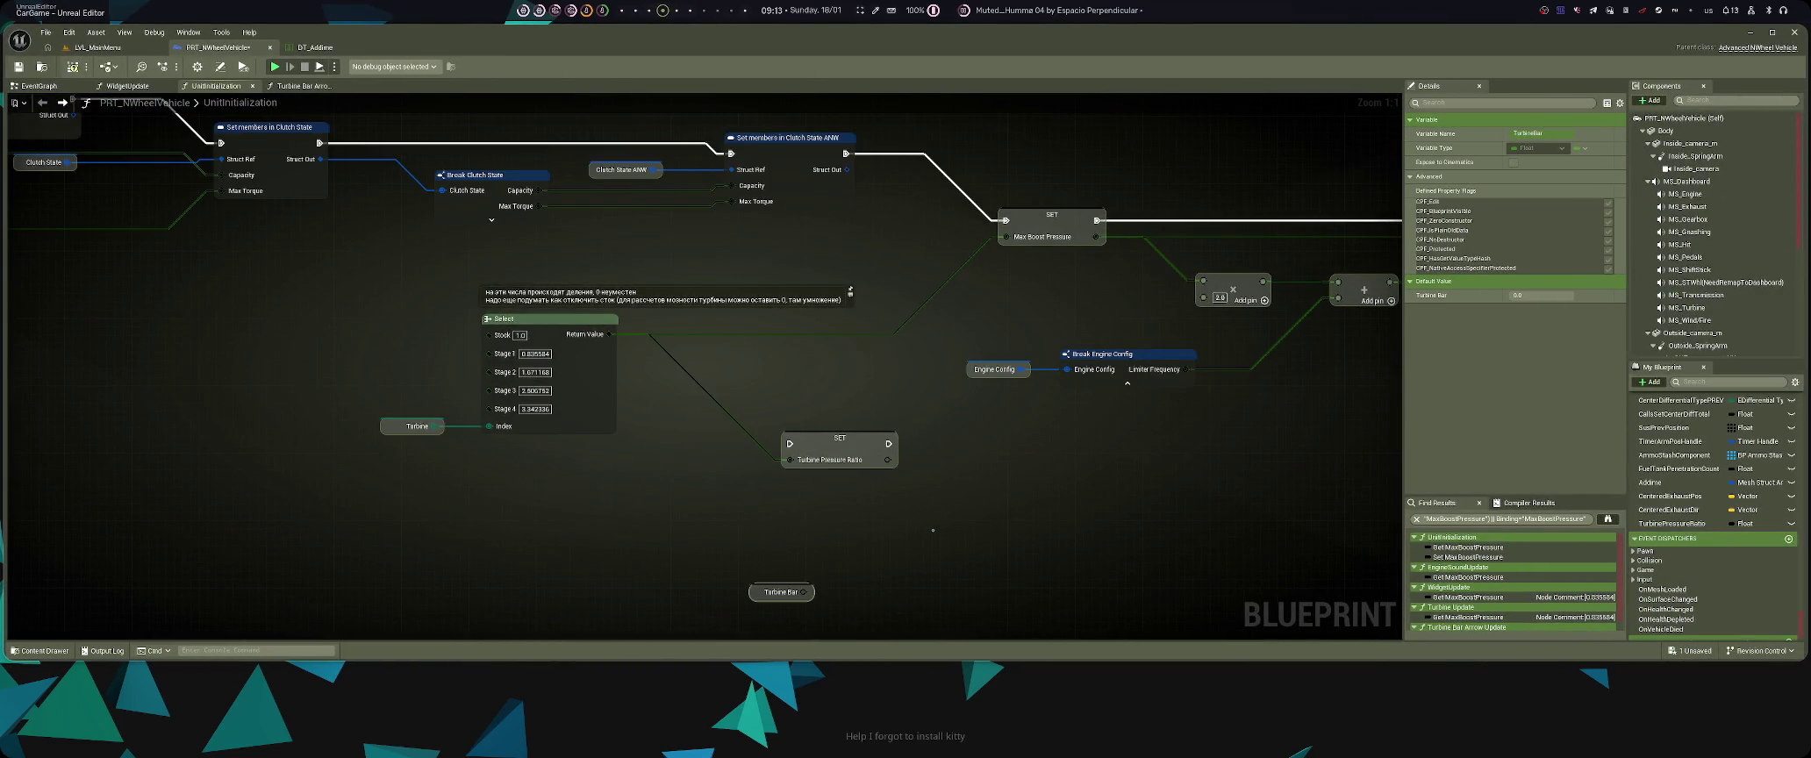
pyautogui.hotkey('ctrl', 's')
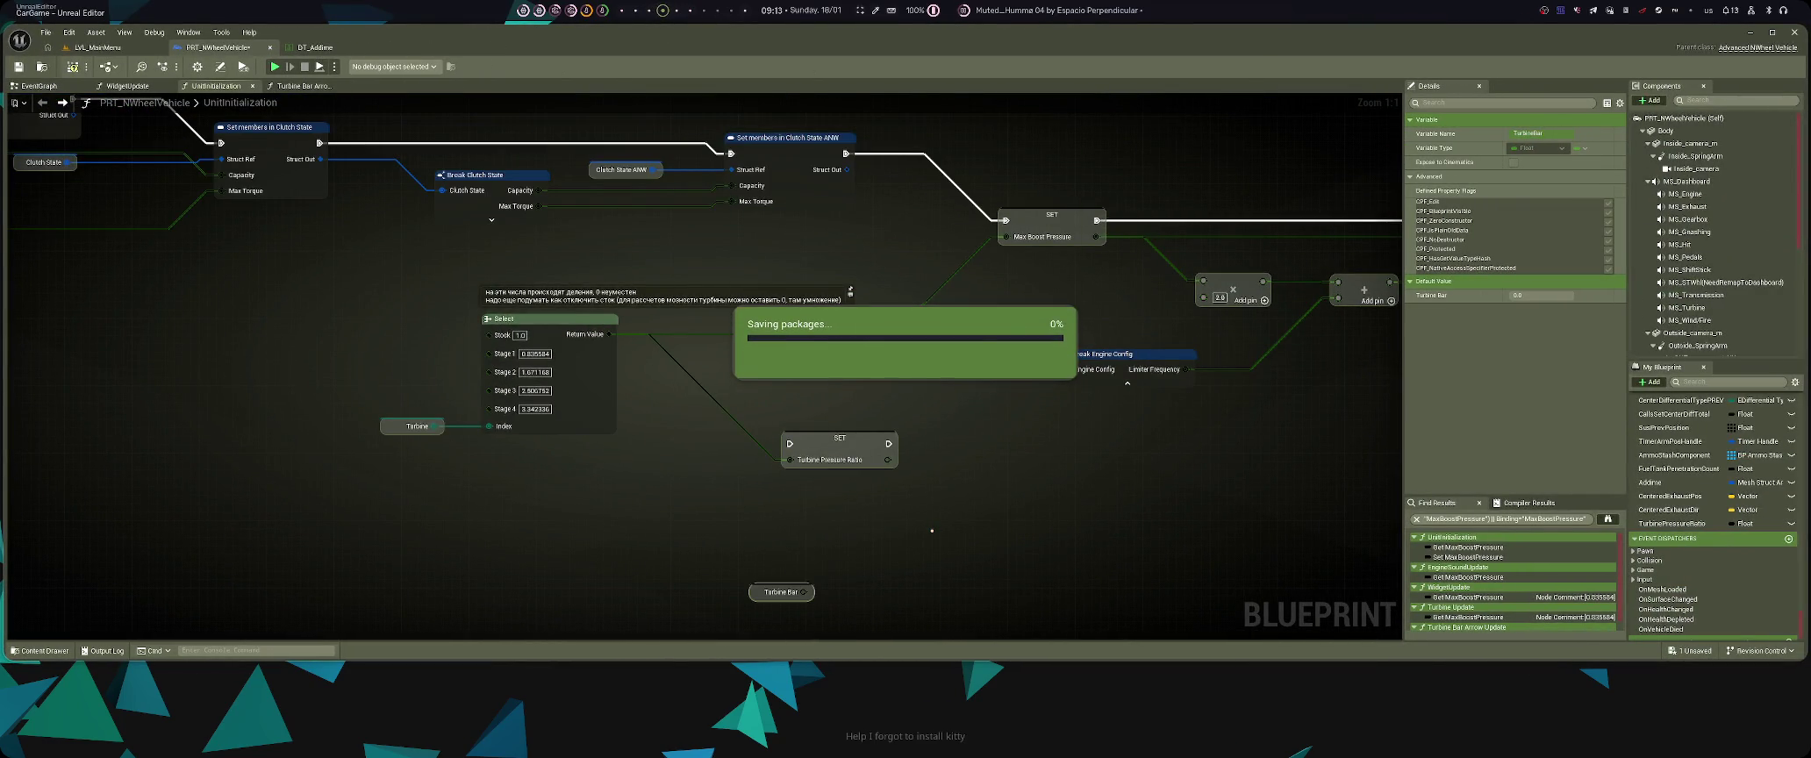
pyautogui.click(931, 530)
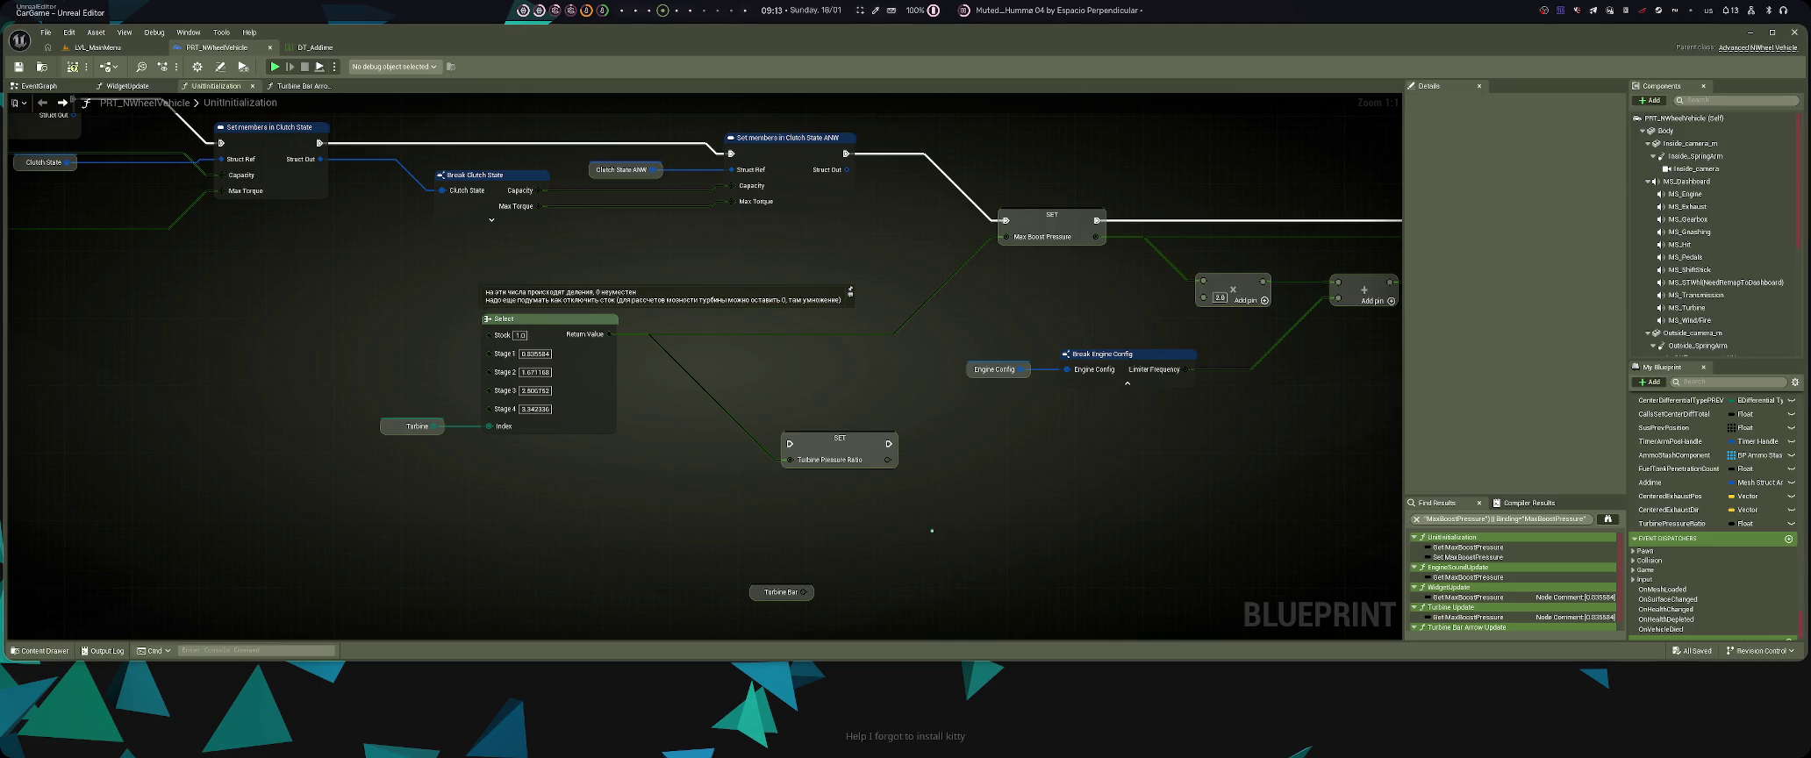
pyautogui.press('super+3')
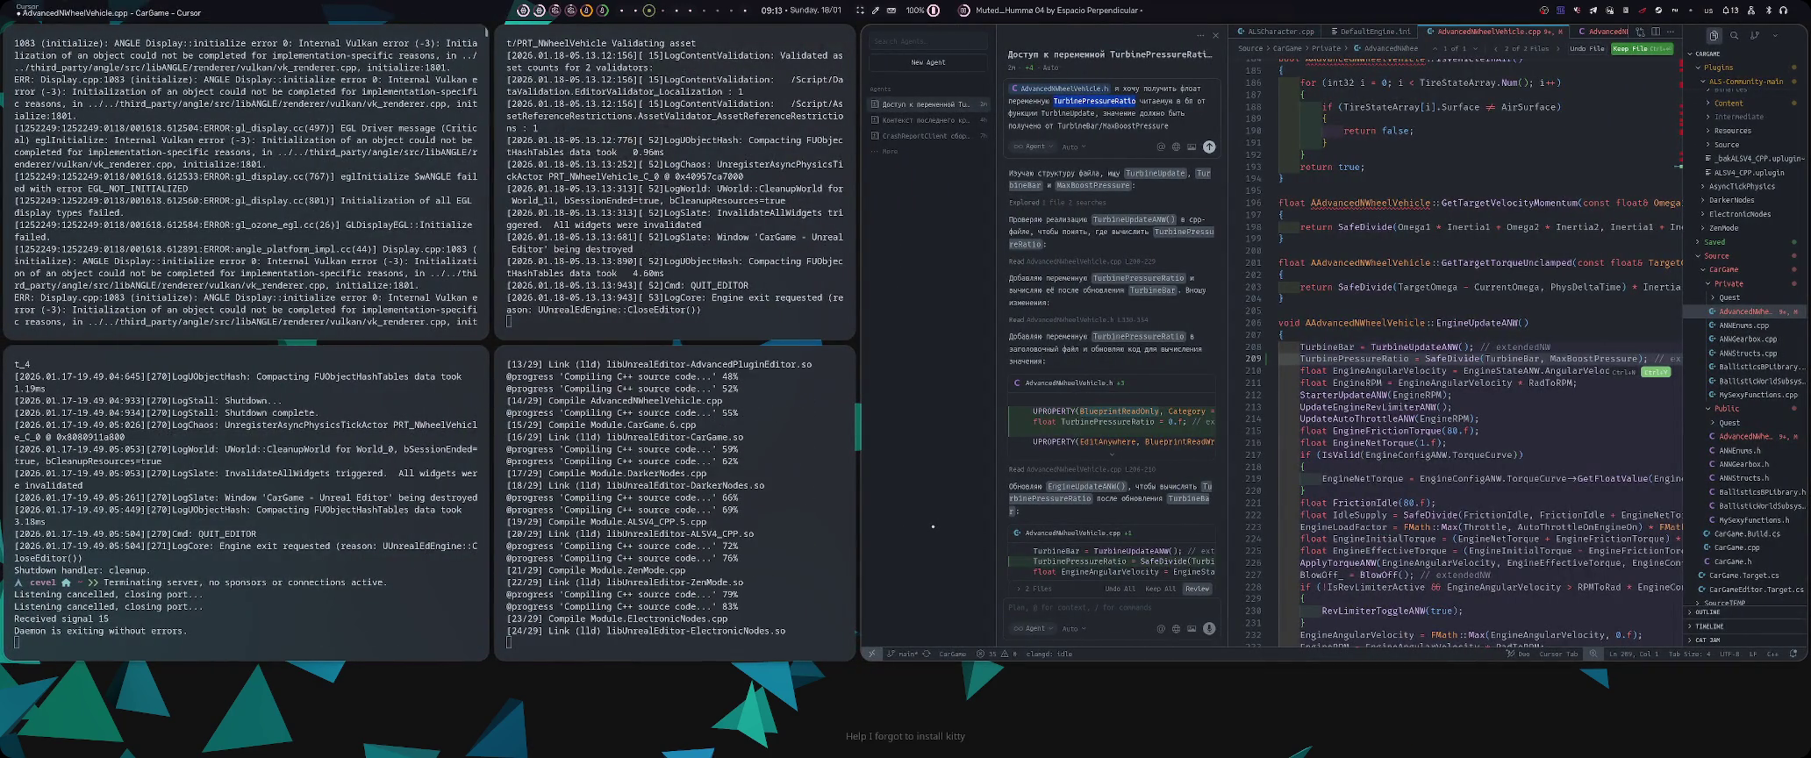
# - Stop the process in the top-middle terminal and rerun launch_editor_hybrid.sh to relaunch Unreal Editor
pyautogui.press('super+Left')
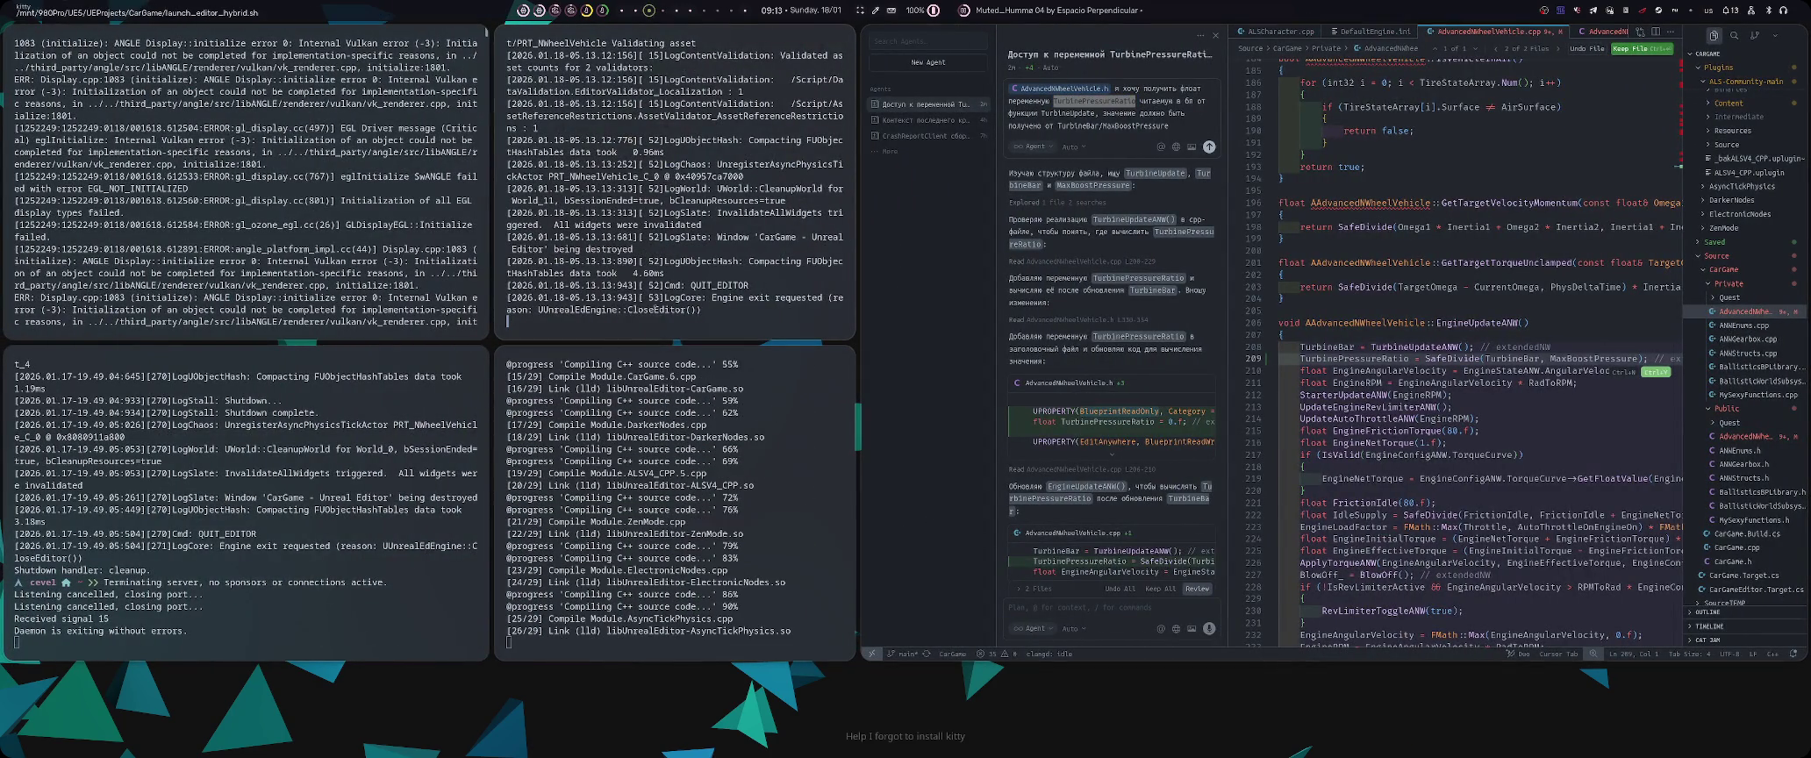
pyautogui.press('Delete')
pyautogui.press('Delete')
pyautogui.press('Delete')
pyautogui.press('End')
pyautogui.press('Delete')
pyautogui.press('Delete')
pyautogui.press('Delete')
pyautogui.press('End')
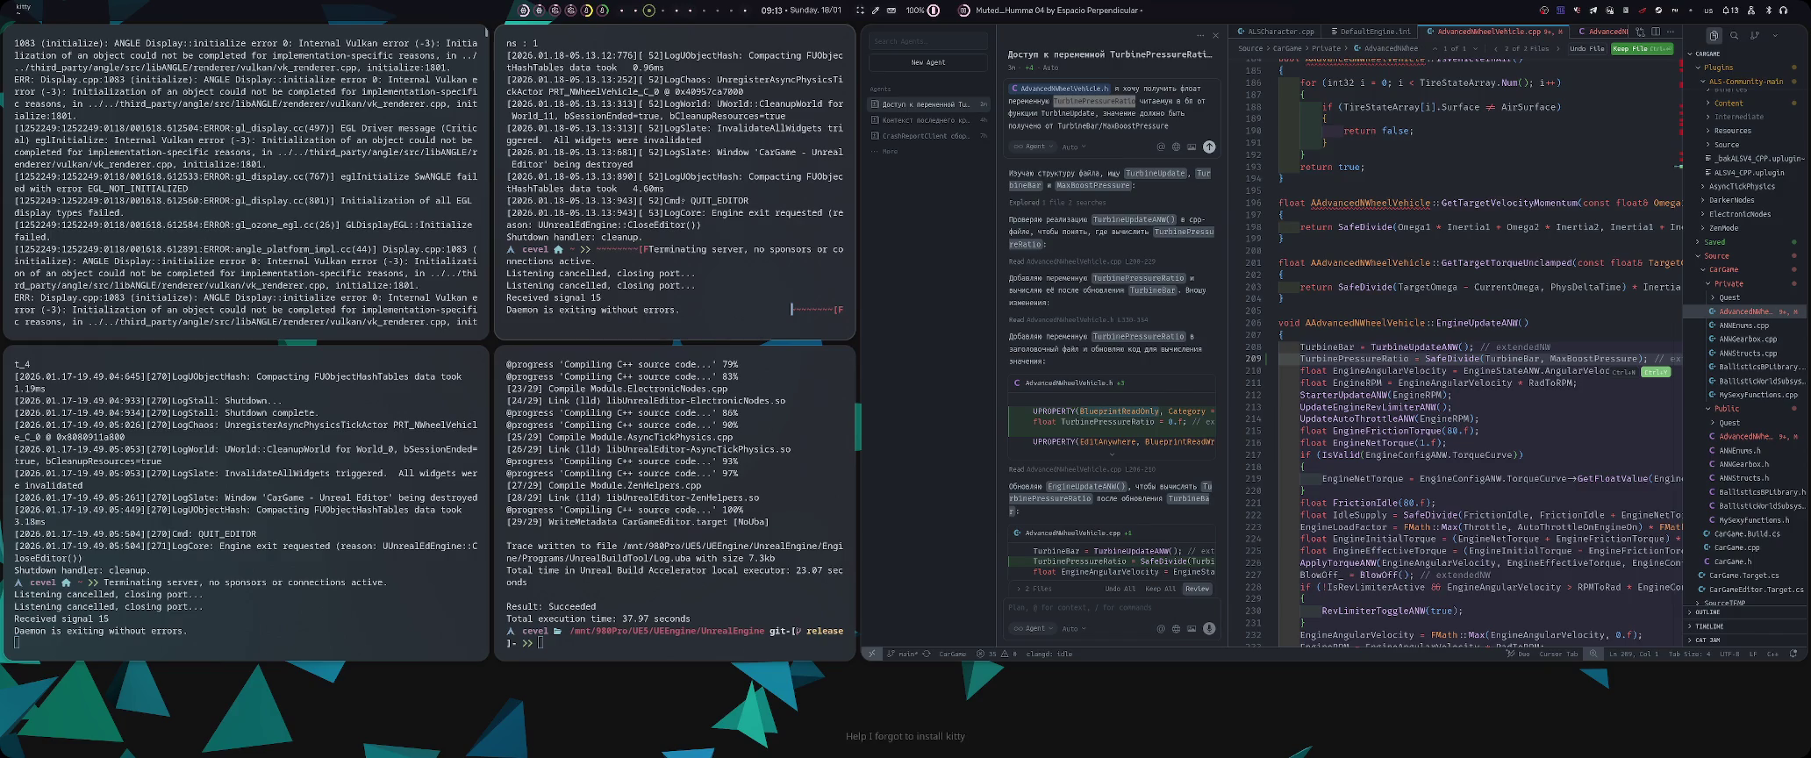
pyautogui.press('Up')
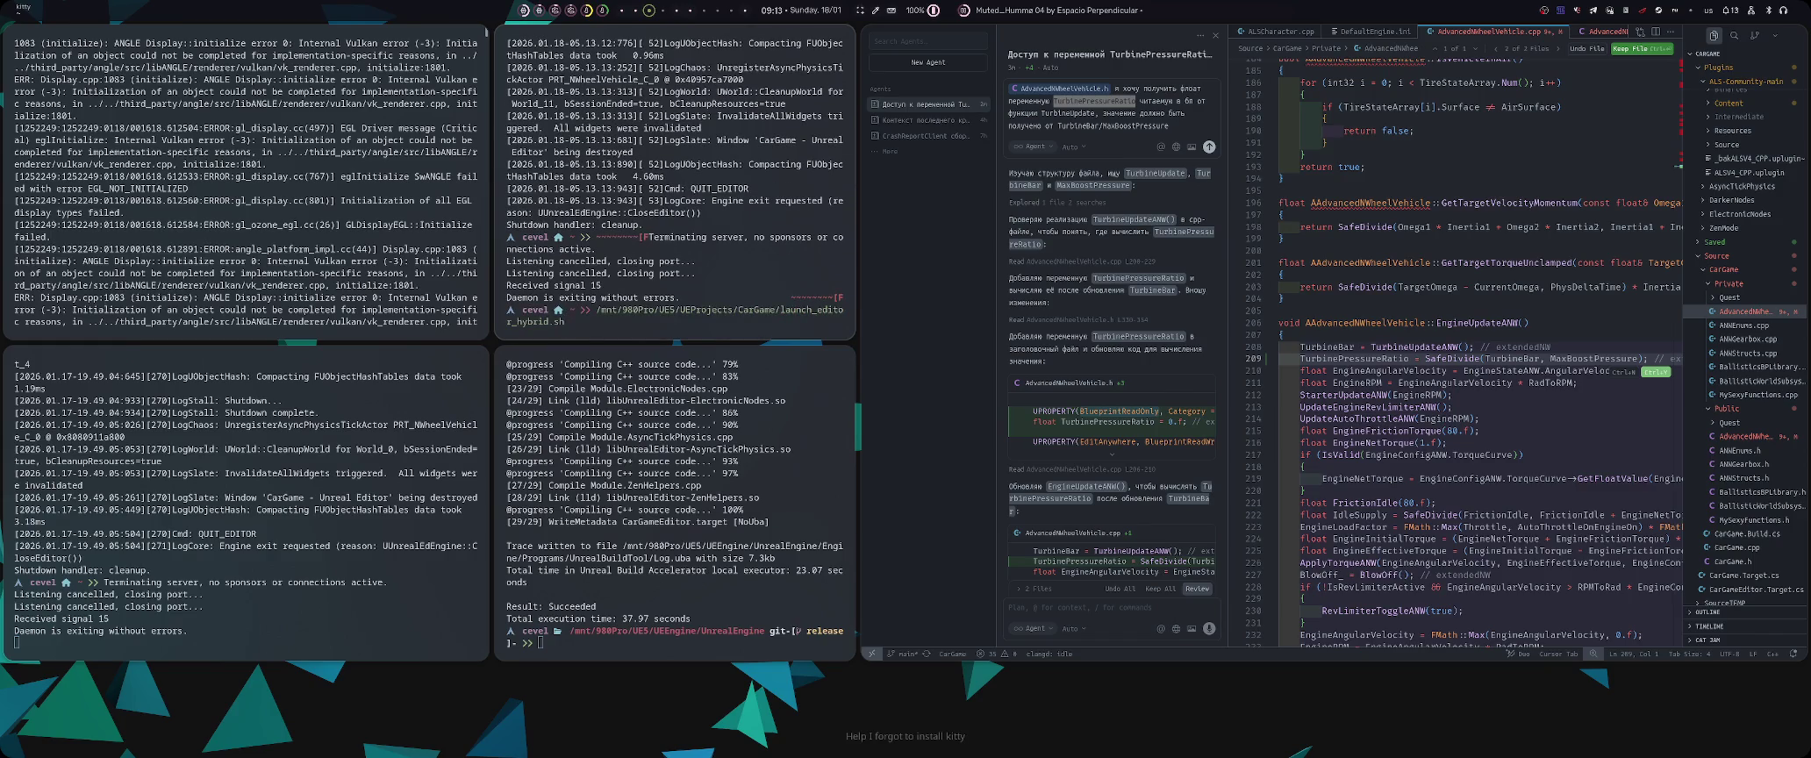
pyautogui.press('Return')
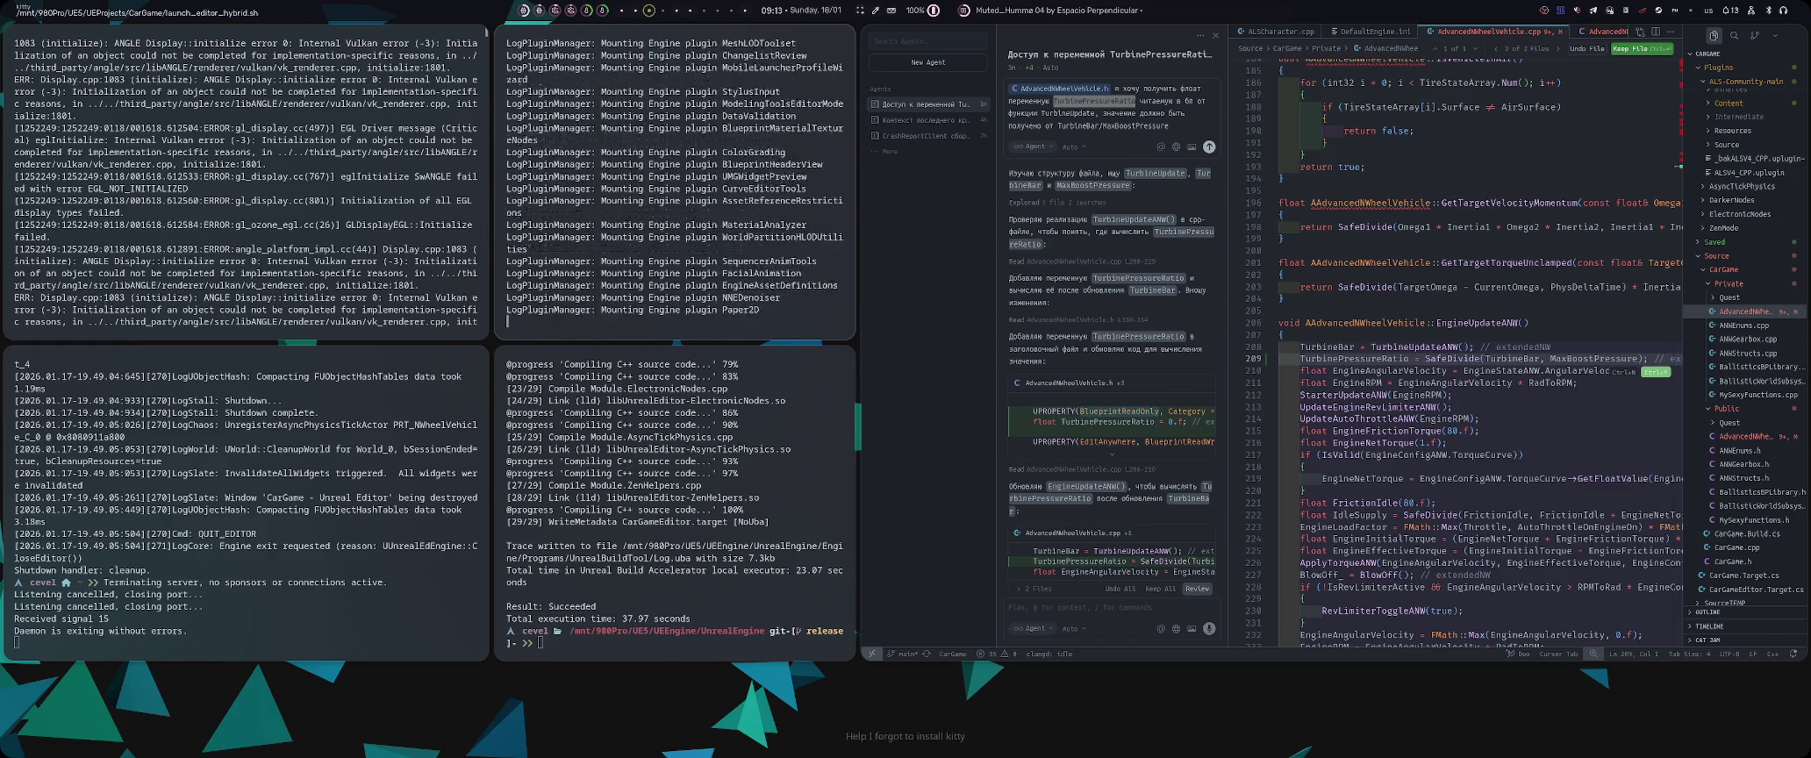
pyautogui.press('super+3')
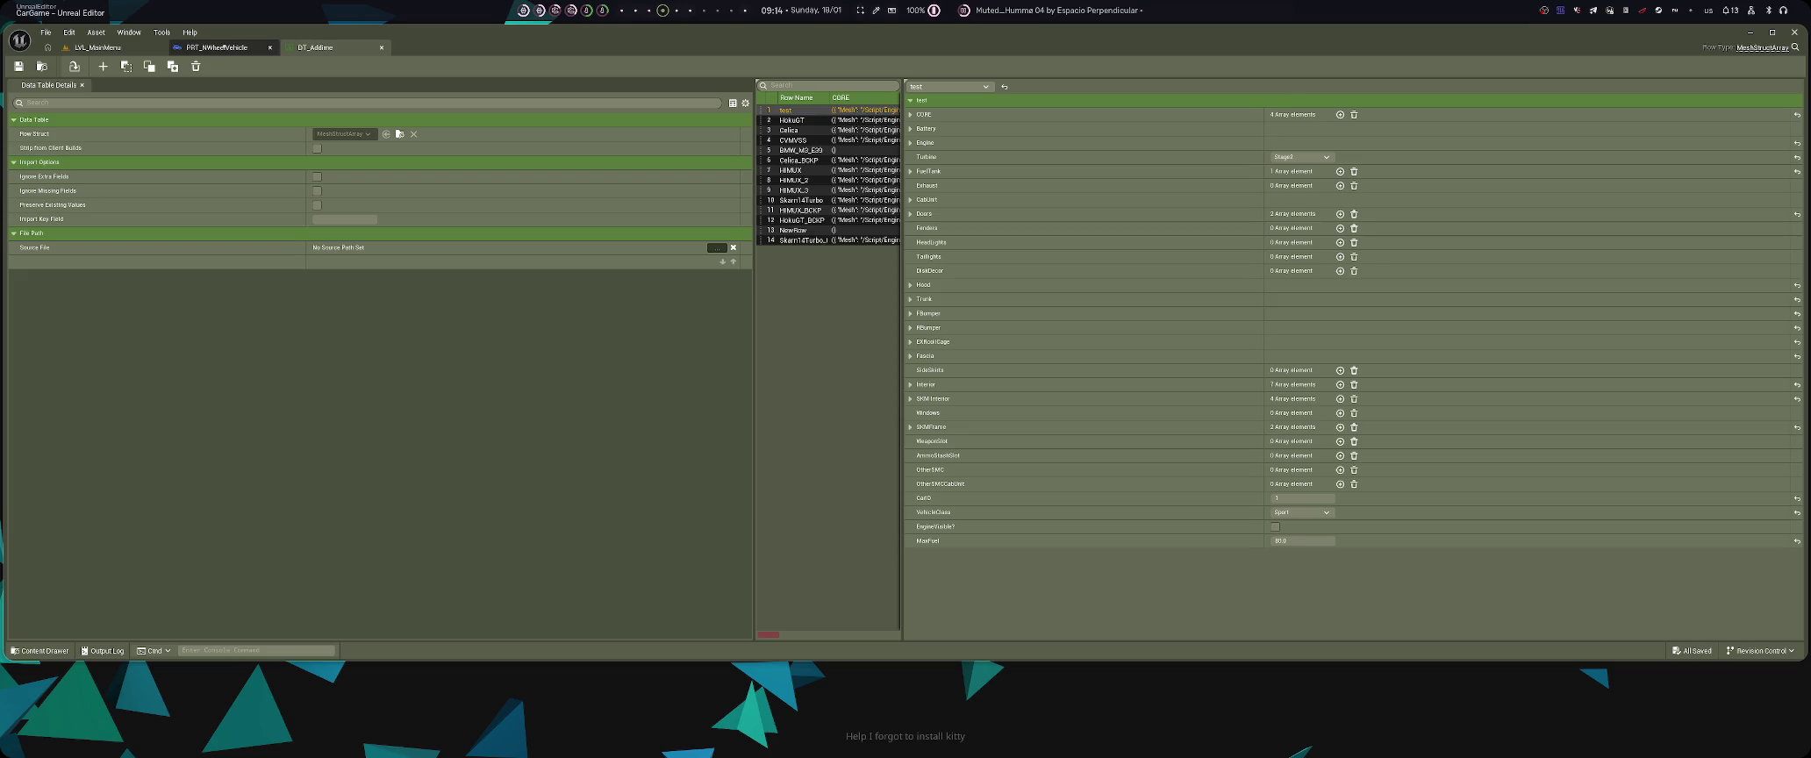
# - Find all references to Turbine Pressure Ratio in PRT_NWheelVehicle's UnitInitialization graph
pyautogui.click(217, 47)
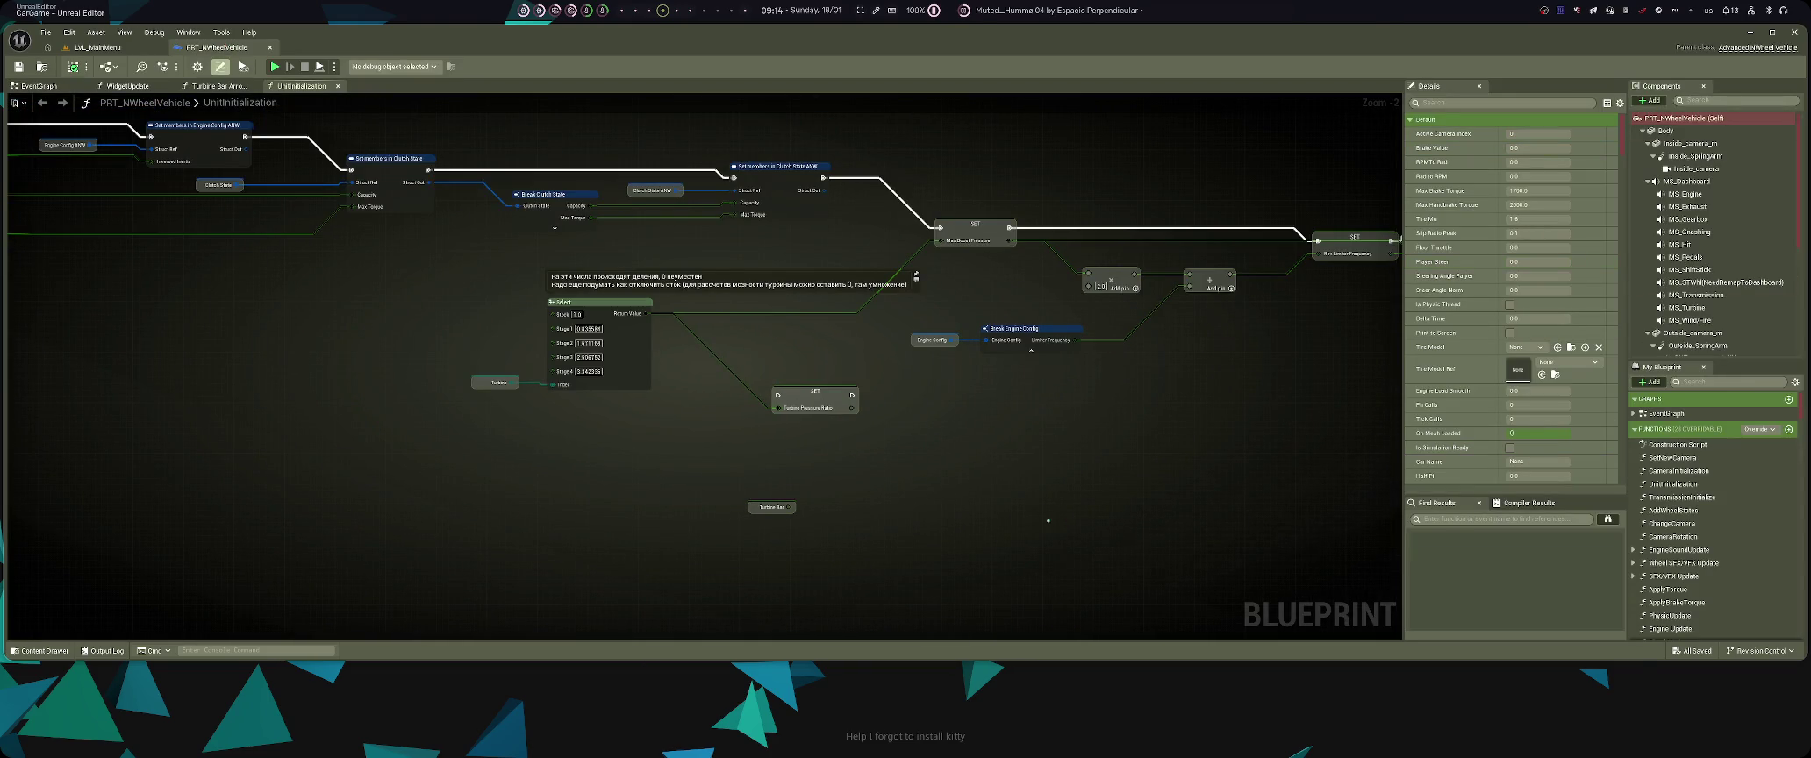
pyautogui.scroll(2, 872, 447)
pyautogui.click(829, 425)
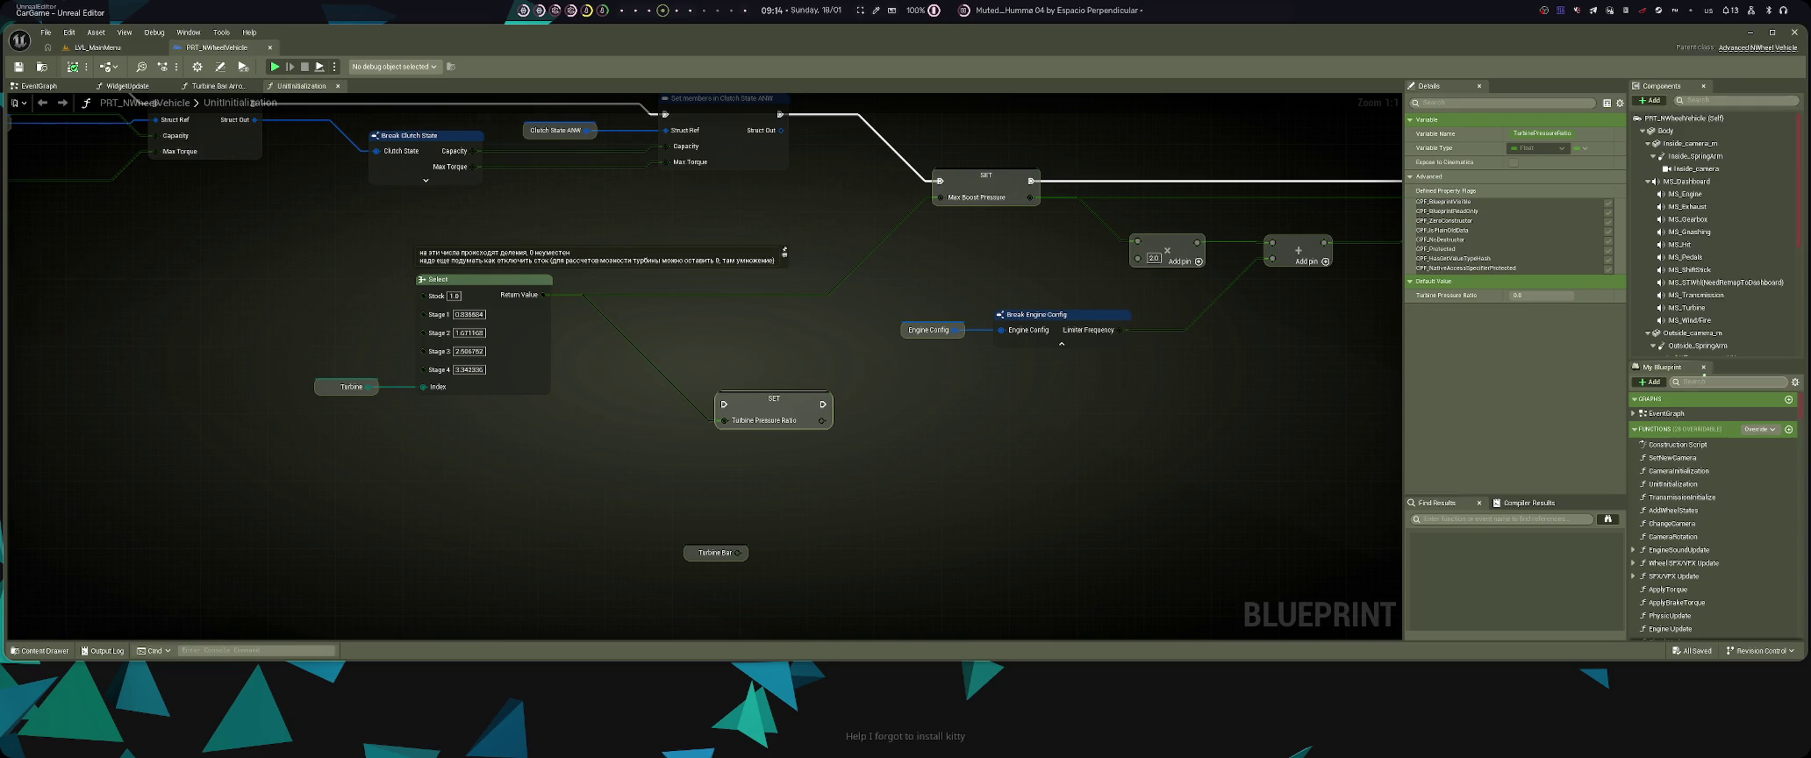
pyautogui.write('indйг')
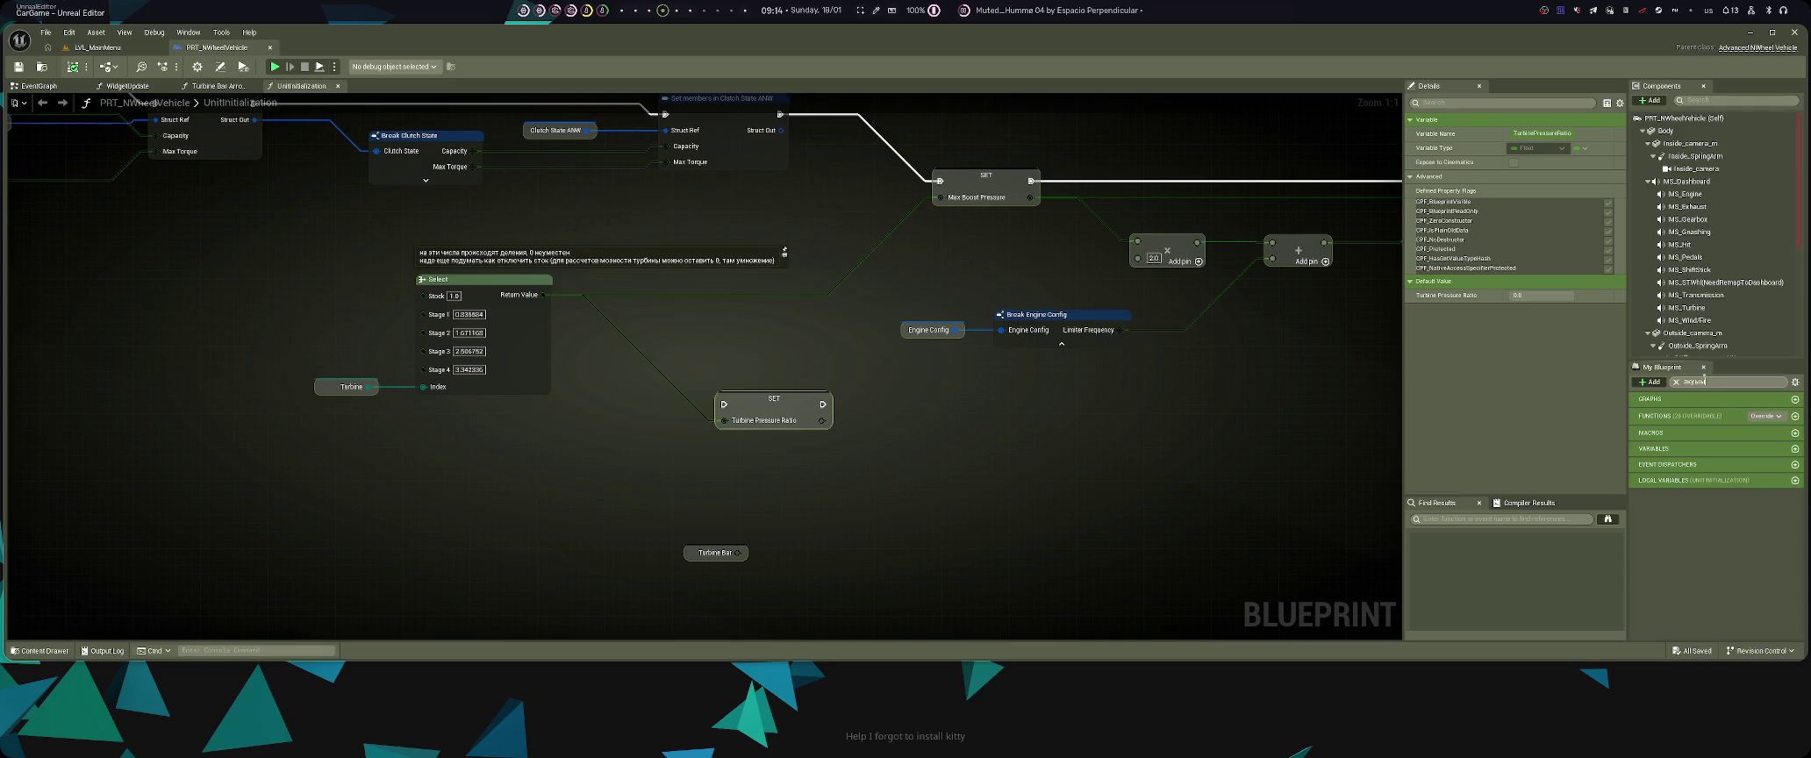
pyautogui.press('BackSpace')
pyautogui.press('BackSpace')
pyautogui.press('BackSpace')
pyautogui.write('pres')
pyautogui.click(1720, 489)
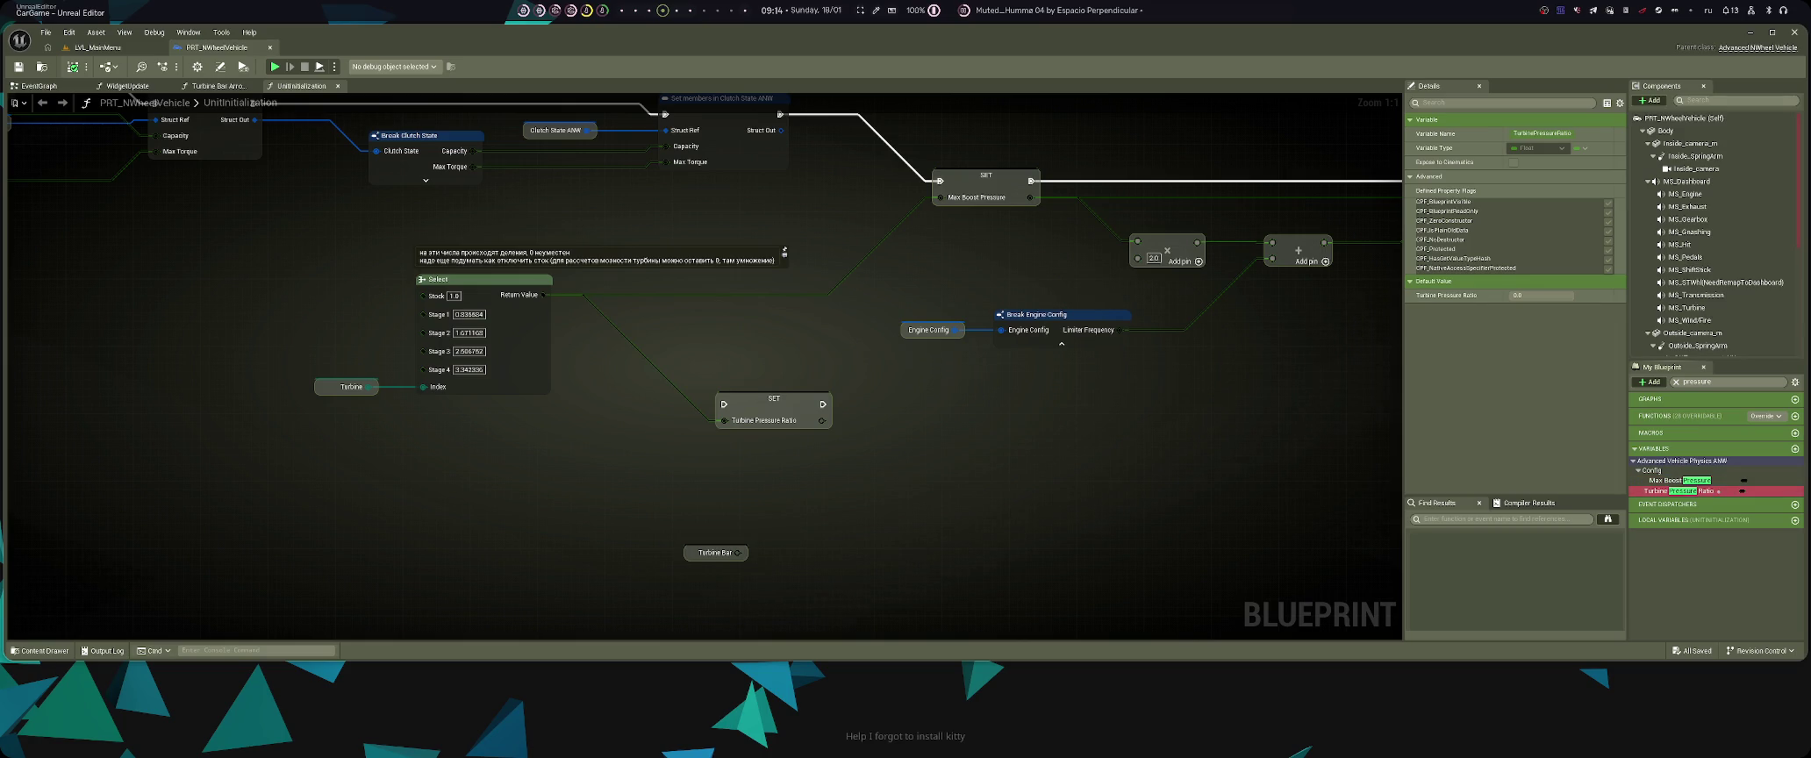
pyautogui.moveTo(944, 478); pyautogui.dragTo(1064, 506)
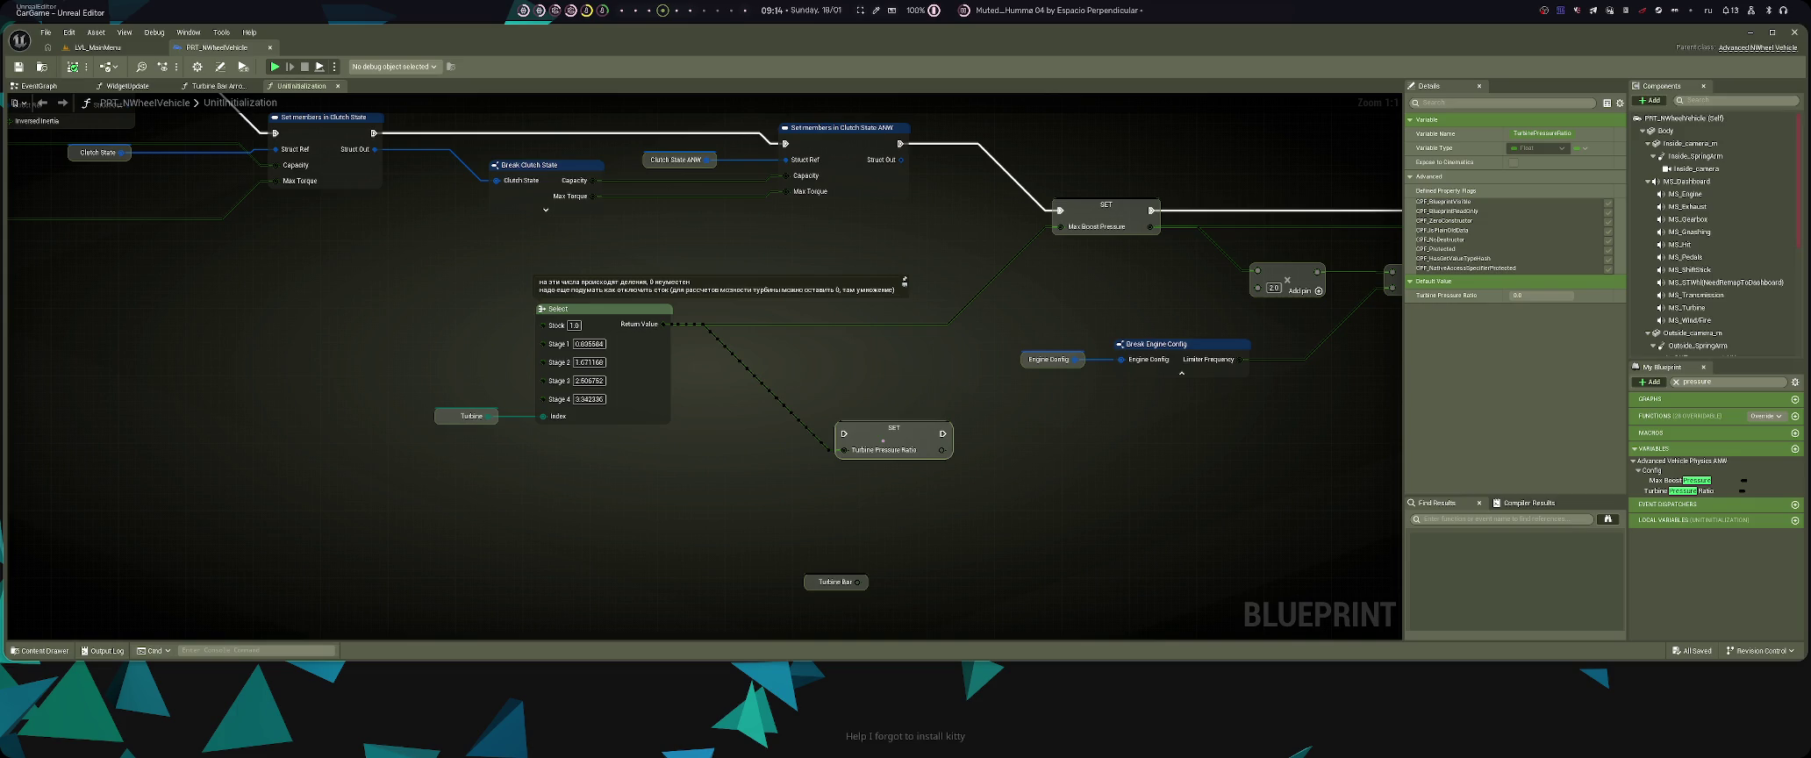
pyautogui.hotkey('alt', 'shift', 'f')
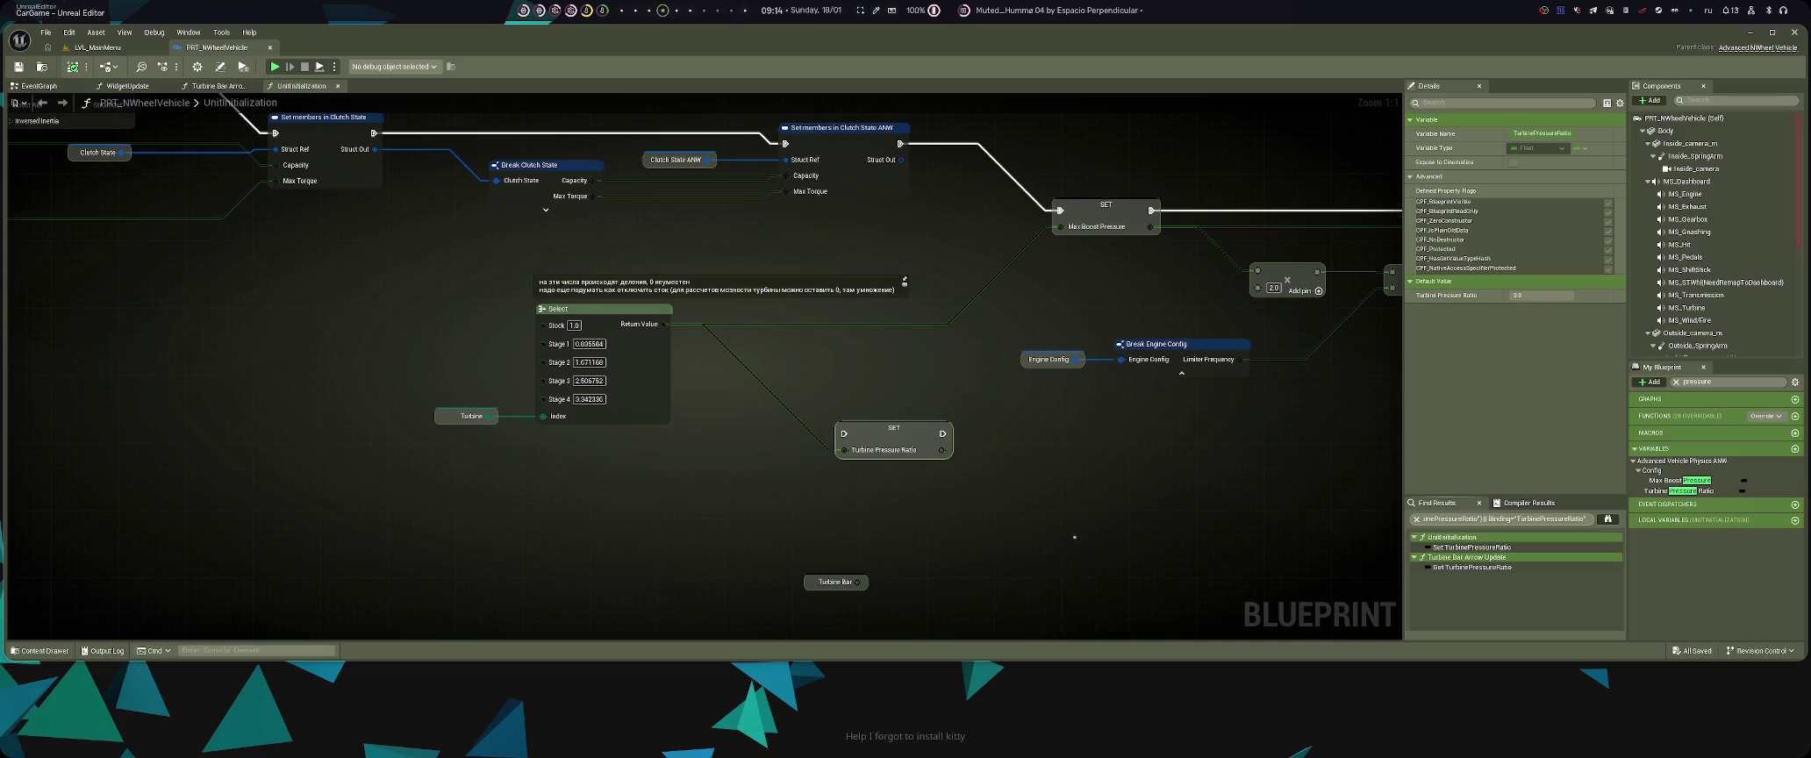
# - Delete the SET Turbine Pressure Ratio node, set Select's Stock value to 0.0, and save
pyautogui.moveTo(920, 517); pyautogui.dragTo(982, 515)
pyautogui.click(965, 461)
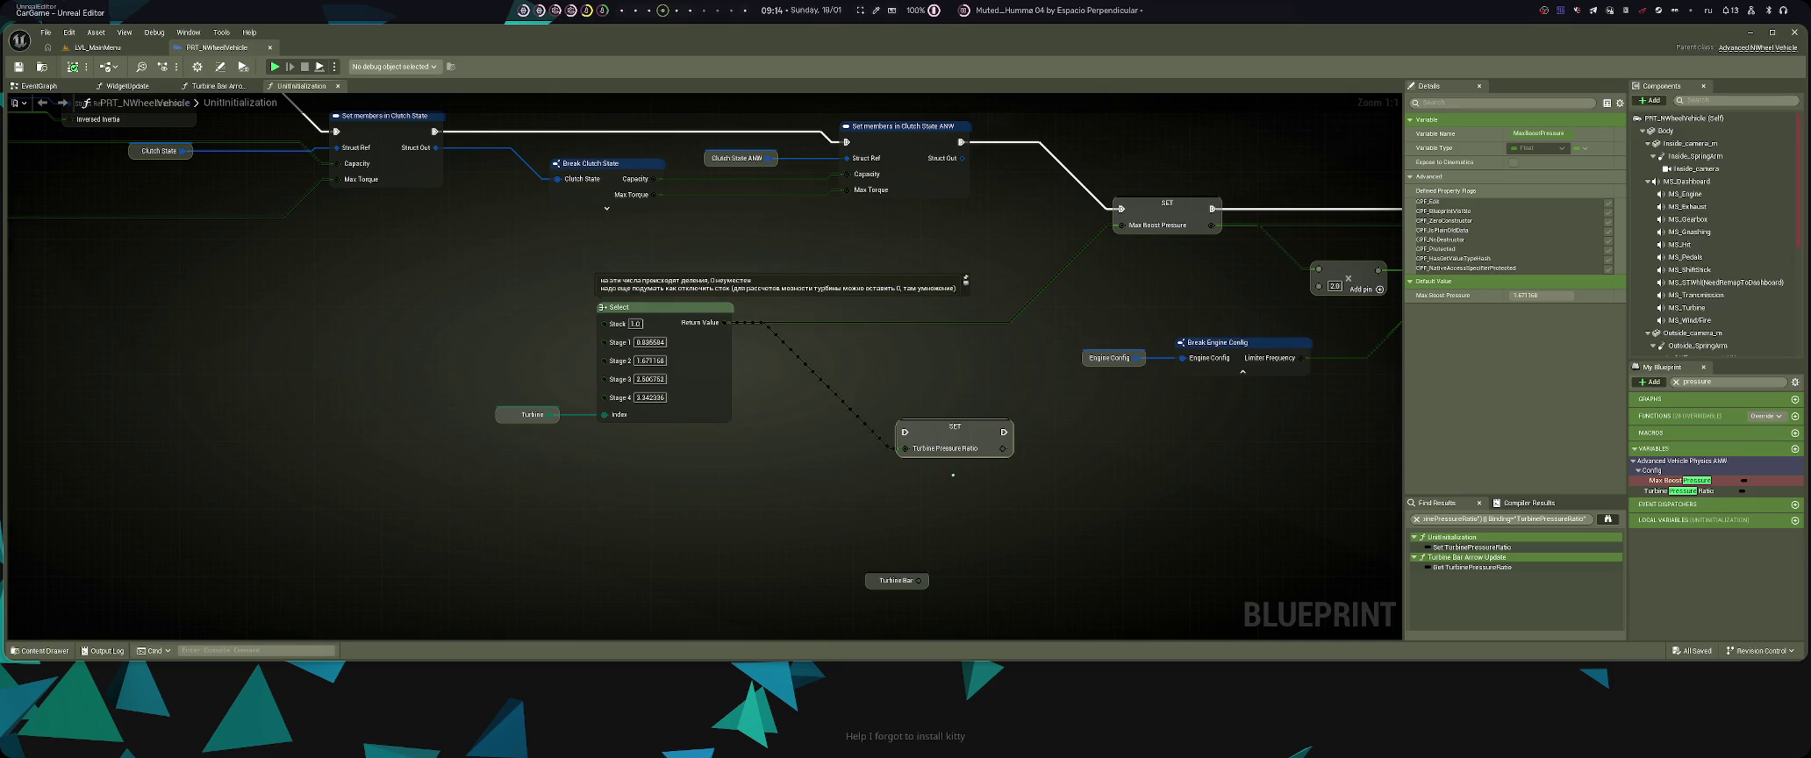
pyautogui.moveTo(965, 514)
pyautogui.mouseDown()
pyautogui.moveTo(1008, 495)
pyautogui.moveTo(921, 532)
pyautogui.mouseUp()
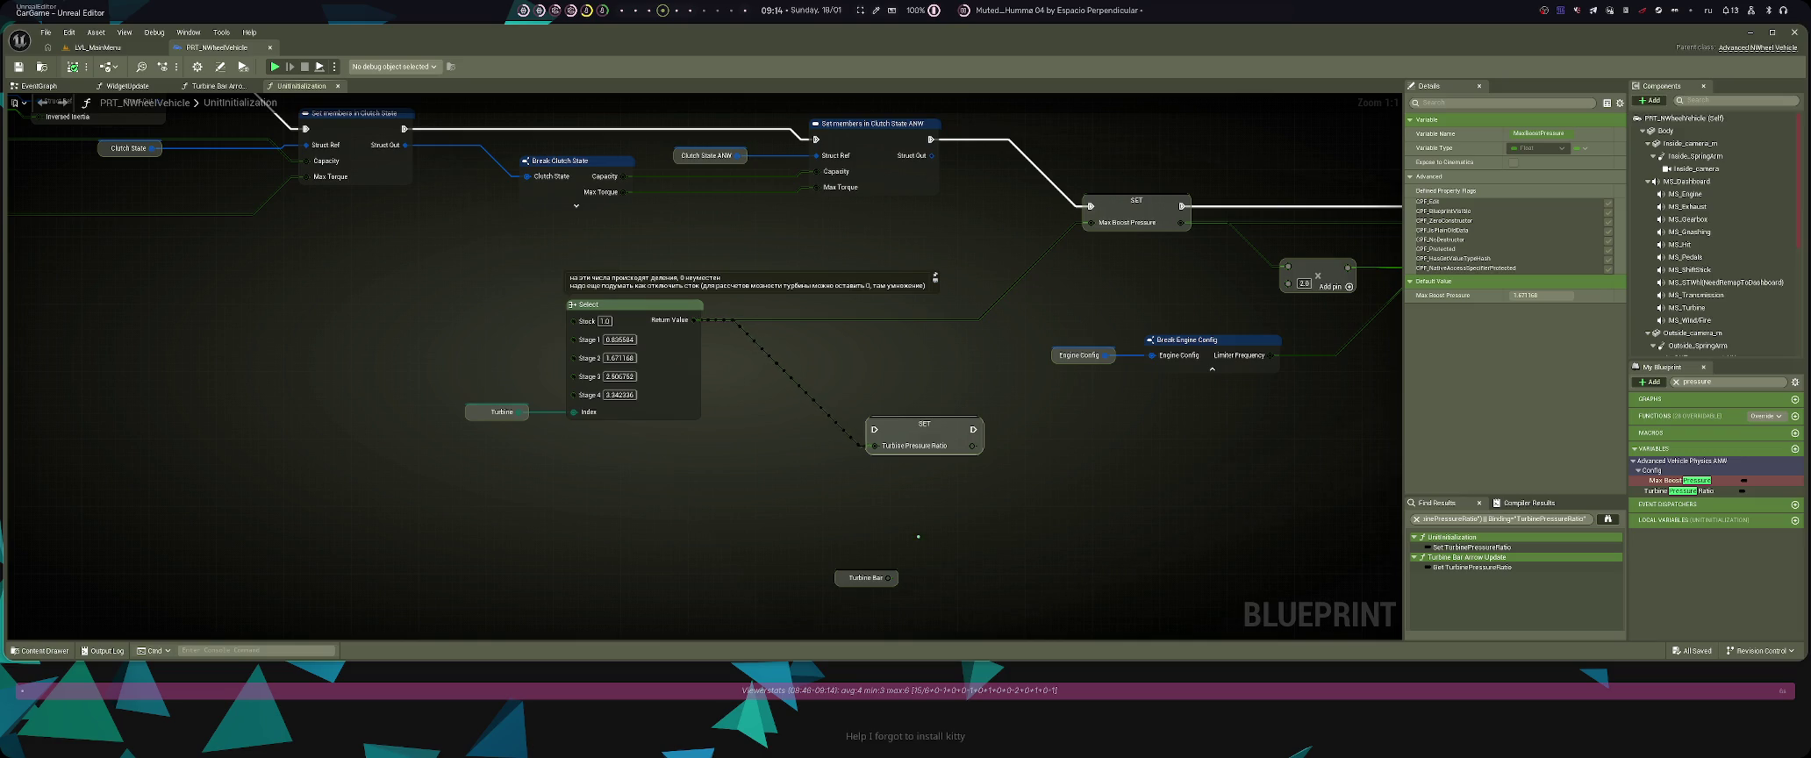
pyautogui.press('Delete')
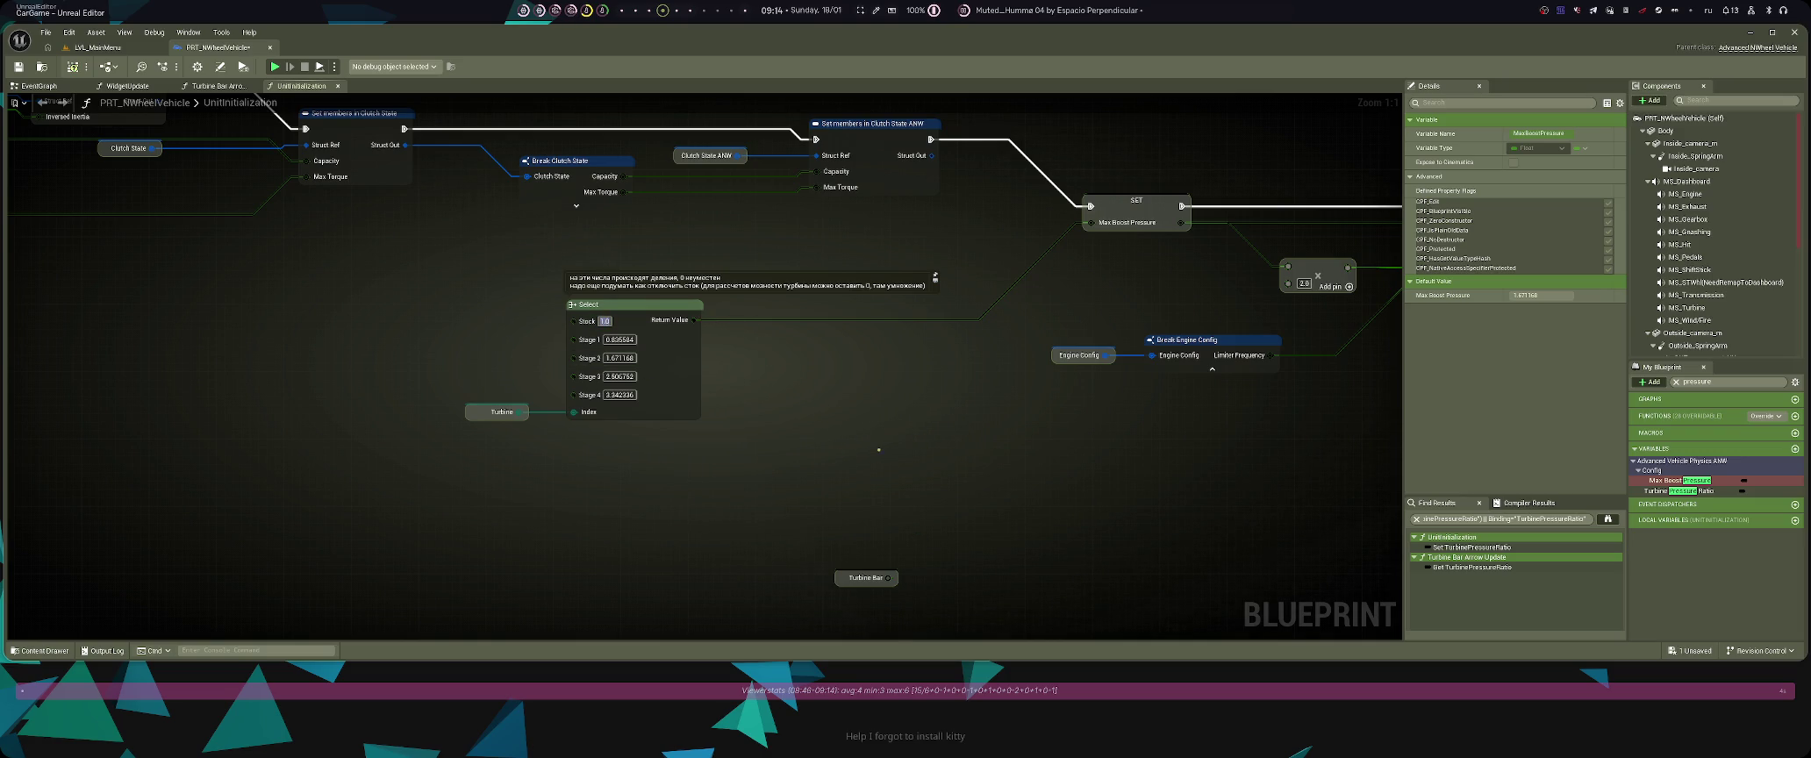
pyautogui.write('0')
pyautogui.moveTo(866, 578); pyautogui.dragTo(847, 431)
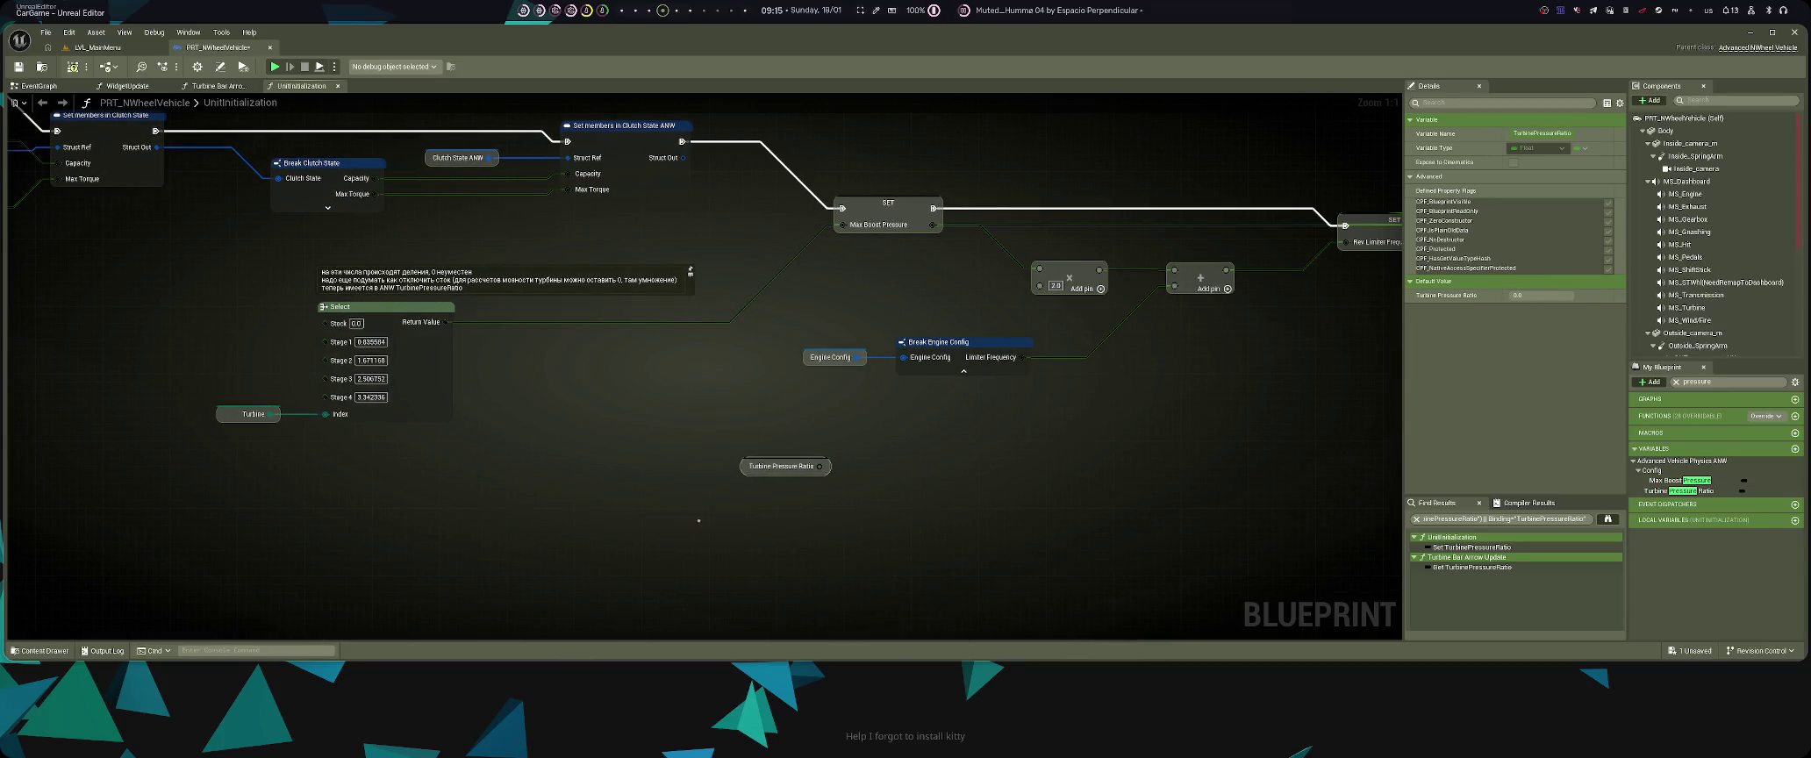
pyautogui.hotkey('ctrl', 's')
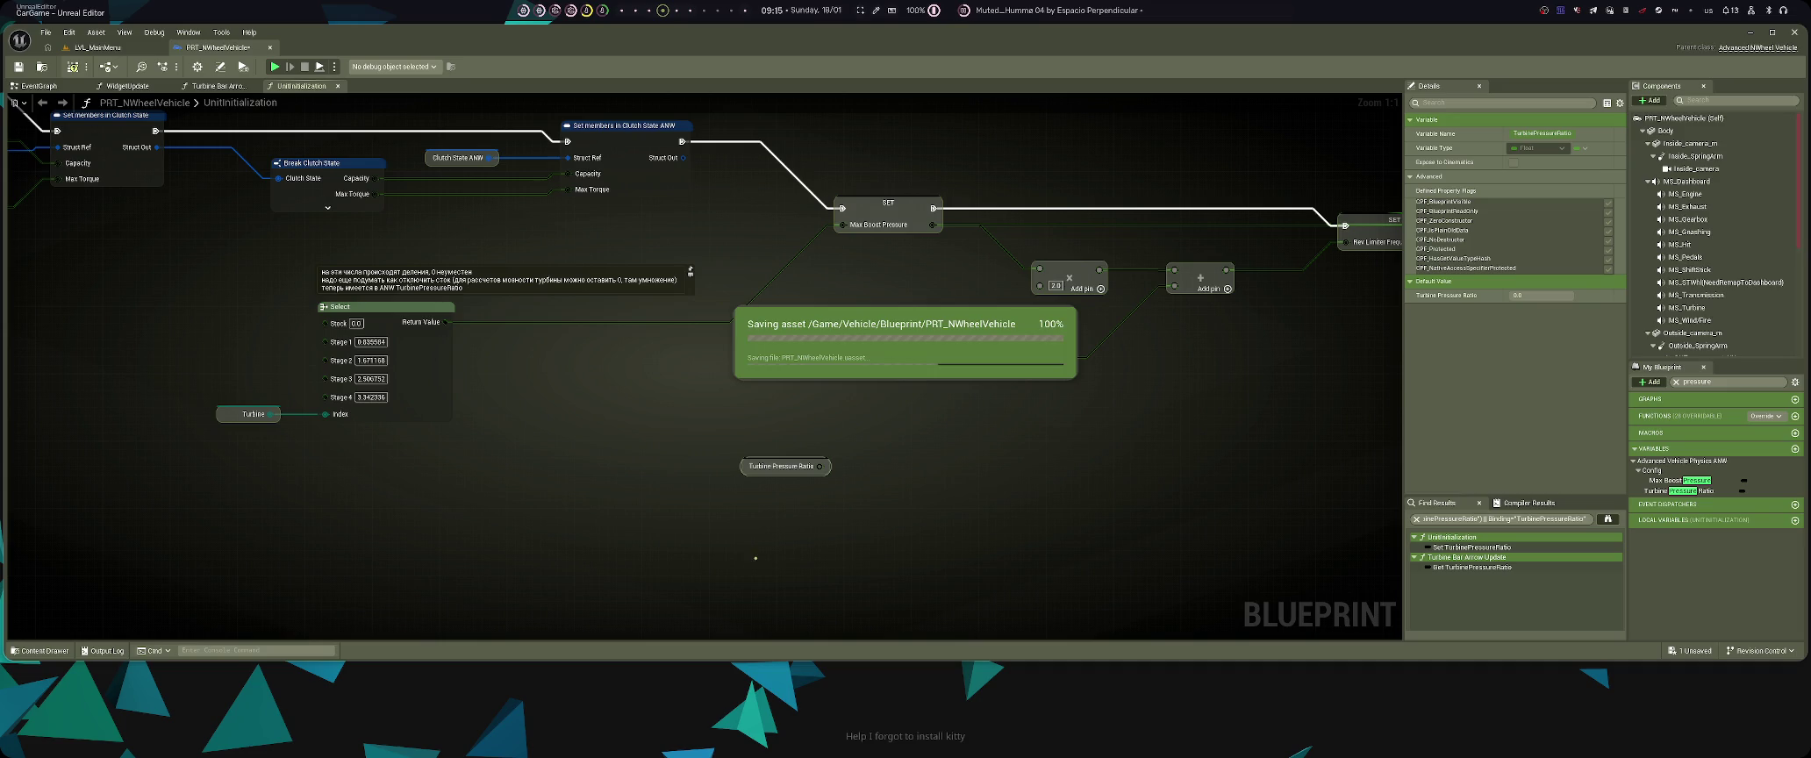
pyautogui.press('Delete')
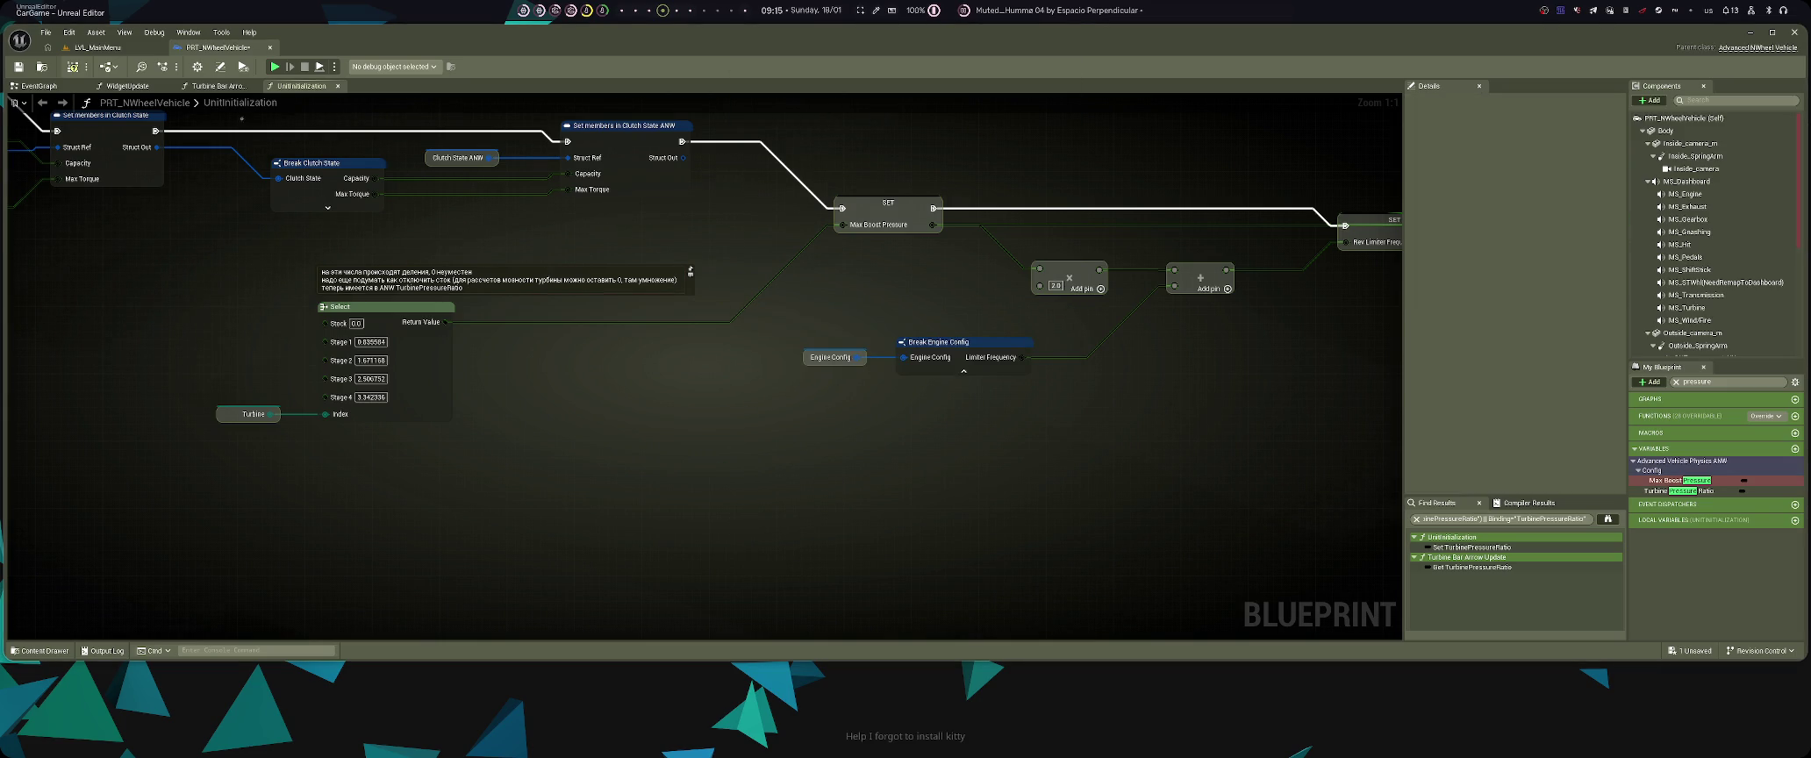
pyautogui.click(215, 85)
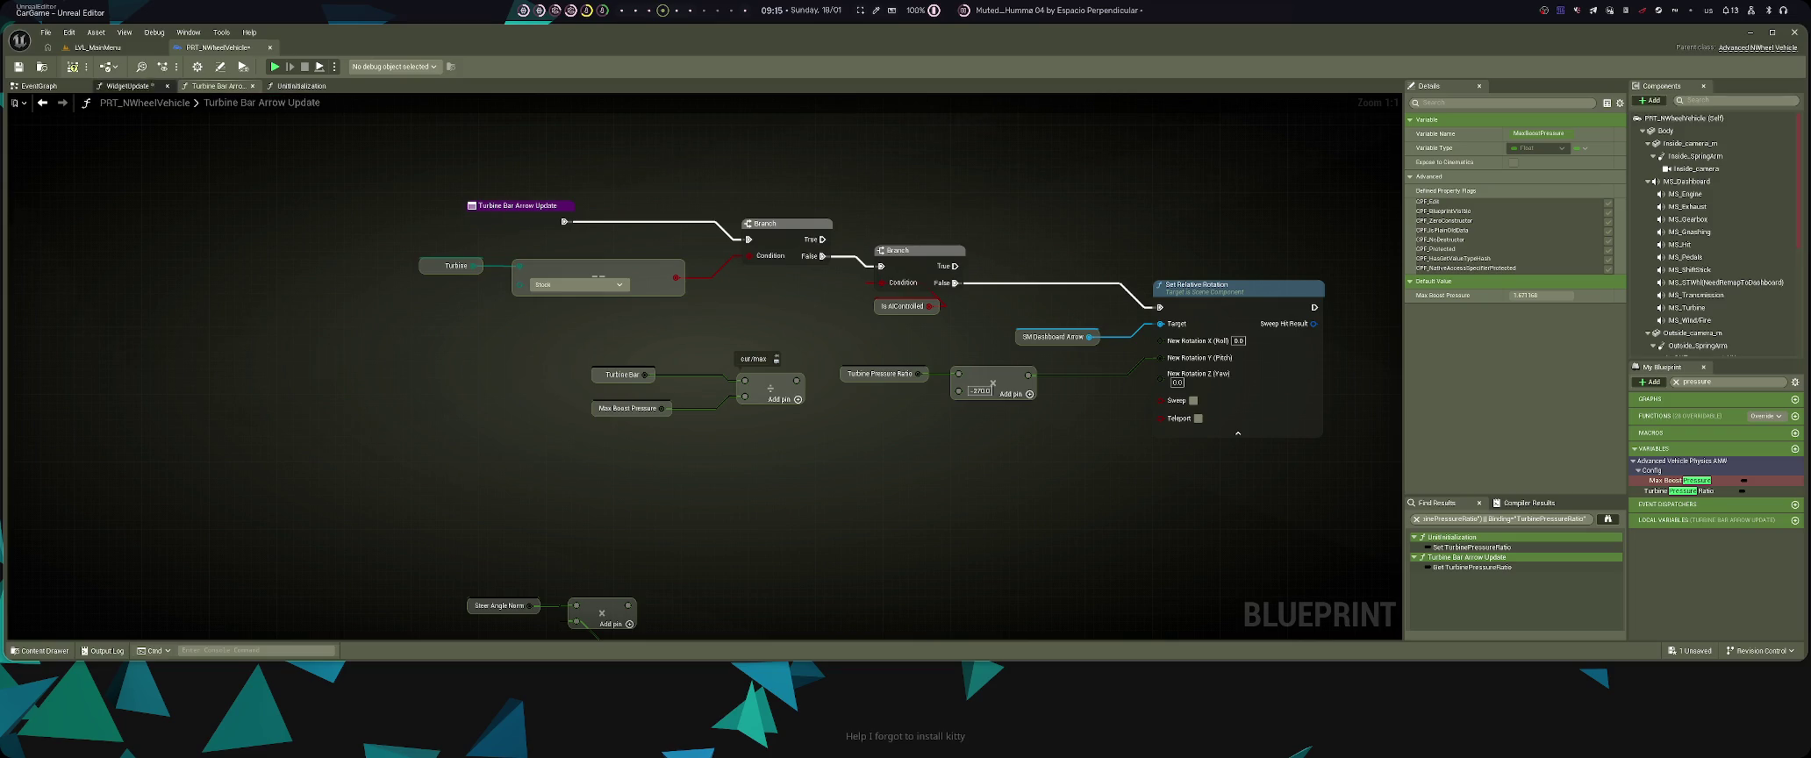
# - In WidgetUpdate, paste a Turbine Pressure Ratio getter and move the divide output wire onto it
pyautogui.click(132, 85)
pyautogui.scroll(2, 800, 326)
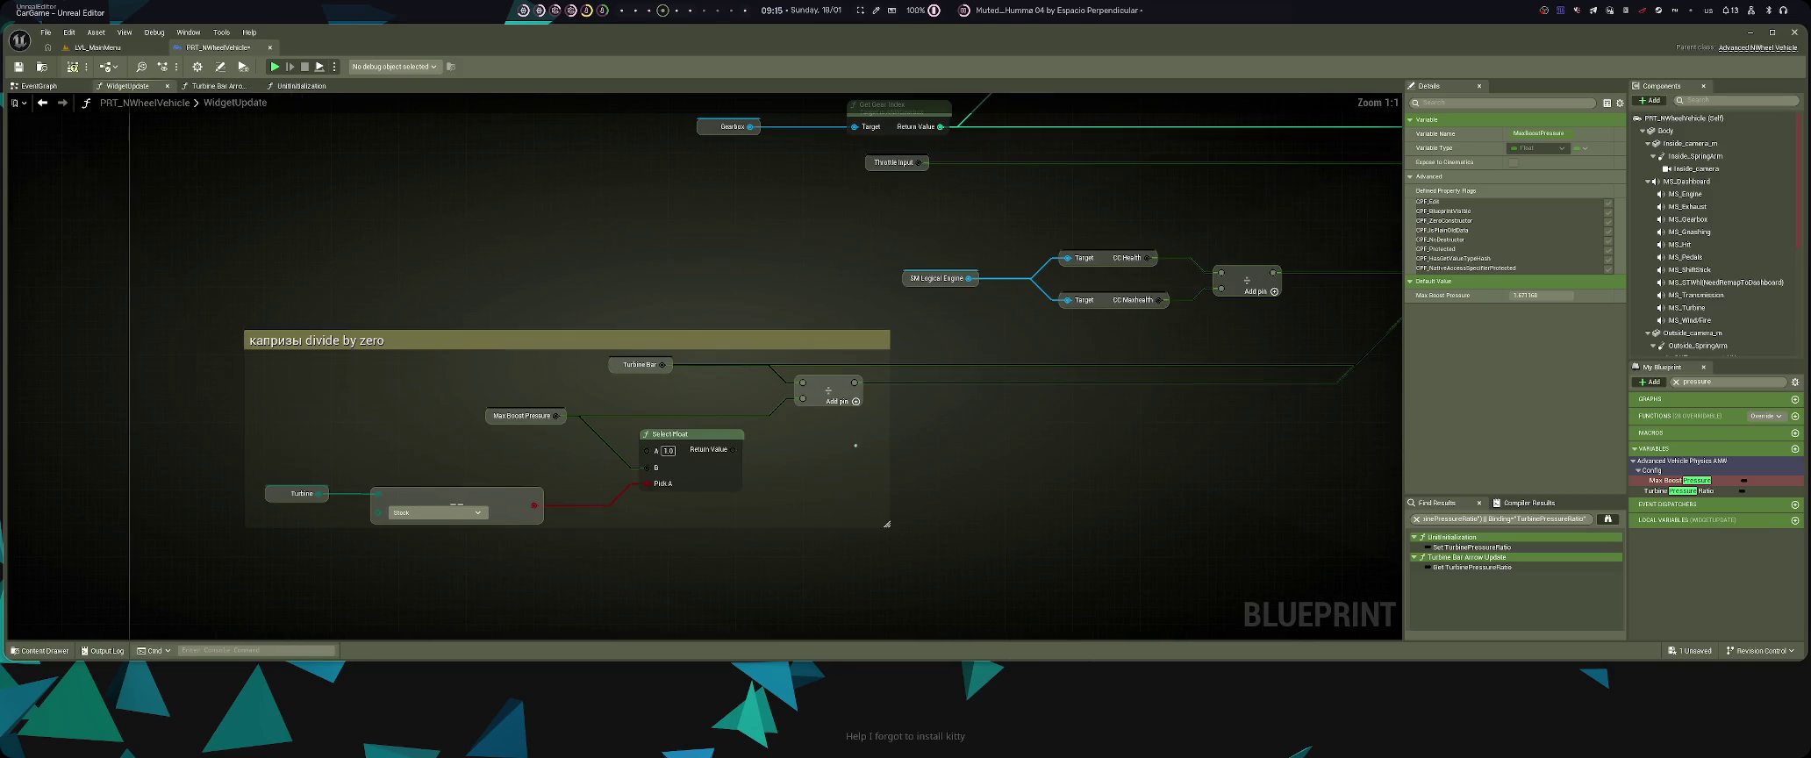
pyautogui.hotkey('ctrl', 'v')
pyautogui.moveTo(855, 382)
pyautogui.mouseDown()
pyautogui.moveTo(990, 436)
pyautogui.moveTo(935, 453)
pyautogui.moveTo(947, 431)
pyautogui.moveTo(906, 417)
pyautogui.mouseUp()
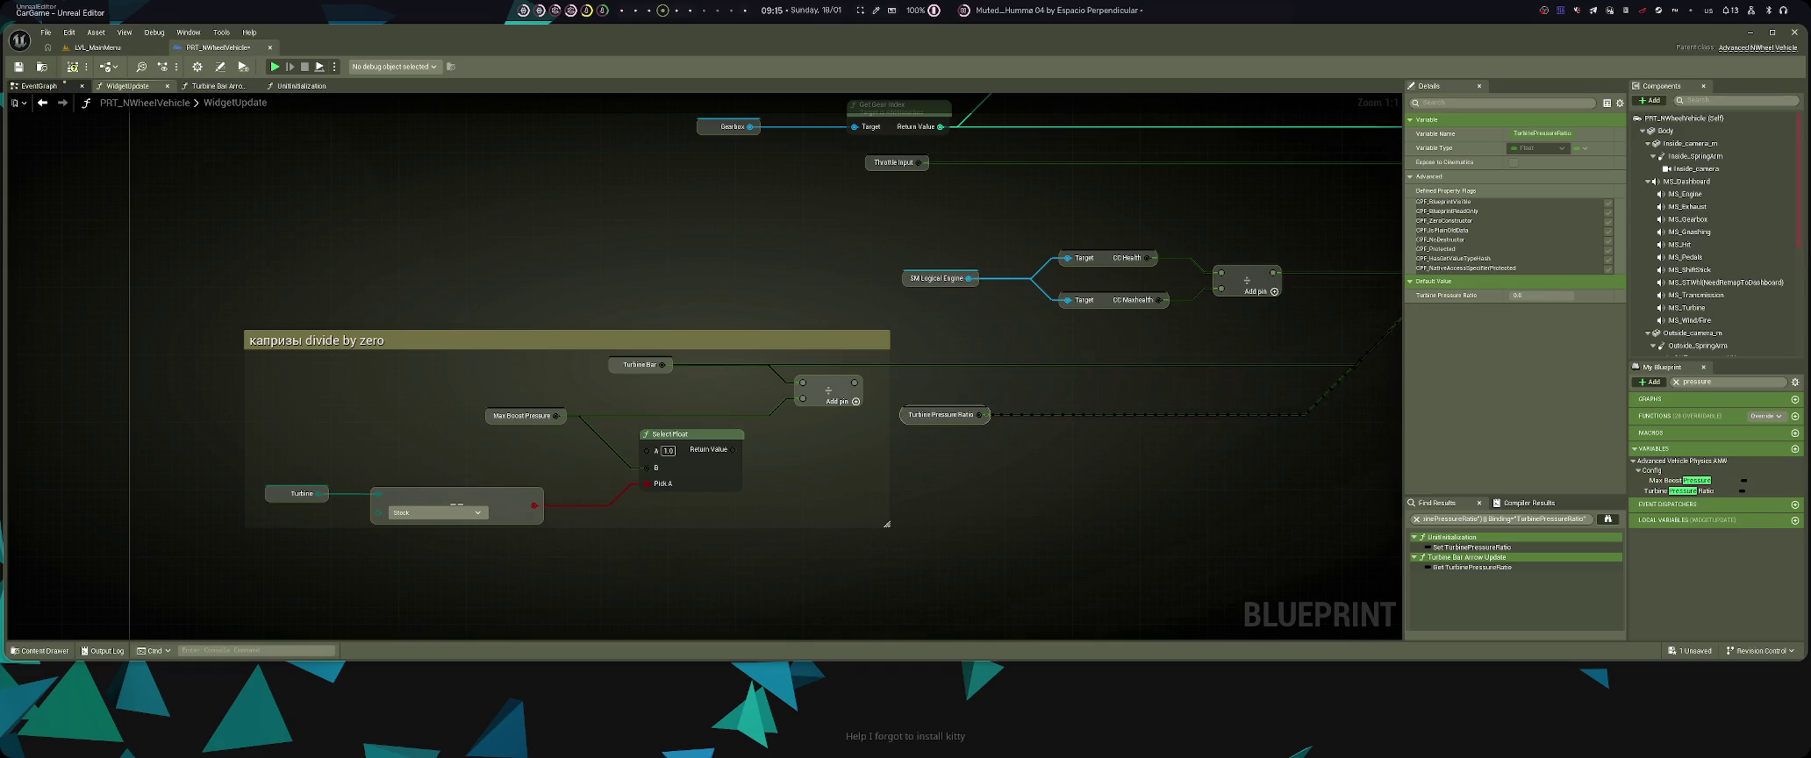
# - Pull the EventGraph out into its own window and look over it
pyautogui.moveTo(39, 85)
pyautogui.mouseDown()
pyautogui.moveTo(145, 146)
pyautogui.moveTo(144, 118)
pyautogui.moveTo(305, 535)
pyautogui.moveTo(280, 293)
pyautogui.moveTo(371, 122)
pyautogui.moveTo(365, 88)
pyautogui.moveTo(298, 86)
pyautogui.mouseUp()
pyautogui.scroll(-10, 602, 552)
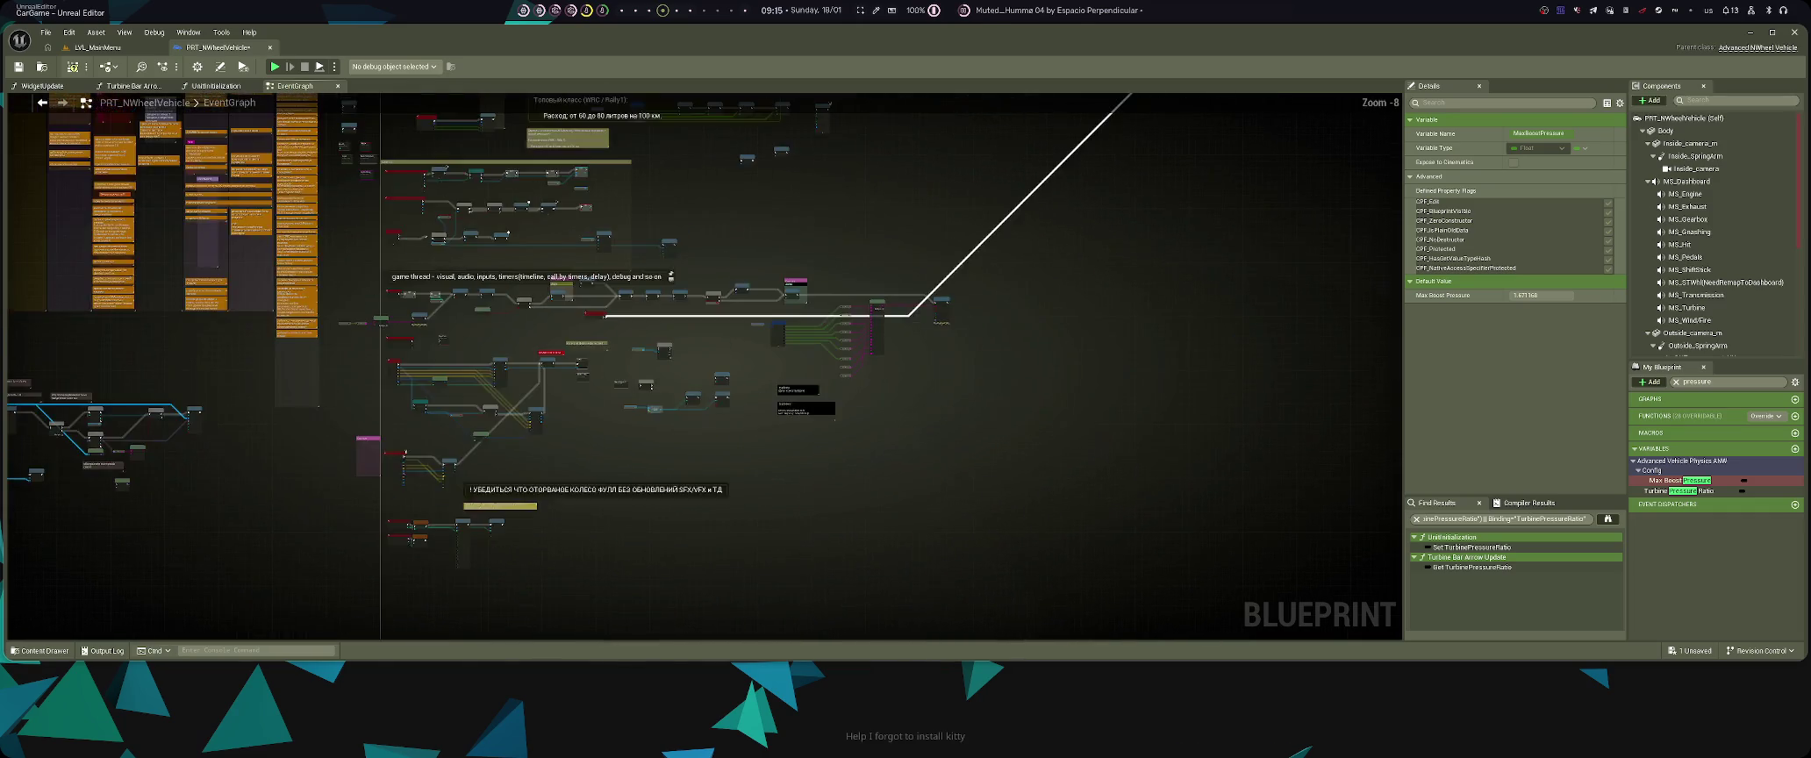
pyautogui.scroll(9, 666, 395)
# - In SFX/VFX Update > Engine Sound Update, restore the wired Turbine Pressure Ratio node and save the blueprint
pyautogui.click(632, 344)
pyautogui.doubleClick(426, 343)
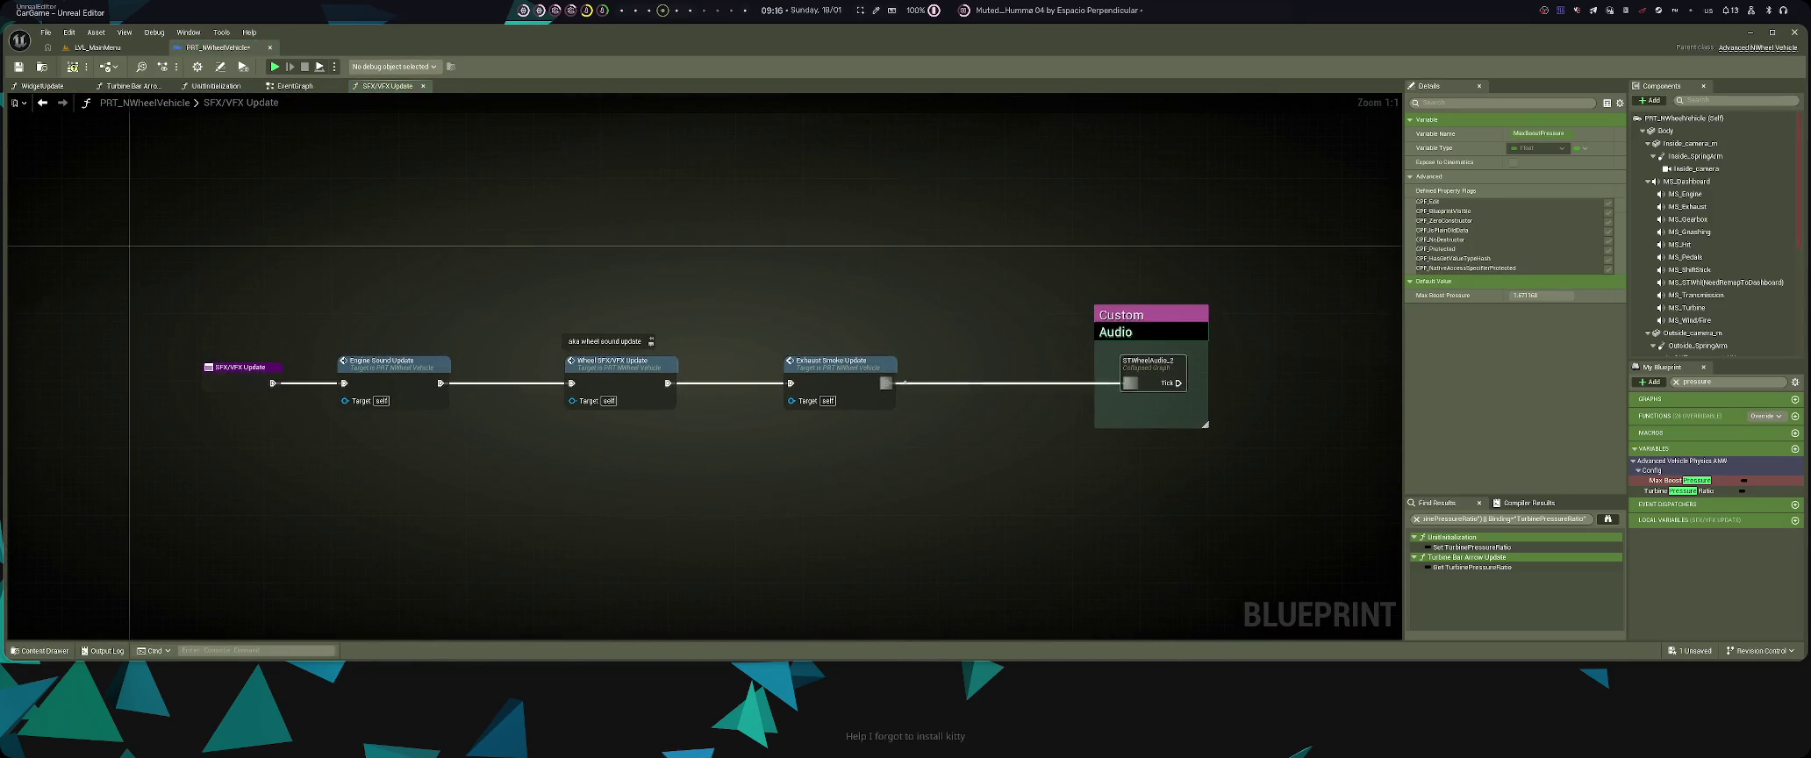
pyautogui.doubleClick(421, 367)
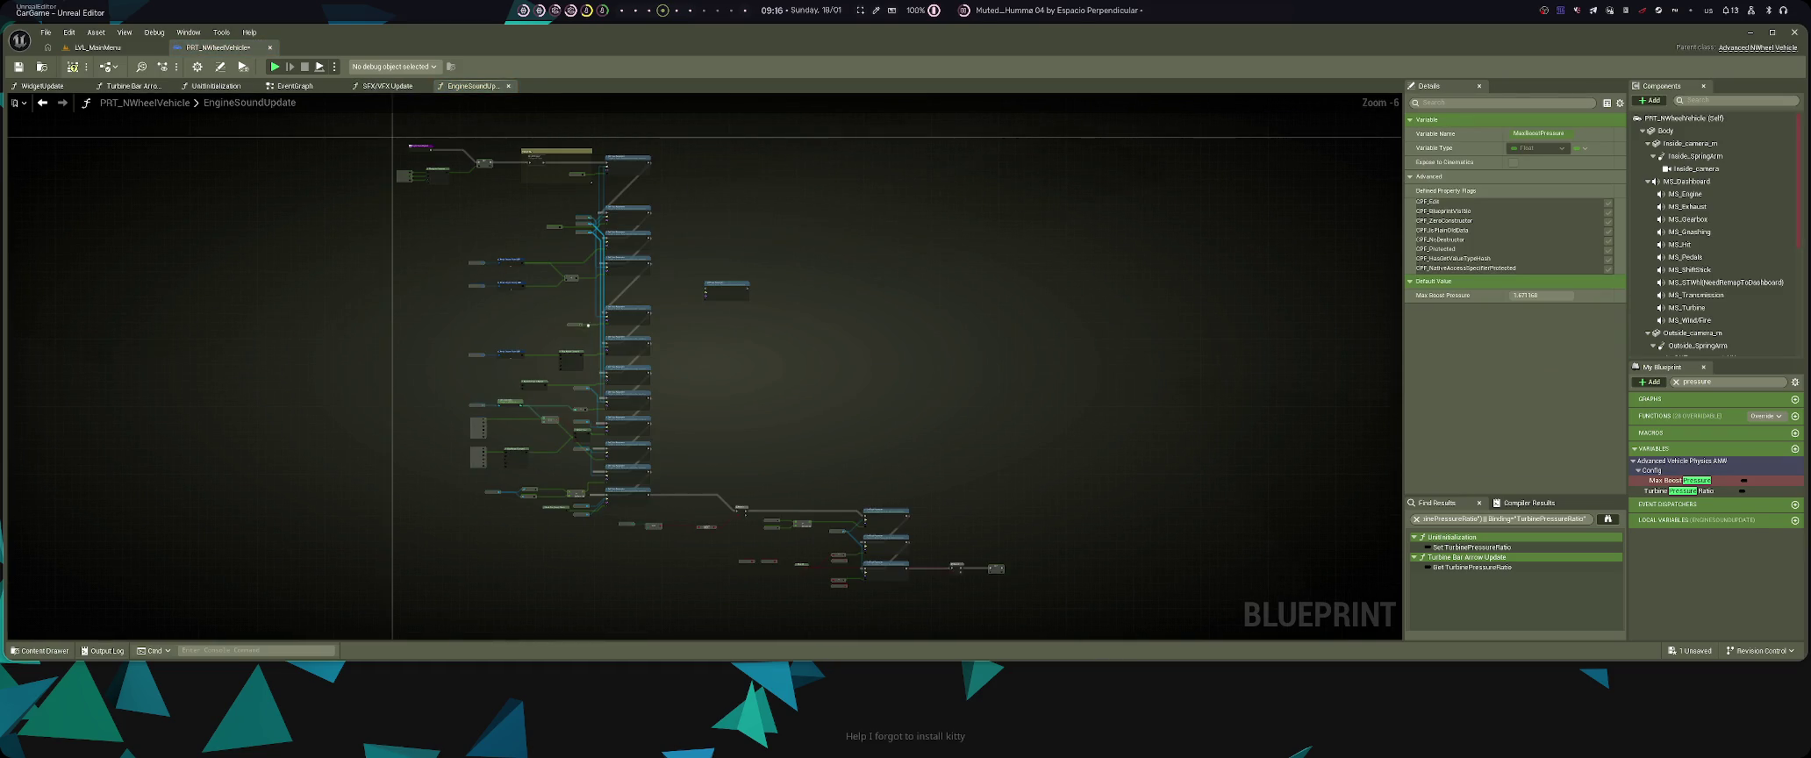
pyautogui.scroll(6, 801, 318)
pyautogui.click(851, 408)
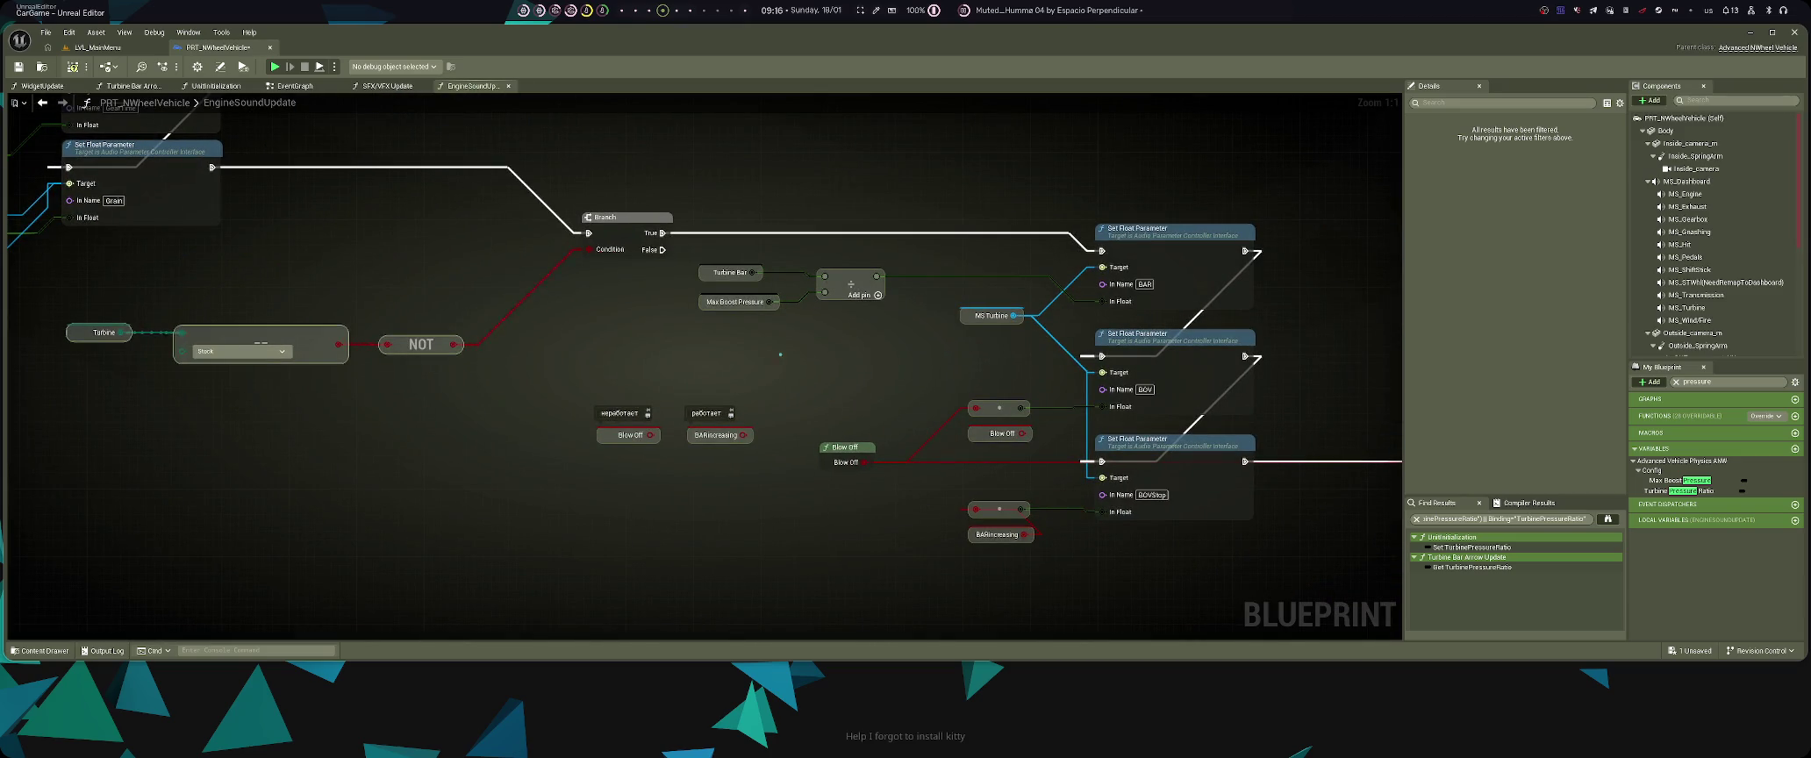
pyautogui.hotkey('ctrl', 'z')
pyautogui.hotkey('ctrl', 's')
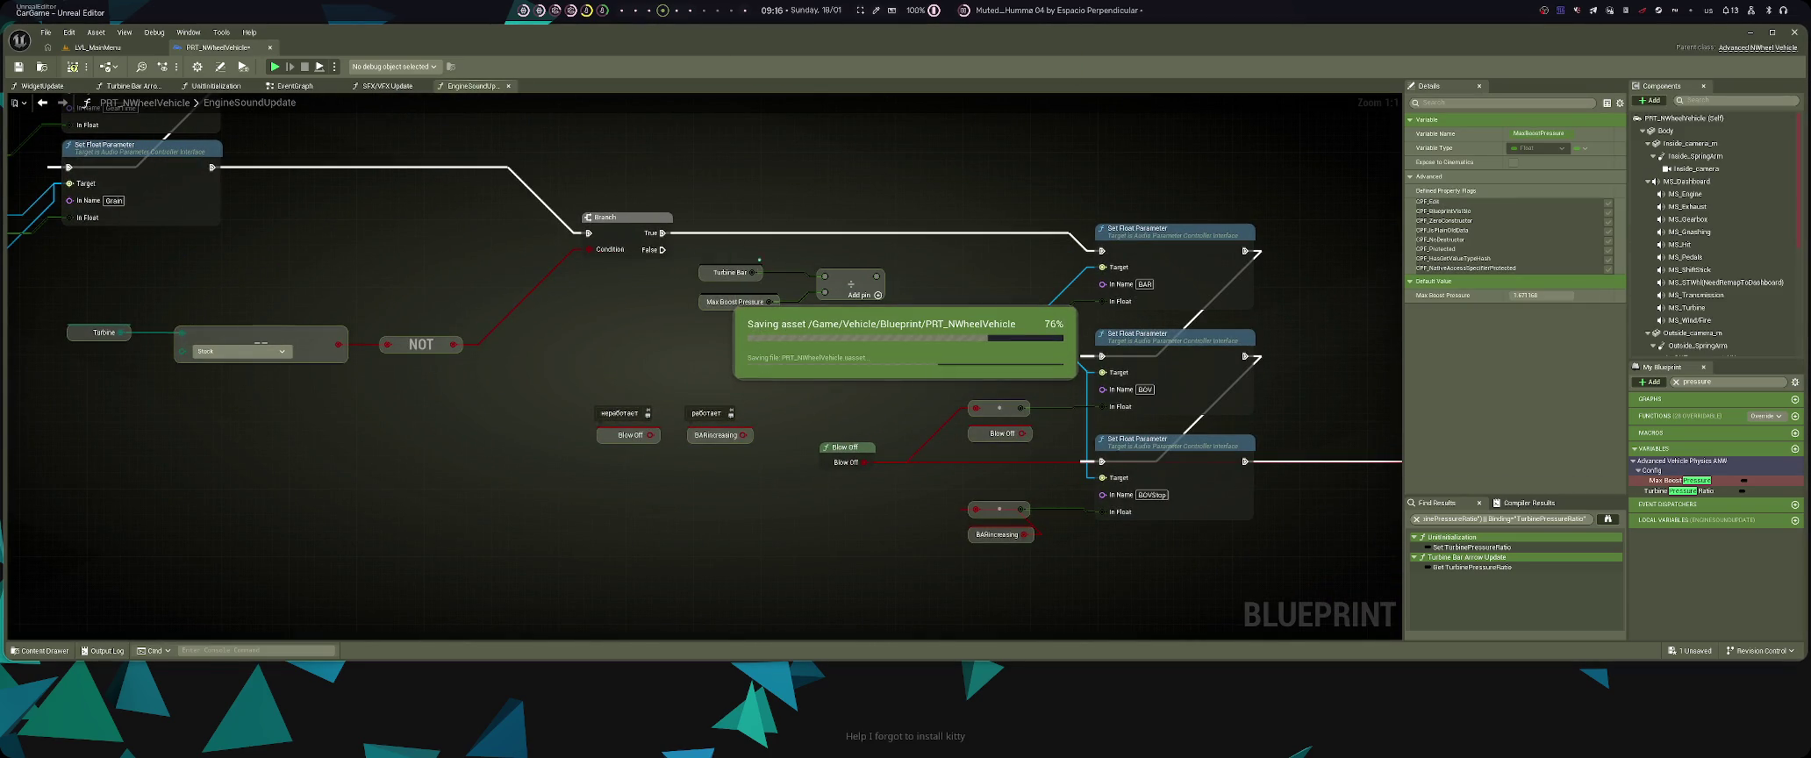
# - Find MaxBoostPressure references and check its Turbine Update, WidgetUpdate and UnitInitialization uses
pyautogui.click(737, 302)
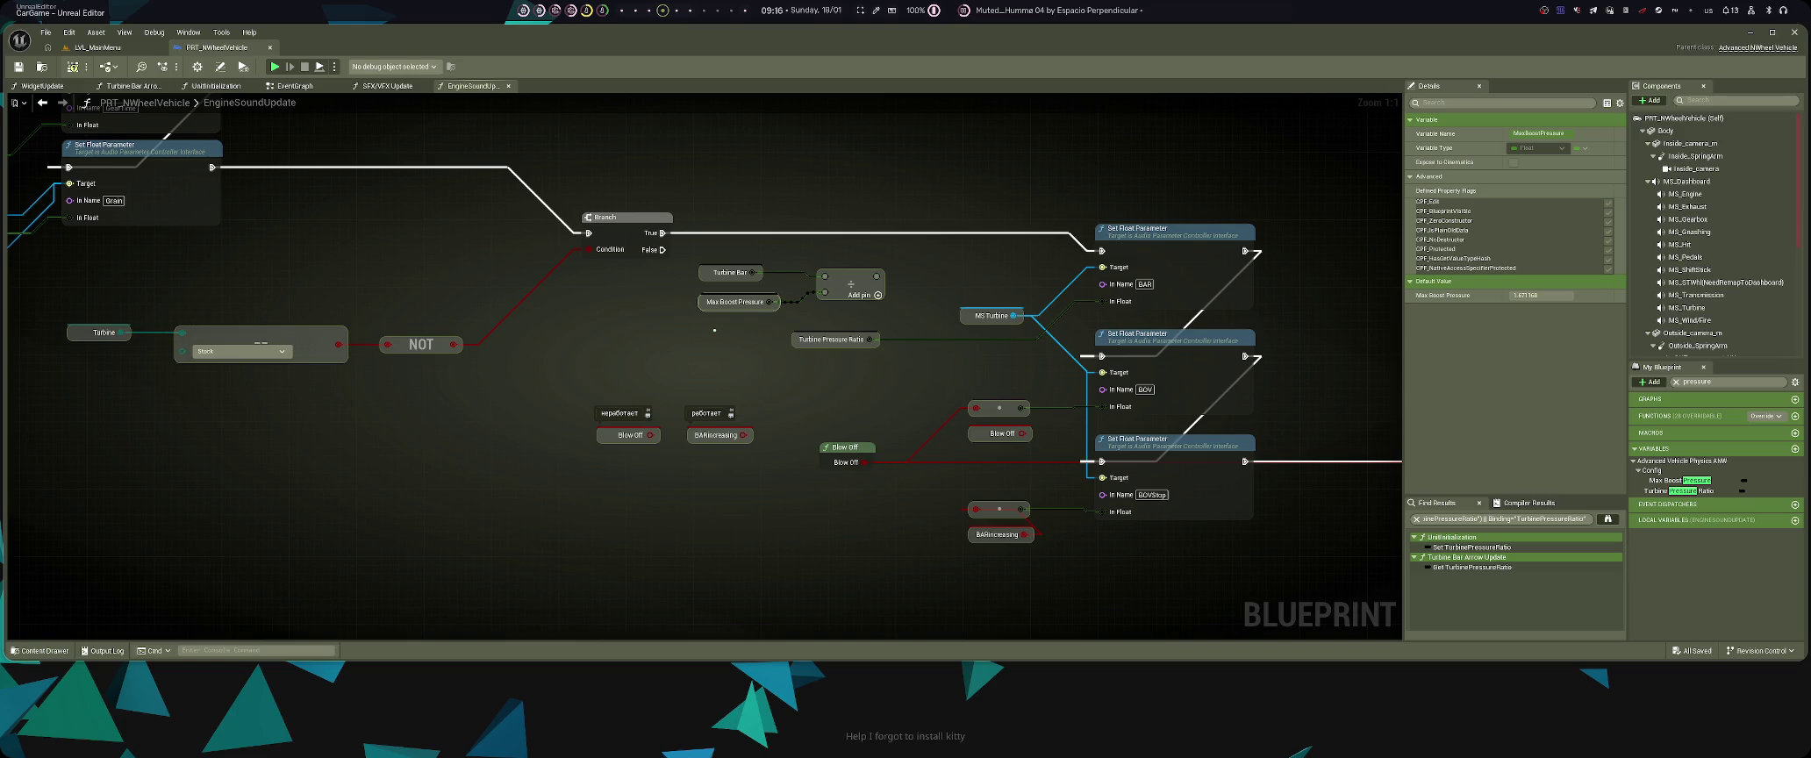
pyautogui.hotkey('shift', 'alt', 'f')
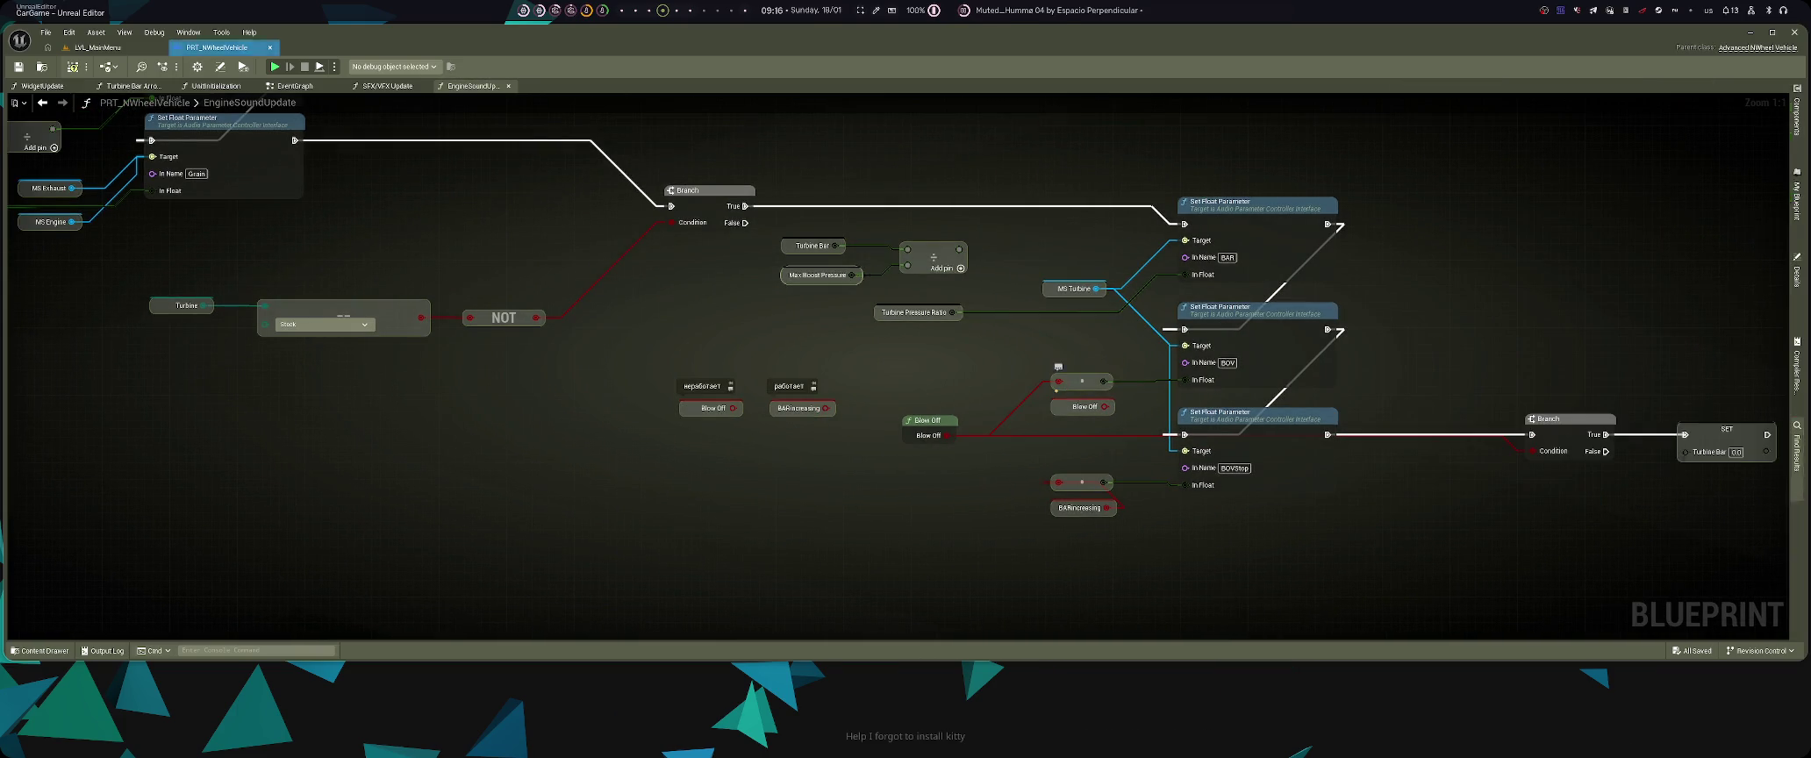
pyautogui.click(1588, 187)
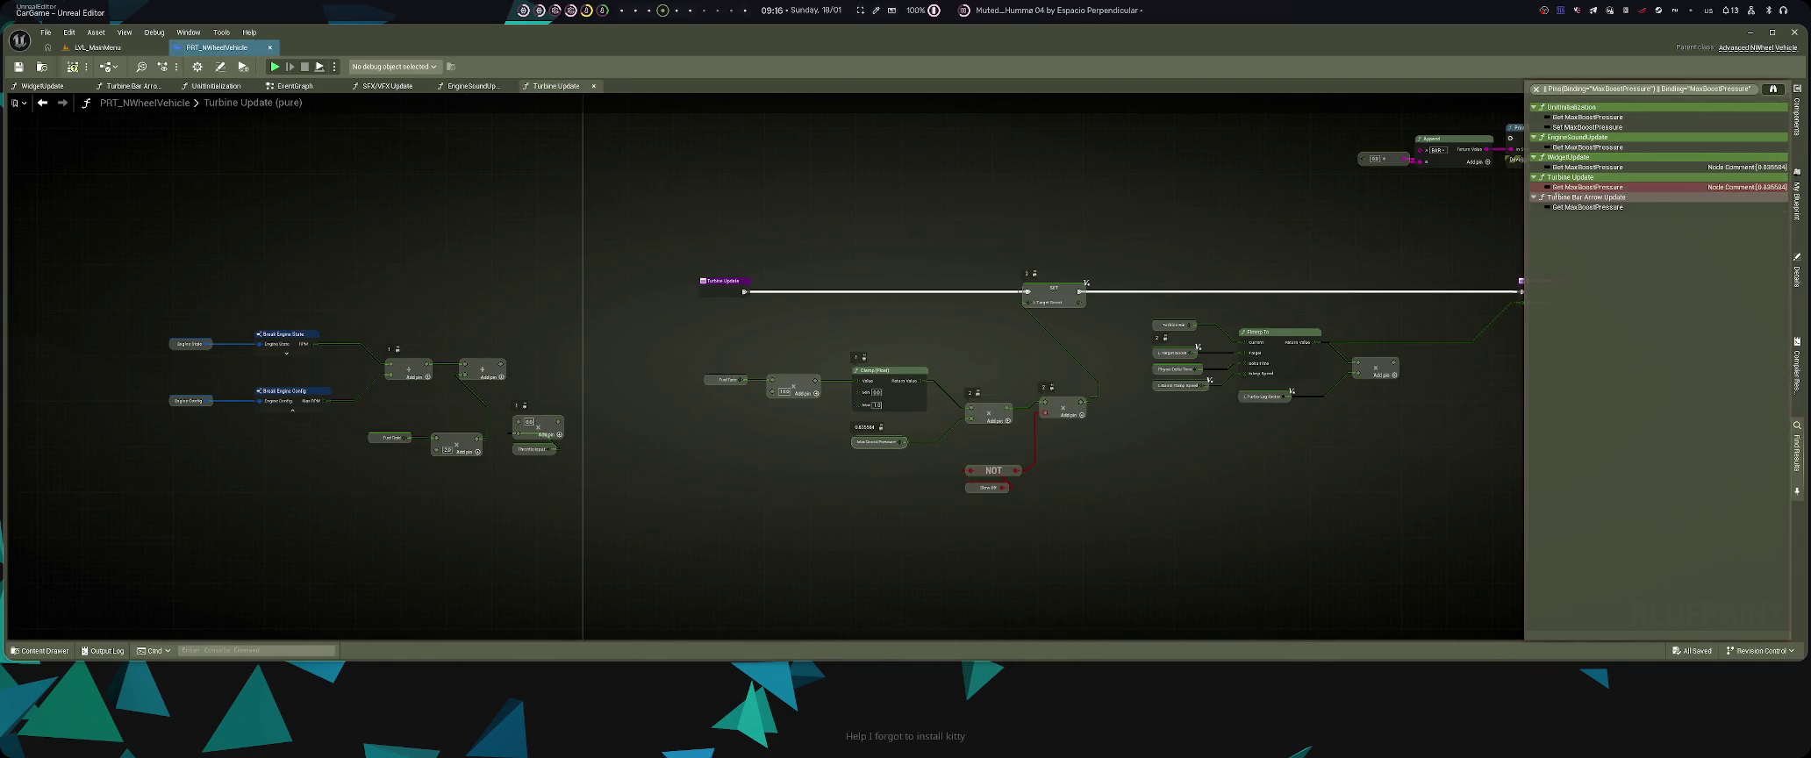
pyautogui.click(1588, 167)
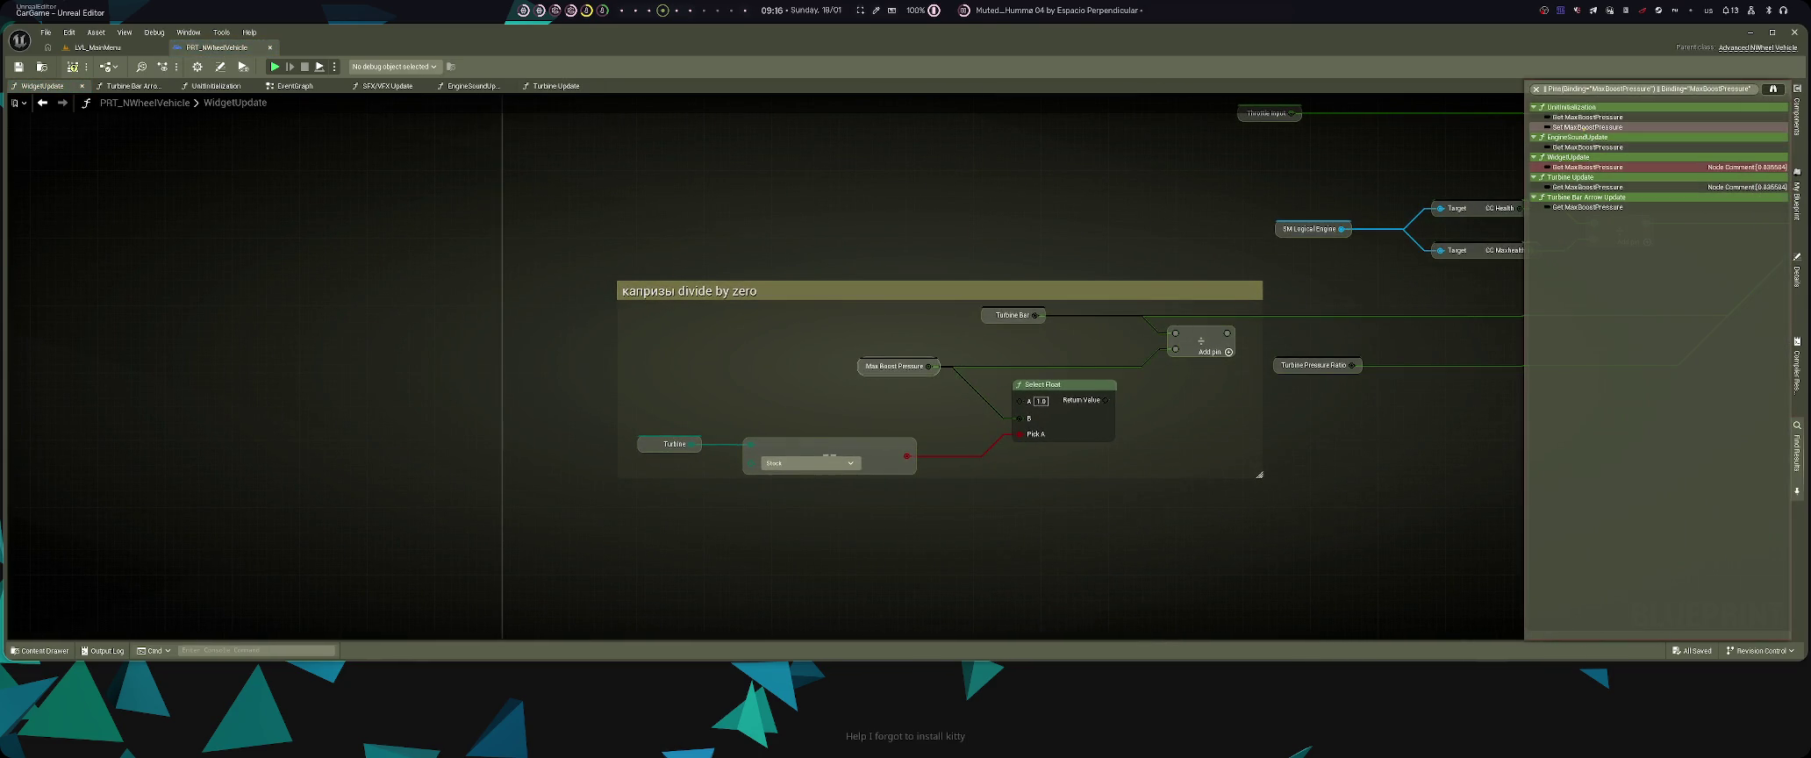
pyautogui.click(1600, 127)
pyautogui.moveTo(897, 421); pyautogui.dragTo(1055, 377)
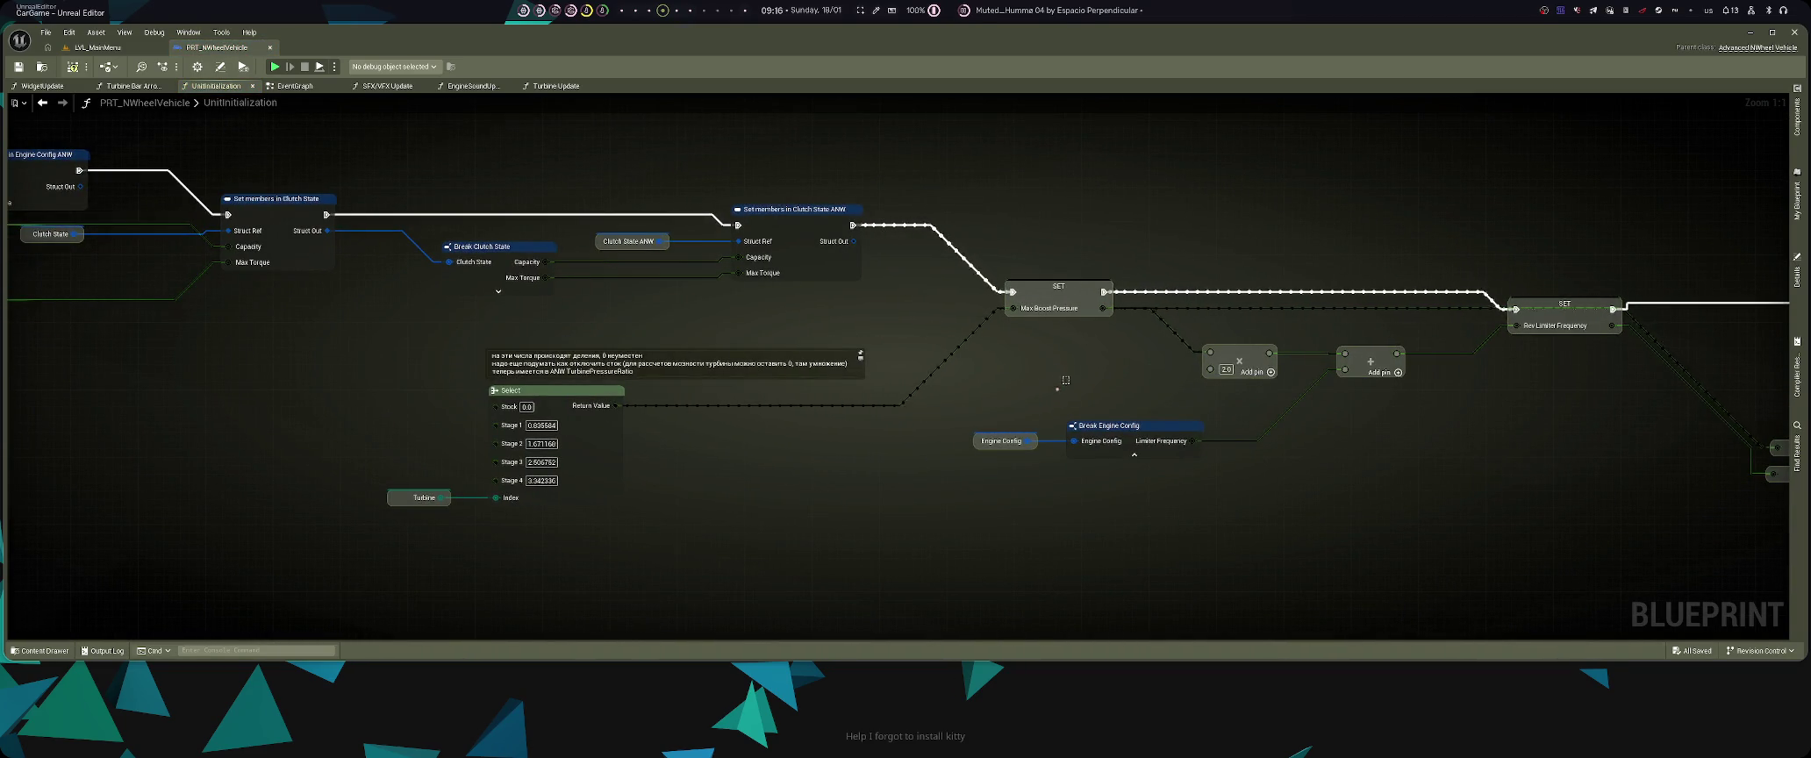
pyautogui.click(97, 47)
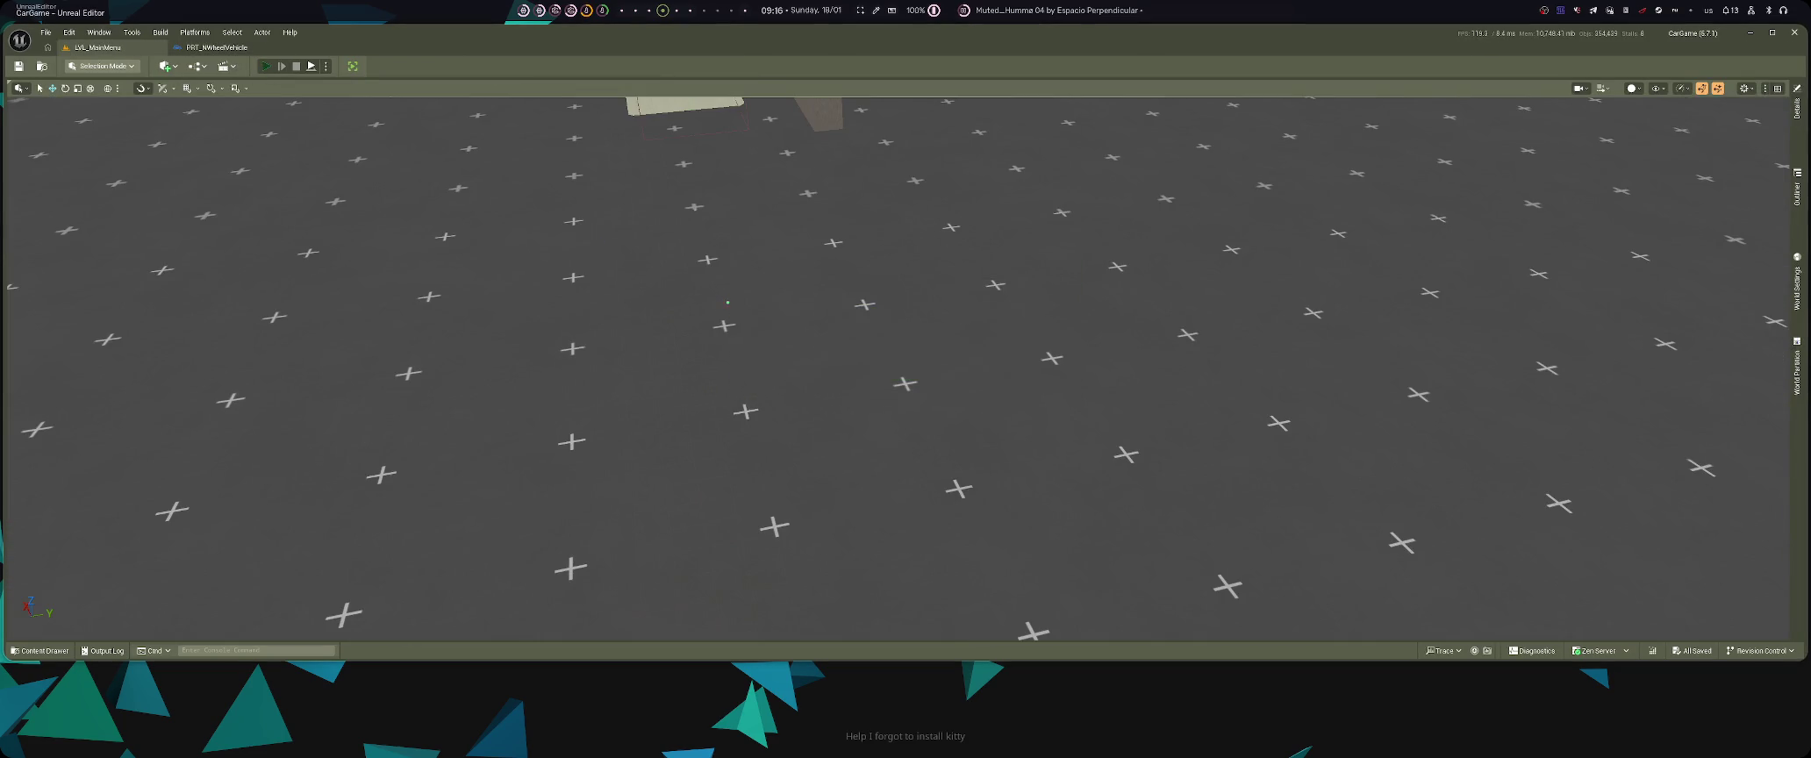
# - Play-test the game from the in-car camera, driving forward in first gear, then stop play
pyautogui.hotkey('alt', 'p')
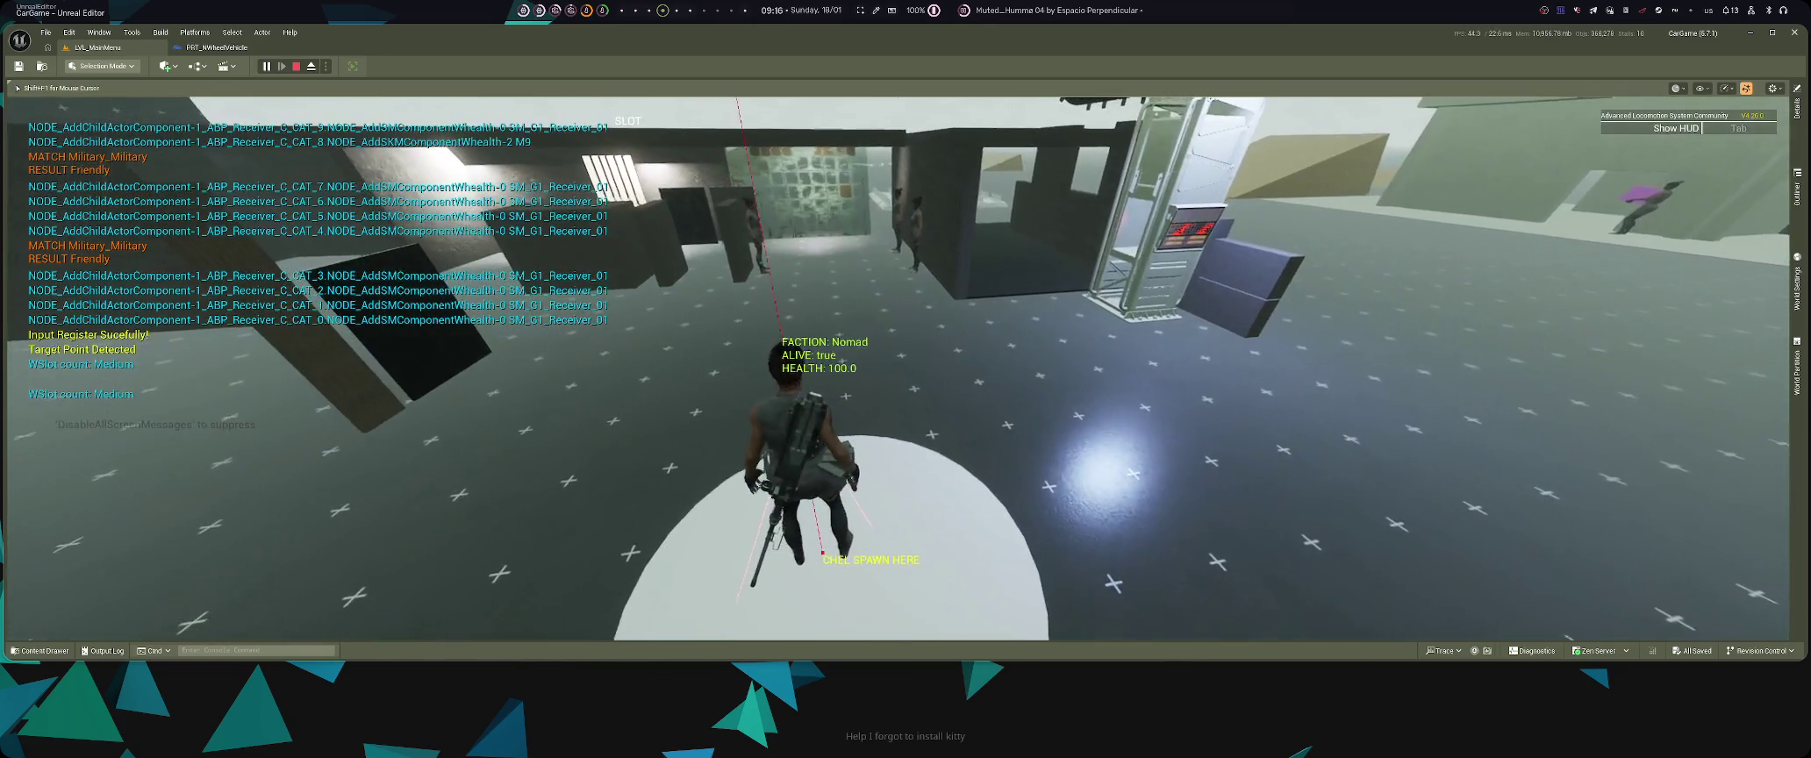
pyautogui.press('super+3')
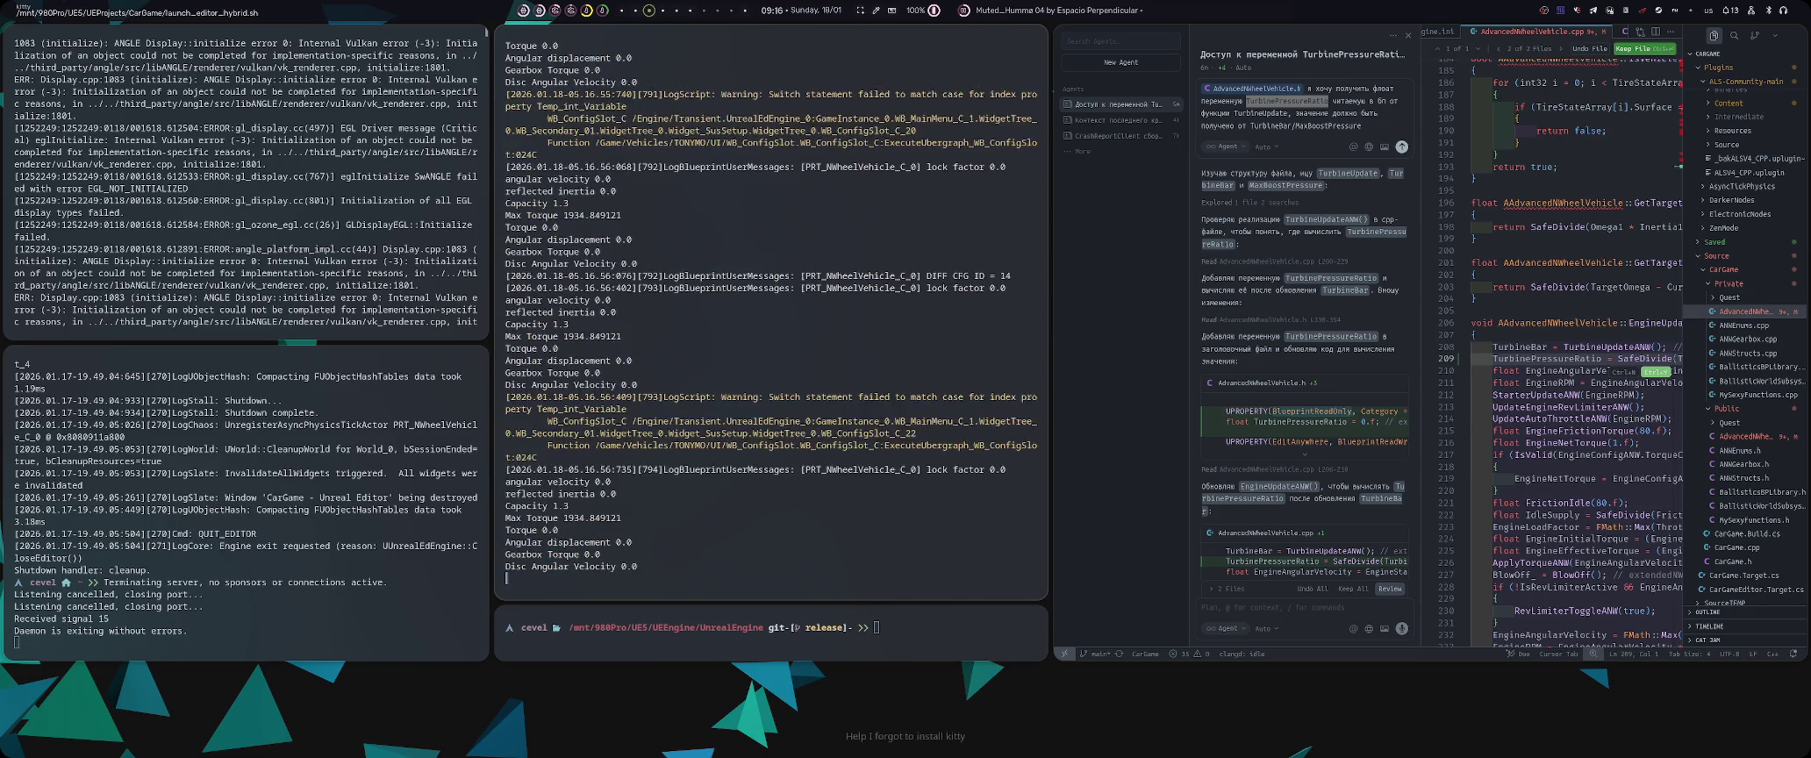
pyautogui.press('super+2')
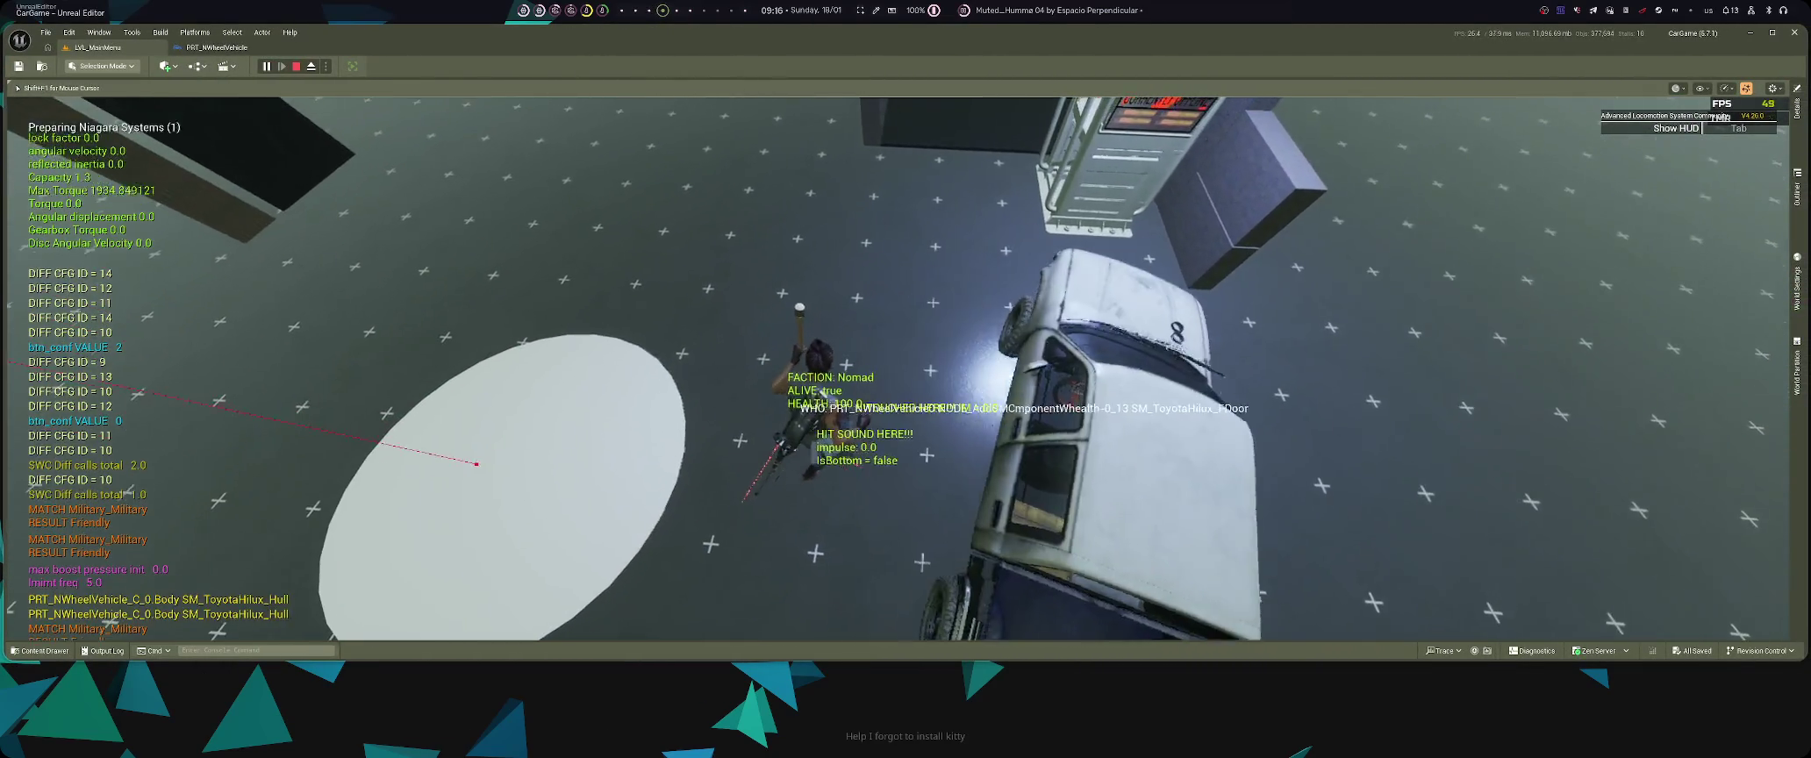
pyautogui.press('e')
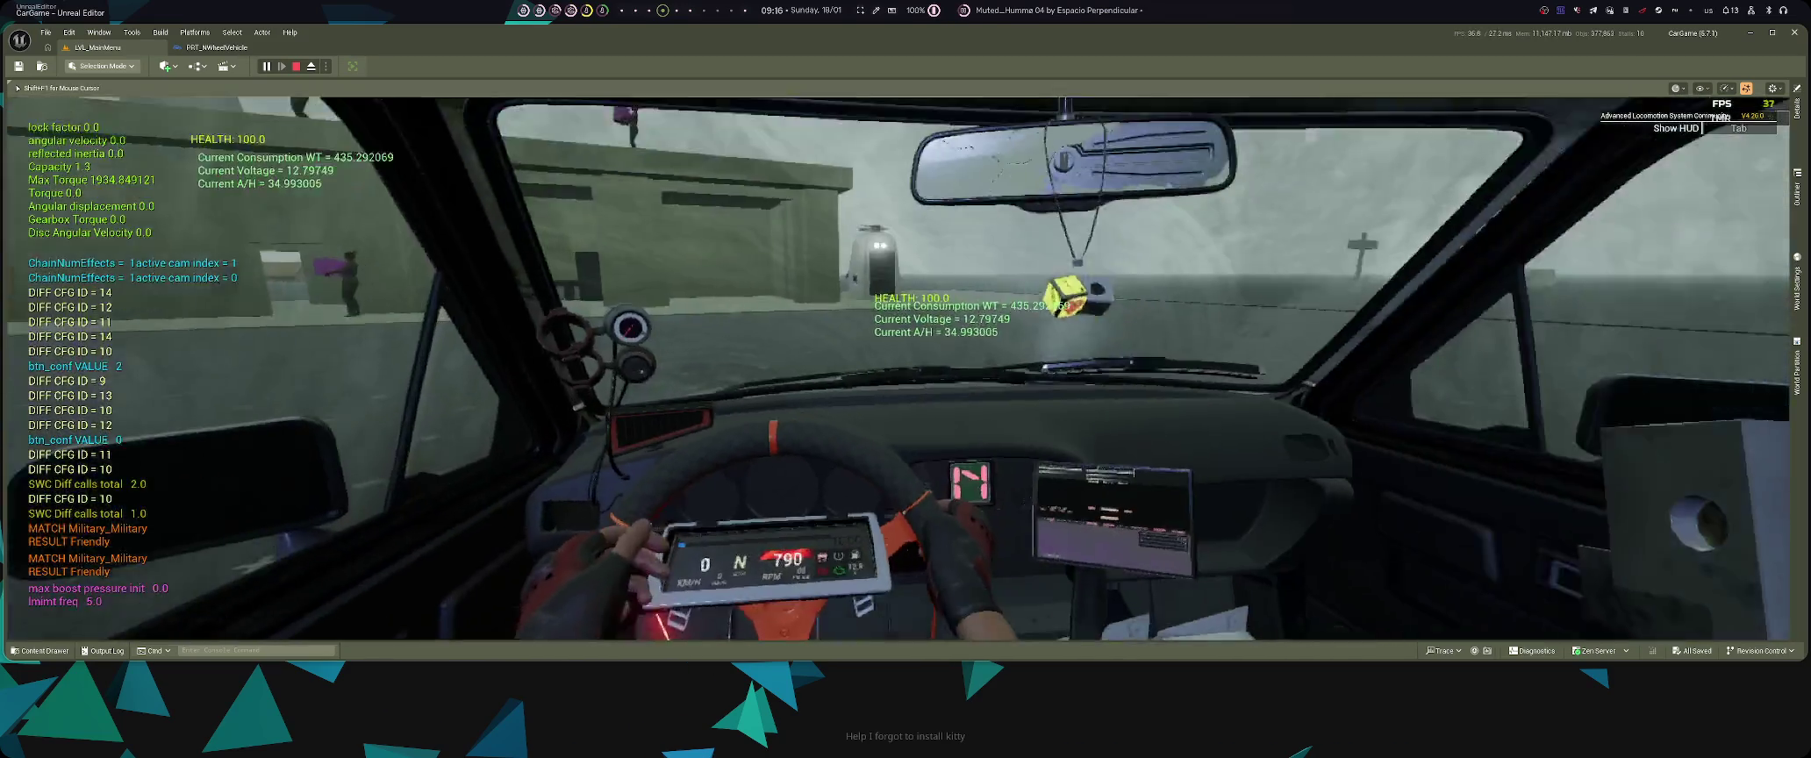
pyautogui.press('w')
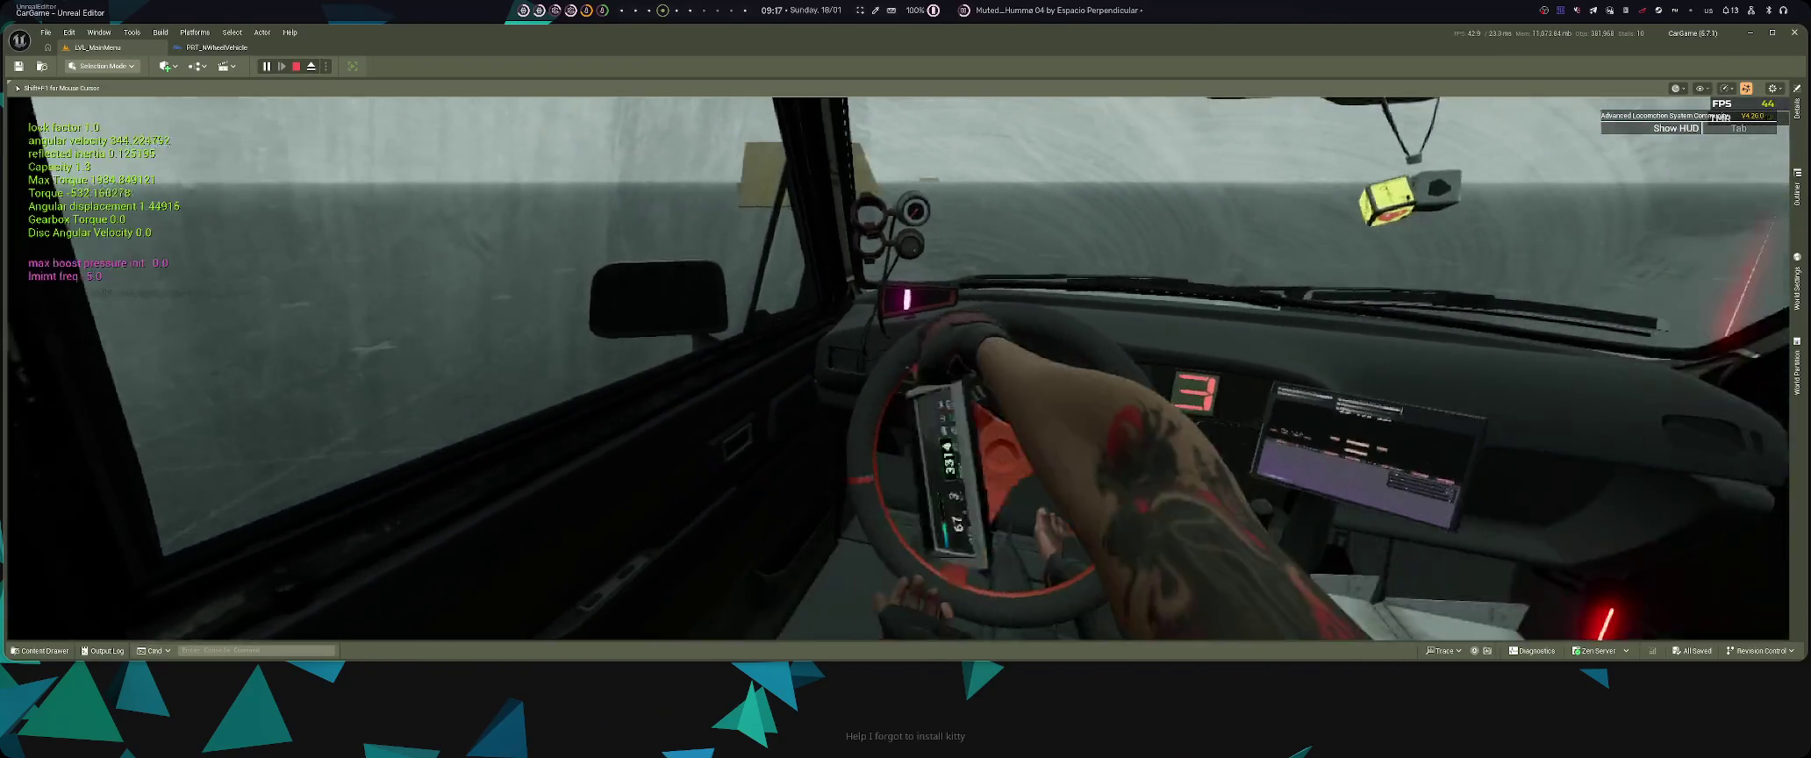
pyautogui.press('Escape')
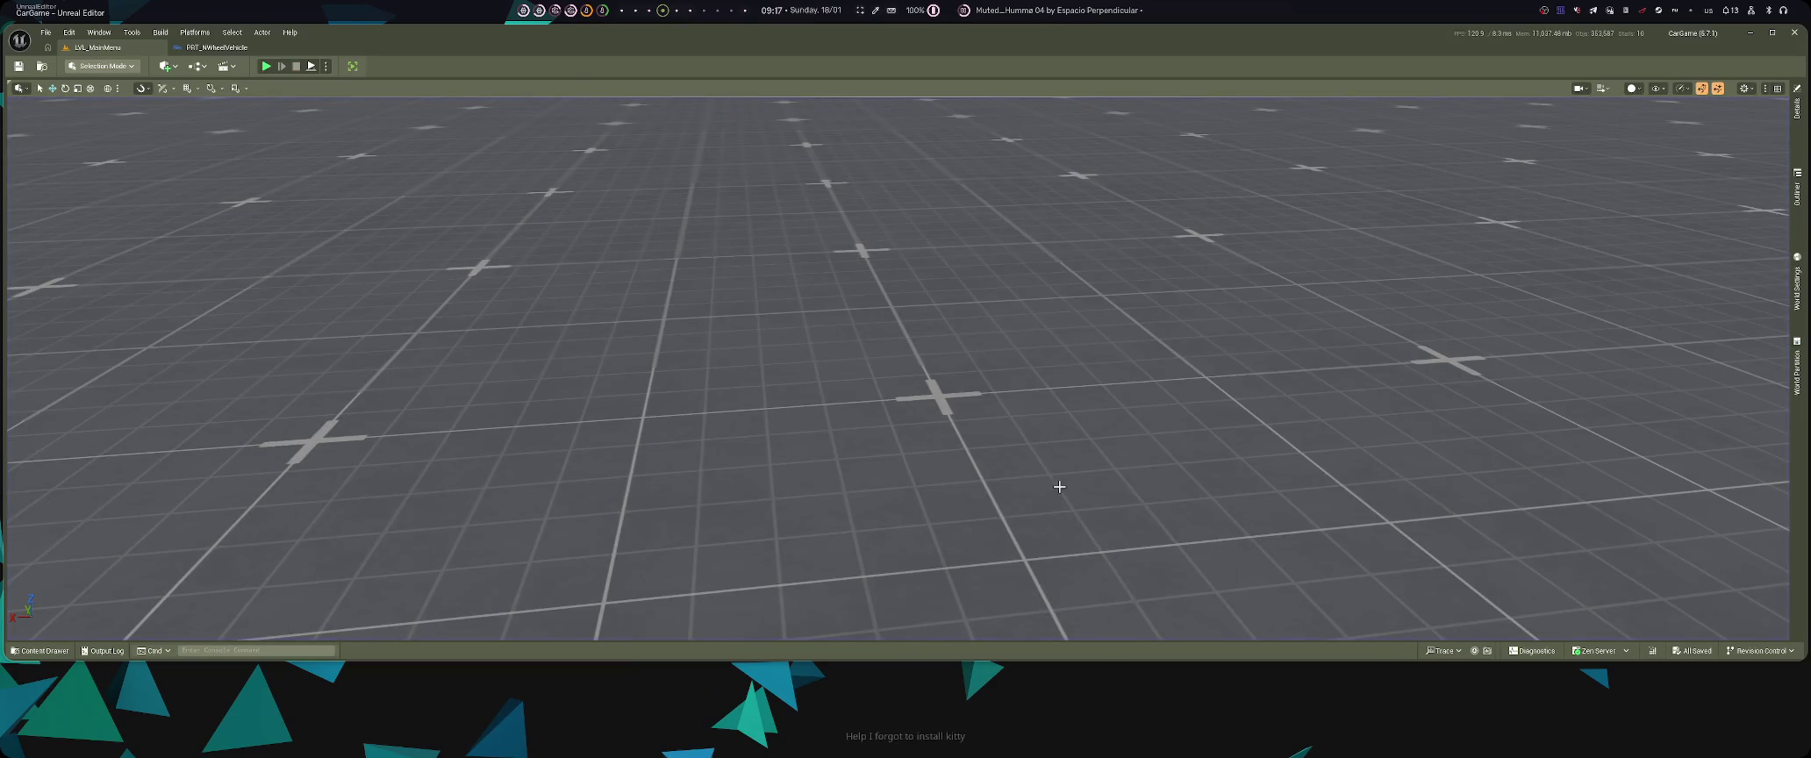
# - Test-drive again toggling in-cab and chase cameras, stop play, and return to PRT_NWheelVehicle
pyautogui.hotkey('alt', 'p')
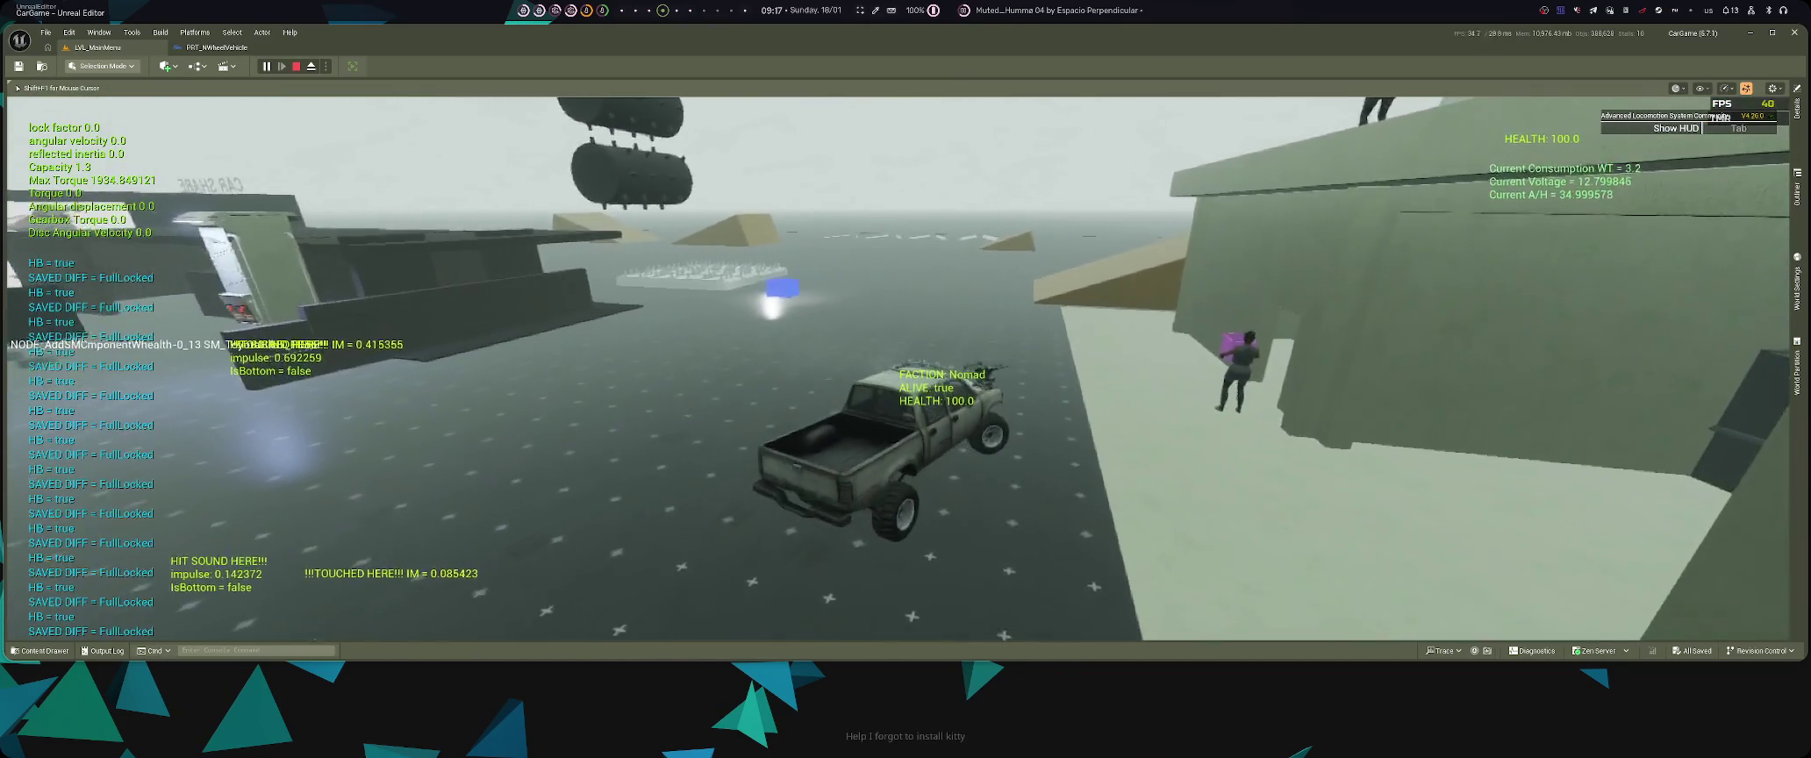
pyautogui.press('c')
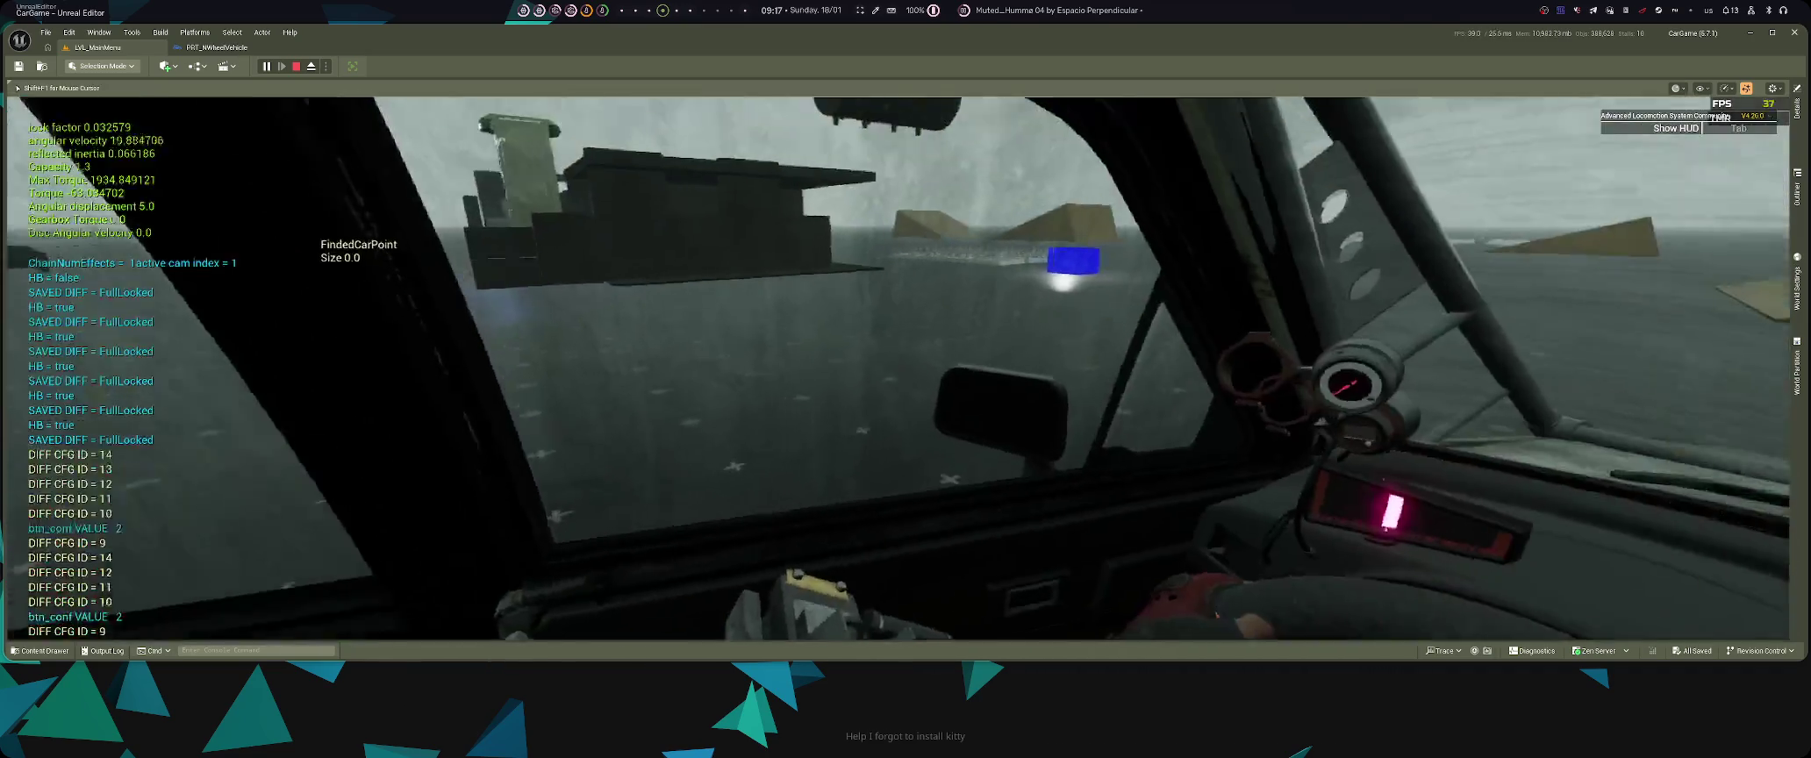
pyautogui.press('w')
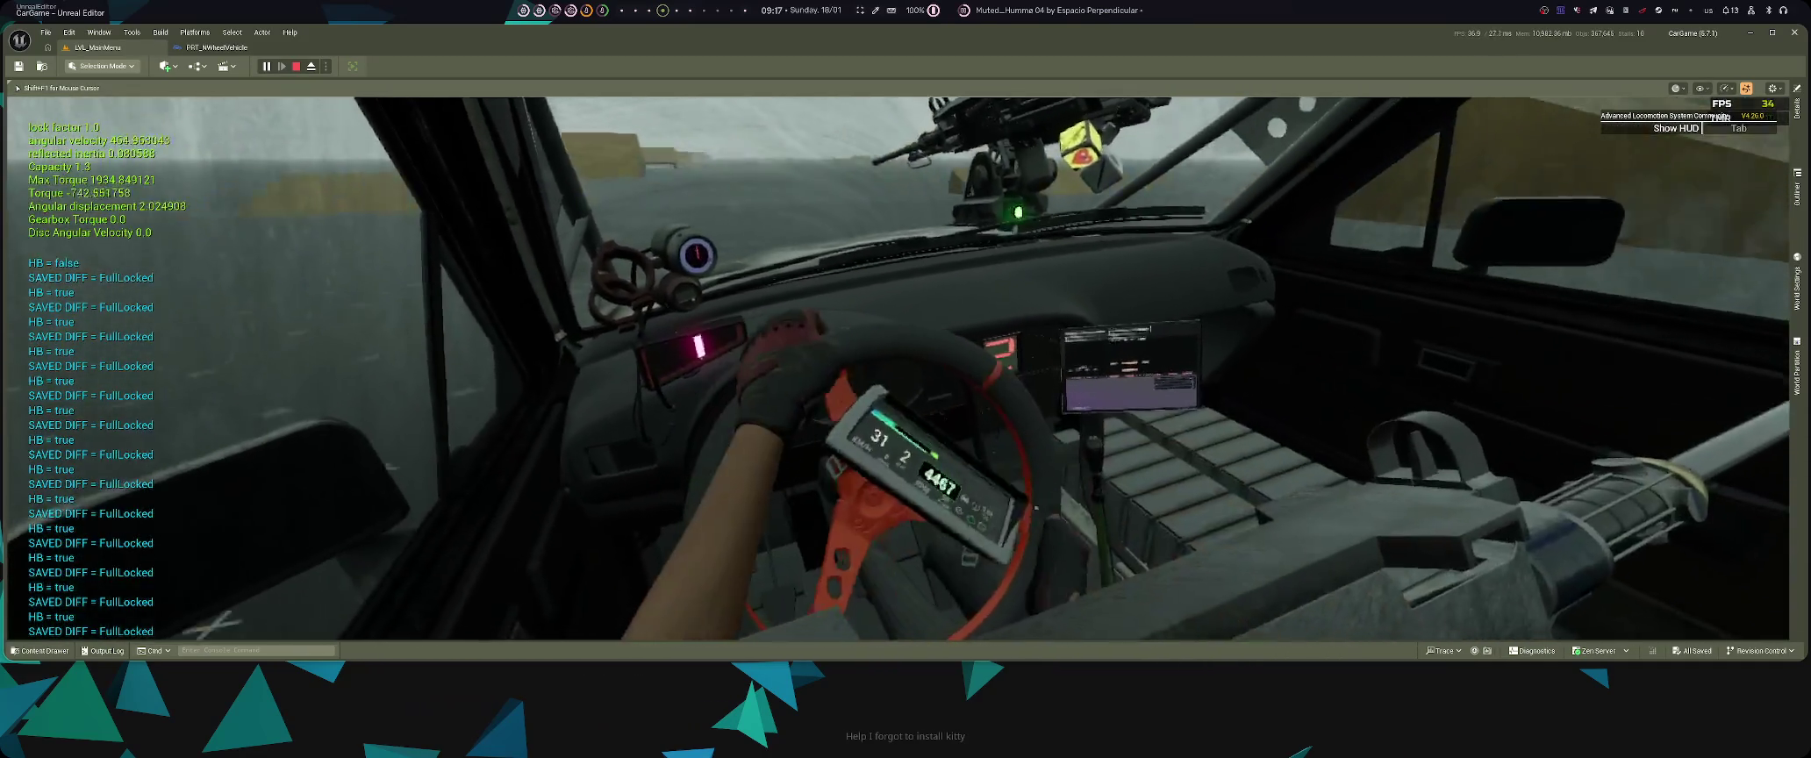
pyautogui.press('c')
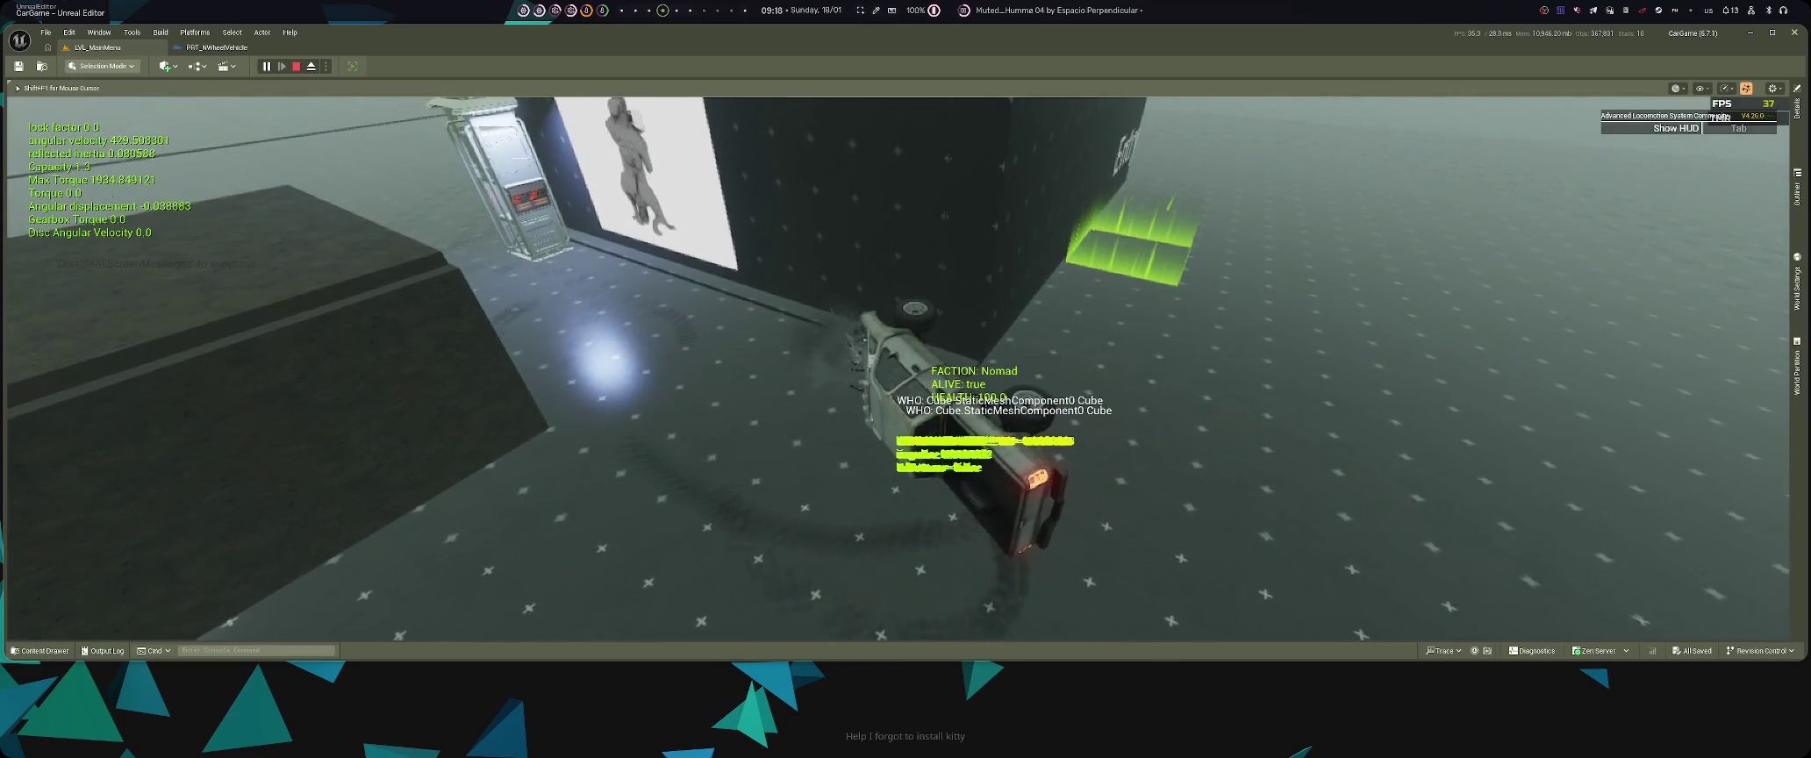
pyautogui.press('Escape')
pyautogui.click(217, 47)
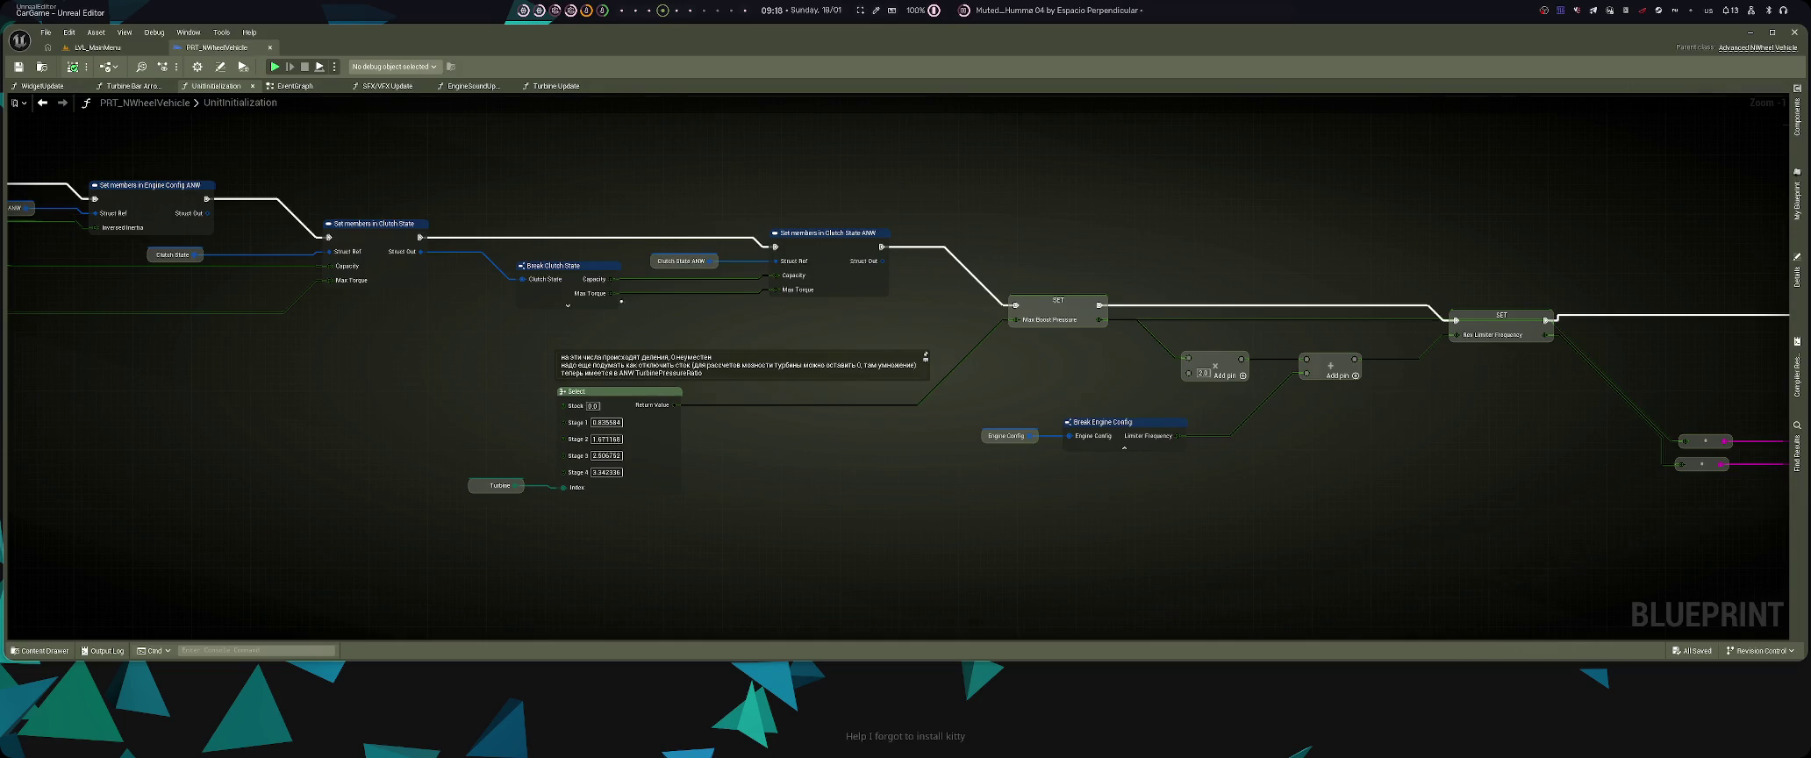
# - Look over the UnitInitialization graph, then step through WidgetUpdate to the SFX/VFX Update graph
pyautogui.scroll(-5, 1070, 365)
pyautogui.scroll(5, 1070, 365)
pyautogui.scroll(-1, 950, 436)
pyautogui.scroll(1, 805, 512)
pyautogui.moveTo(862, 348); pyautogui.dragTo(1059, 353)
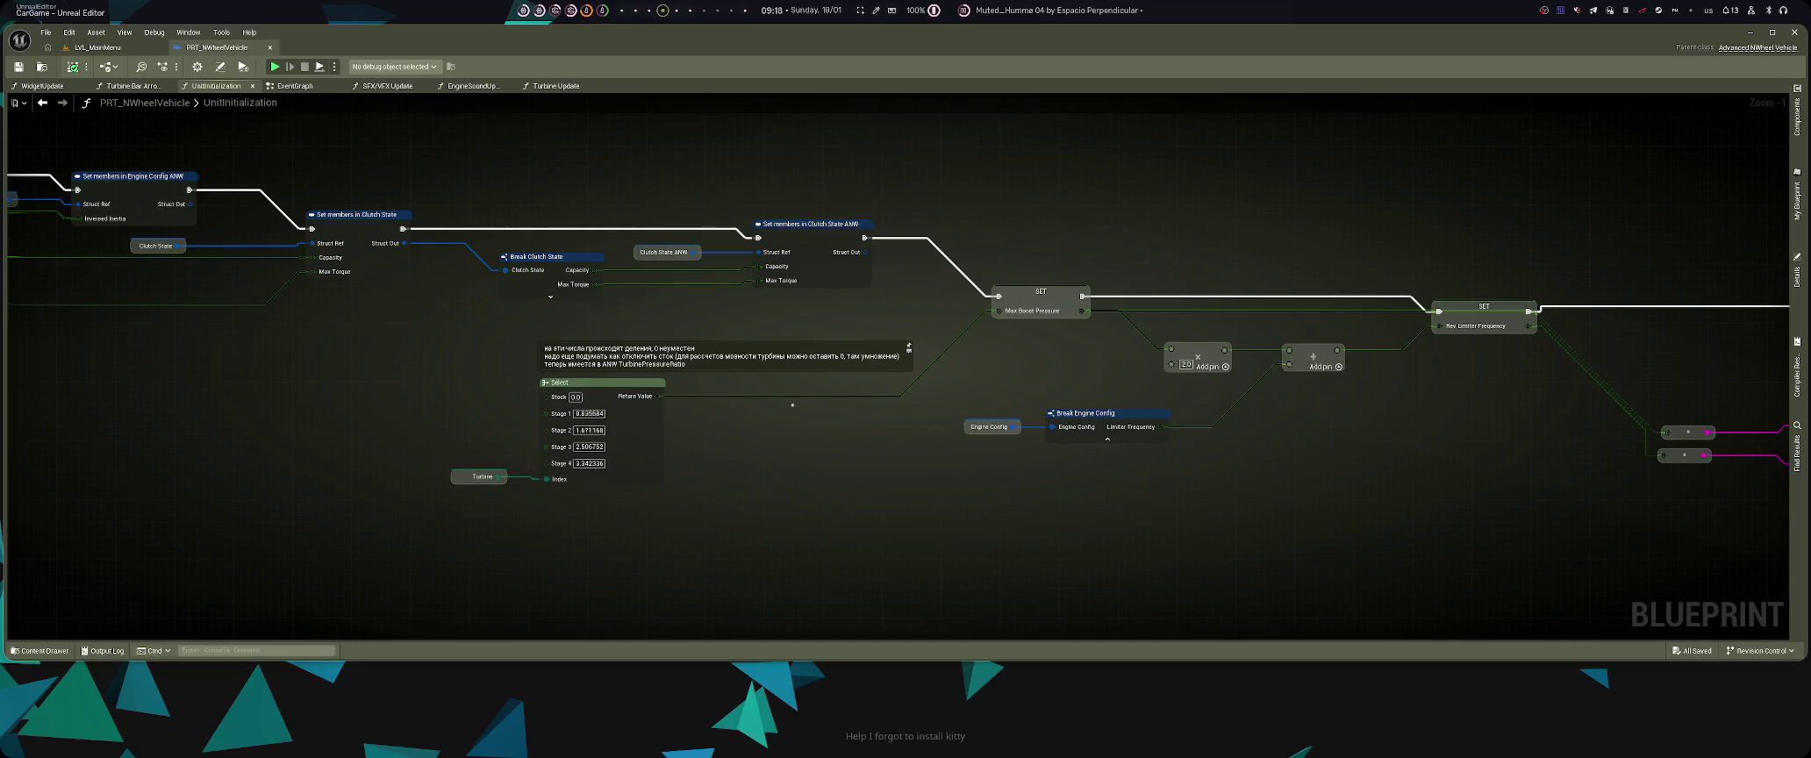
pyautogui.hscroll(5, 1039, 469)
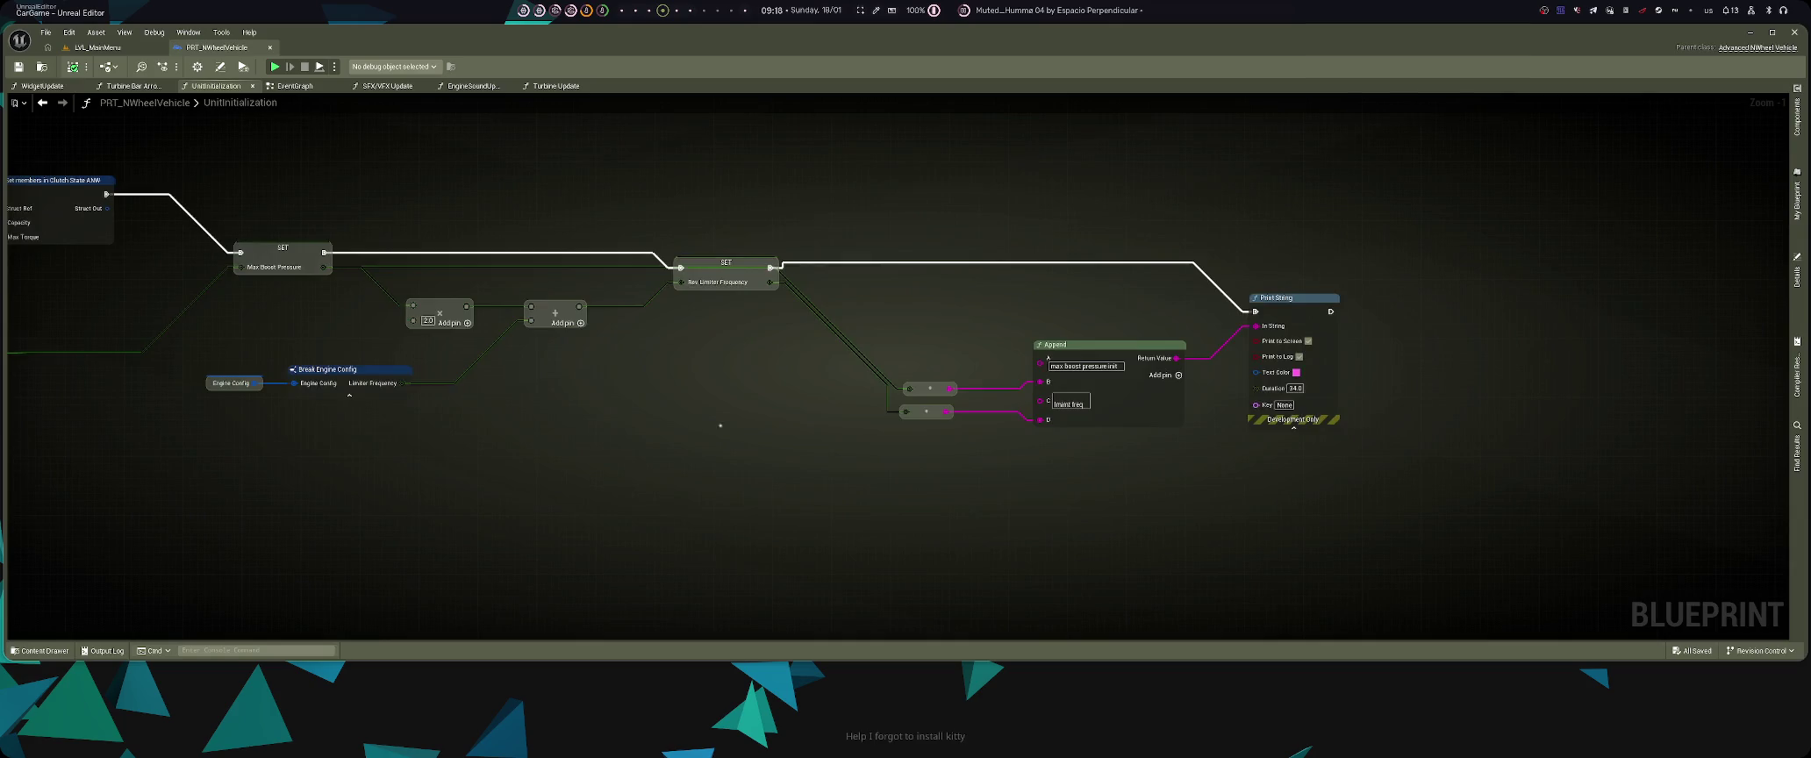
pyautogui.hotkey('alt', 'Left')
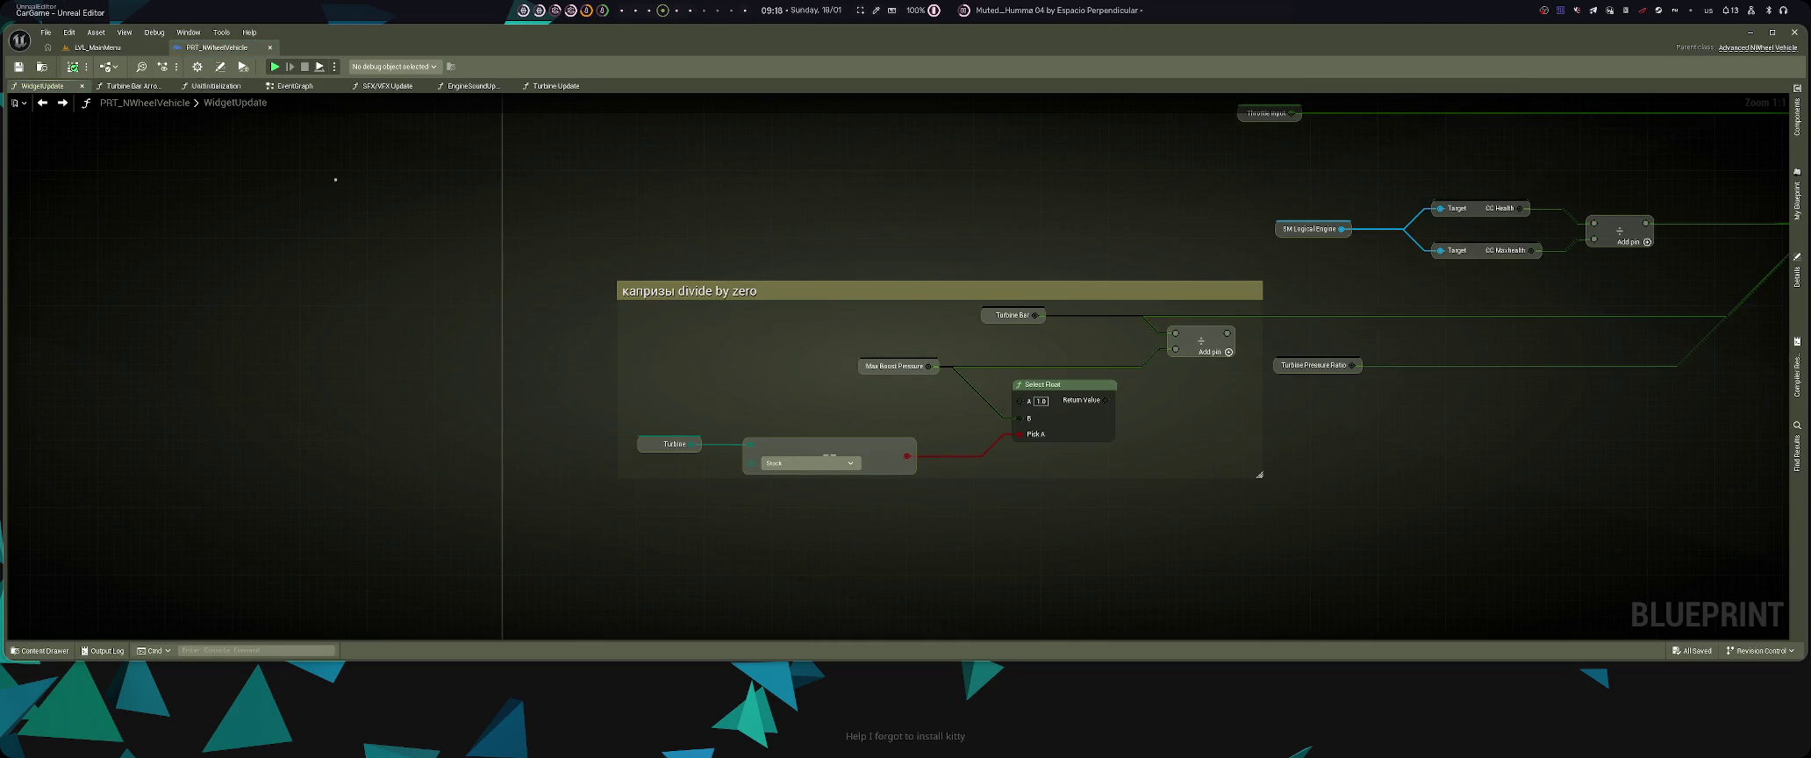
pyautogui.hotkey('alt', 'Left')
pyautogui.hotkey('alt', 'Right')
pyautogui.hotkey('alt', 'Right')
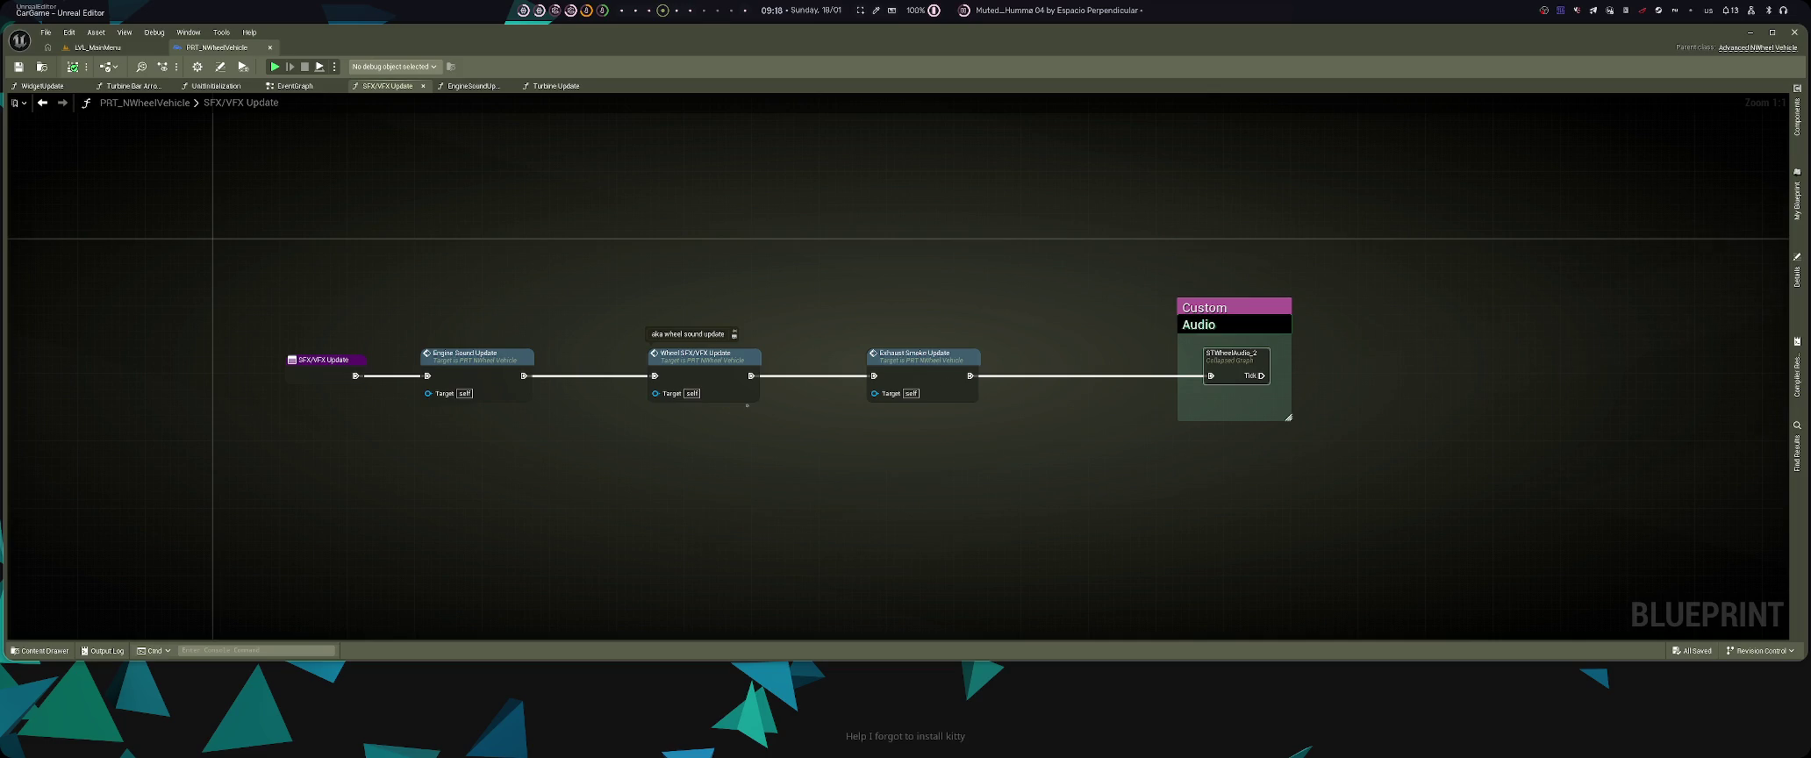
# - Open the Wheel SFX/VFX Update and Exhaust Smoke Update function graphs from SFX/VFX Update
pyautogui.doubleClick(742, 395)
pyautogui.hotkey('alt', 'Left')
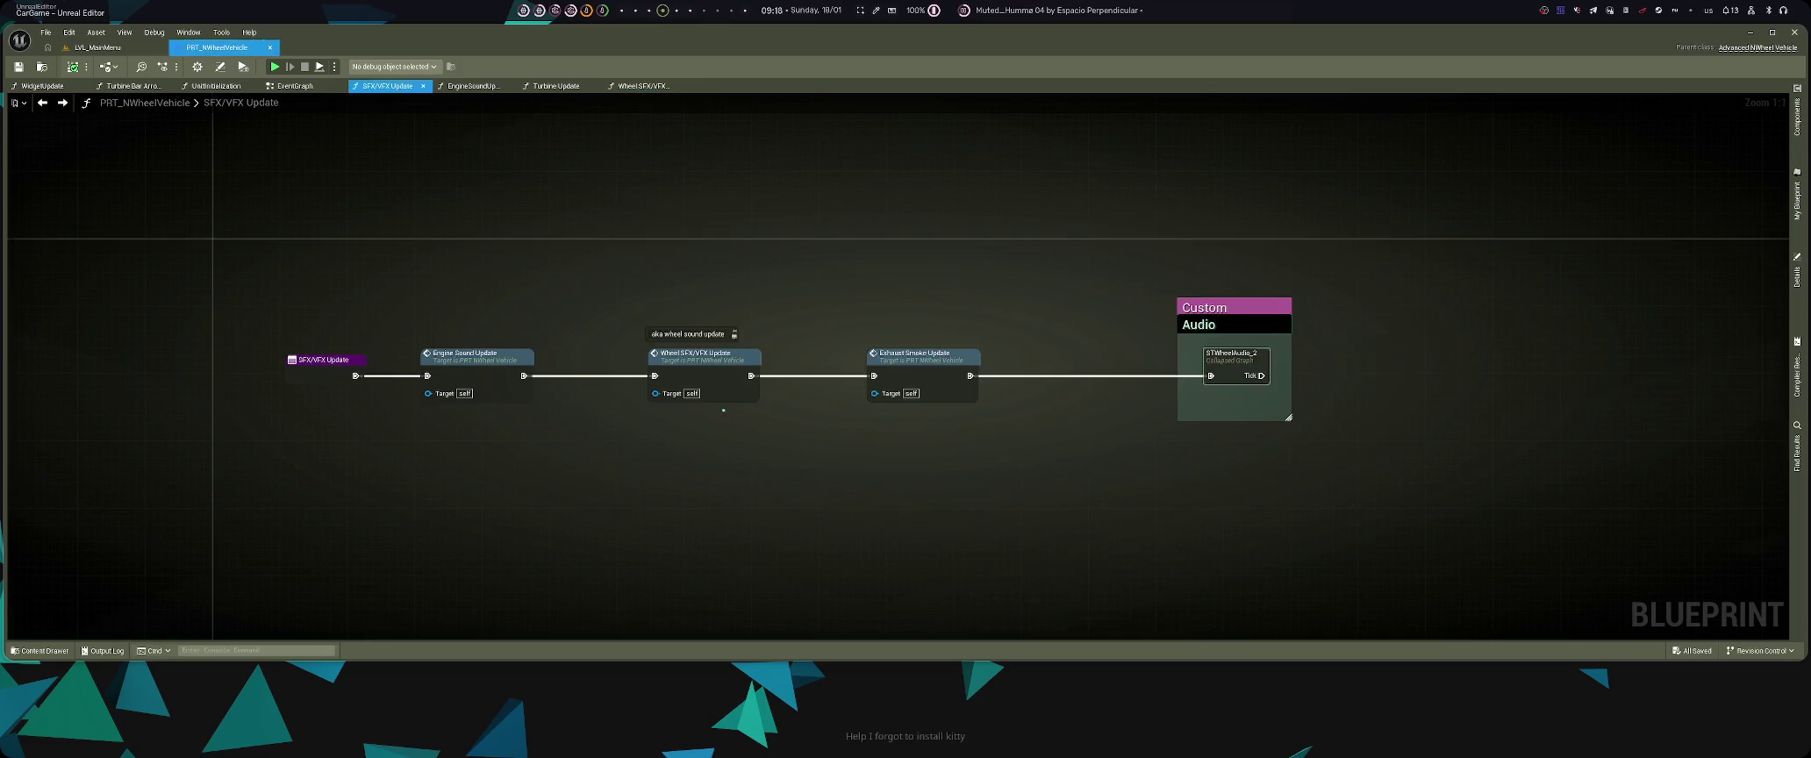
pyautogui.doubleClick(929, 369)
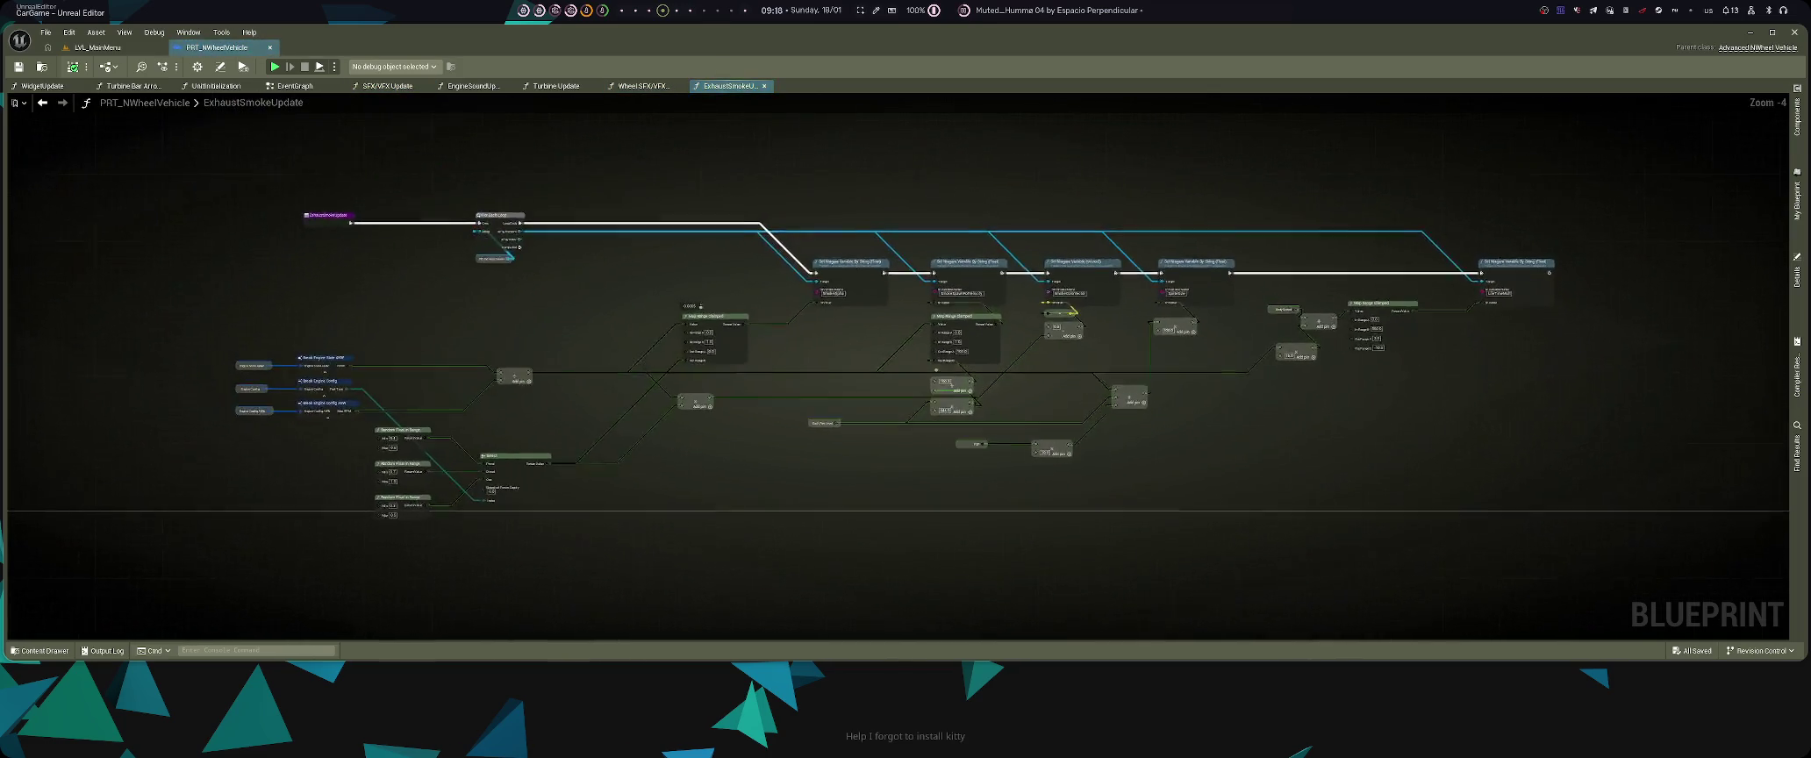
# - Review the ExhaustSmokeUpdate graph's entry, Select, For Each Loop and Set Niagara nodes
pyautogui.scroll(2, 446, 252)
pyautogui.moveTo(917, 539)
pyautogui.mouseDown()
pyautogui.moveTo(1139, 536)
pyautogui.moveTo(1153, 457)
pyautogui.mouseUp()
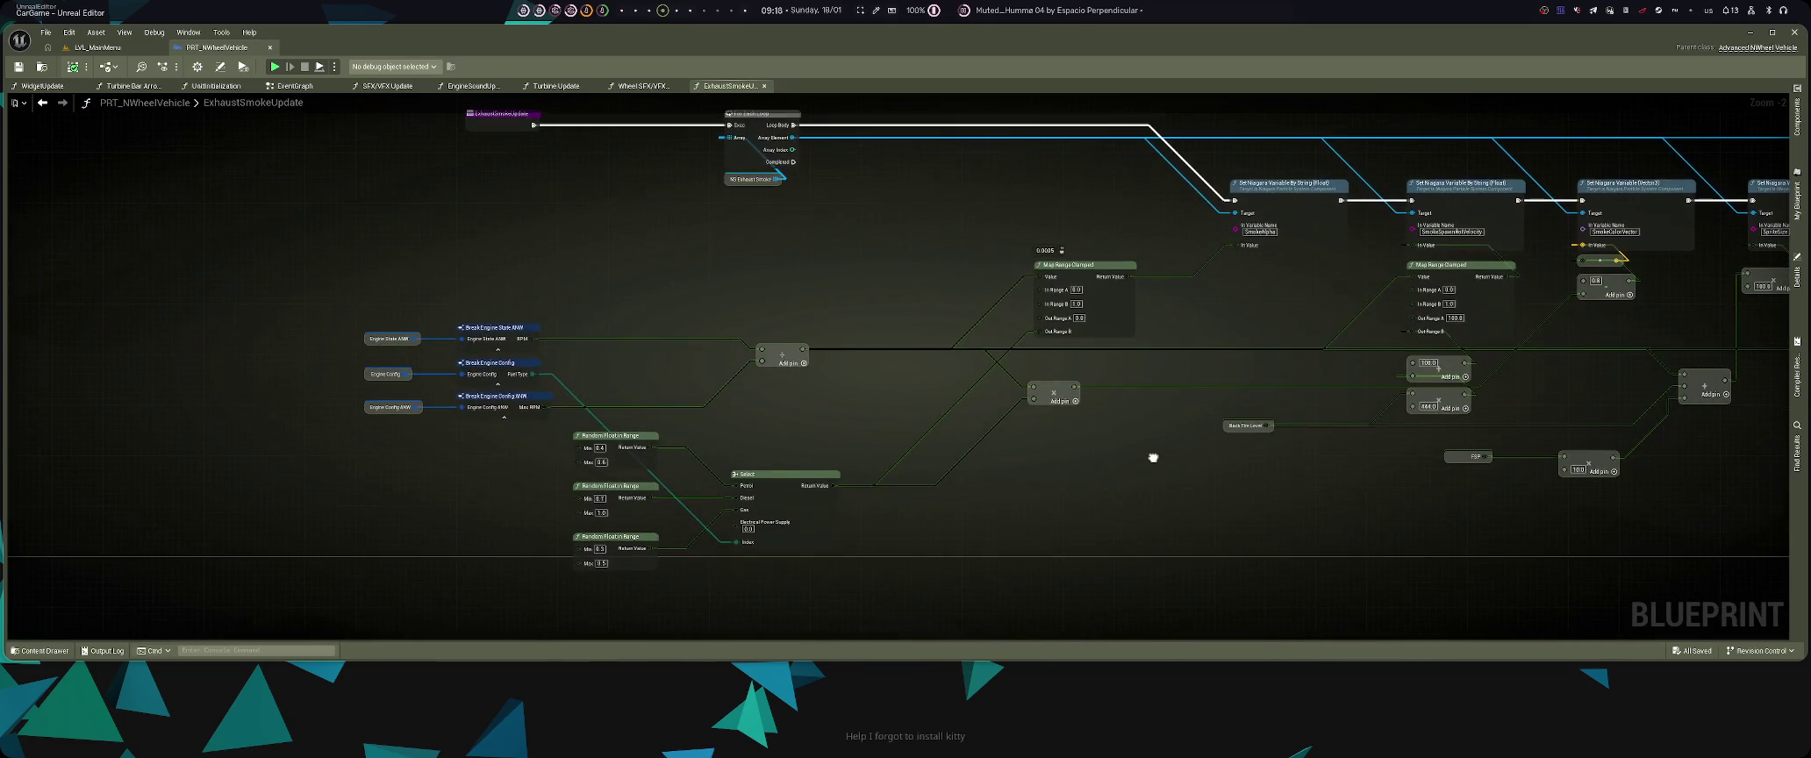
pyautogui.moveTo(806, 438); pyautogui.dragTo(491, 600)
pyautogui.scroll(-2, 961, 452)
pyautogui.moveTo(962, 452); pyautogui.dragTo(740, 404)
pyautogui.scroll(2, 1098, 553)
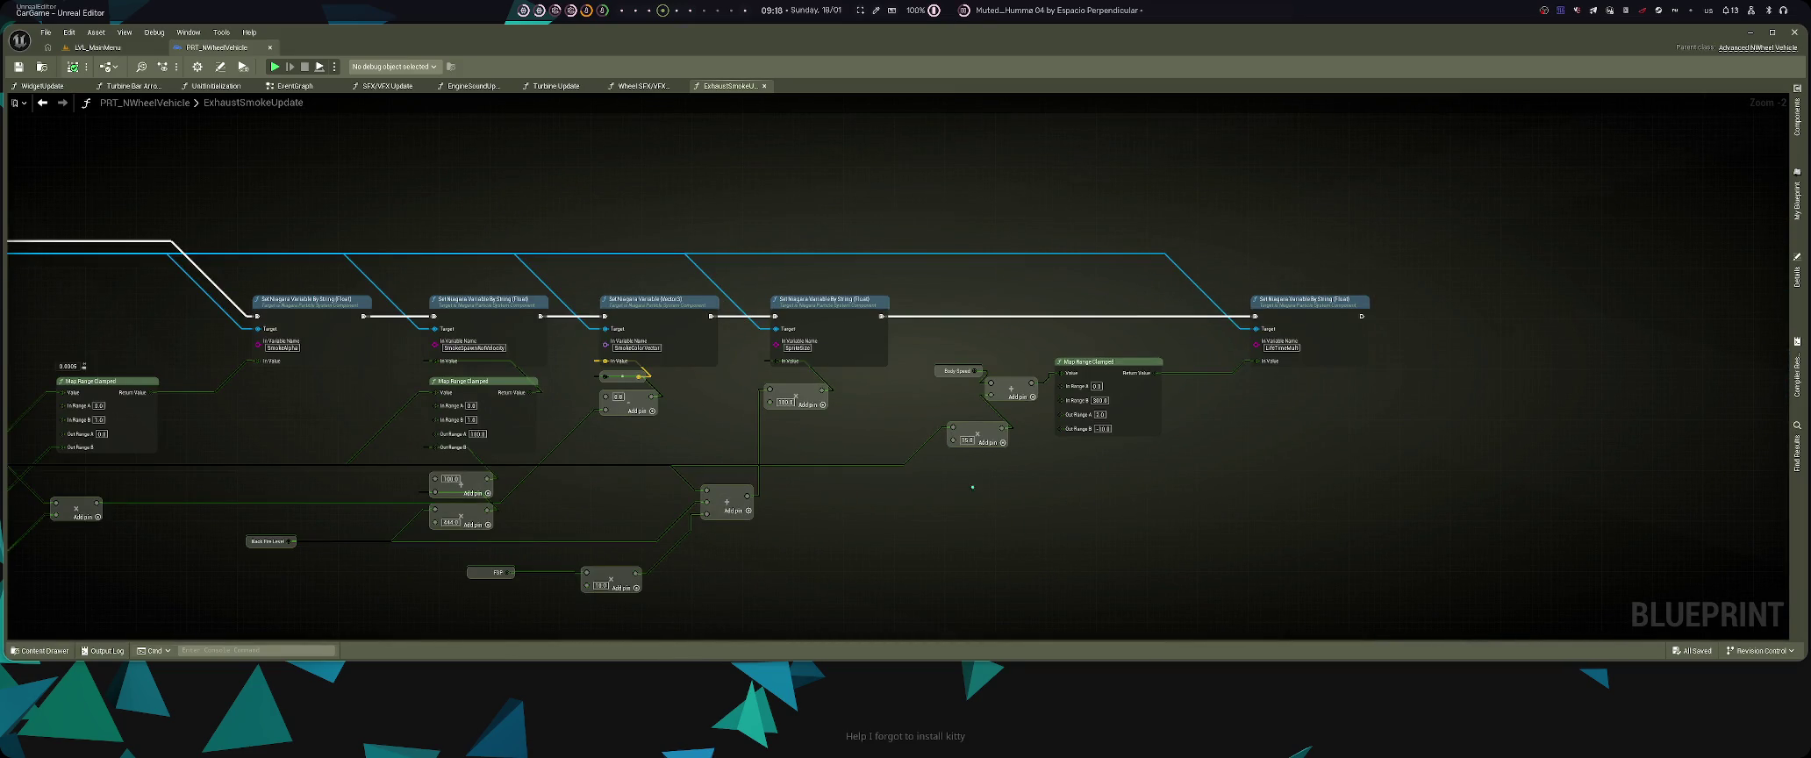
pyautogui.moveTo(730, 569); pyautogui.dragTo(994, 448)
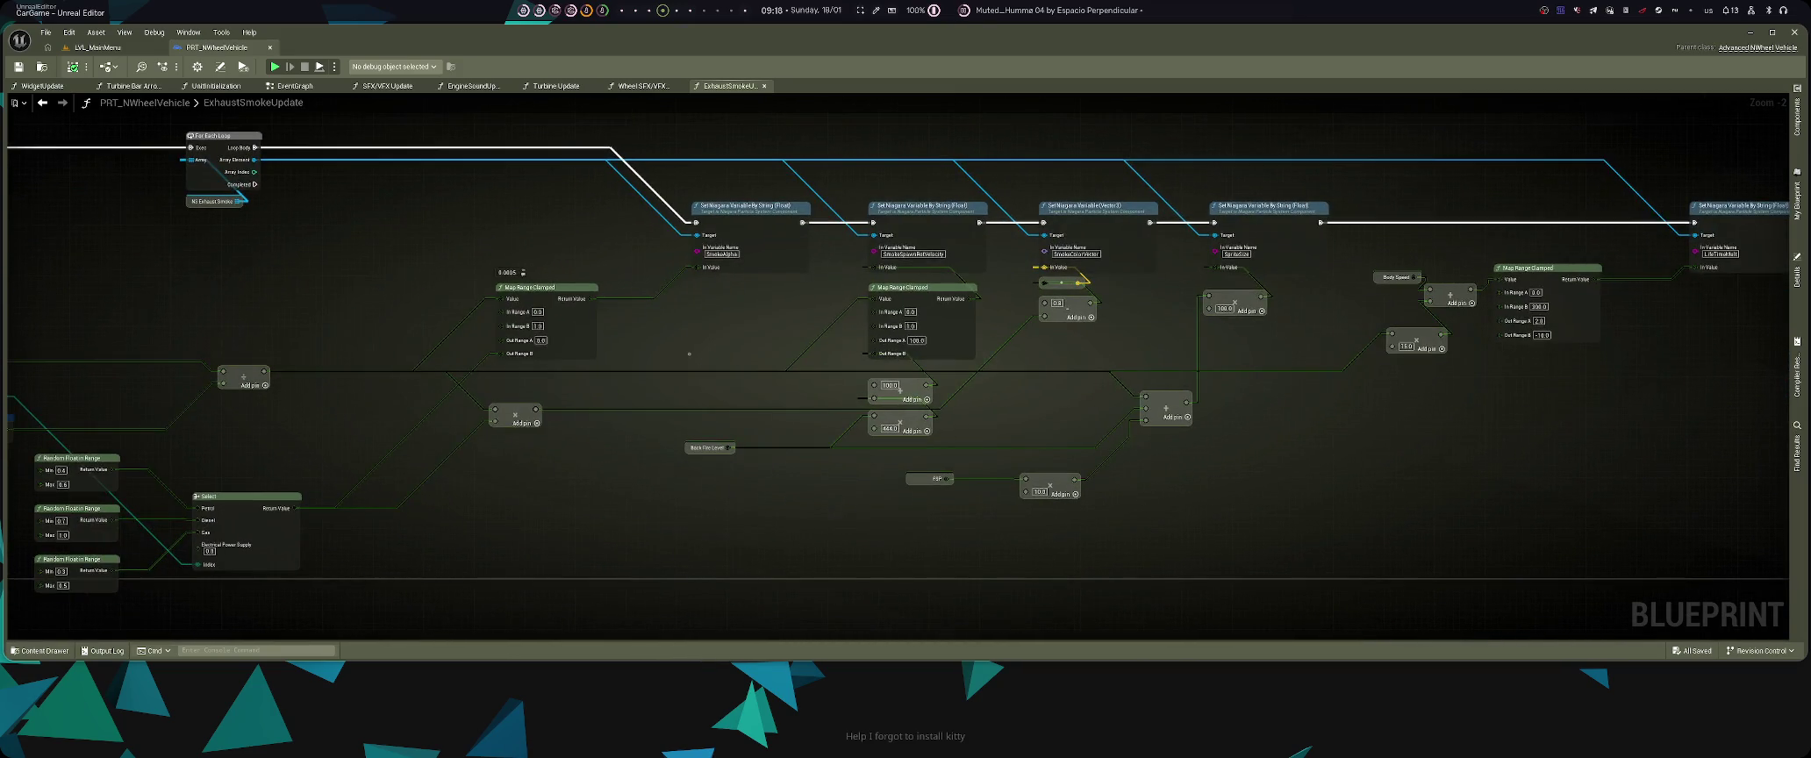
pyautogui.moveTo(689, 354); pyautogui.dragTo(841, 438)
pyautogui.moveTo(549, 401)
pyautogui.mouseDown()
pyautogui.moveTo(800, 387)
pyautogui.moveTo(762, 316)
pyautogui.mouseUp()
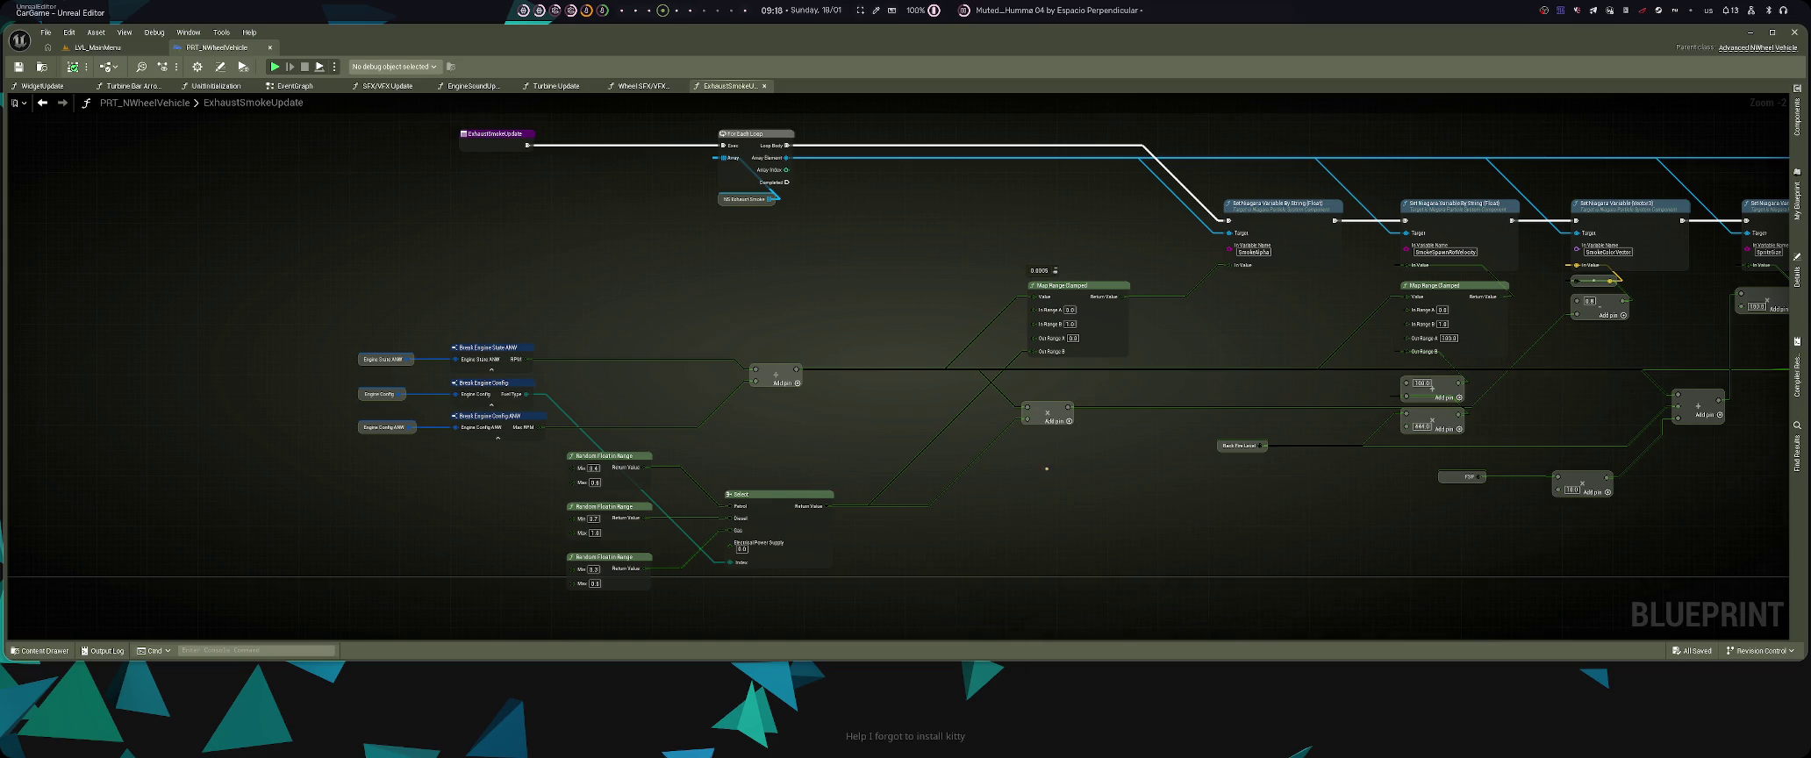
pyautogui.moveTo(914, 490); pyautogui.dragTo(251, 401)
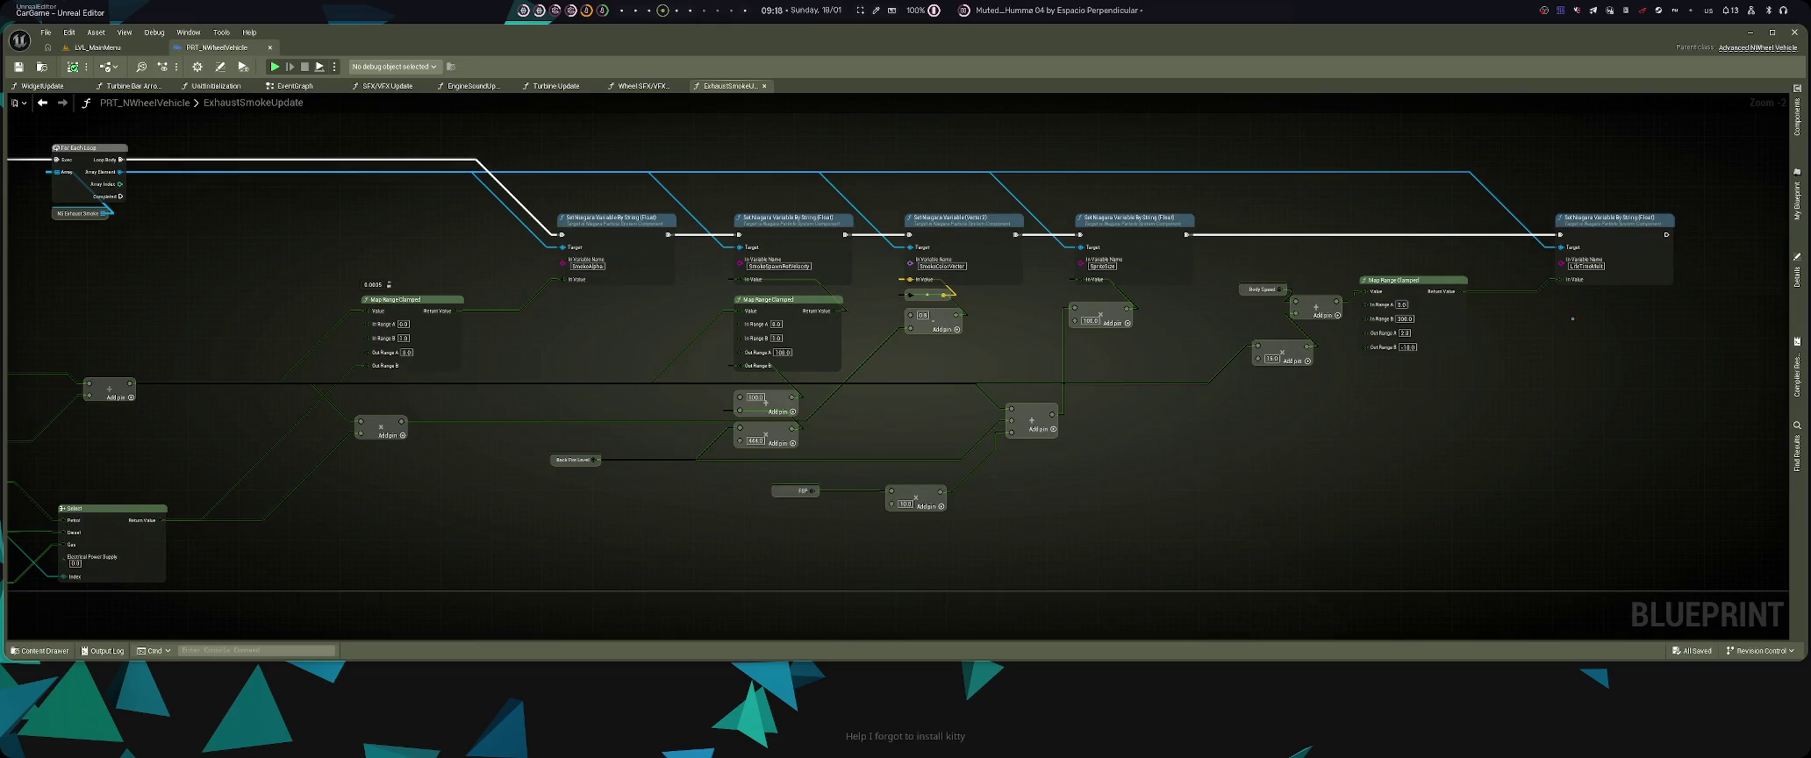
pyautogui.hotkey('alt', 'Left')
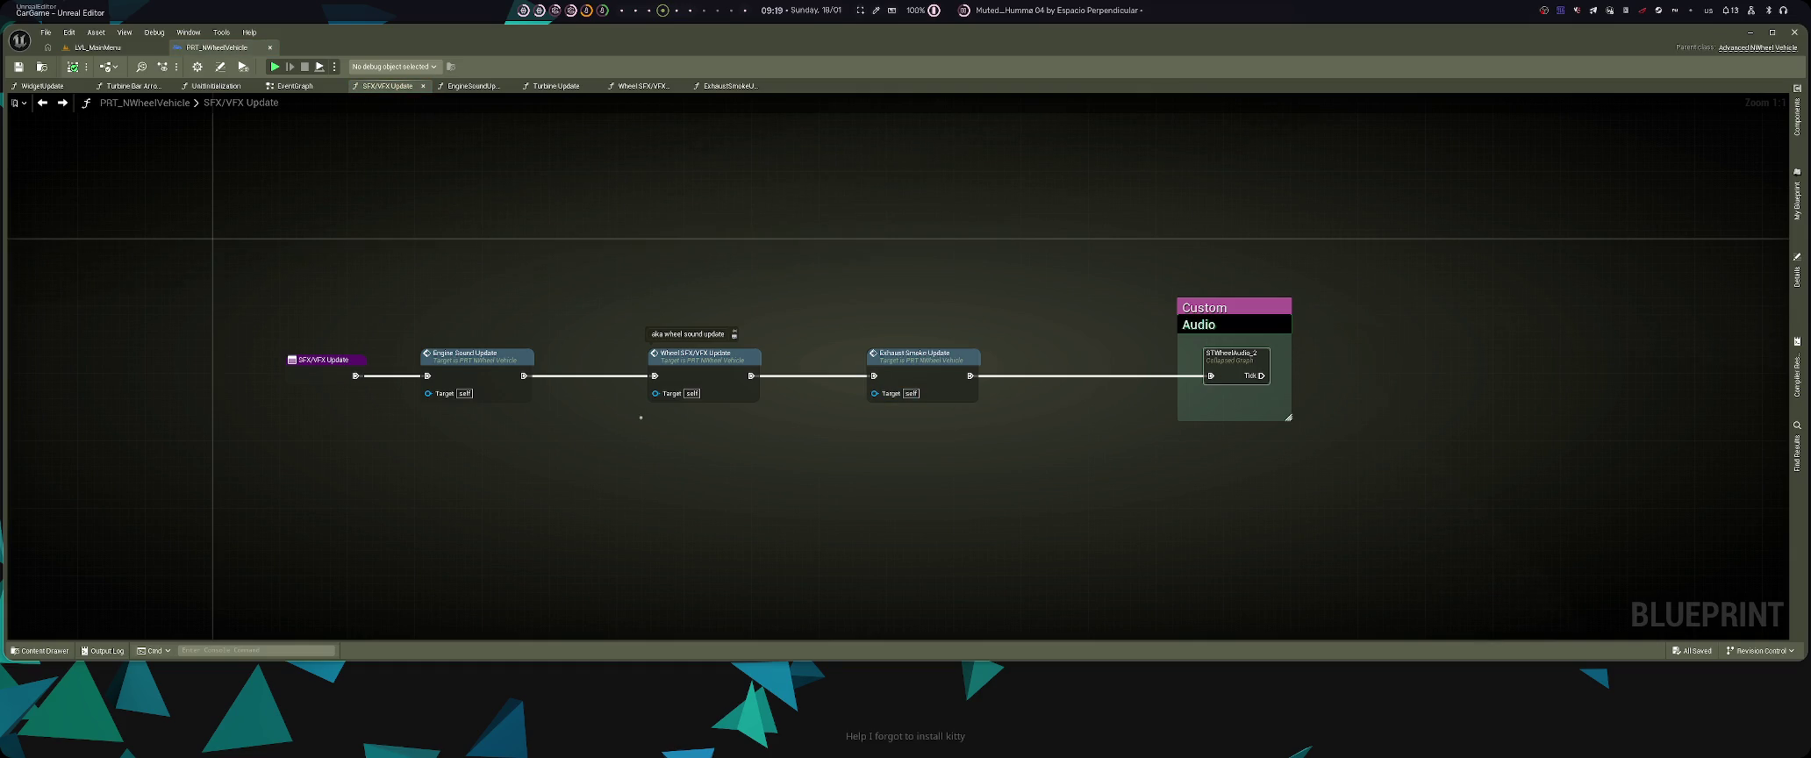
pyautogui.hotkey('alt', 'Right')
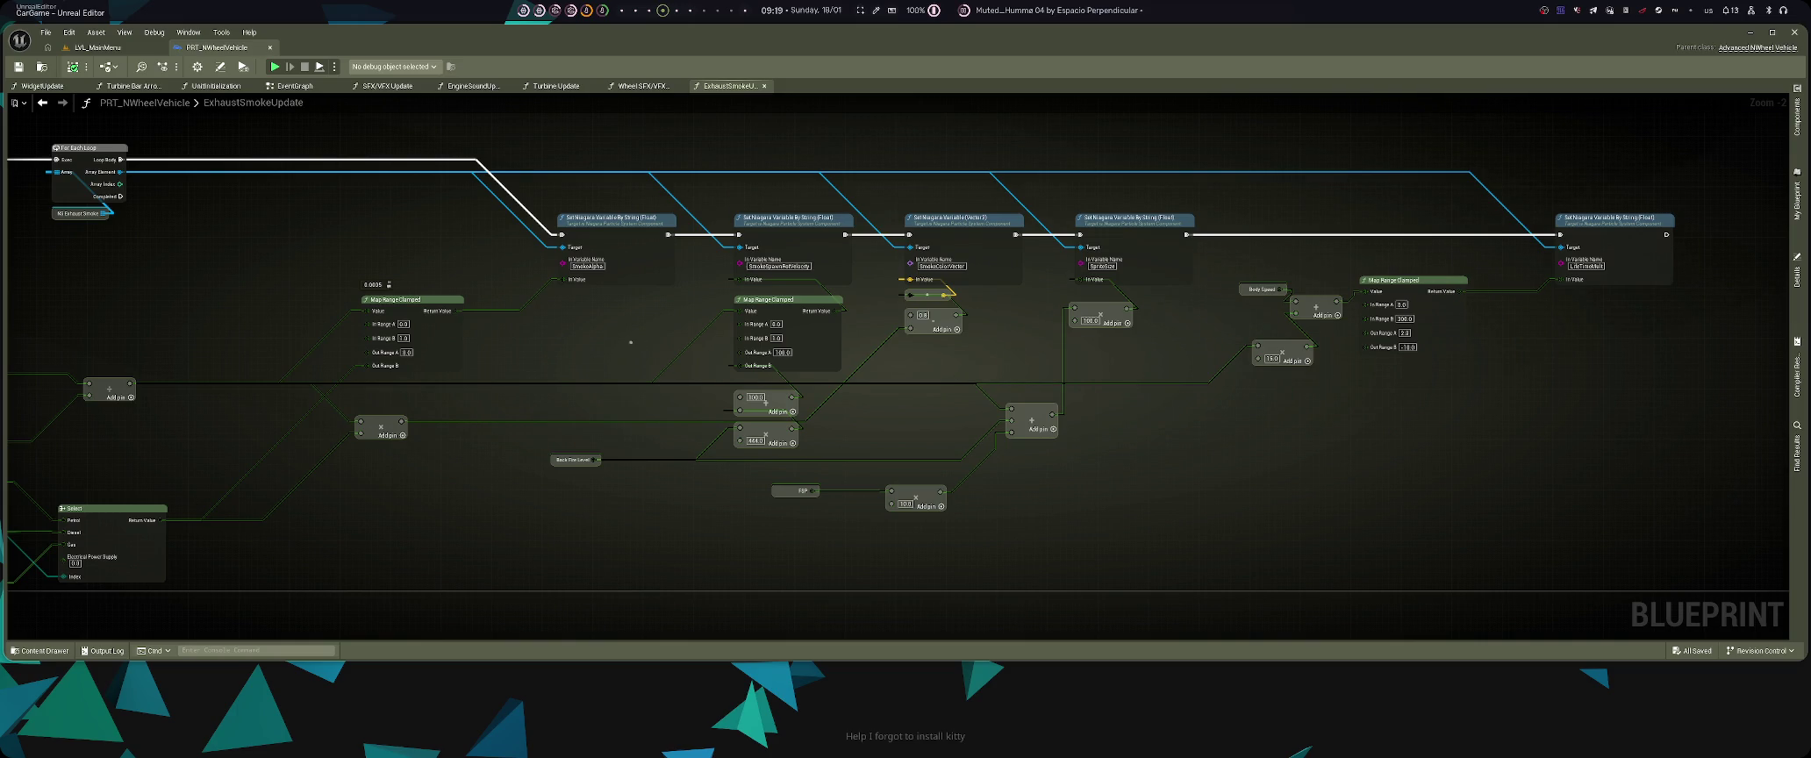
pyautogui.click(97, 48)
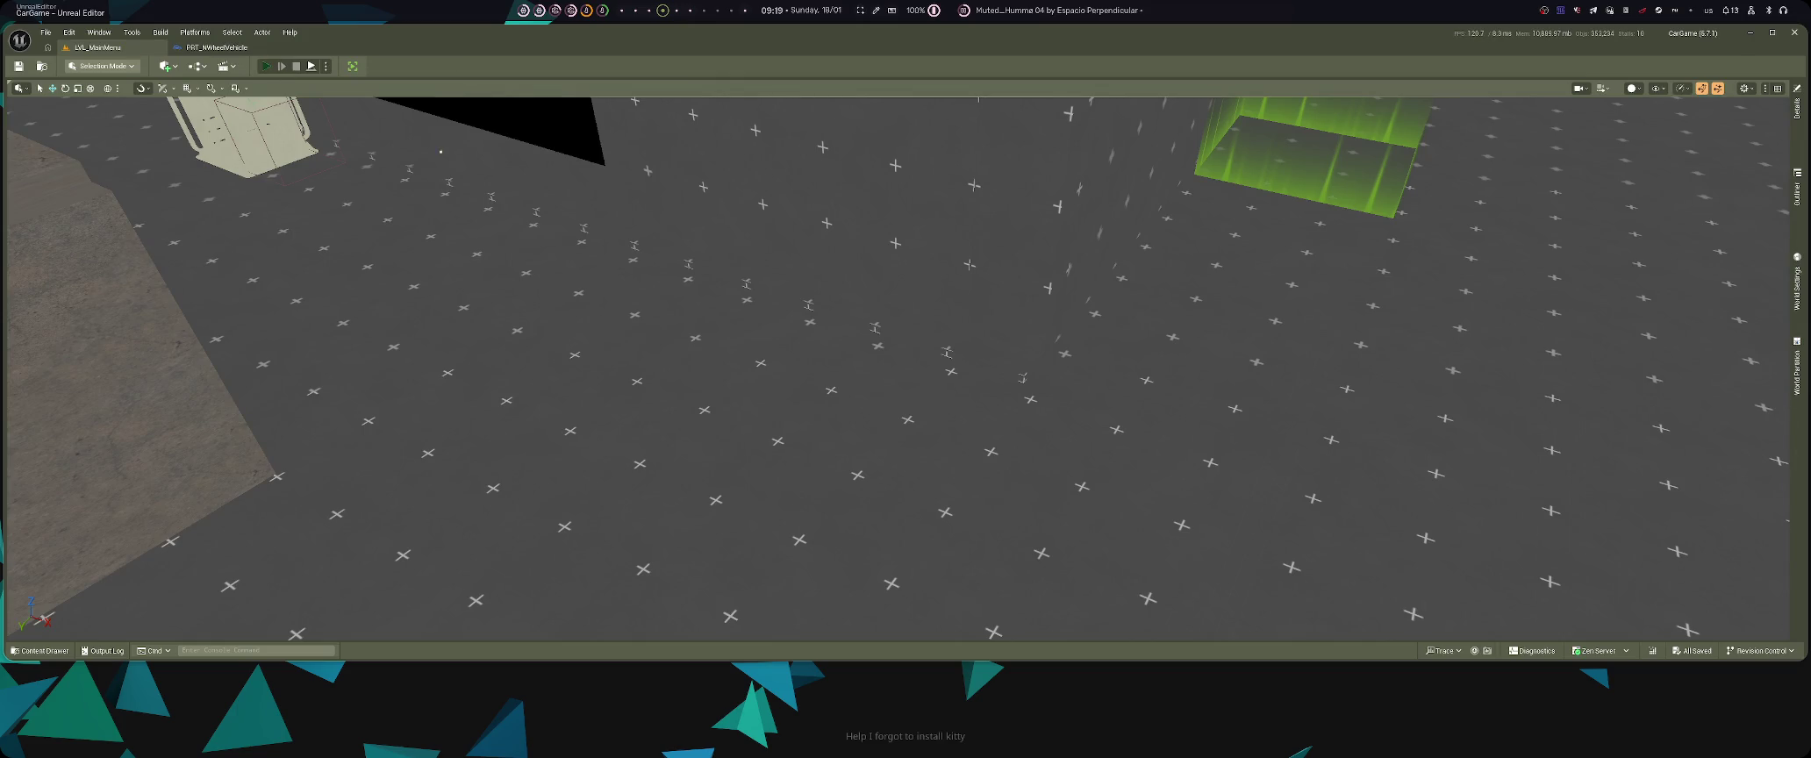
# - Play-test with Skarn14Turbo selected, driving the truck and pulling the handbrake twice
pyautogui.hotkey('alt', 'p')
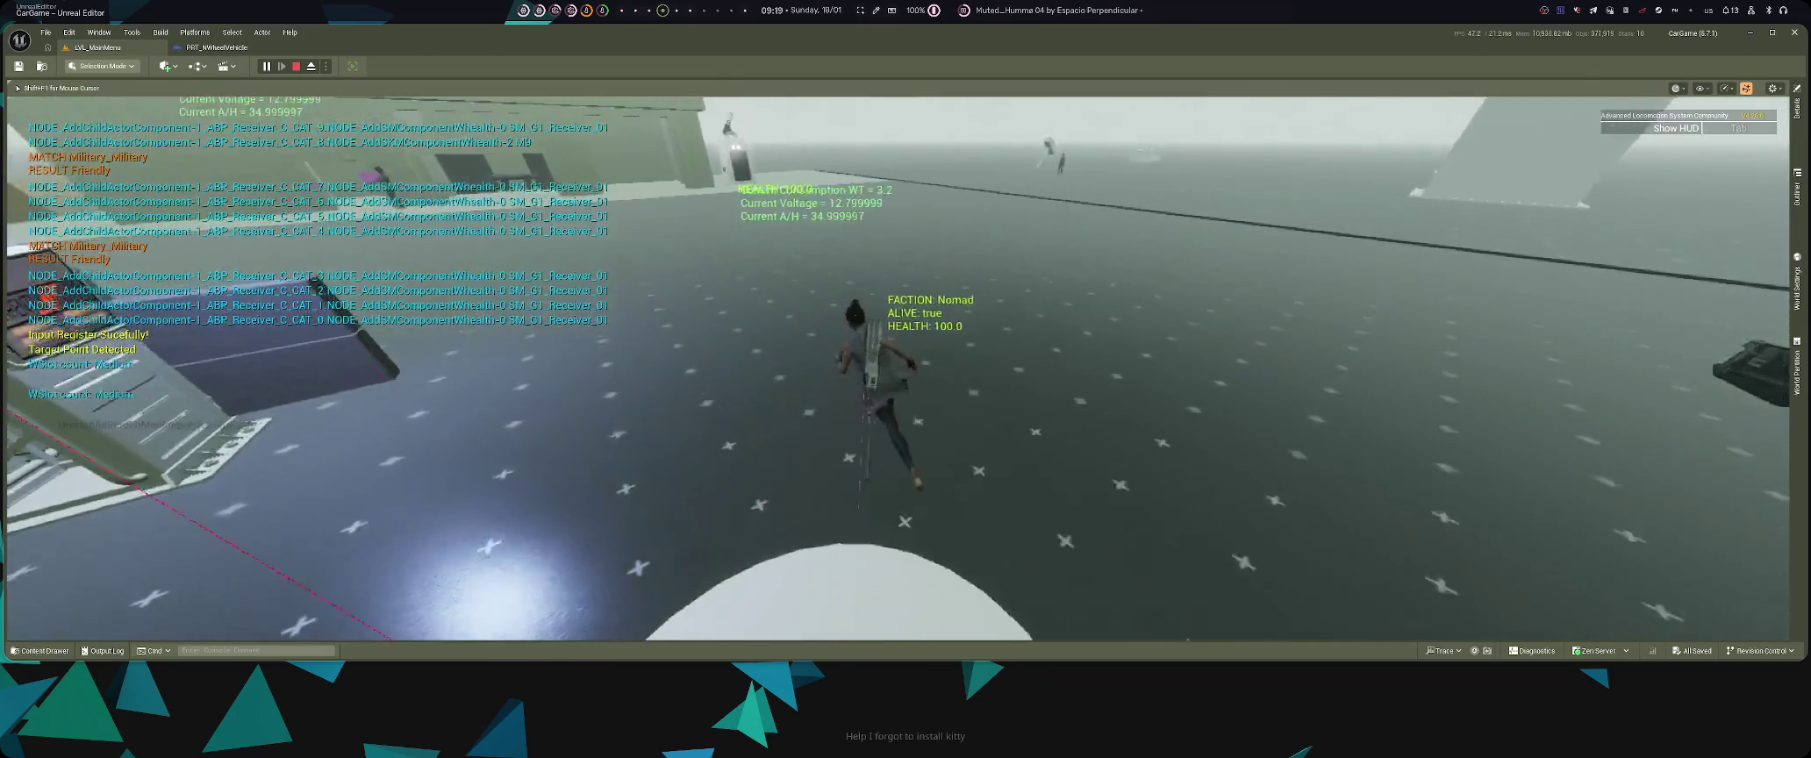
pyautogui.press('e')
pyautogui.press('d')
pyautogui.press('d')
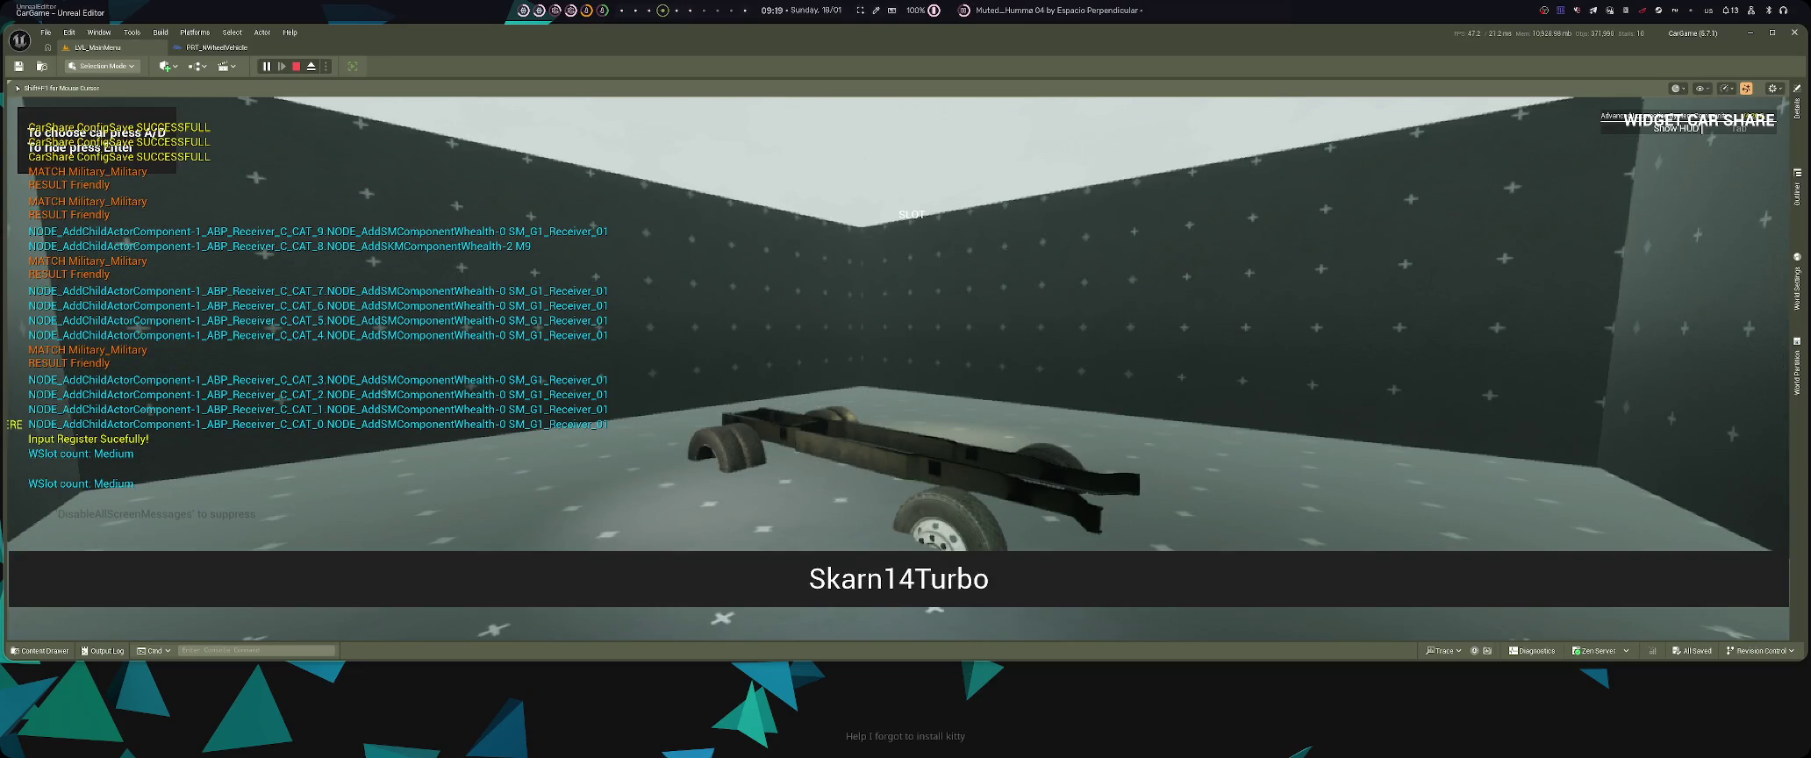
pyautogui.press('e')
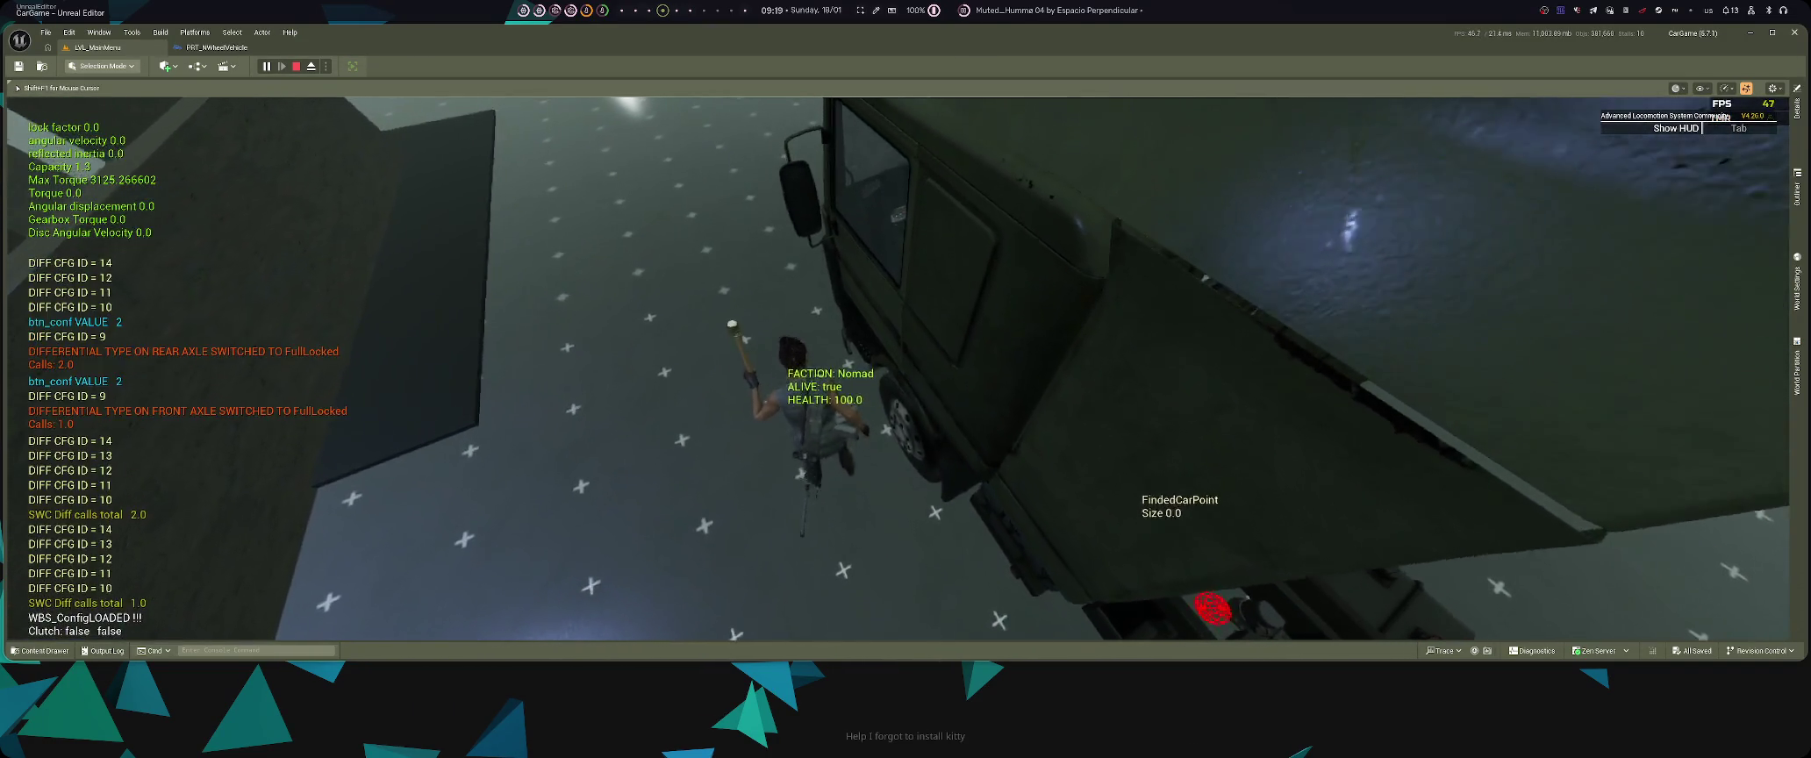
pyautogui.press('e')
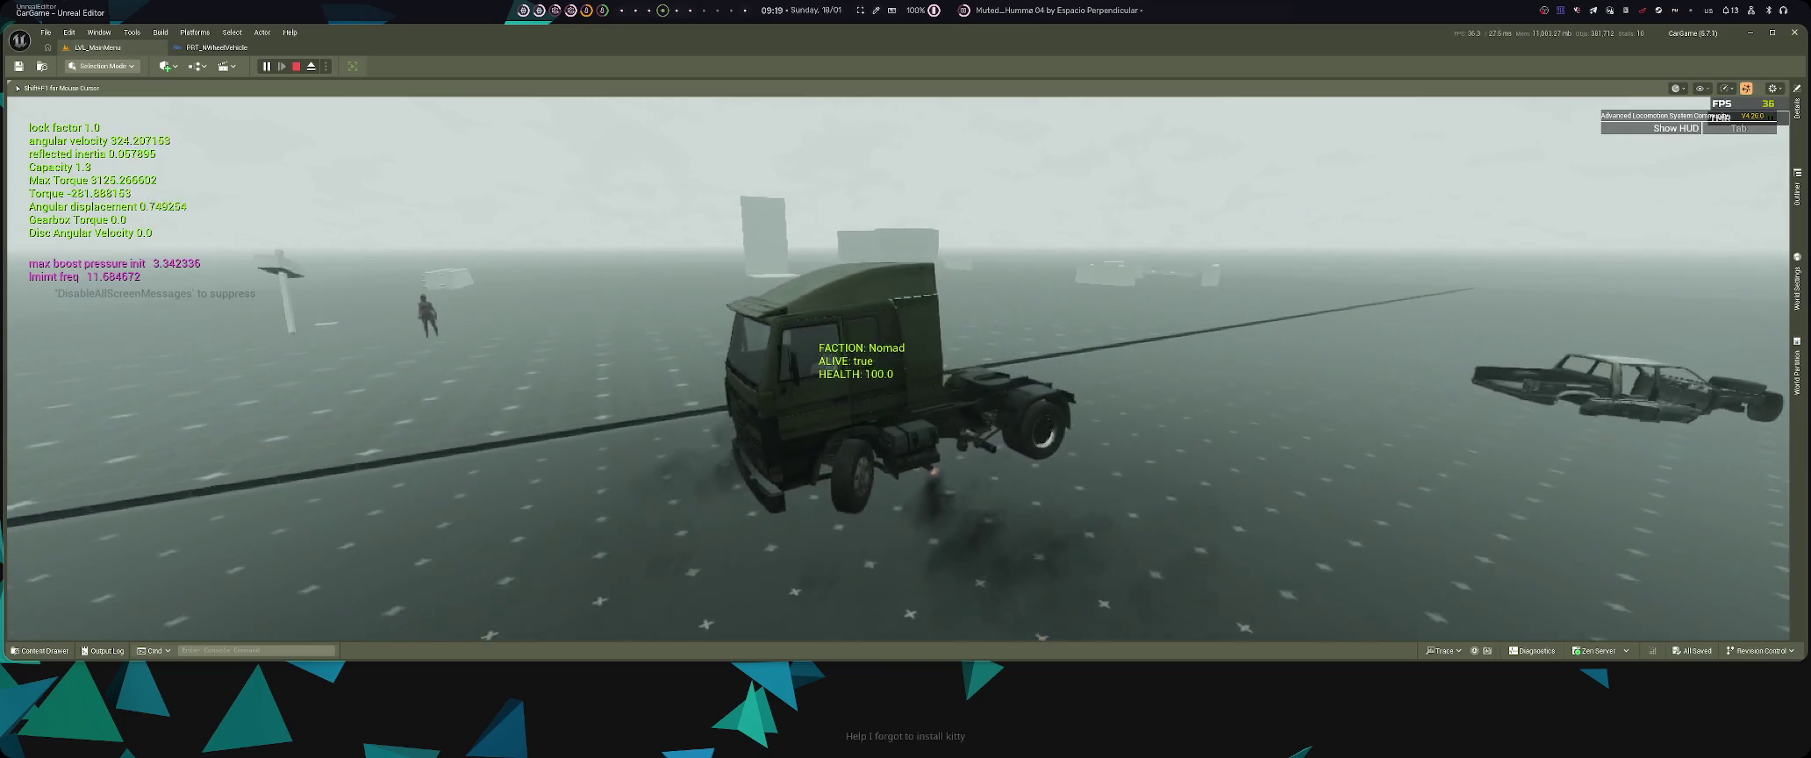
pyautogui.press('space')
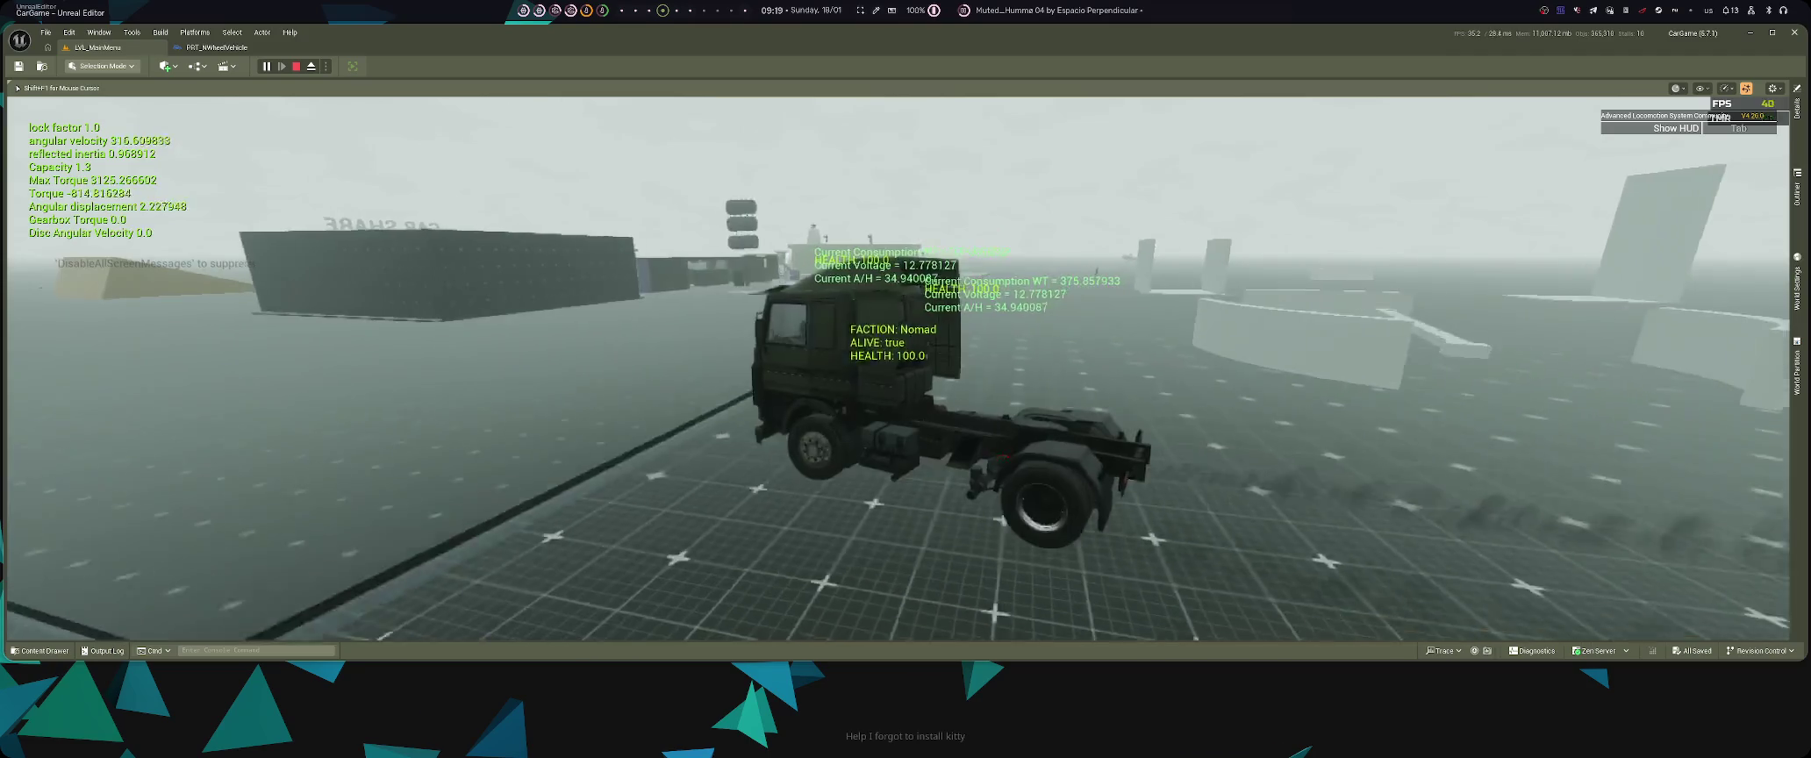
pyautogui.press('space')
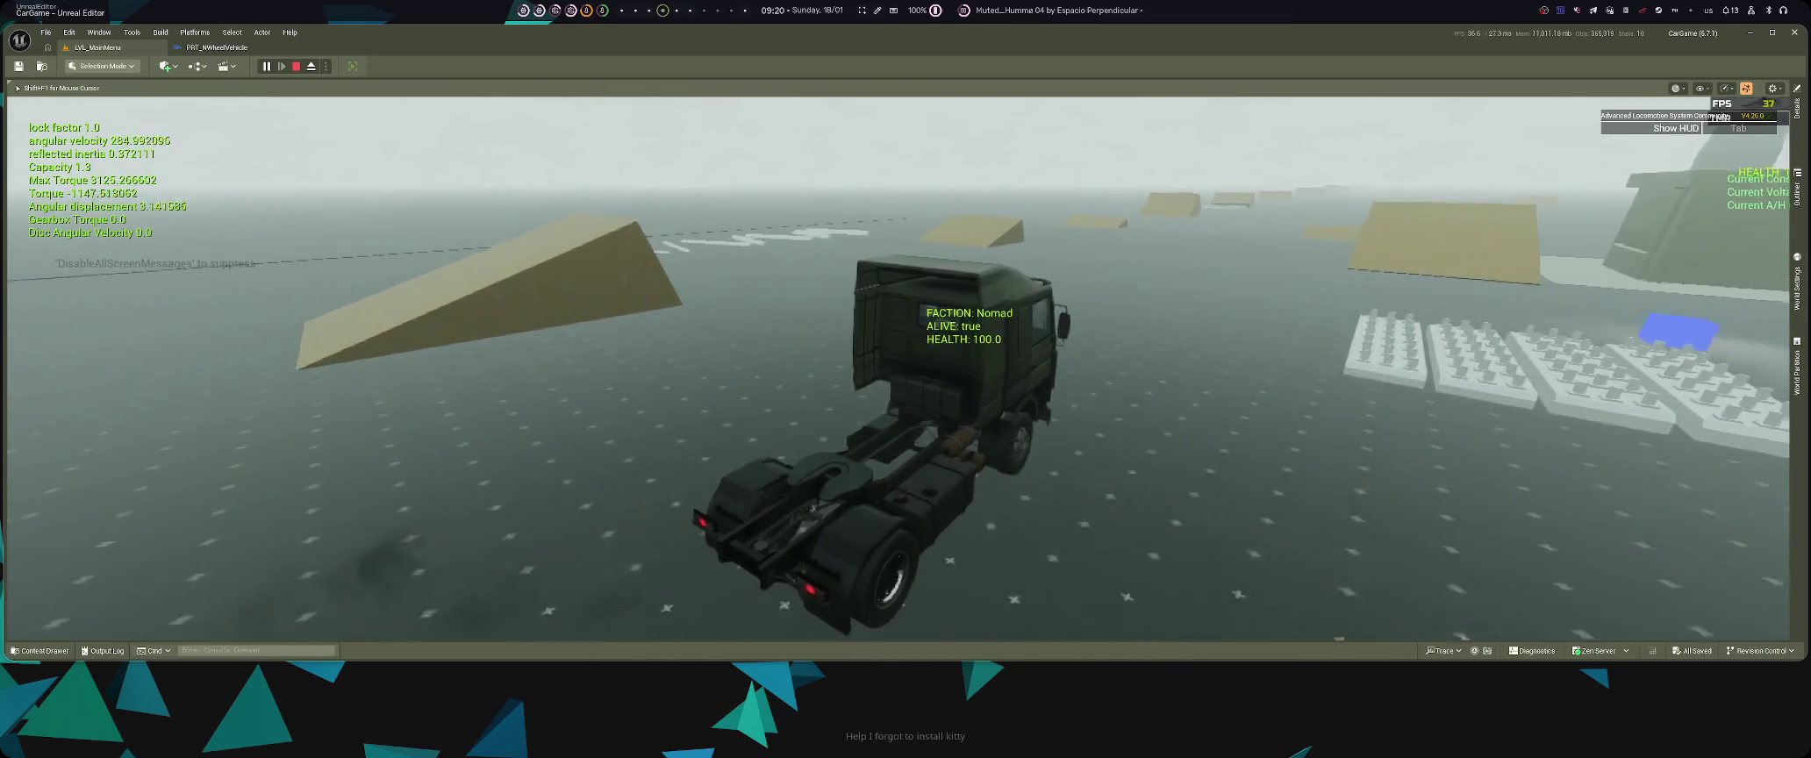
pyautogui.press('super+3')
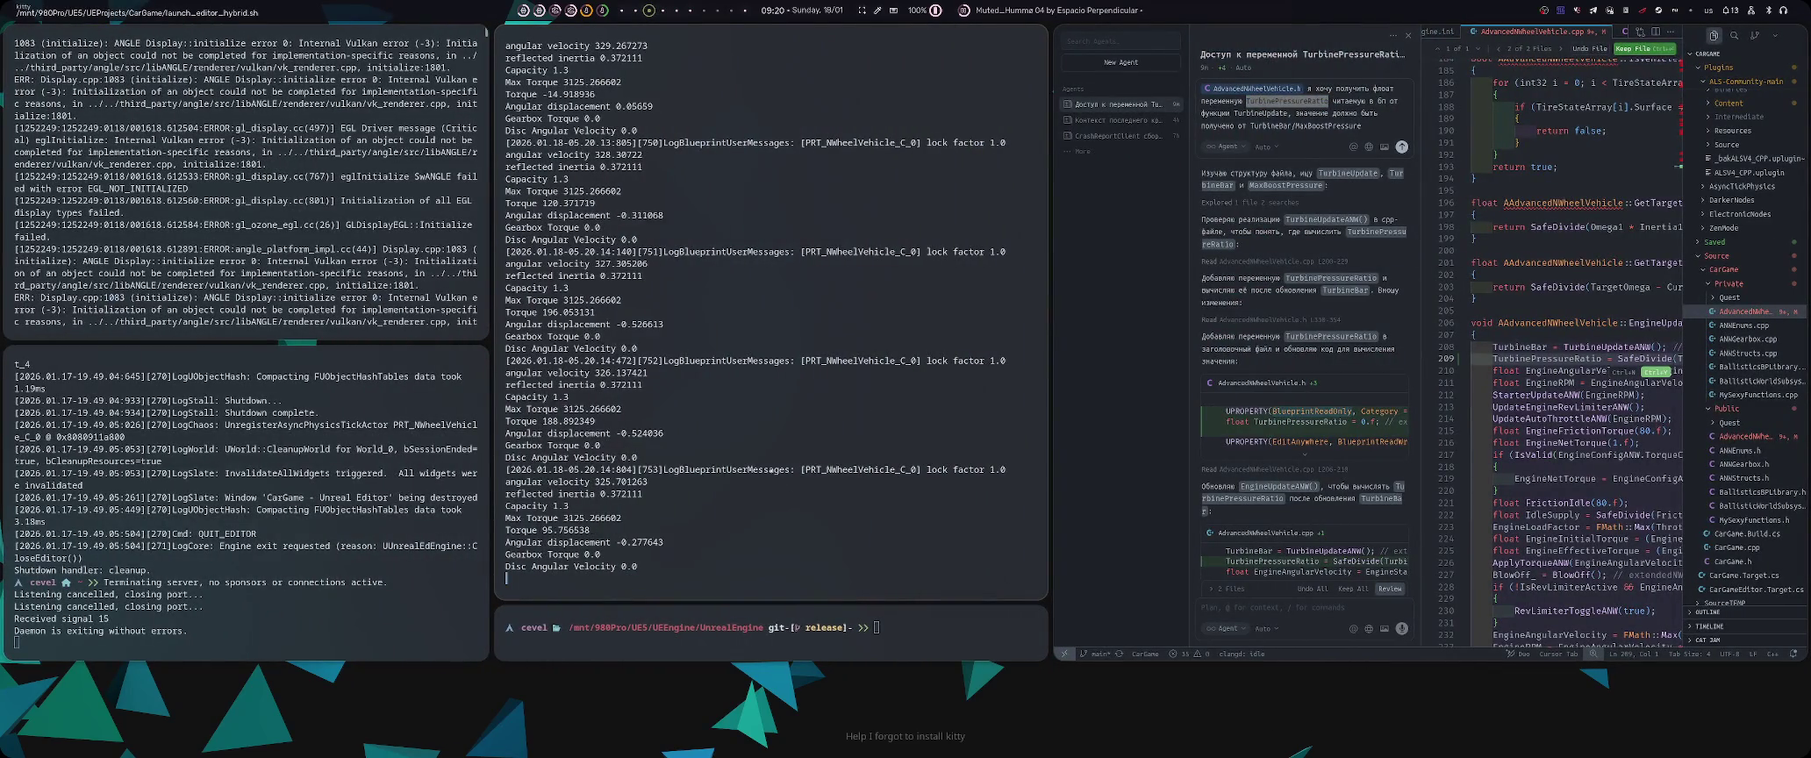
# - Bring the play session back, tile it beside Cursor, and move on to GitHub Desktop
pyautogui.press('super+4')
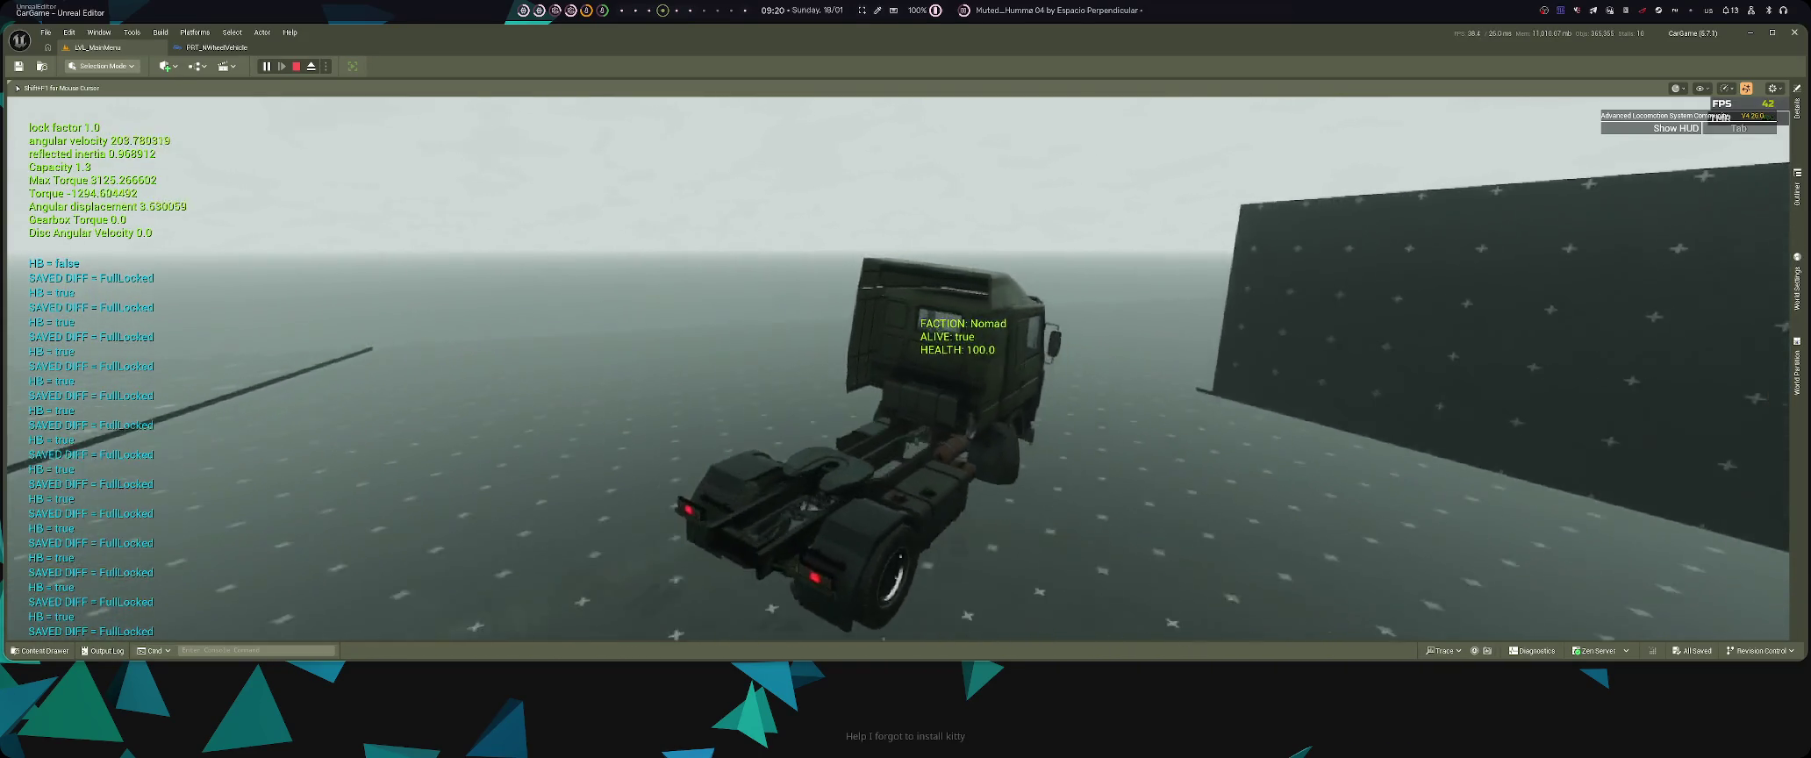
pyautogui.press('super+f')
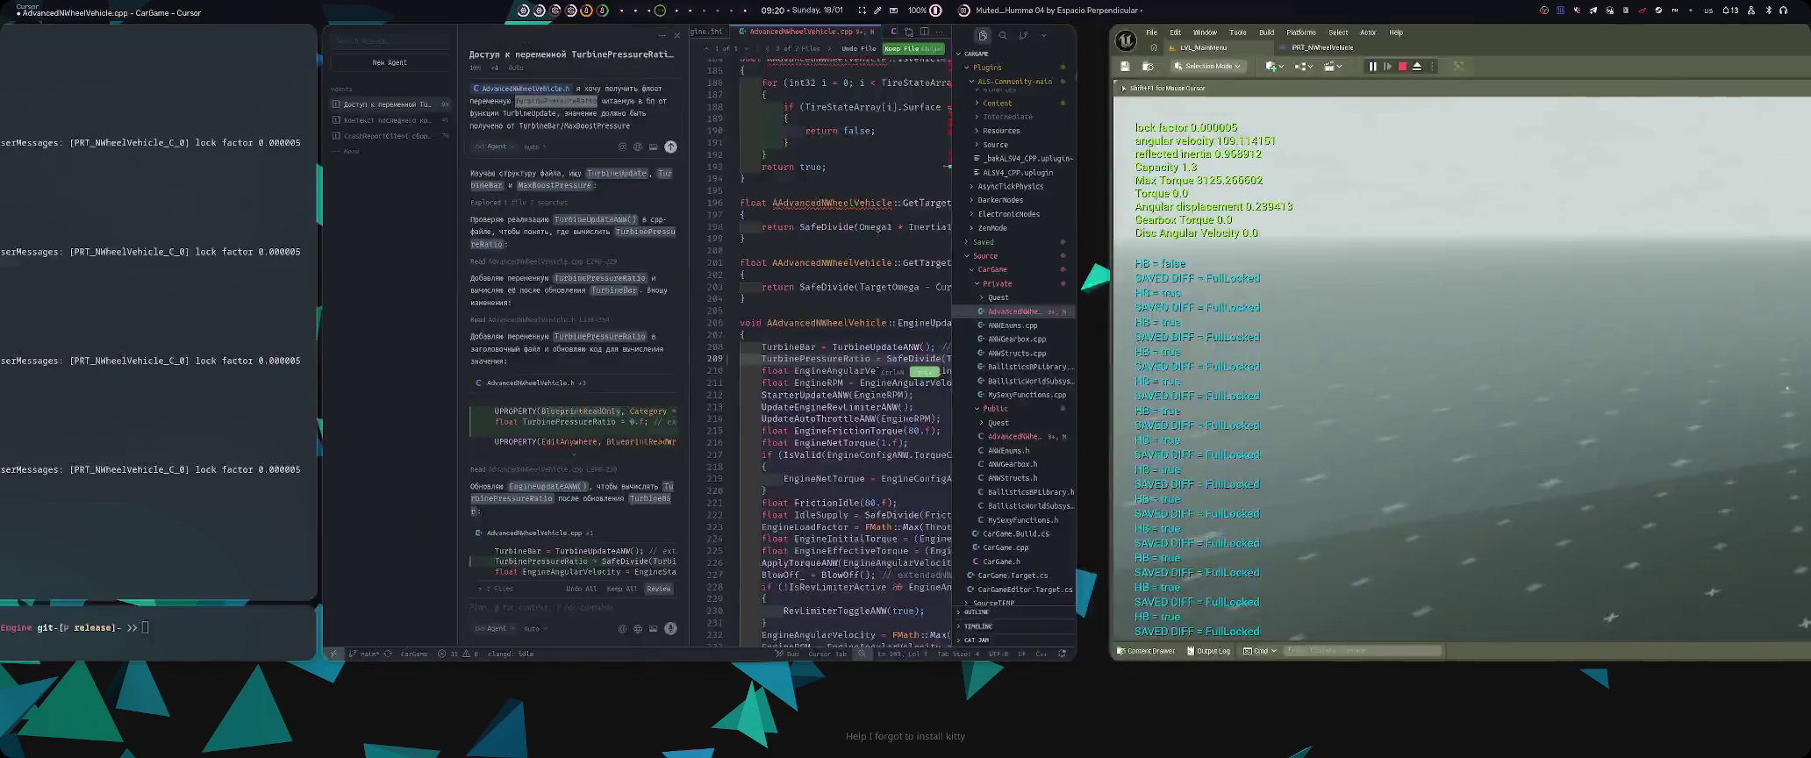
pyautogui.press('super+Left')
pyautogui.press('super+Left')
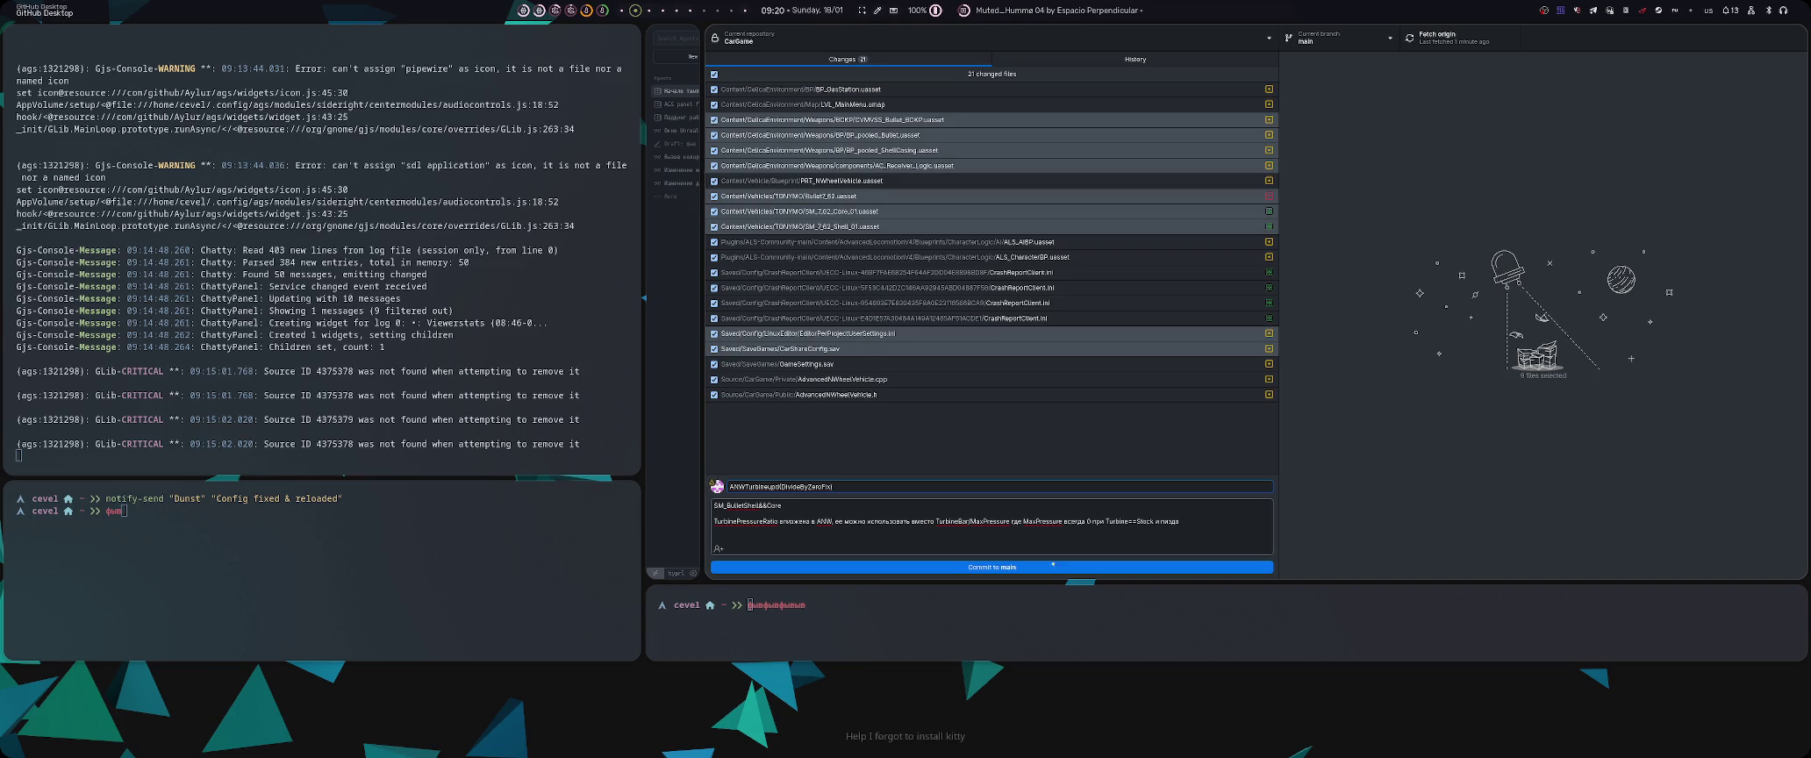
# - Review the AdvancedNWheelVehicle.cpp diff, commit all changes to main, and push to origin
pyautogui.click(843, 423)
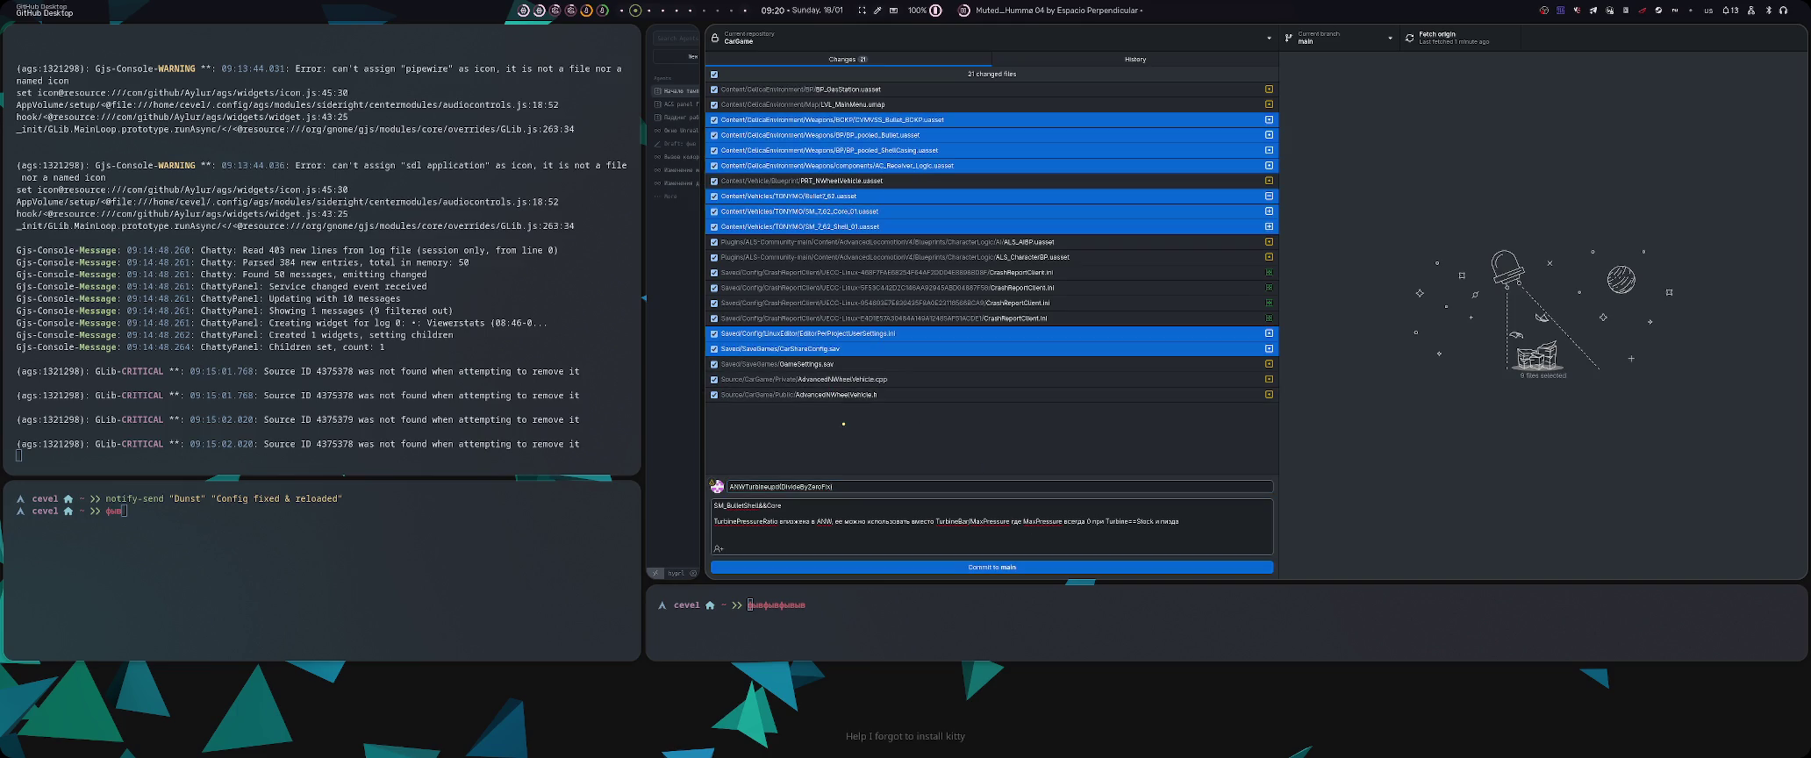
pyautogui.click(864, 380)
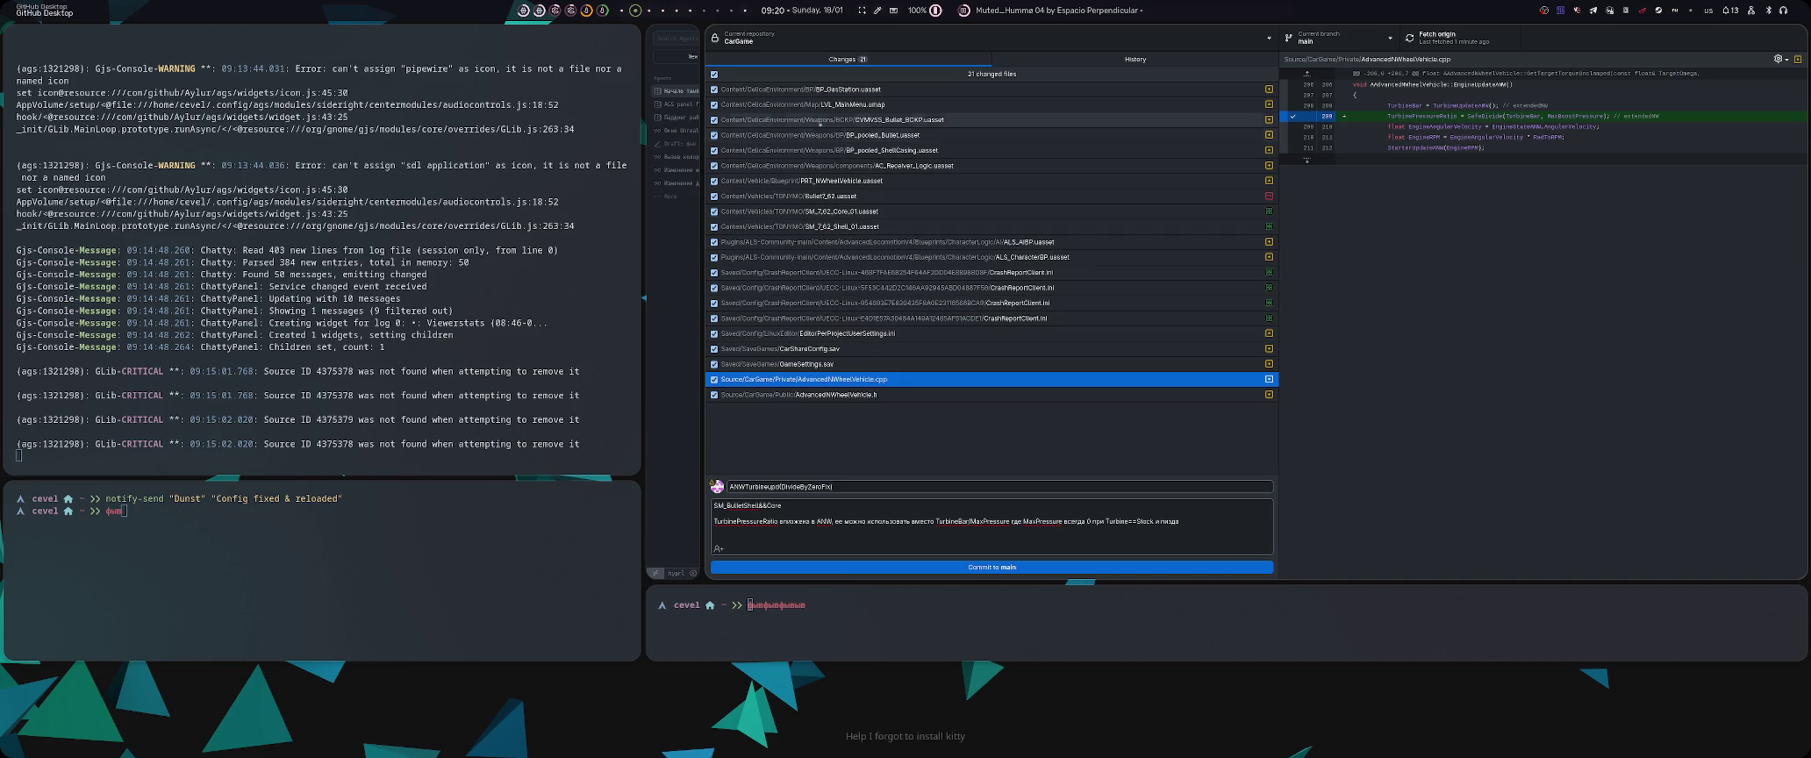
pyautogui.click(851, 488)
pyautogui.write('&addSMBulletCore')
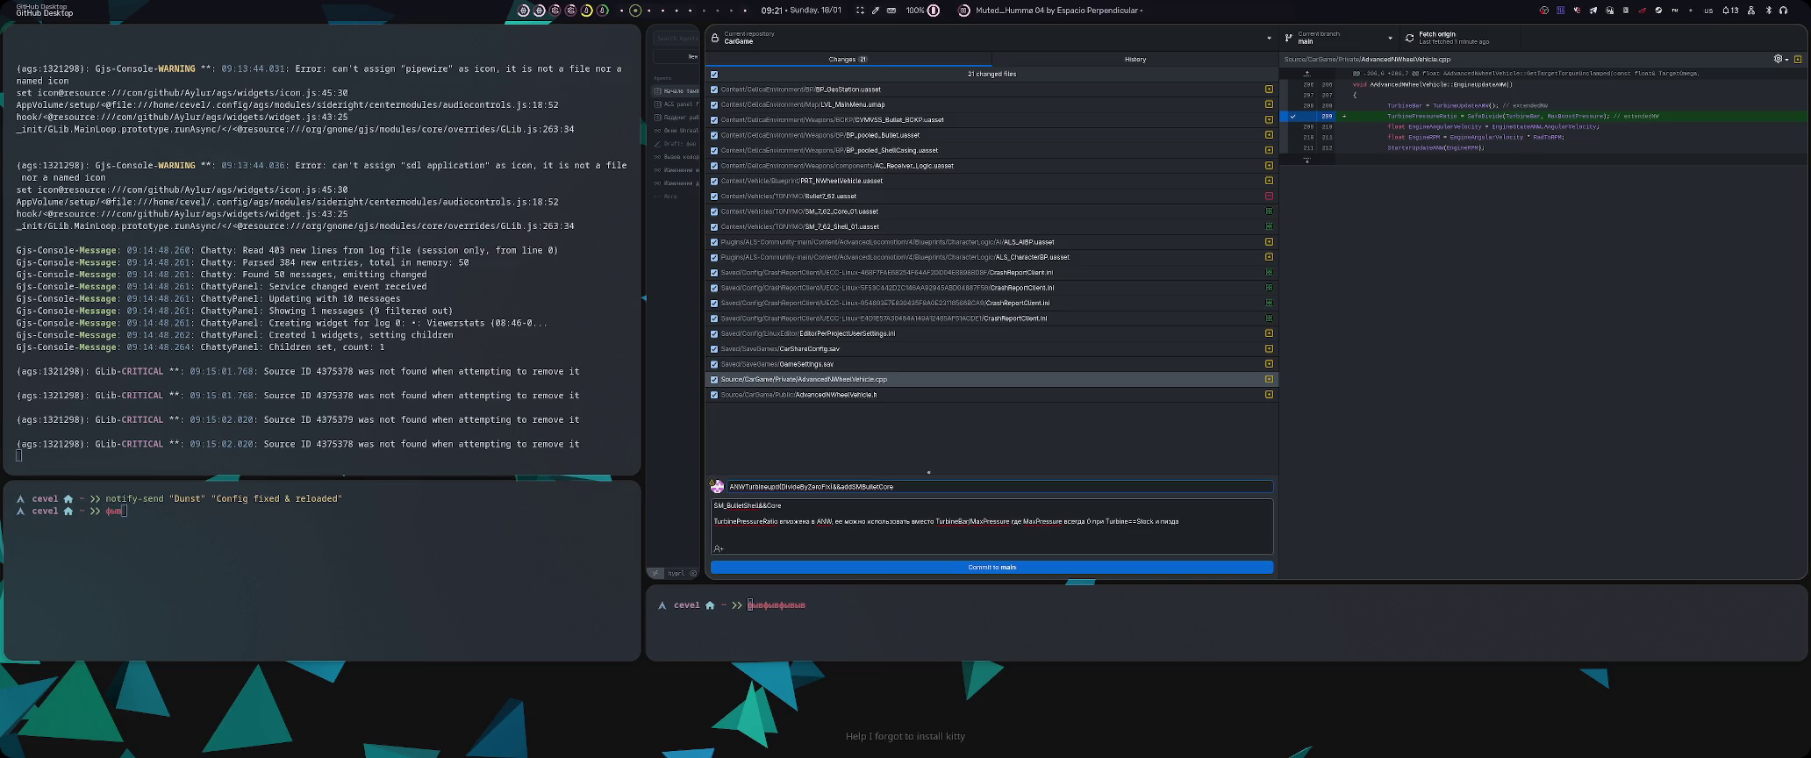
pyautogui.click(991, 567)
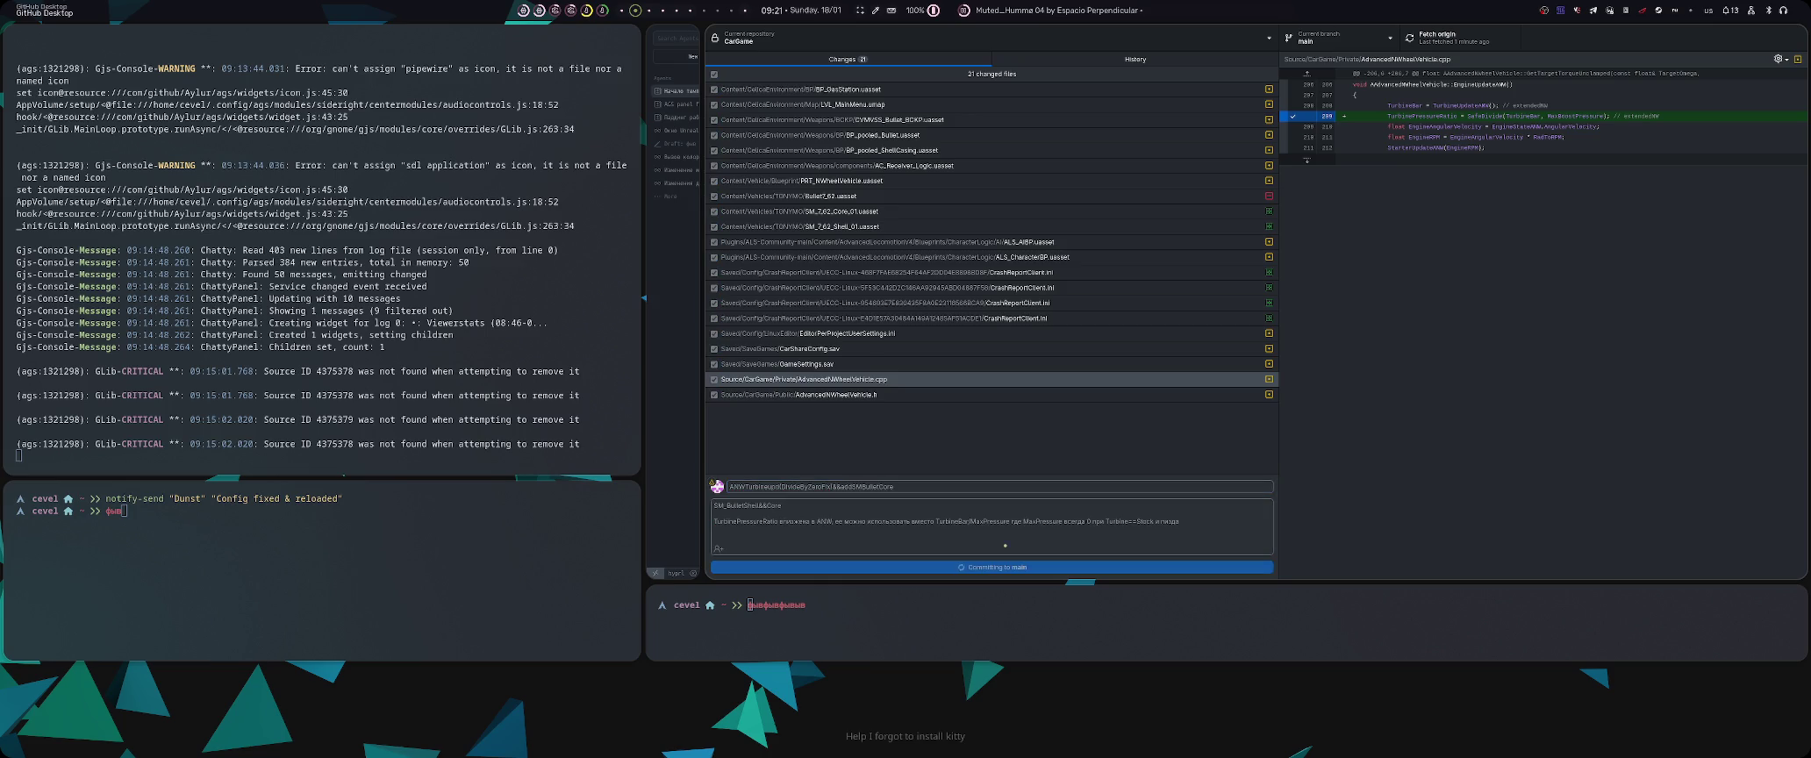
pyautogui.hotkey('ctrl', 'p')
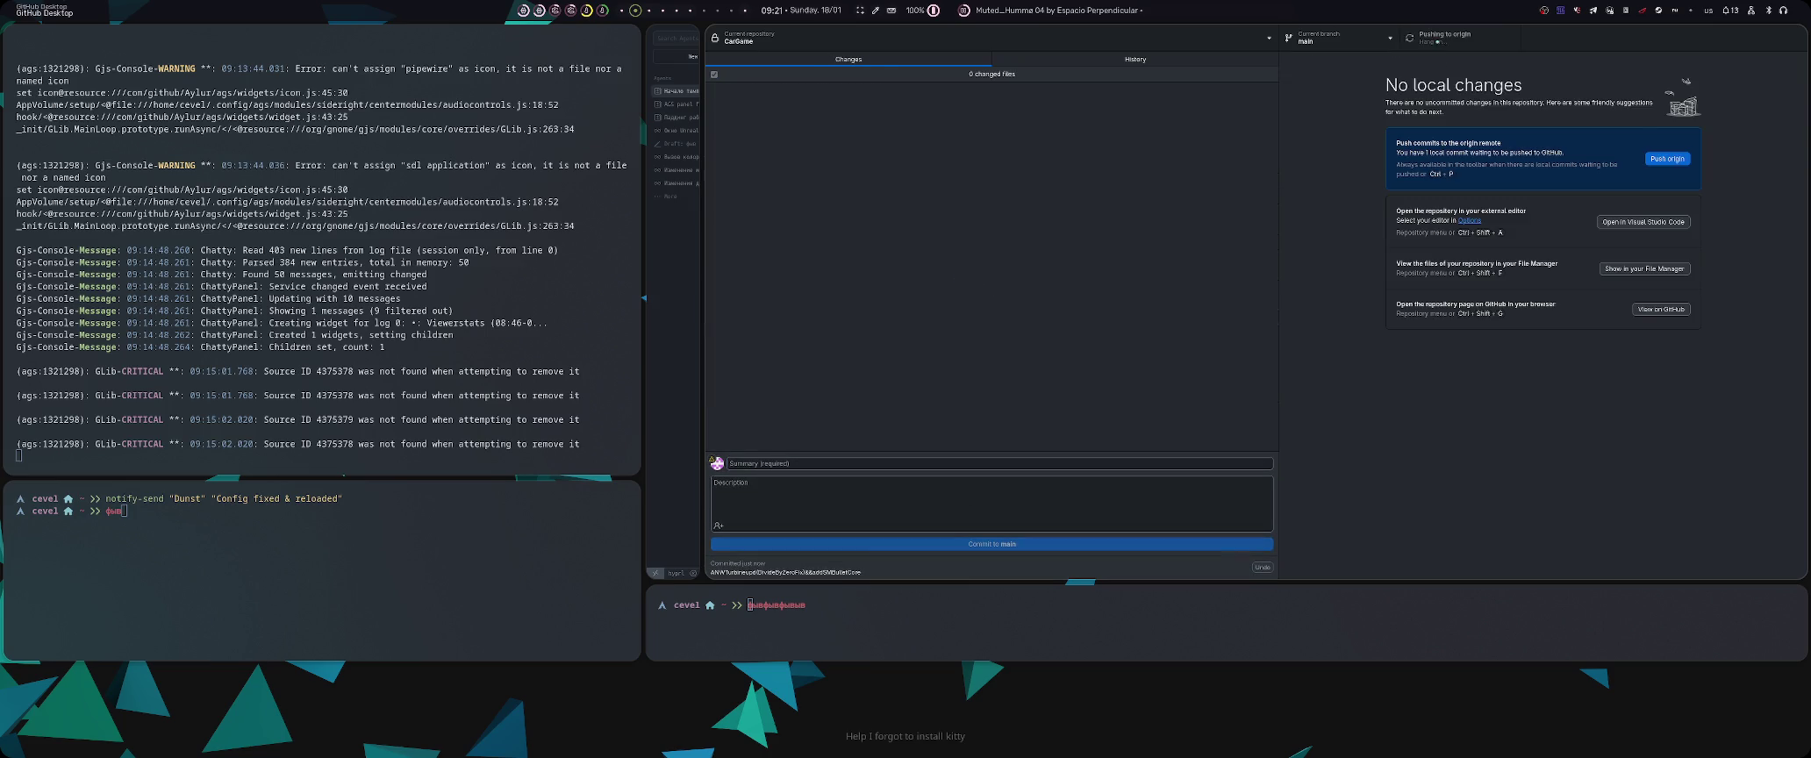
pyautogui.press('super+4')
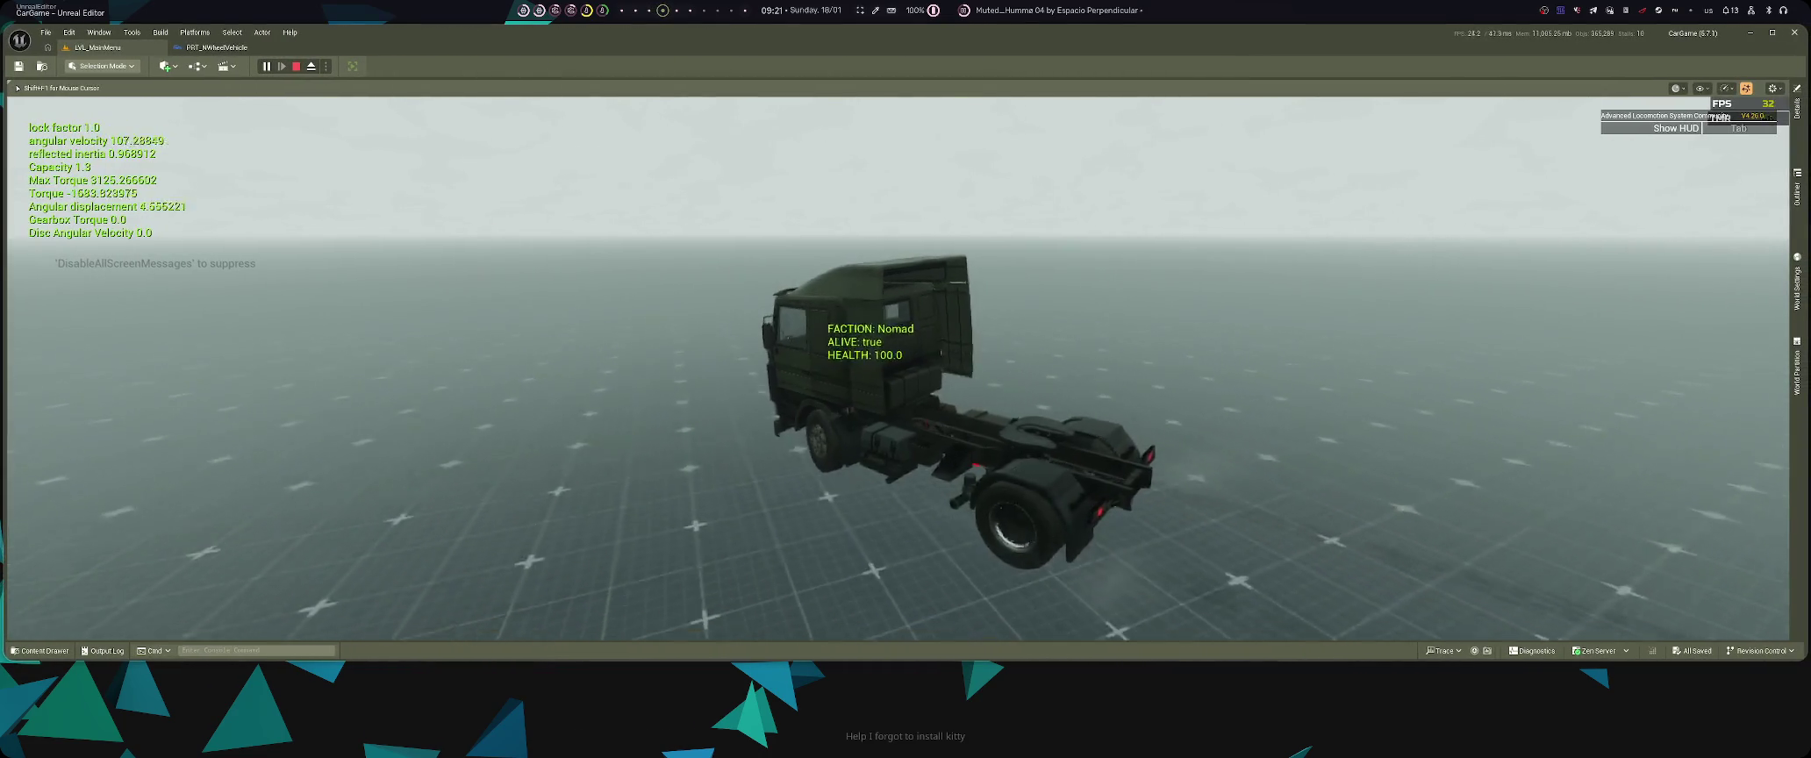
pyautogui.press('space')
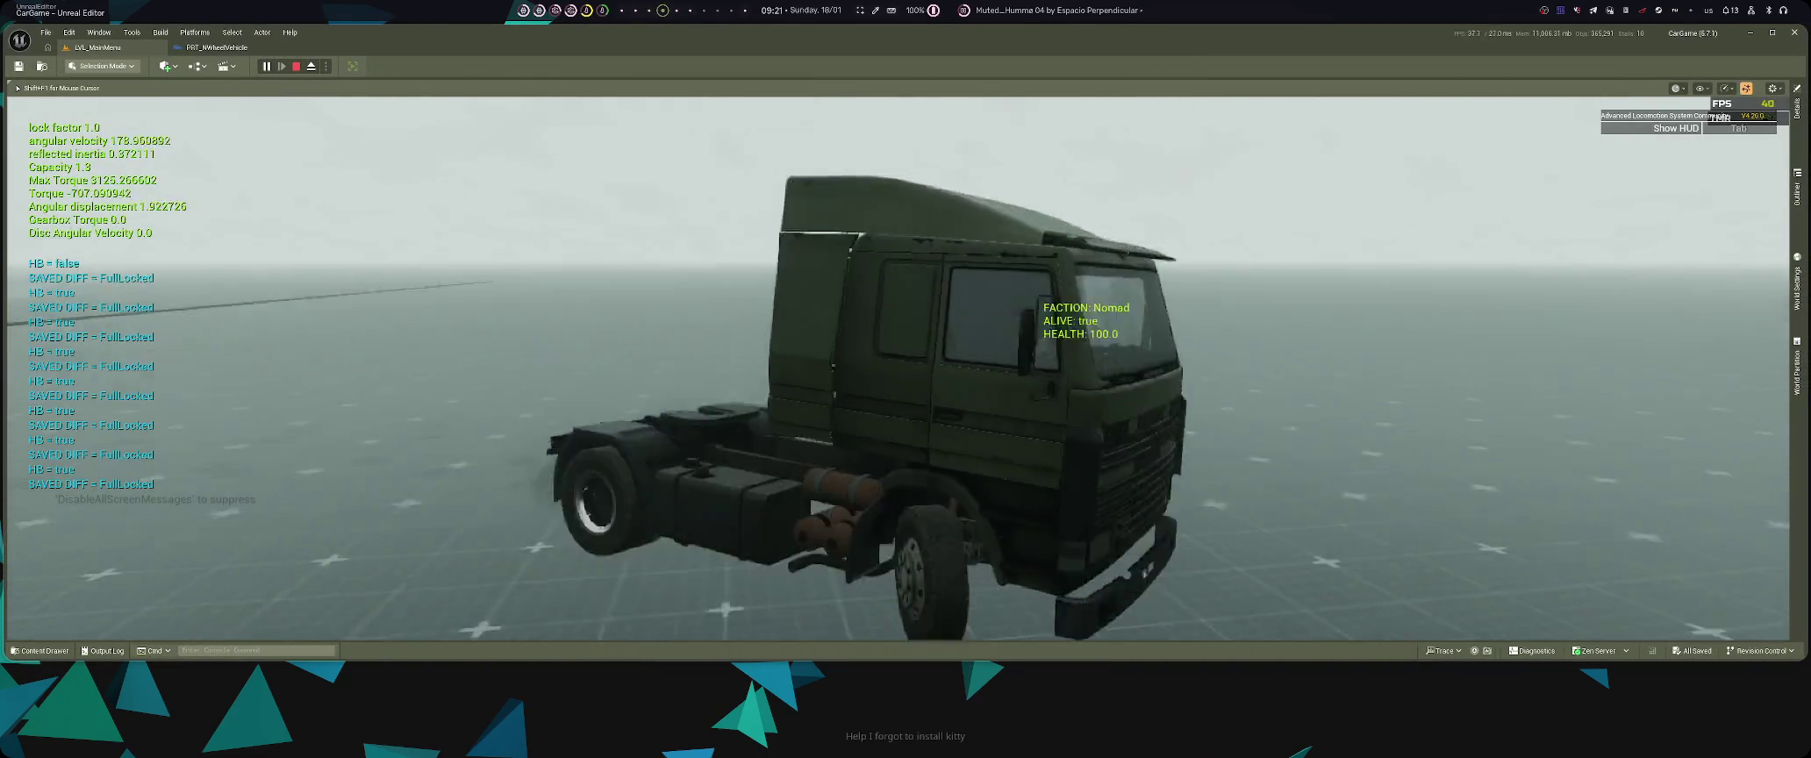
# - Drive the truck toward the ramps, engaging and releasing the handbrake repeatedly, then stop play
pyautogui.press('space')
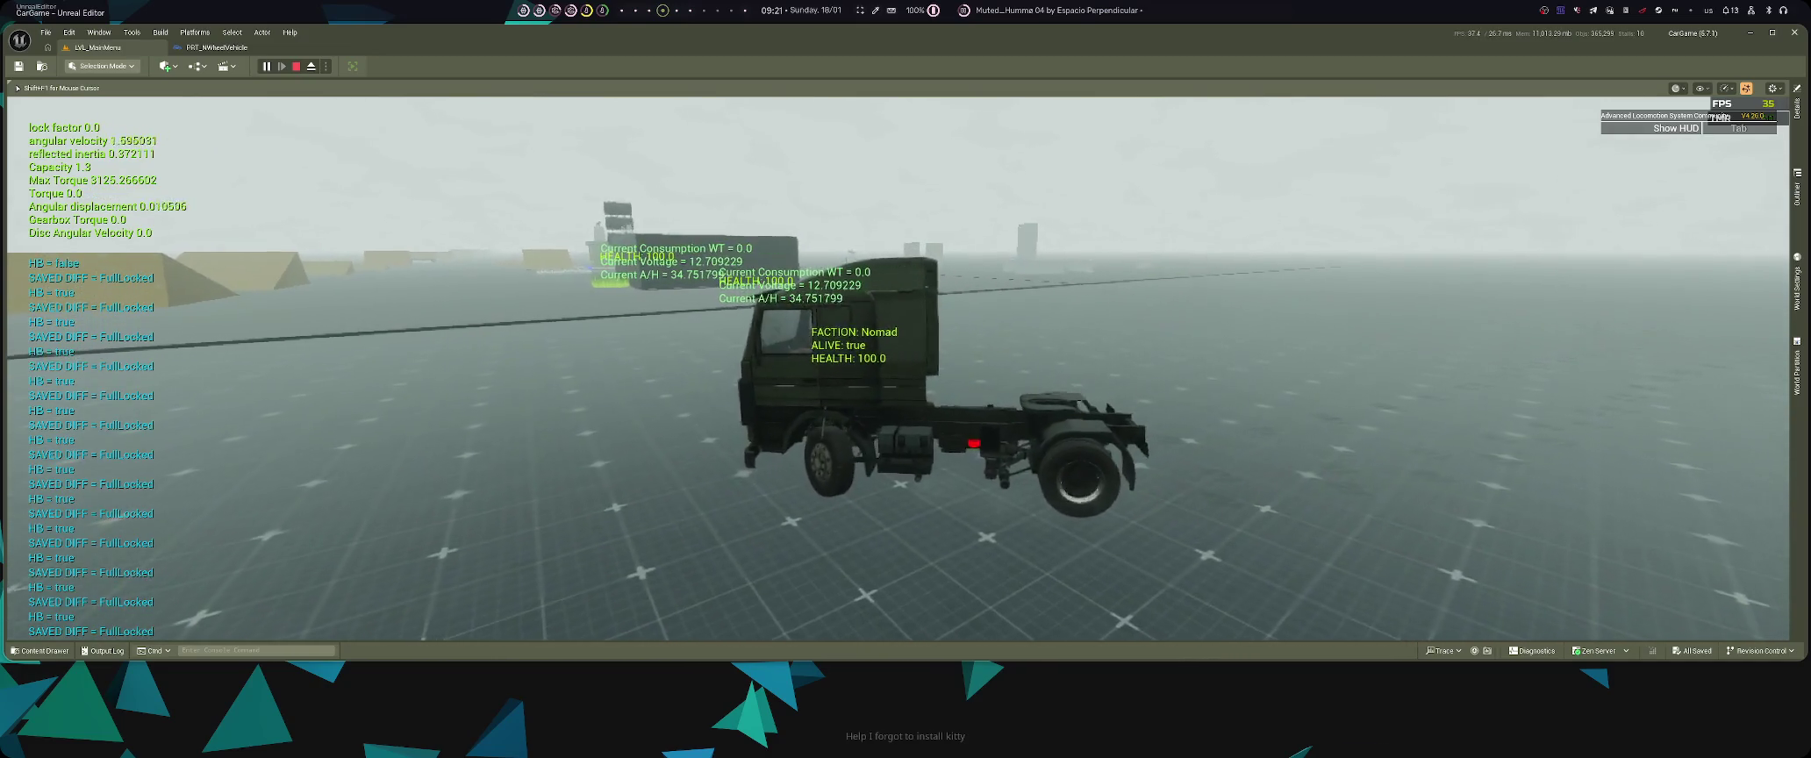
pyautogui.press('space')
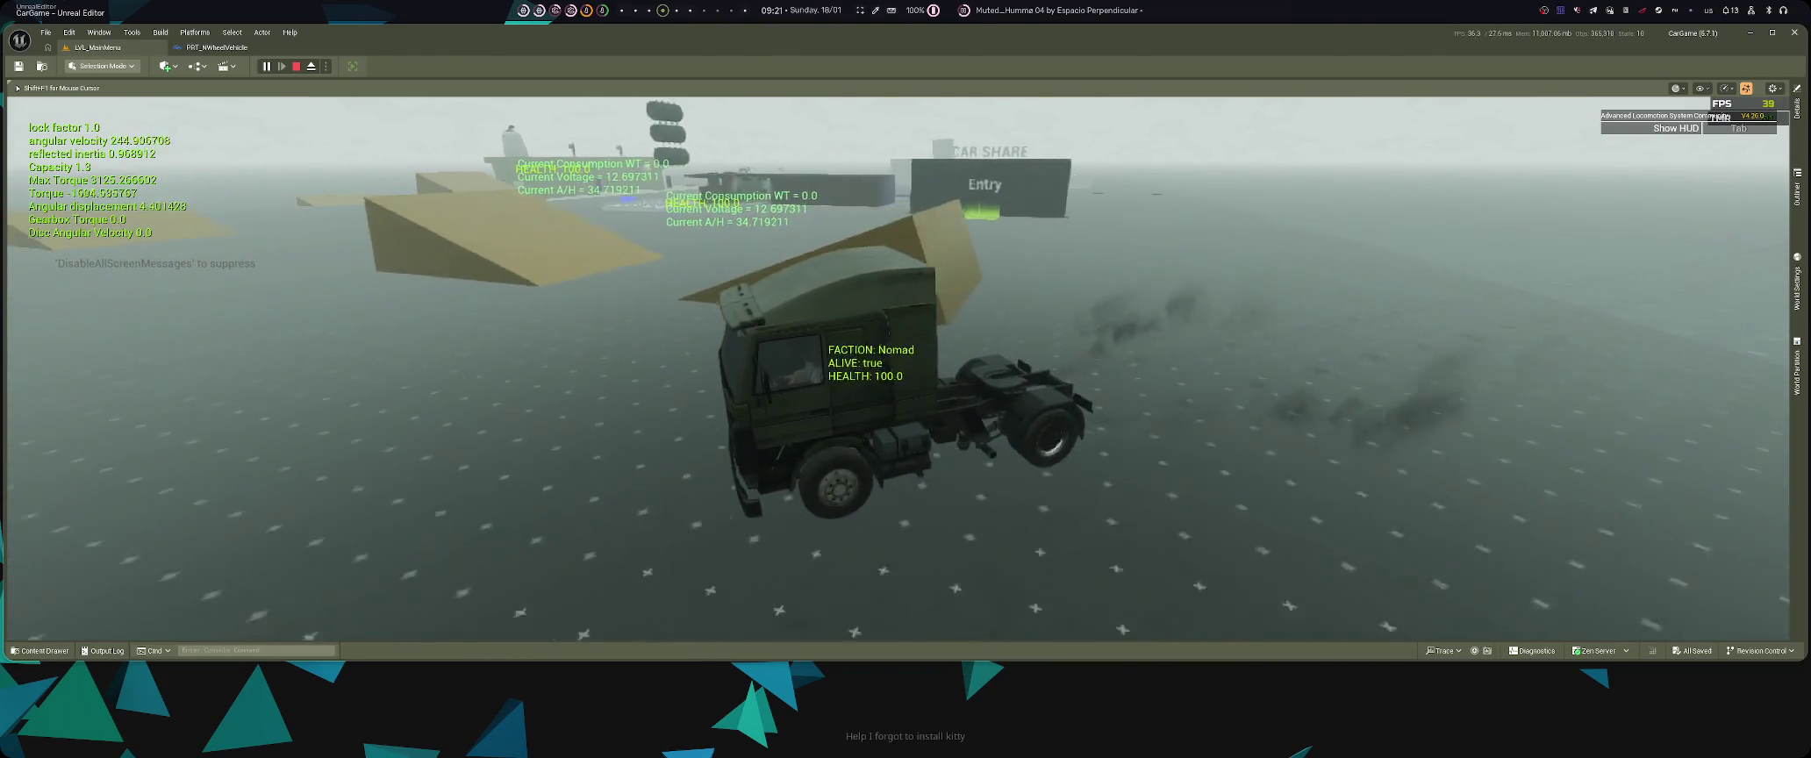
pyautogui.press('space')
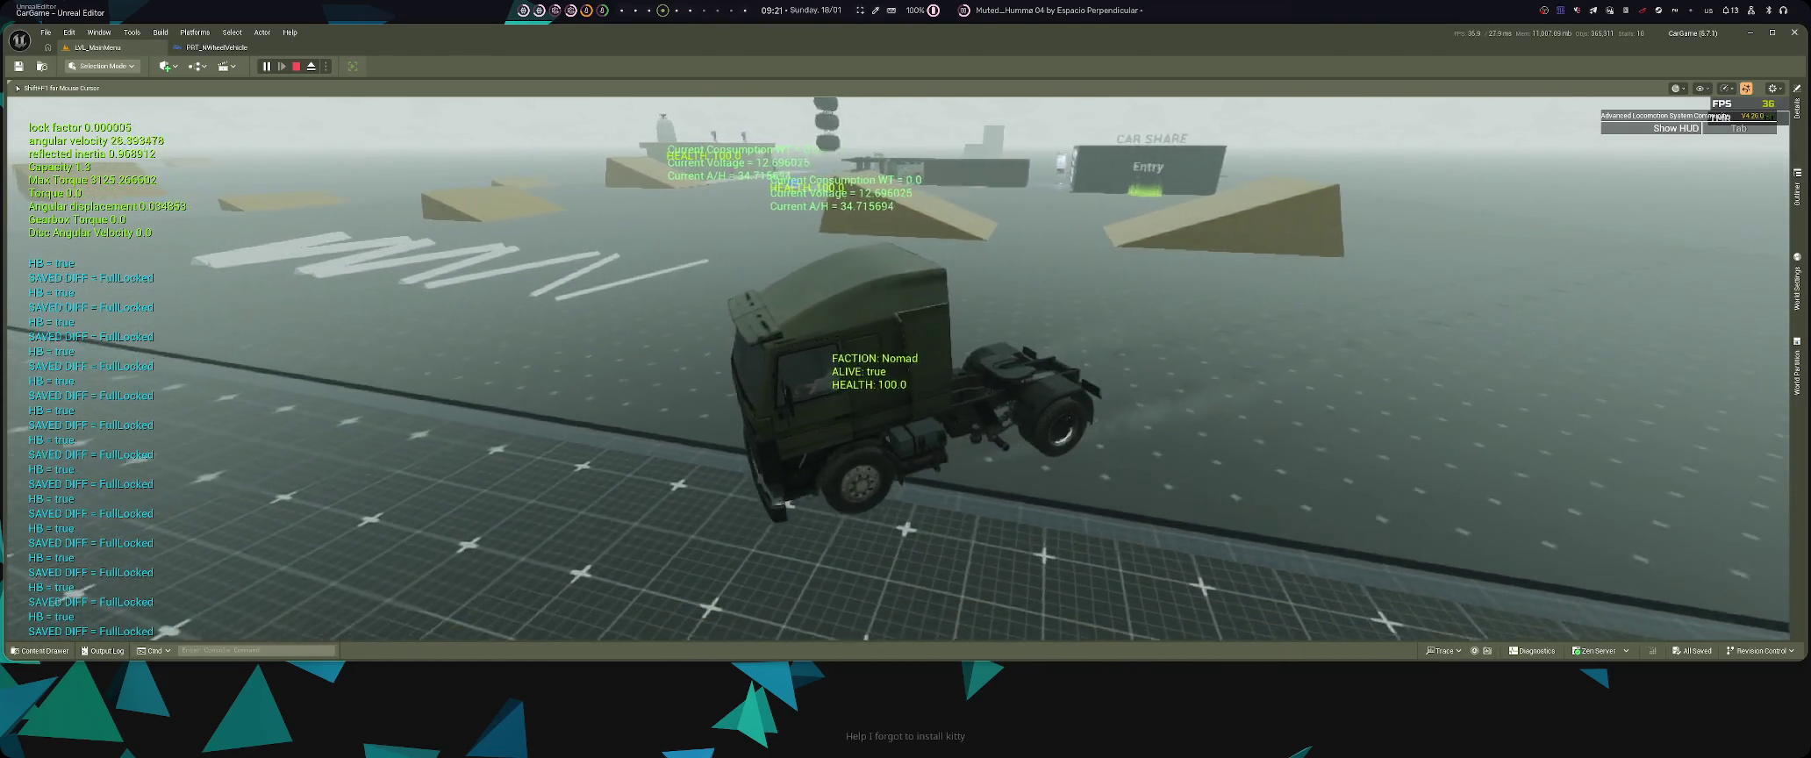
pyautogui.press('space')
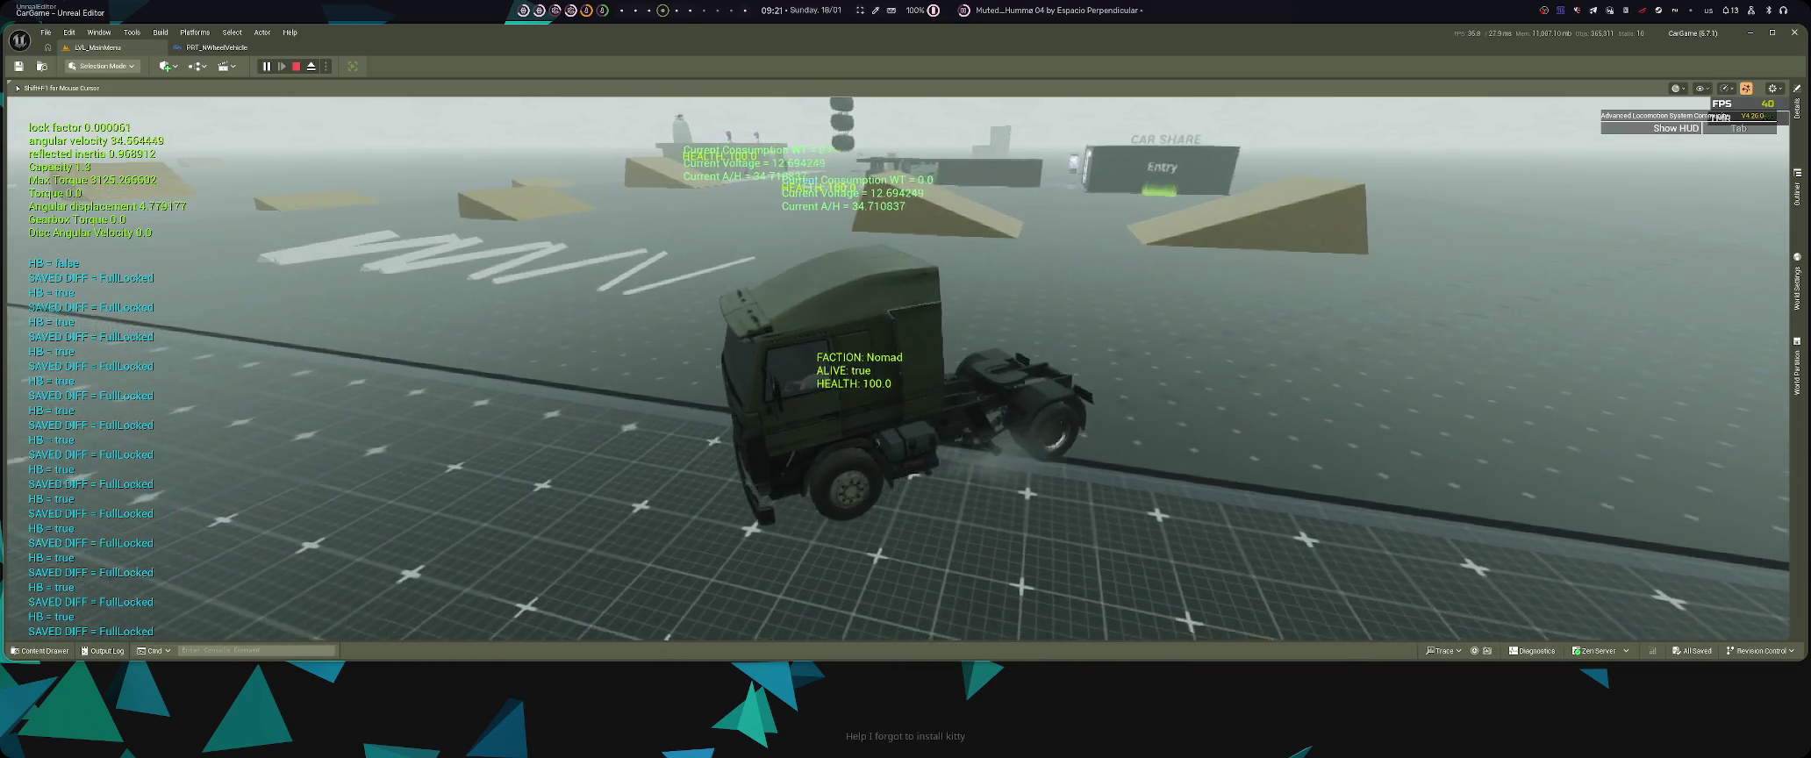
pyautogui.press('space')
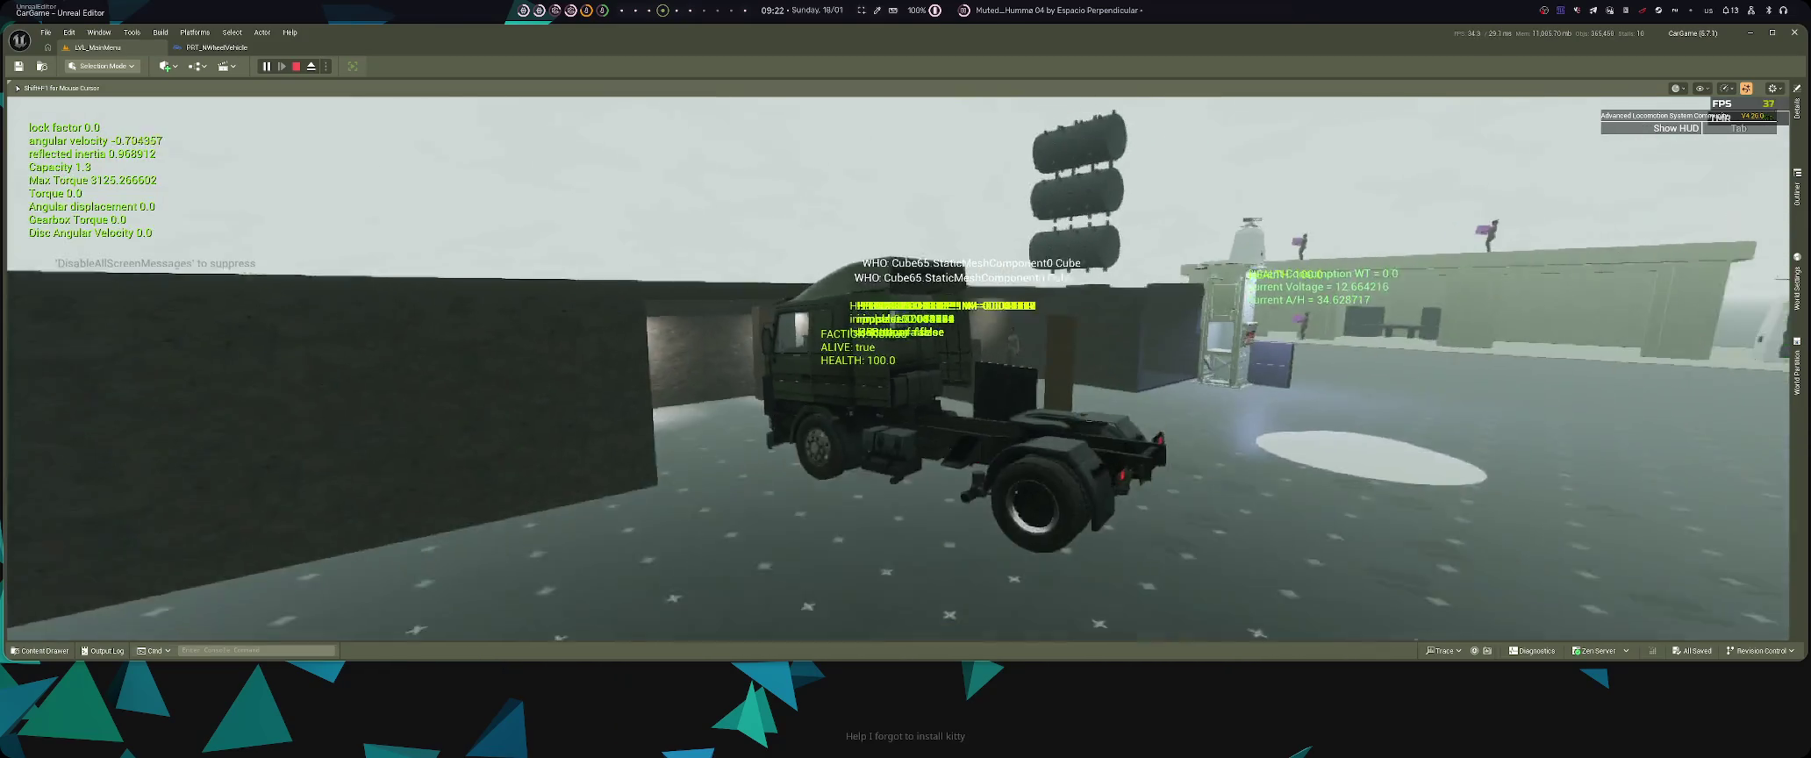
pyautogui.press('Escape')
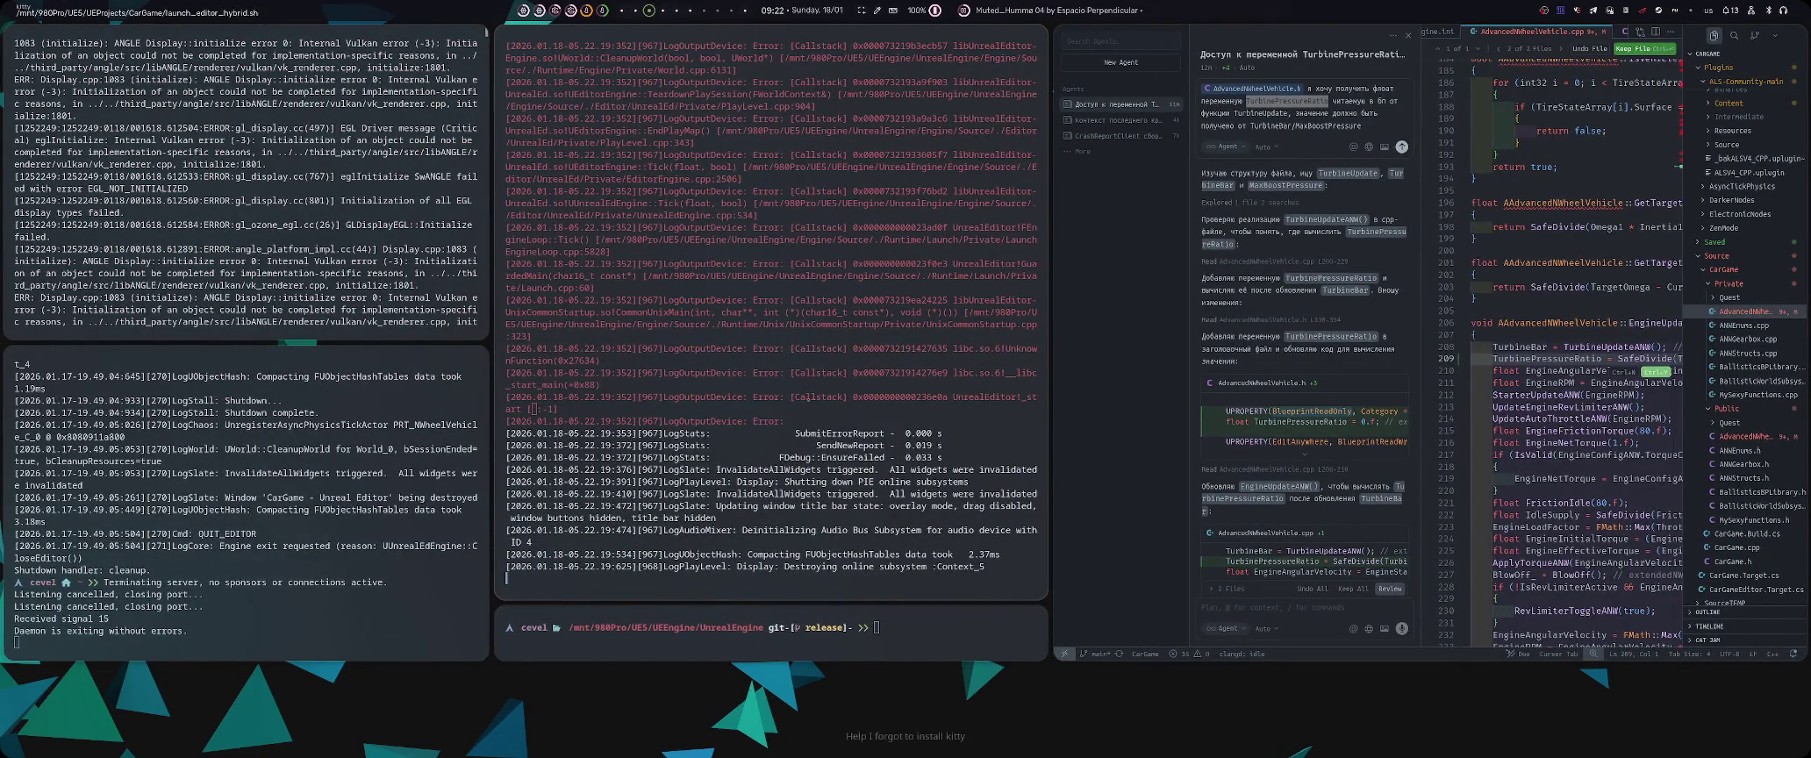
# - Select the crash error log in the middle kitty pane and start a new chat in Firefox
pyautogui.scroll(10, 768, 385)
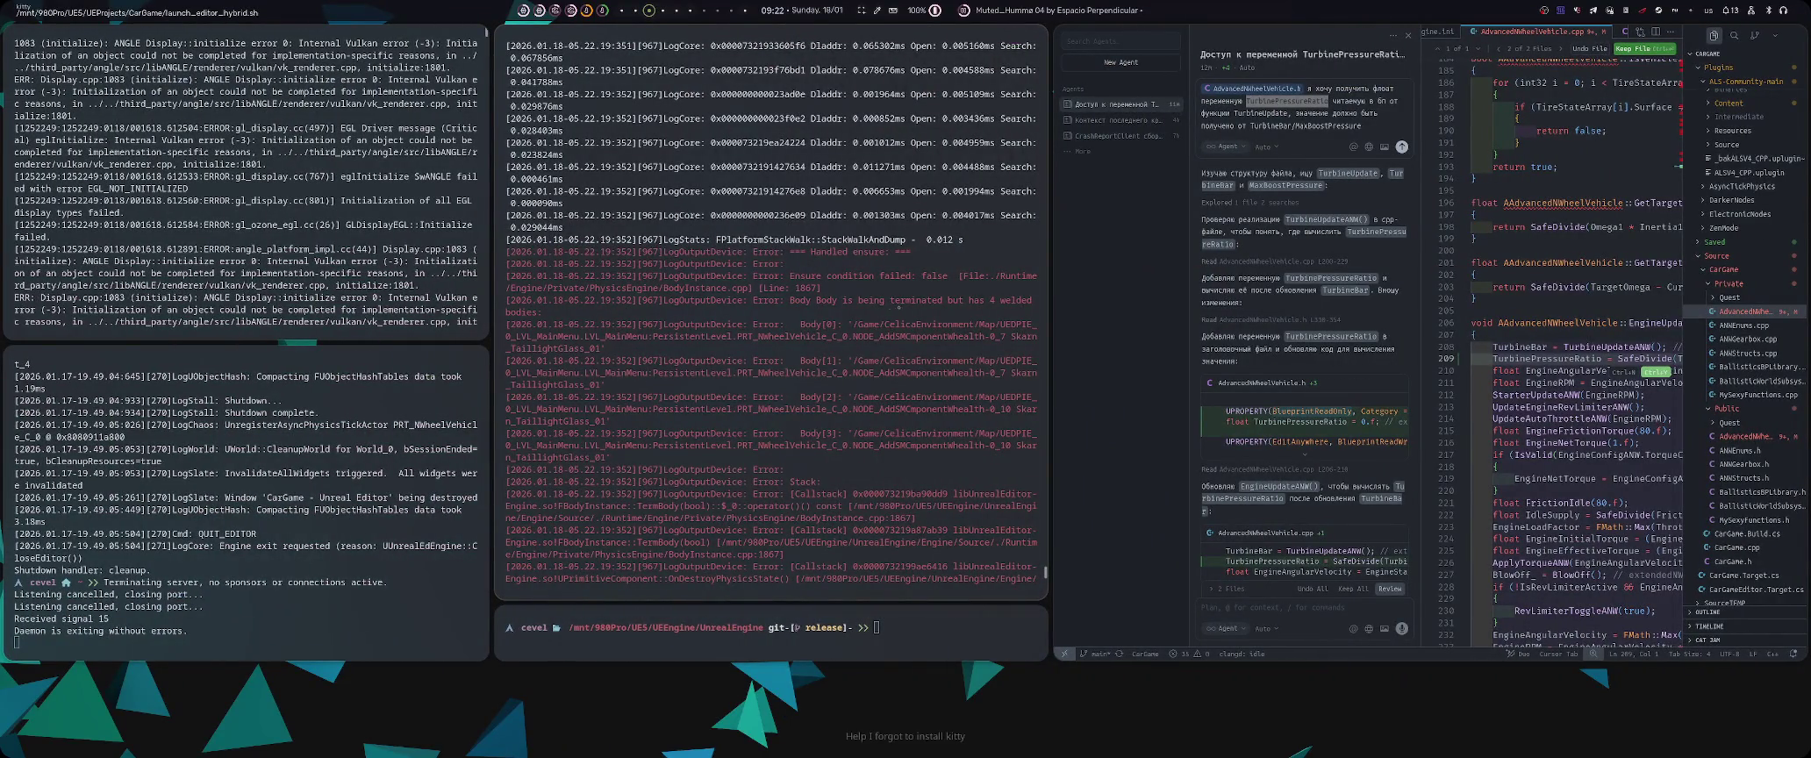
pyautogui.moveTo(507, 252)
pyautogui.mouseDown()
pyautogui.moveTo(893, 663)
pyautogui.moveTo(746, 245)
pyautogui.moveTo(1000, 600)
pyautogui.mouseUp()
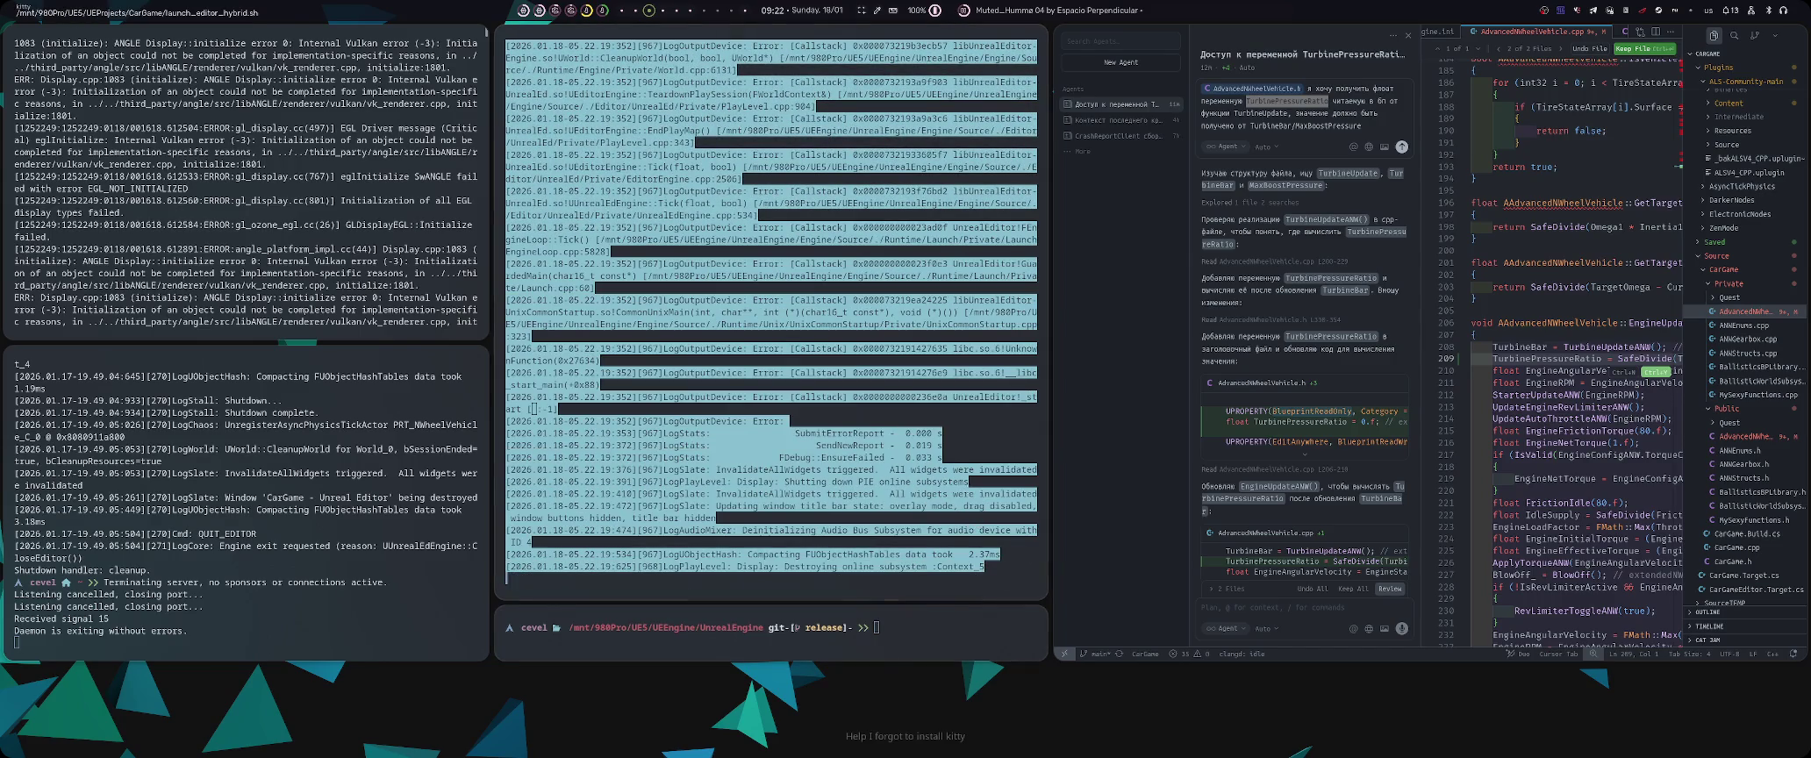
pyautogui.press('super+2')
pyautogui.click(605, 65)
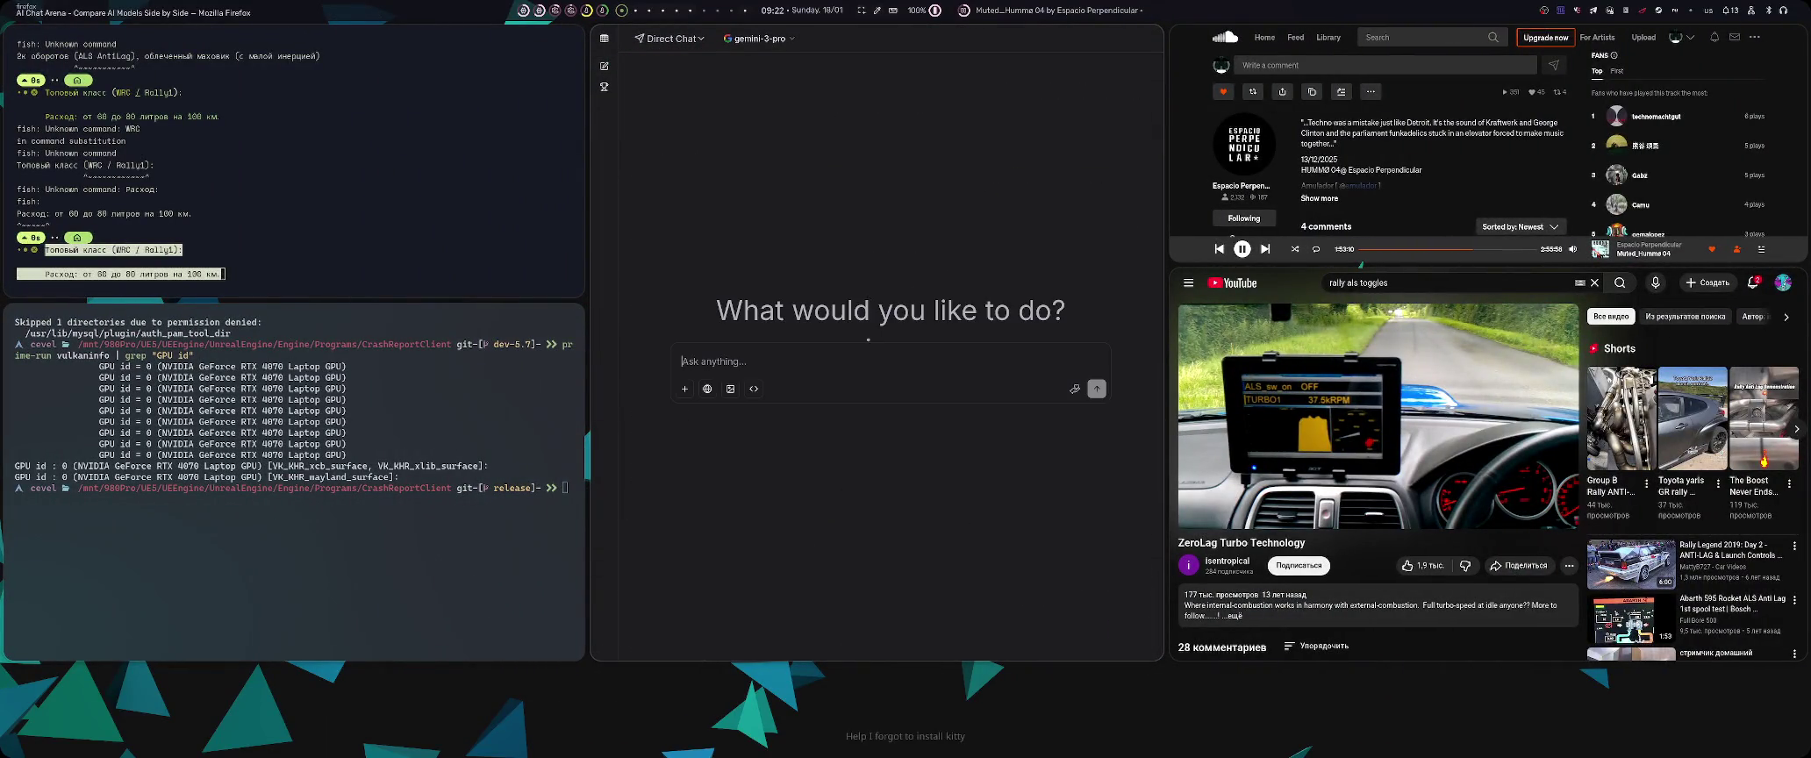
# - Send gemini-3-pro the pasted crash log with the question 'чо тут', then resume the YouTube video
pyautogui.hotkey('ctrl', 'v')
pyautogui.hotkey('shift', 'Return')
pyautogui.hotkey('shift', 'Return')
pyautogui.write('ч')
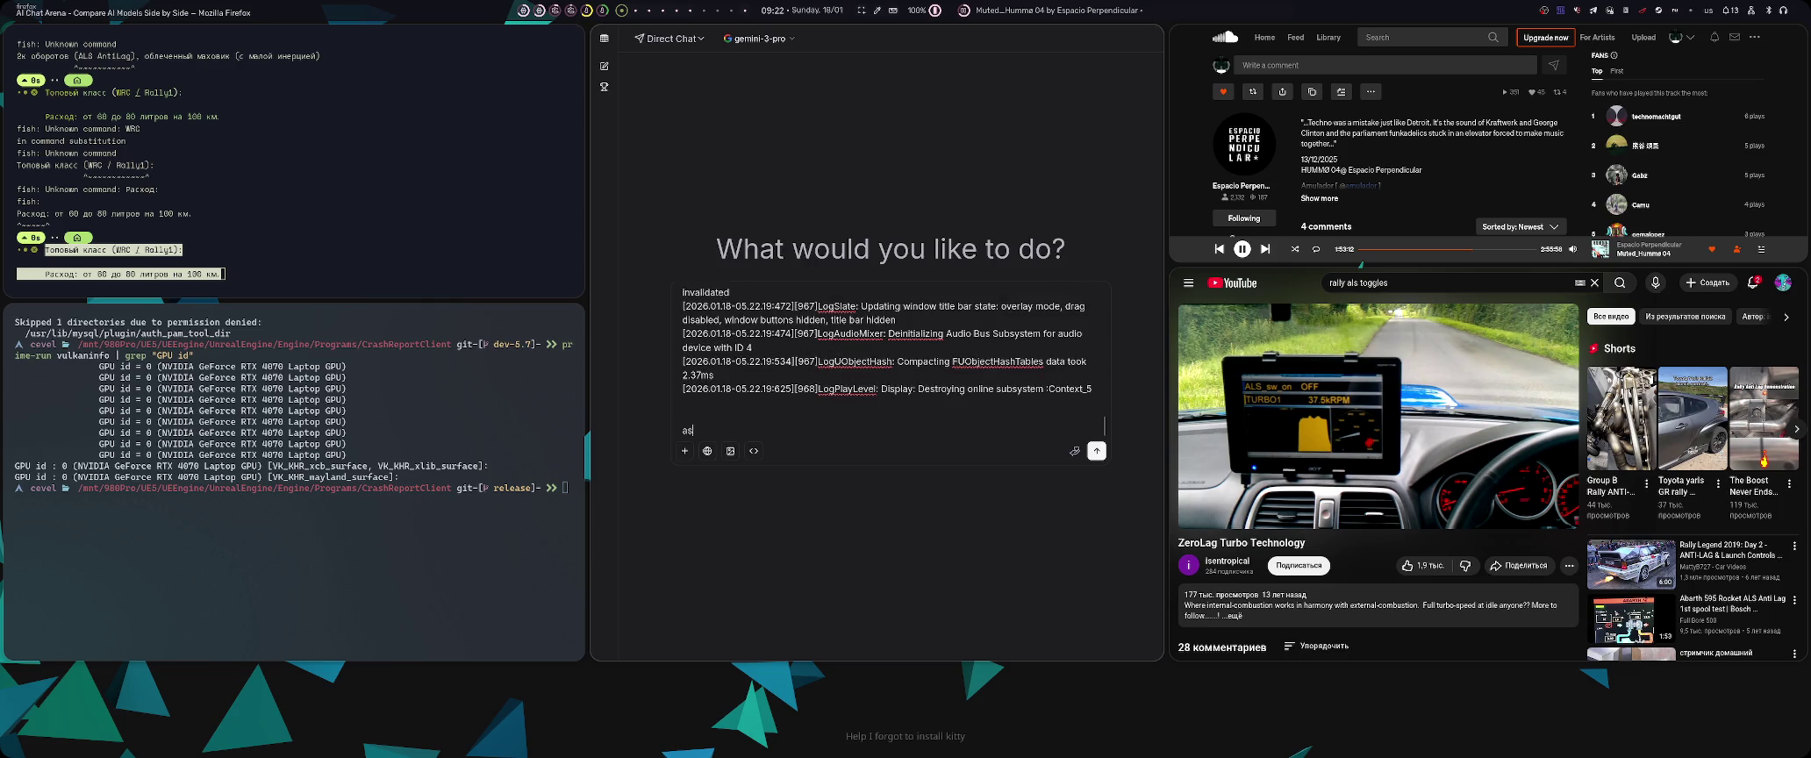
pyautogui.write('о тут')
pyautogui.press('Return')
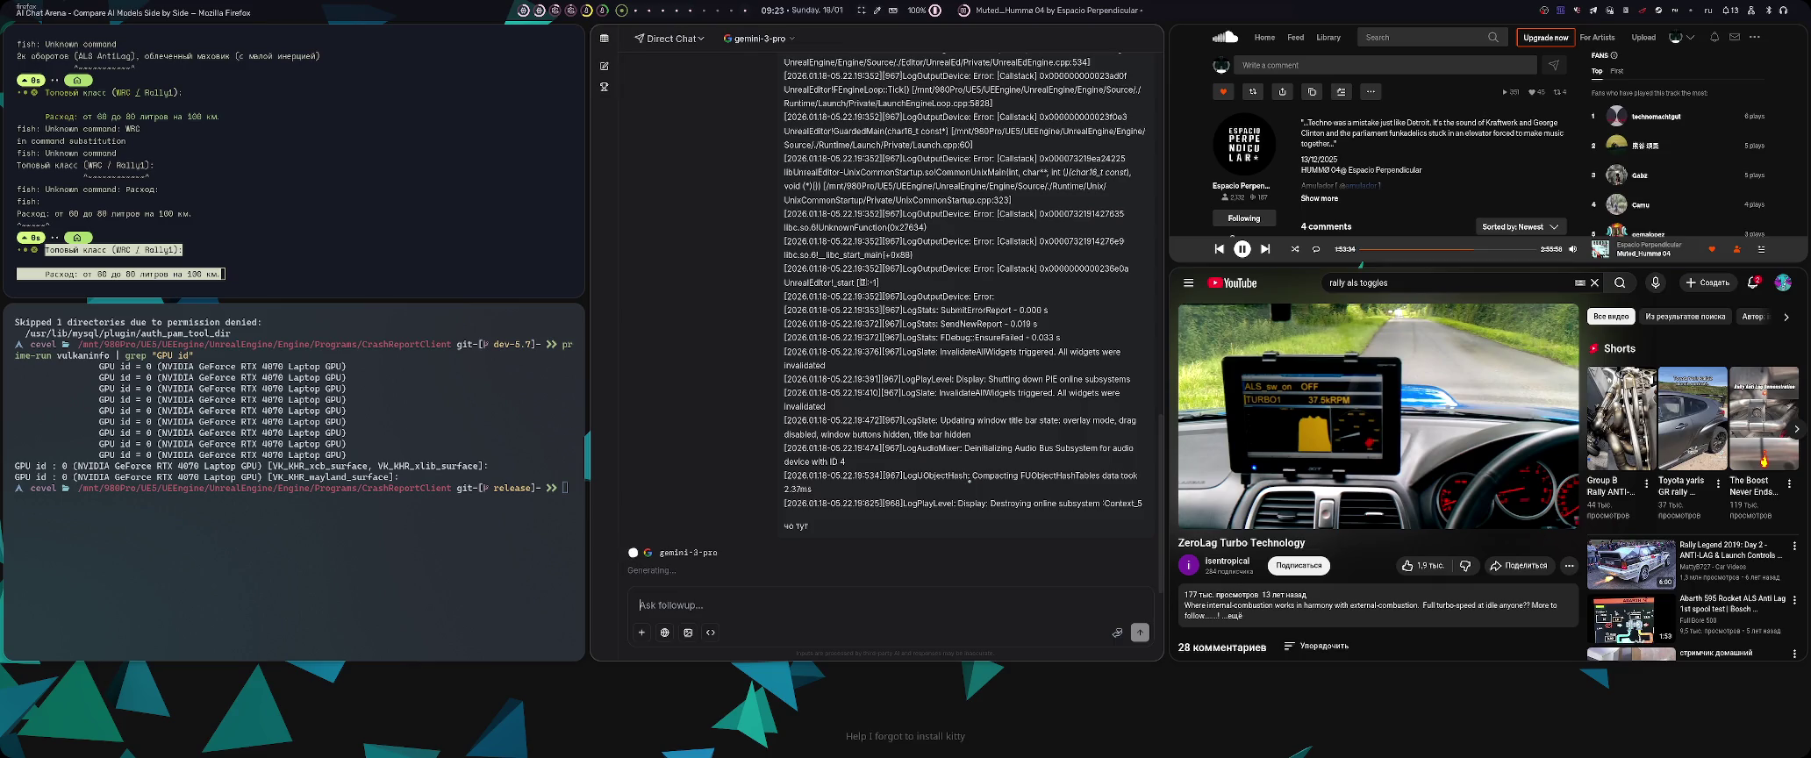
pyautogui.click(1374, 412)
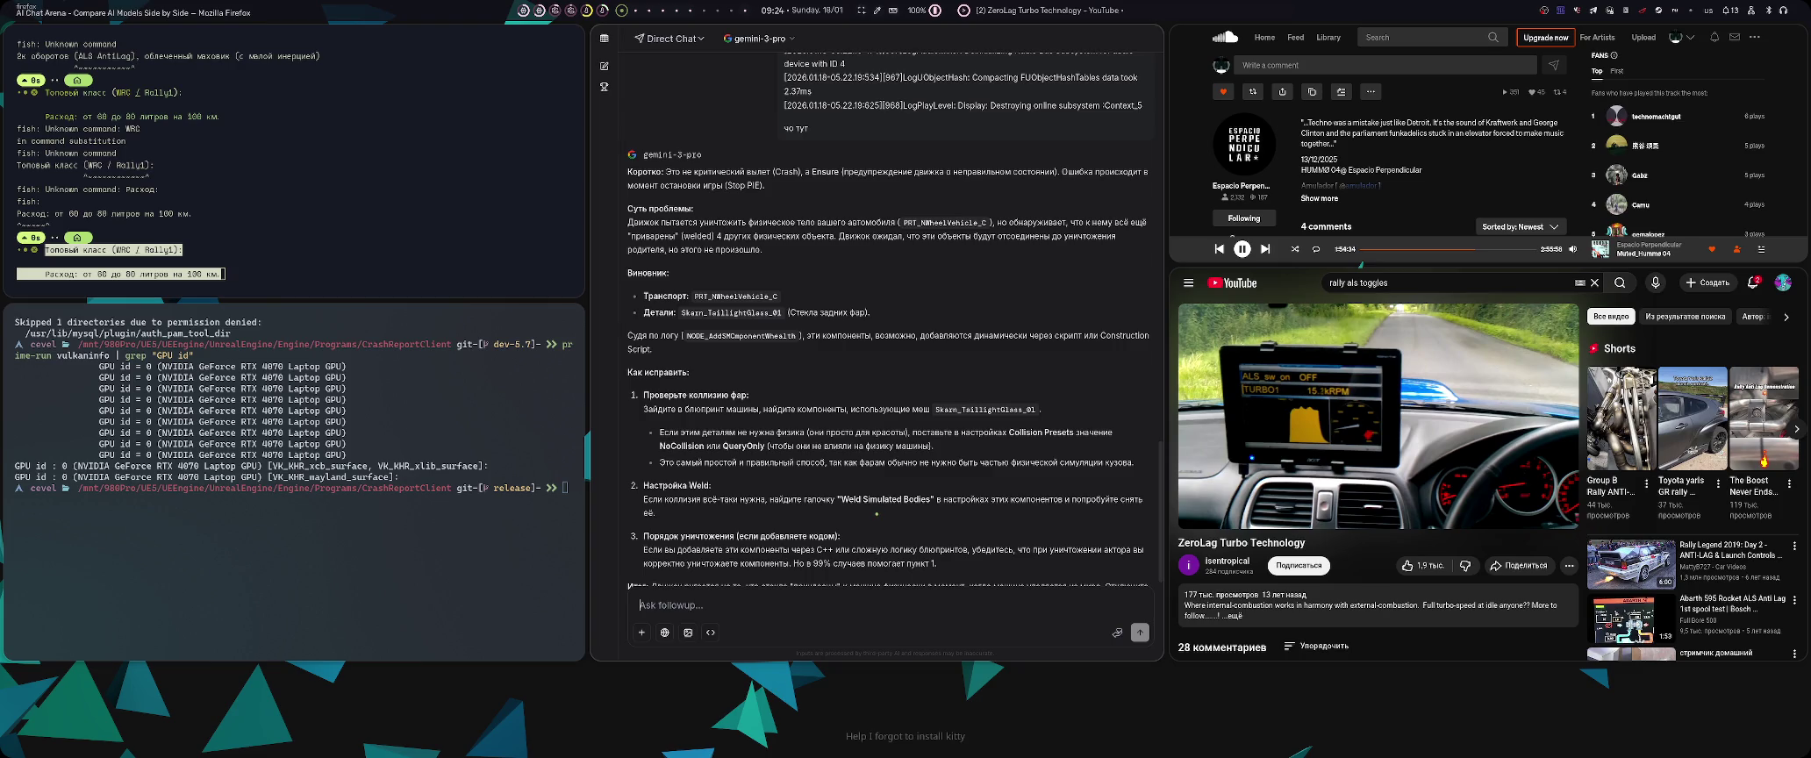
pyautogui.press('super+0')
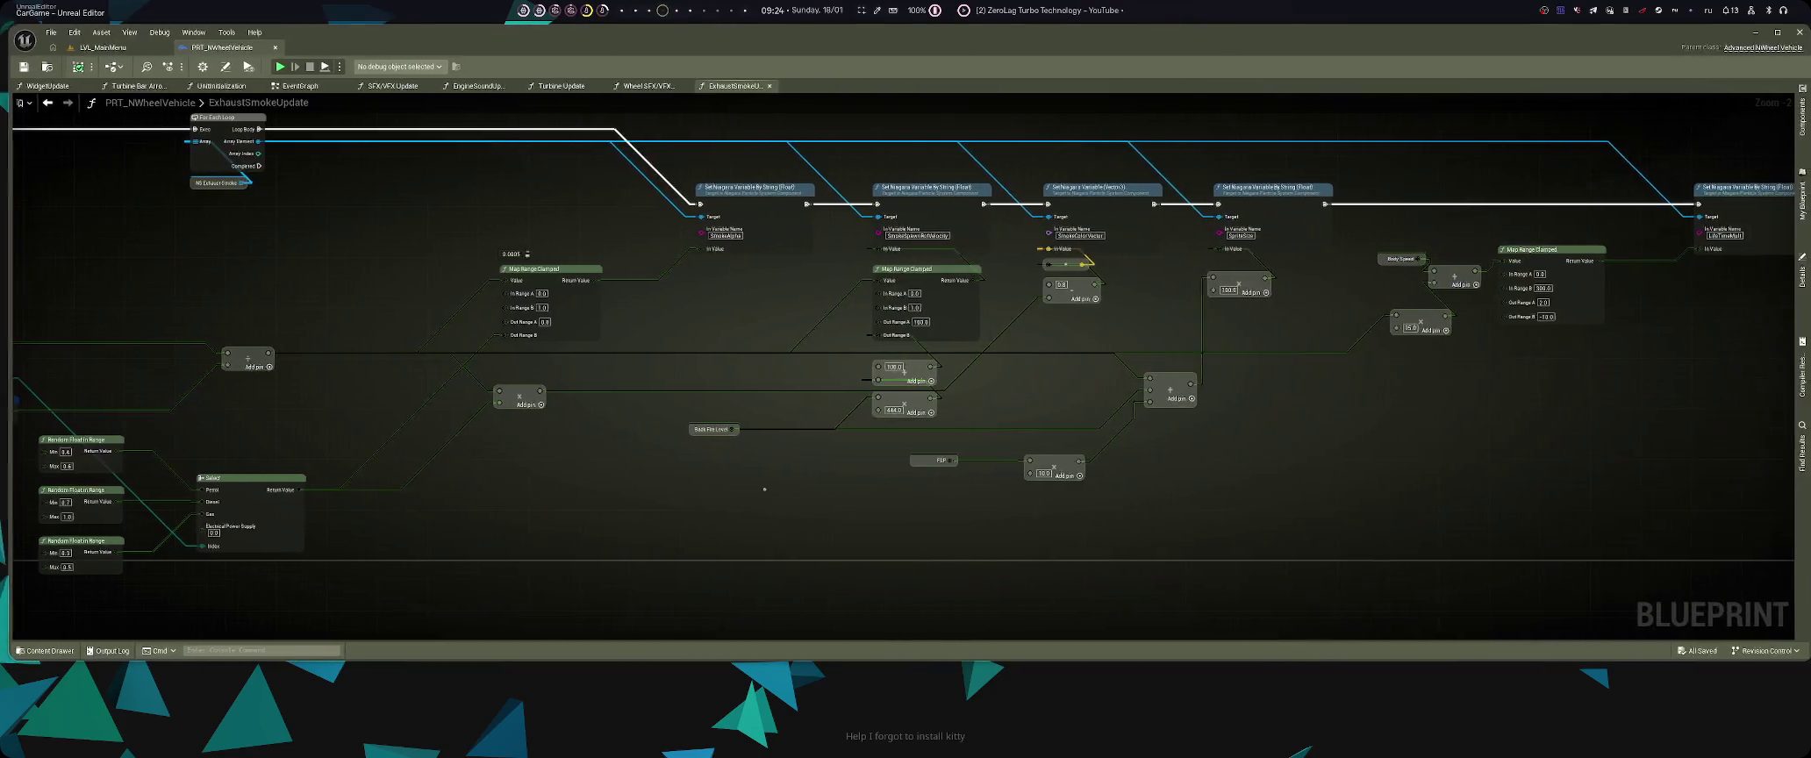
# - Drill from the vehicle EventGraph through CarConstruct and SetBasicMesh into the AAA Set Mesh Component function
pyautogui.click(294, 85)
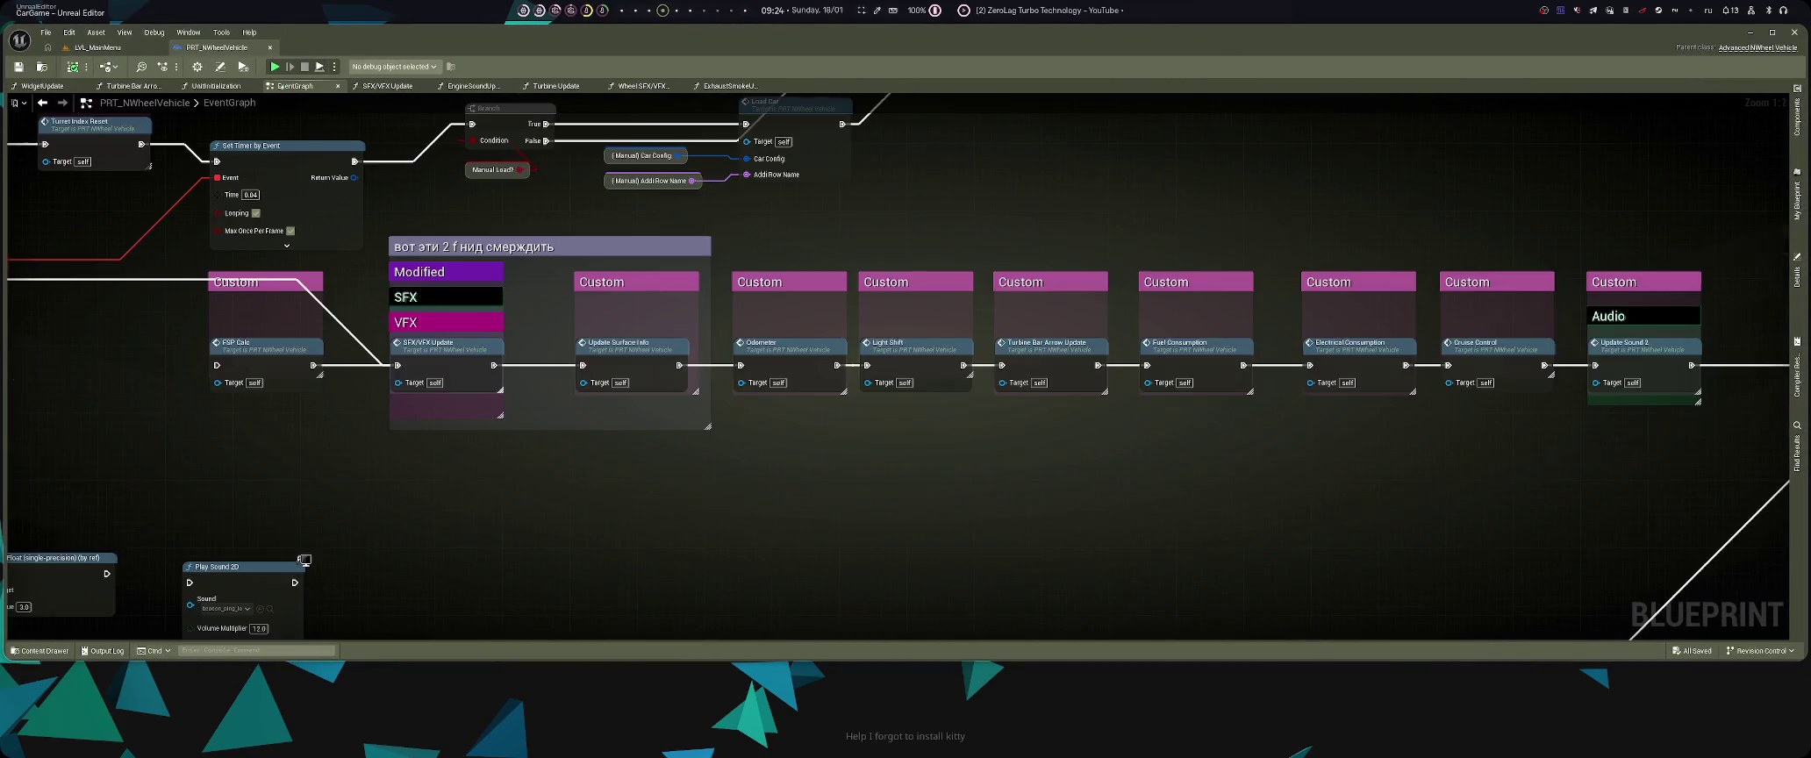
pyautogui.scroll(-5, 903, 368)
pyautogui.scroll(5, 307, 439)
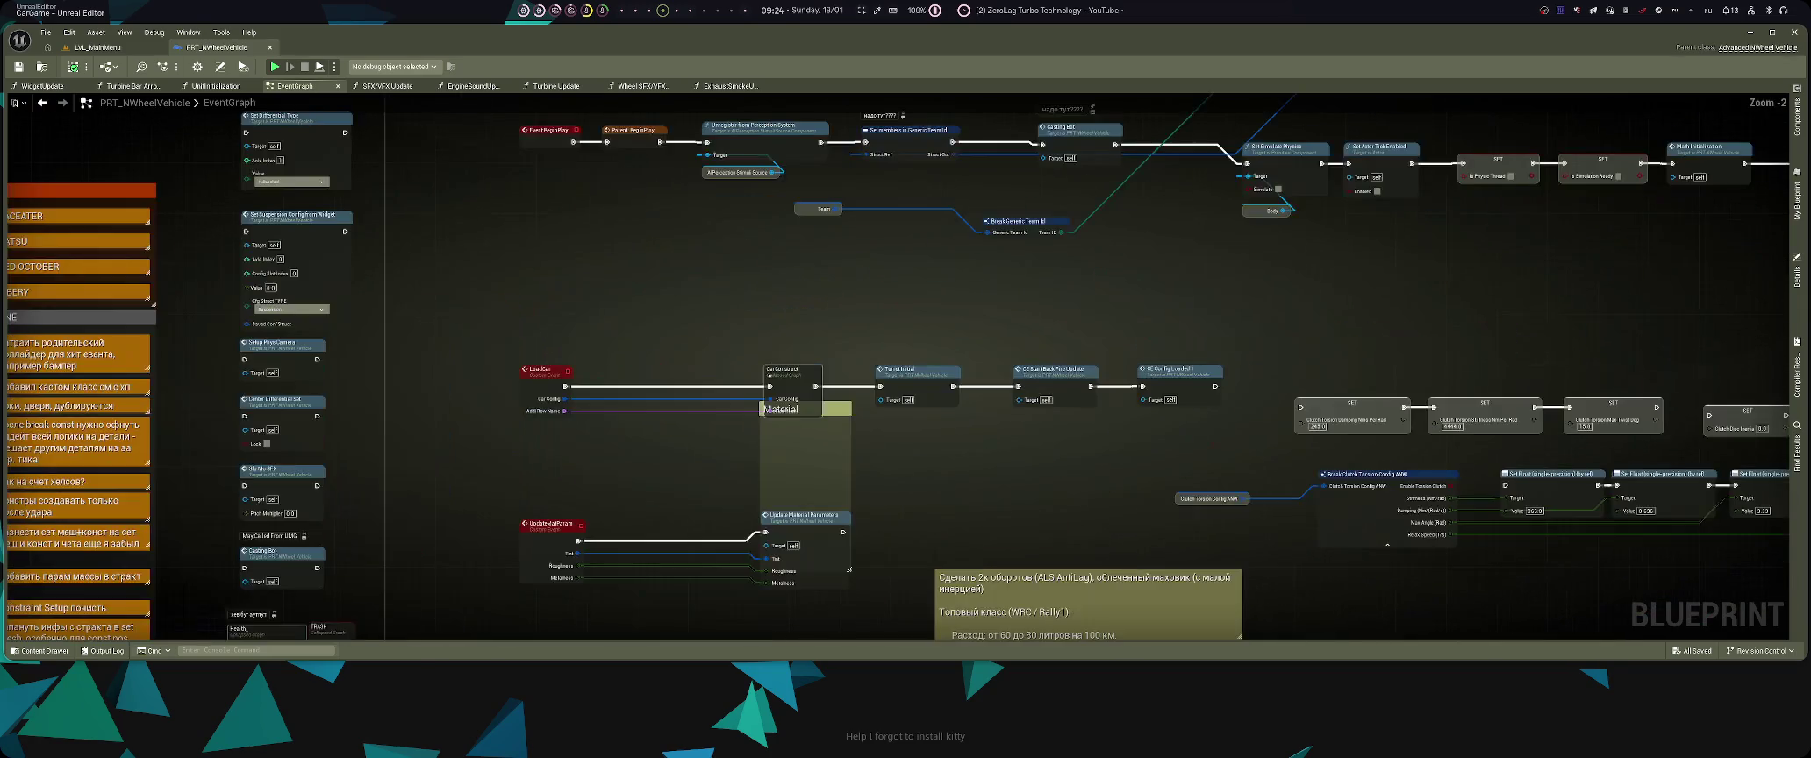
pyautogui.doubleClick(684, 361)
pyautogui.scroll(6, 684, 361)
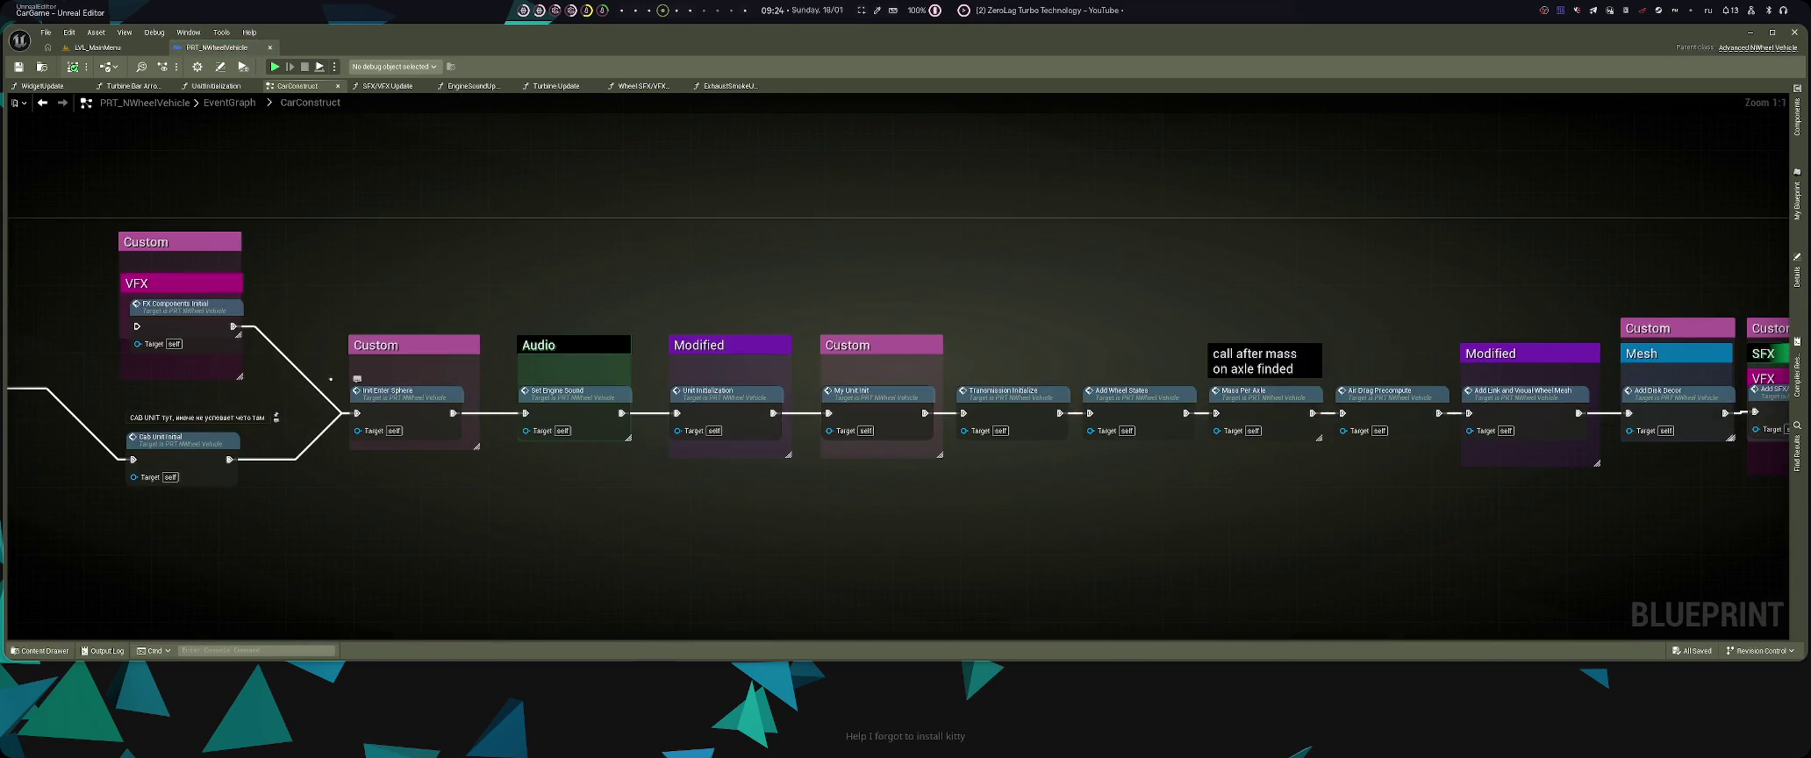
pyautogui.moveTo(57, 372); pyautogui.dragTo(817, 416)
pyautogui.doubleClick(498, 413)
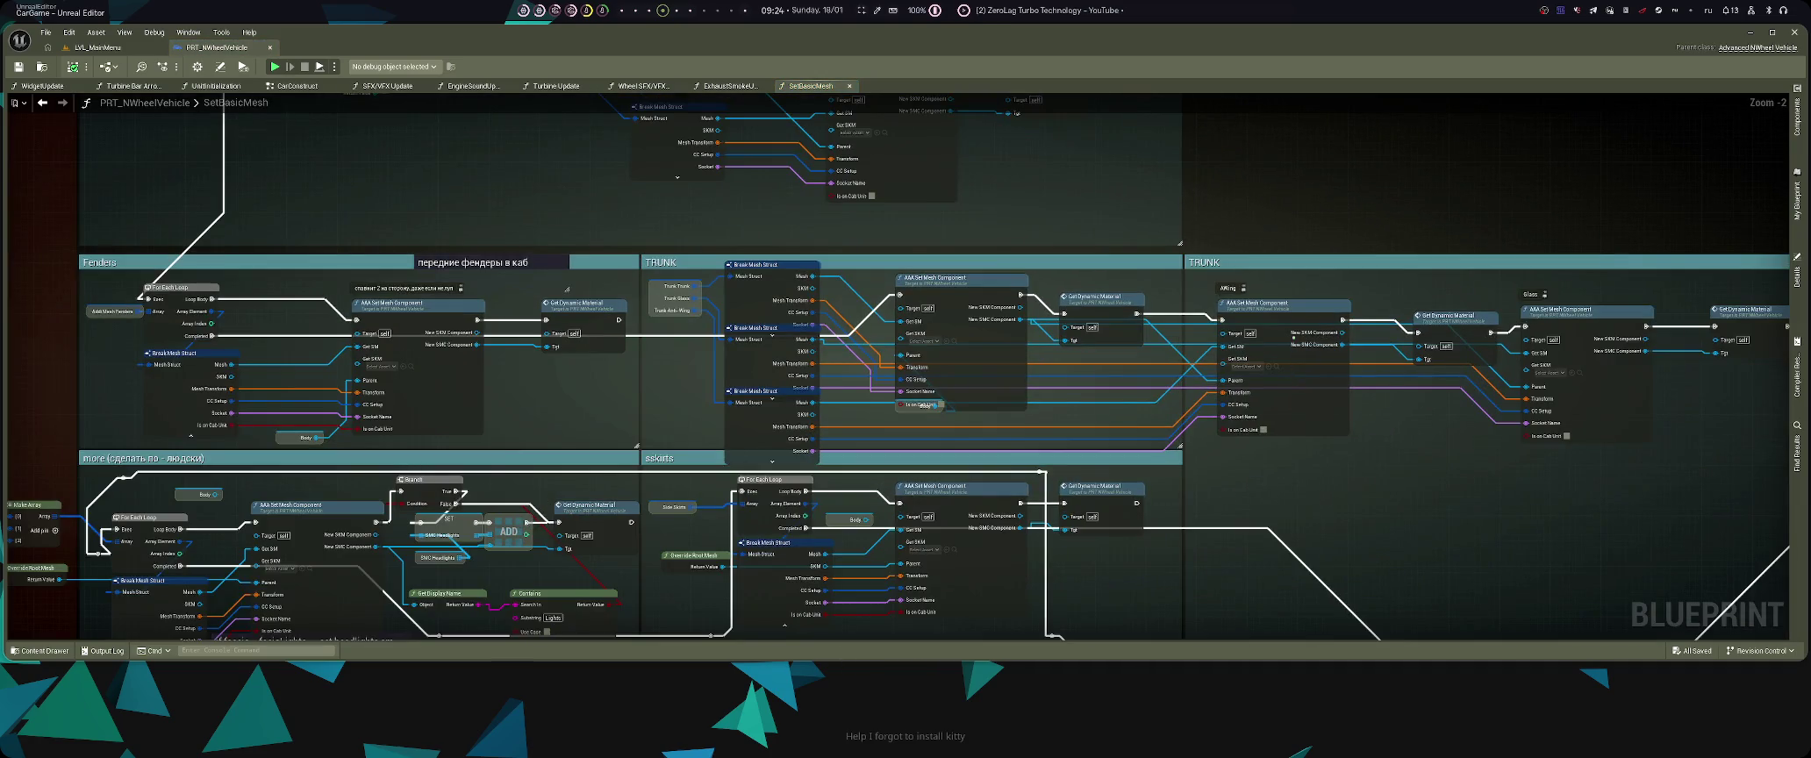
pyautogui.doubleClick(1293, 372)
pyautogui.scroll(7, 1200, 415)
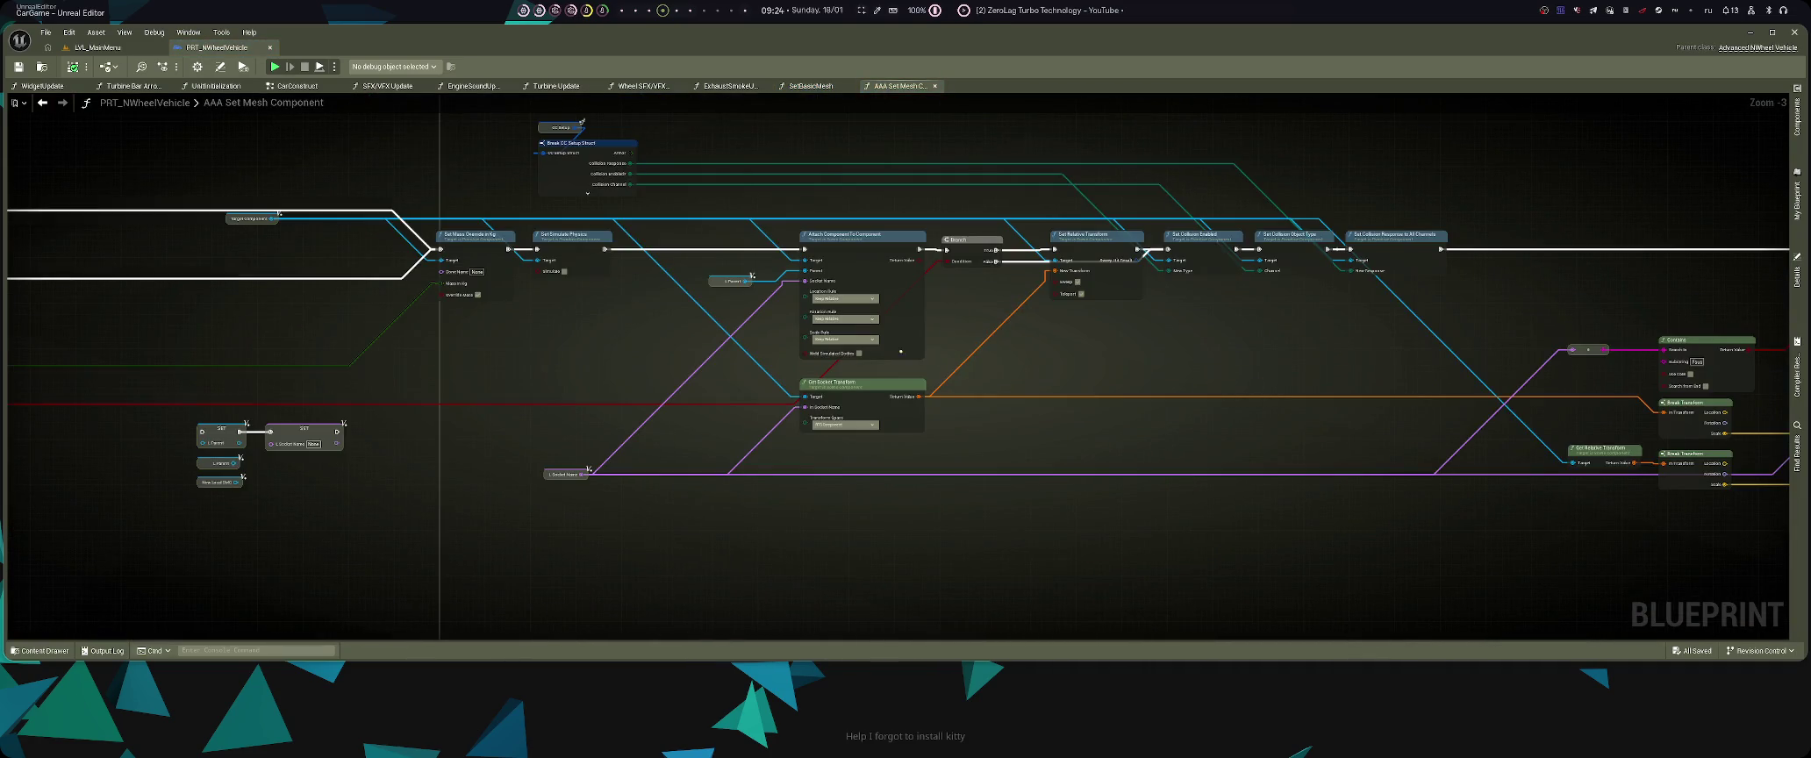
pyautogui.scroll(-1, 1043, 404)
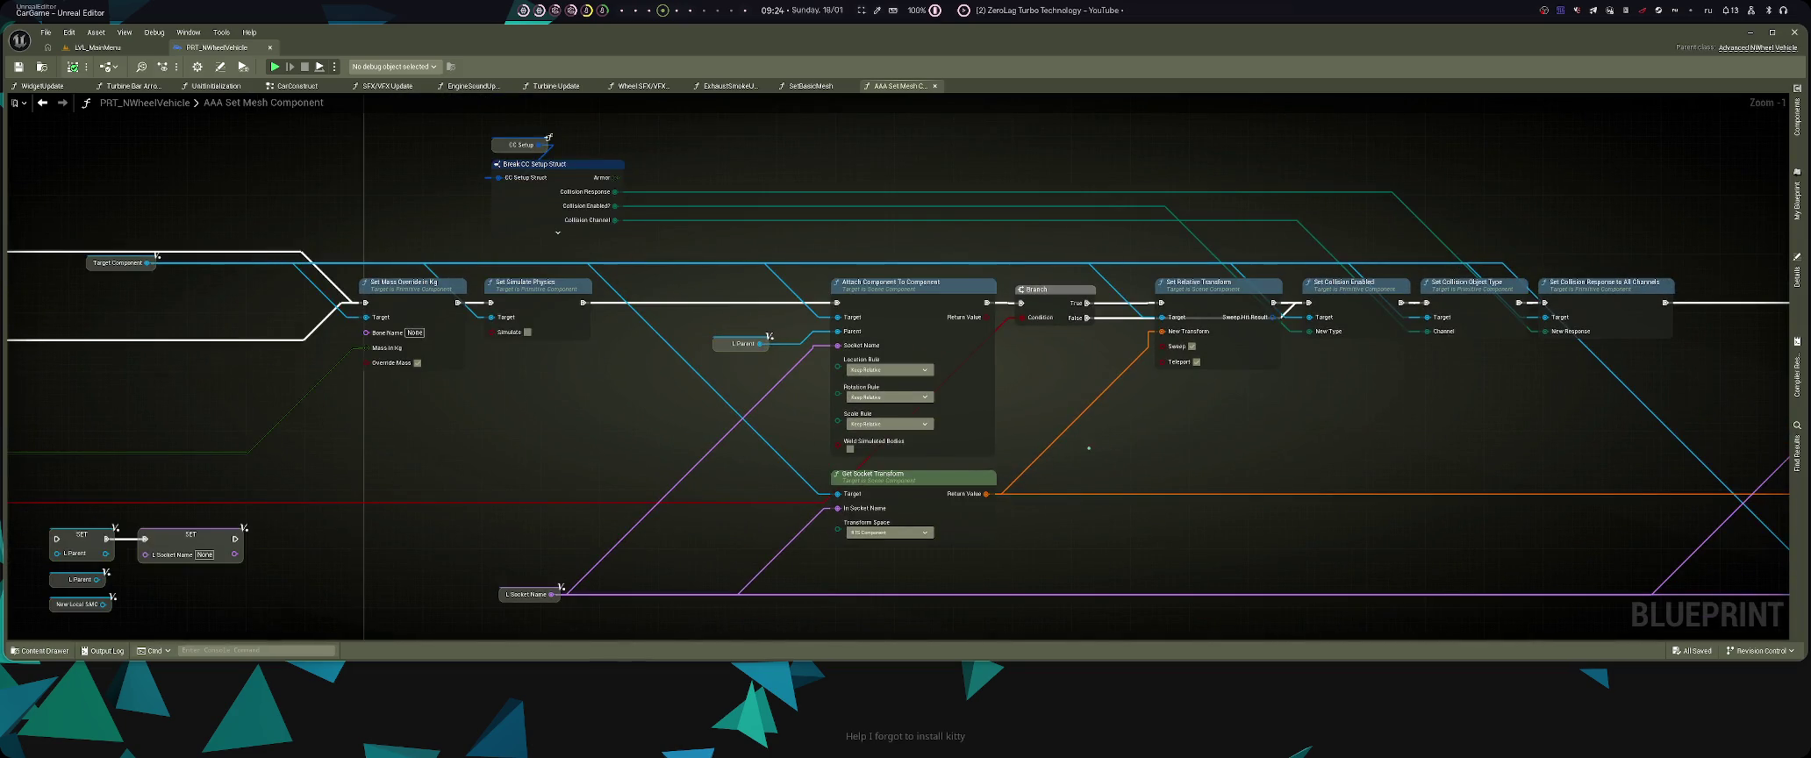
pyautogui.scroll(-2, 1059, 408)
pyautogui.moveTo(1059, 408)
pyautogui.mouseDown()
pyautogui.moveTo(634, 384)
pyautogui.moveTo(902, 461)
pyautogui.mouseUp()
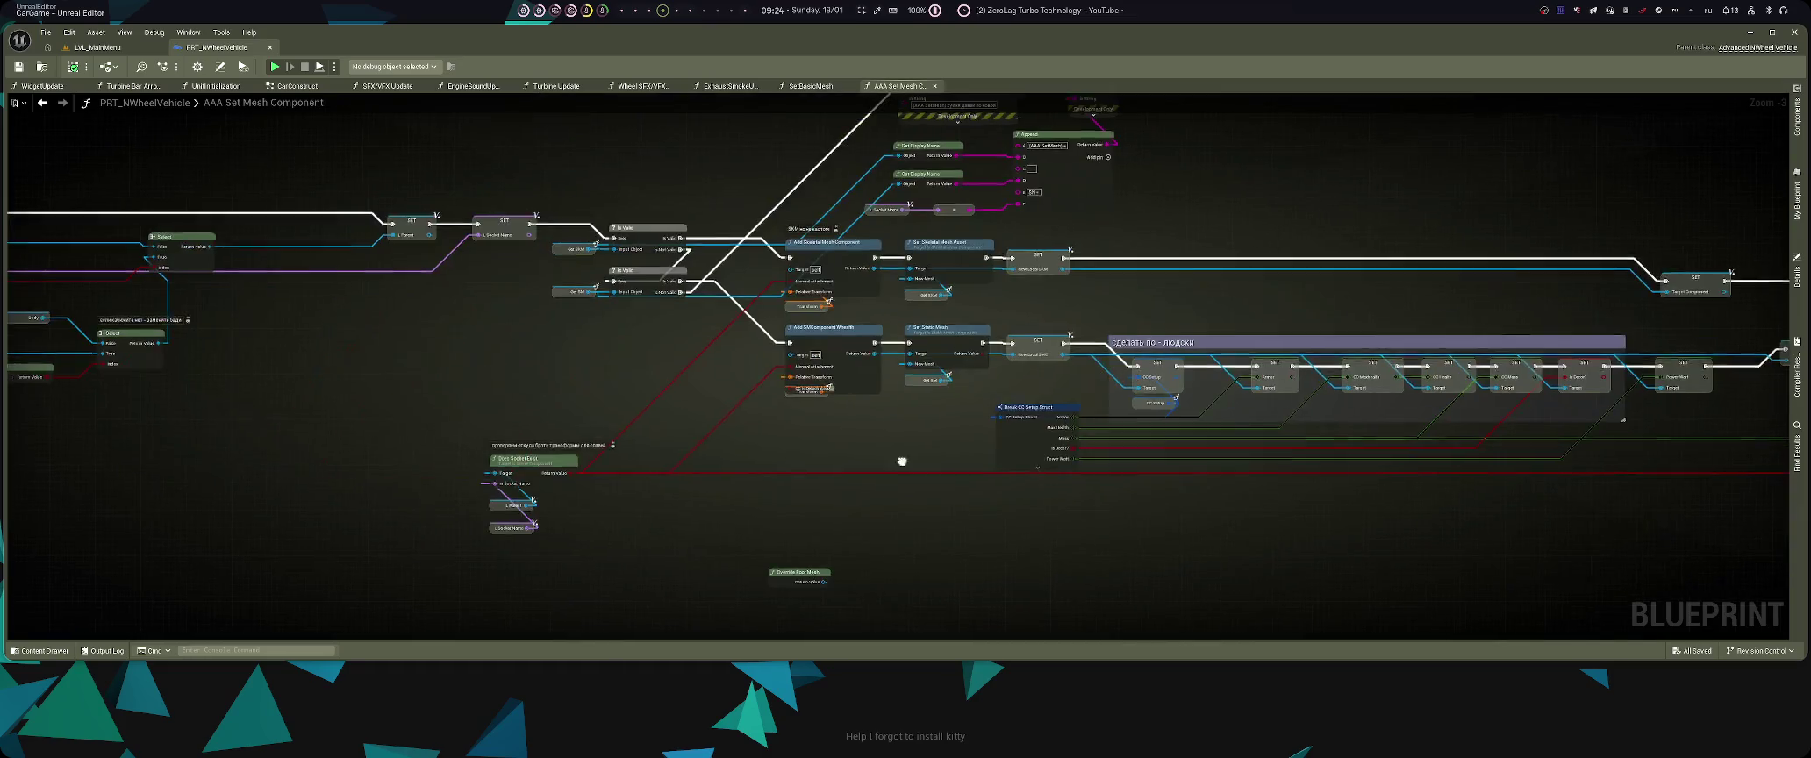
# - Return to SetBasicMesh and pan past the Headlights, Doors, Fenders and TRUNK groups to TAILLIGHTS
pyautogui.hotkey('alt', 'Left')
pyautogui.hotkey('alt', 'Left')
pyautogui.hotkey('alt', 'Left')
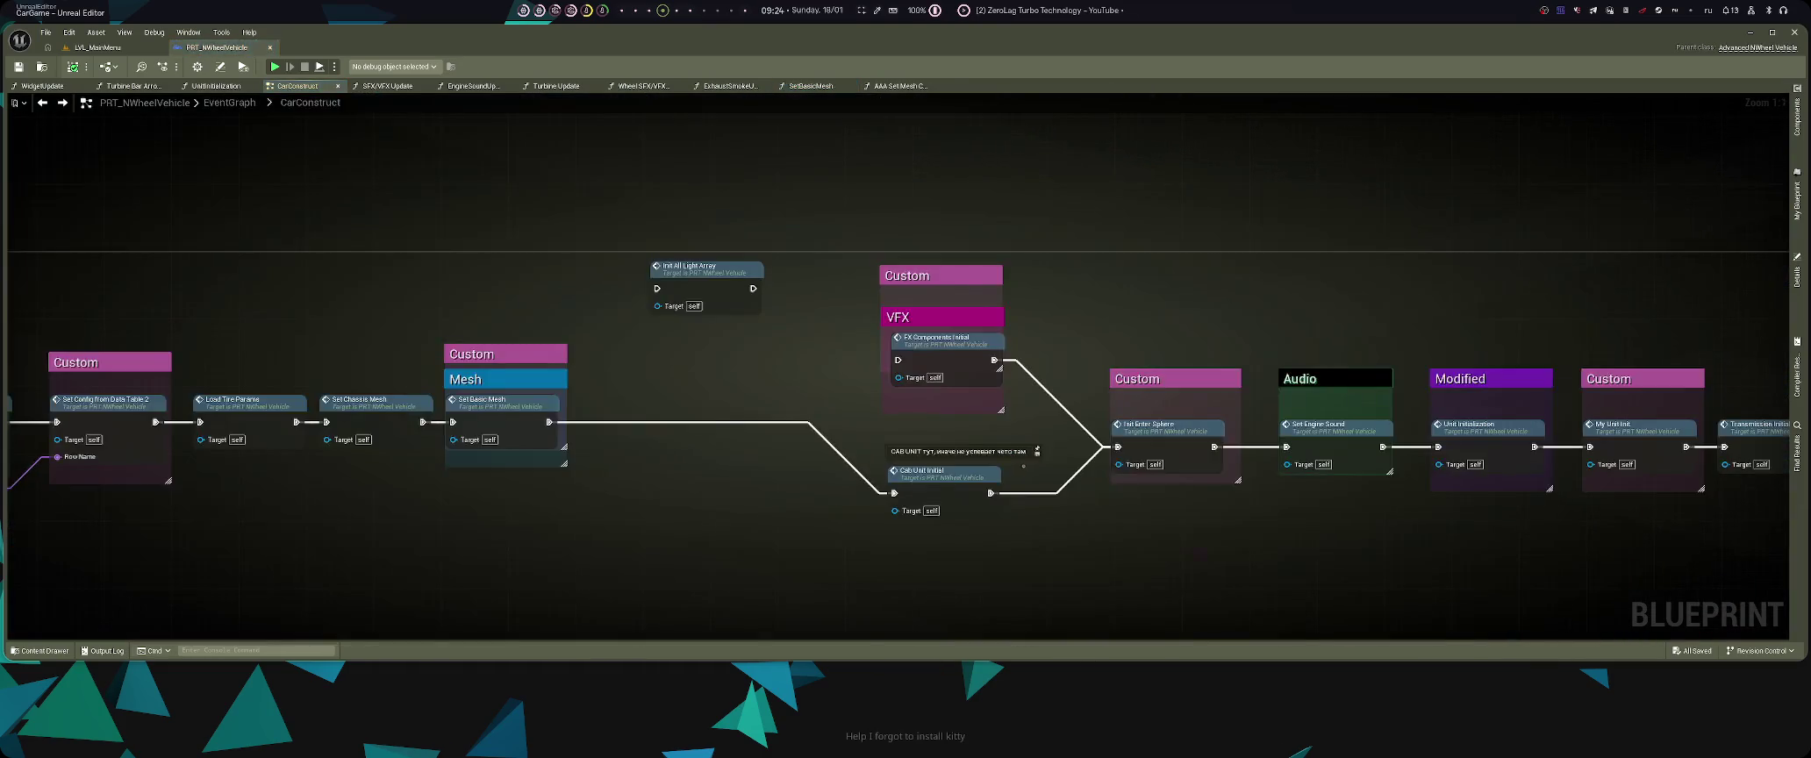
pyautogui.hotkey('alt', 'Right')
pyautogui.hotkey('alt', 'Right')
pyautogui.moveTo(870, 379)
pyautogui.mouseDown()
pyautogui.moveTo(858, 354)
pyautogui.moveTo(872, 508)
pyautogui.moveTo(921, 614)
pyautogui.moveTo(948, 515)
pyautogui.moveTo(961, 210)
pyautogui.moveTo(957, 265)
pyautogui.moveTo(865, 428)
pyautogui.mouseUp()
pyautogui.scroll(2, 865, 428)
pyautogui.moveTo(865, 254); pyautogui.dragTo(865, 640)
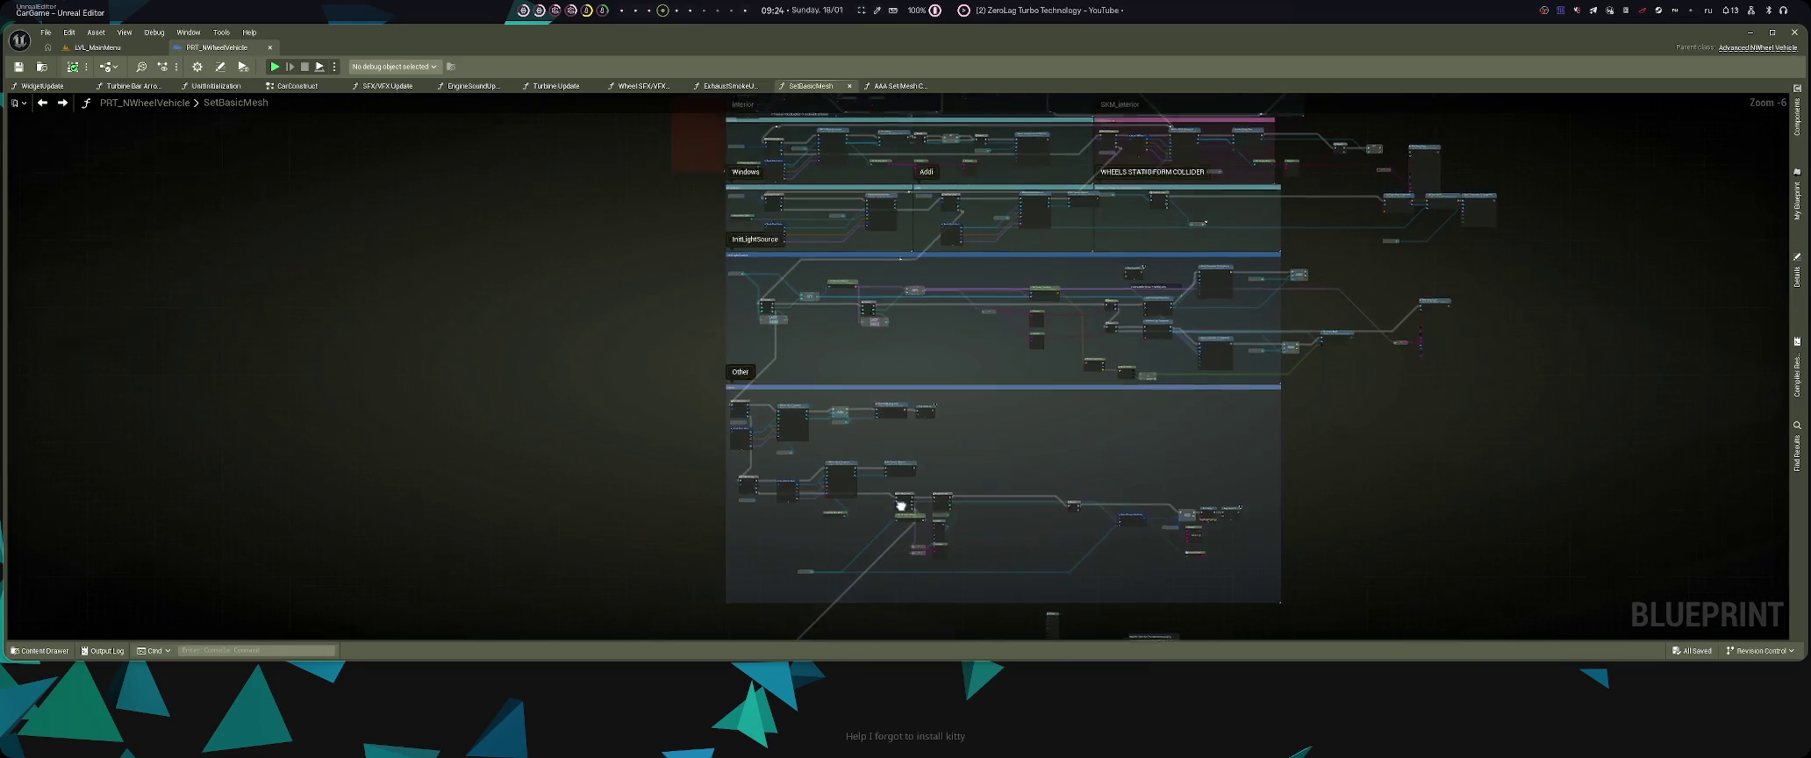
pyautogui.scroll(2, 742, 323)
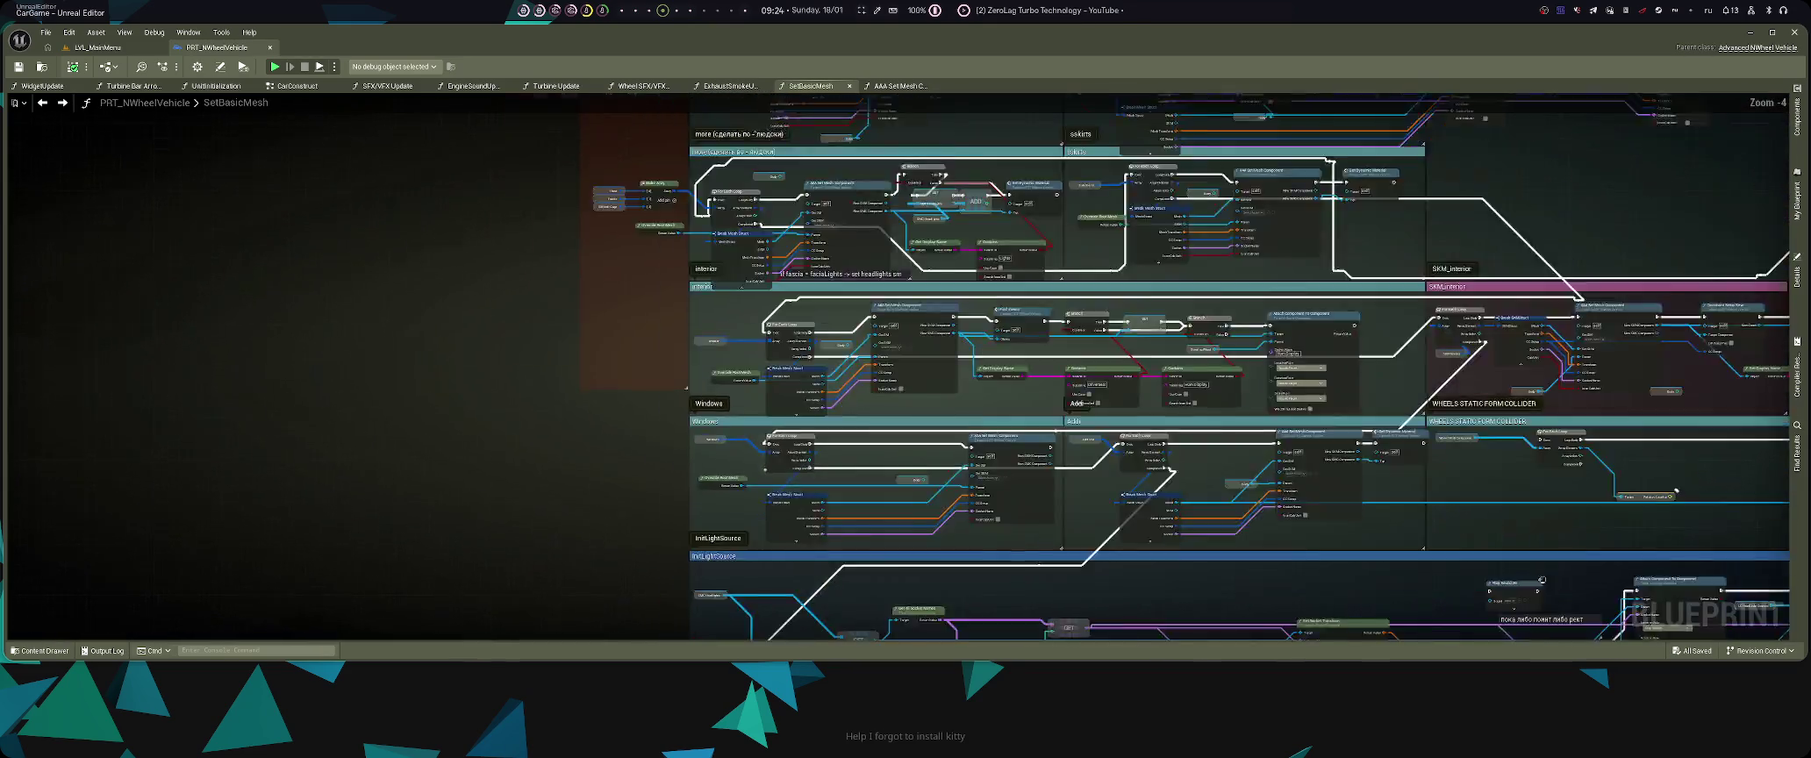
pyautogui.moveTo(742, 323); pyautogui.dragTo(673, 425)
pyautogui.scroll(-2, 873, 328)
pyautogui.moveTo(886, 188)
pyautogui.mouseDown()
pyautogui.moveTo(913, 301)
pyautogui.moveTo(950, 323)
pyautogui.moveTo(958, 420)
pyautogui.moveTo(1286, 483)
pyautogui.mouseUp()
pyautogui.scroll(-1, 913, 300)
pyautogui.scroll(-3, 958, 421)
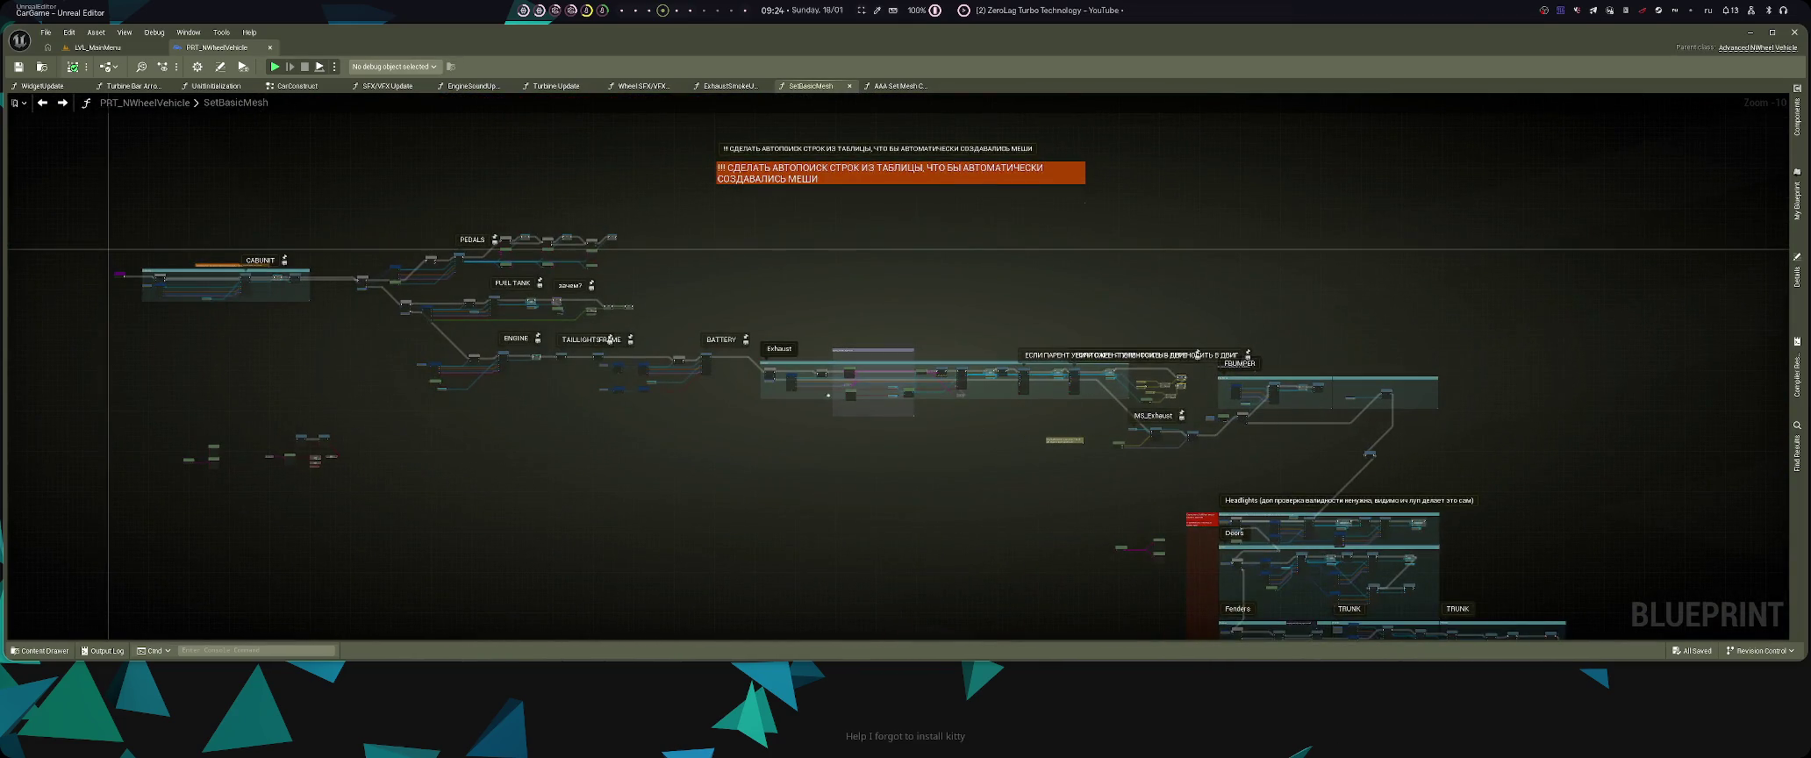
pyautogui.scroll(10, 610, 339)
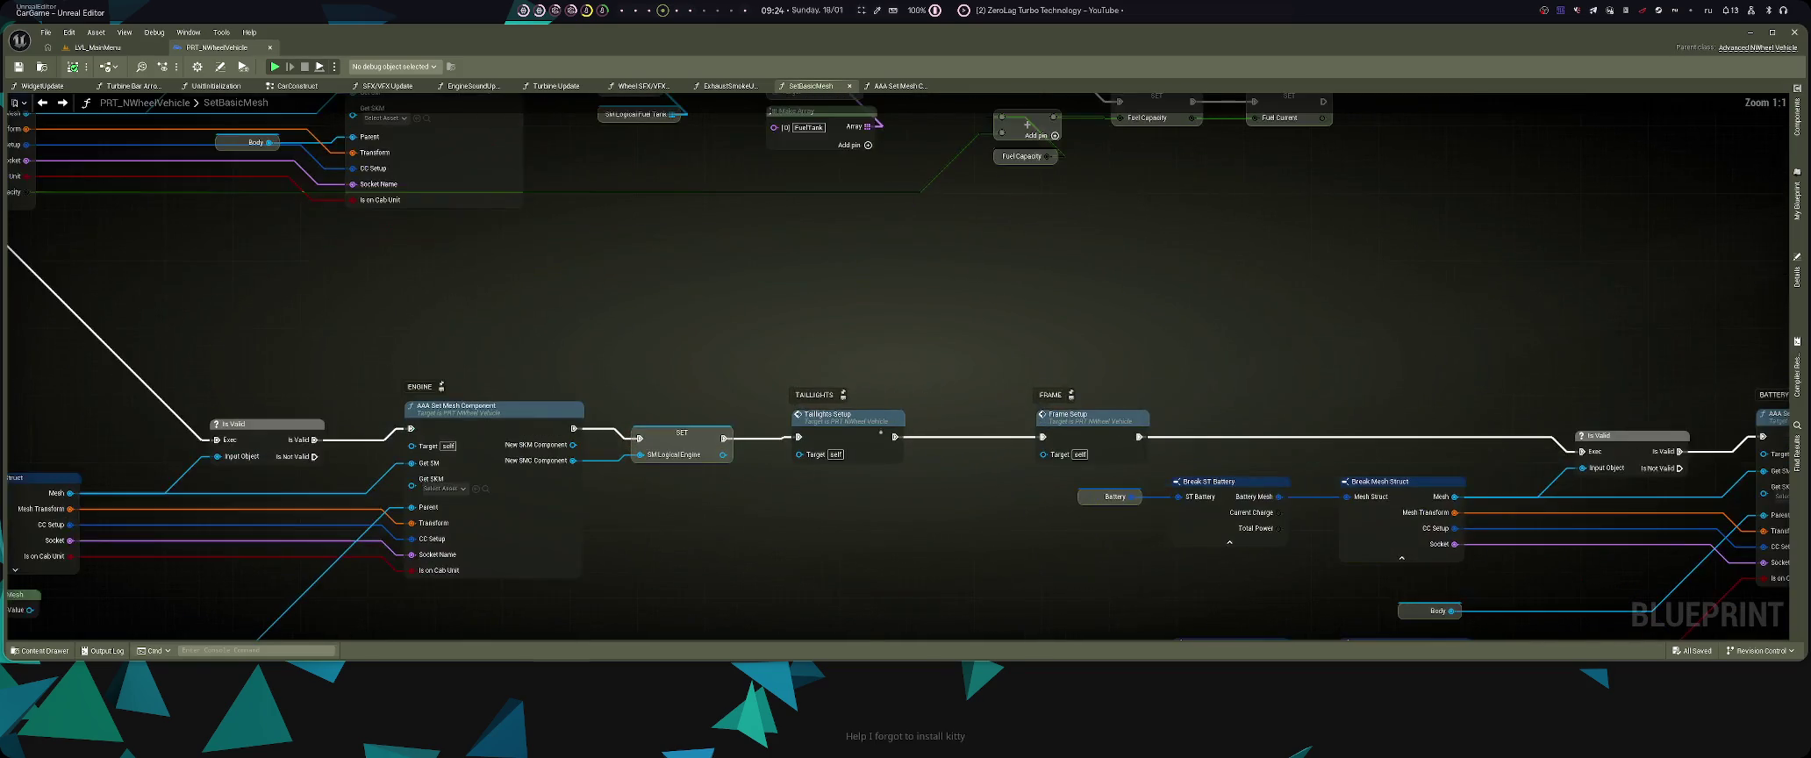
# - Open the Taillights Setup function and pan to its comment and entry node
pyautogui.doubleClick(850, 421)
pyautogui.scroll(10, 727, 409)
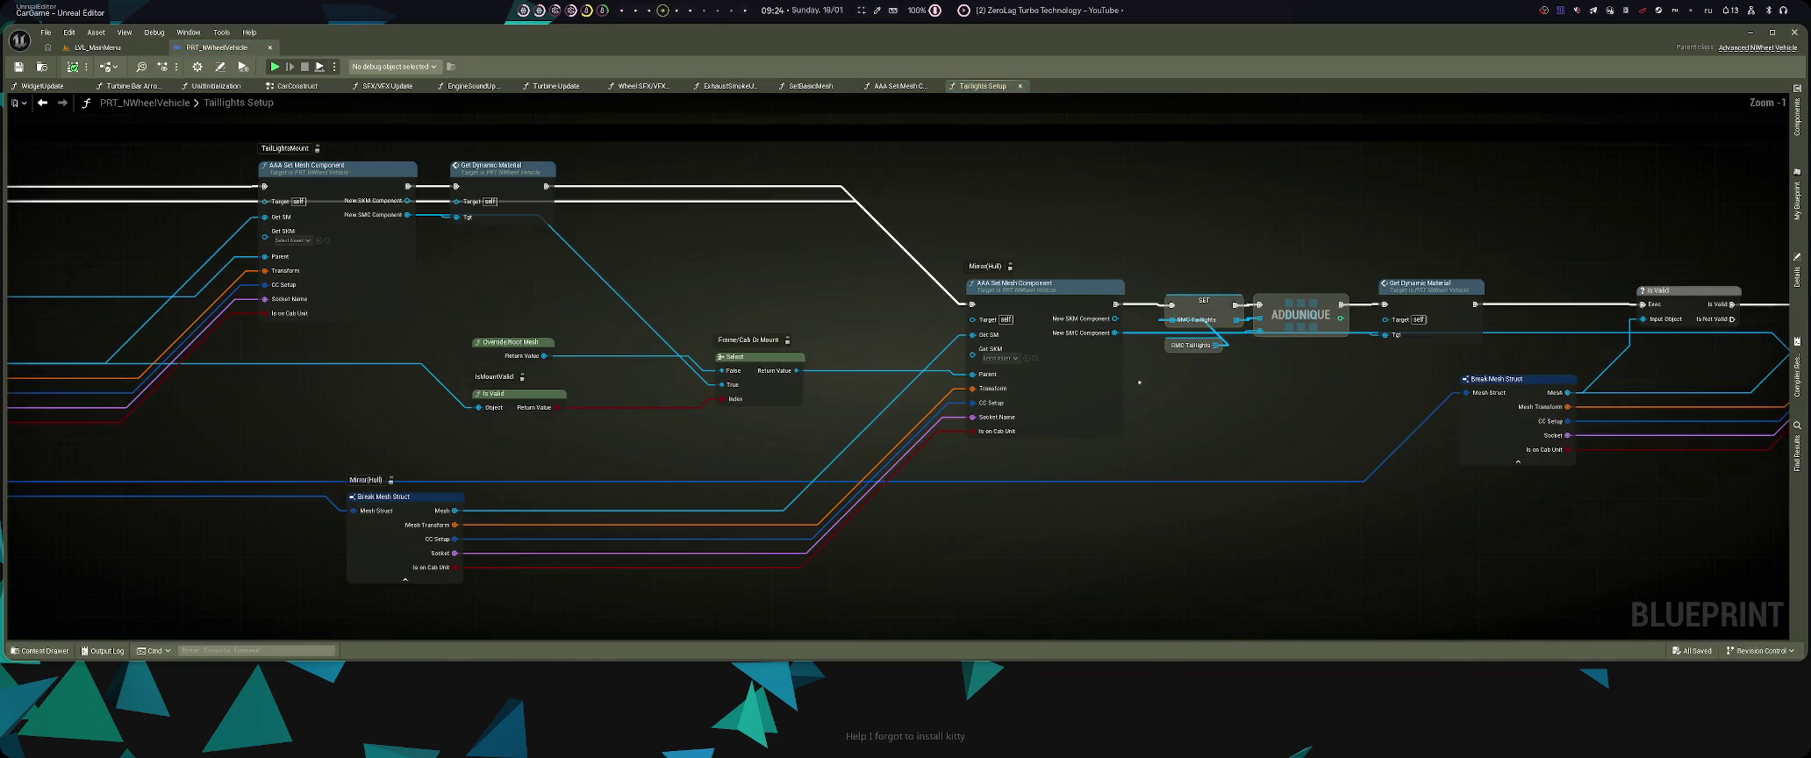
pyautogui.moveTo(727, 409); pyautogui.dragTo(396, 431)
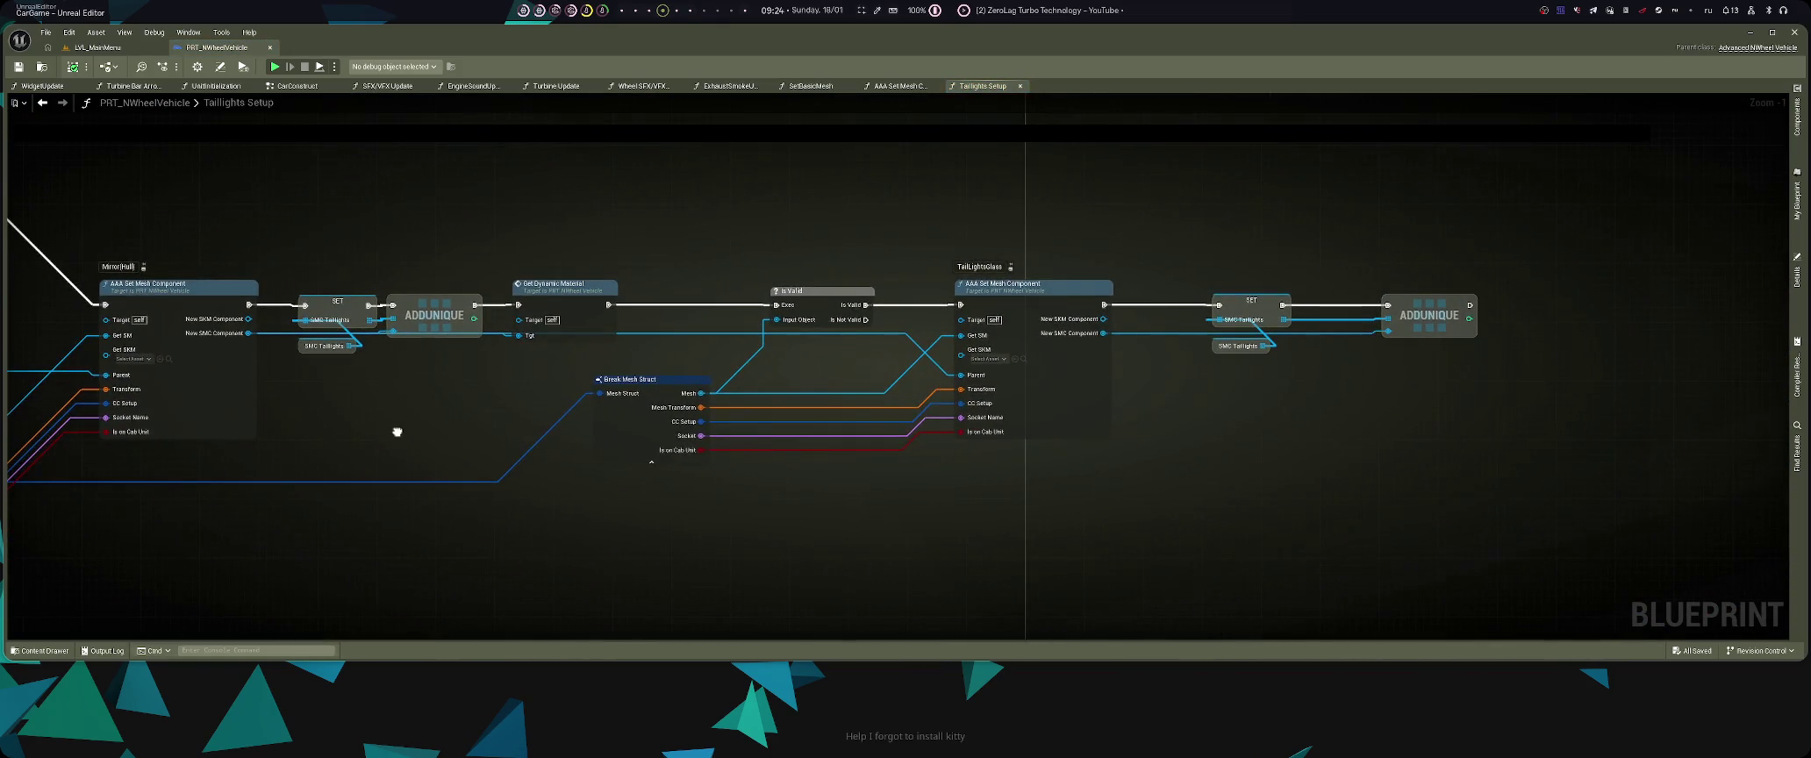
pyautogui.scroll(-3, 396, 432)
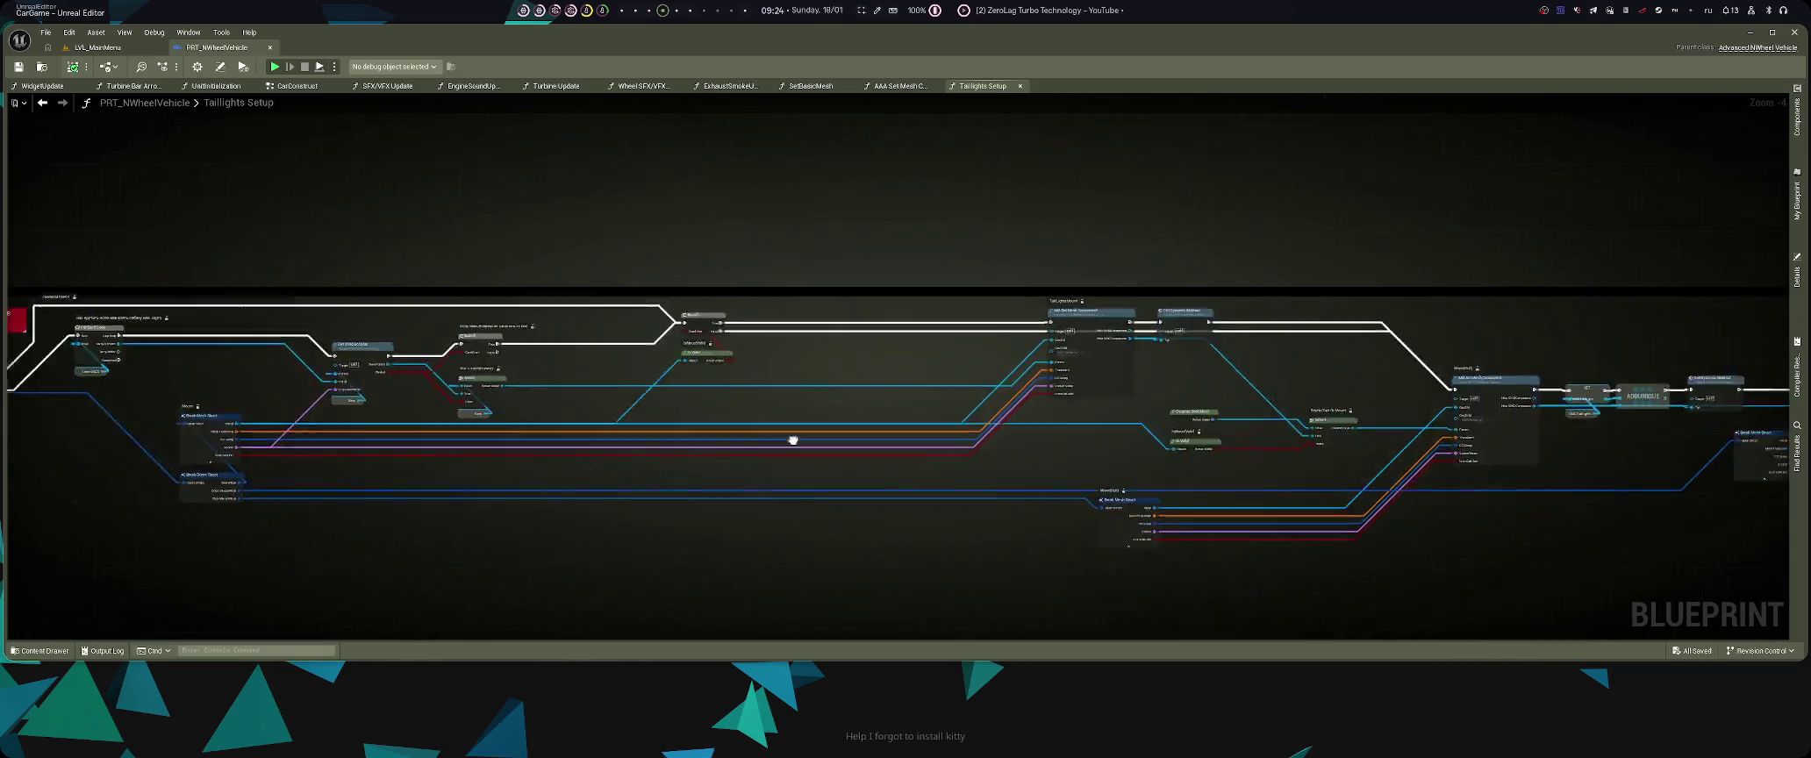
pyautogui.moveTo(773, 446); pyautogui.dragTo(1107, 452)
pyautogui.scroll(3, 831, 366)
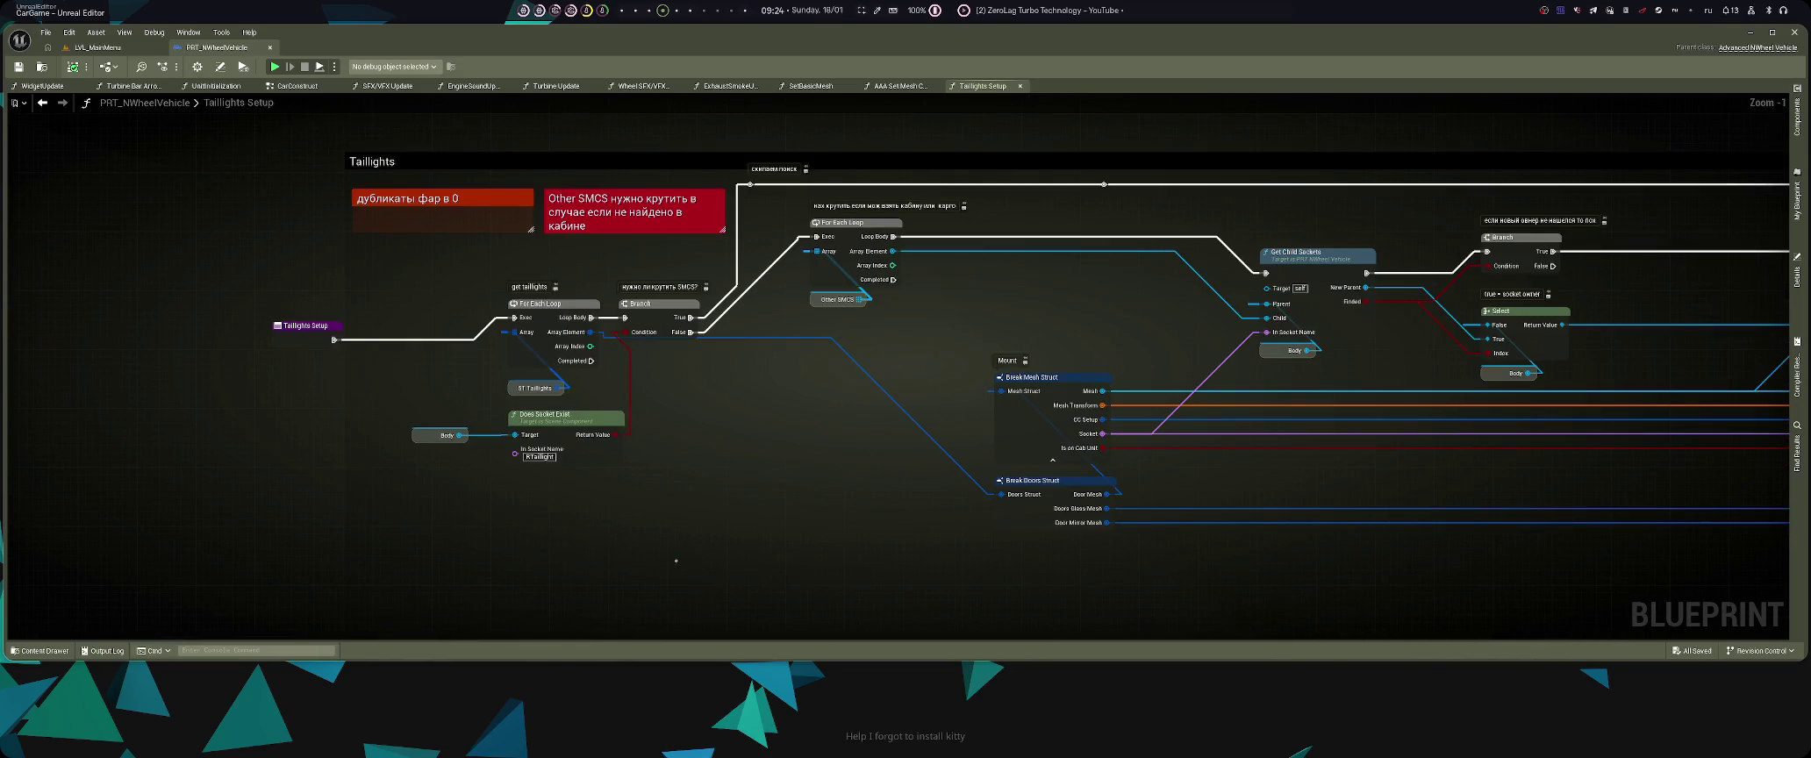
pyautogui.moveTo(1179, 333); pyautogui.dragTo(993, 442)
pyautogui.moveTo(926, 257); pyautogui.dragTo(1044, 311)
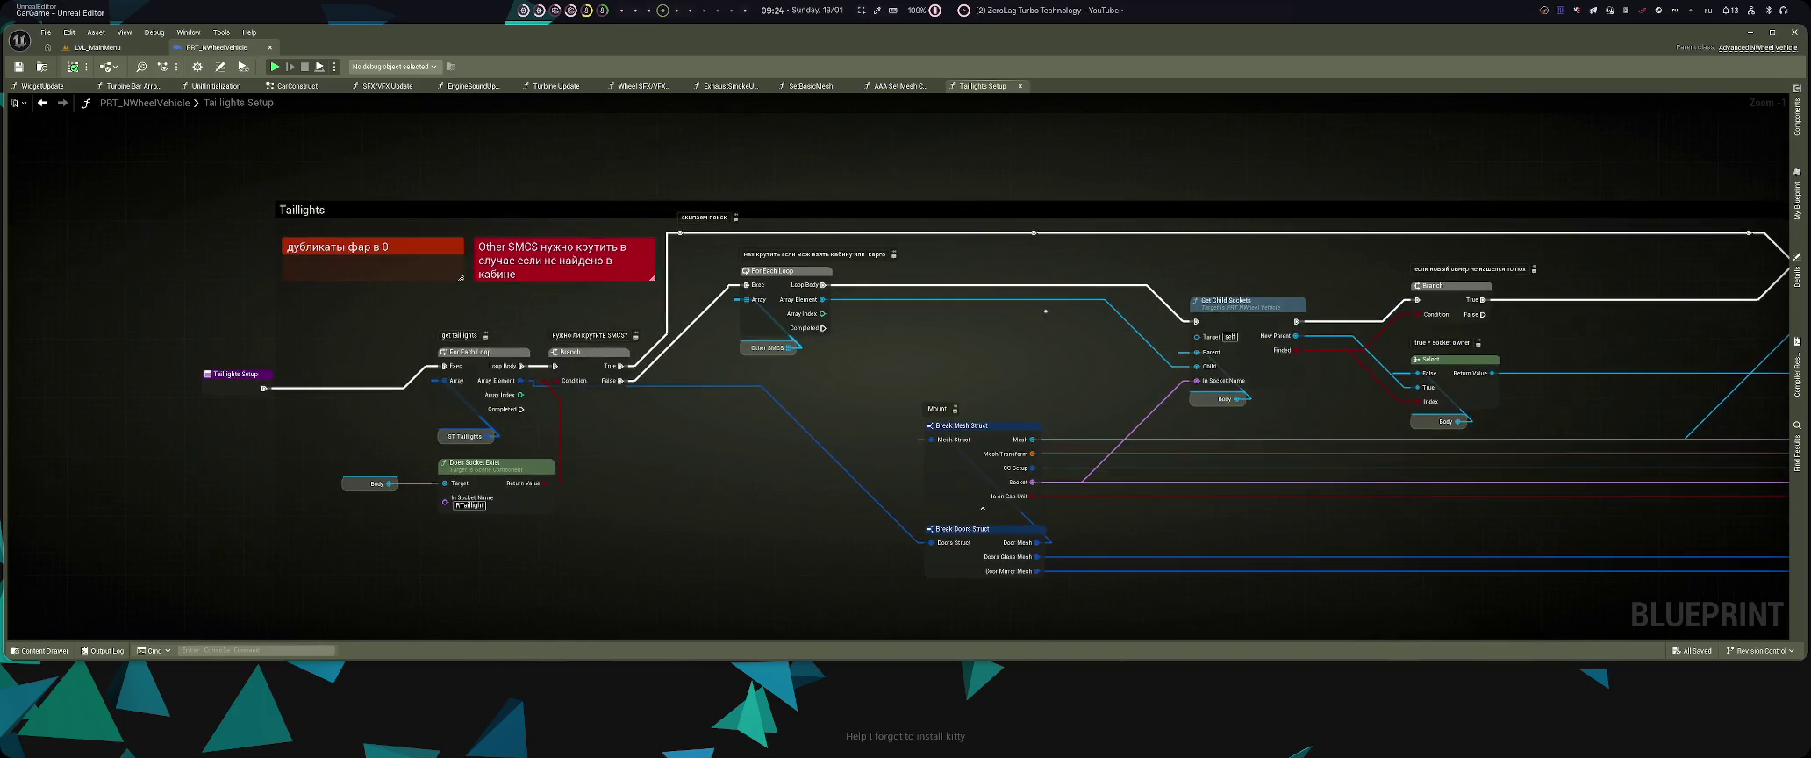
# - Inspect the GetChildSockets function's Branch, Print String and Return nodes, then go back to Taillights Setup
pyautogui.click(1216, 319)
pyautogui.doubleClick(1242, 355)
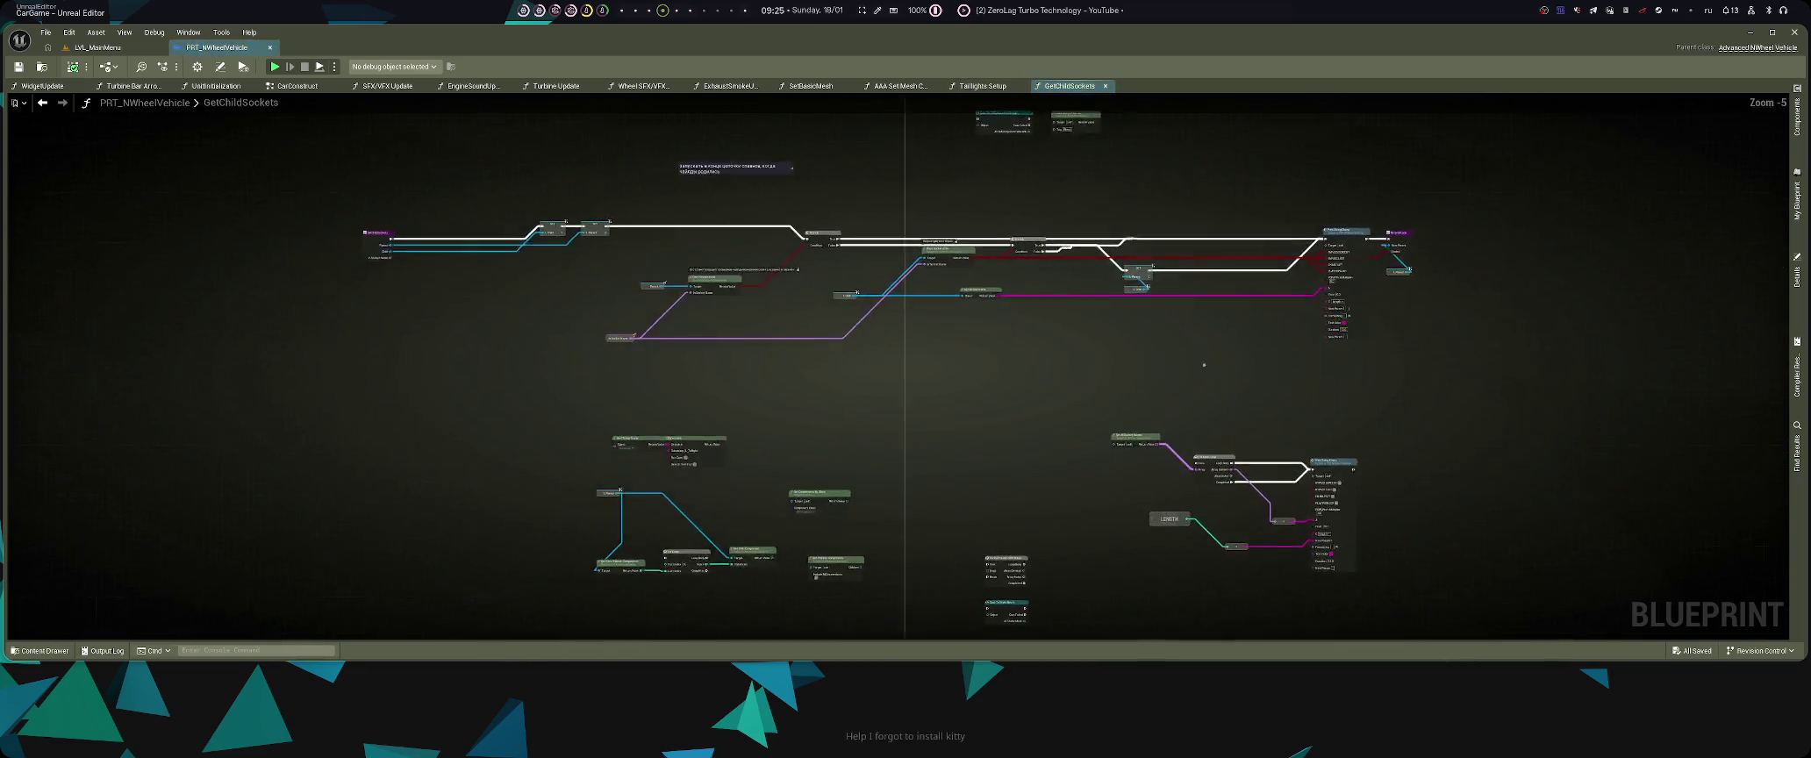
pyautogui.scroll(3, 533, 336)
pyautogui.scroll(-3, 533, 336)
pyautogui.scroll(-1, 533, 336)
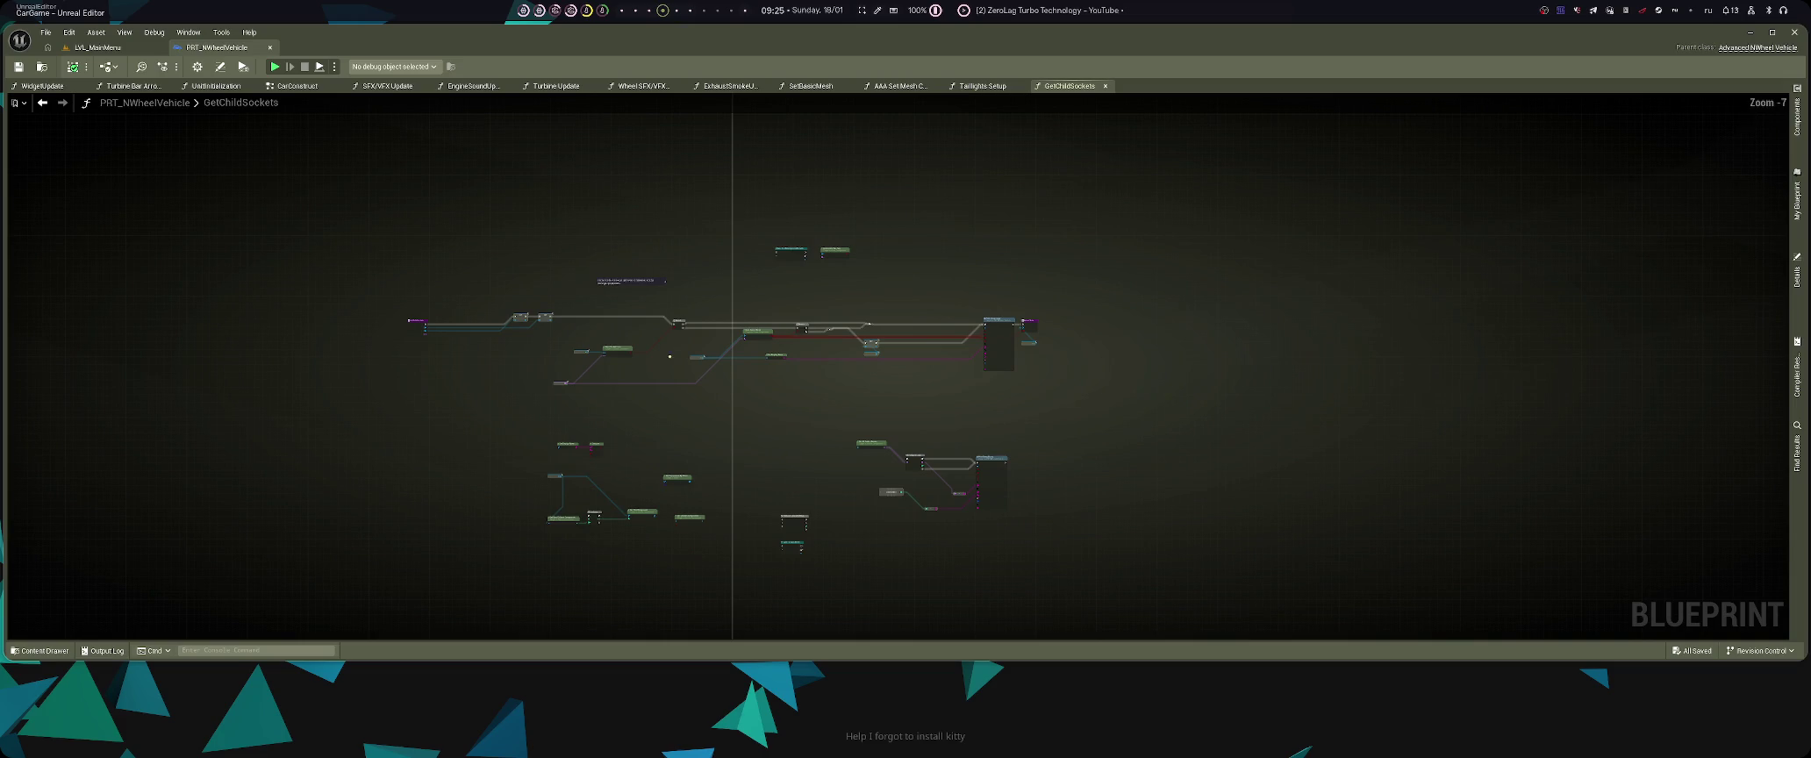
pyautogui.scroll(3, 546, 396)
pyautogui.moveTo(546, 396)
pyautogui.mouseDown()
pyautogui.moveTo(626, 473)
pyautogui.moveTo(626, 505)
pyautogui.mouseUp()
pyautogui.moveTo(1291, 461); pyautogui.dragTo(812, 404)
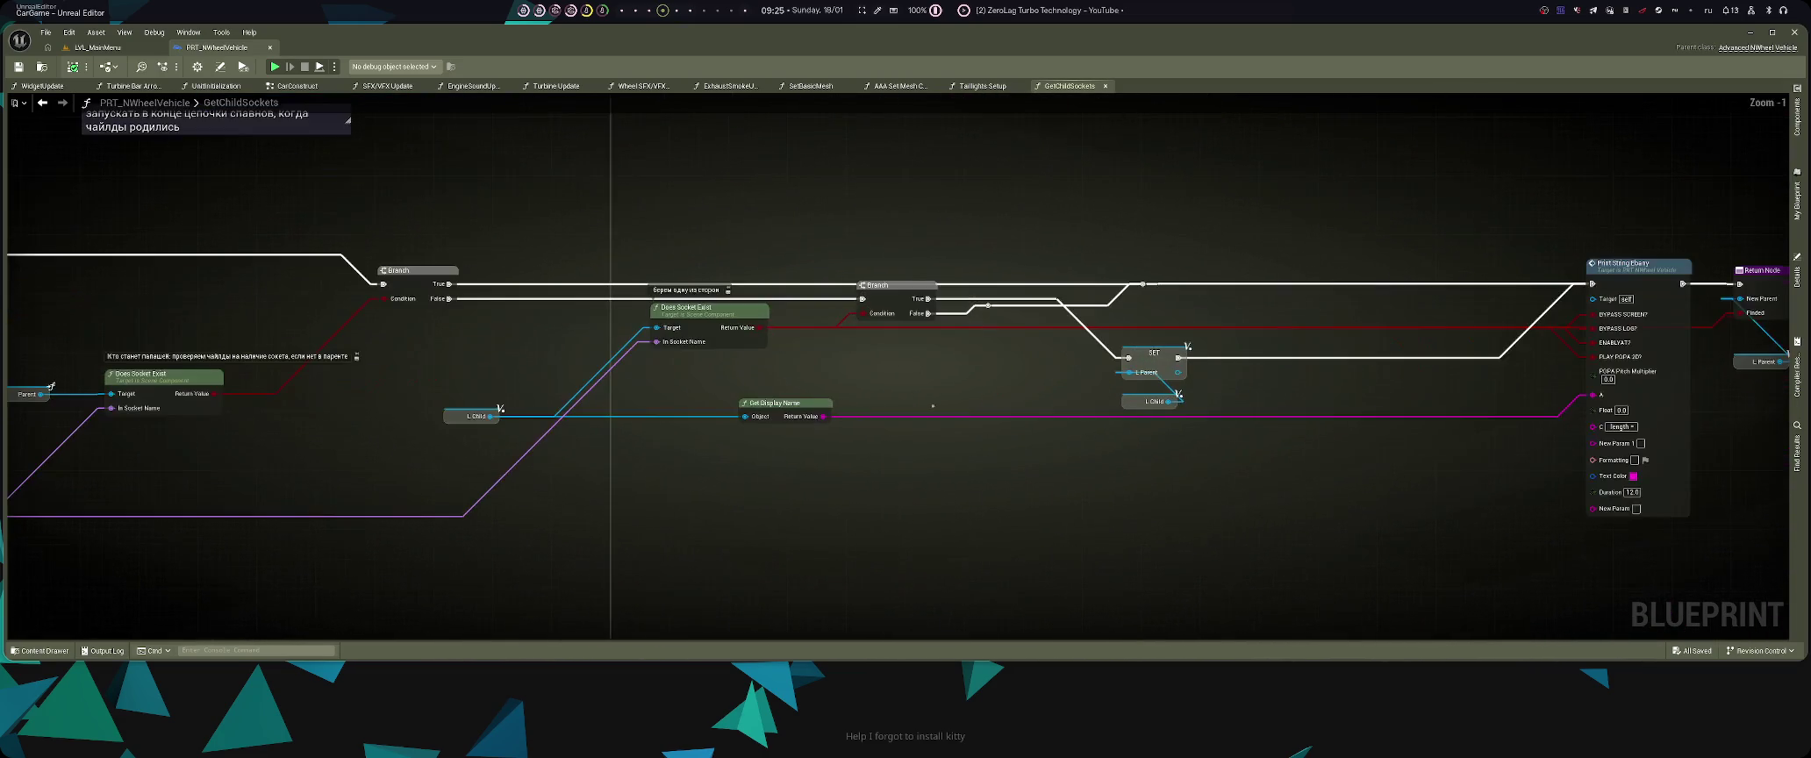
pyautogui.scroll(2, 812, 403)
pyautogui.moveTo(788, 452); pyautogui.dragTo(667, 454)
pyautogui.hotkey('alt', 'Left')
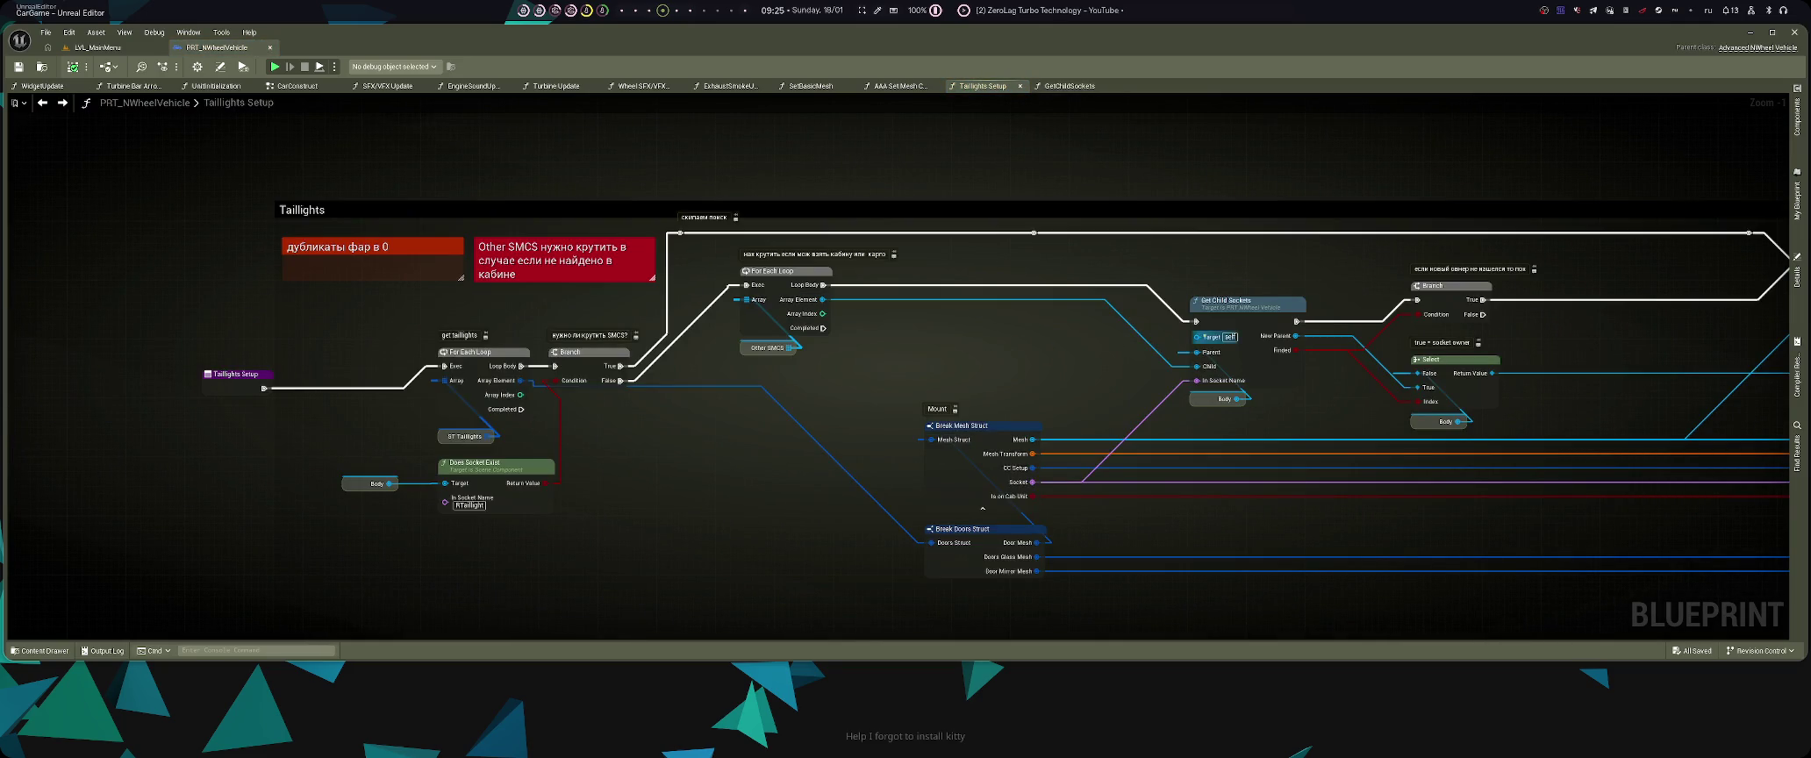
# - Pan past the Is Valid and Get Dynamic Material nodes to the TailLightsGlass Set Mesh node
pyautogui.moveTo(1167, 470)
pyautogui.mouseDown()
pyautogui.moveTo(921, 427)
pyautogui.moveTo(947, 395)
pyautogui.moveTo(1058, 384)
pyautogui.moveTo(845, 361)
pyautogui.mouseUp()
pyautogui.moveTo(1079, 377)
pyautogui.mouseDown()
pyautogui.moveTo(744, 267)
pyautogui.moveTo(956, 352)
pyautogui.moveTo(1043, 449)
pyautogui.moveTo(829, 369)
pyautogui.moveTo(859, 390)
pyautogui.mouseUp()
pyautogui.moveTo(1128, 344); pyautogui.dragTo(756, 294)
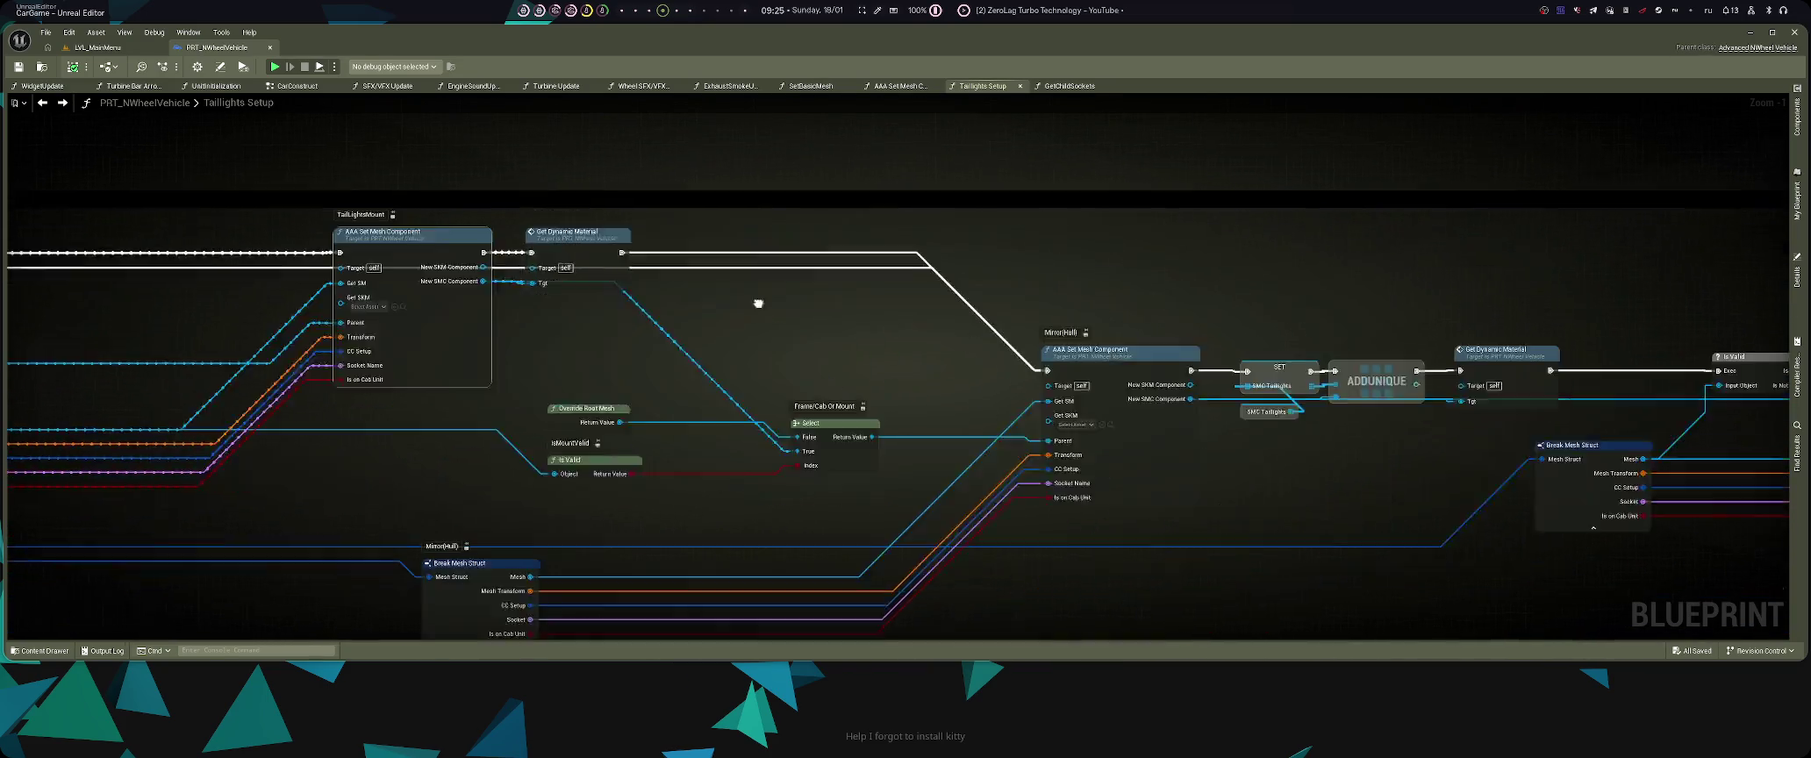
pyautogui.moveTo(1204, 334); pyautogui.dragTo(756, 303)
pyautogui.moveTo(1129, 329); pyautogui.dragTo(691, 319)
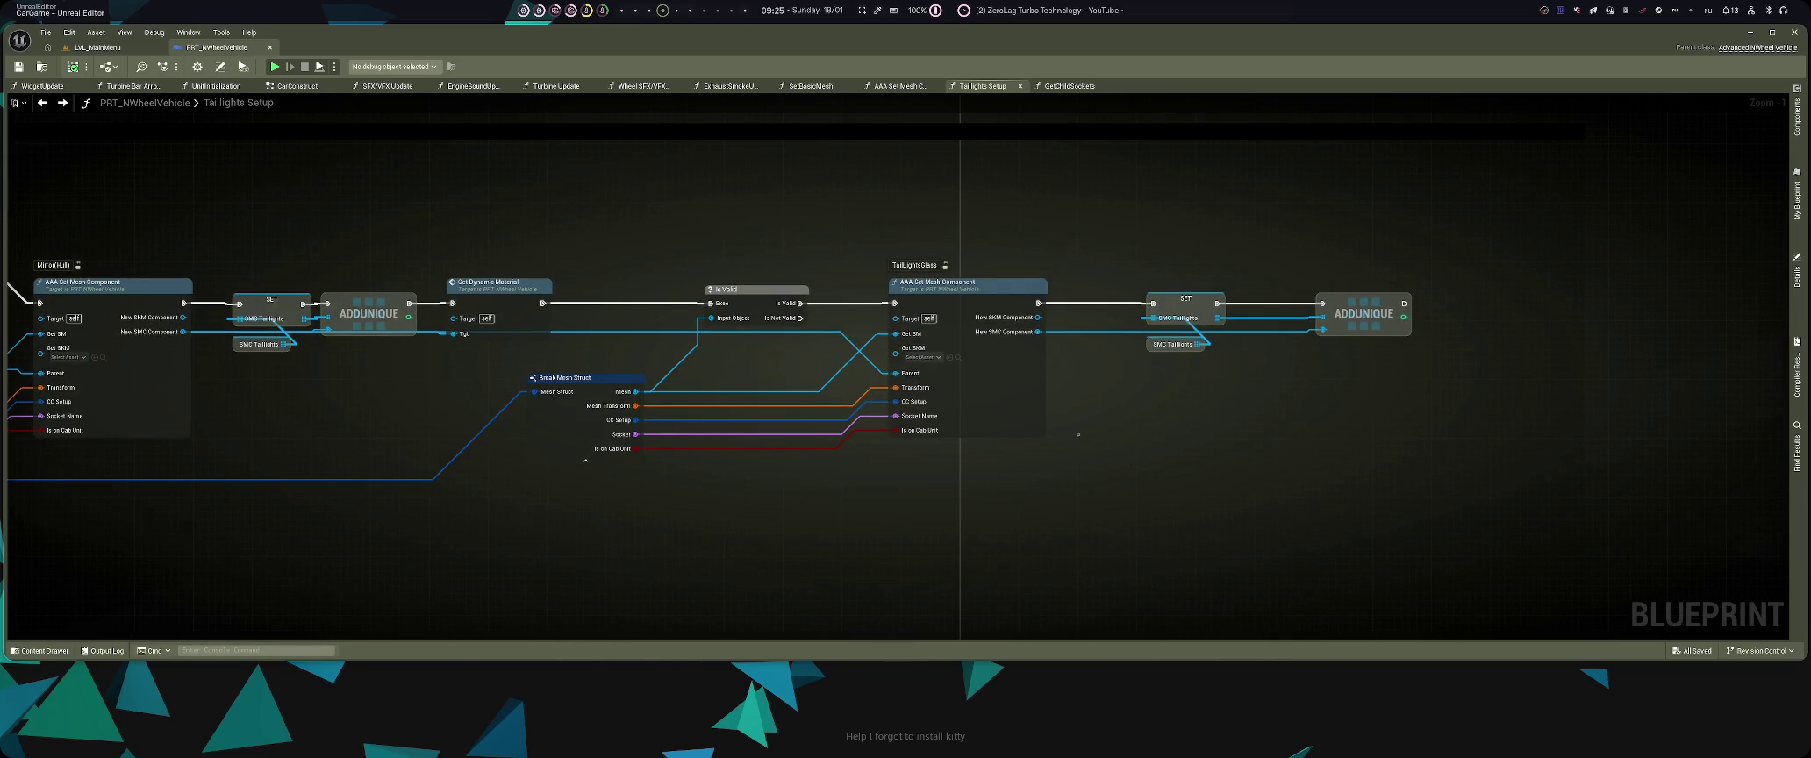
pyautogui.press('super+Left')
pyautogui.press('super+Left')
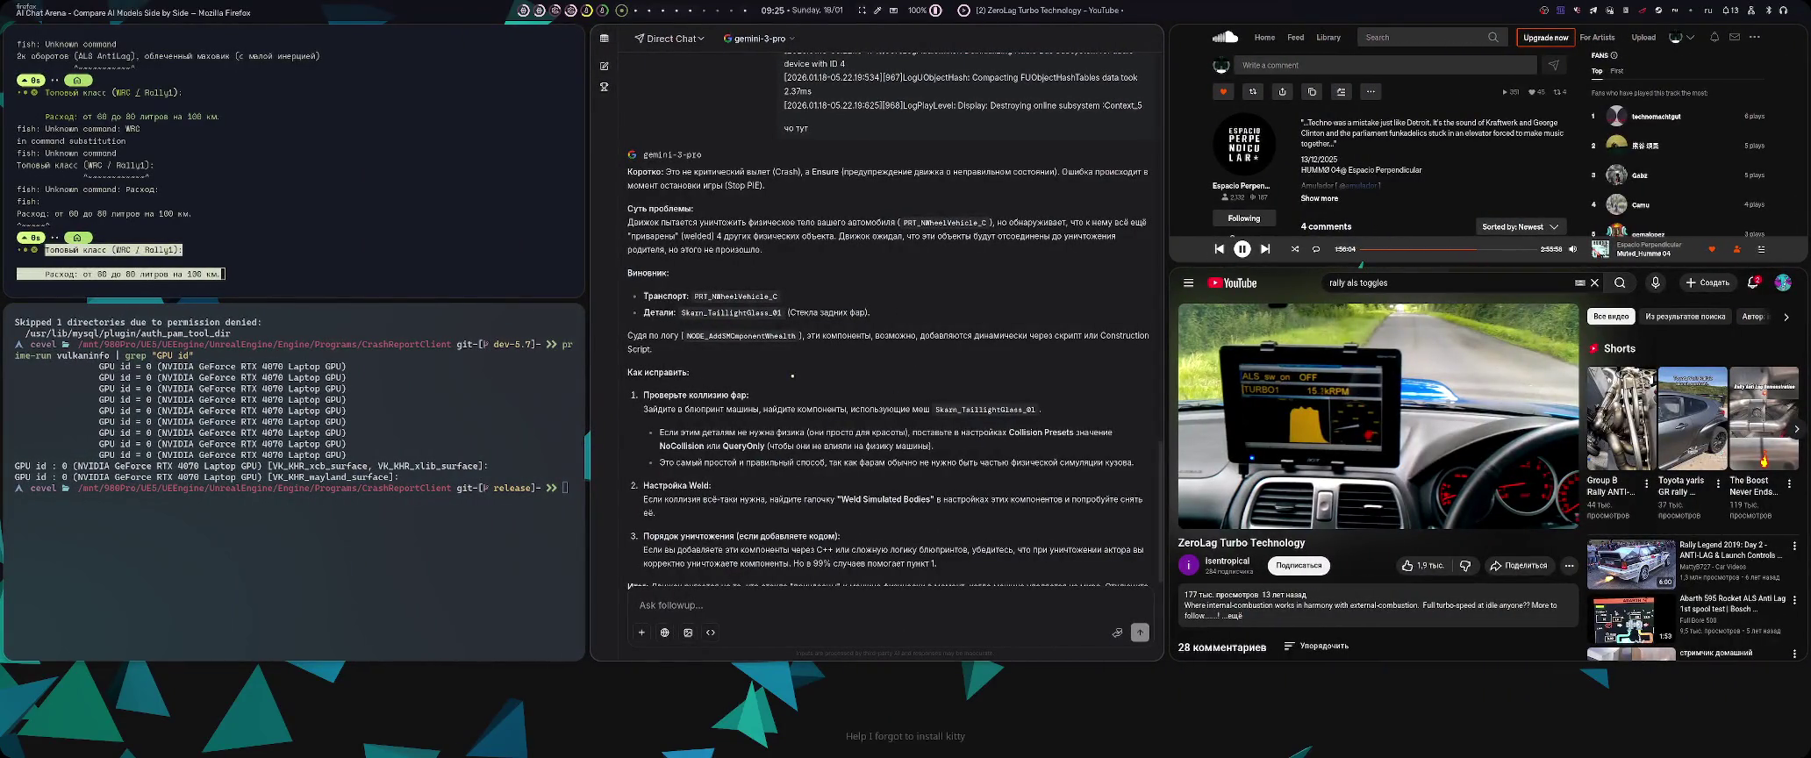
pyautogui.press('super+Left')
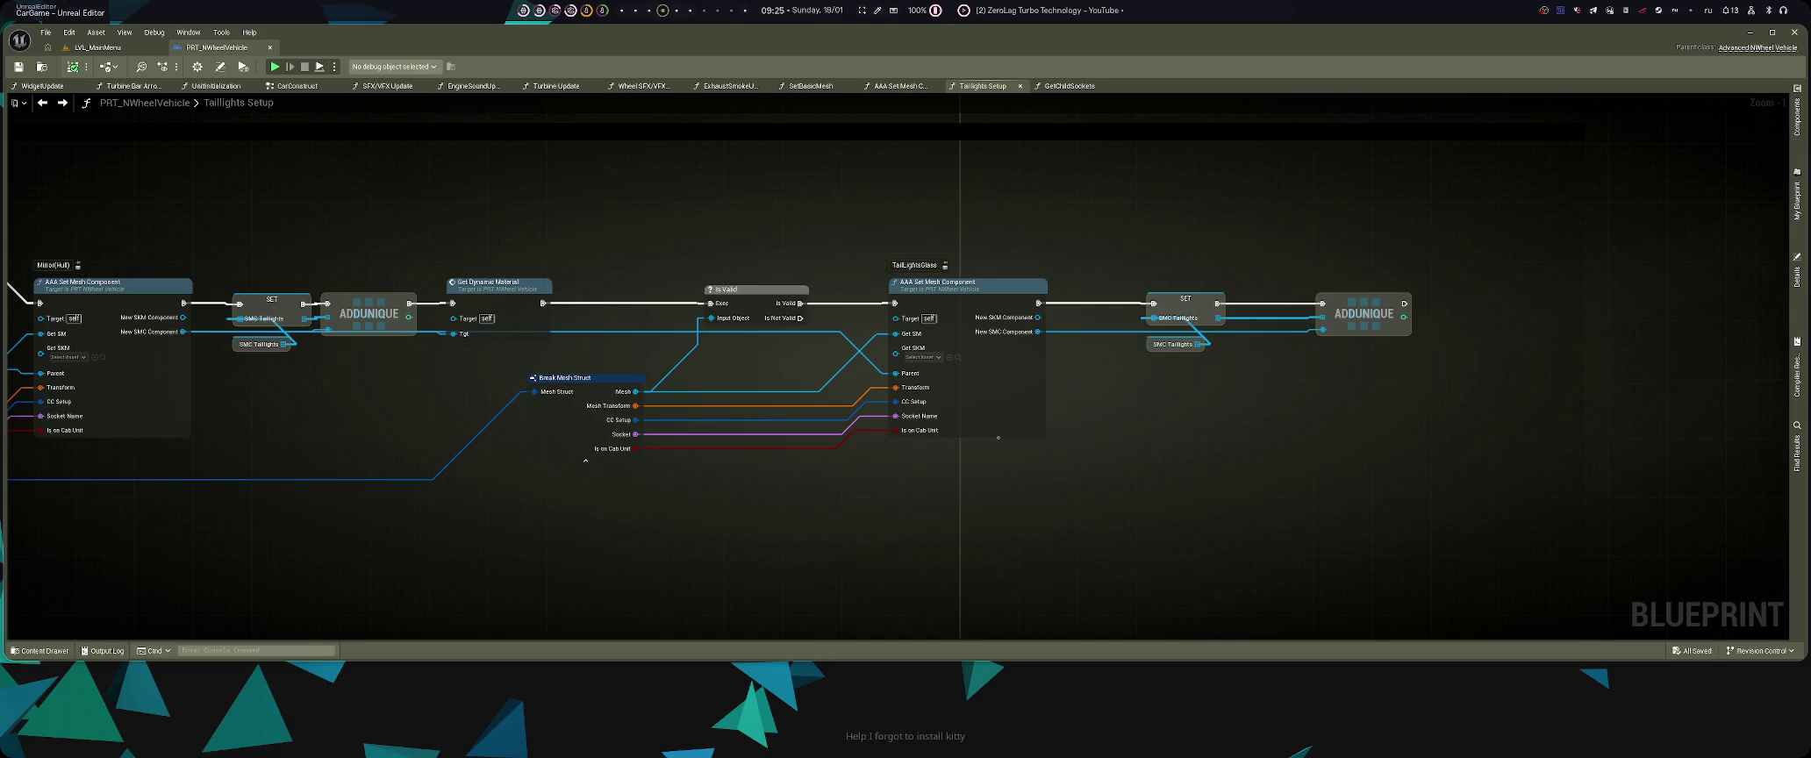
pyautogui.press('super+Right')
pyautogui.press('super+Right')
pyautogui.press('super+Right')
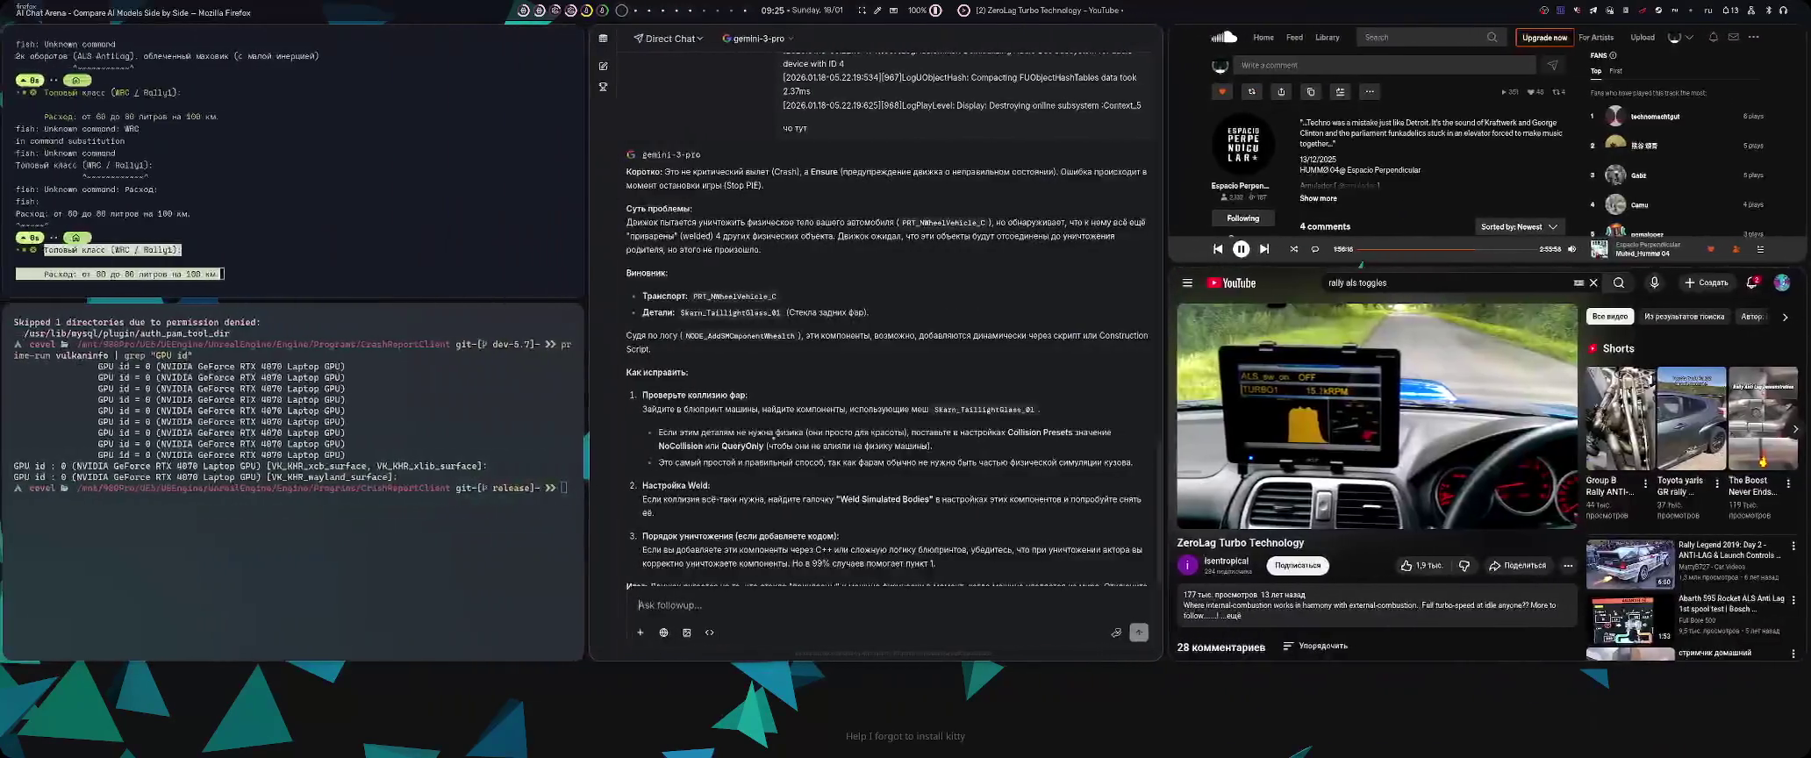
pyautogui.press('XF86AudioRaiseVolume')
pyautogui.press('XF86AudioRaiseVolume')
pyautogui.press('XF86AudioRaiseVolume')
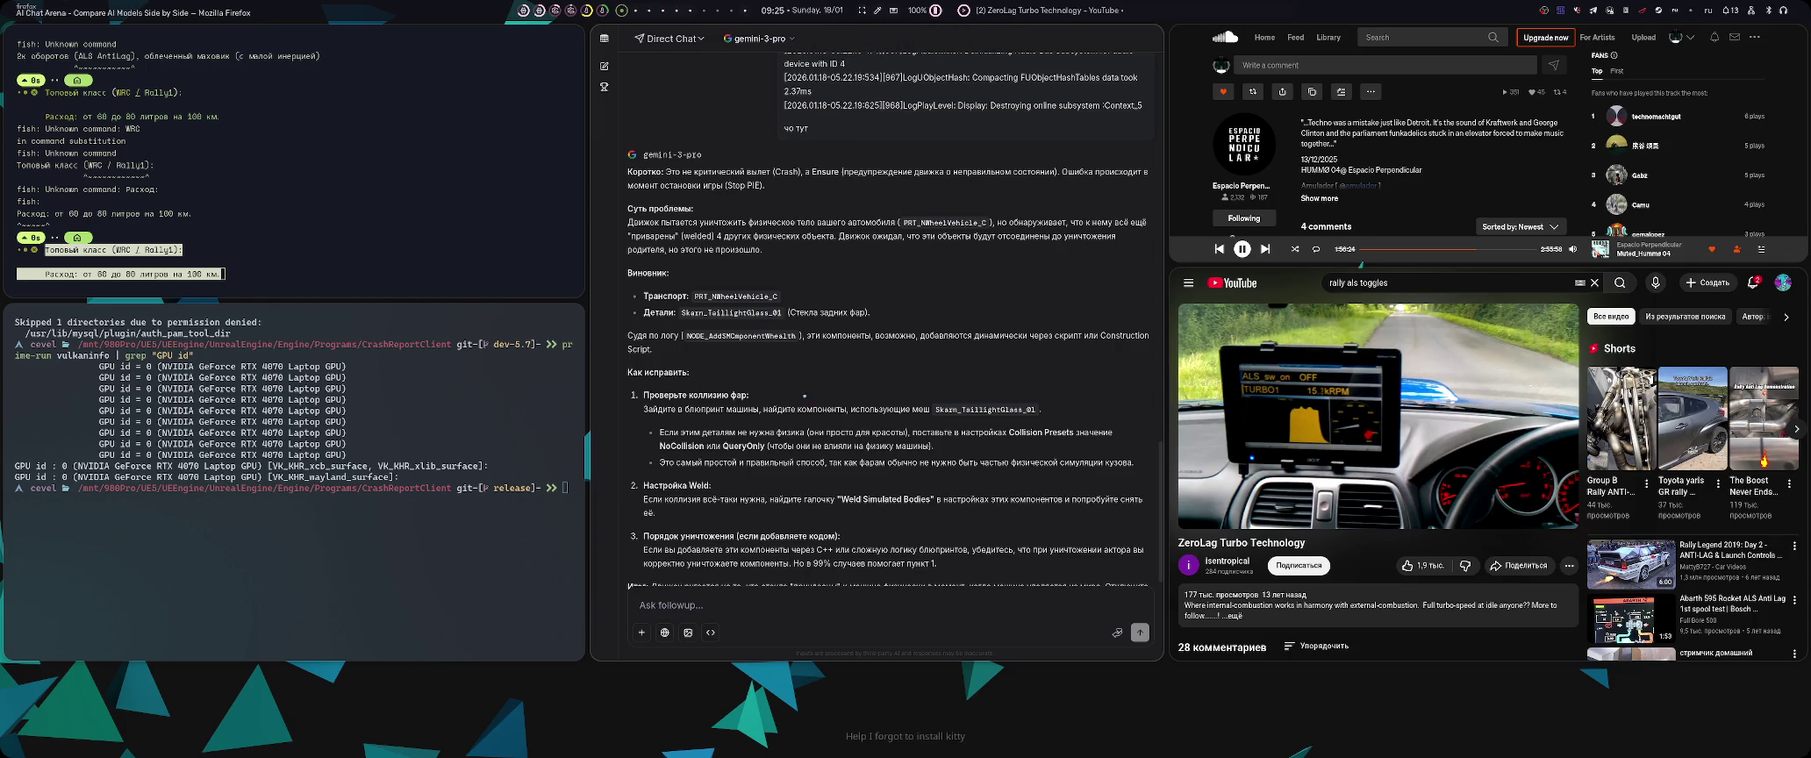
pyautogui.scroll(-1, 803, 397)
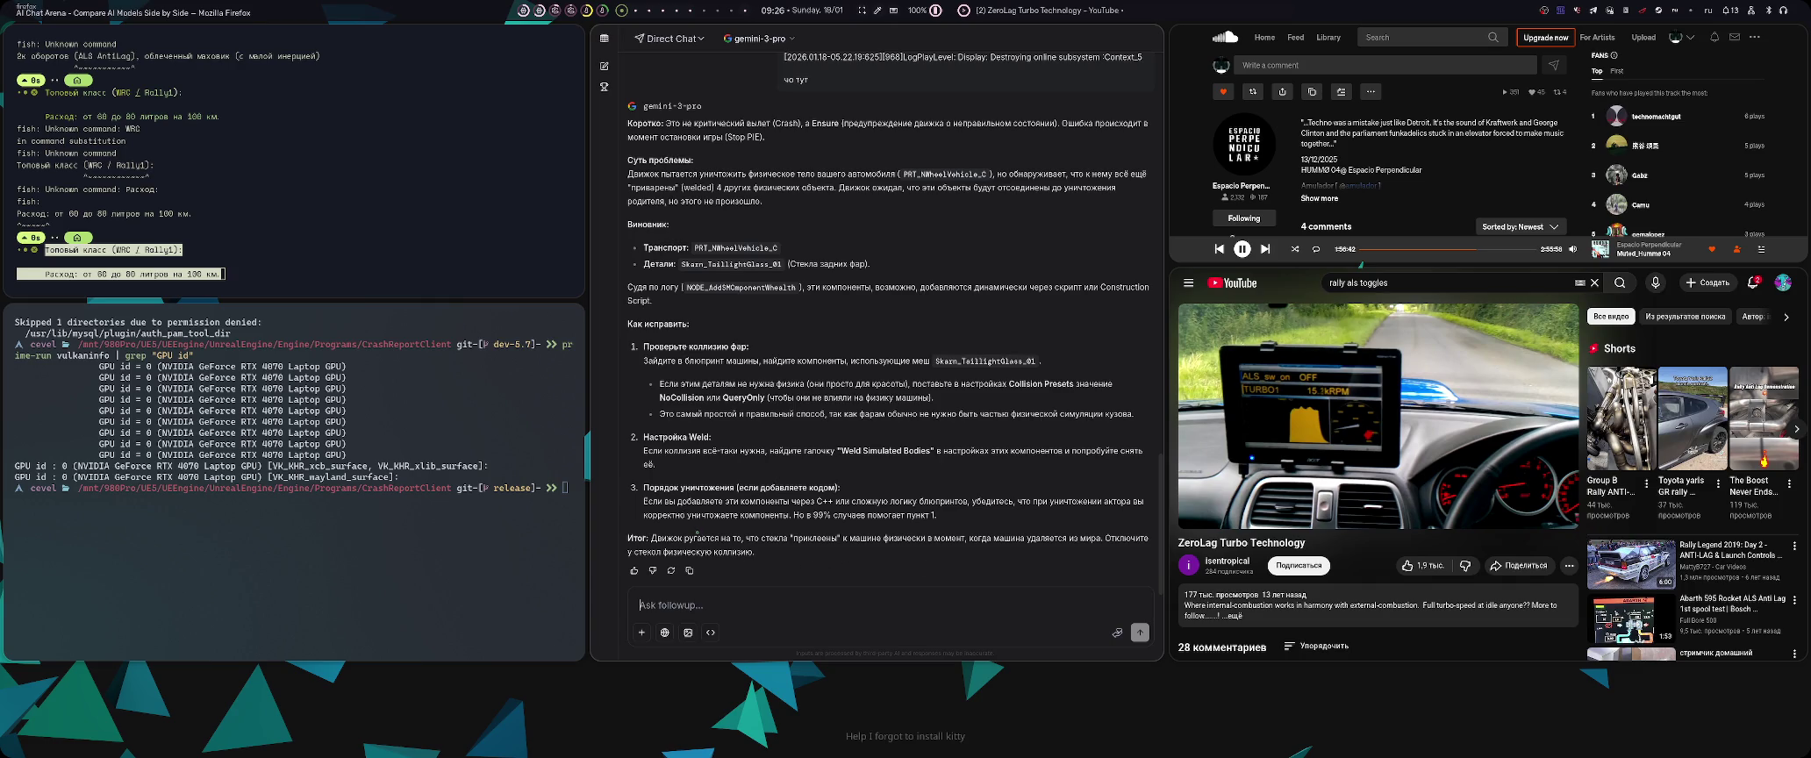
pyautogui.press('super+Right')
pyautogui.press('super+Right')
pyautogui.press('super+Right')
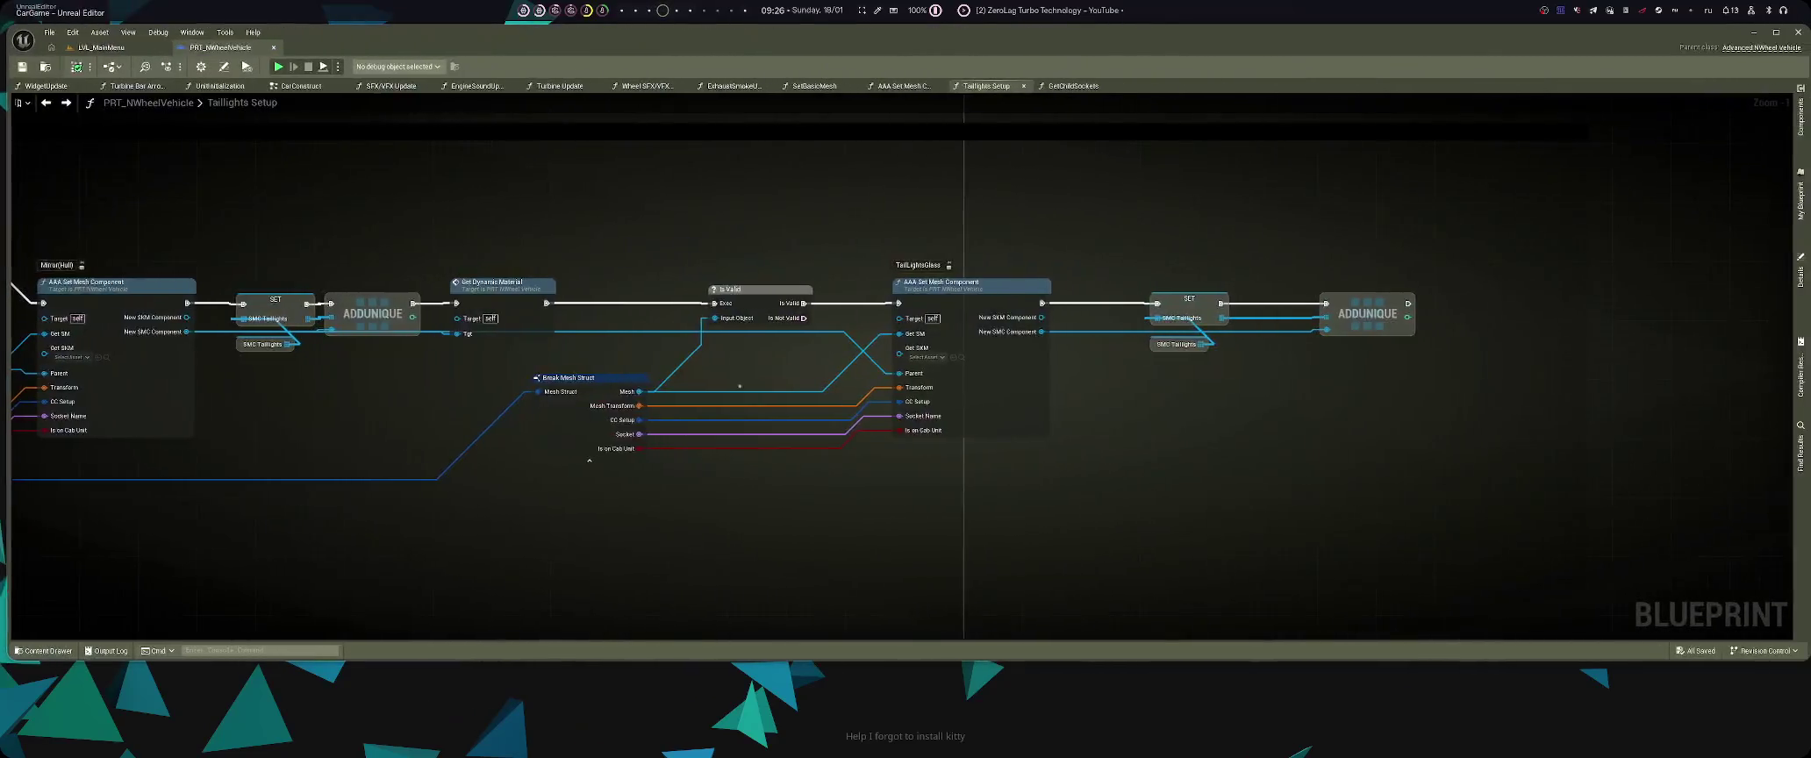
# - Open the DT_Addons data table from Vehicle > Data in the Content Drawer
pyautogui.press('super+Left')
pyautogui.press('super+Left')
pyautogui.press('super+Left')
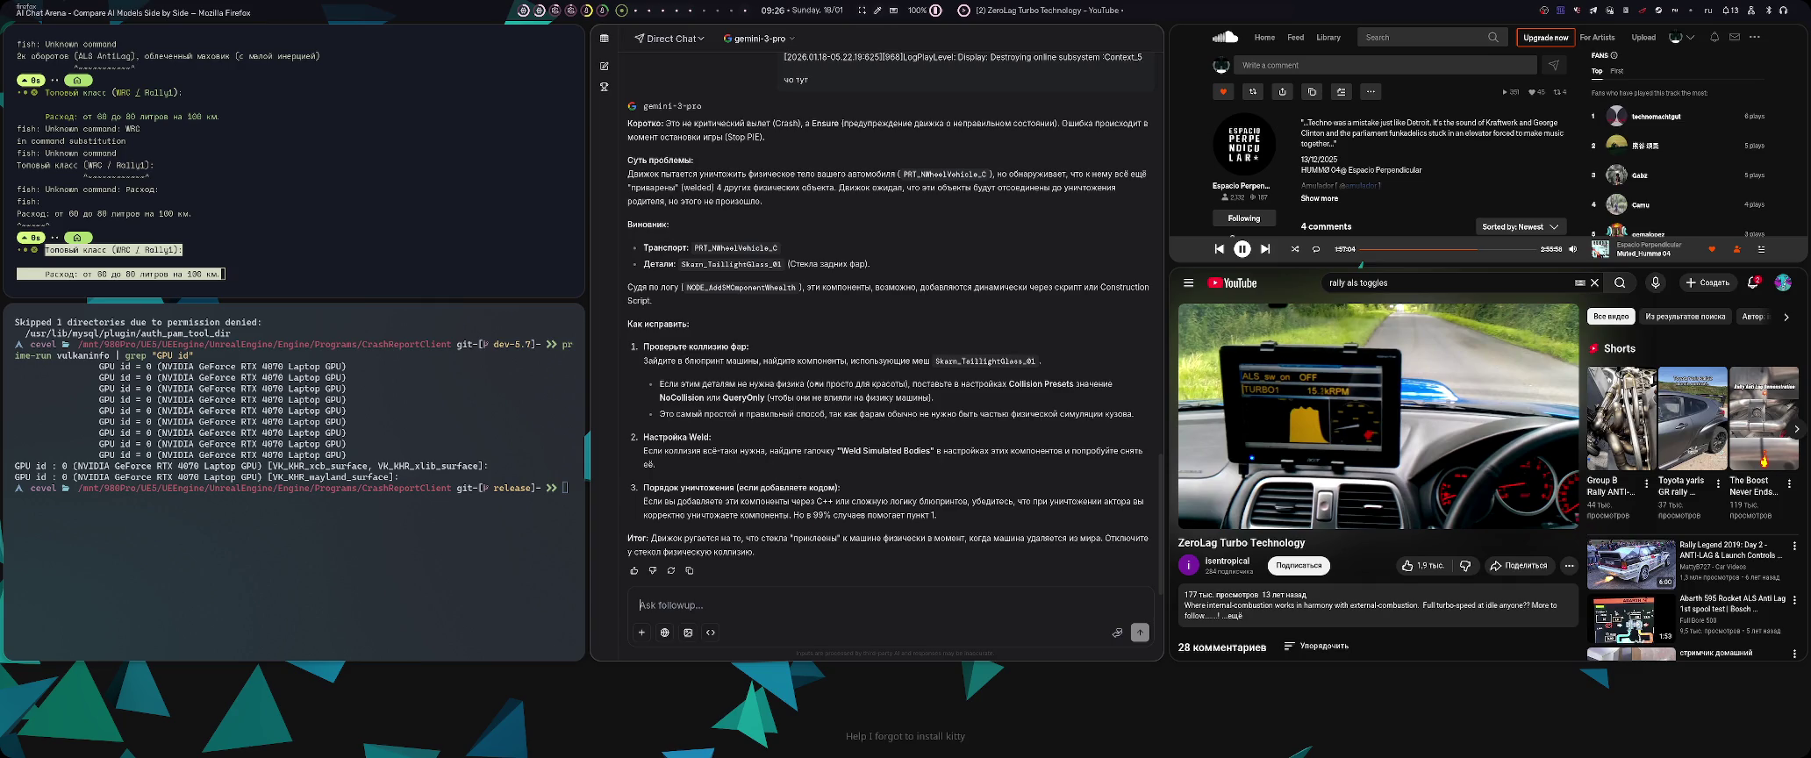
pyautogui.press('super+2')
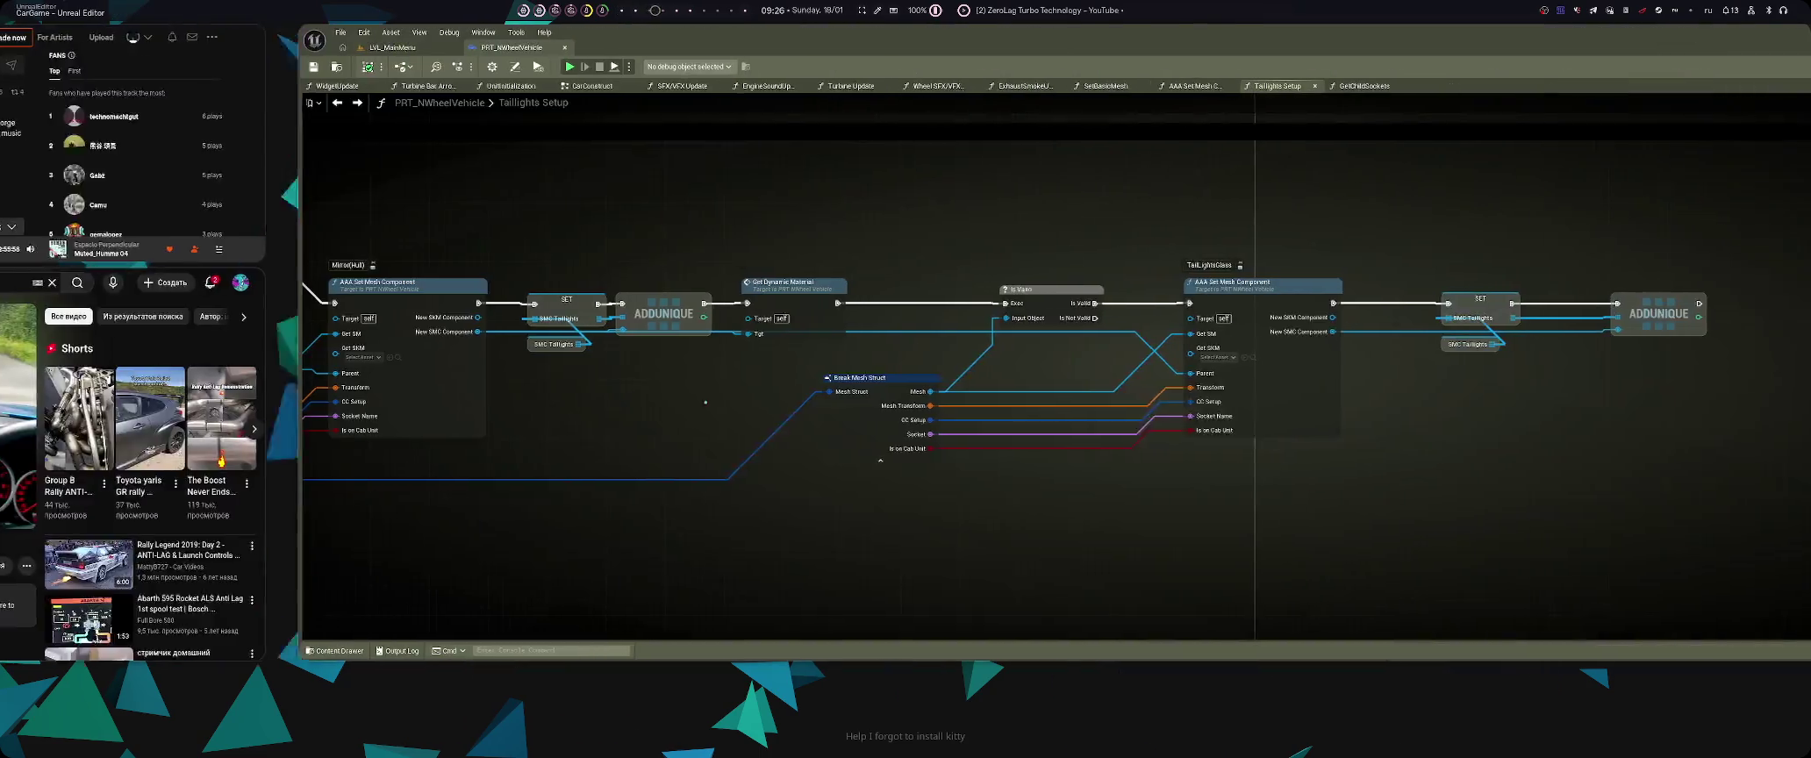
pyautogui.hotkey('ctrl', 'space')
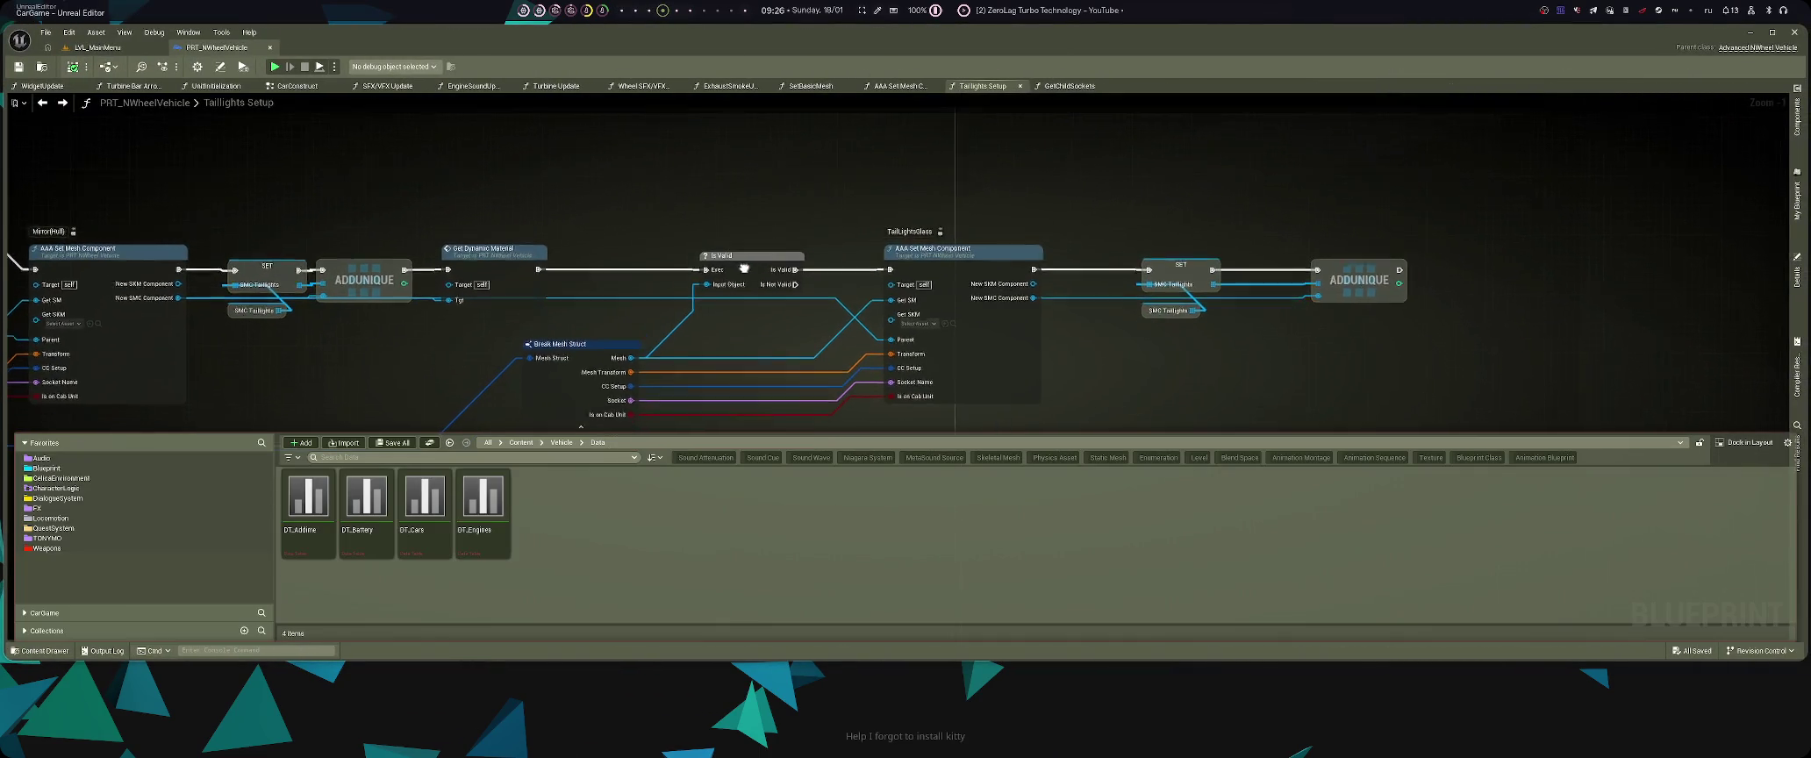
pyautogui.moveTo(757, 285); pyautogui.dragTo(934, 335)
pyautogui.hotkey('ctrl', 'space')
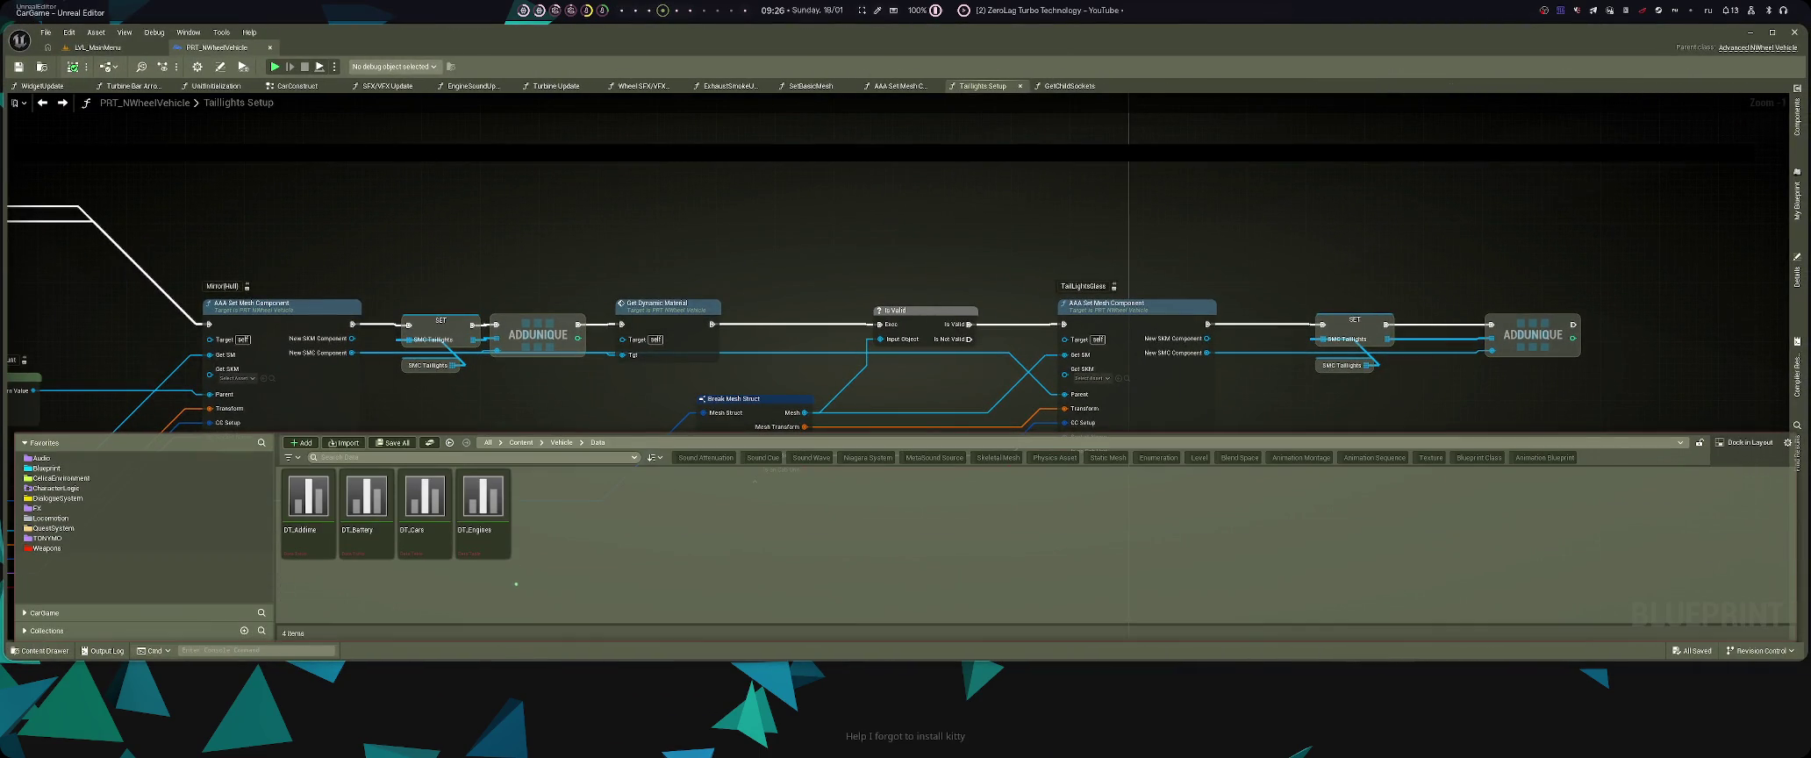
pyautogui.click(306, 550)
pyautogui.doubleClick(306, 550)
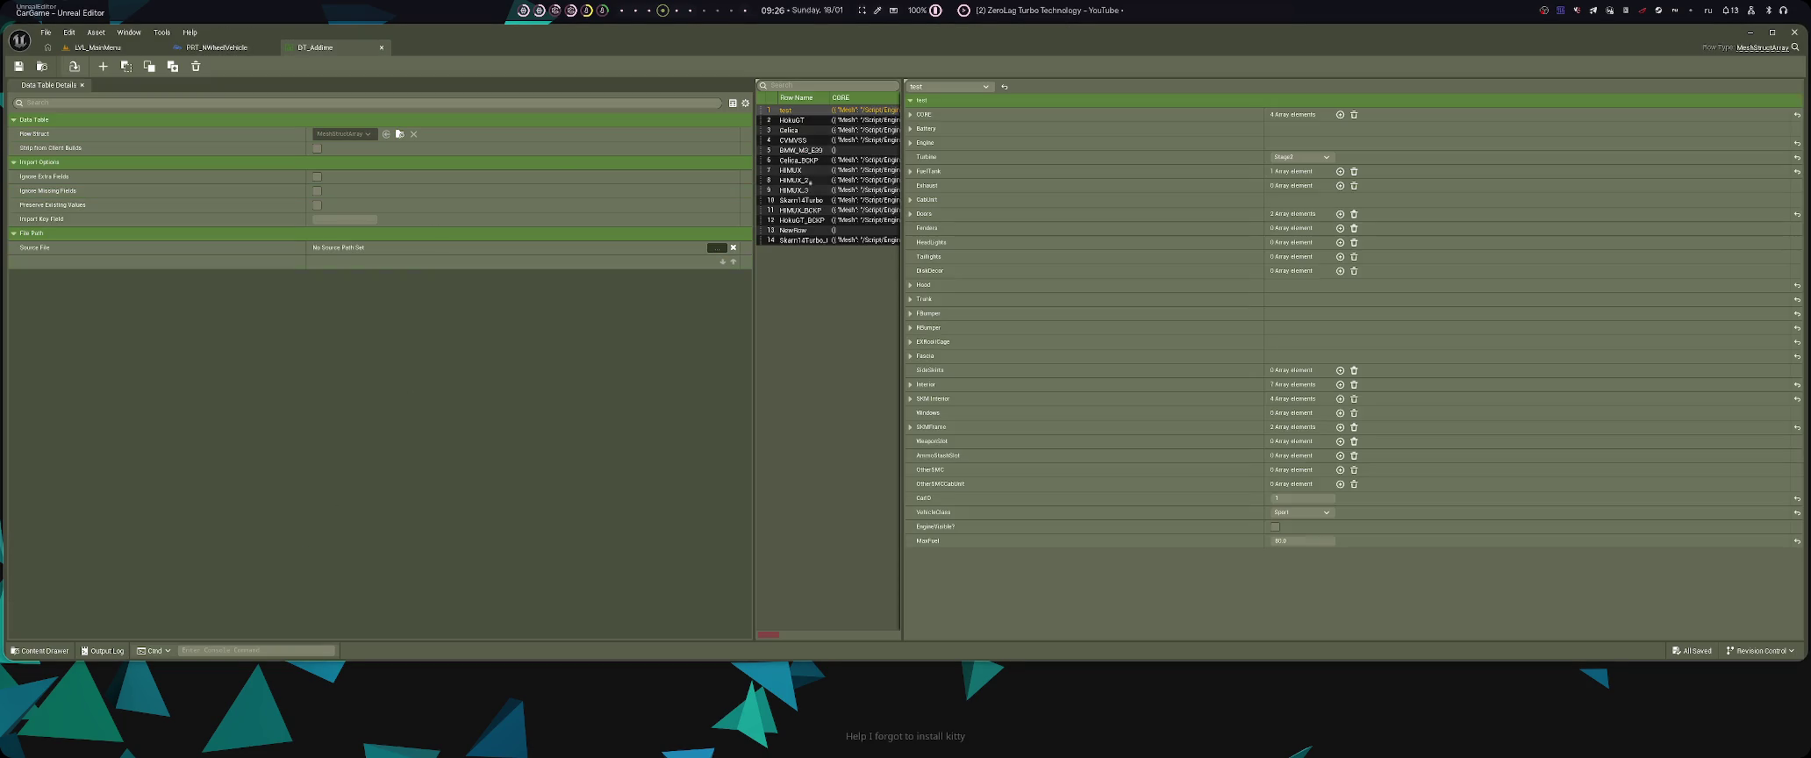
# - Expand Skarn14Turbo's Taillights [0] DoorGlassMesh and open its taillight glass mesh in the static mesh editor
pyautogui.click(800, 200)
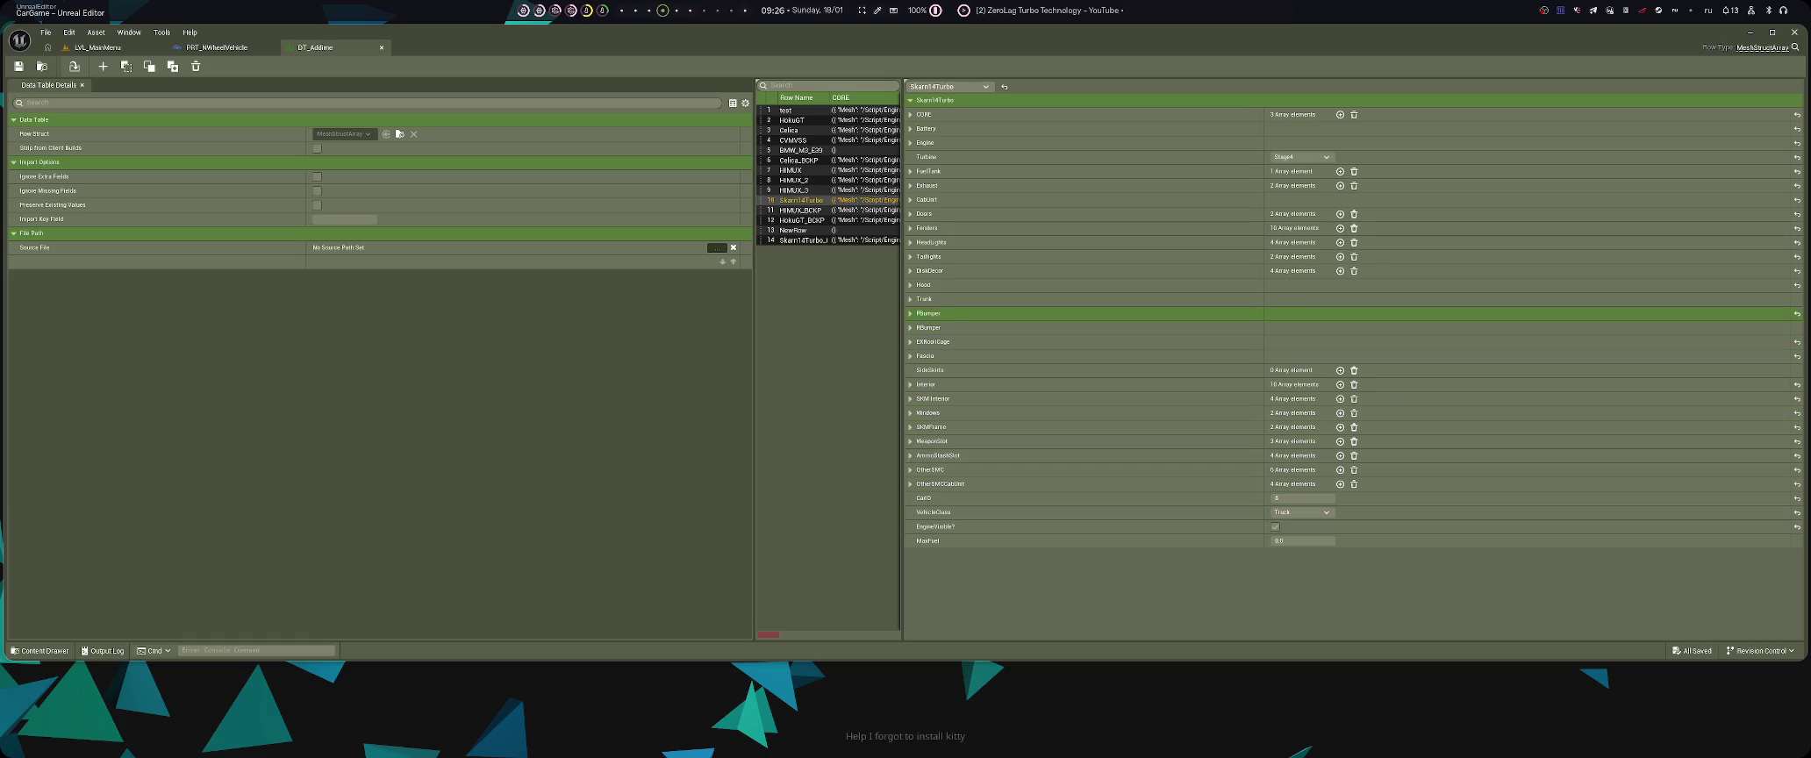
pyautogui.click(910, 256)
pyautogui.click(920, 271)
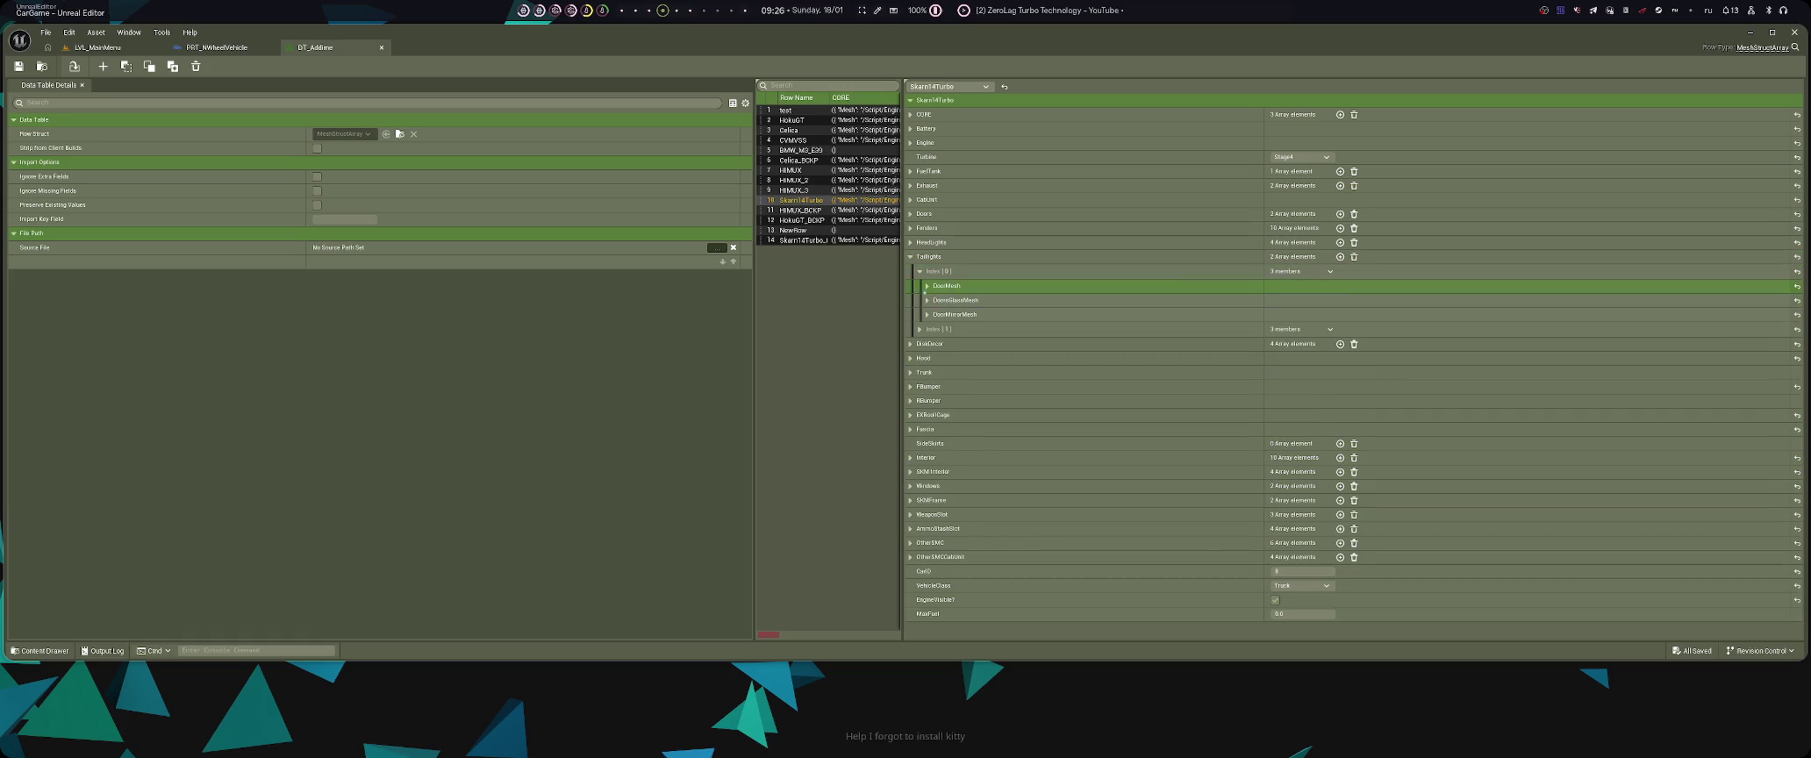
pyautogui.click(928, 300)
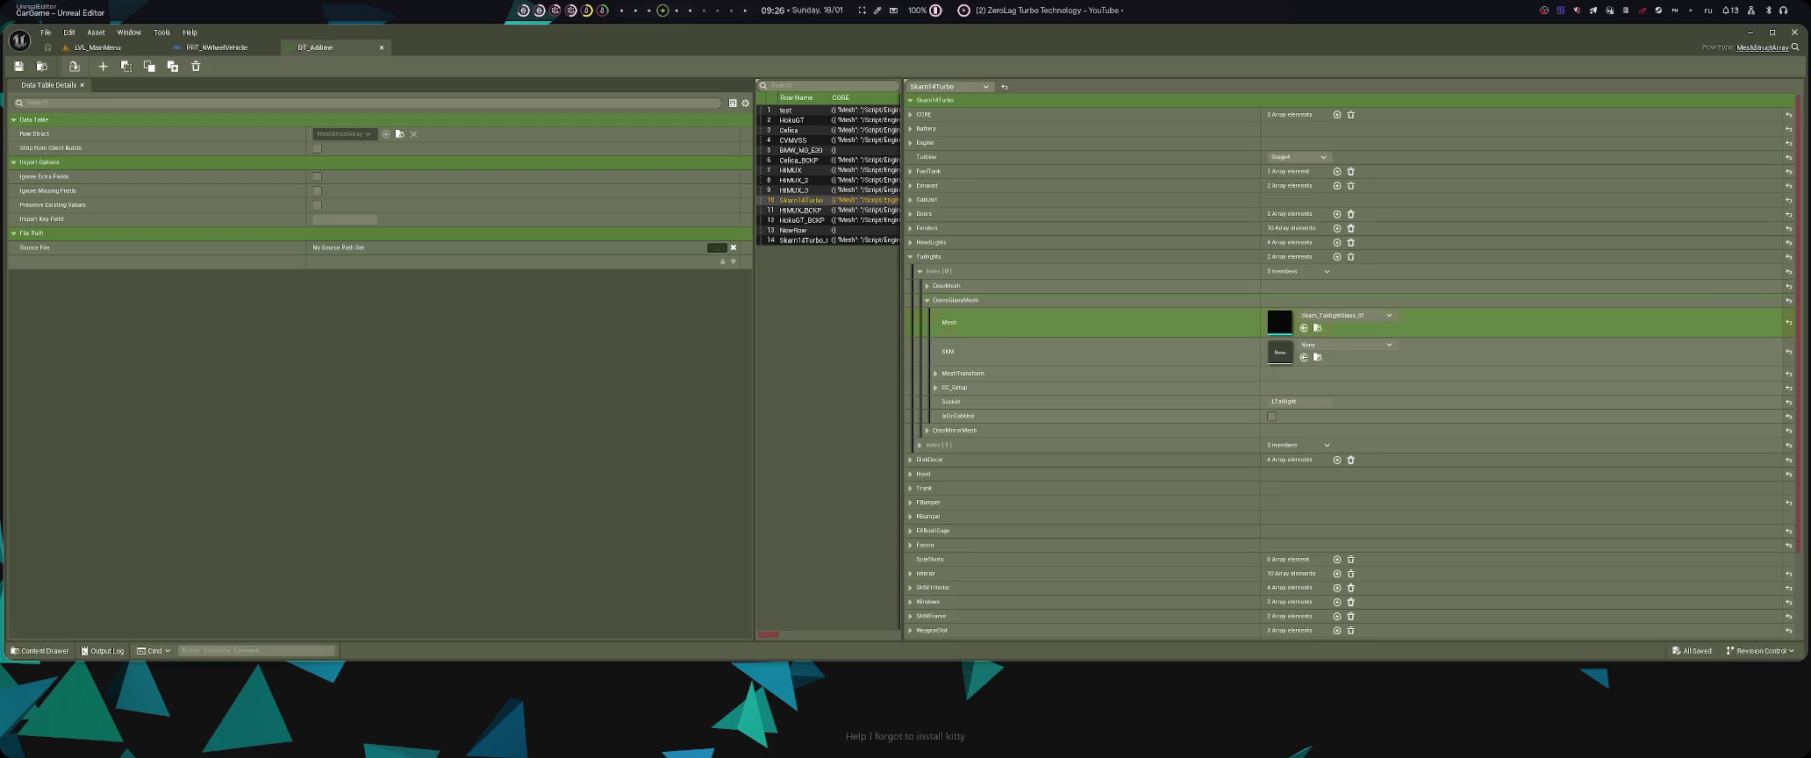
pyautogui.doubleClick(1276, 321)
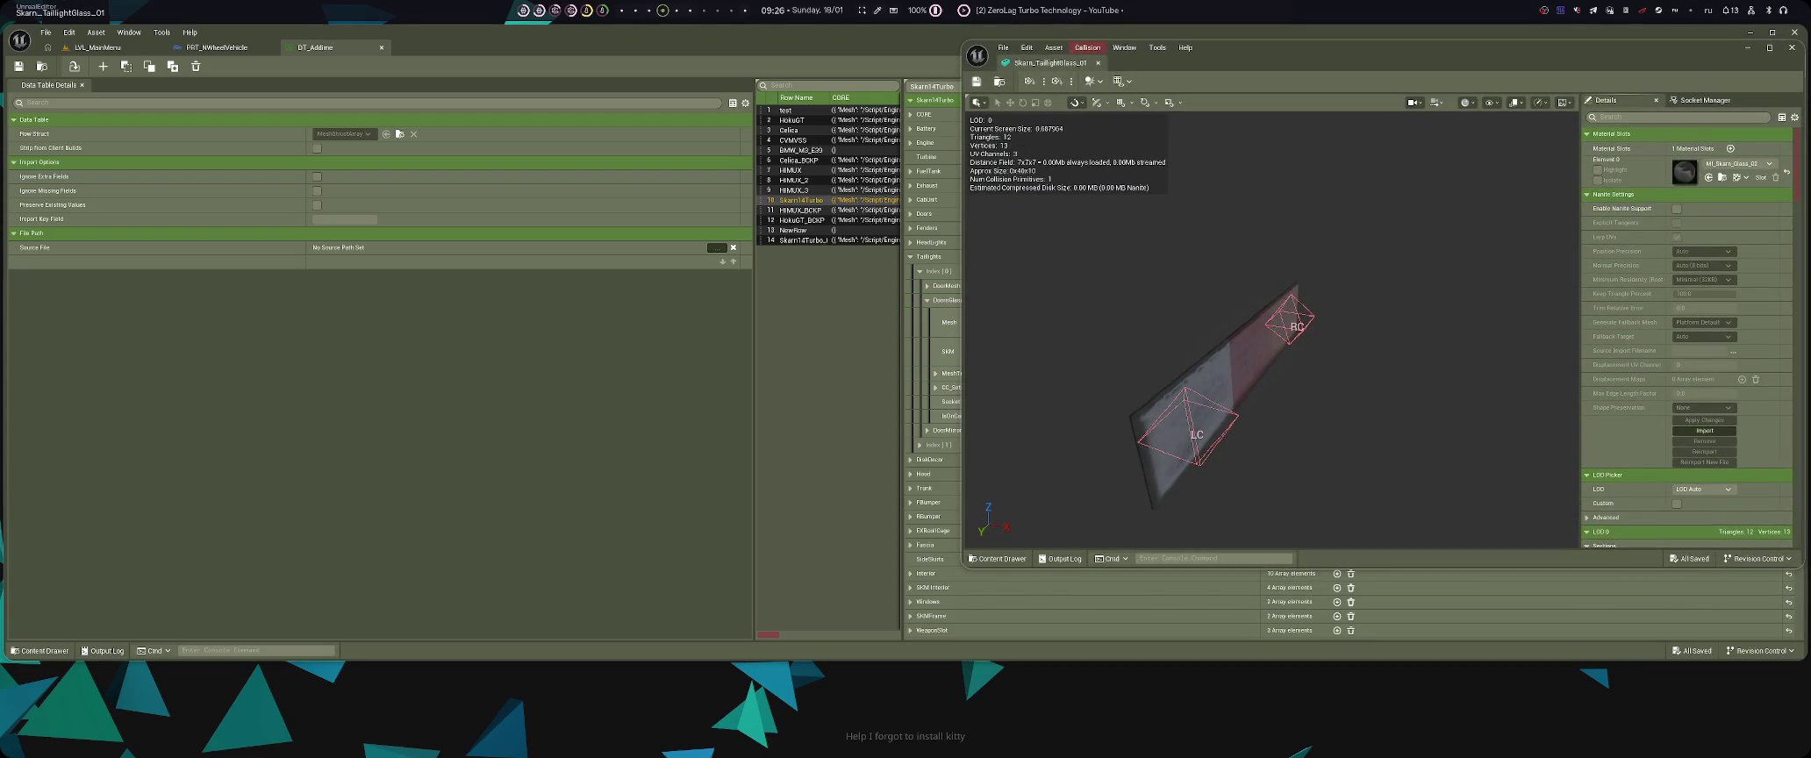
# - Display Simple Collision on the taillight glass mesh, then close its static mesh editor
pyautogui.click(1490, 101)
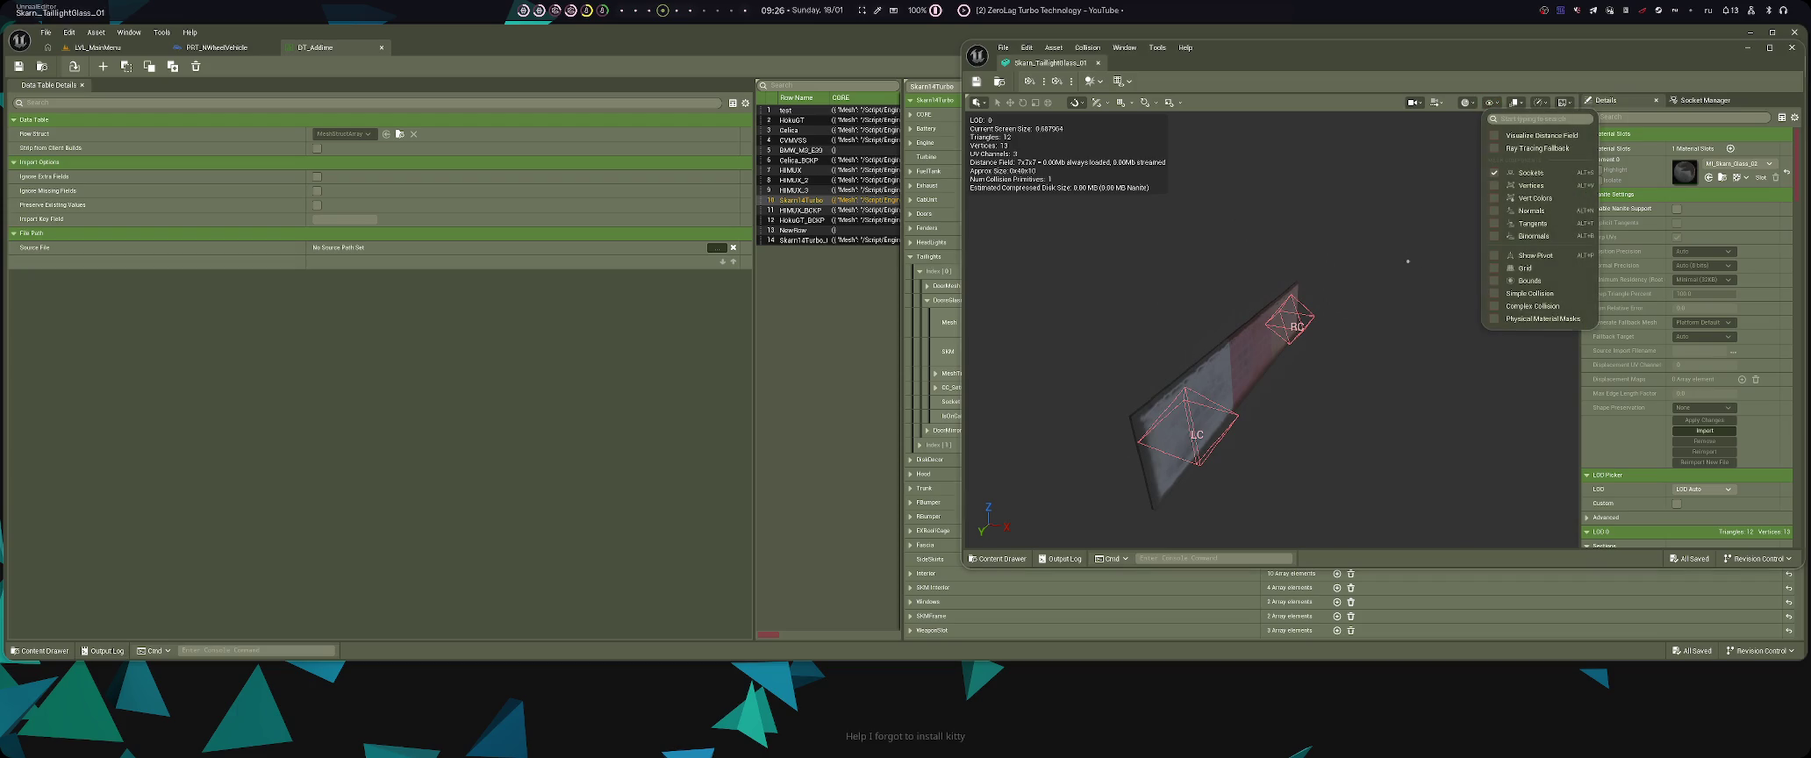
pyautogui.click(1529, 293)
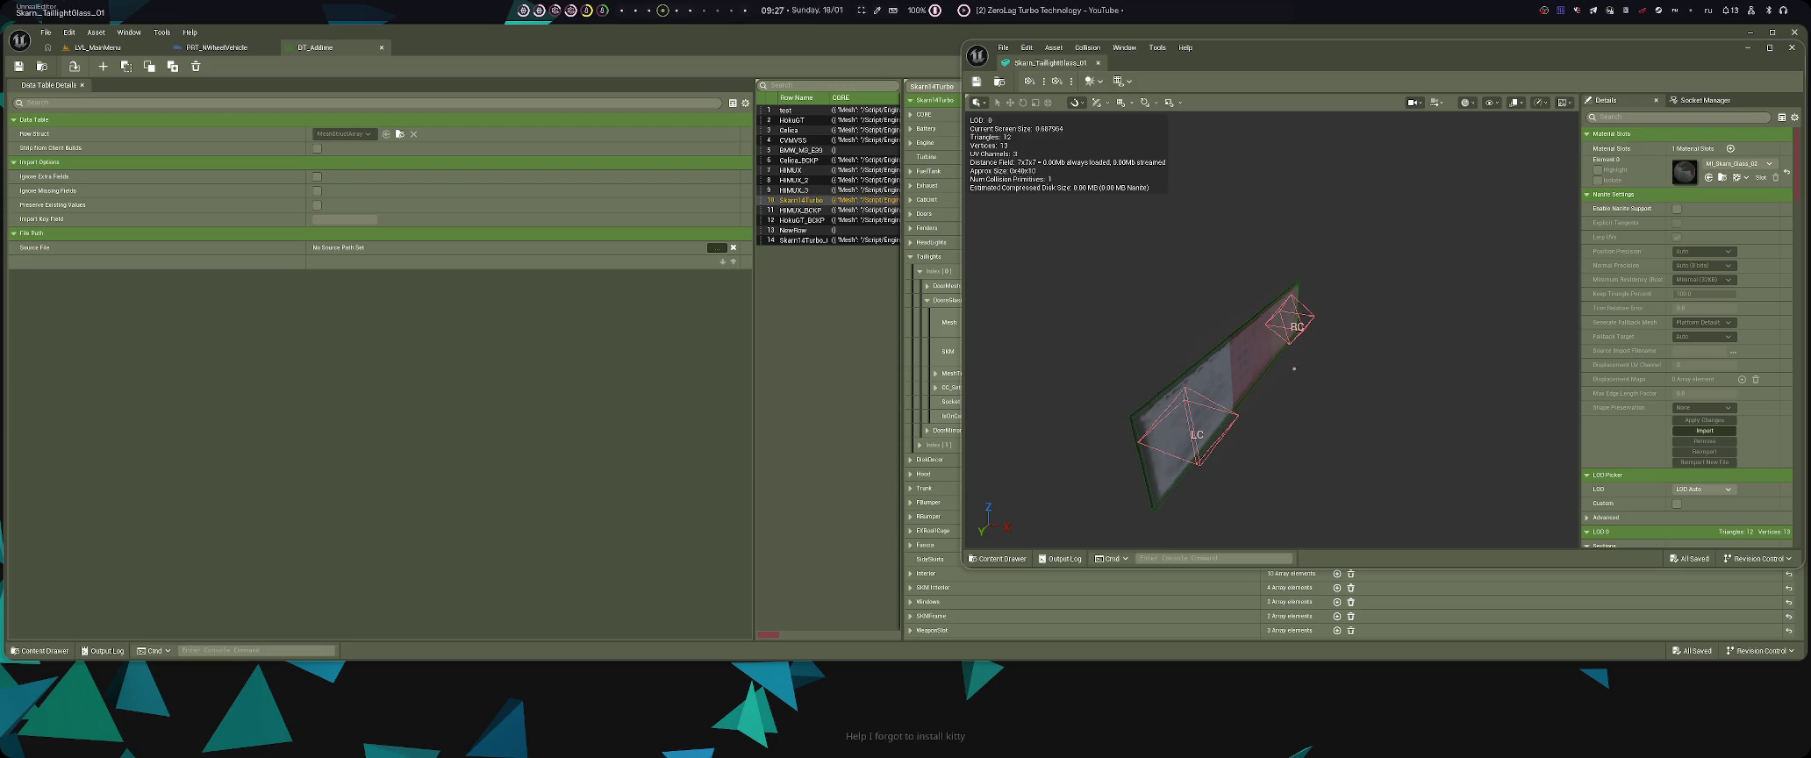
pyautogui.press('super+c')
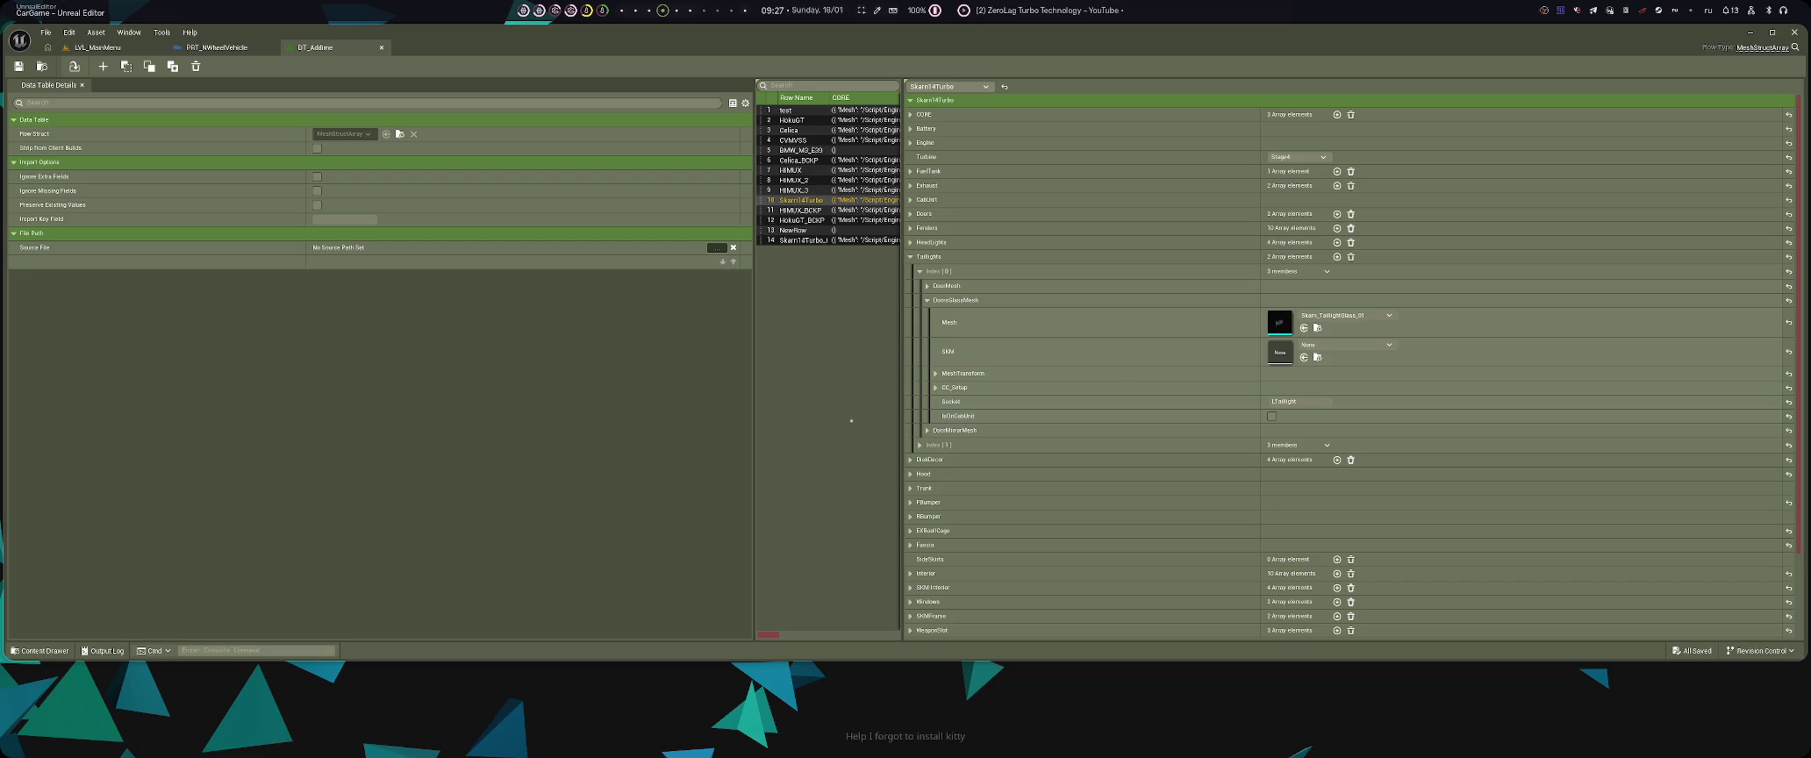
# - Expand the door glass CC_Setup armor, health, mass and collision fields, then go to the AI chat
pyautogui.click(935, 387)
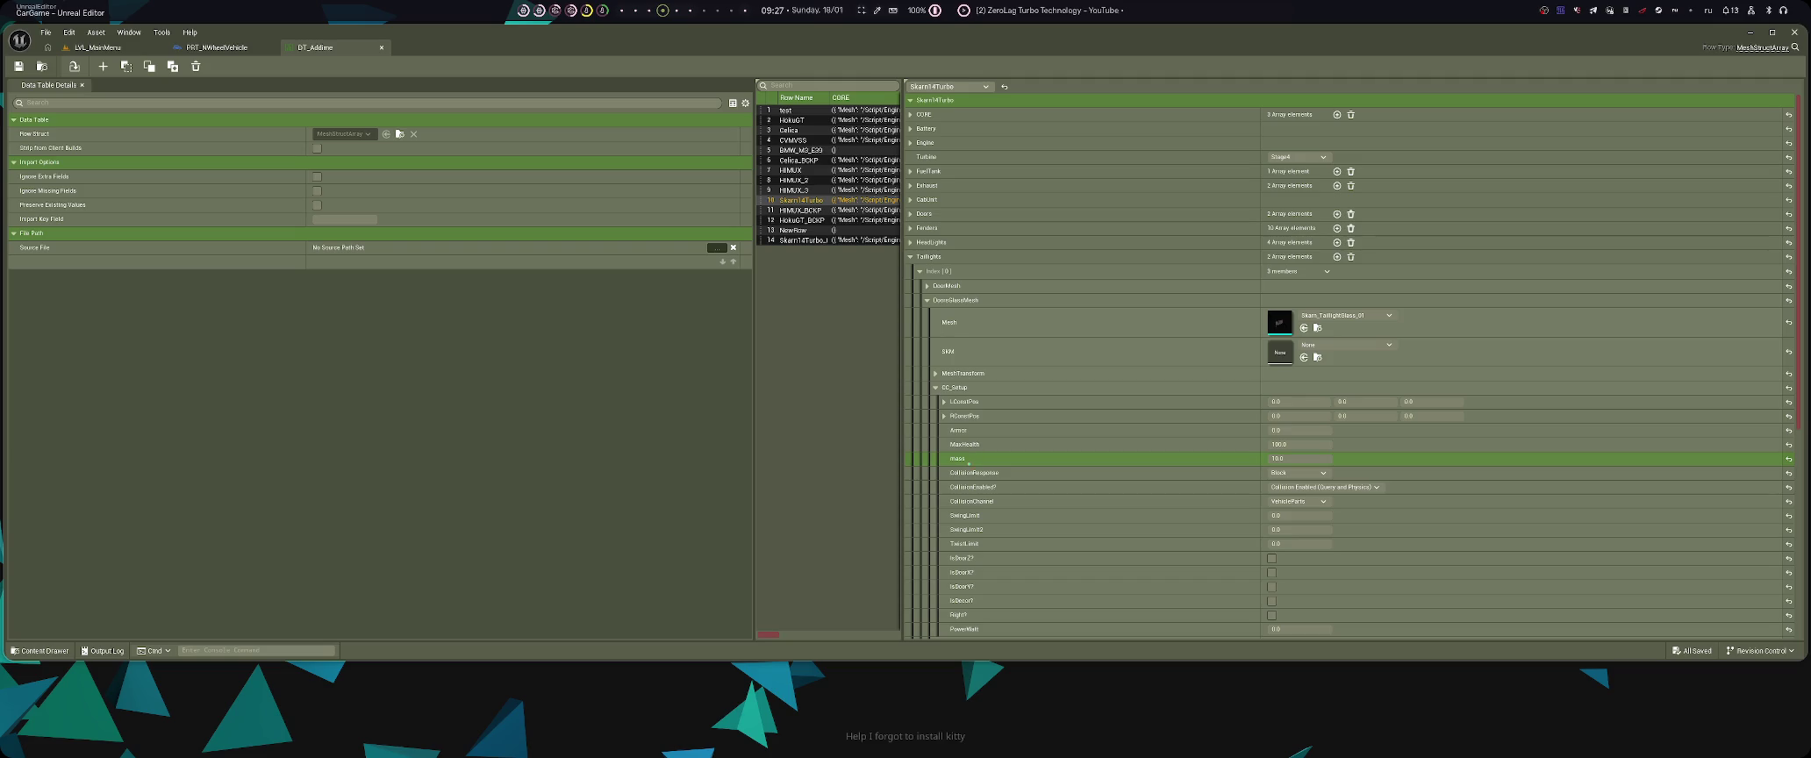
pyautogui.press('super+1')
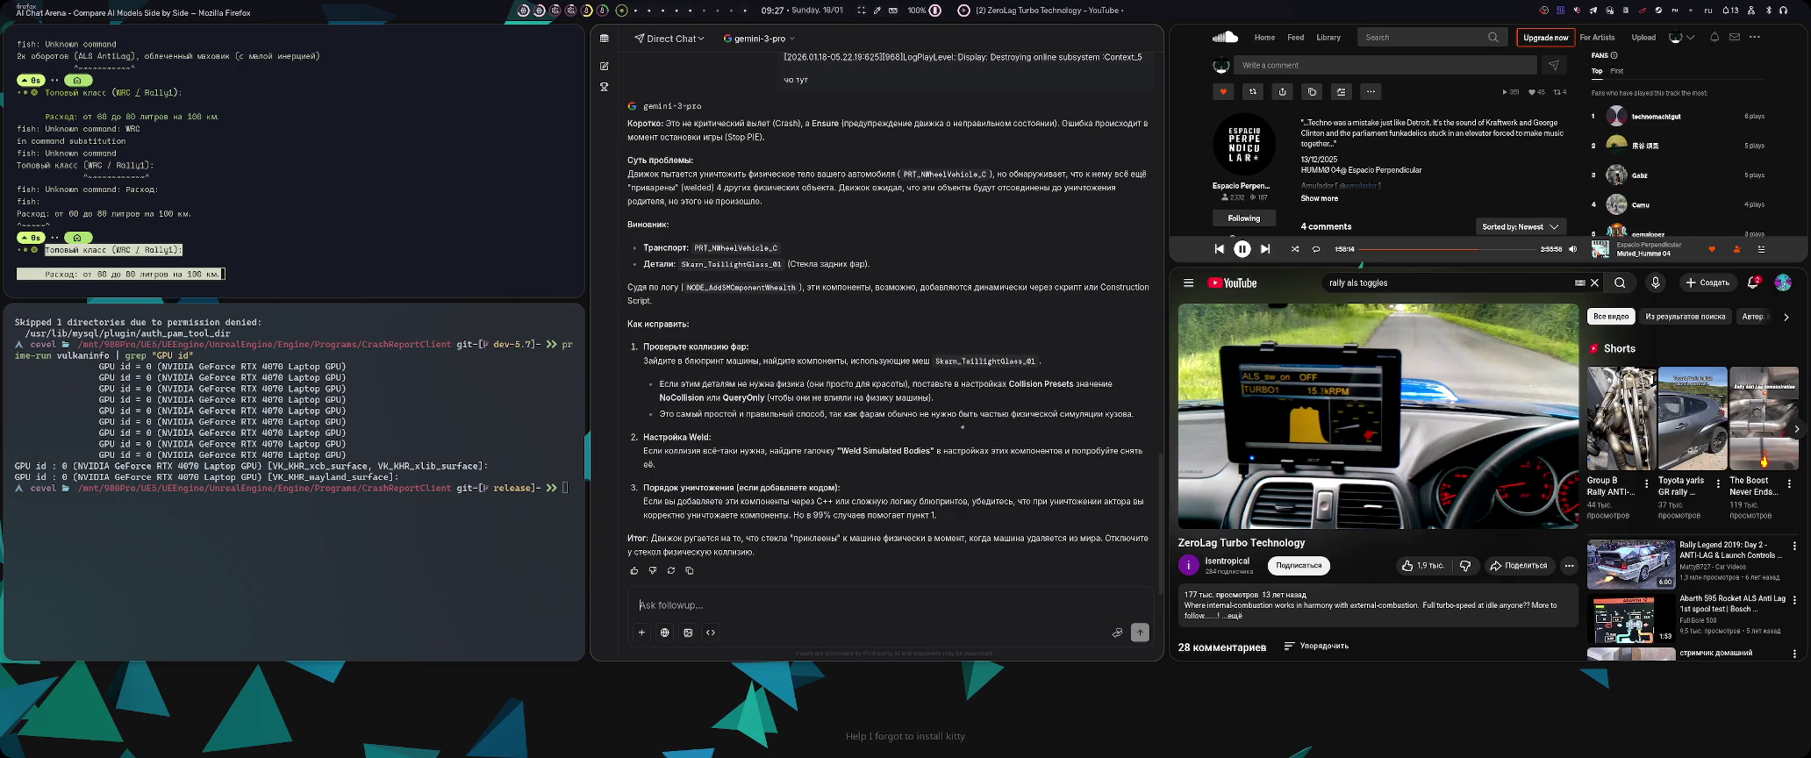
# - Back in the PRT_NWheelVehicle tab, zoom and pan through the Taillights Setup nodes before switching to the terminals
pyautogui.press('super+2')
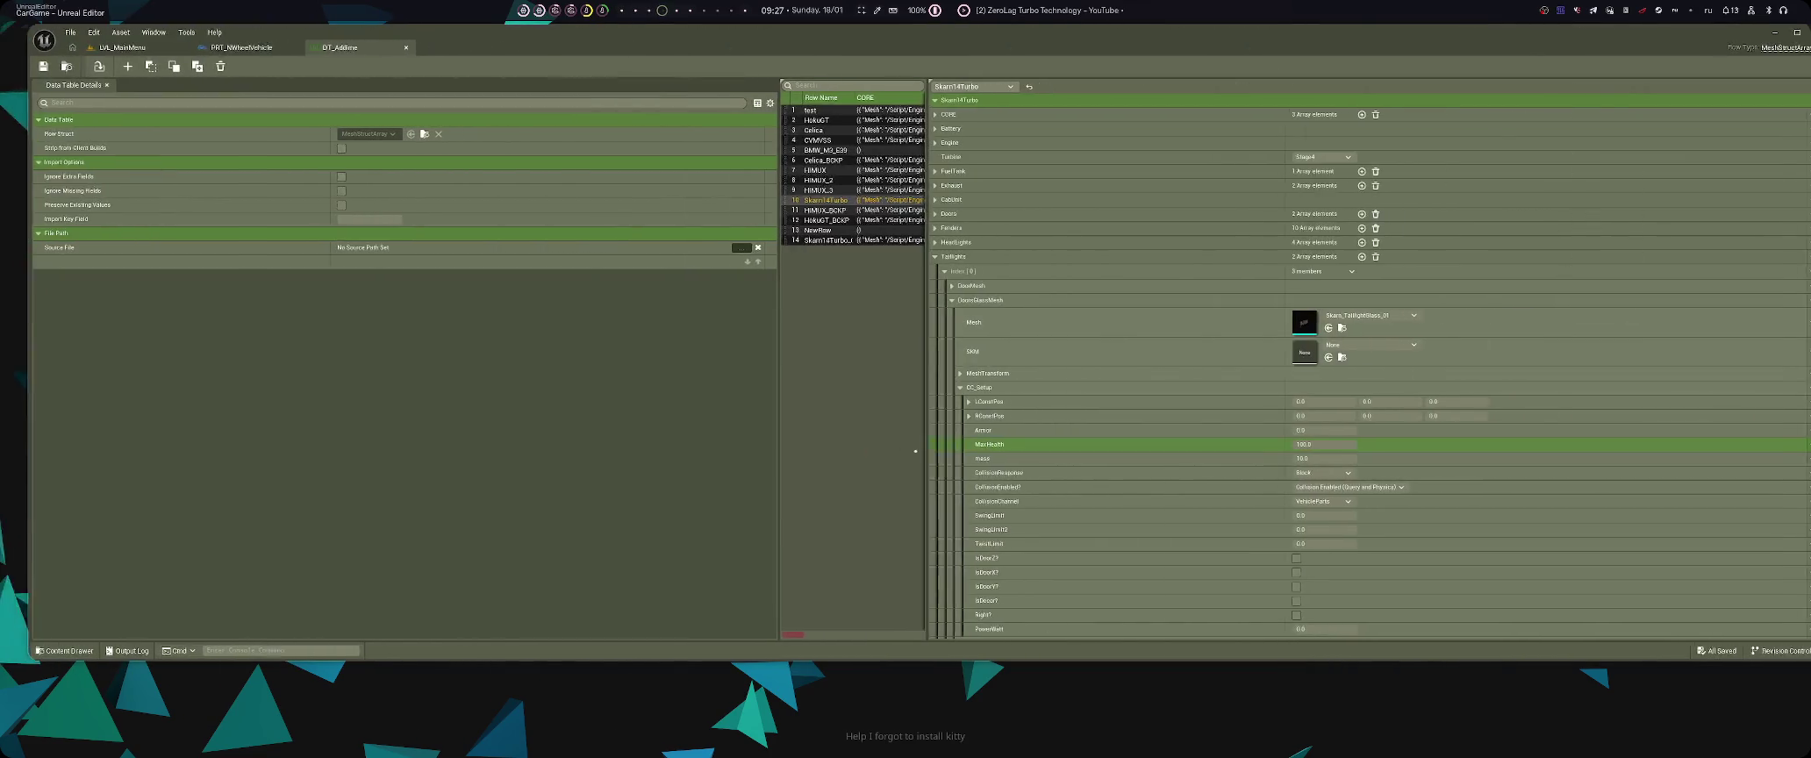
pyautogui.hotkey('ctrl', 'Tab')
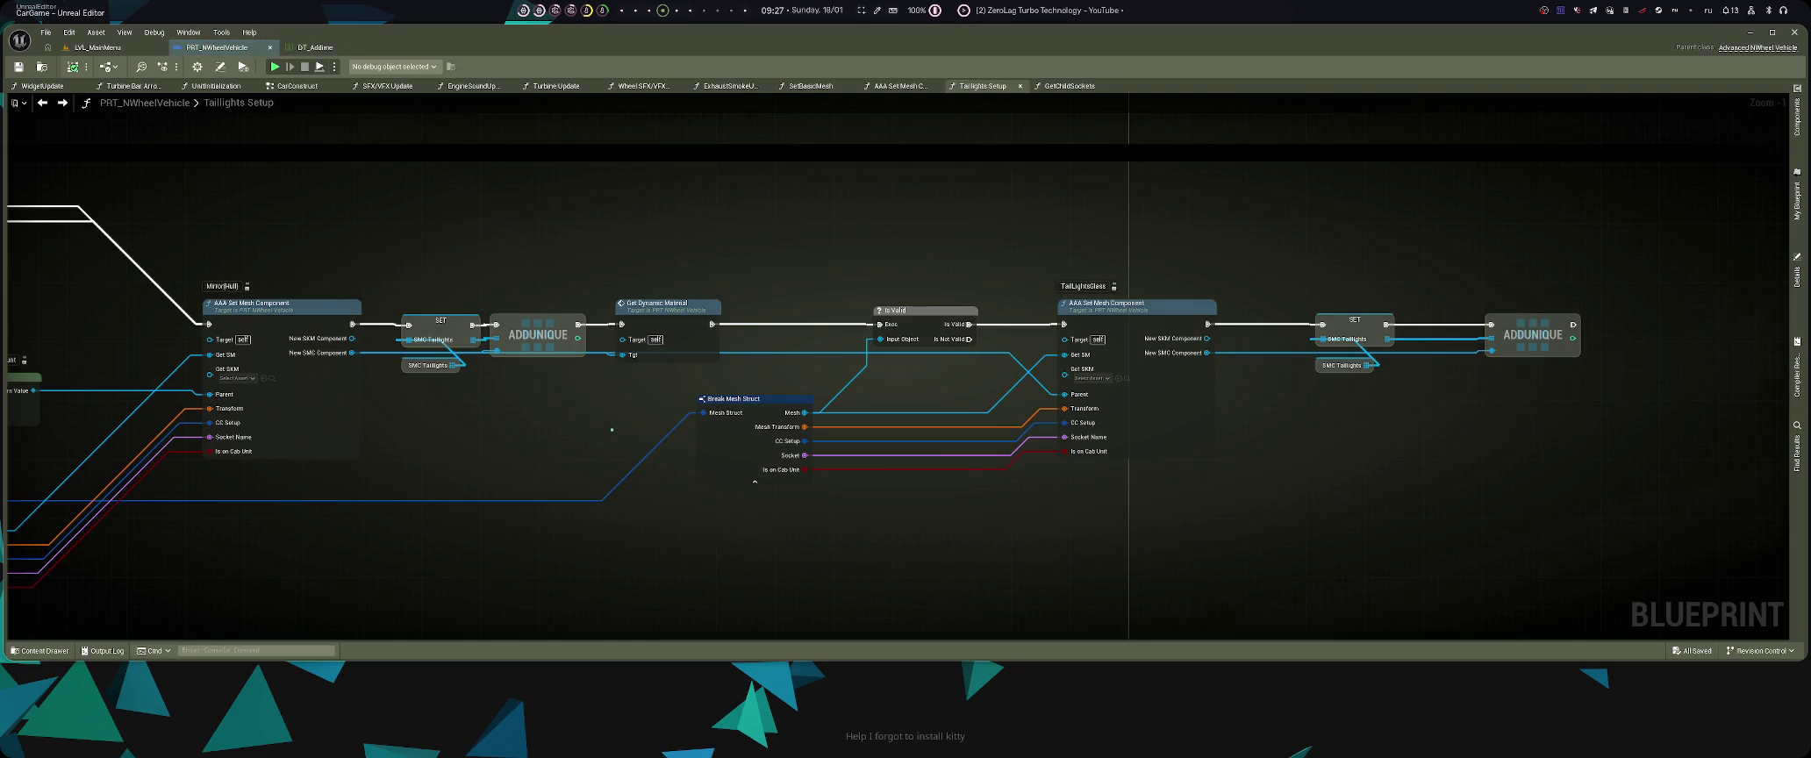
pyautogui.scroll(-1, 611, 429)
pyautogui.scroll(-1, 788, 536)
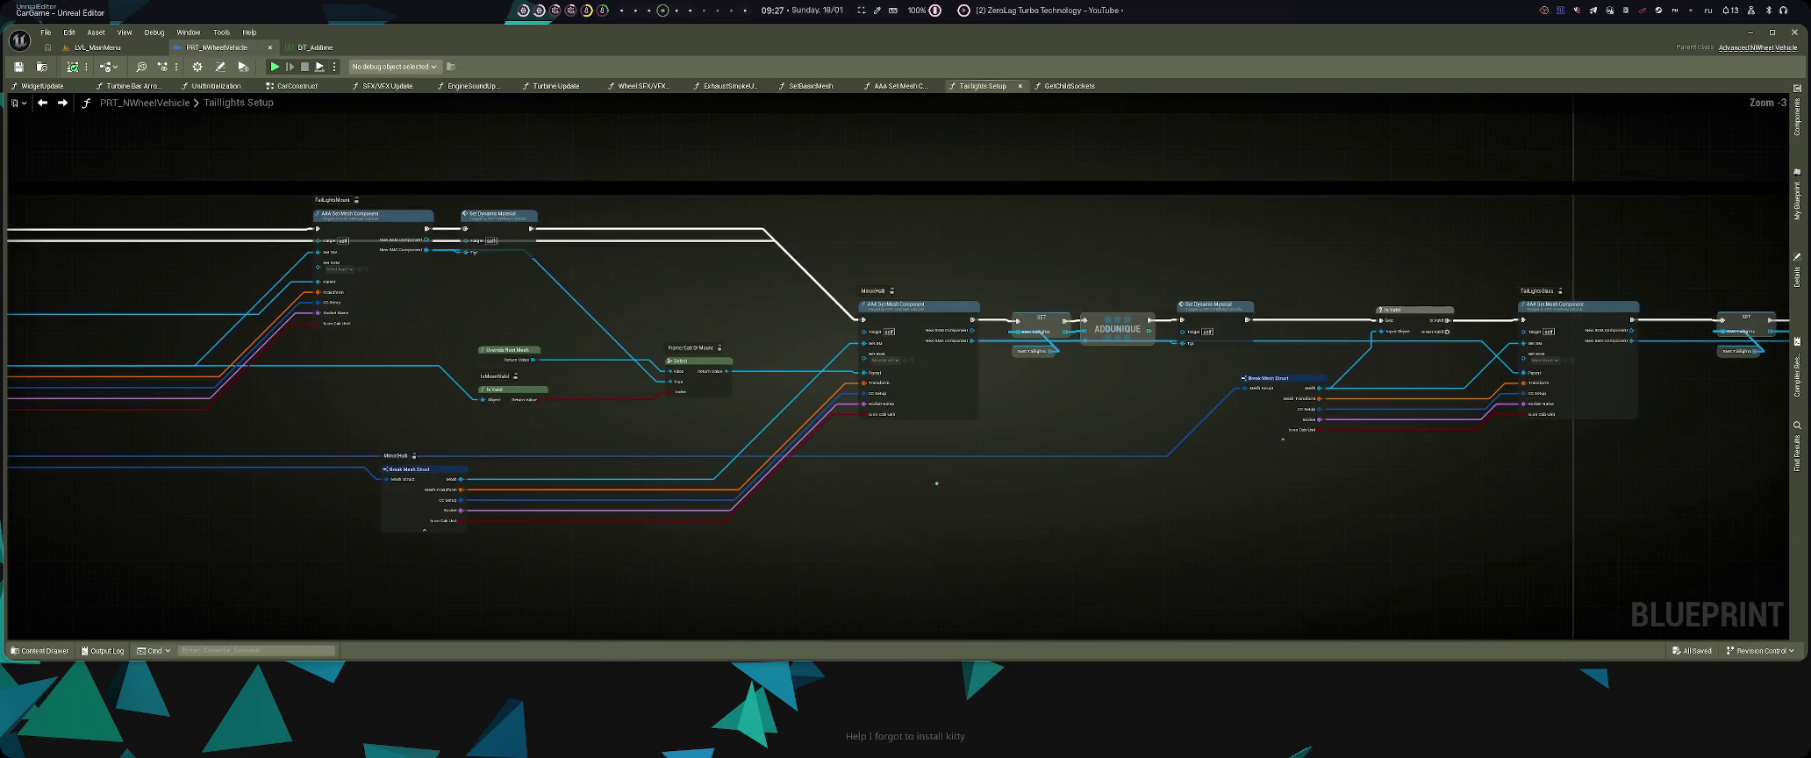
pyautogui.scroll(1, 936, 483)
pyautogui.scroll(-1, 782, 421)
pyautogui.scroll(-1, 820, 409)
pyautogui.scroll(-1, 820, 410)
pyautogui.scroll(5, 988, 482)
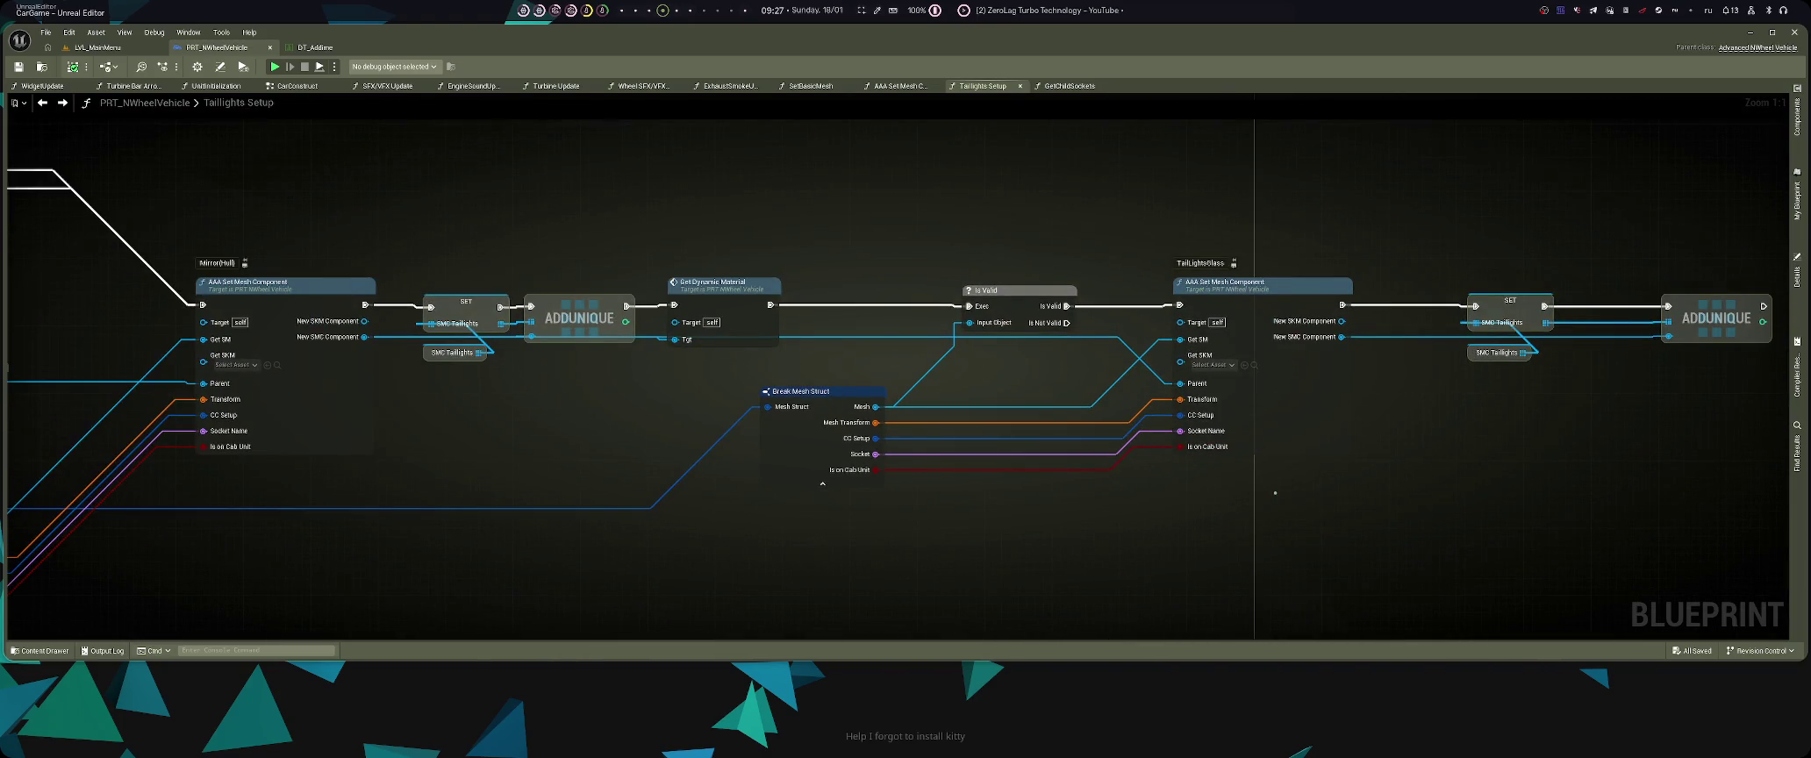
pyautogui.scroll(-1, 1274, 493)
pyautogui.moveTo(1351, 500)
pyautogui.mouseDown()
pyautogui.moveTo(1061, 492)
pyautogui.moveTo(1025, 471)
pyautogui.mouseUp()
pyautogui.scroll(-2, 1061, 492)
pyautogui.scroll(1, 1046, 469)
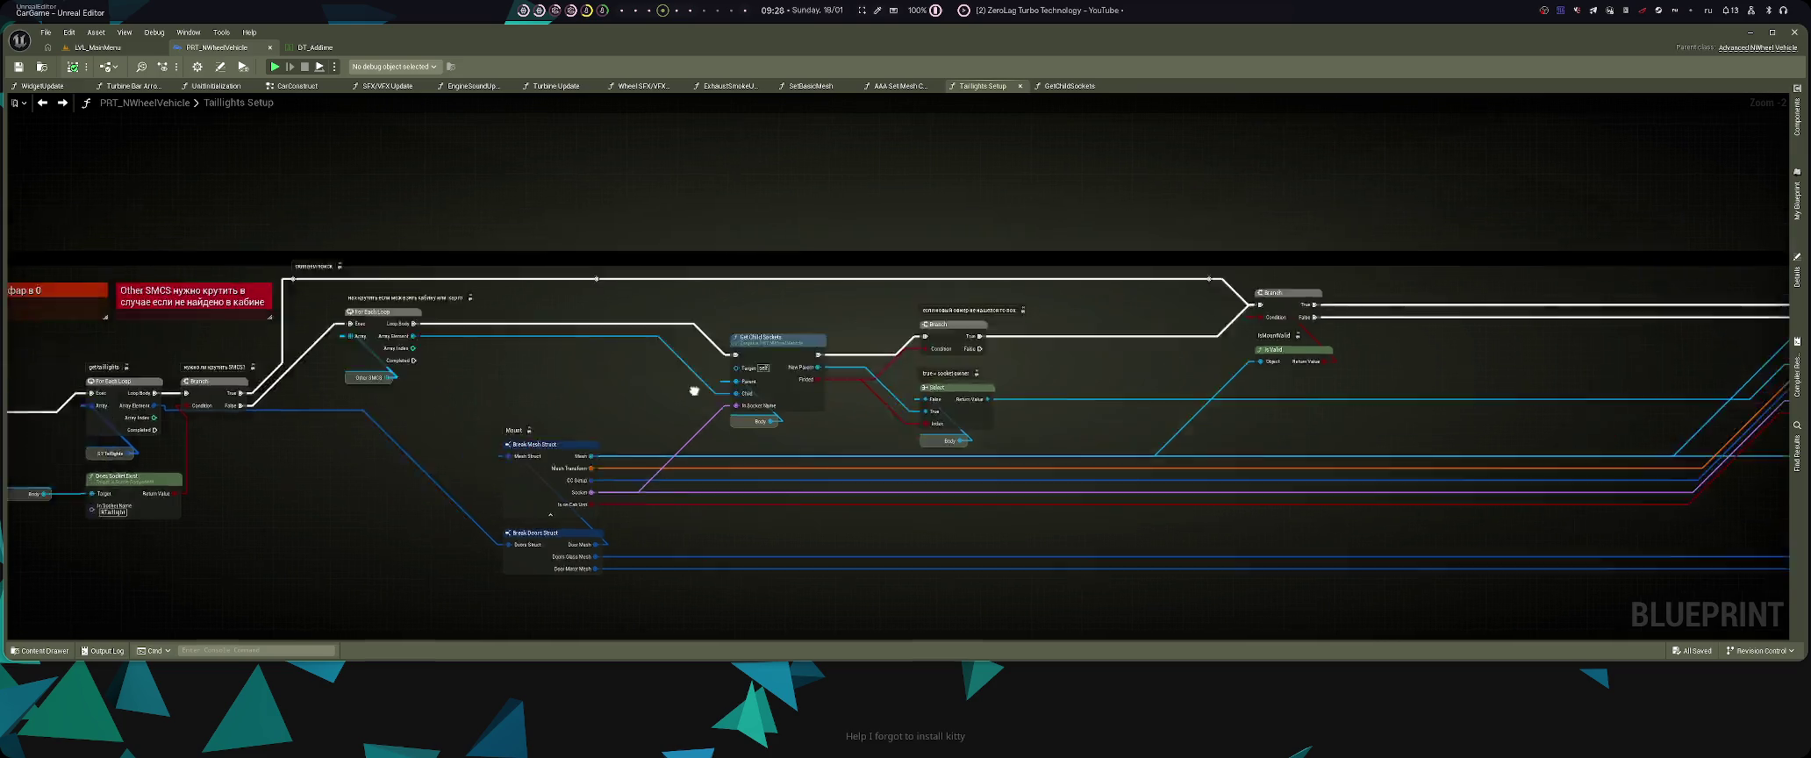
pyautogui.press('super+3')
pyautogui.scroll(6, 818, 430)
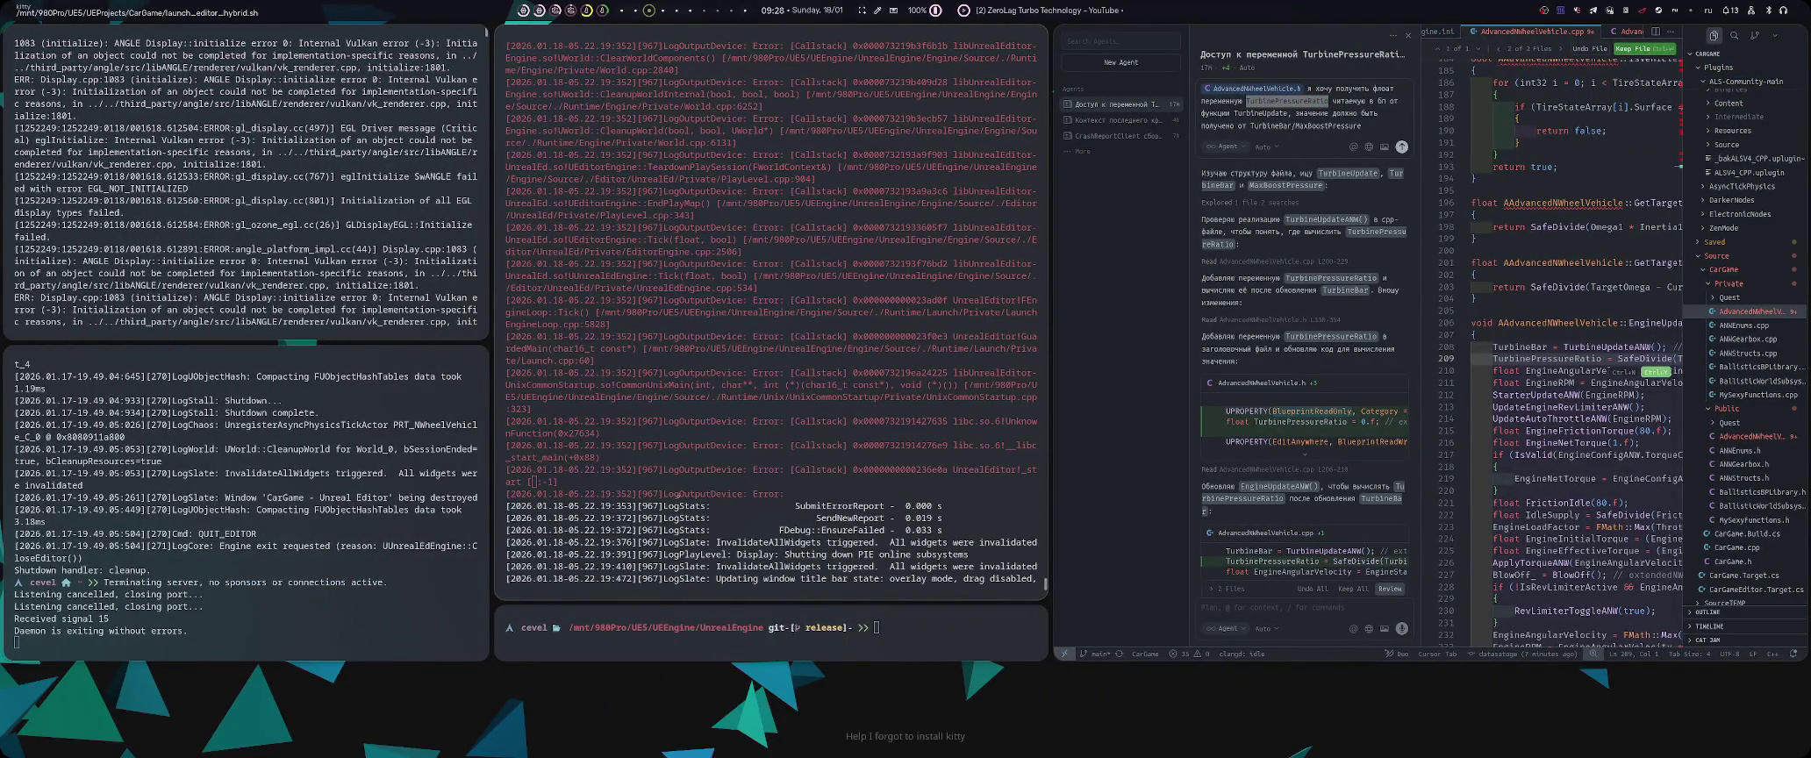
# - Widen the kitty crash log pane and re-read the CleanupWorld, Body[3], Body[0] and welded-bodies lines
pyautogui.moveTo(832, 478); pyautogui.dragTo(1414, 466)
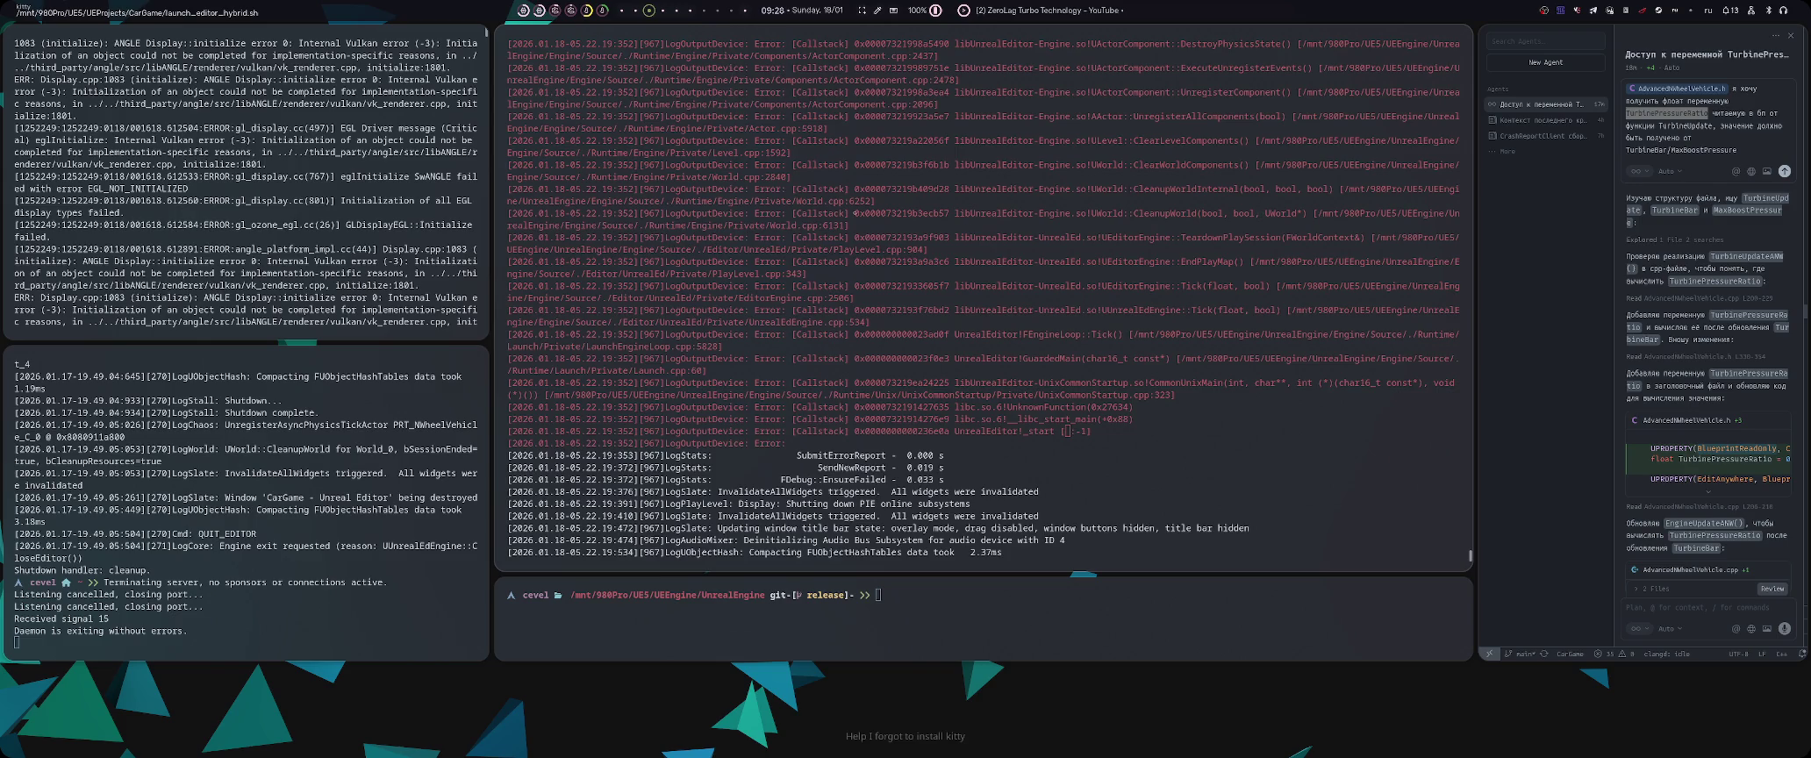
pyautogui.tripleClick(855, 212)
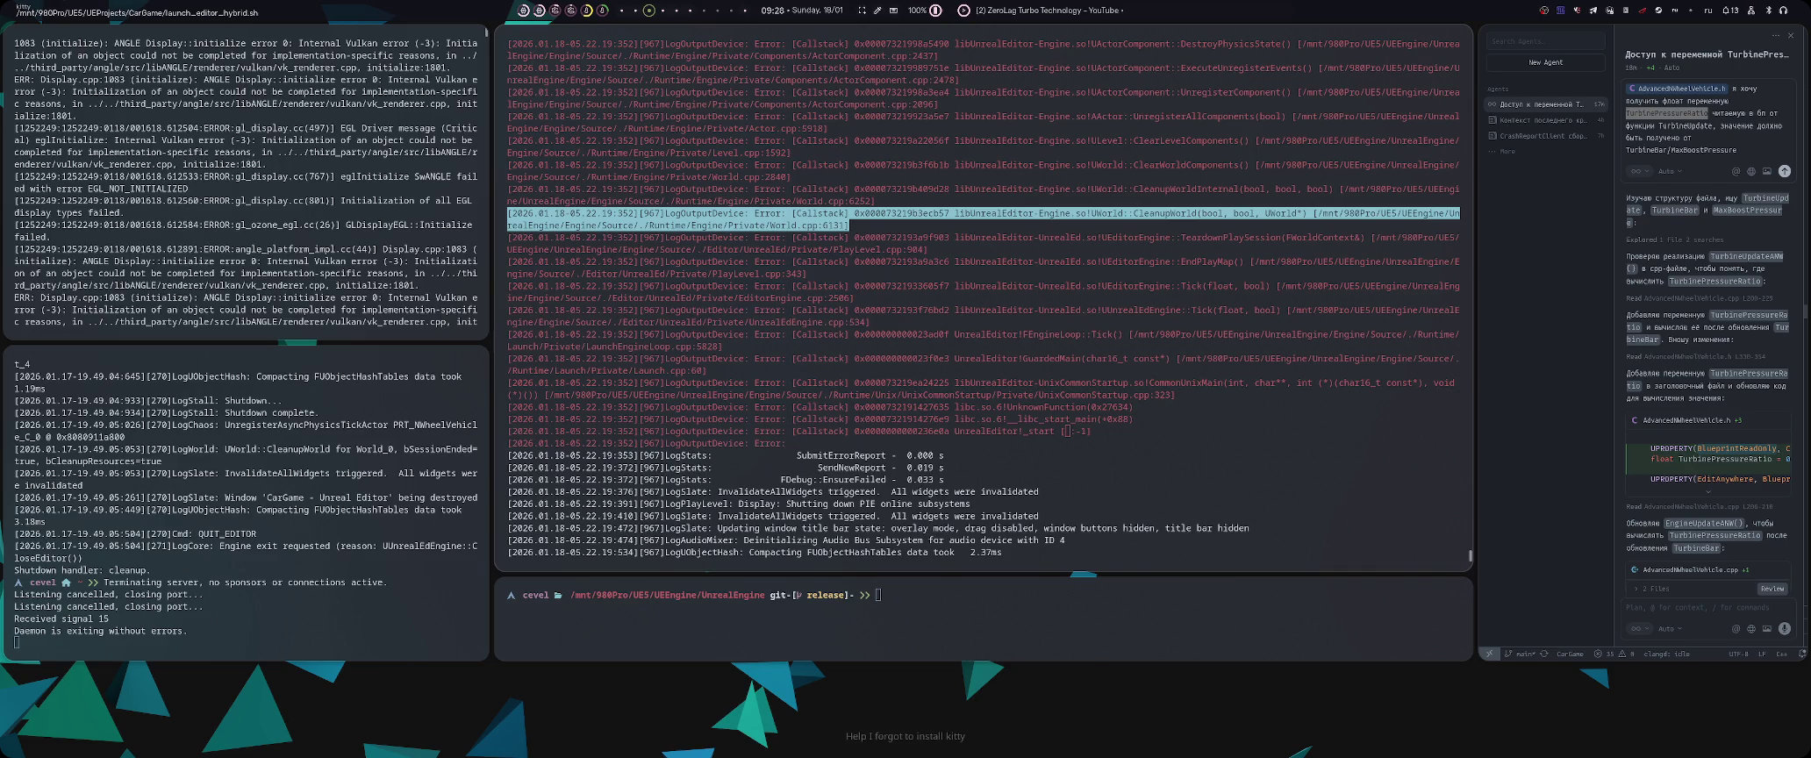
pyautogui.scroll(5, 867, 224)
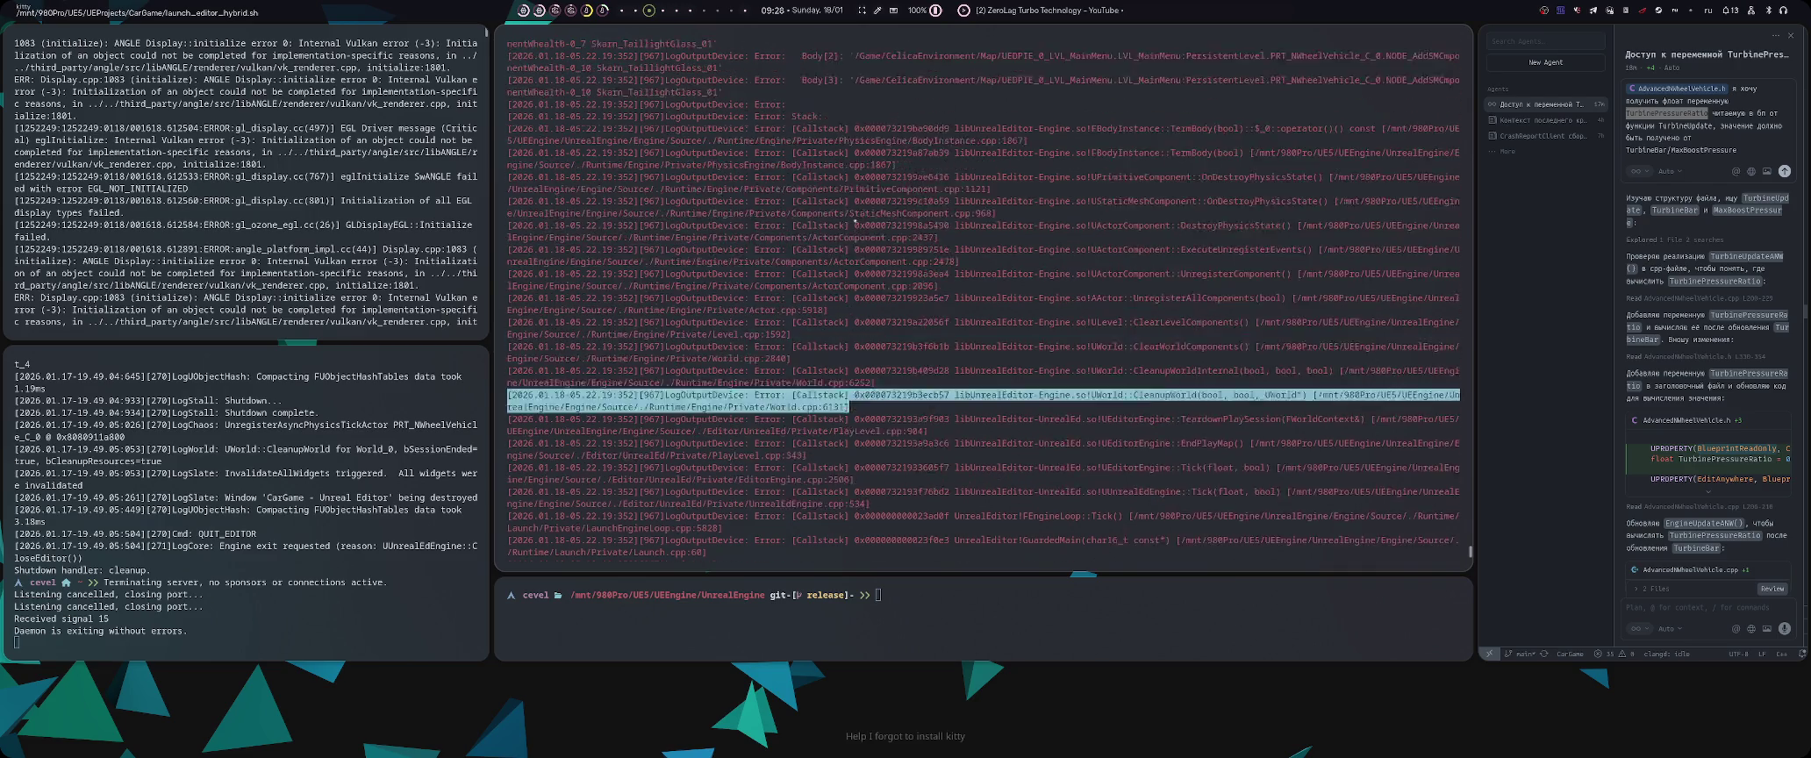
pyautogui.tripleClick(848, 208)
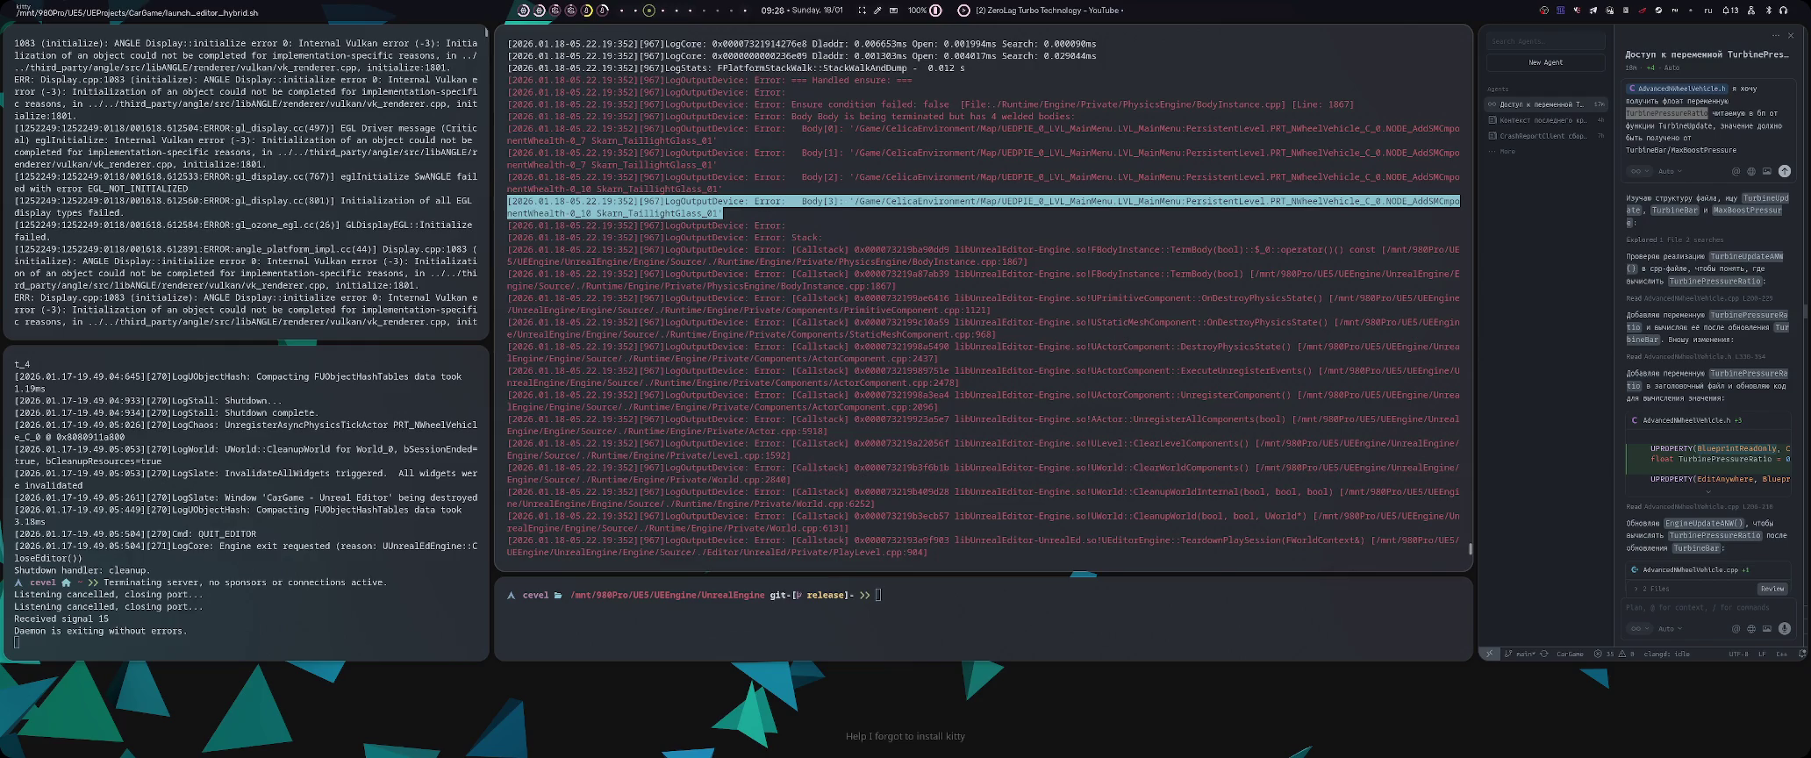
pyautogui.click(696, 189)
pyautogui.tripleClick(672, 140)
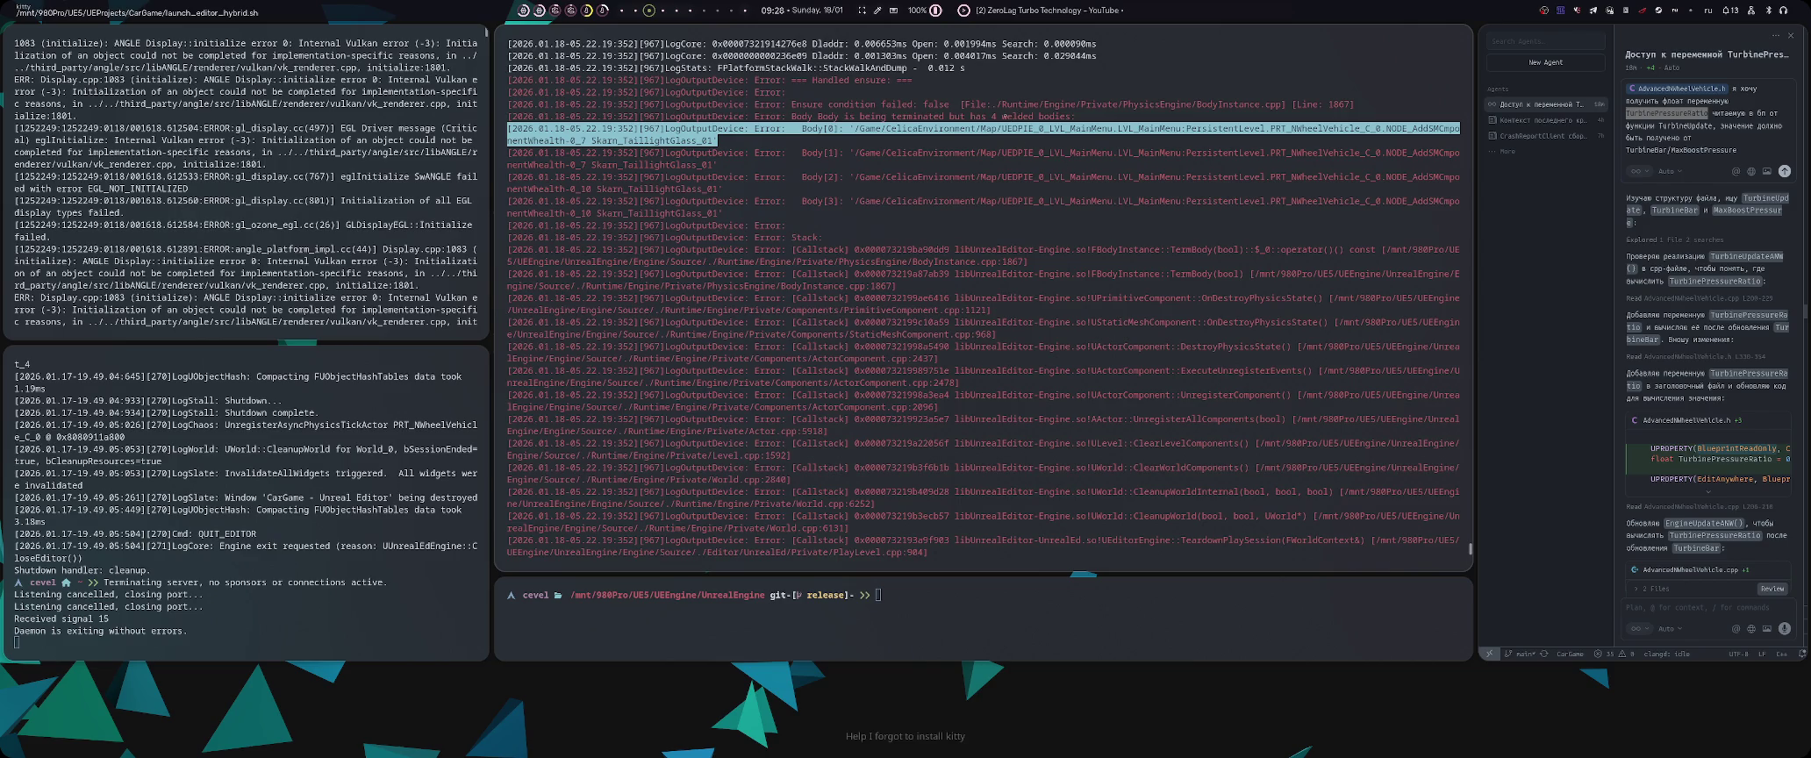
pyautogui.tripleClick(1019, 116)
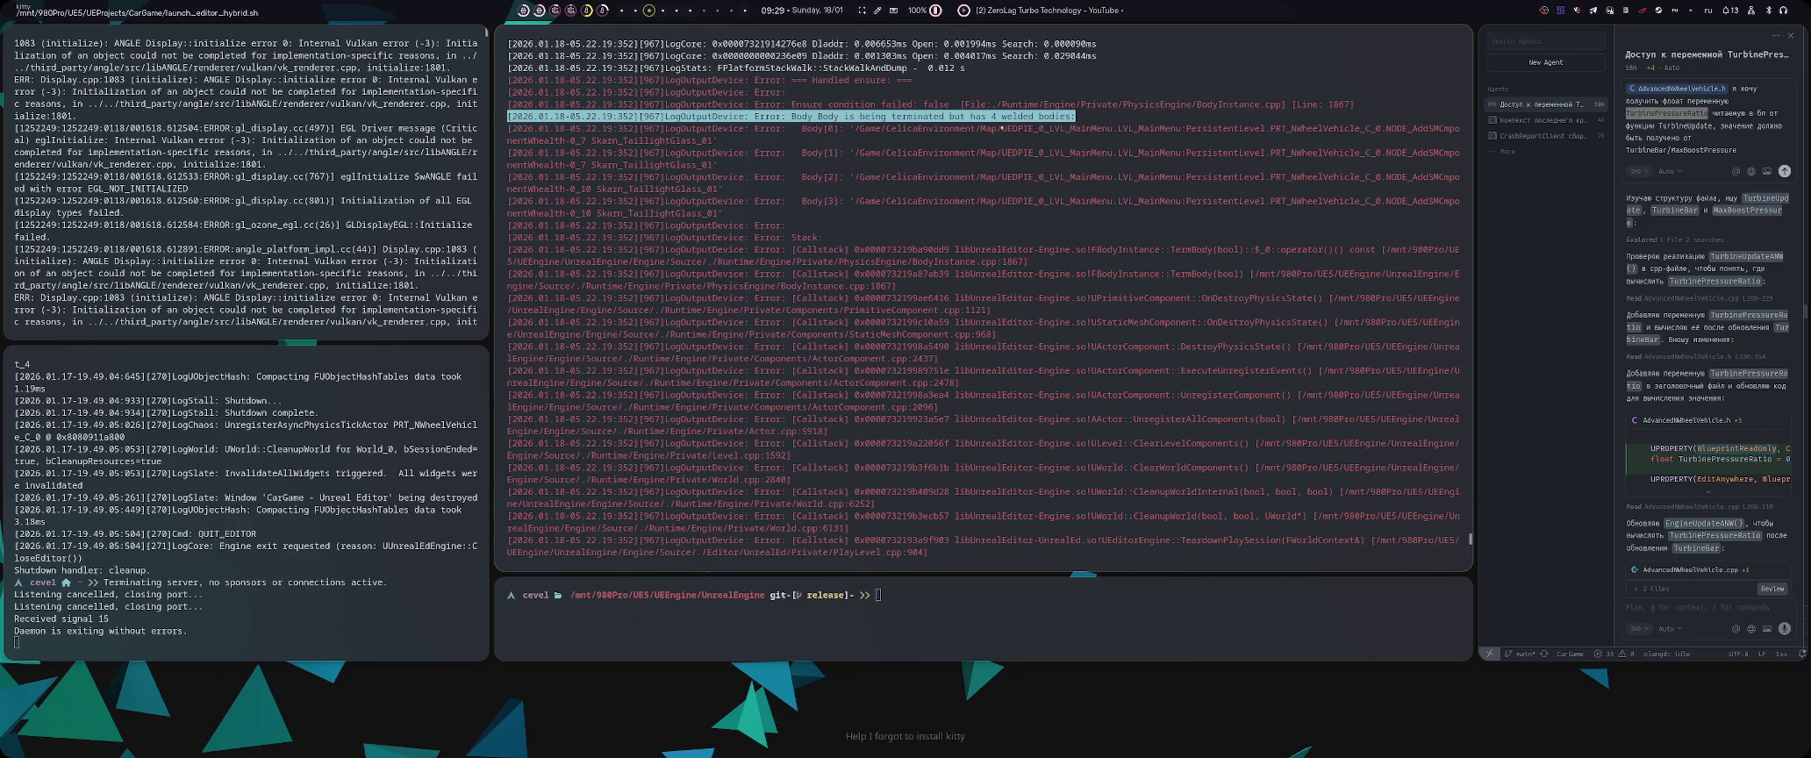
pyautogui.tripleClick(983, 128)
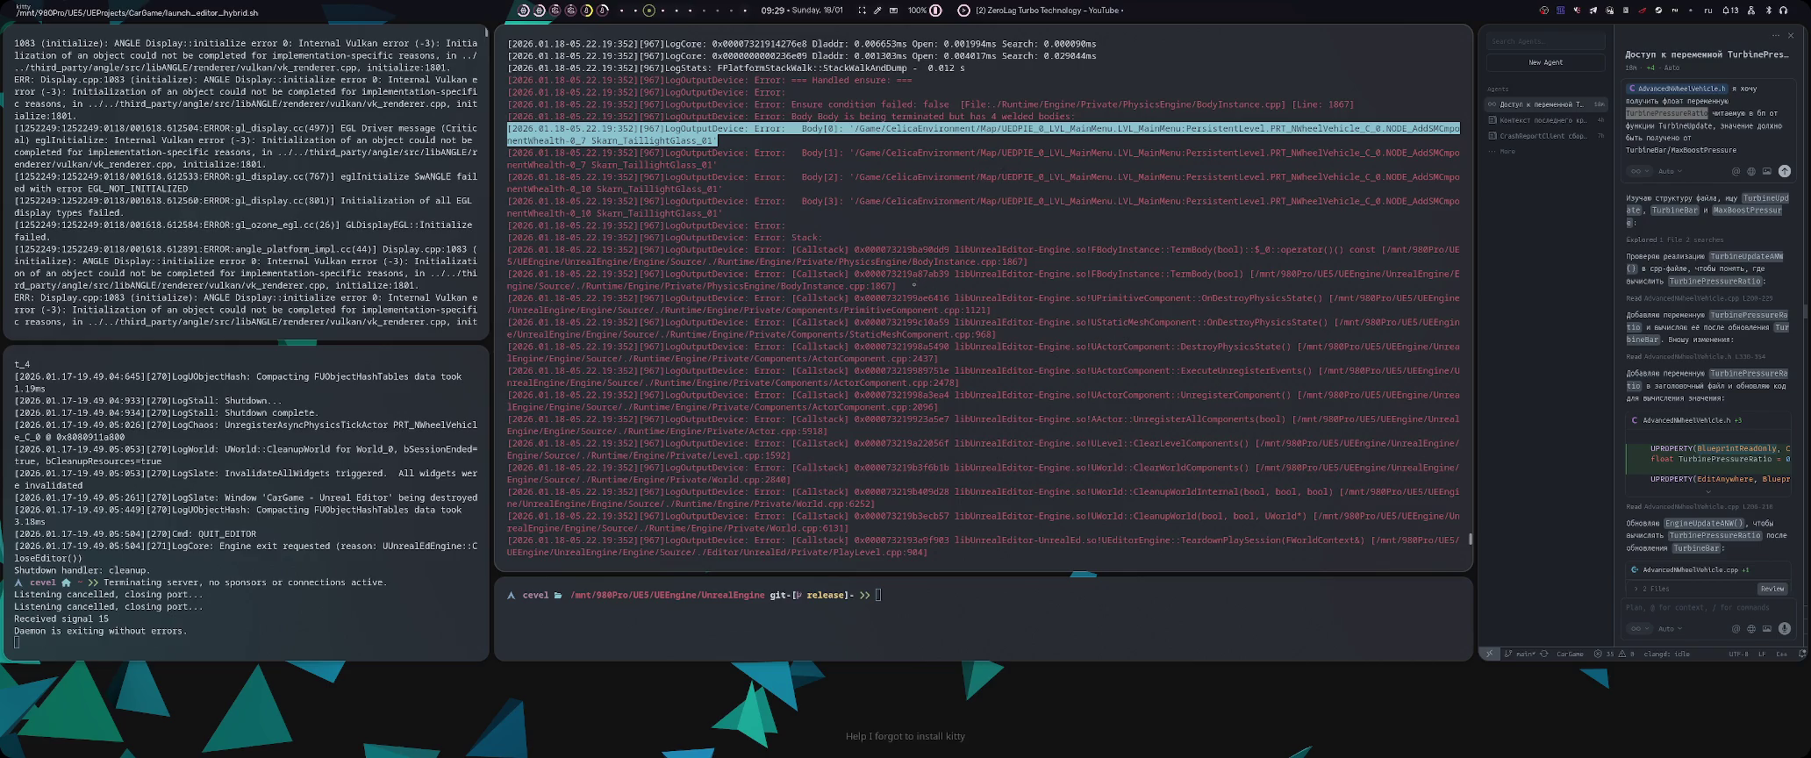
pyautogui.press('super+2')
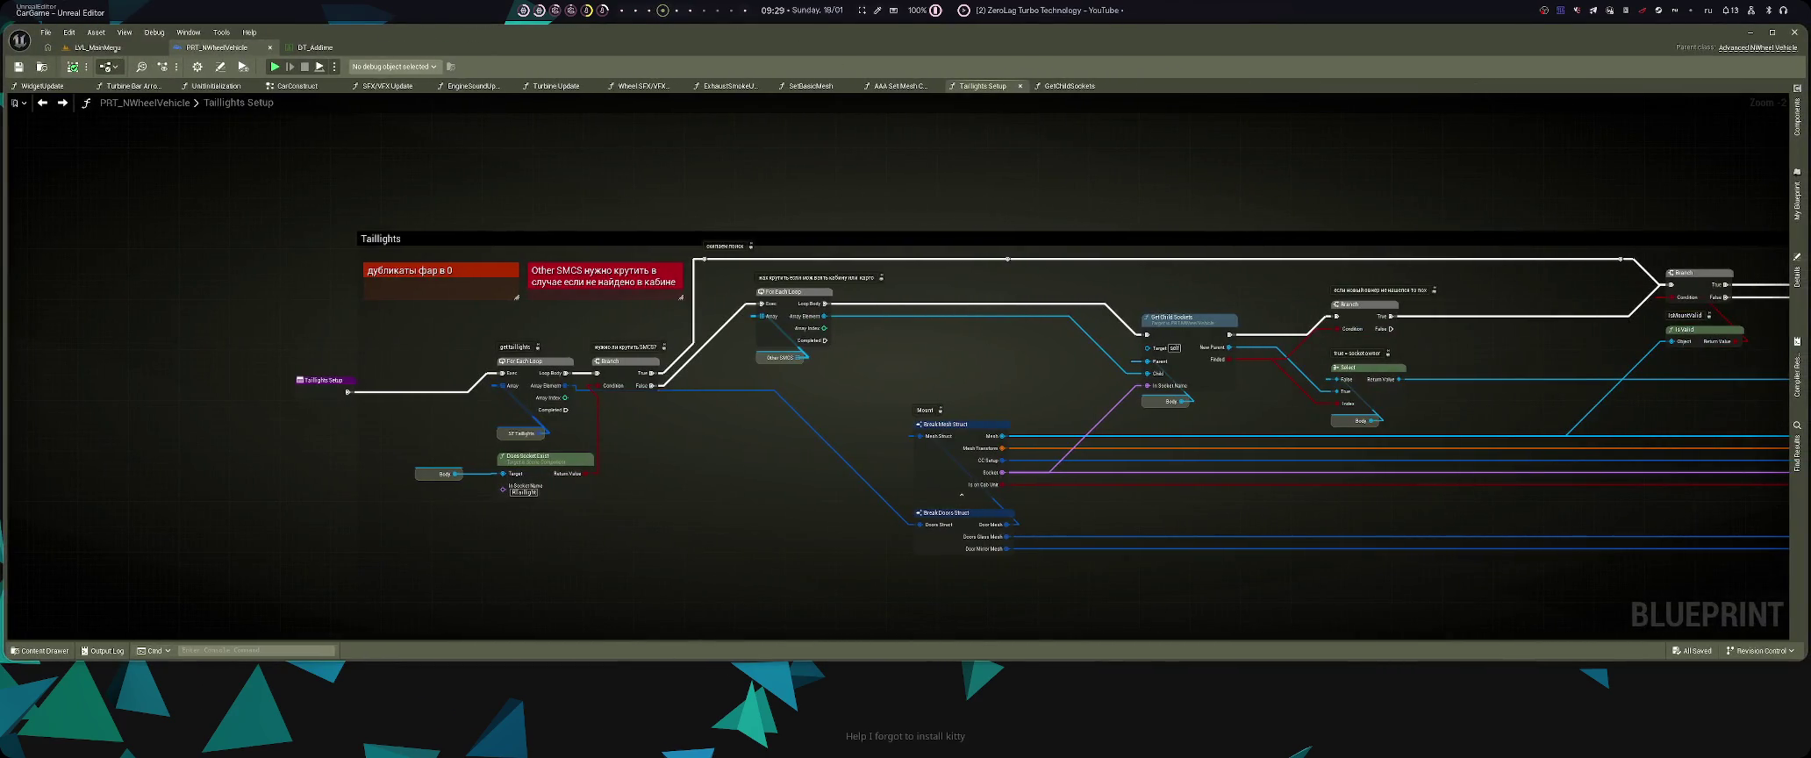
# - Run a Play-in-Editor test from LVL_MainMenu, cycle through the garage cars, then stop it
pyautogui.click(98, 50)
pyautogui.hotkey('alt', 'p')
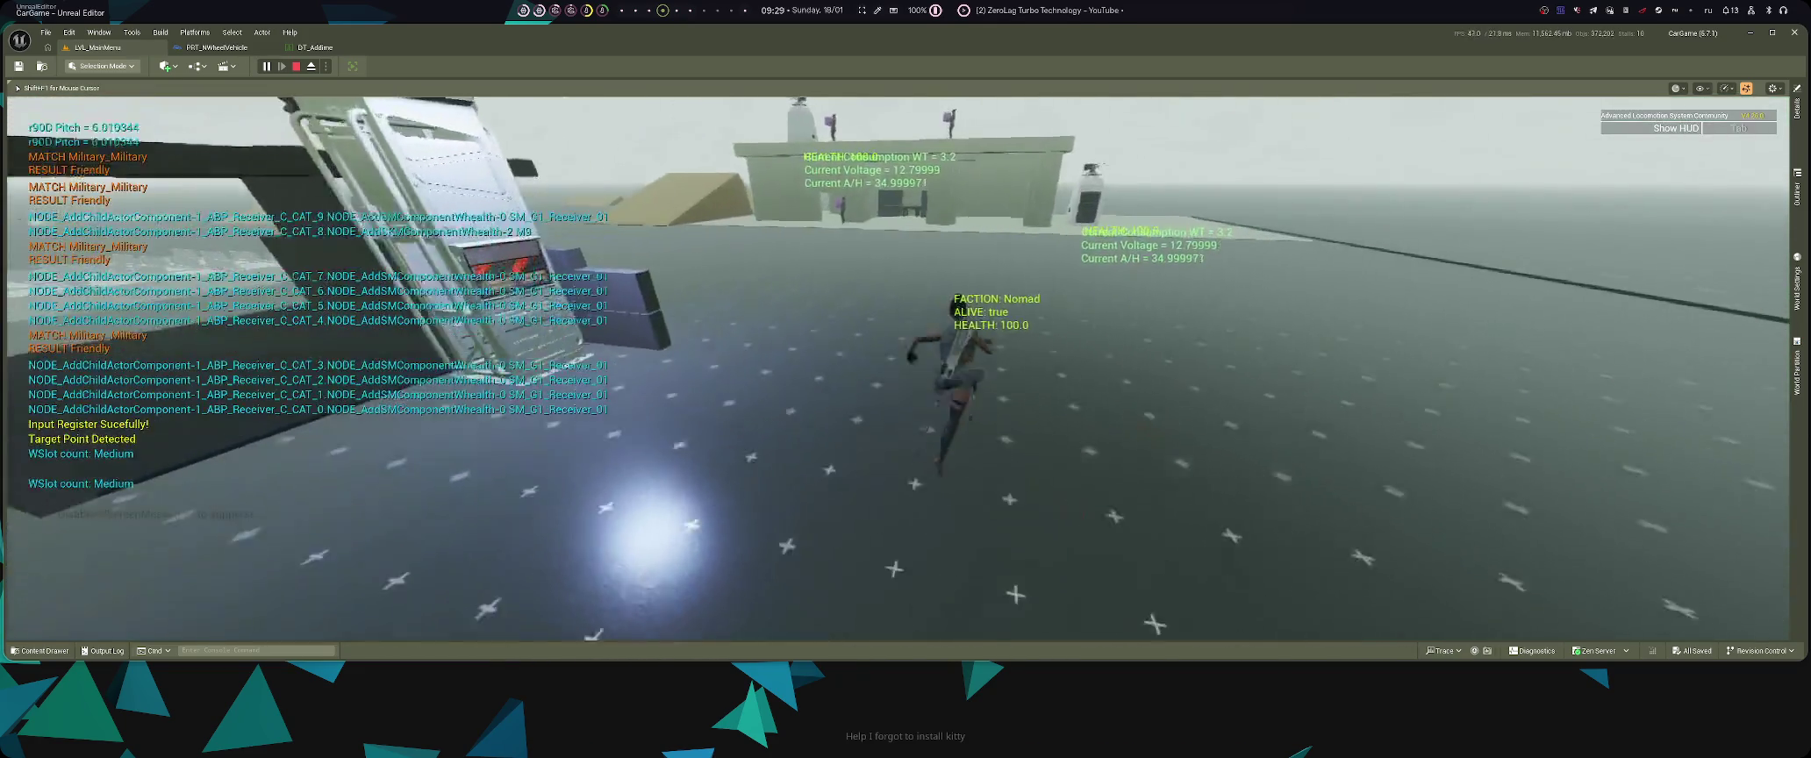
pyautogui.press('d')
pyautogui.press('d')
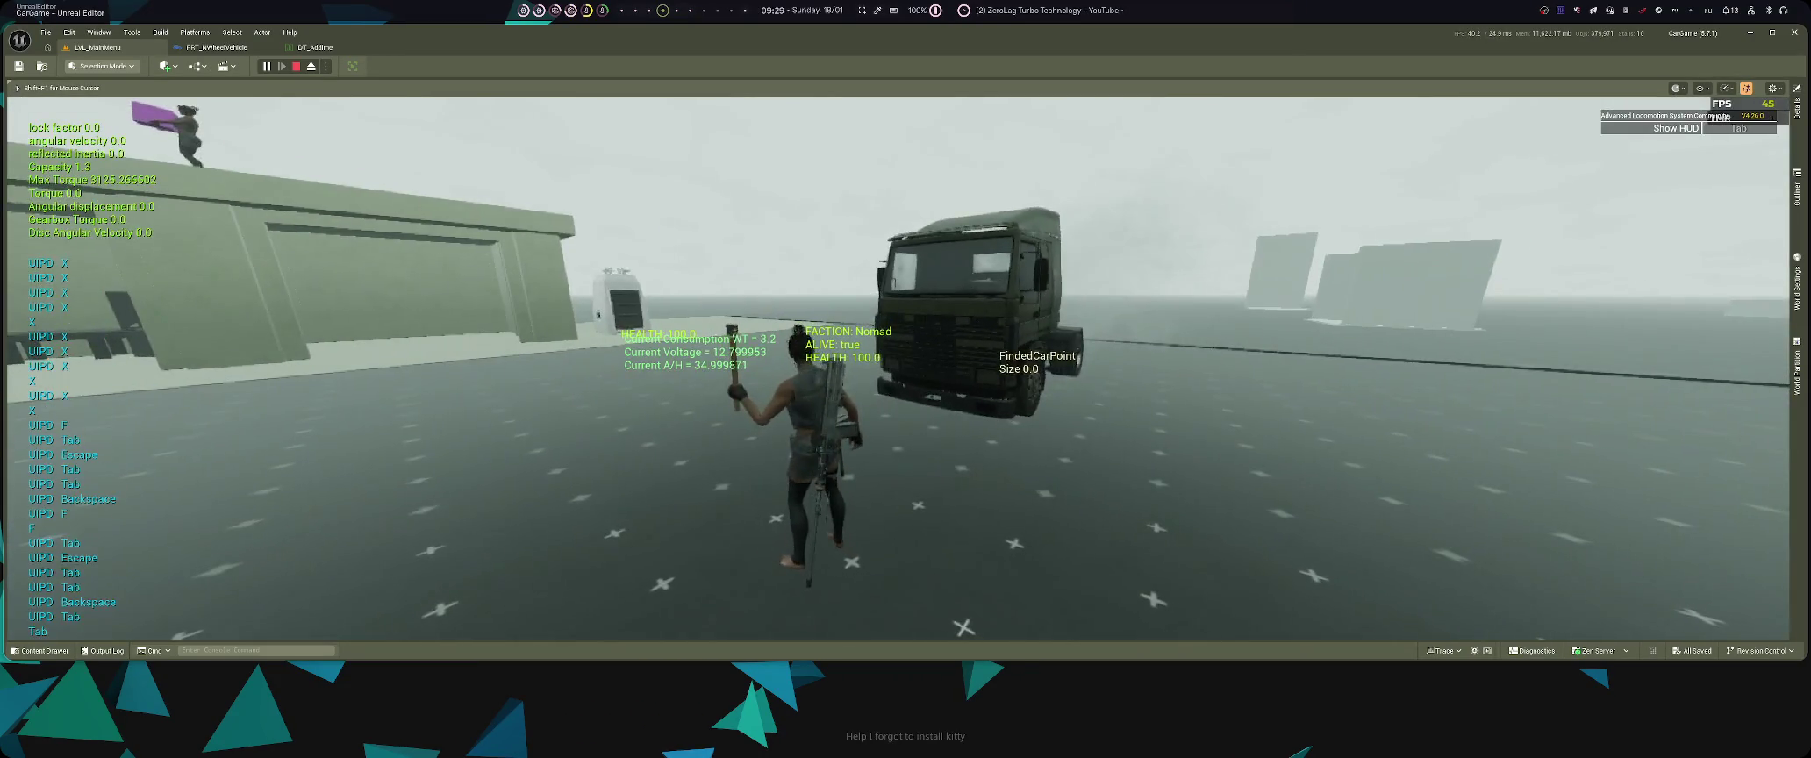
pyautogui.press('Escape')
pyautogui.press('super+2')
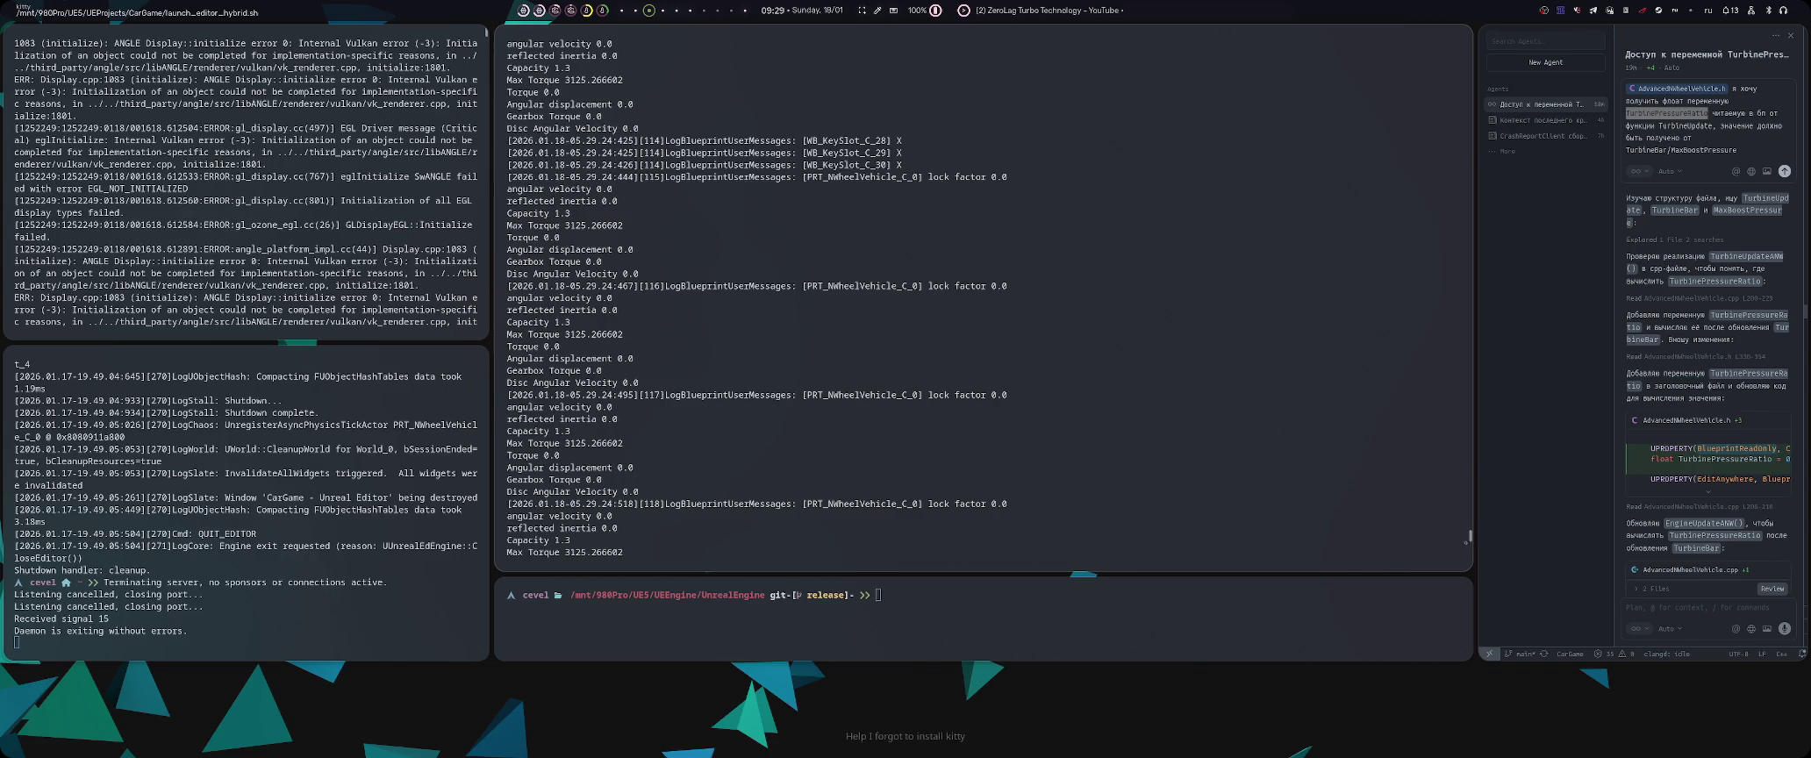
# - Jump to the newest log lines, then start a Play From Here session at a spot in the level
pyautogui.press('End')
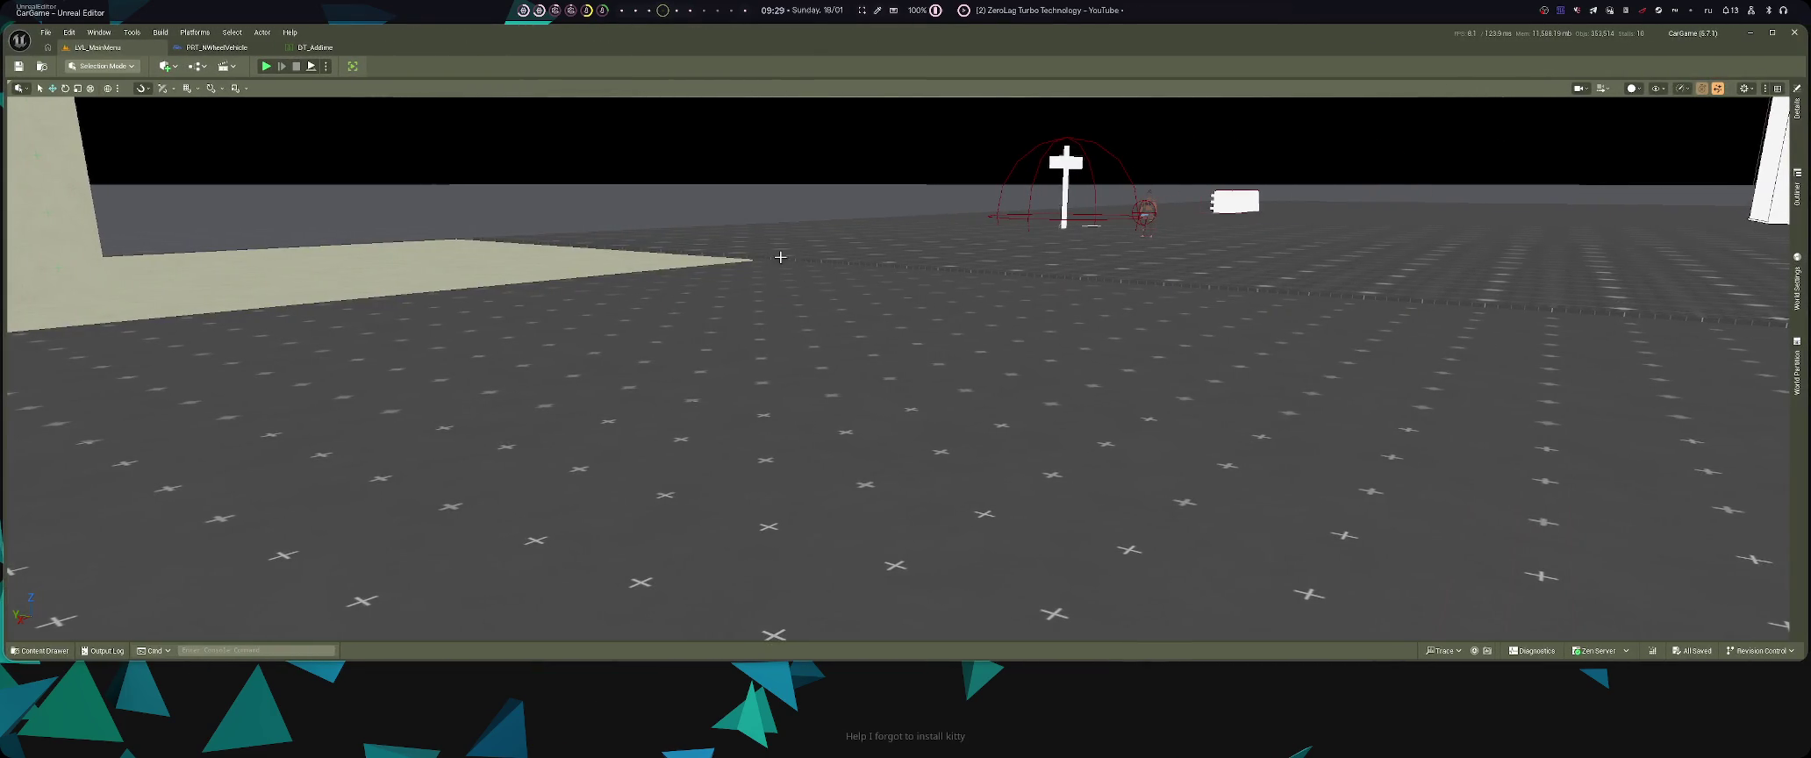
pyautogui.rightClick(778, 256)
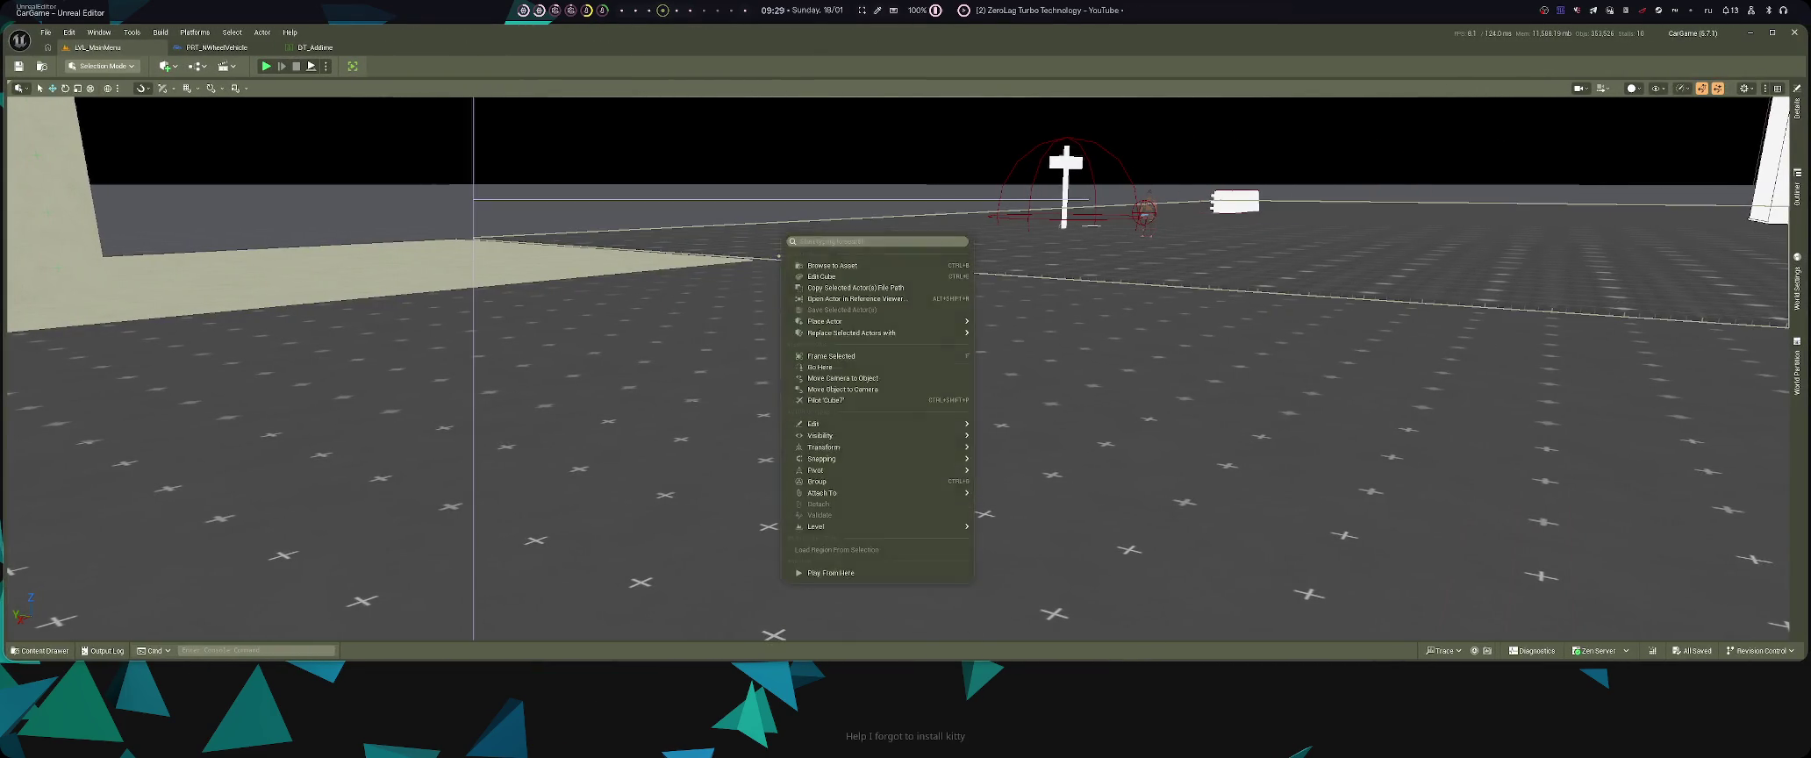
pyautogui.click(830, 572)
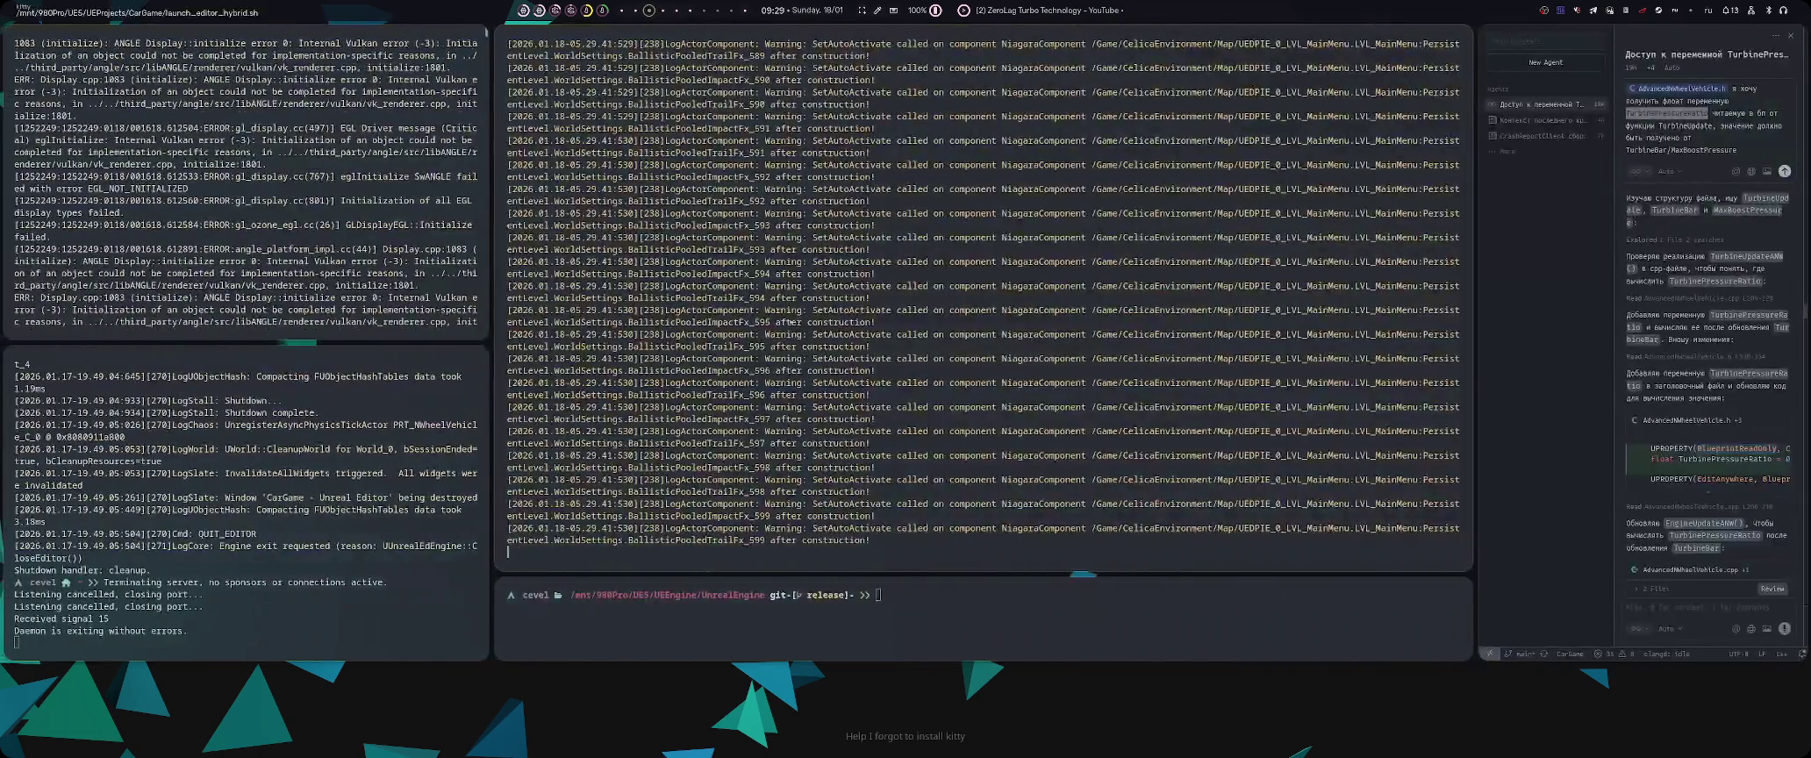
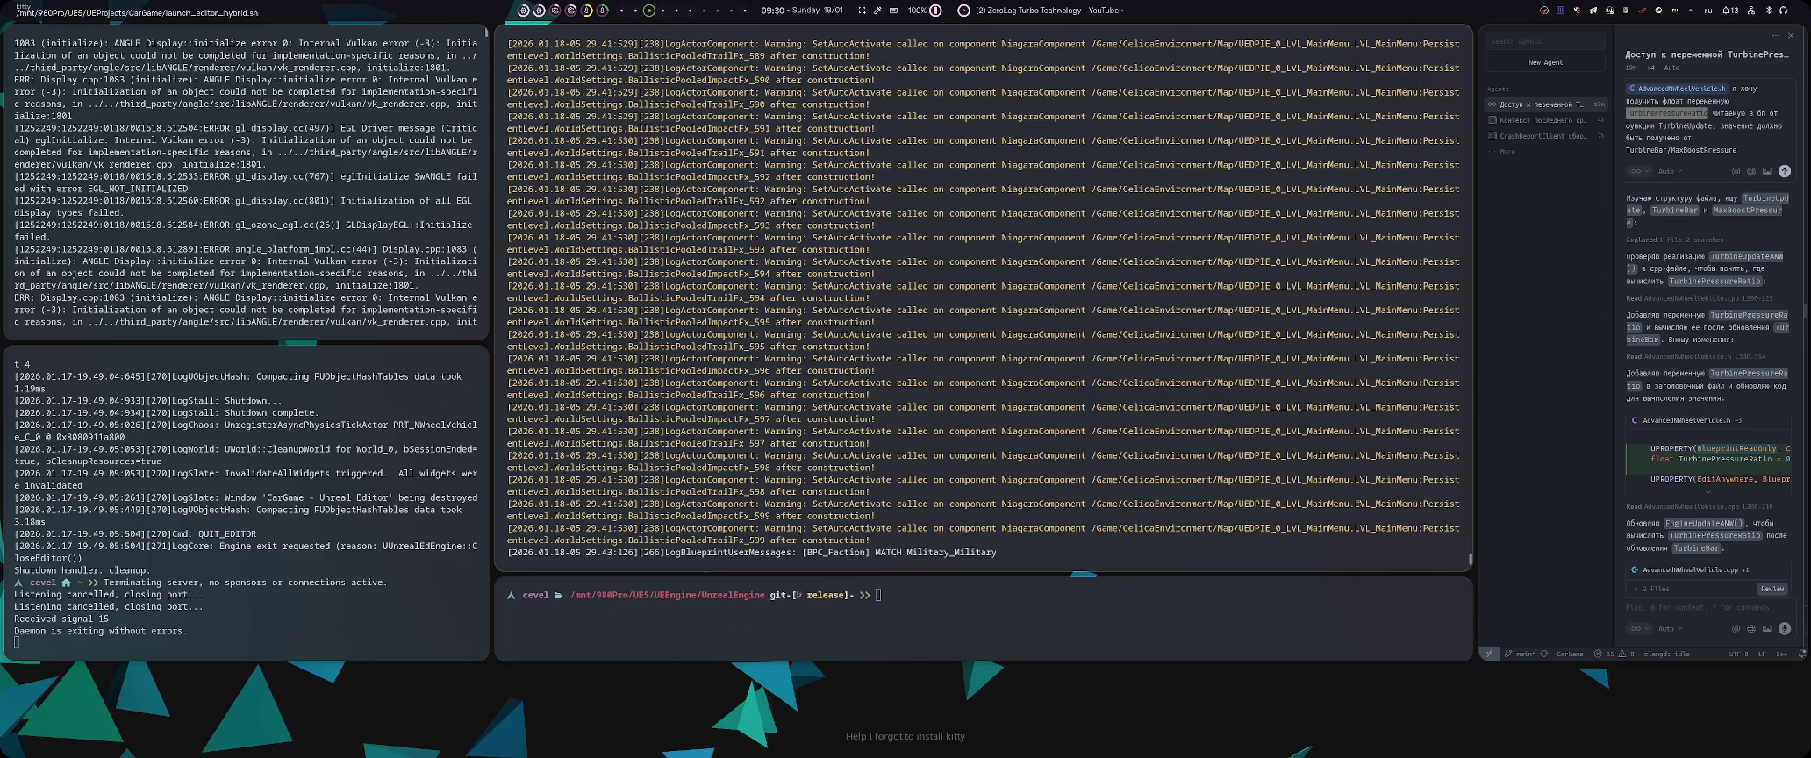
# - Review the vehicle torque debug log (Max Torque 3125.27), then return to the running game
pyautogui.moveTo(1464, 558); pyautogui.dragTo(1457, 349)
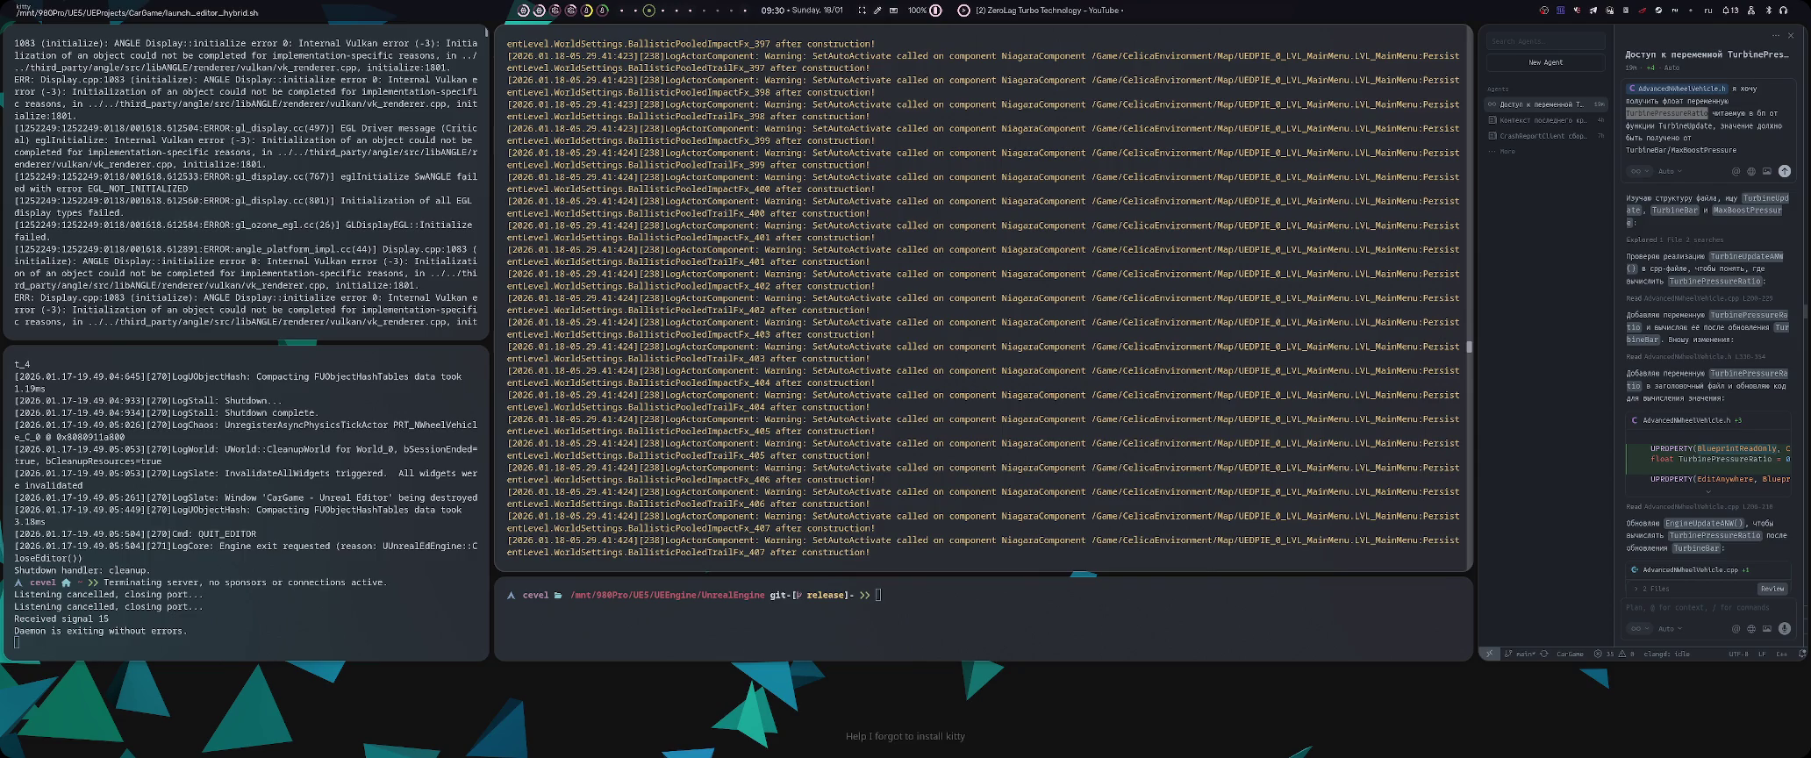
pyautogui.moveTo(1457, 349); pyautogui.dragTo(1457, 312)
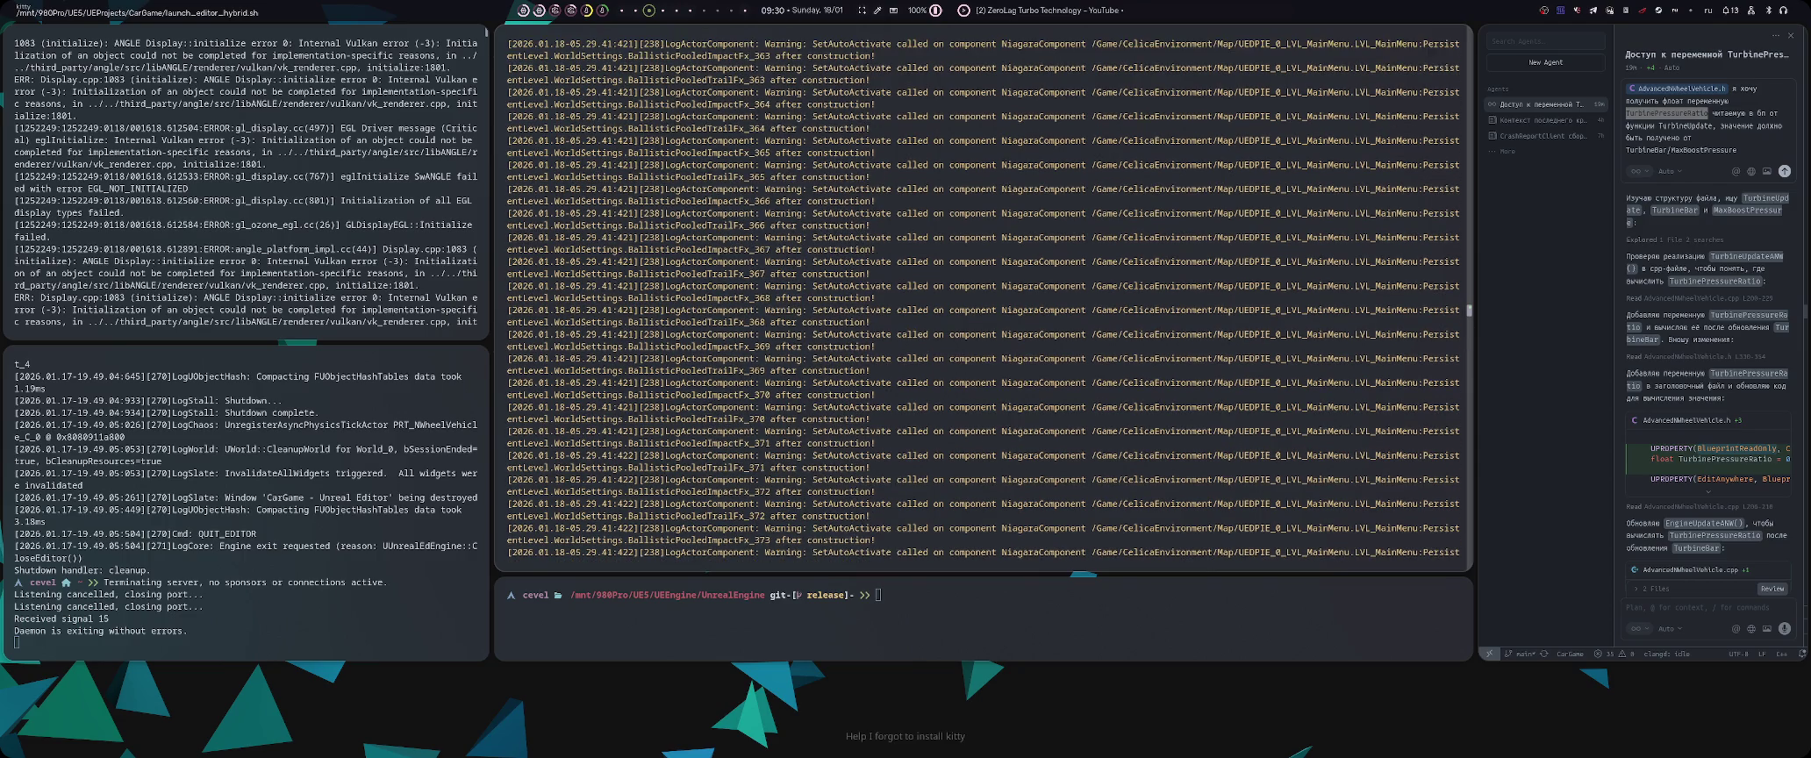
pyautogui.scroll(-1, 982, 299)
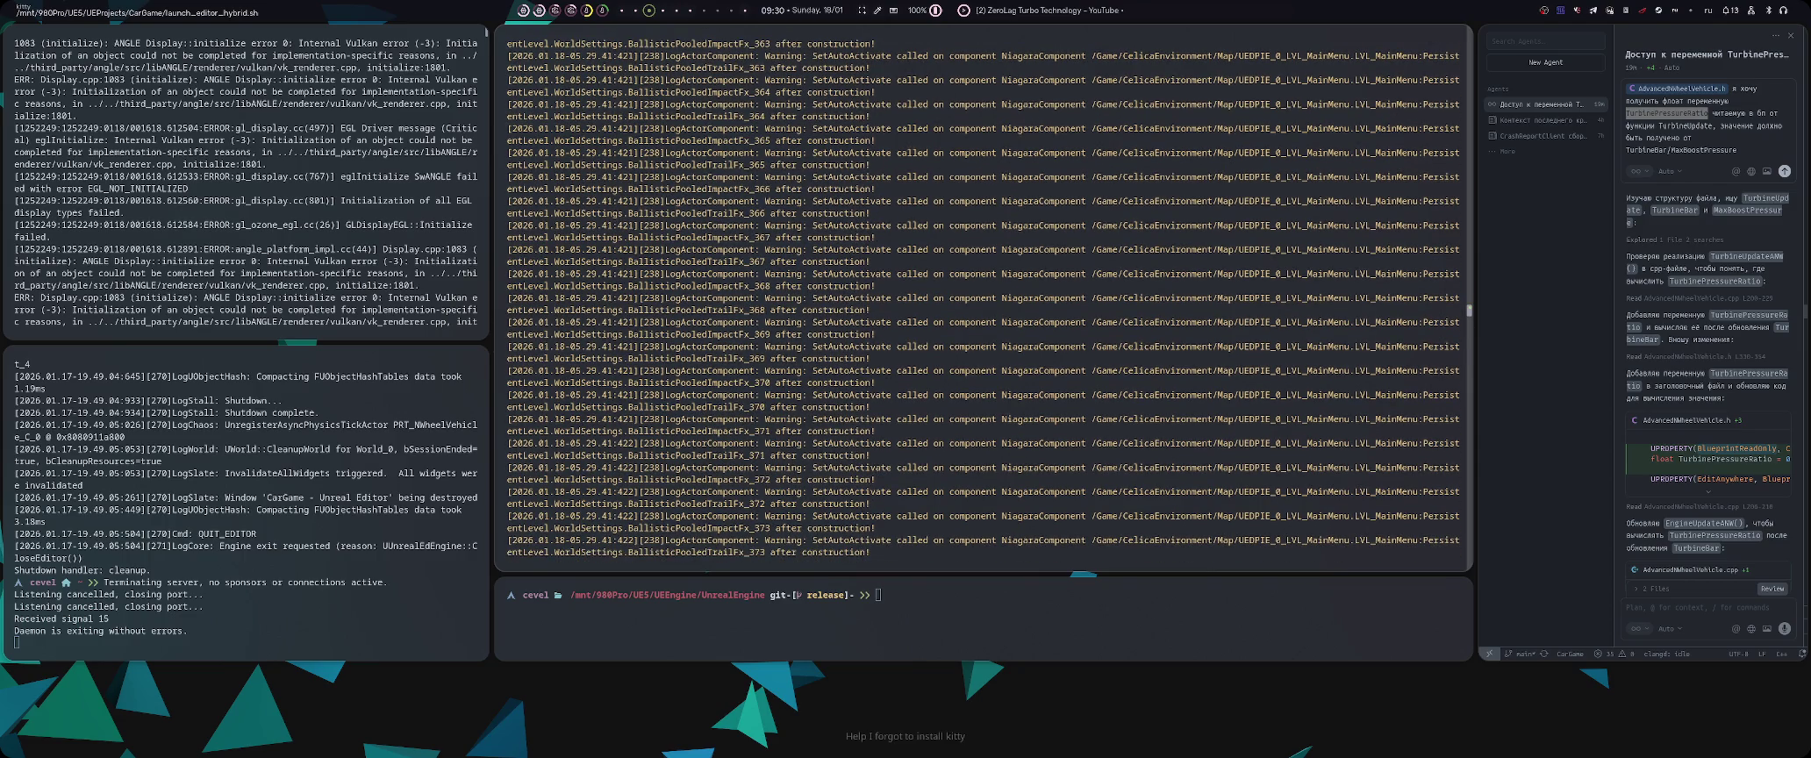
pyautogui.scroll(-1, 983, 298)
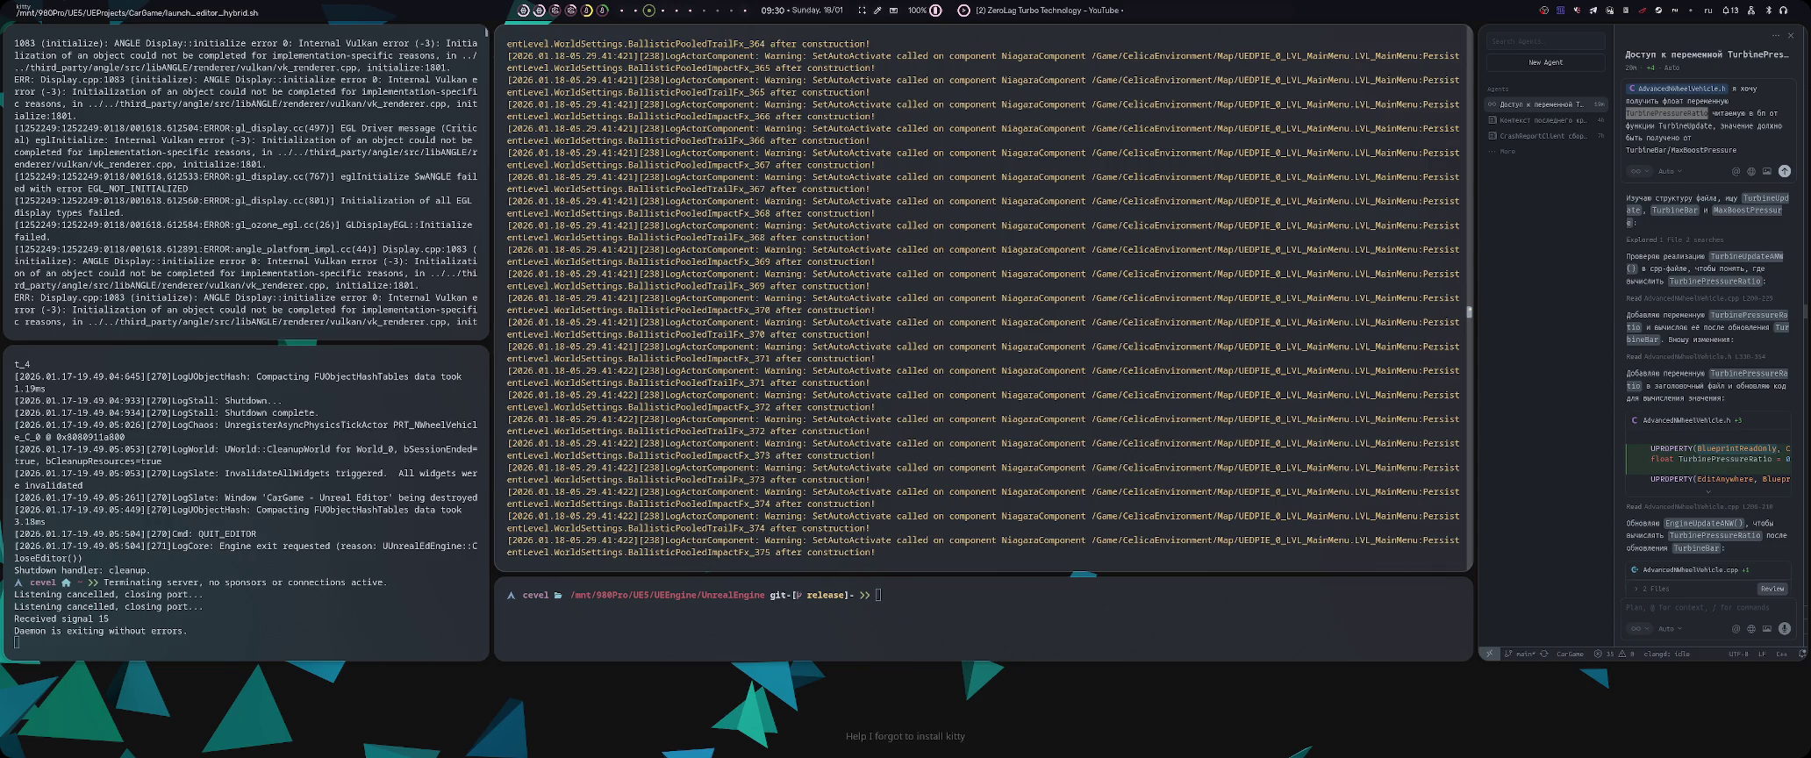
pyautogui.scroll(-20, 1100, 397)
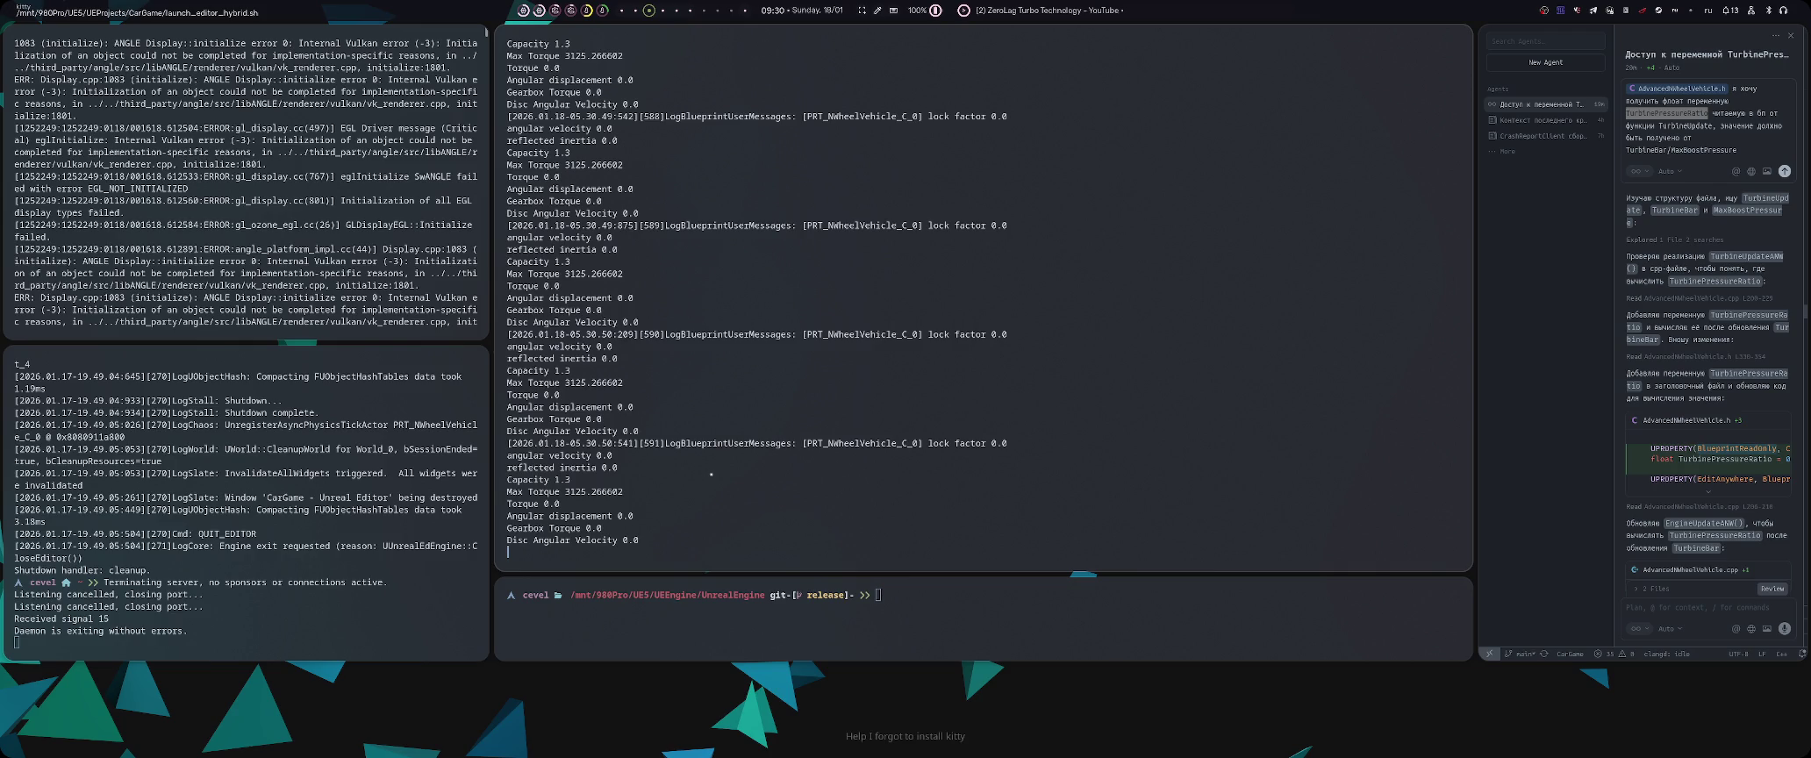
pyautogui.press('Escape')
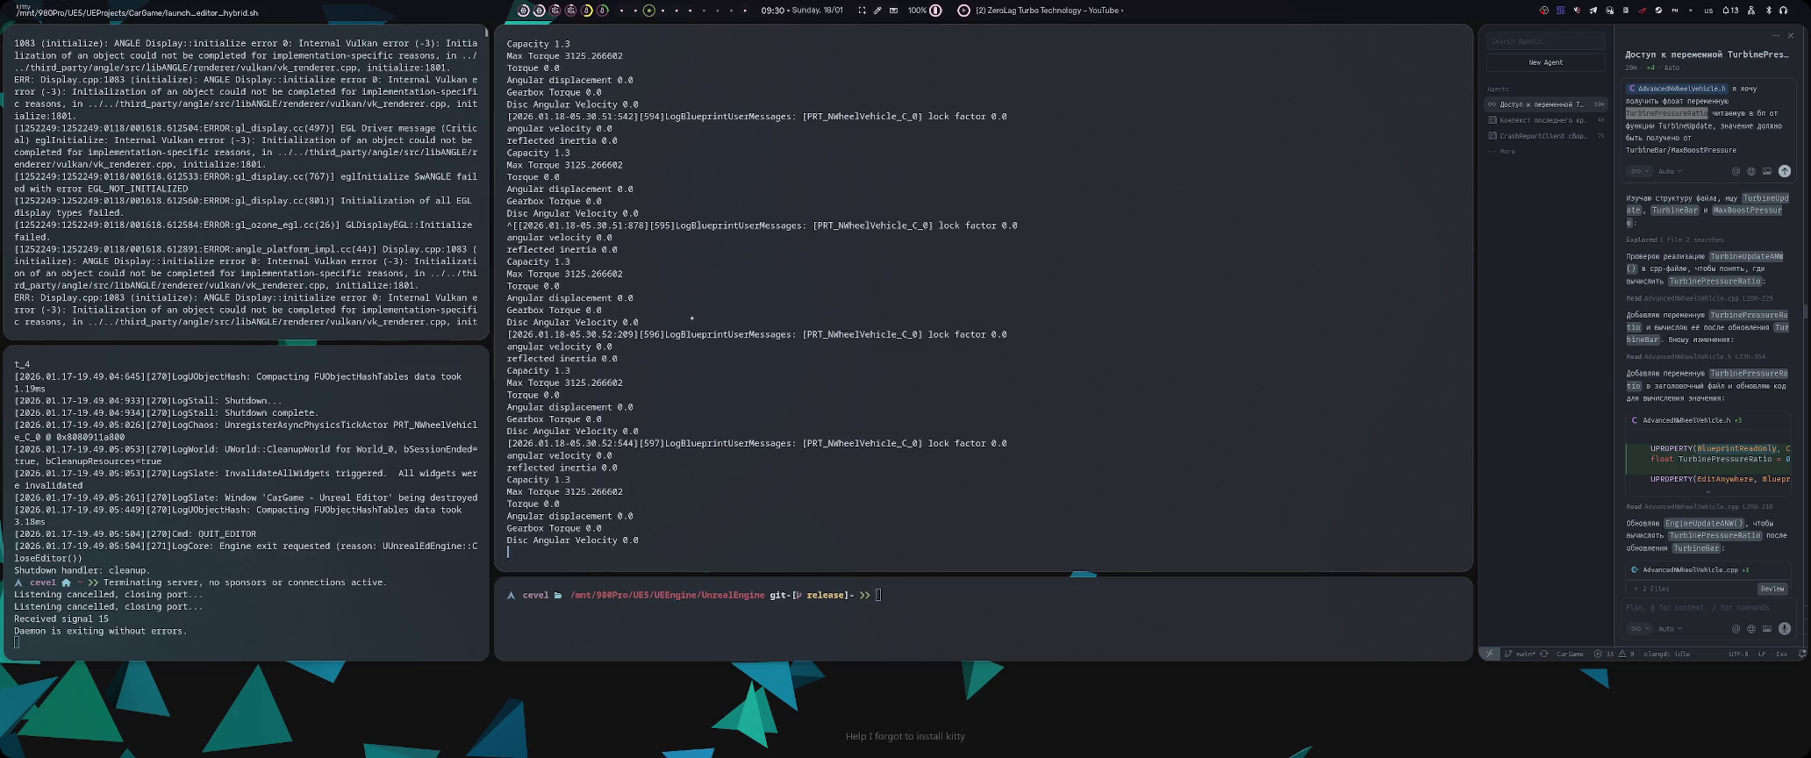
pyautogui.hotkey('alt', 'Tab')
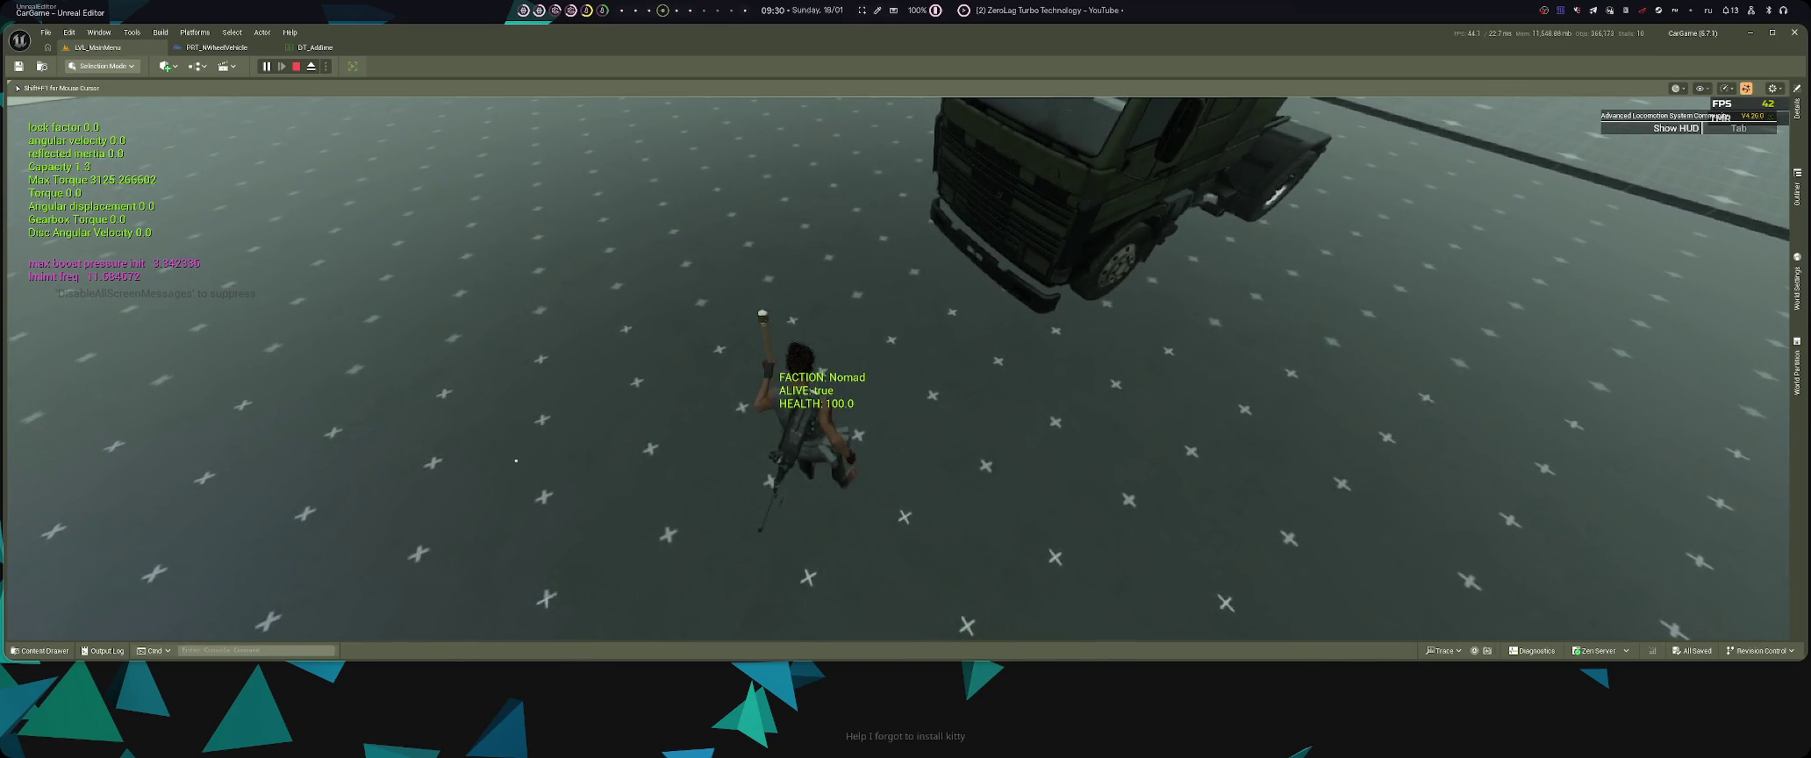
# - Stop play and search PRT_NWheelVehicle for 'max boost pressure' to reach its UnitInitialization print nodes
pyautogui.press('Escape')
pyautogui.click(216, 48)
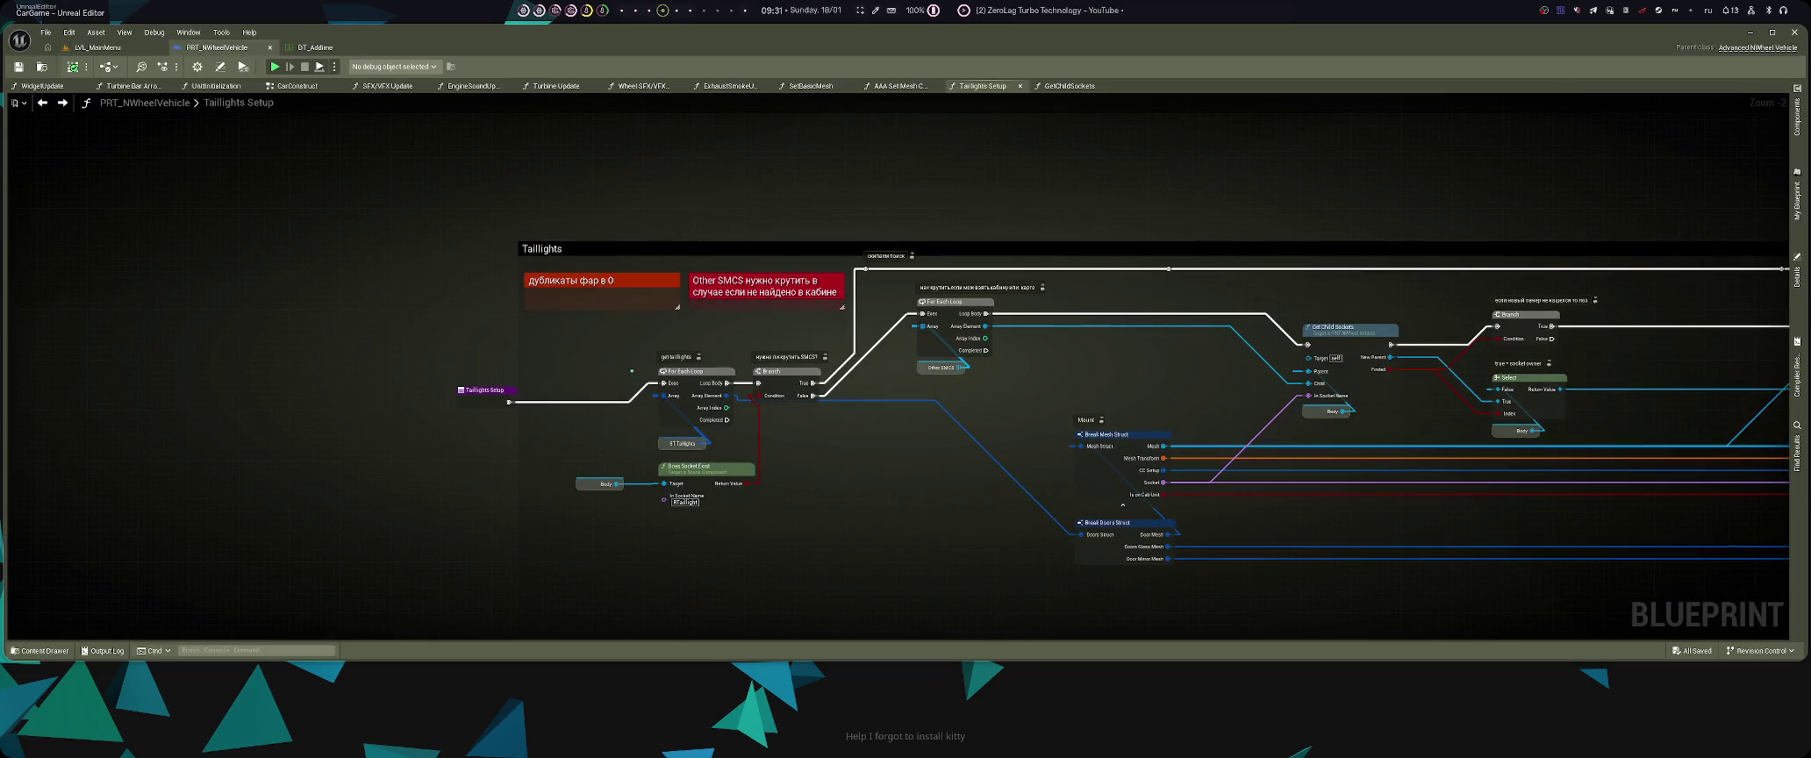
pyautogui.write('sф')
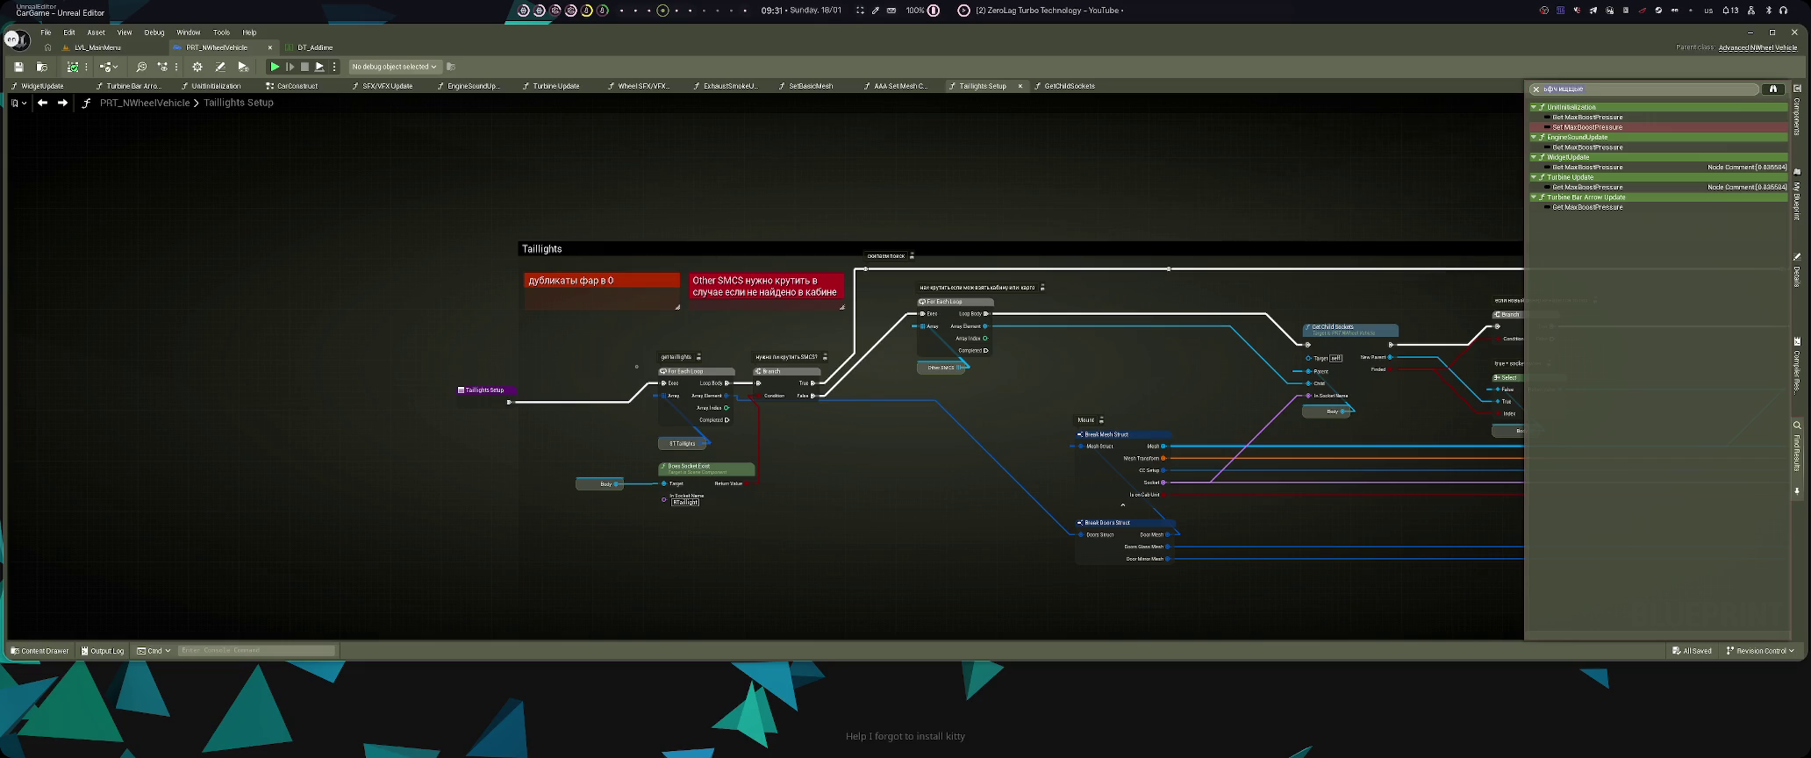
pyautogui.hotkey('alt', 'shift')
pyautogui.hotkey('ctrl', 'a')
pyautogui.write('max')
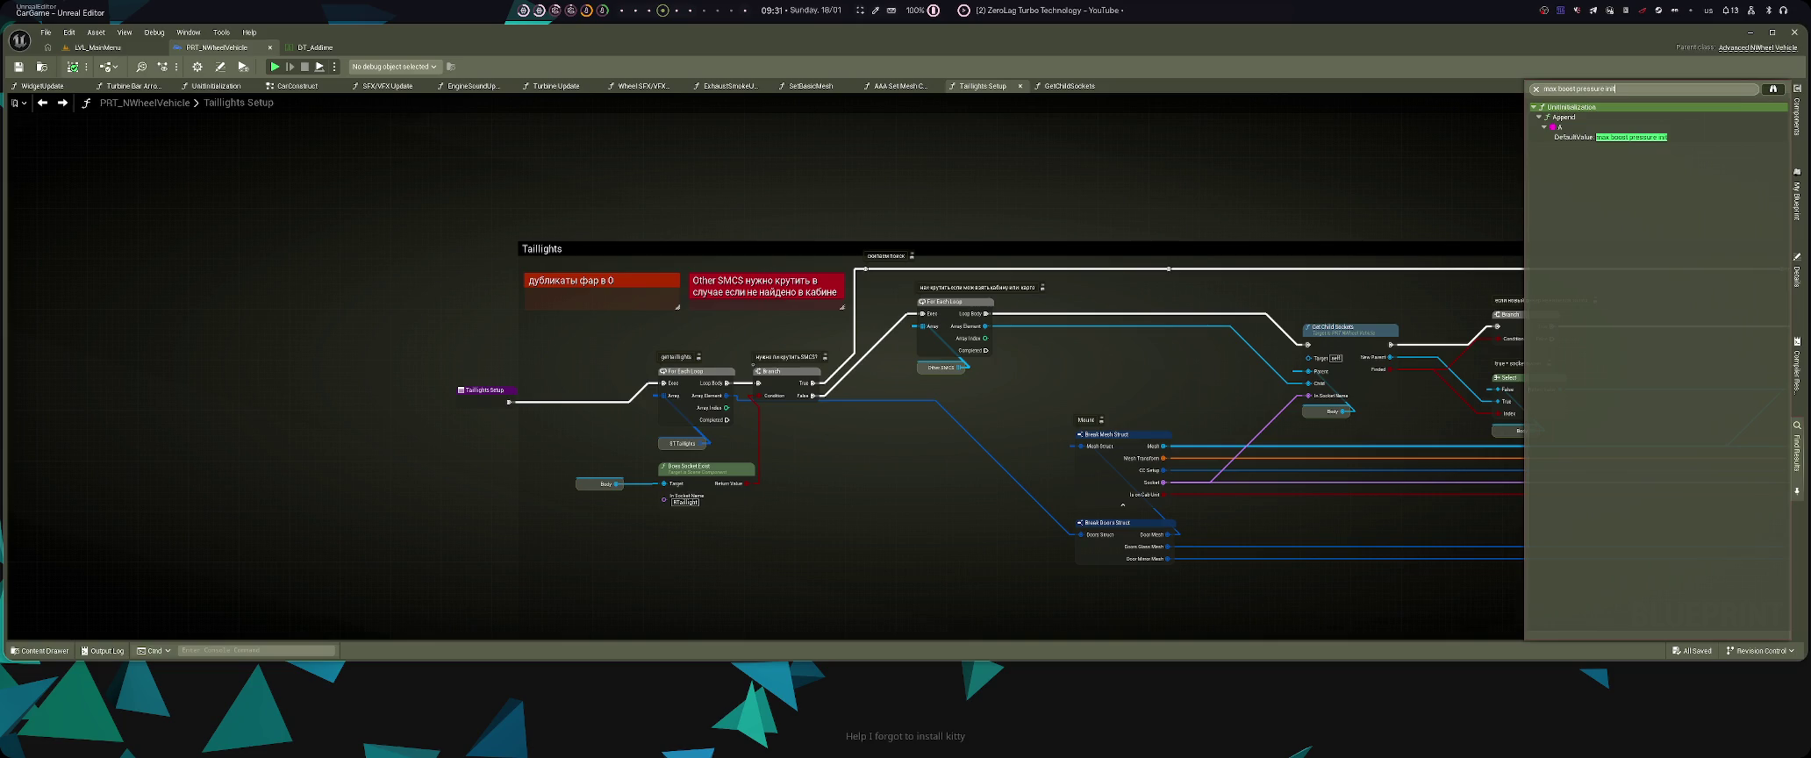
pyautogui.doubleClick(1601, 138)
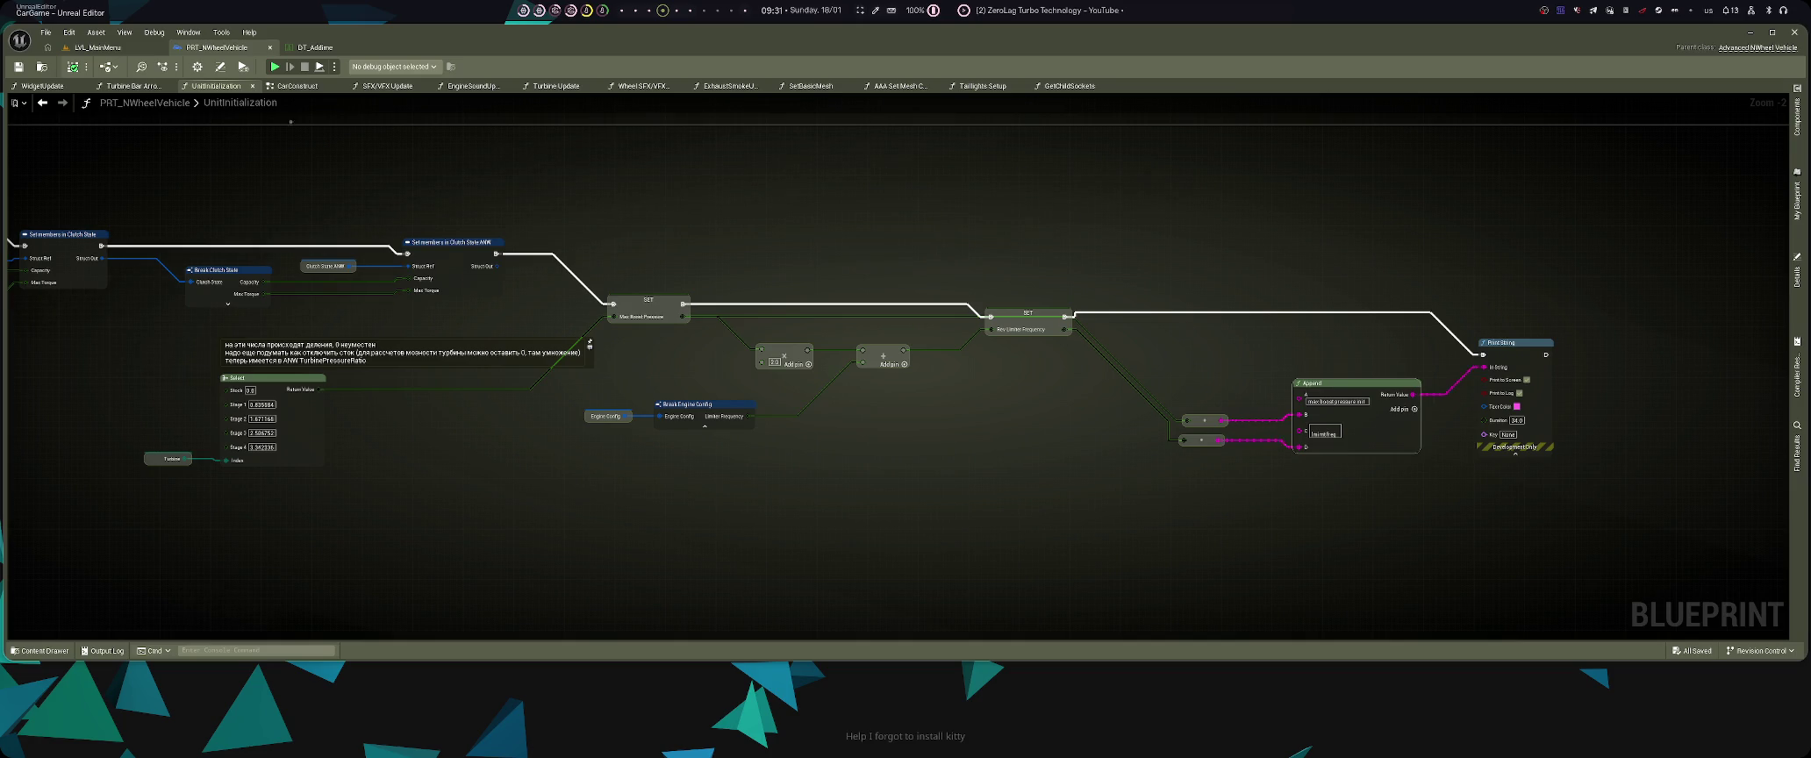
# - Break the exec wire from the SET node into the max boost pressure Print String, then view the EventGraph
pyautogui.moveTo(1102, 219); pyautogui.dragTo(1025, 277)
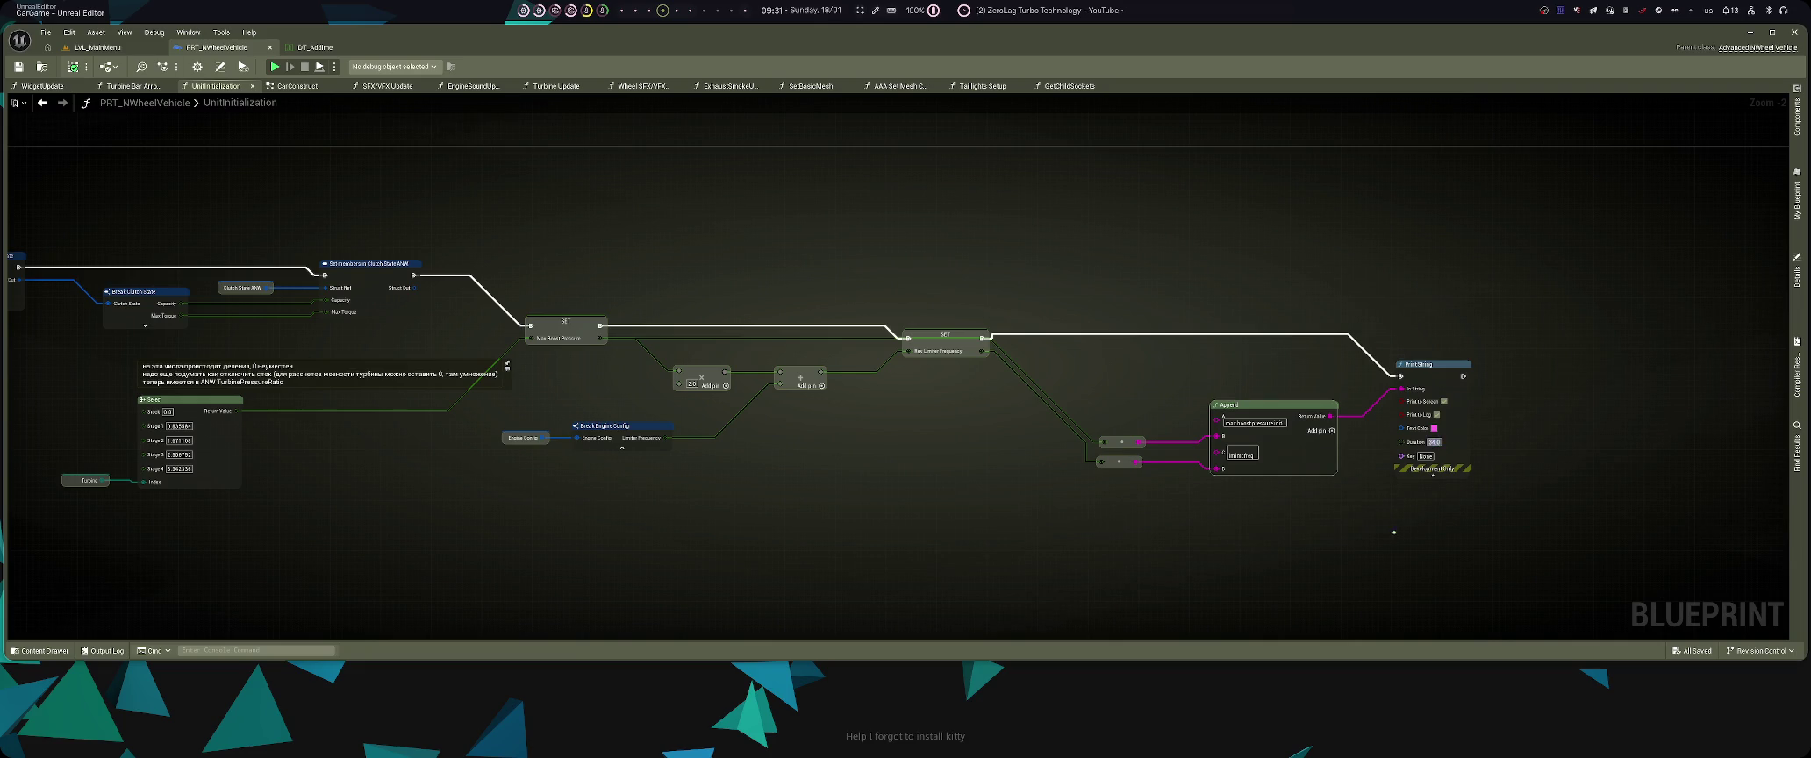
pyautogui.keyDown('alt'); pyautogui.click(982, 338); pyautogui.keyUp('alt')
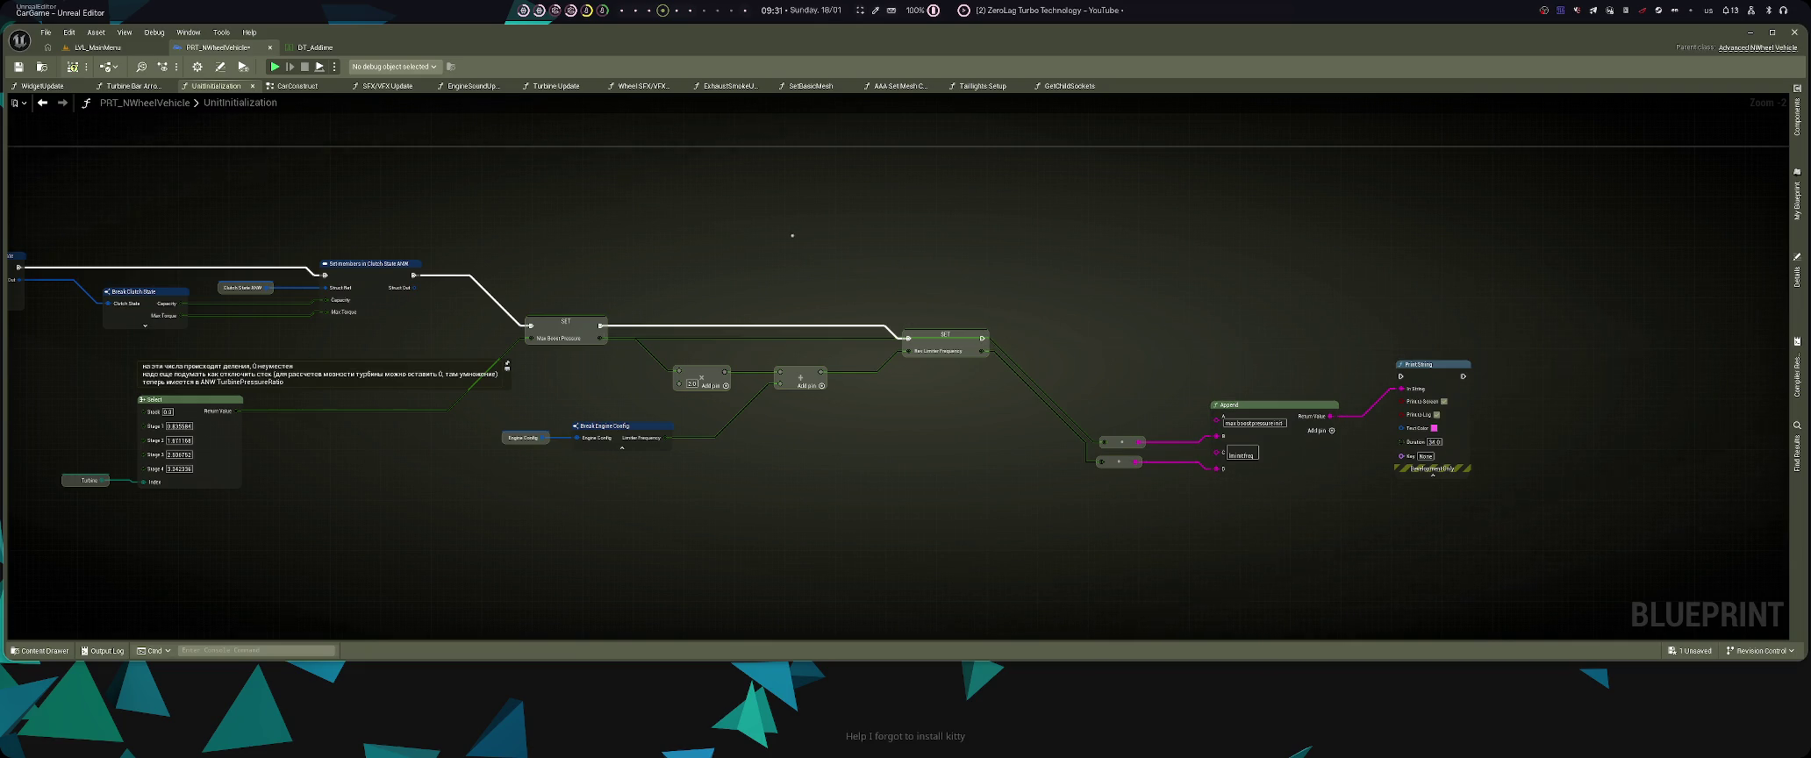
pyautogui.scroll(-1, 792, 235)
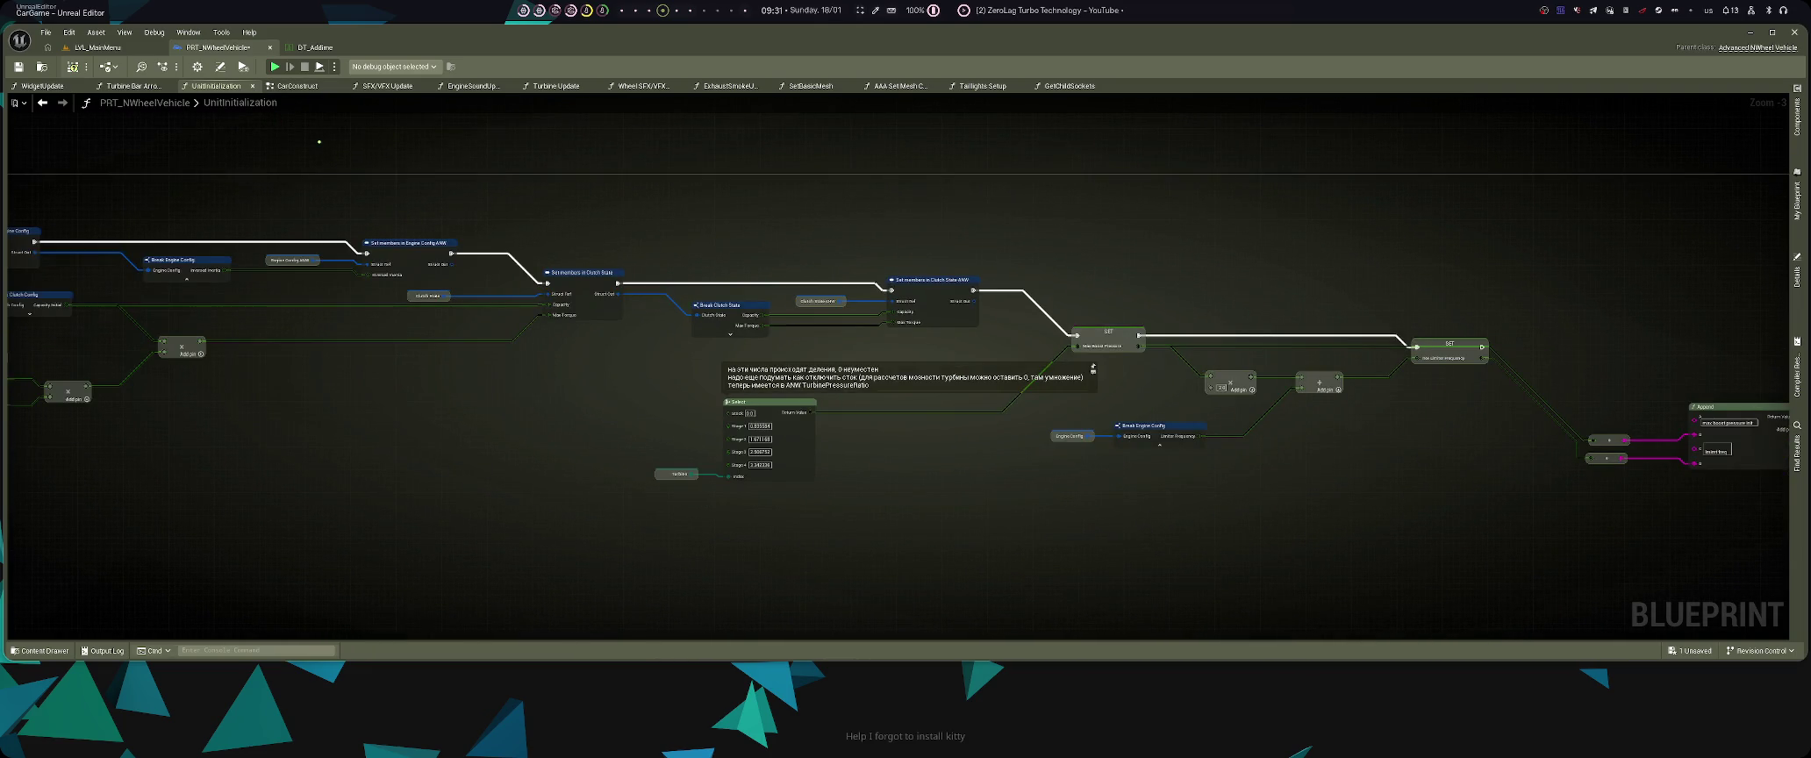
pyautogui.scroll(1, 404, 145)
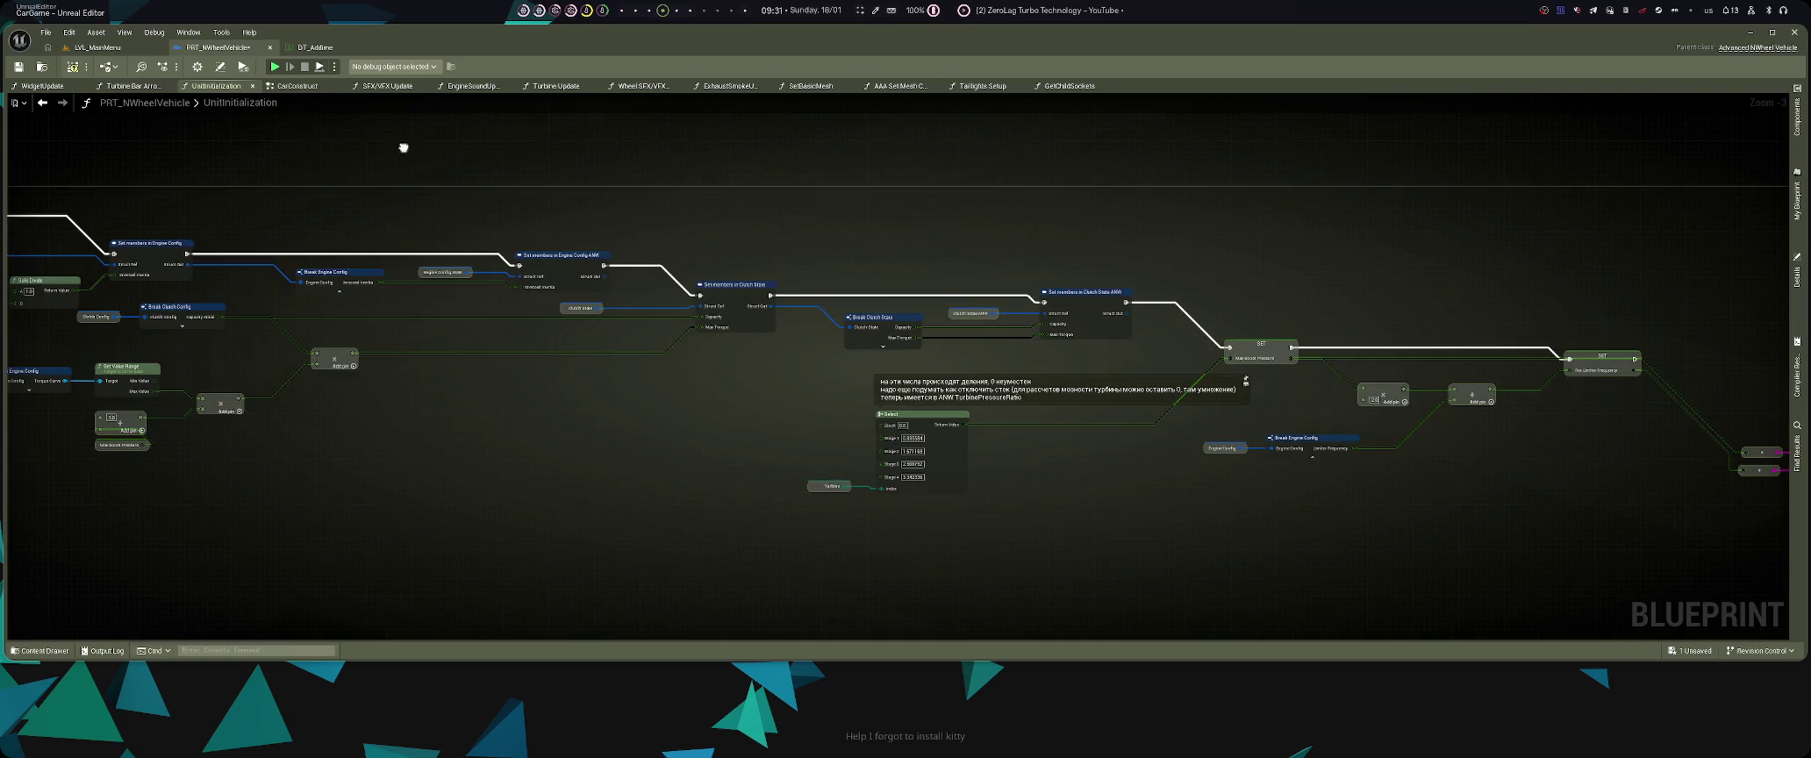
pyautogui.click(299, 86)
pyautogui.hotkey('alt', 'Left')
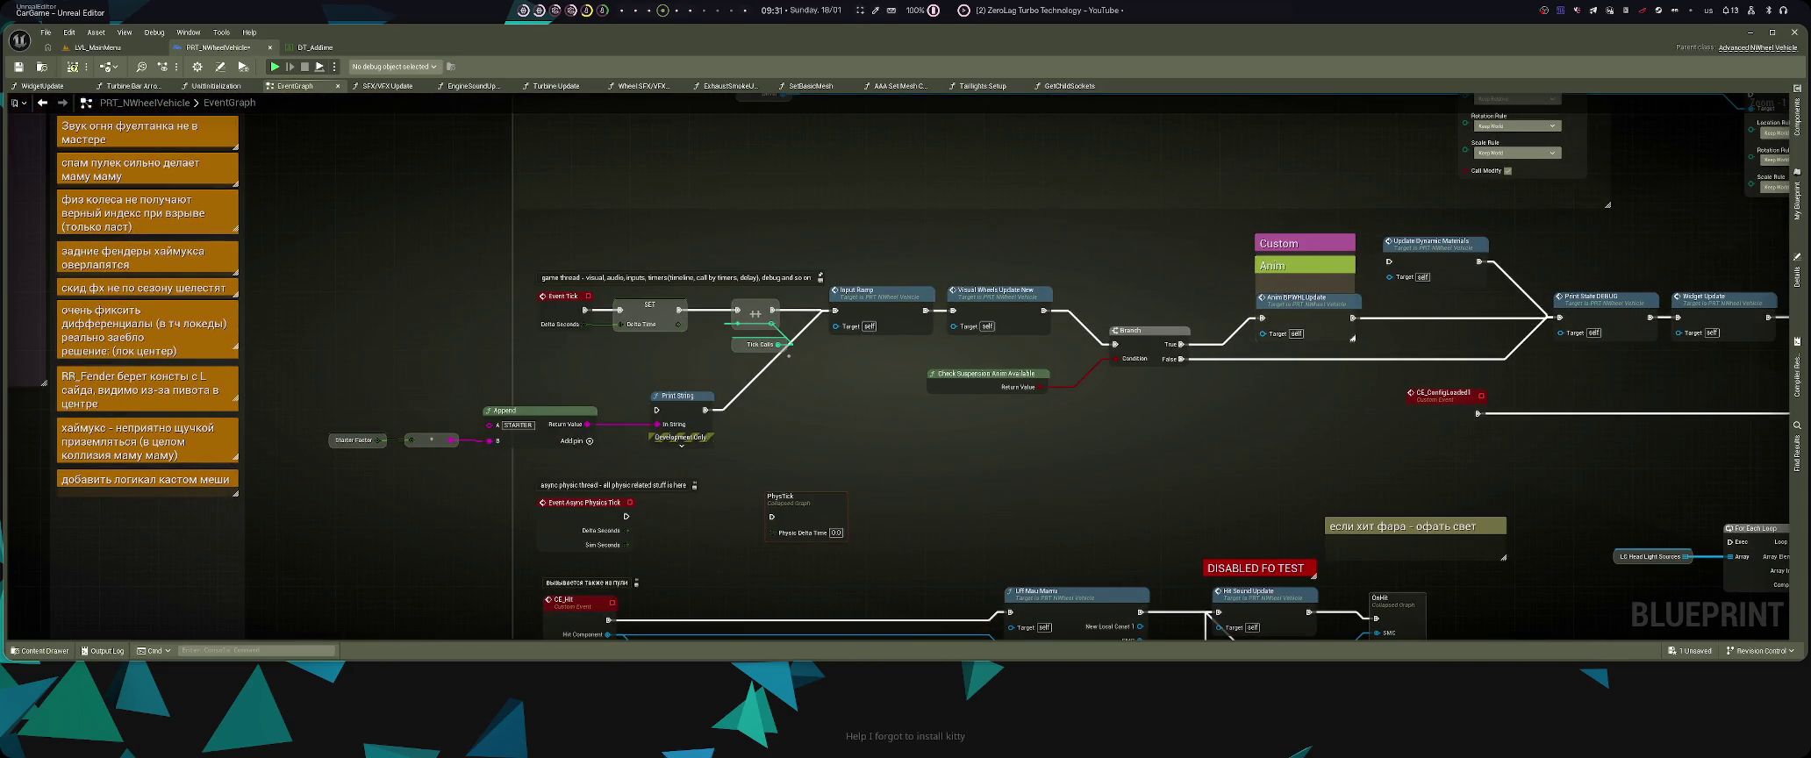
# - Save the PRT_NWheelVehicle blueprint and all level changes, then start a play-in-editor session
pyautogui.scroll(-4, 1170, 423)
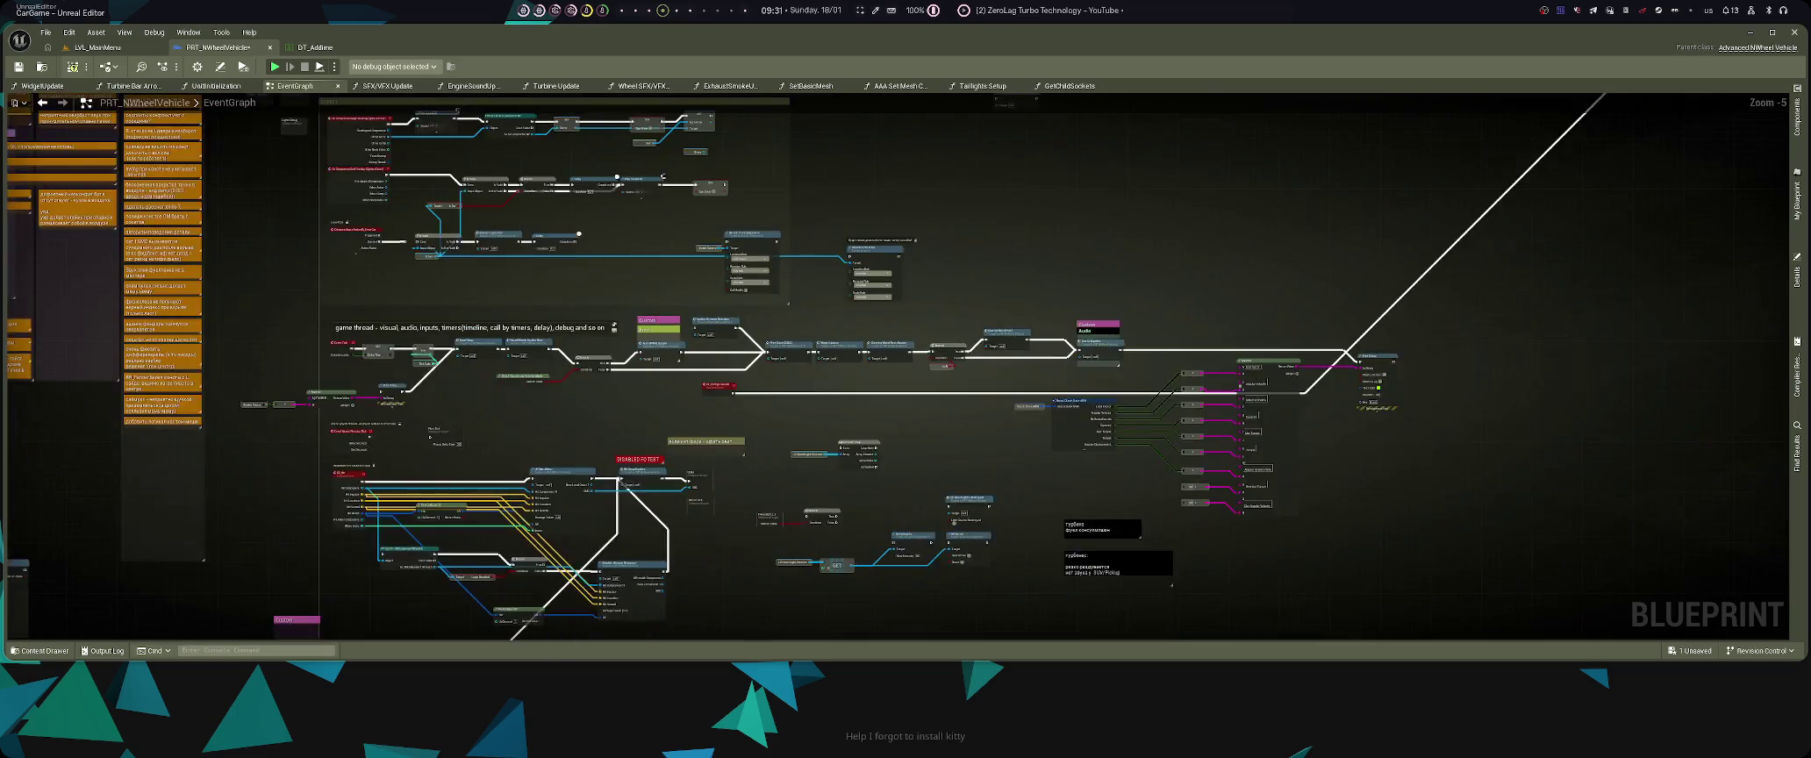
pyautogui.scroll(3, 1202, 377)
pyautogui.scroll(-1, 1202, 377)
pyautogui.scroll(-1, 1221, 355)
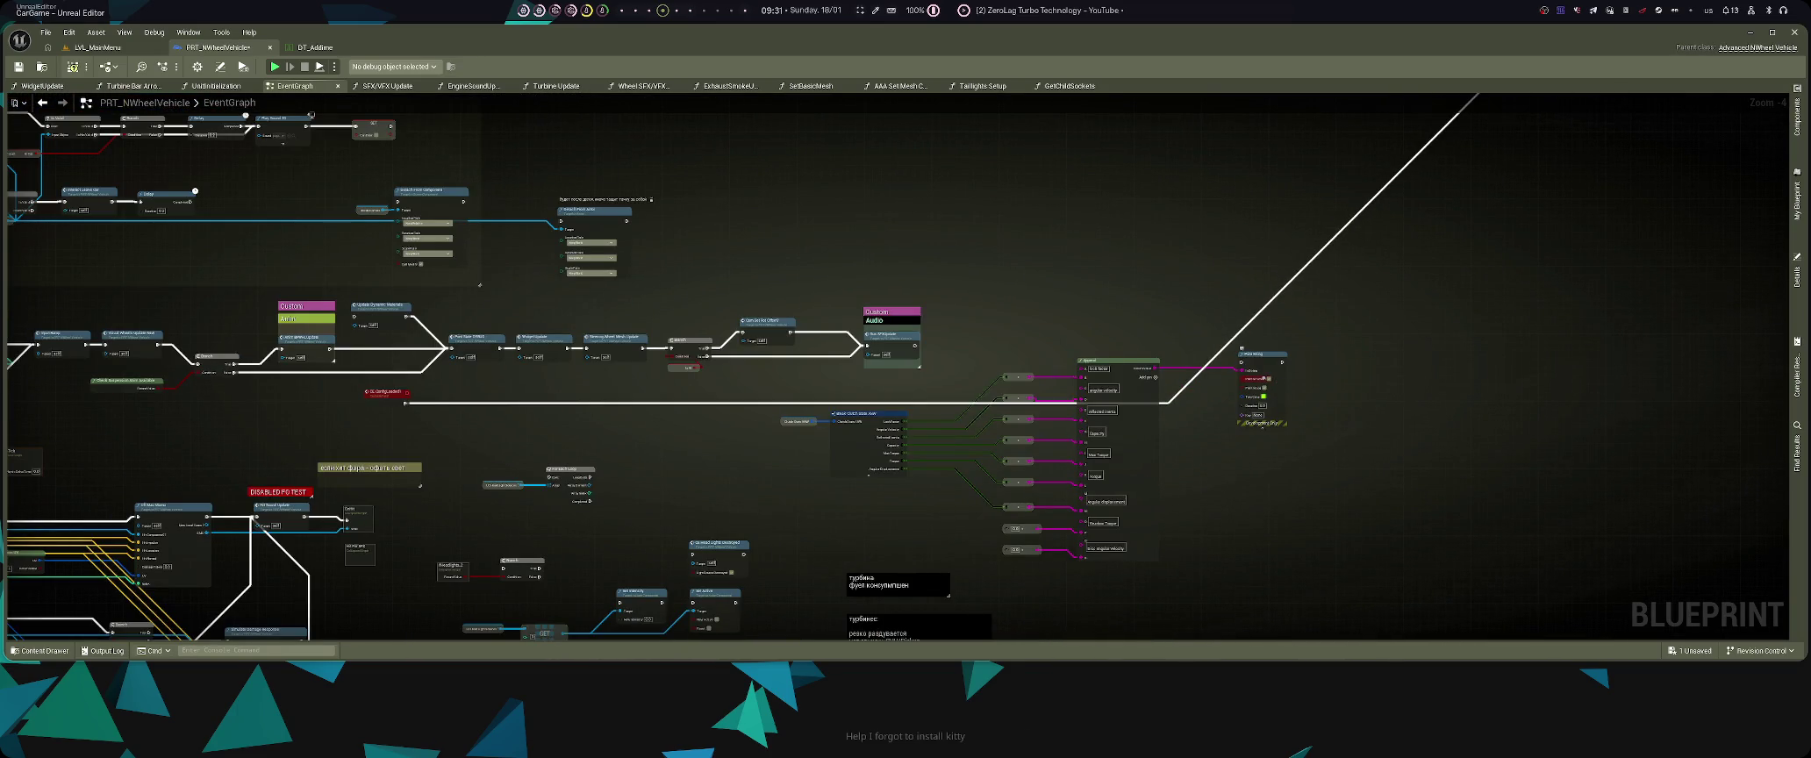
pyautogui.hotkey('ctrl', 's')
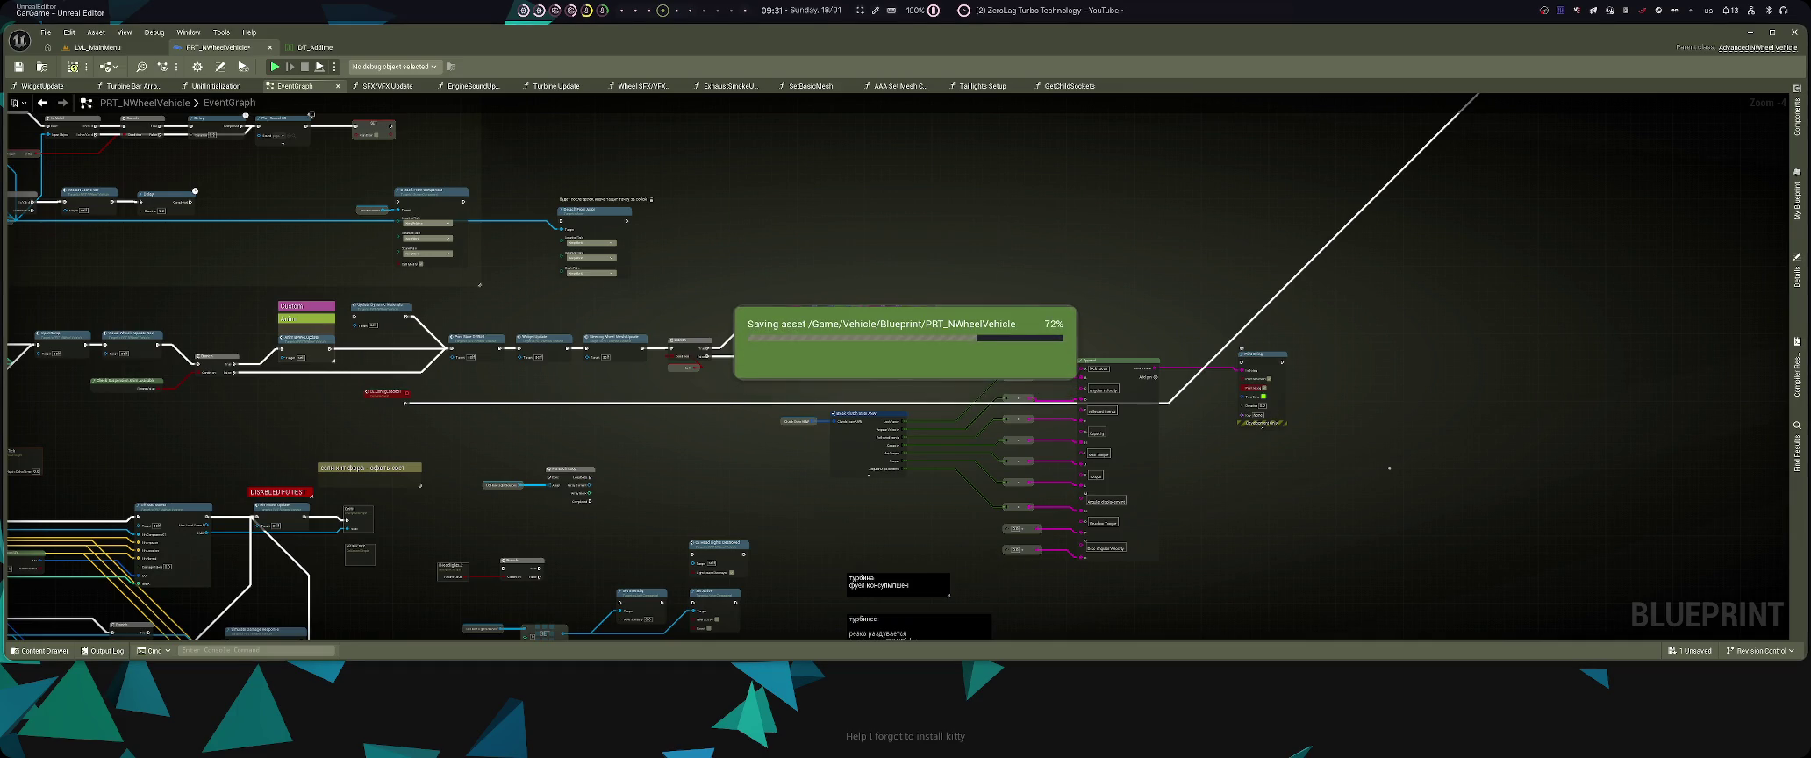
pyautogui.hotkey('ctrl', 'Tab')
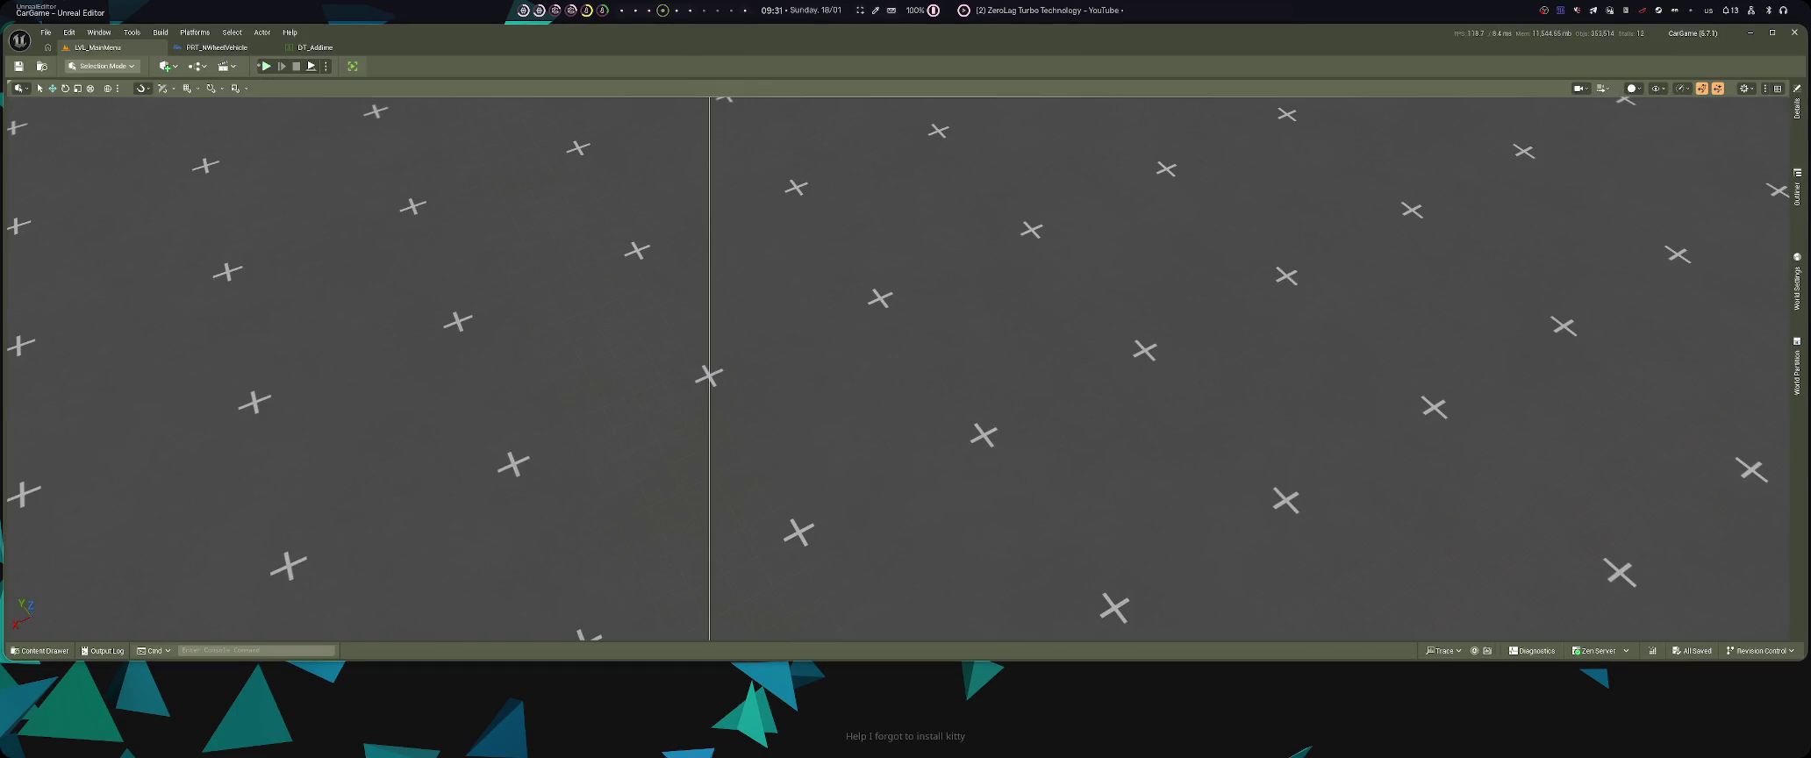
pyautogui.hotkey('ctrl', 's')
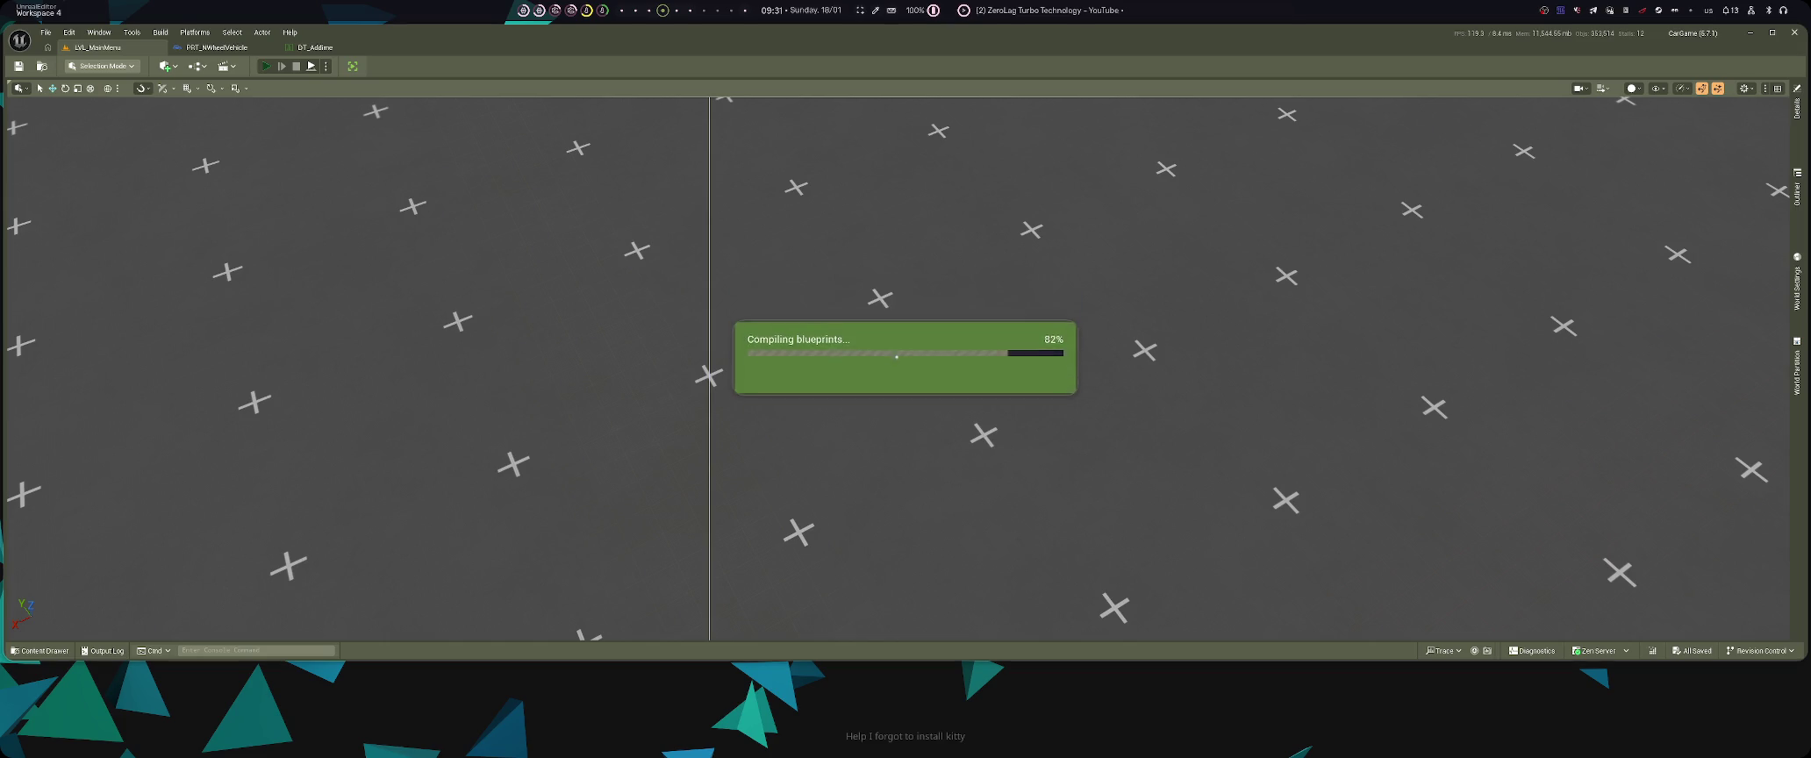
pyautogui.hotkey('alt', 'p')
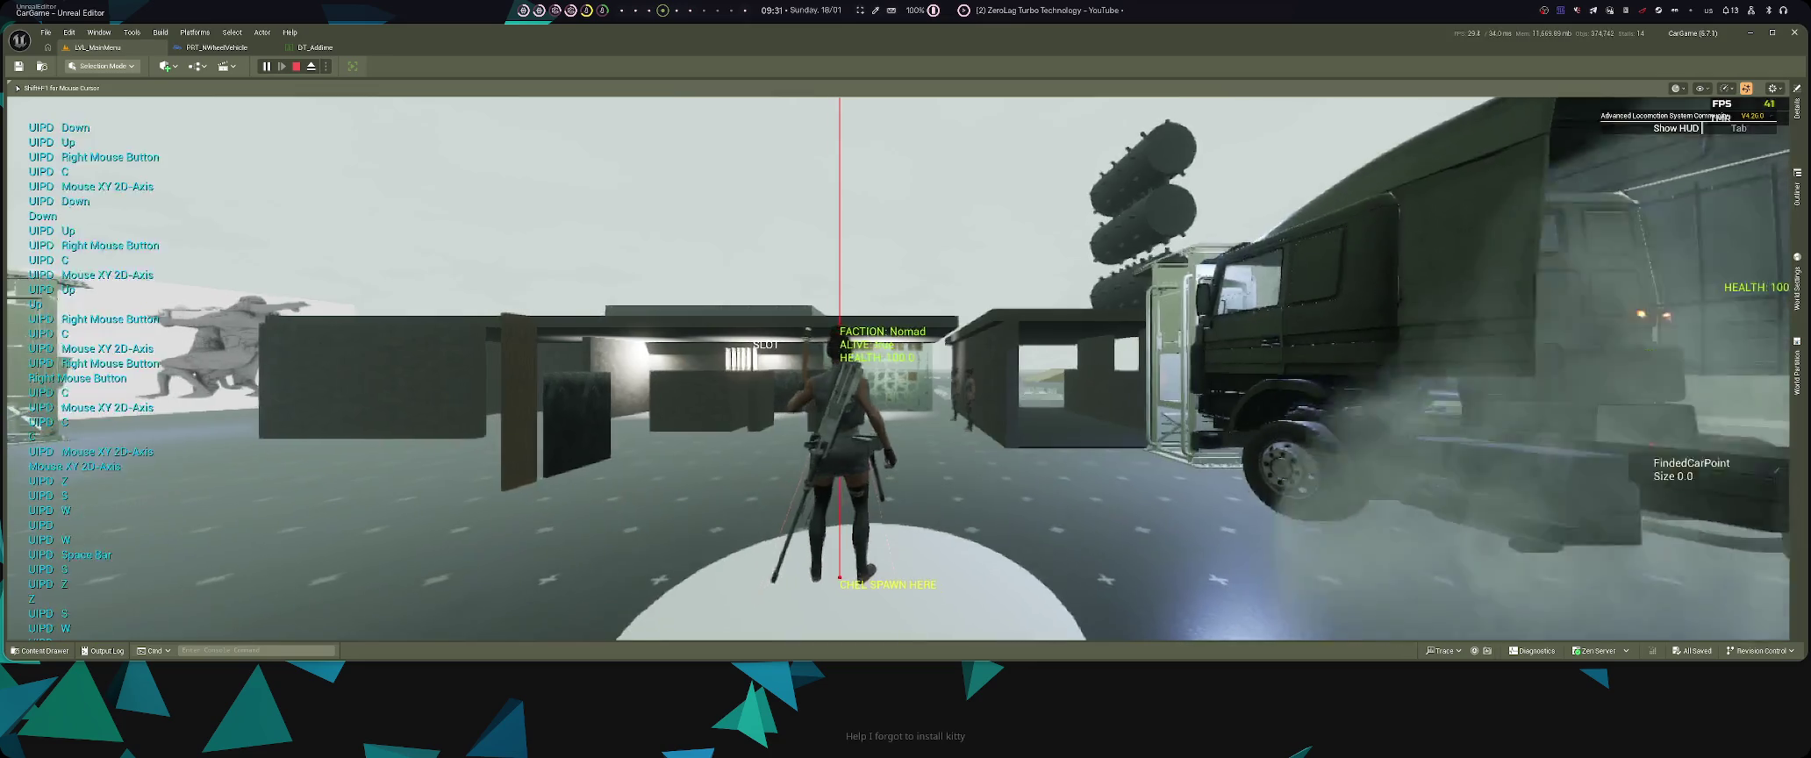
# - Inspect the LogPawn error line in the terminal log, then return to the truck play session
pyautogui.press('super+3')
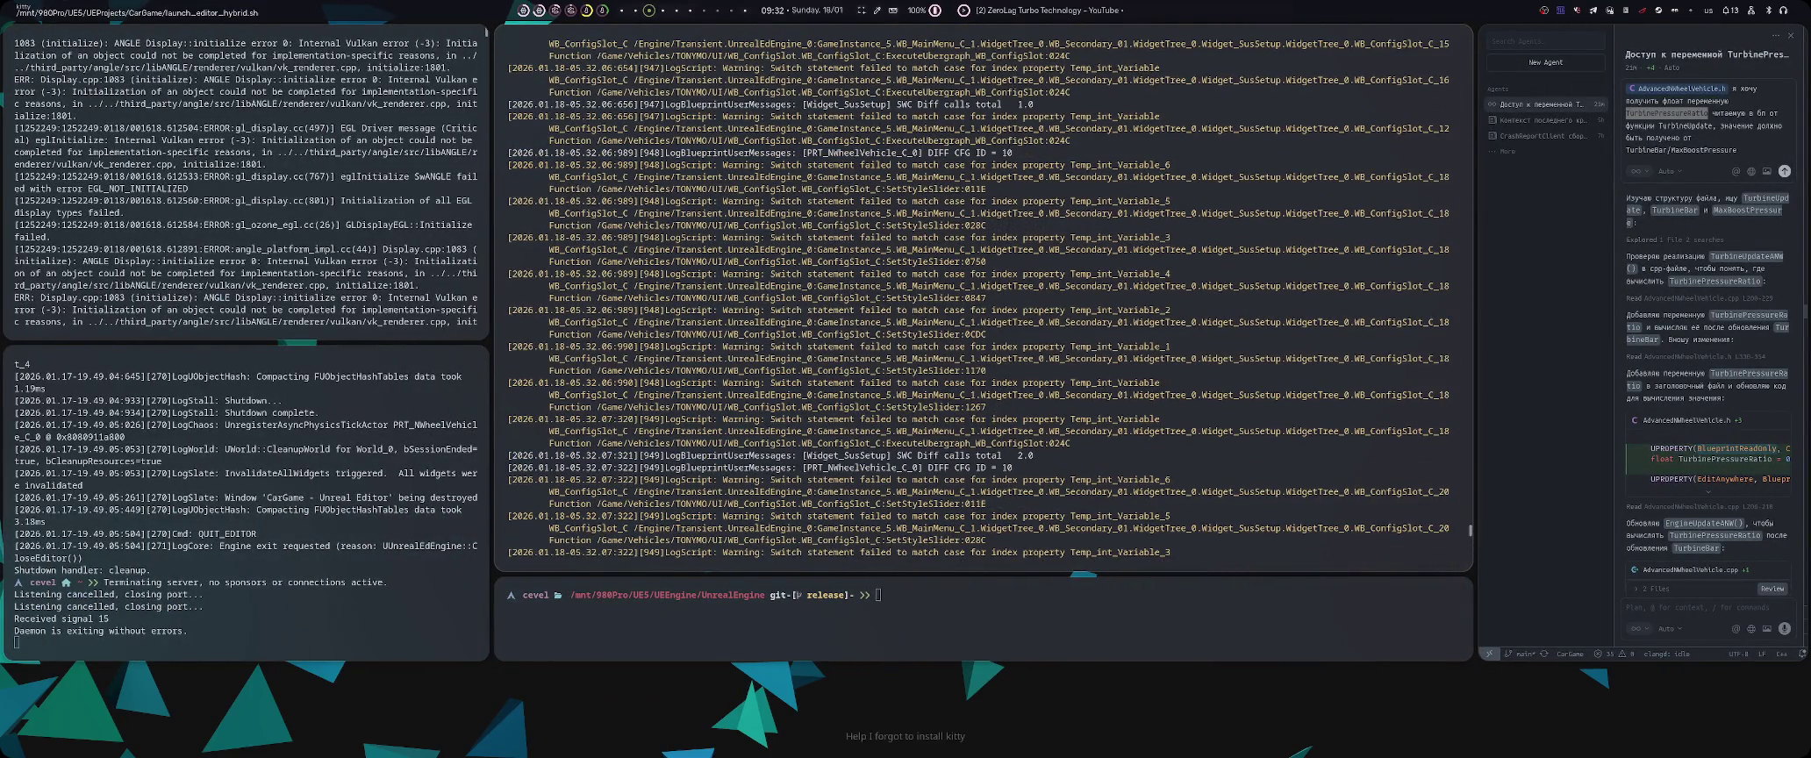
pyautogui.press('End')
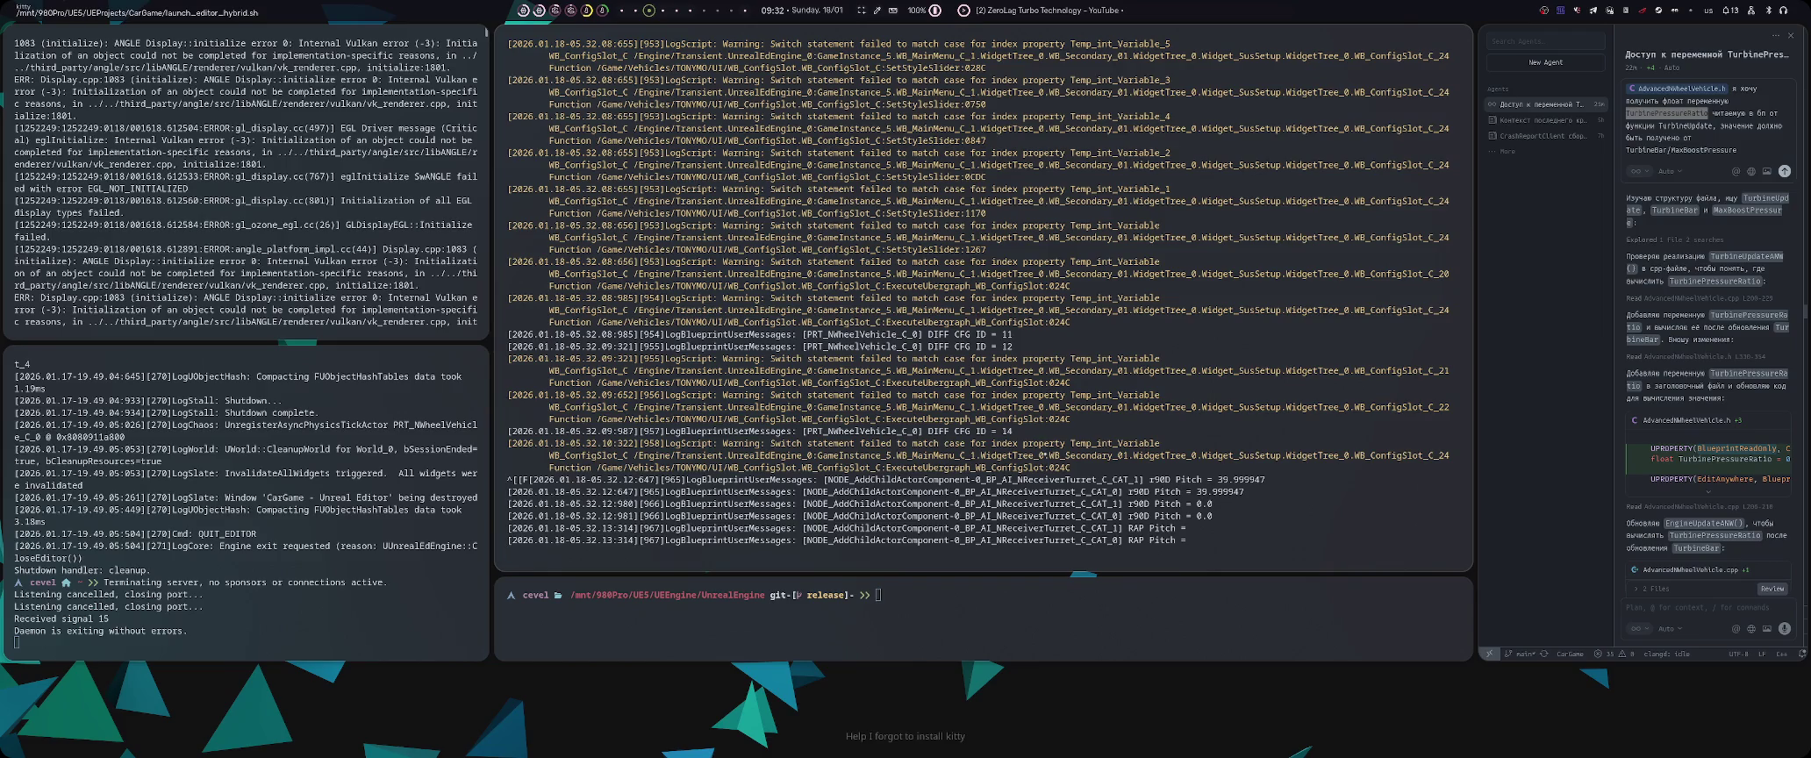
pyautogui.hotkey('alt', 'Tab')
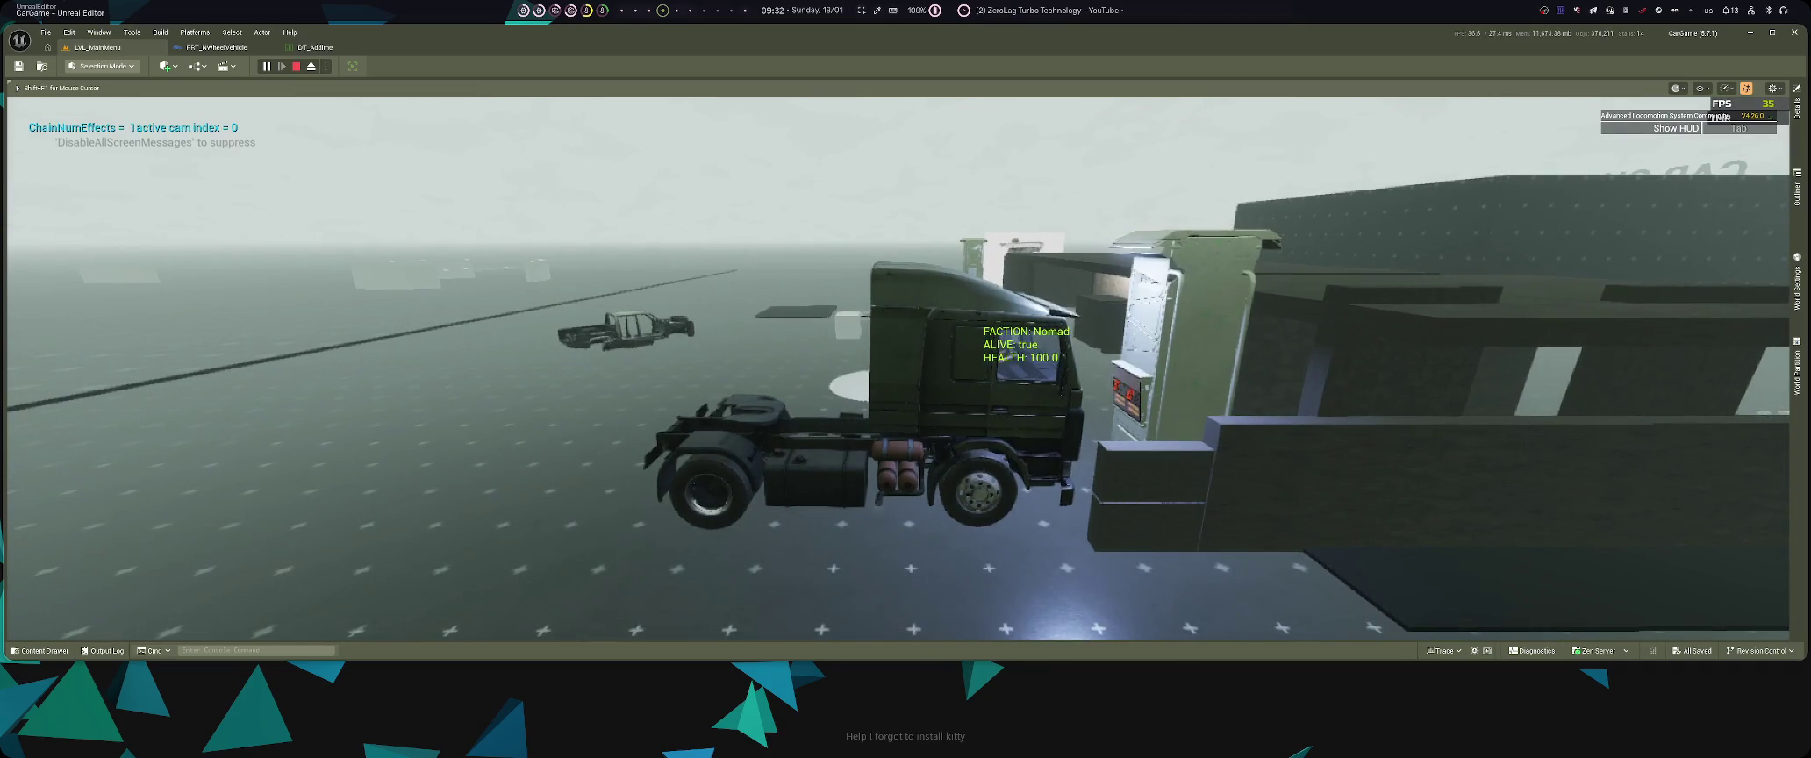
pyautogui.hotkey('alt', 'Tab')
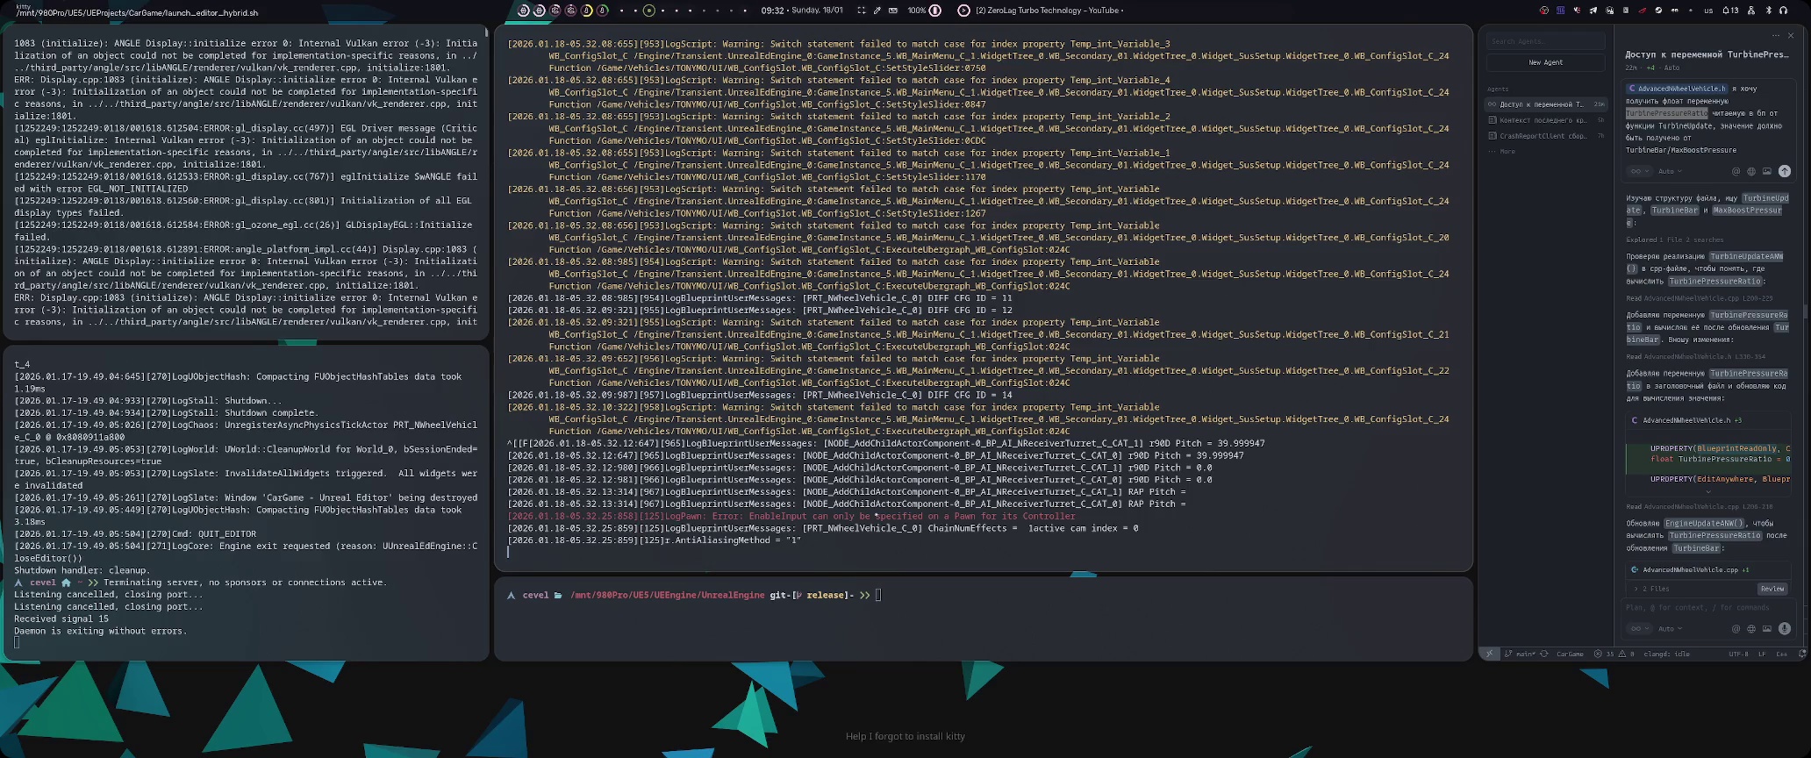
pyautogui.tripleClick(958, 516)
pyautogui.click(864, 540)
pyautogui.tripleClick(614, 516)
pyautogui.click(508, 551)
pyautogui.press('super+2')
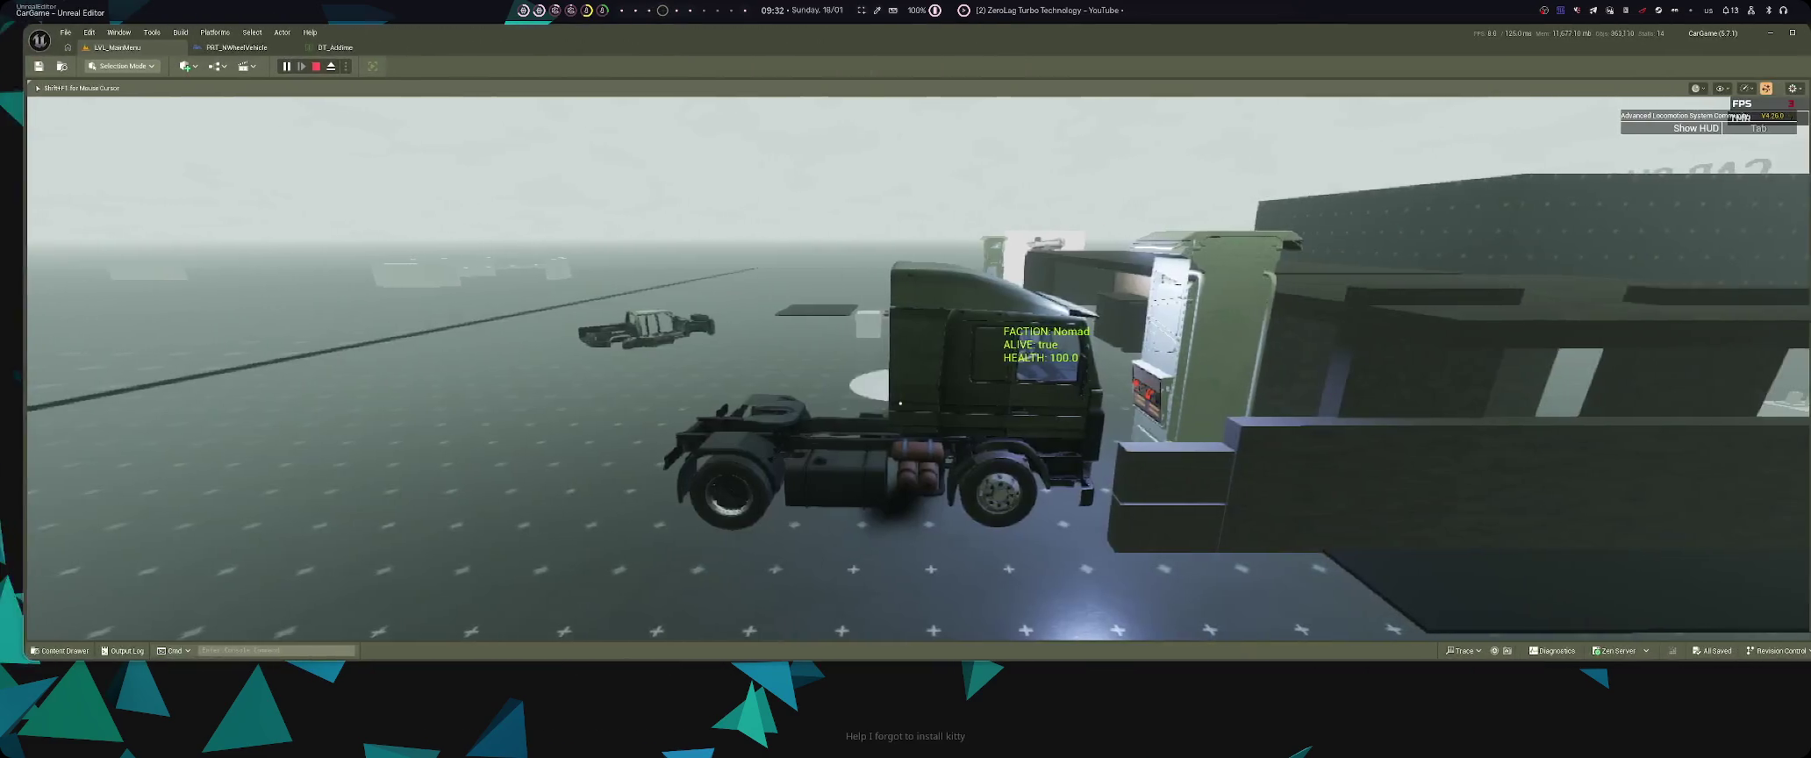
# - Stop play and open ALS_CharacterBP from the CharacterLogic content folder
pyautogui.press('Escape')
pyautogui.hotkey('ctrl', 'space')
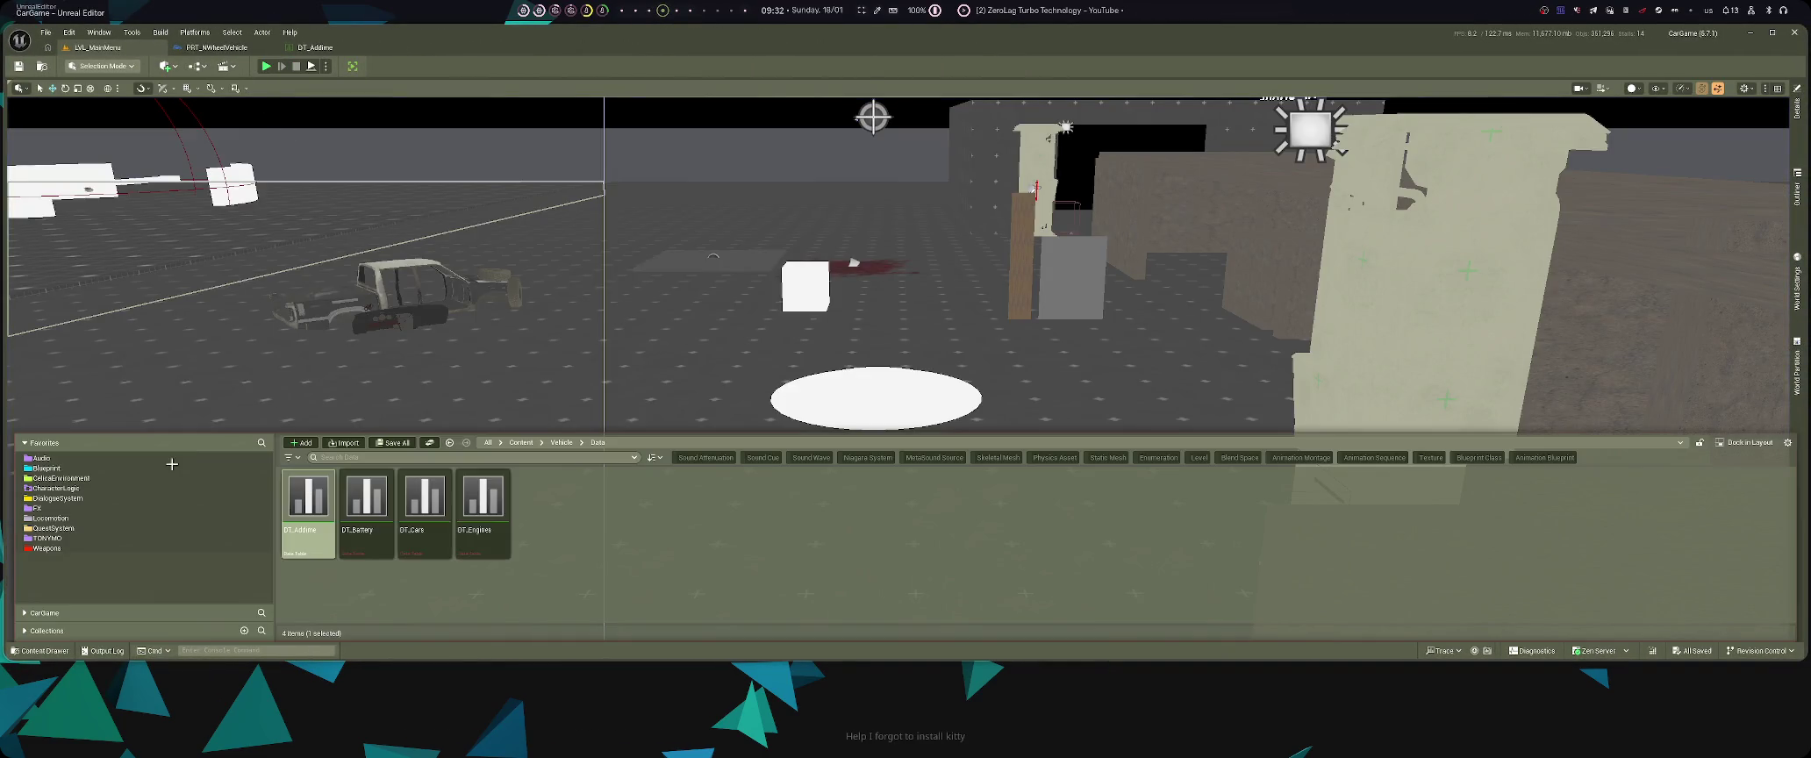
pyautogui.scroll(5, 1193, 368)
pyautogui.hotkey('ctrl', 'space')
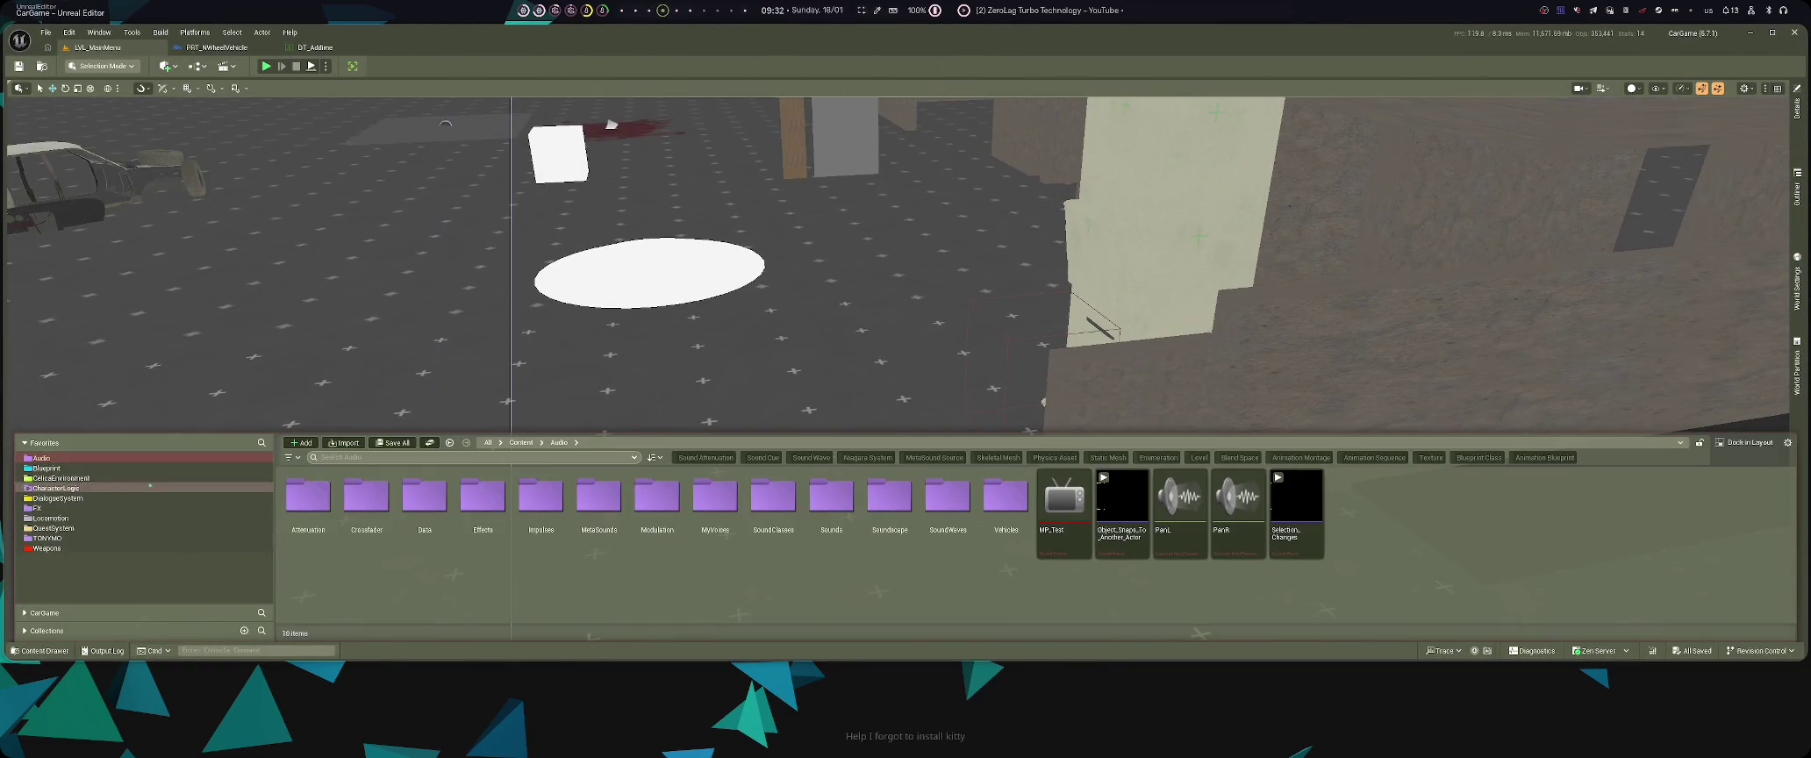
pyautogui.click(54, 488)
pyautogui.doubleClick(367, 500)
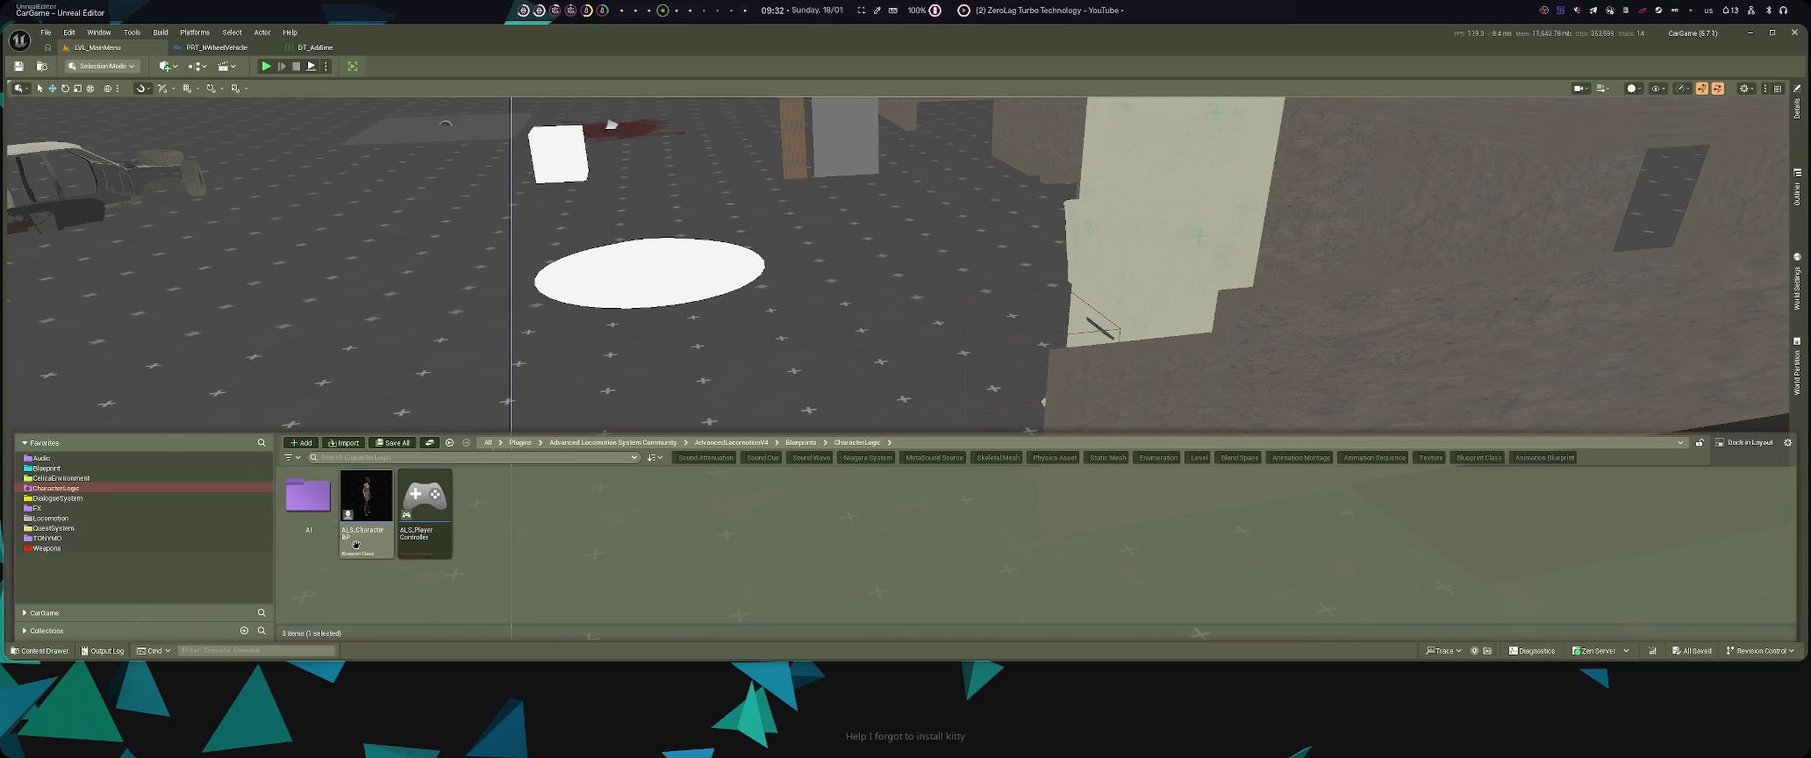
# - Find the interactEnterCar function in ALS_CharacterBP and open its graph
pyautogui.scroll(-7, 1115, 326)
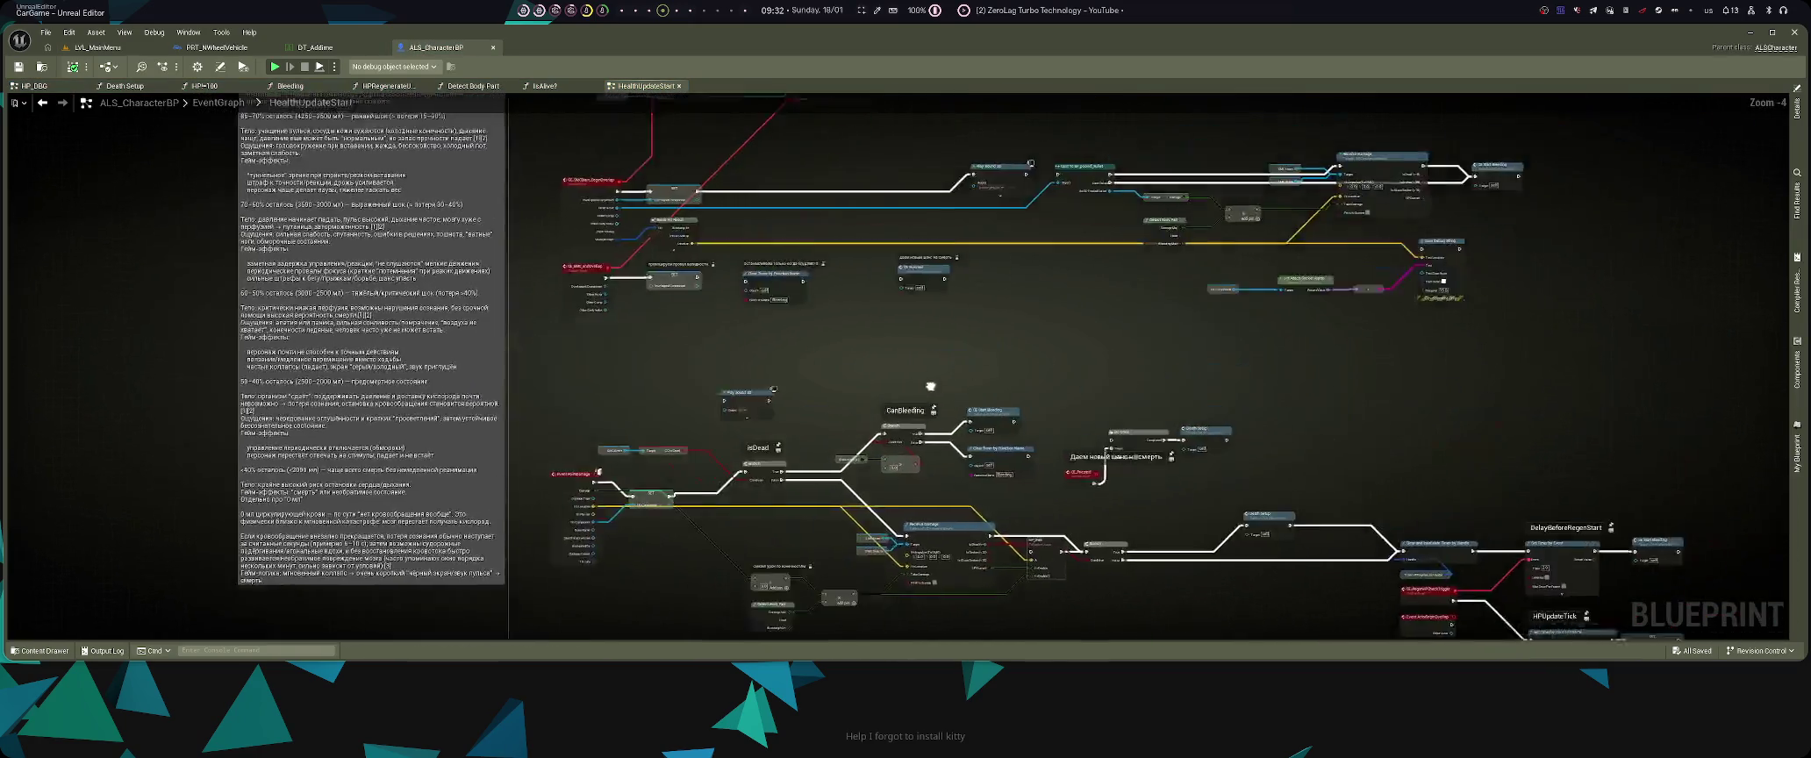
pyautogui.moveTo(400, 138); pyautogui.dragTo(527, 183)
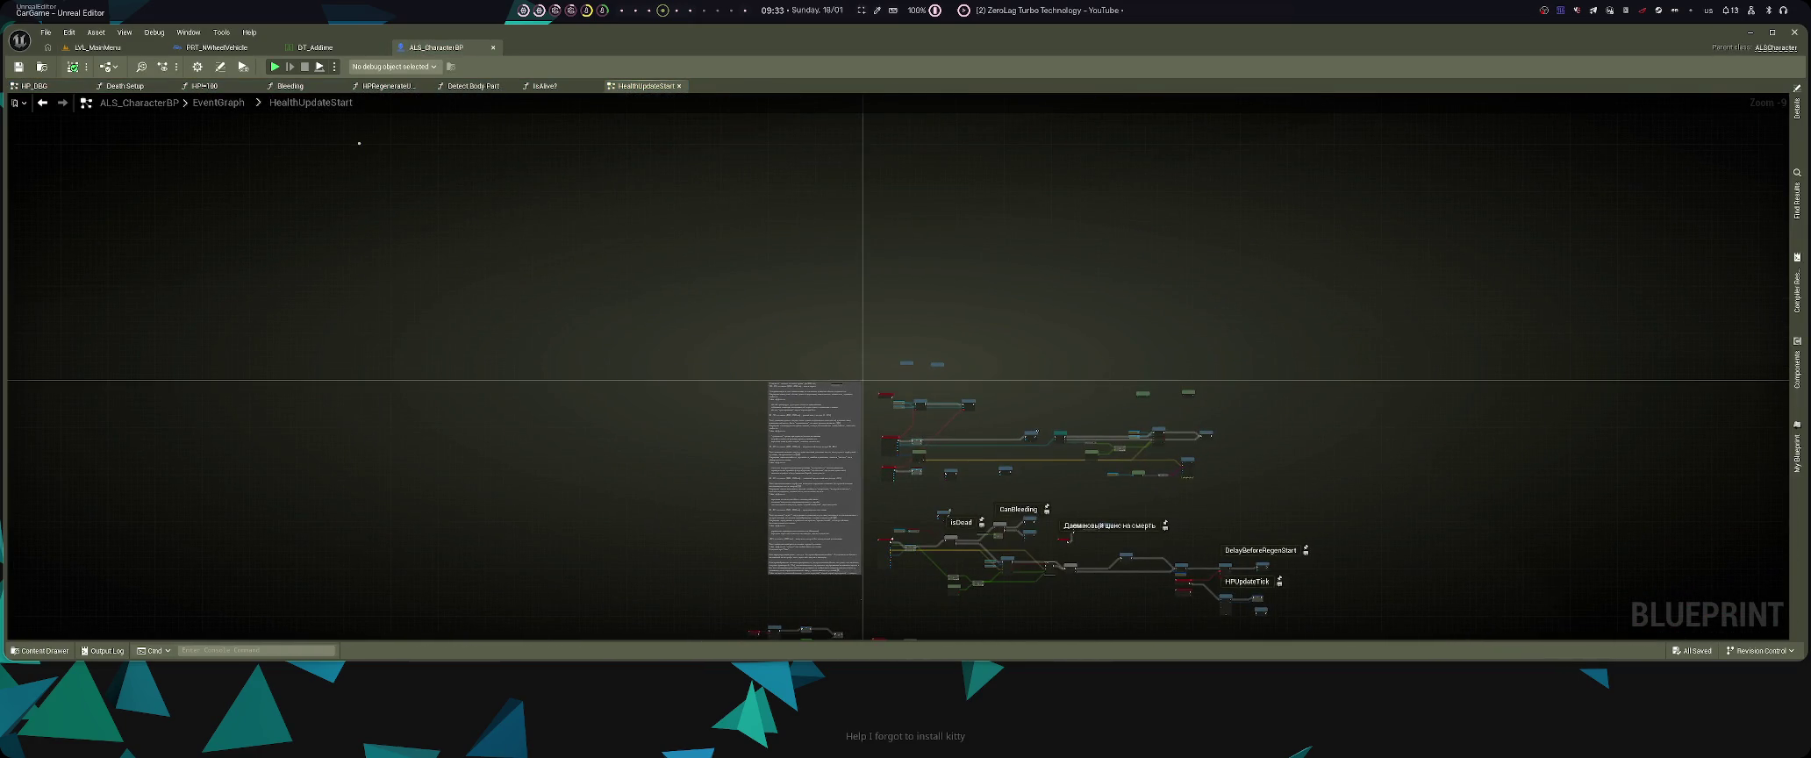
pyautogui.click(218, 102)
pyautogui.scroll(-1, 793, 255)
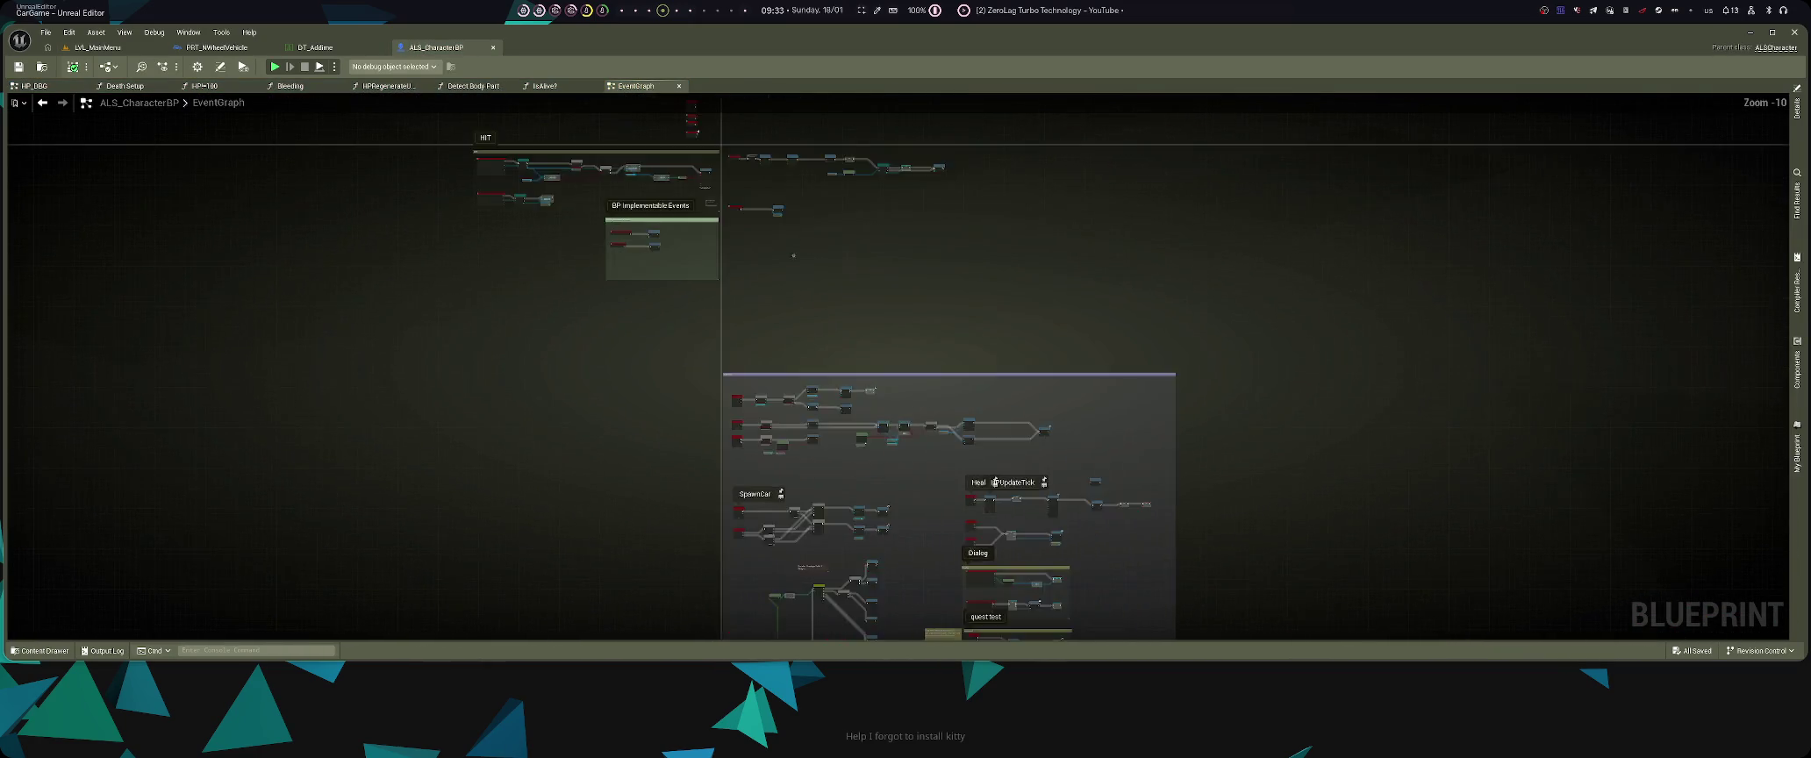
pyautogui.scroll(3, 793, 255)
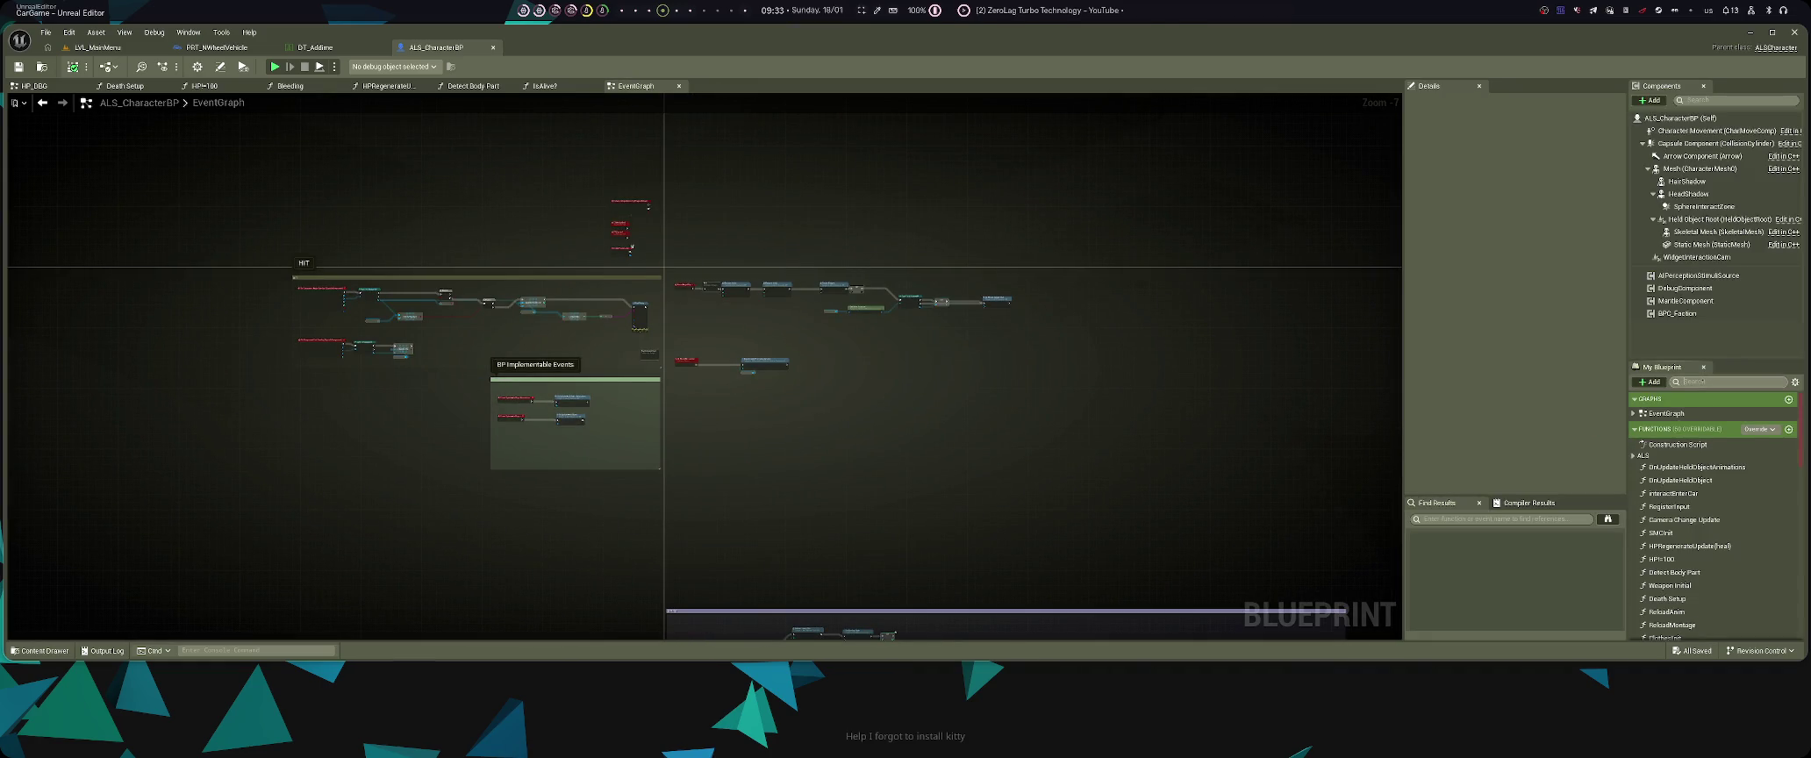
pyautogui.write('enter')
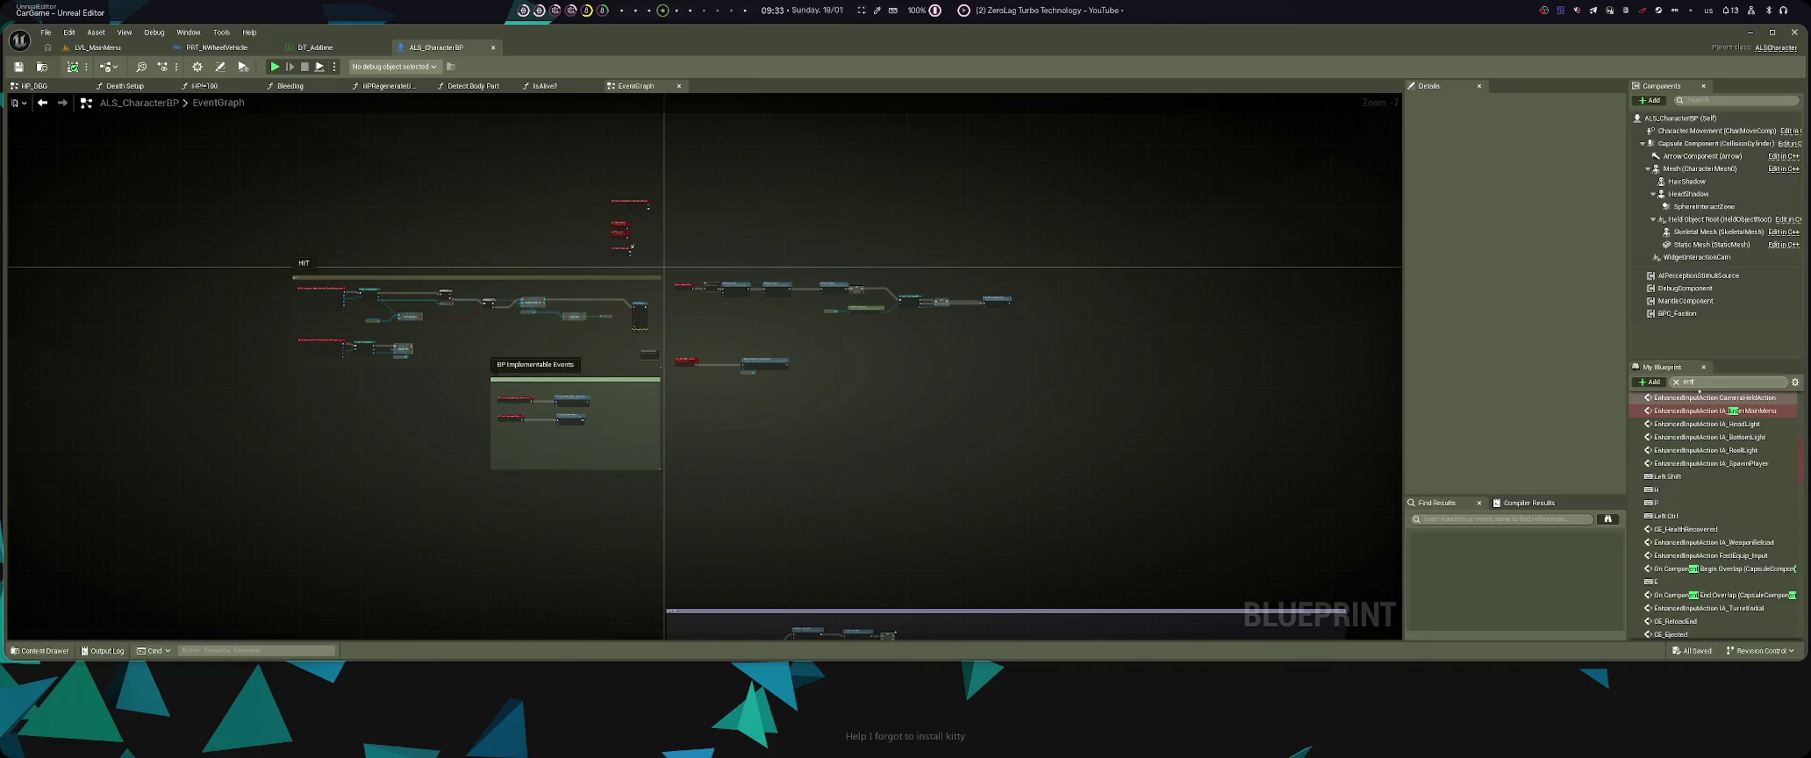
pyautogui.click(1679, 545)
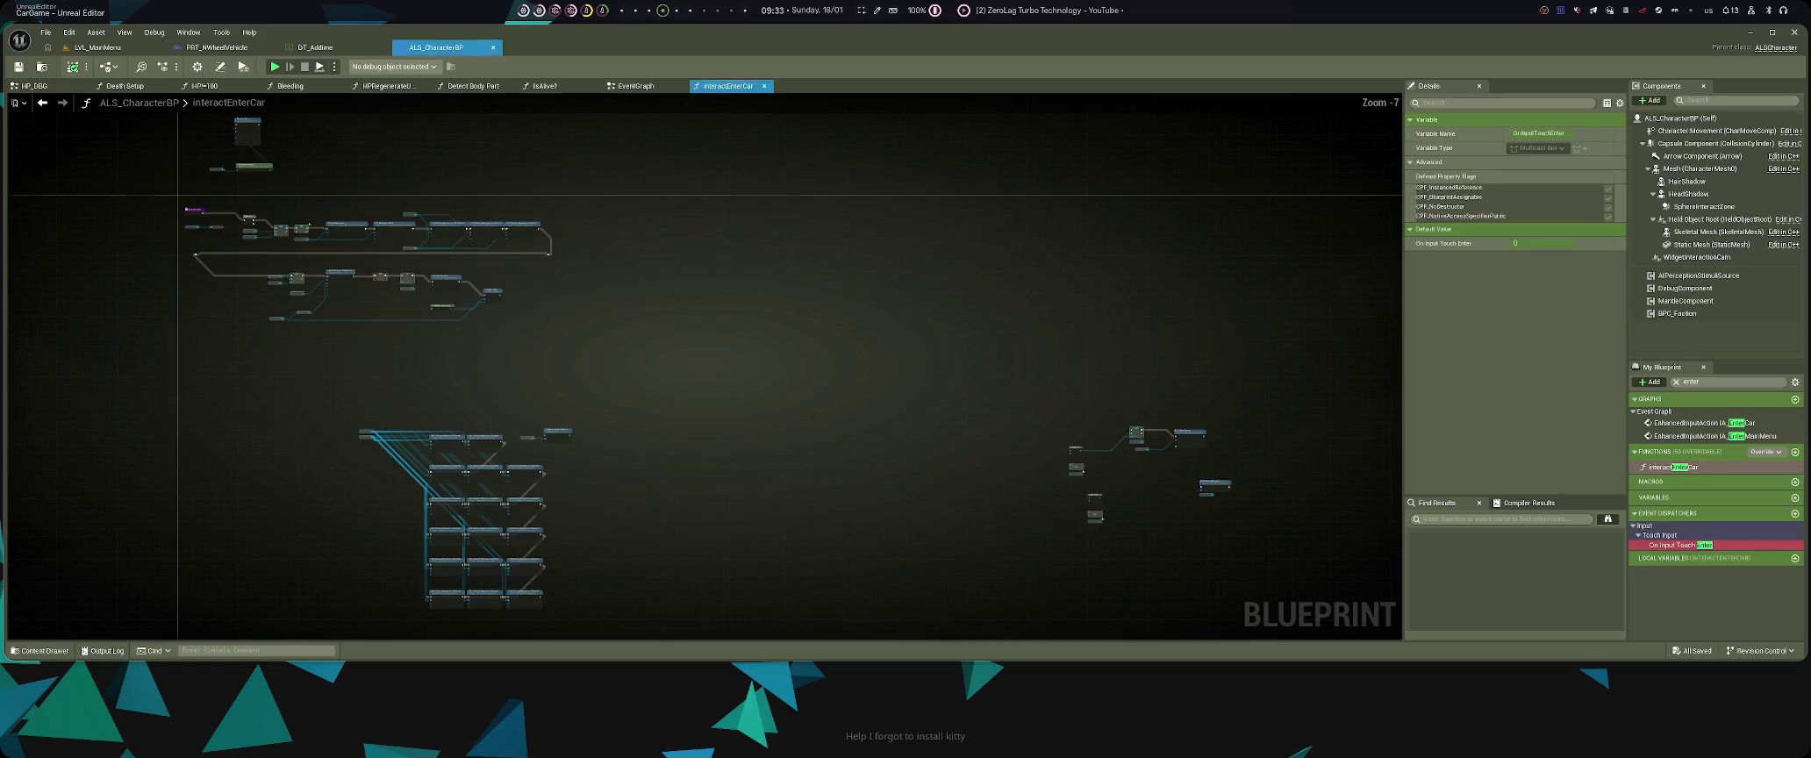
# - Inspect the full interactEnterCar node chain, then return to the LVL_MainMenu level view
pyautogui.scroll(3, 298, 323)
pyautogui.hotkey('shift', 'F11')
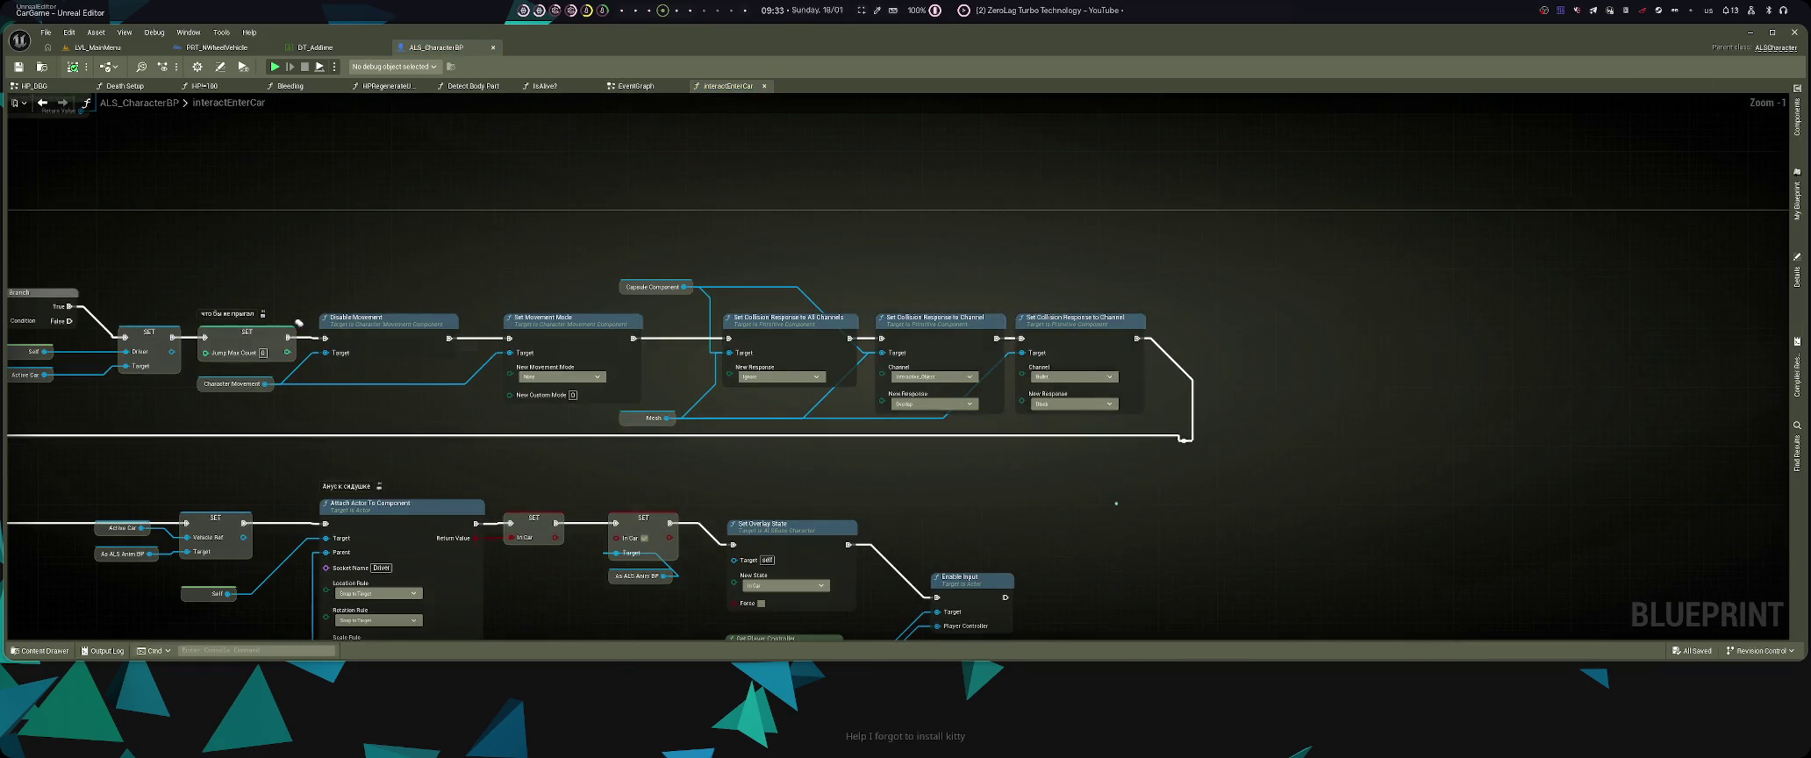
pyautogui.press('Home')
pyautogui.moveTo(1424, 334); pyautogui.dragTo(1645, 434)
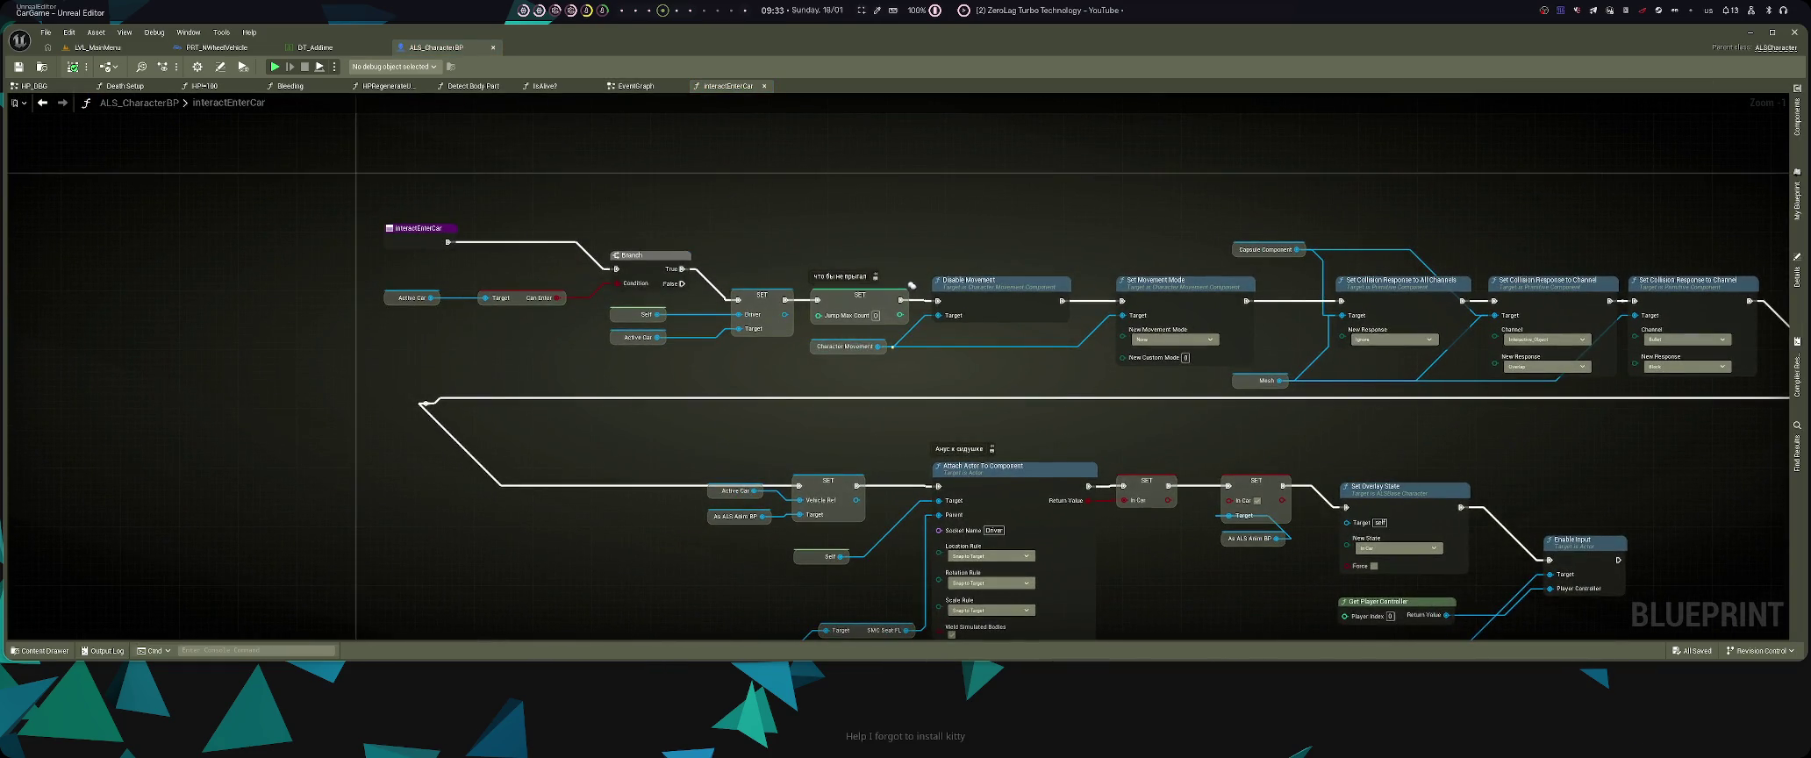
pyautogui.moveTo(1046, 365); pyautogui.dragTo(690, 385)
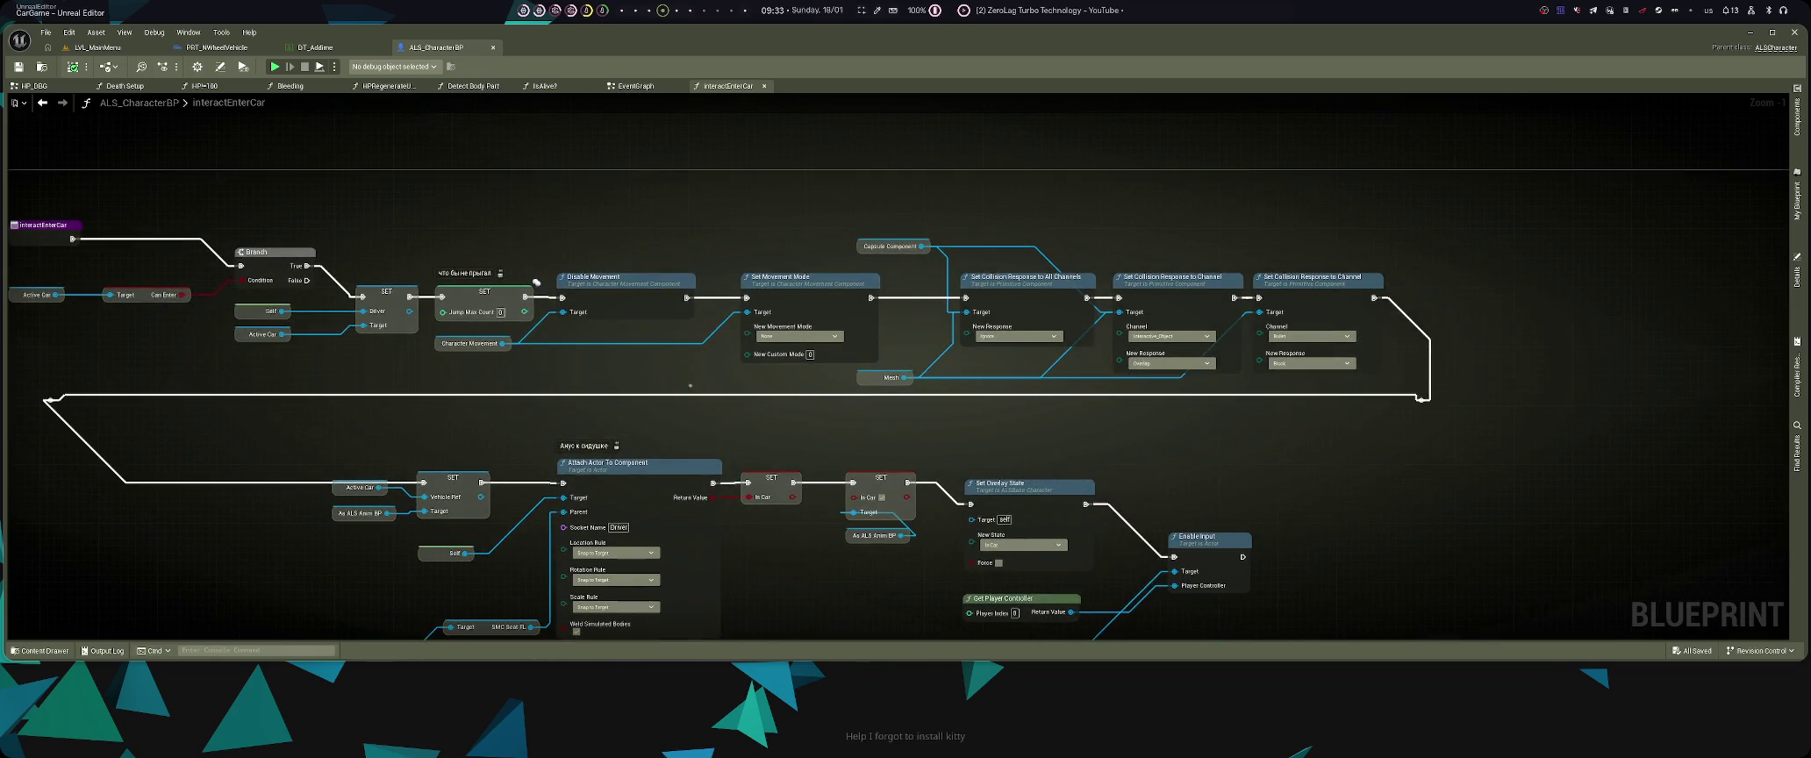
pyautogui.moveTo(949, 426); pyautogui.dragTo(1130, 325)
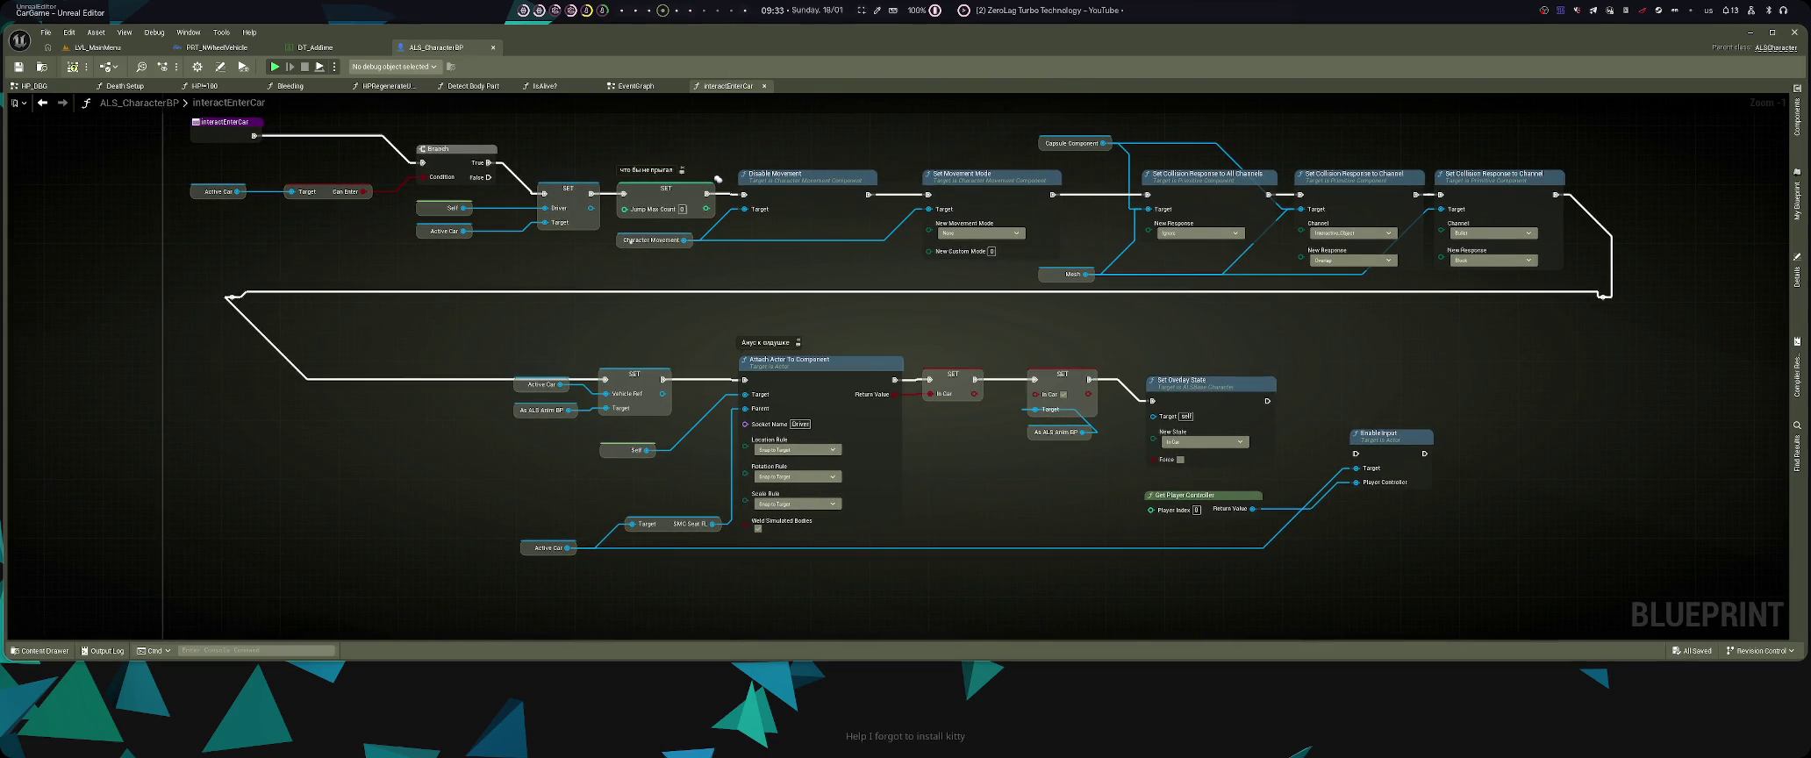
pyautogui.click(97, 47)
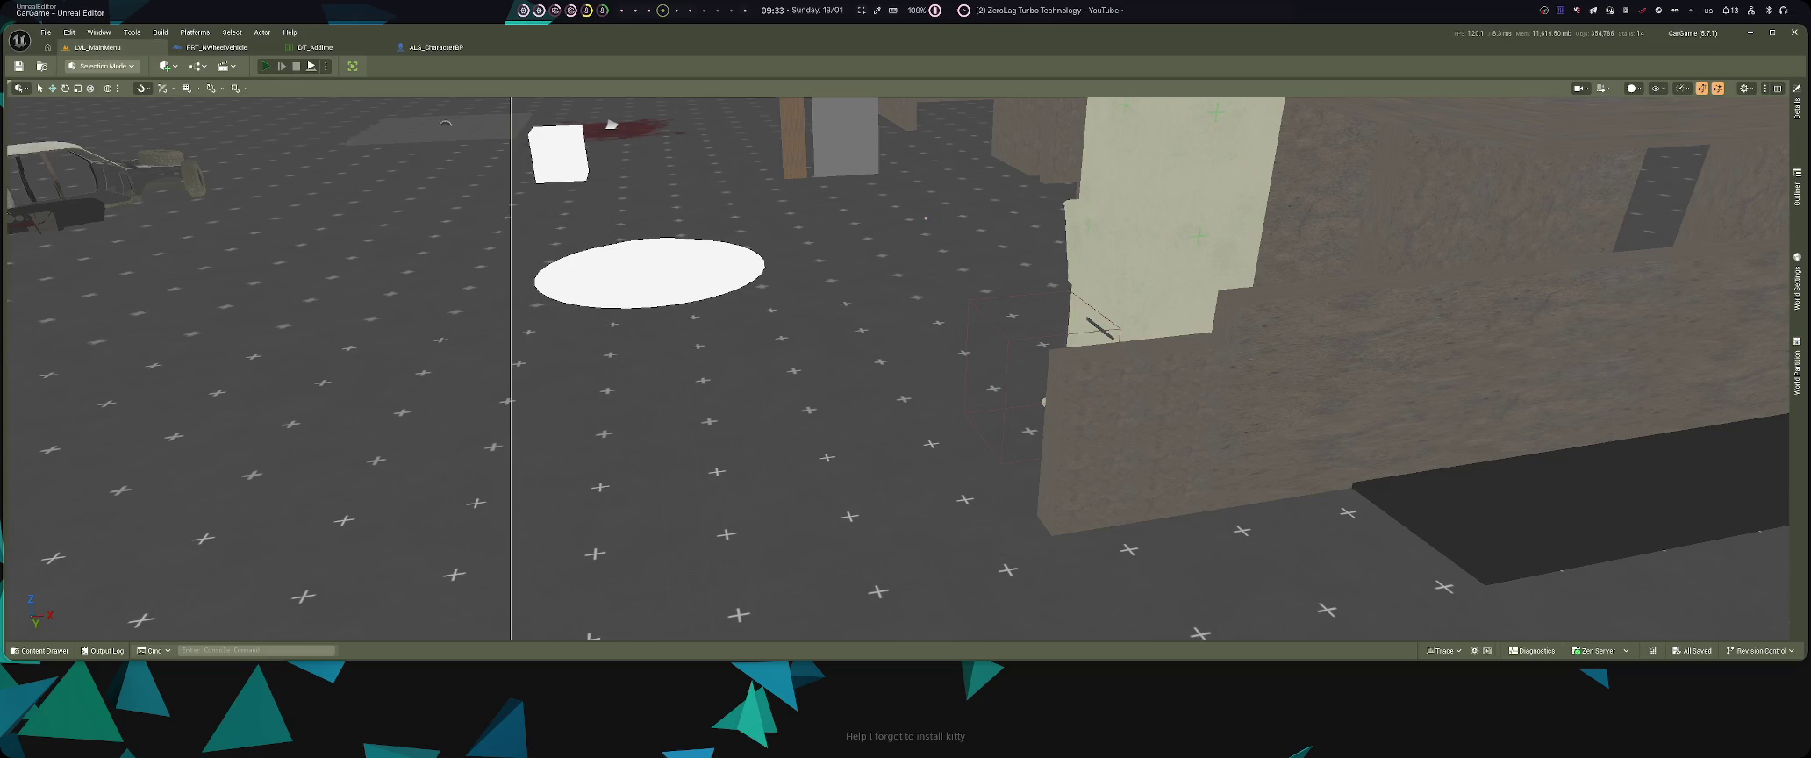
pyautogui.hotkey('alt', 'p')
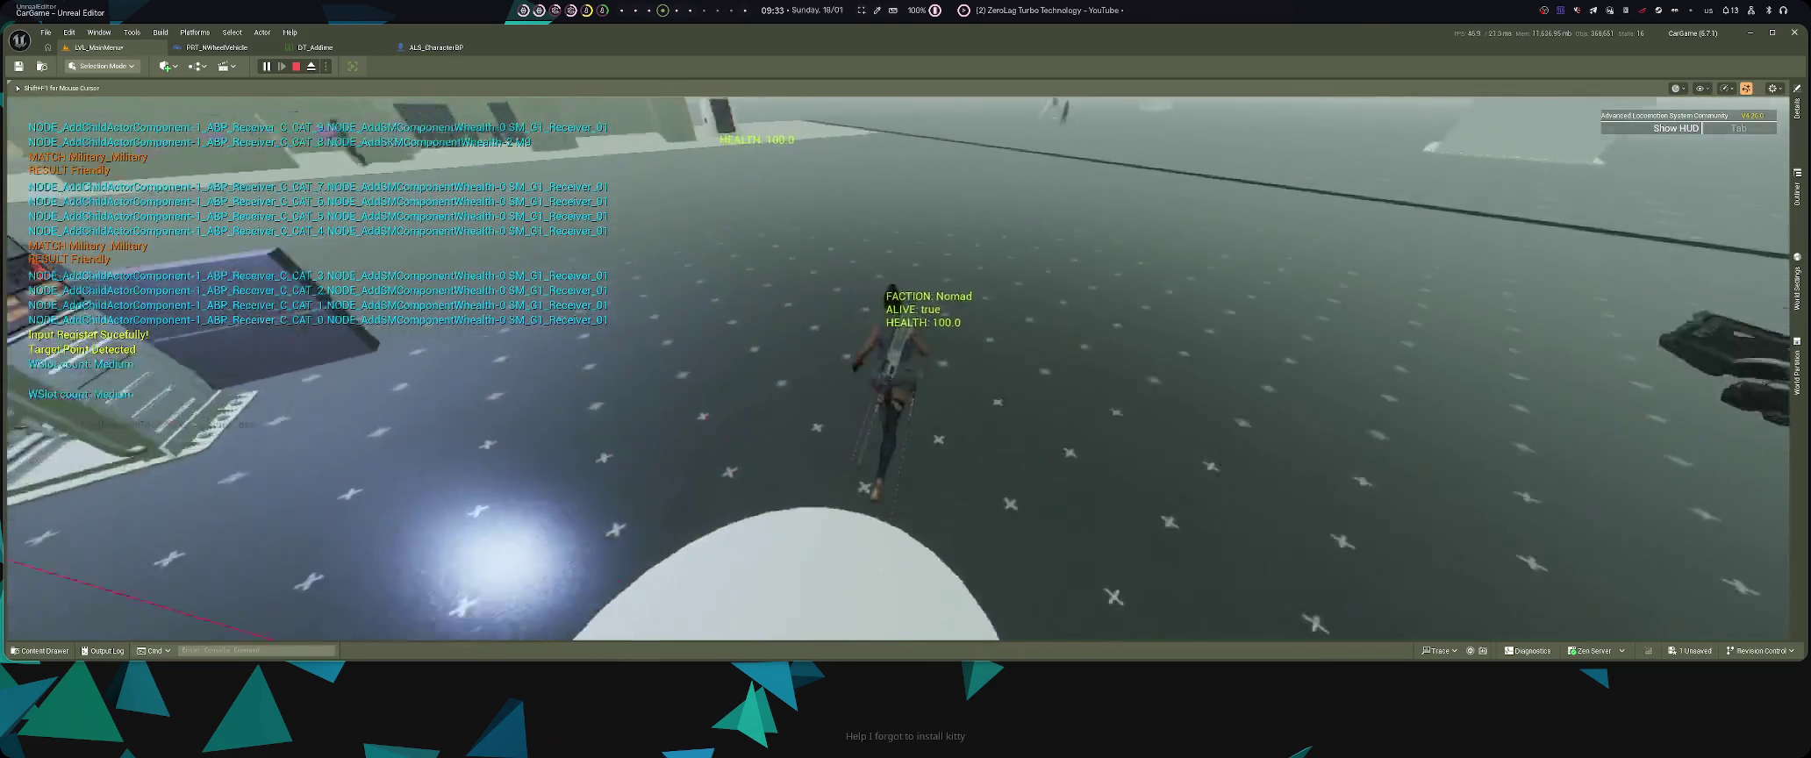
pyautogui.press('super+2')
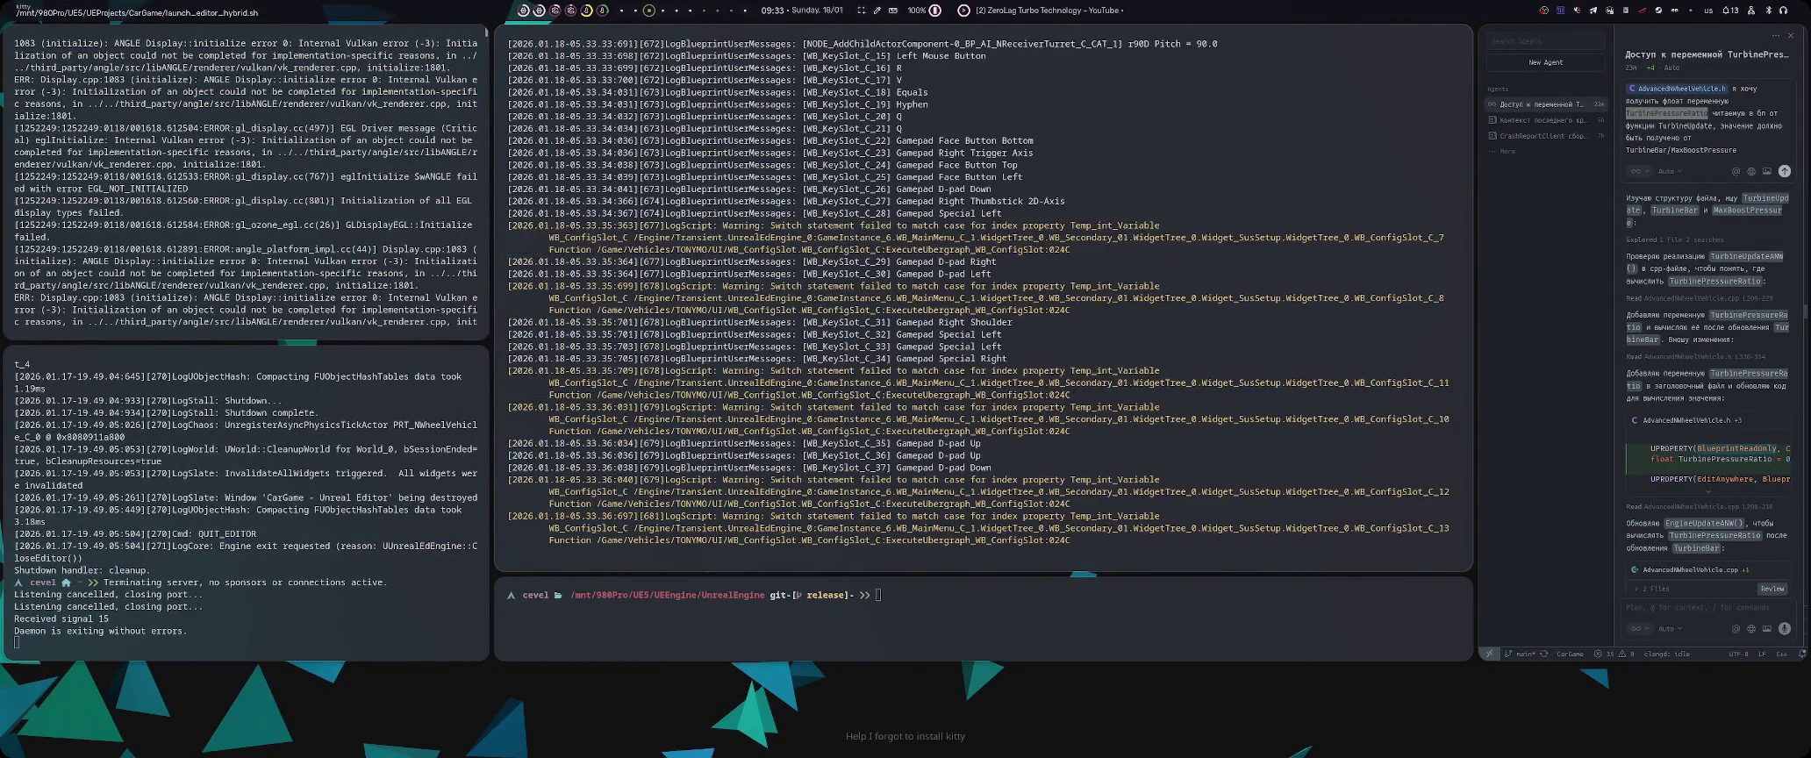
pyautogui.press('super+1')
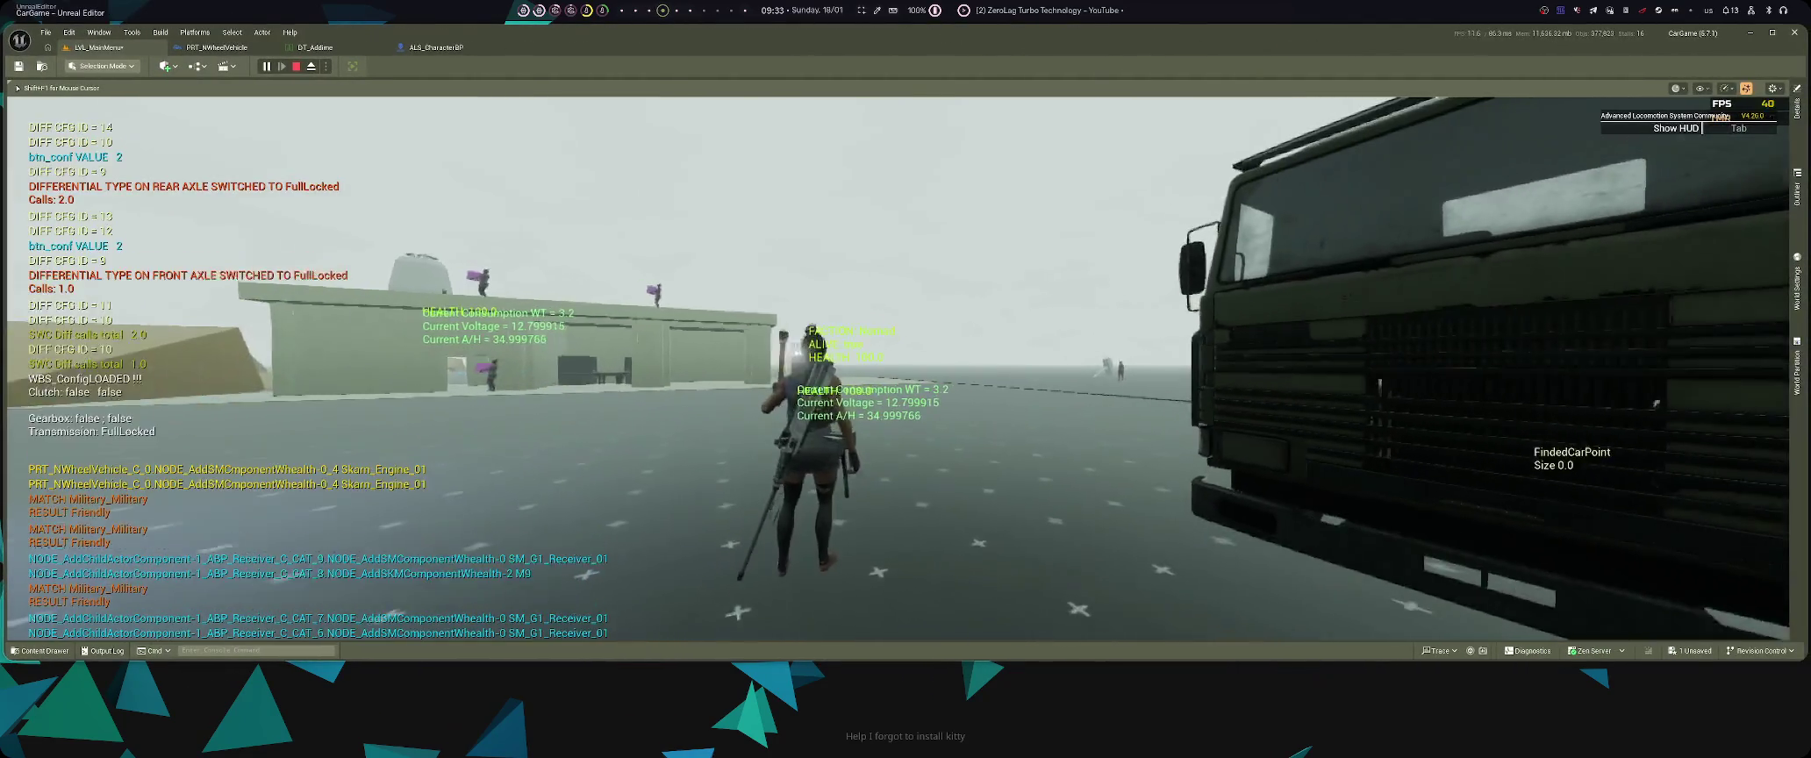
pyautogui.press('w')
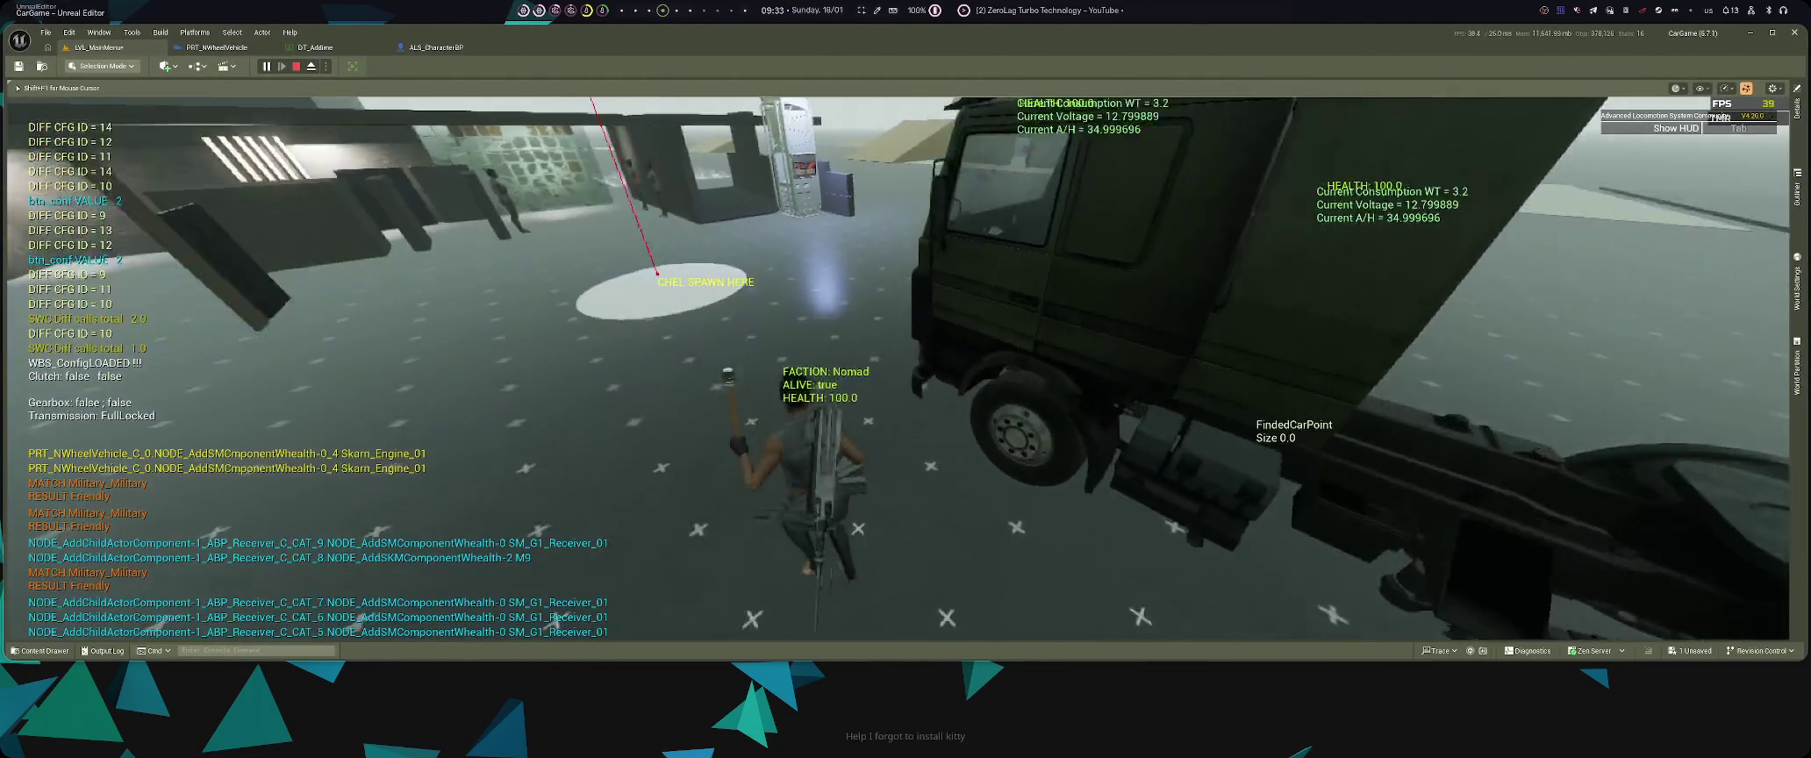
pyautogui.press('super+2')
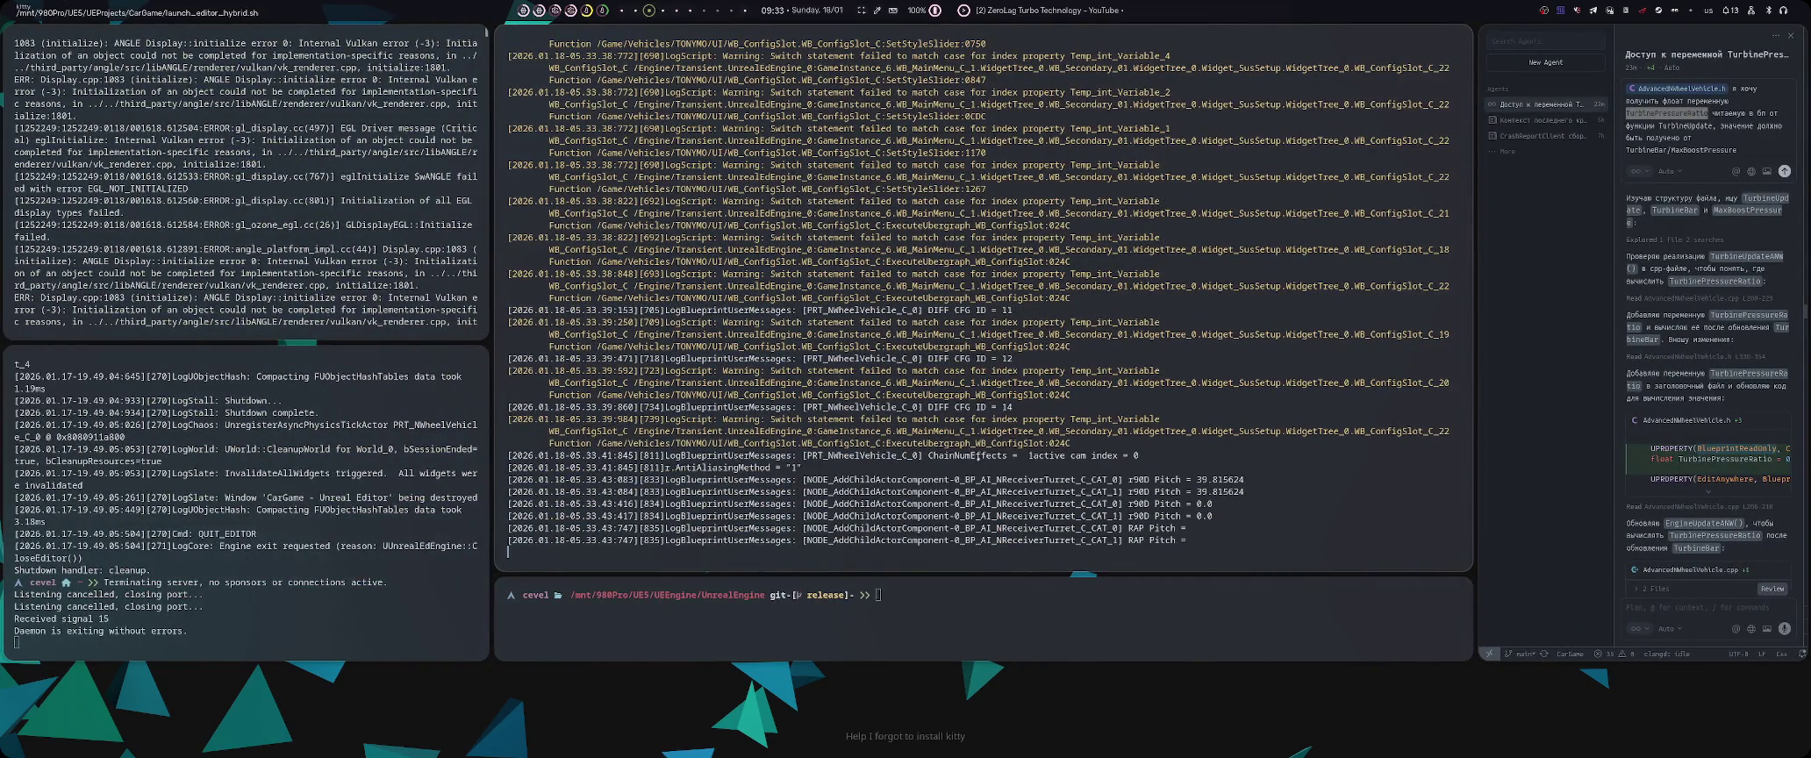
pyautogui.press('super+1')
pyautogui.press('super+2')
pyautogui.press('super+1')
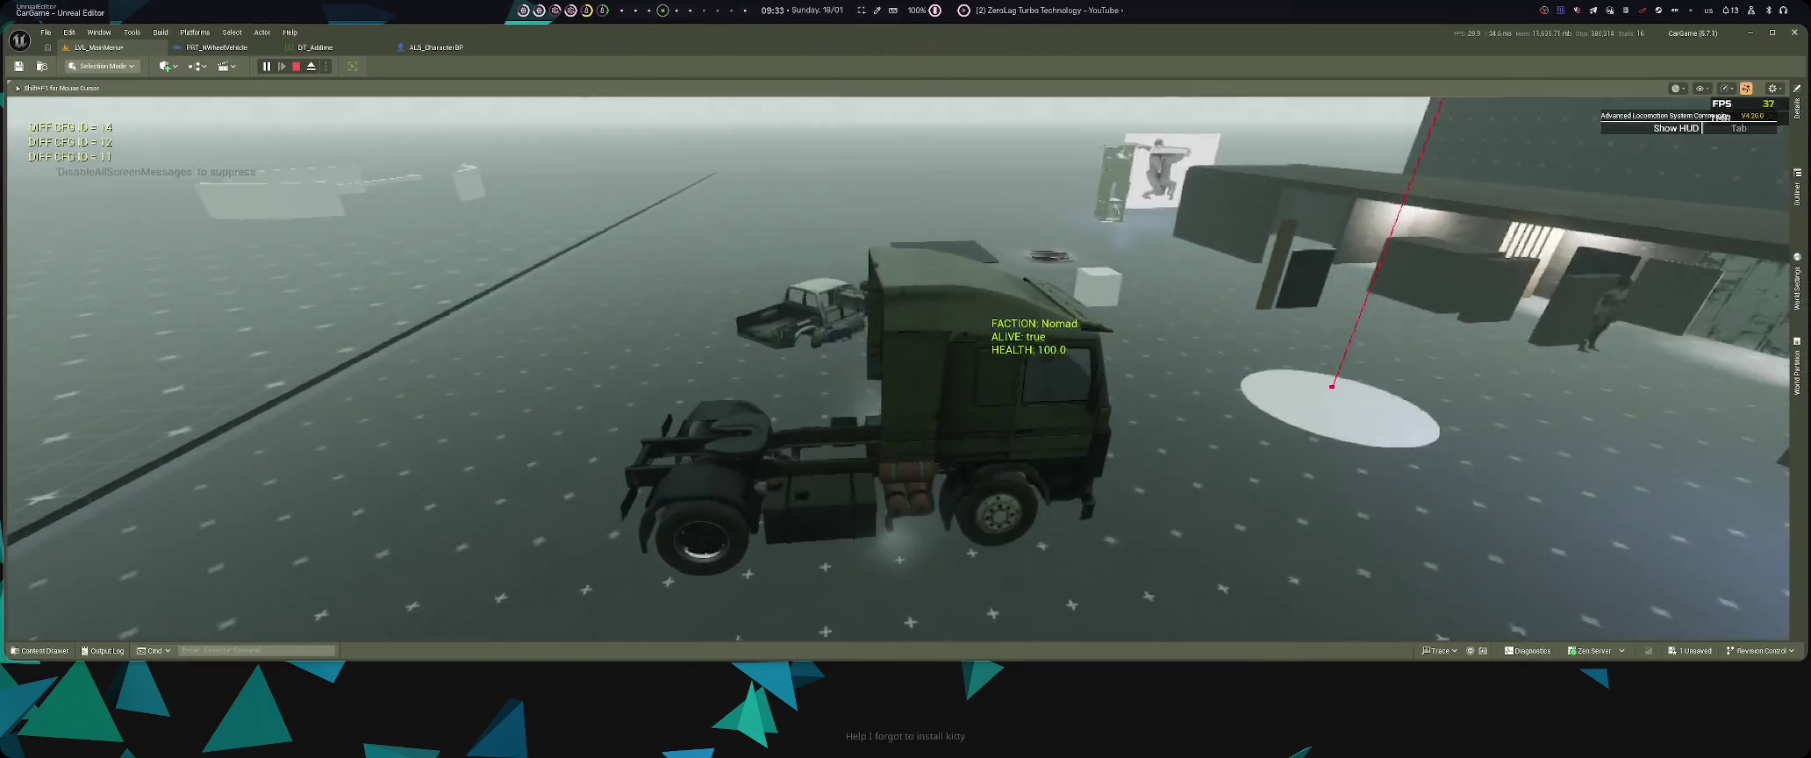
pyautogui.press('super+2')
pyautogui.press('super+1')
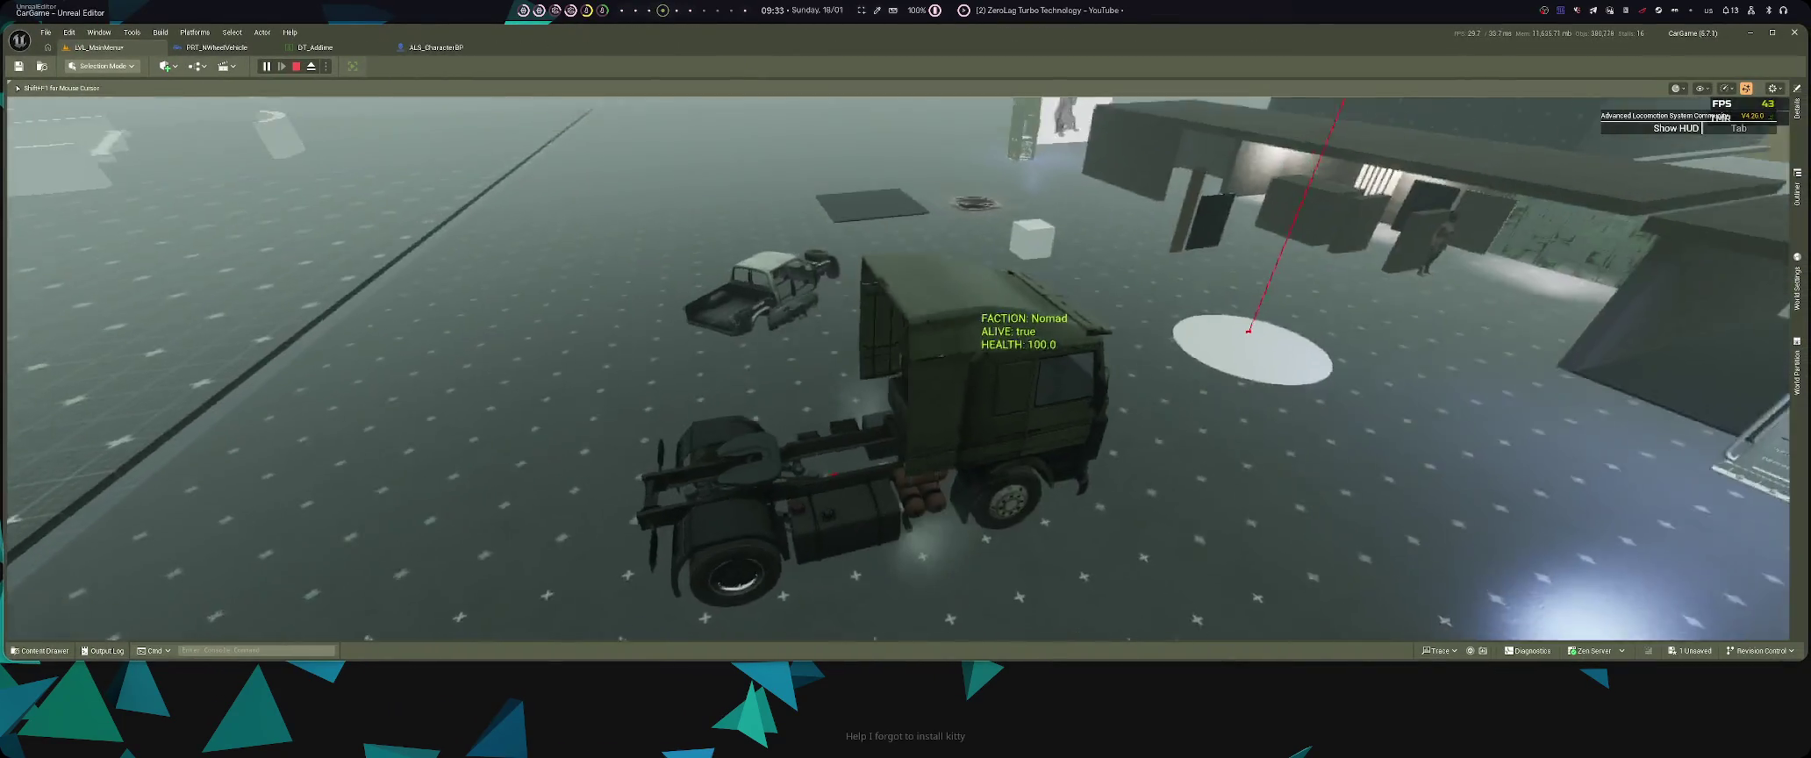
pyautogui.press('super+2')
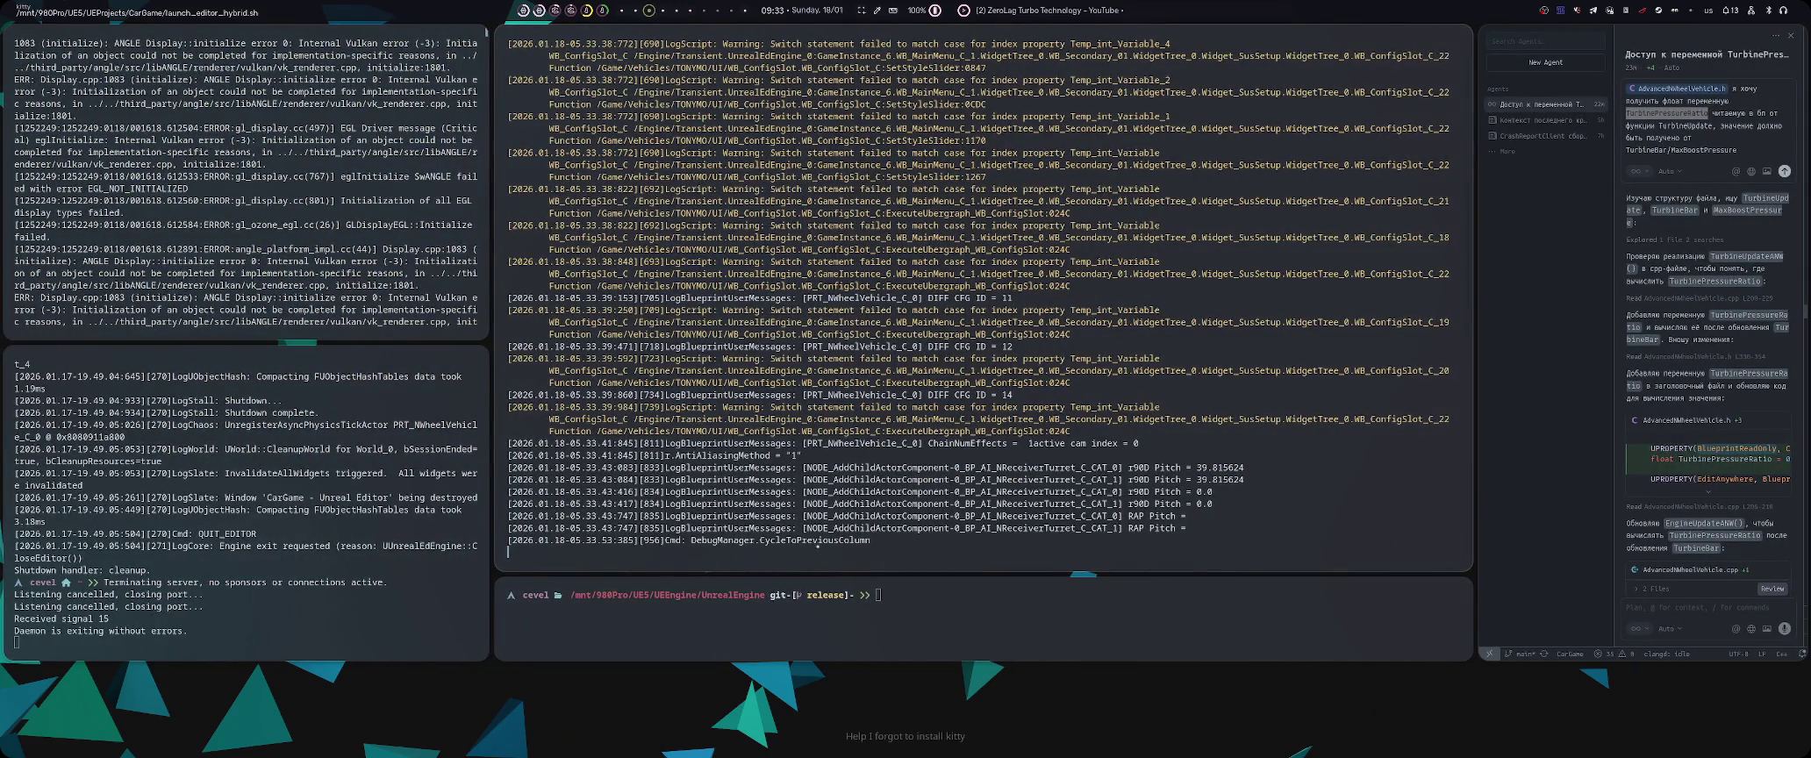
pyautogui.press('super+1')
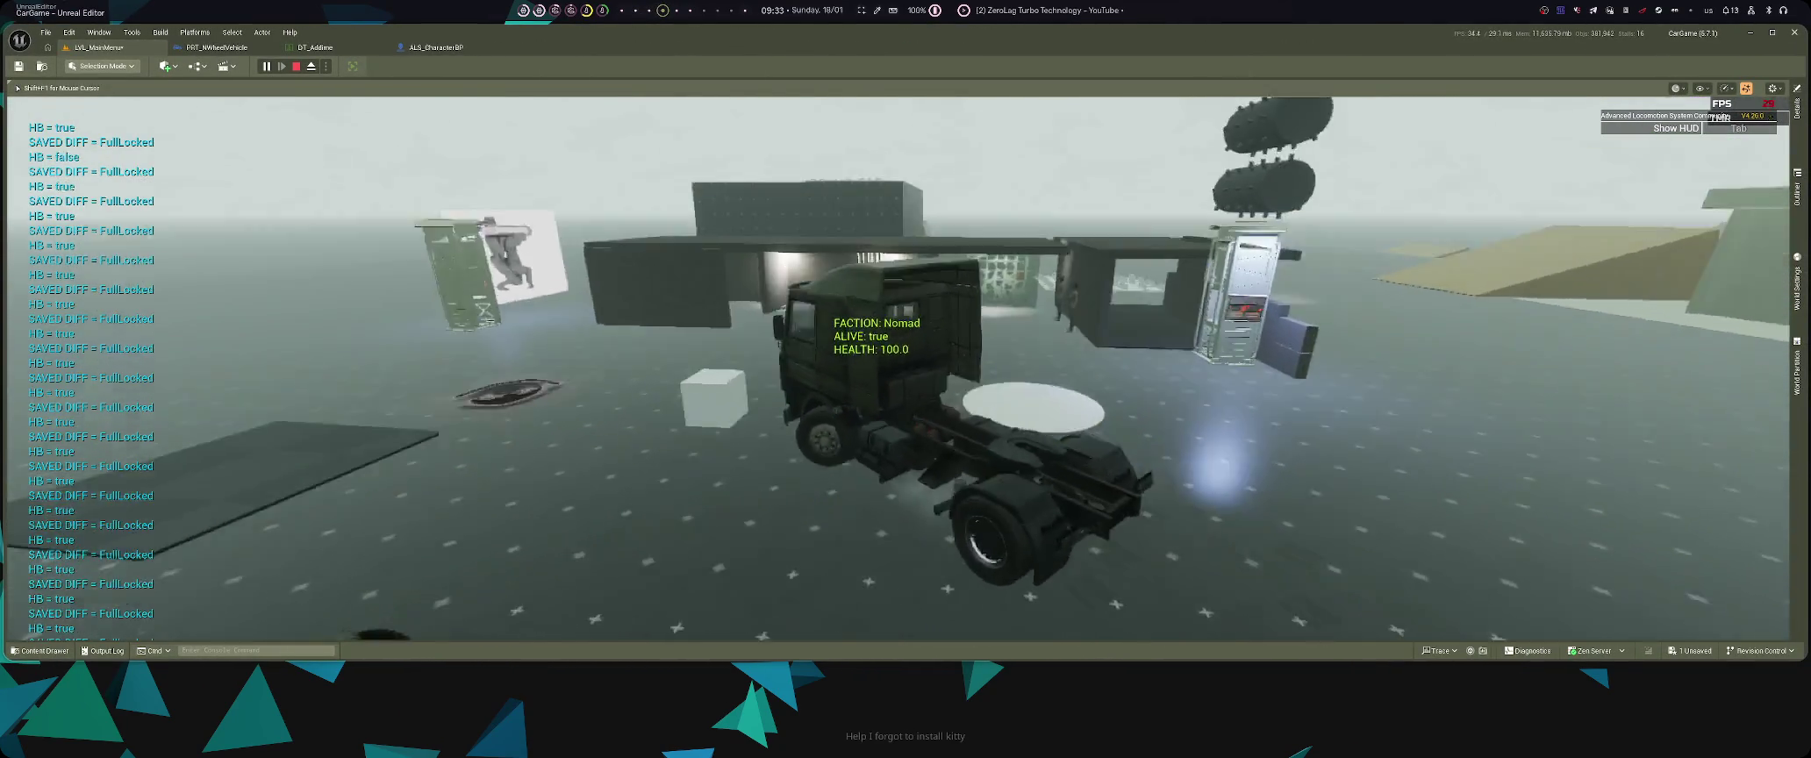
pyautogui.press('super+2')
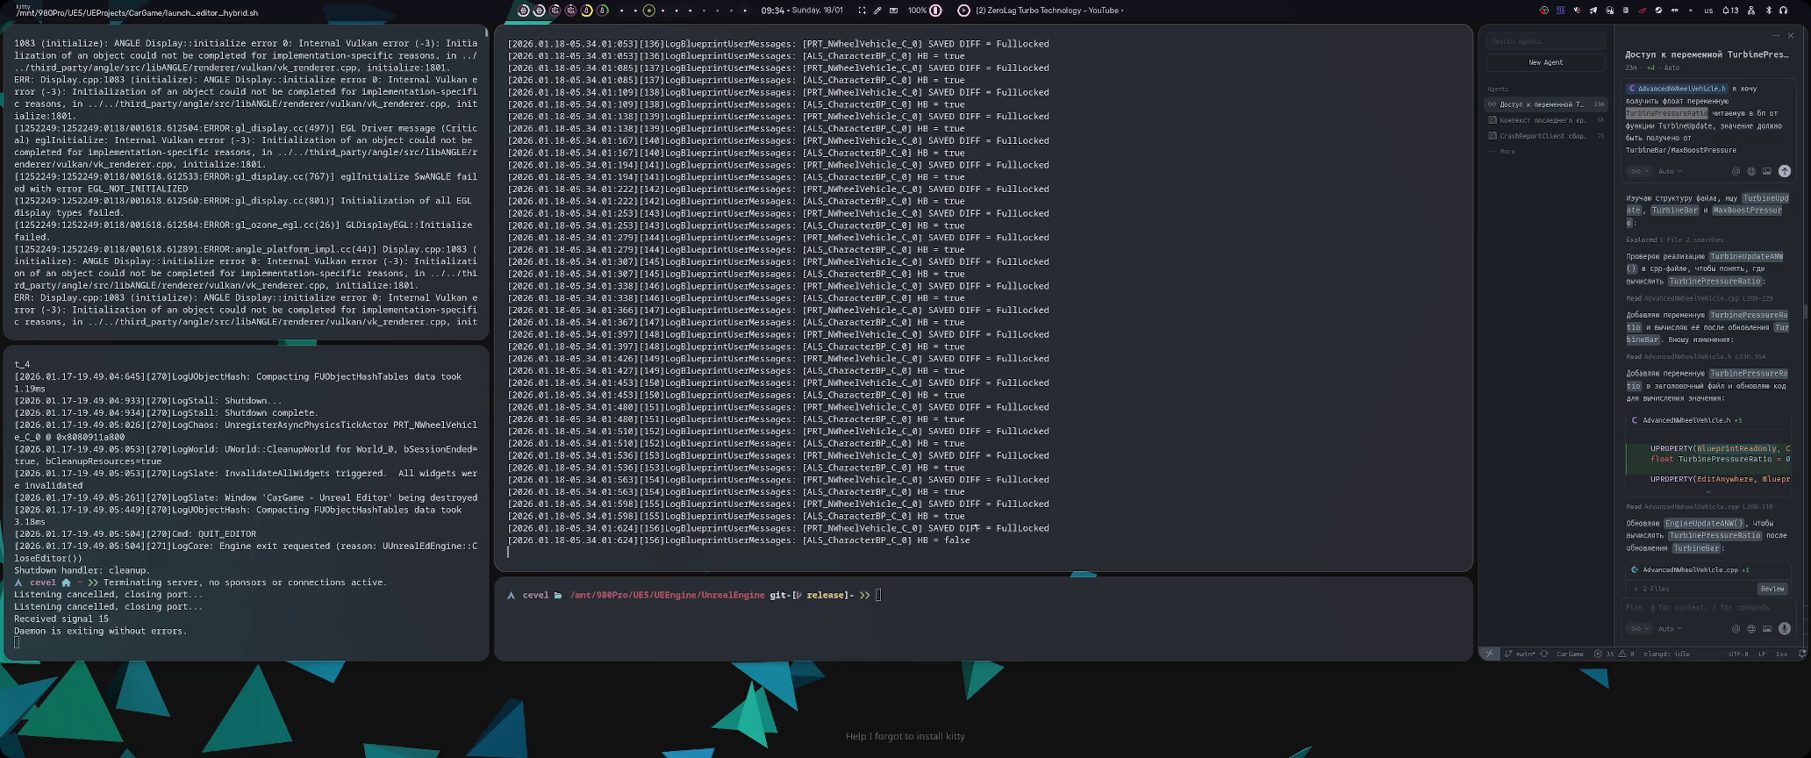
pyautogui.press('super+1')
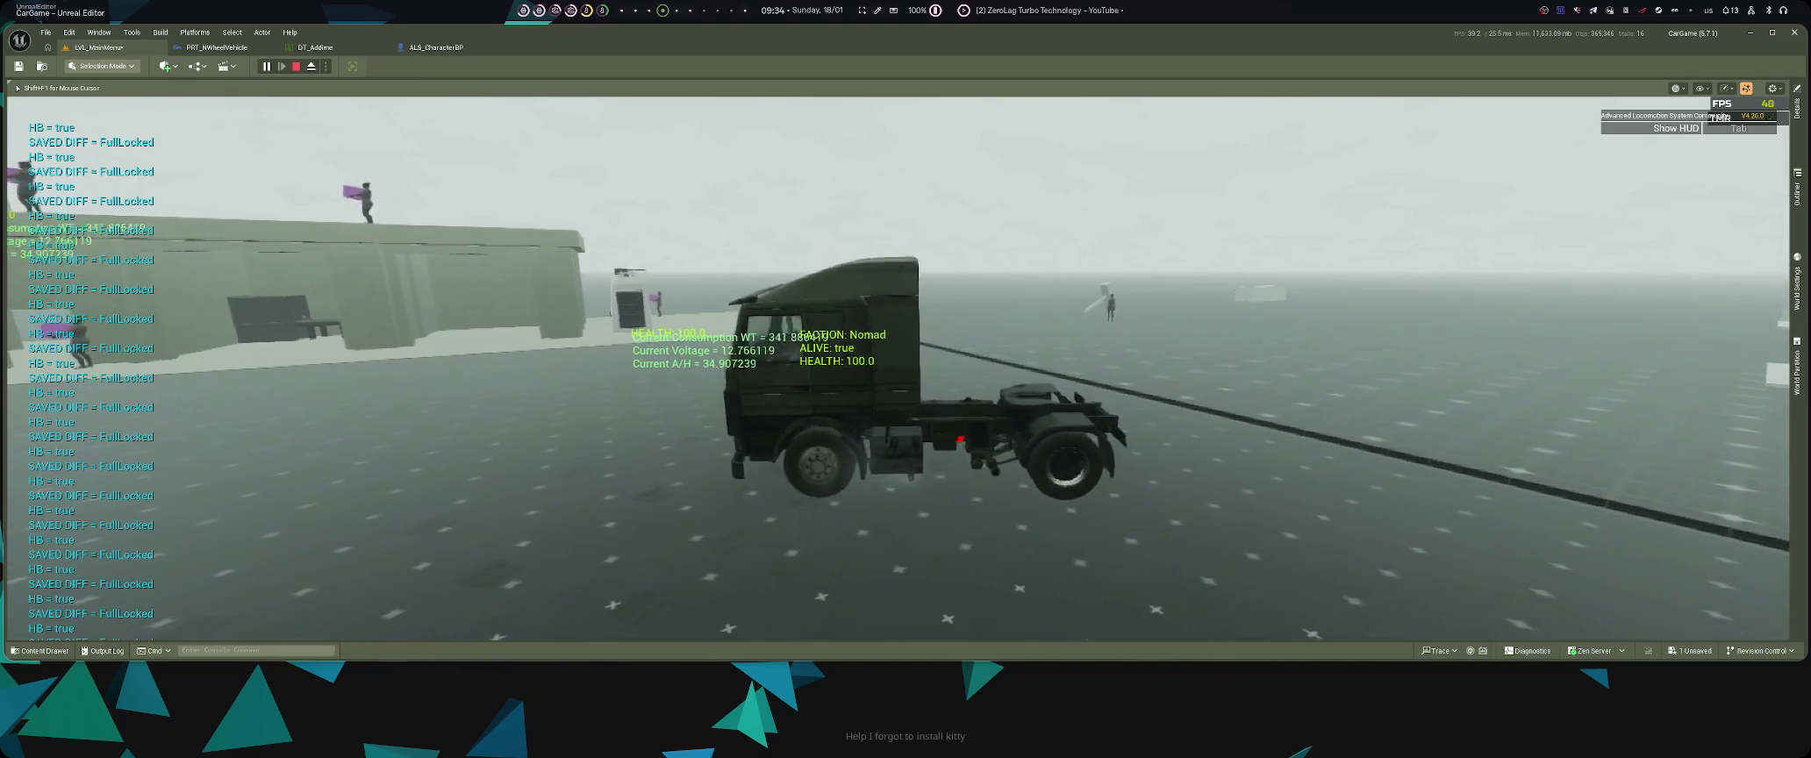
pyautogui.press('super+Left')
pyautogui.press('super+Right')
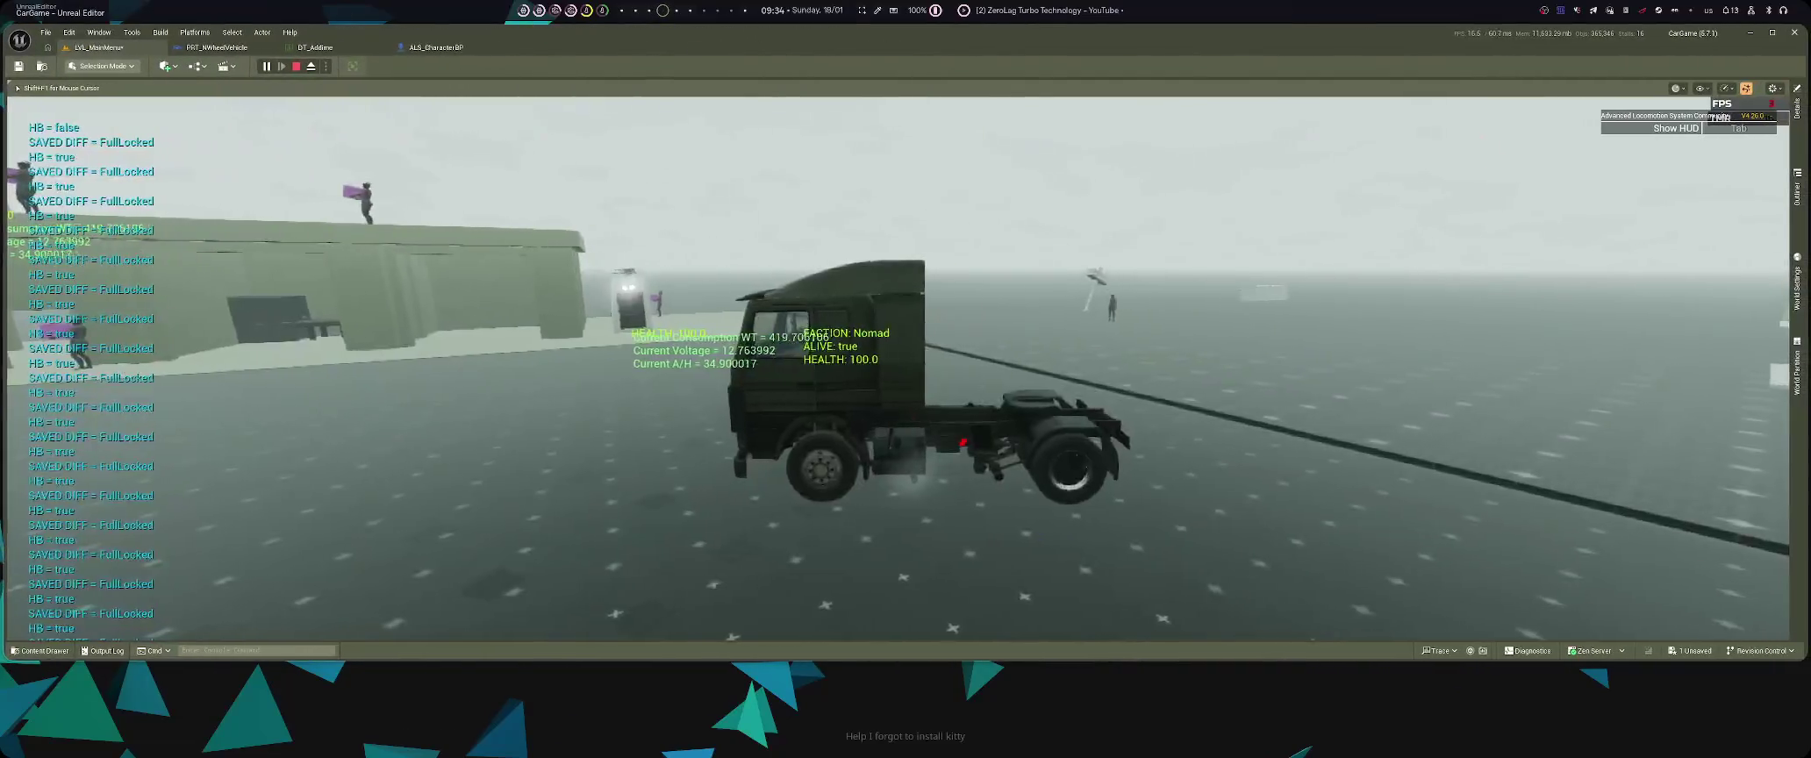
pyautogui.press('super+Left')
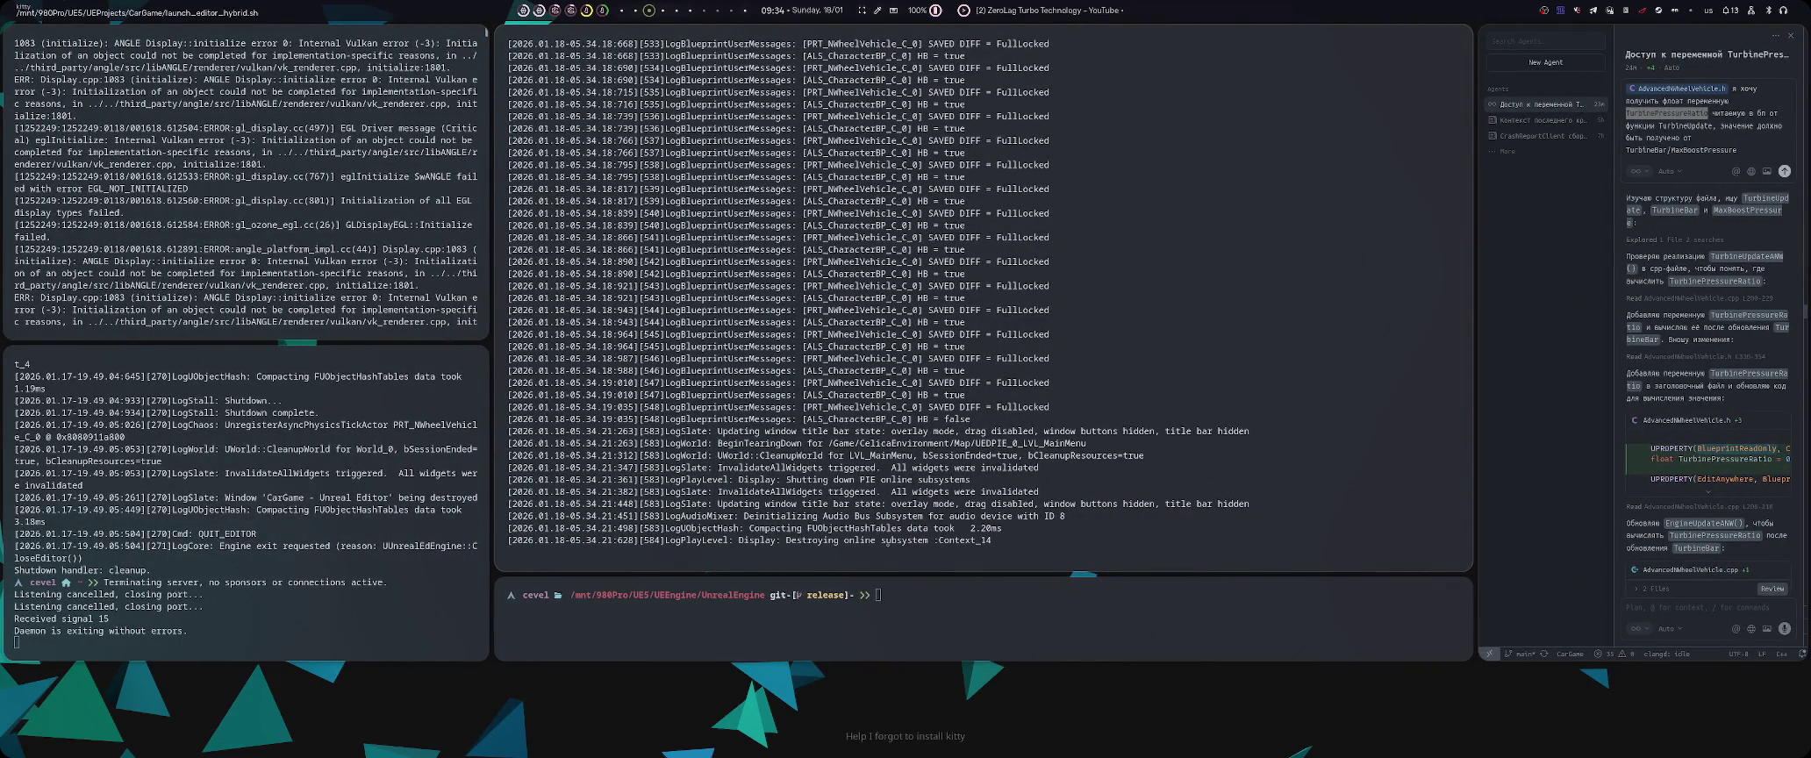
pyautogui.press('super+Right')
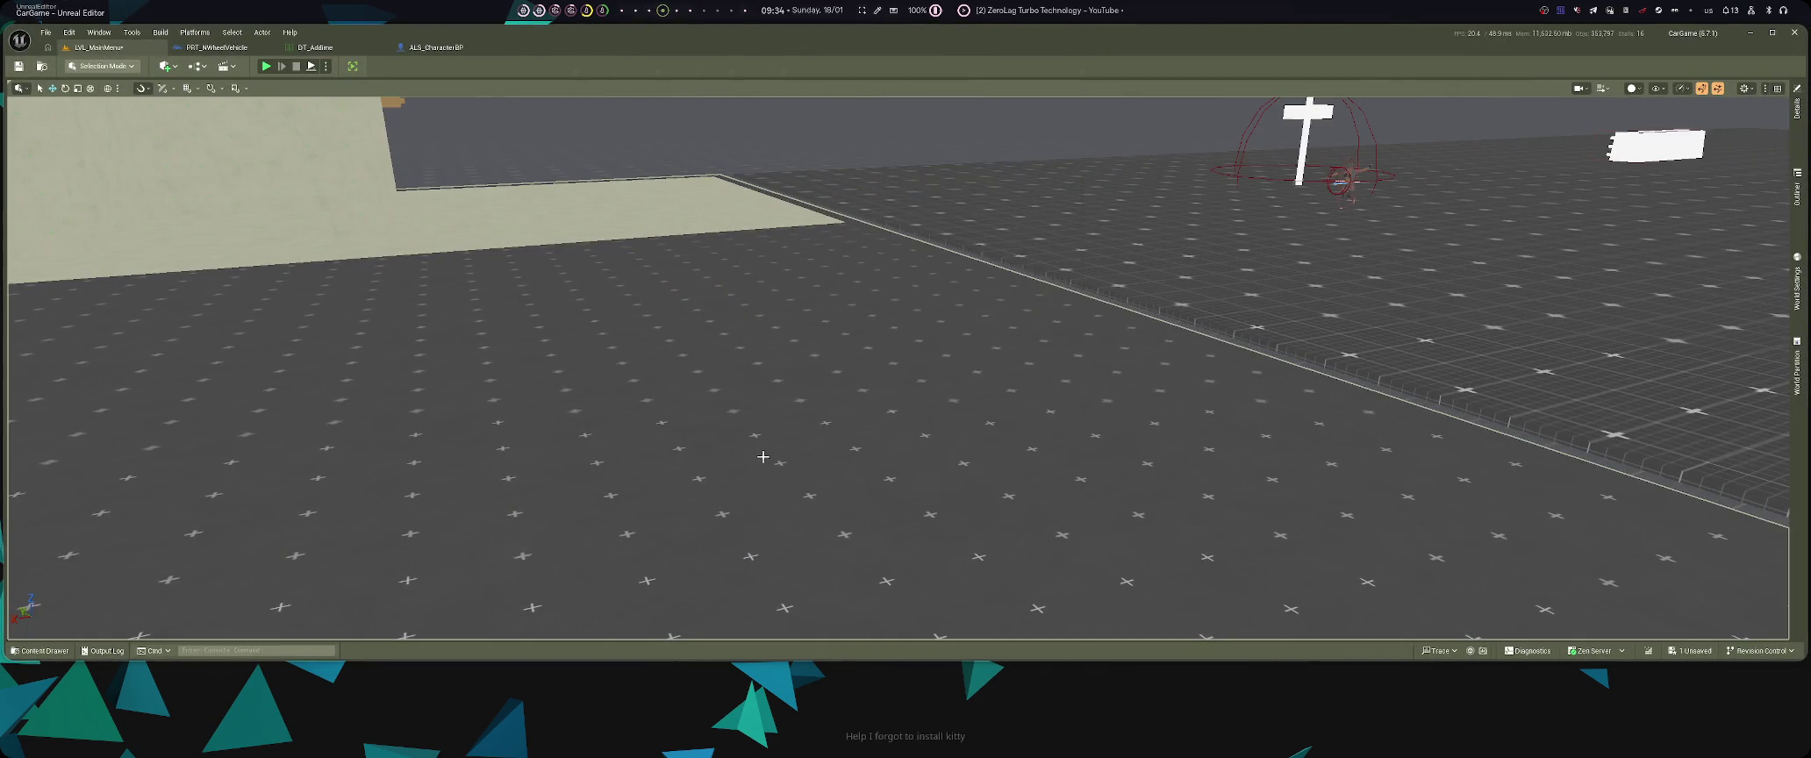
# - Run a brief play test, stop it, and reopen the character's interactEnterCar graph
pyautogui.hotkey('alt', 'p')
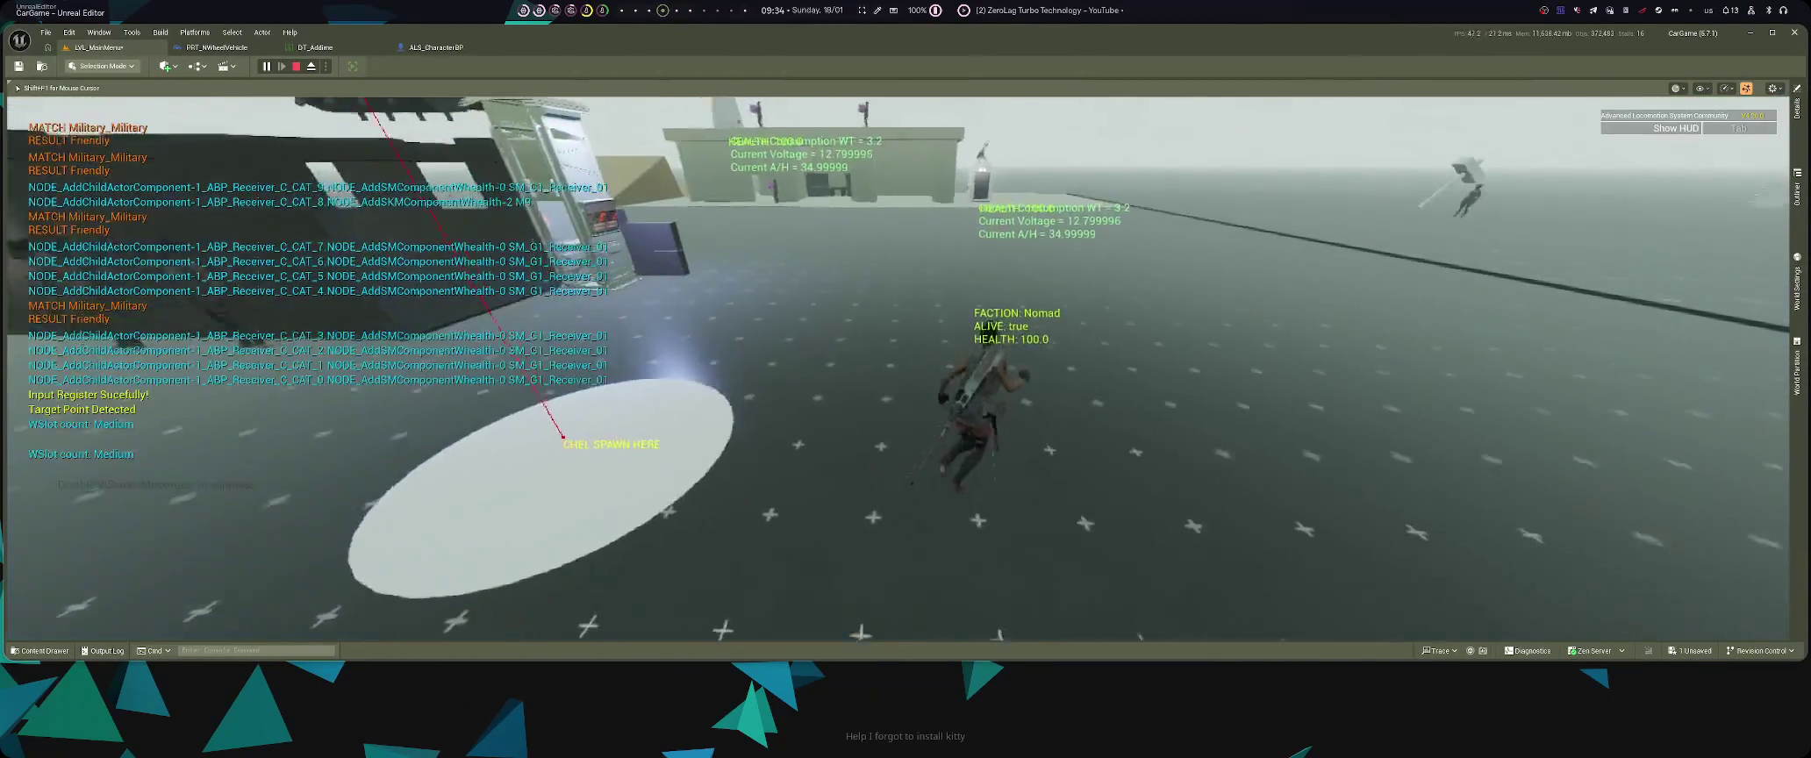
pyautogui.press('Escape')
pyautogui.click(436, 46)
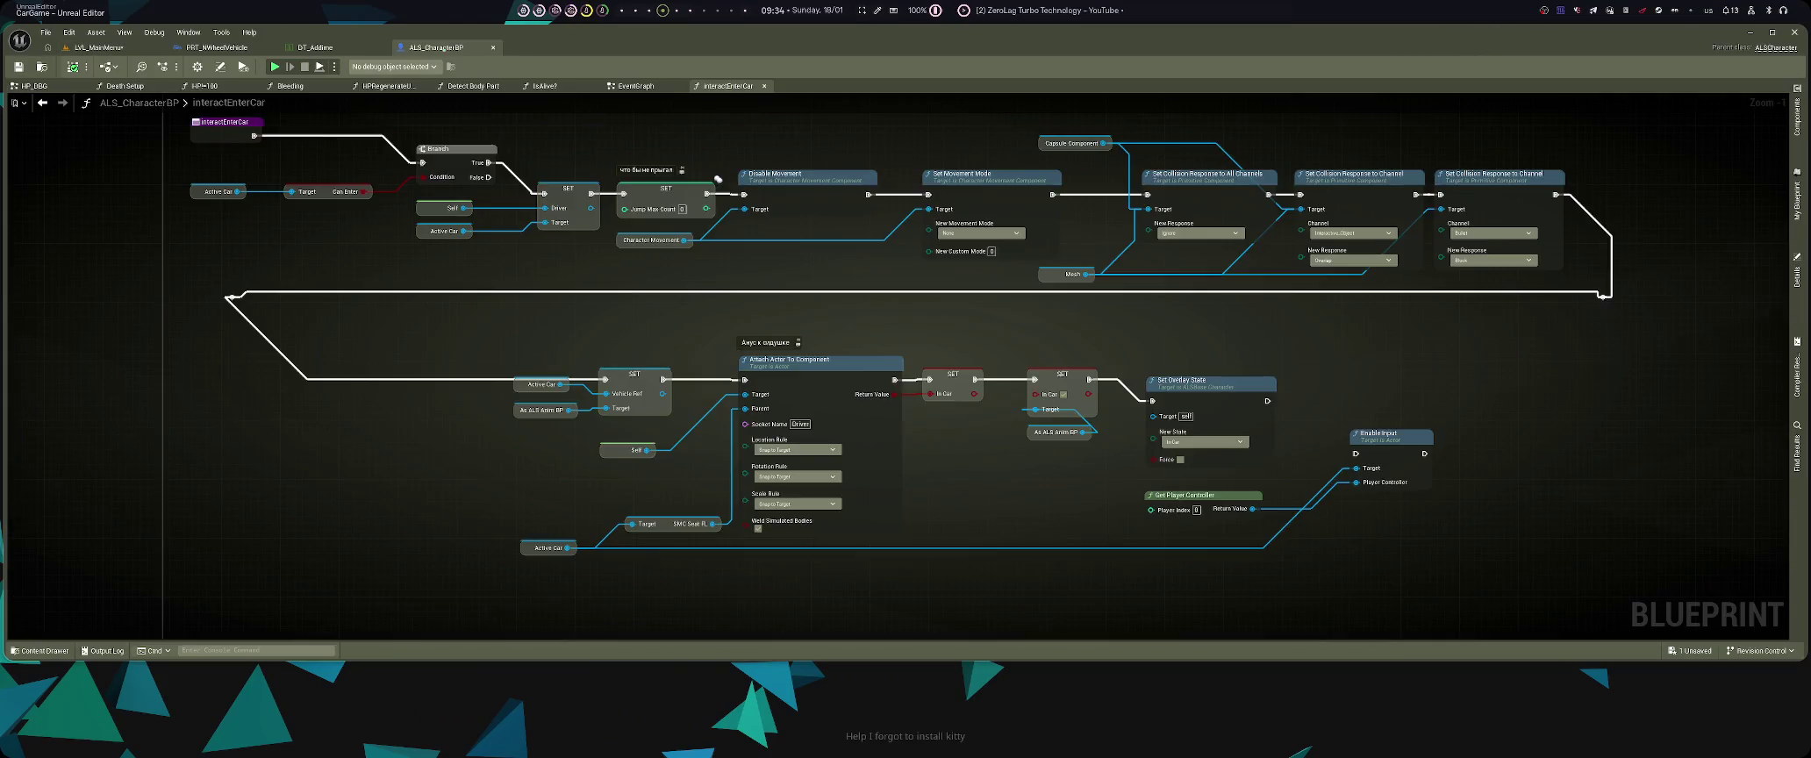
pyautogui.scroll(-5, 772, 291)
# - Look over the ALS_CharacterBP EventGraph, then save the LVL_MainMenu level
pyautogui.click(630, 85)
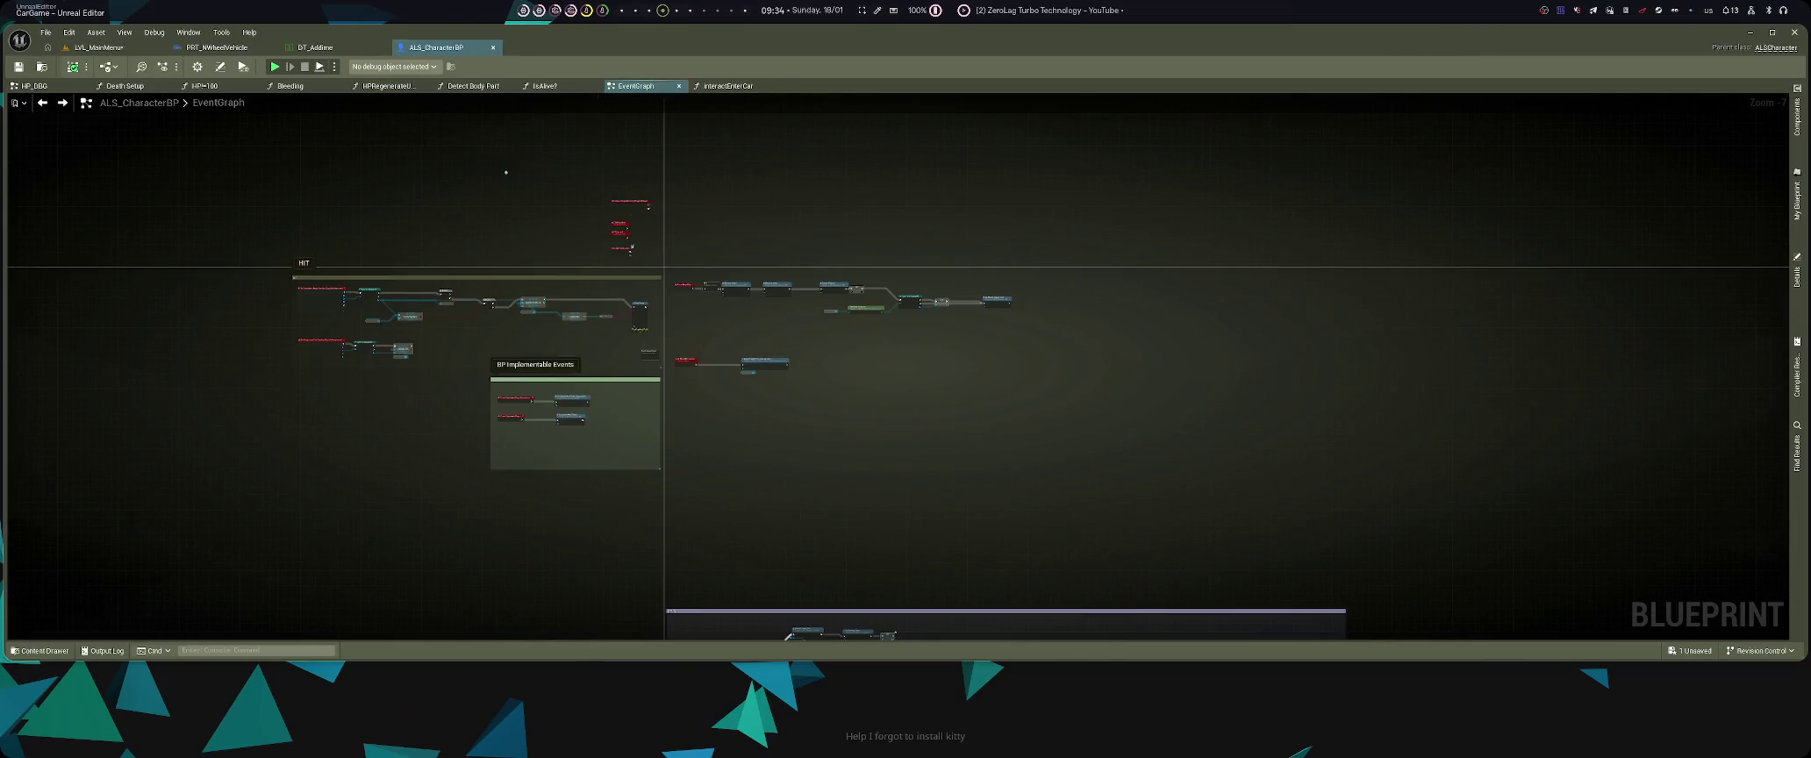
pyautogui.scroll(-1, 898, 633)
pyautogui.scroll(2, 898, 634)
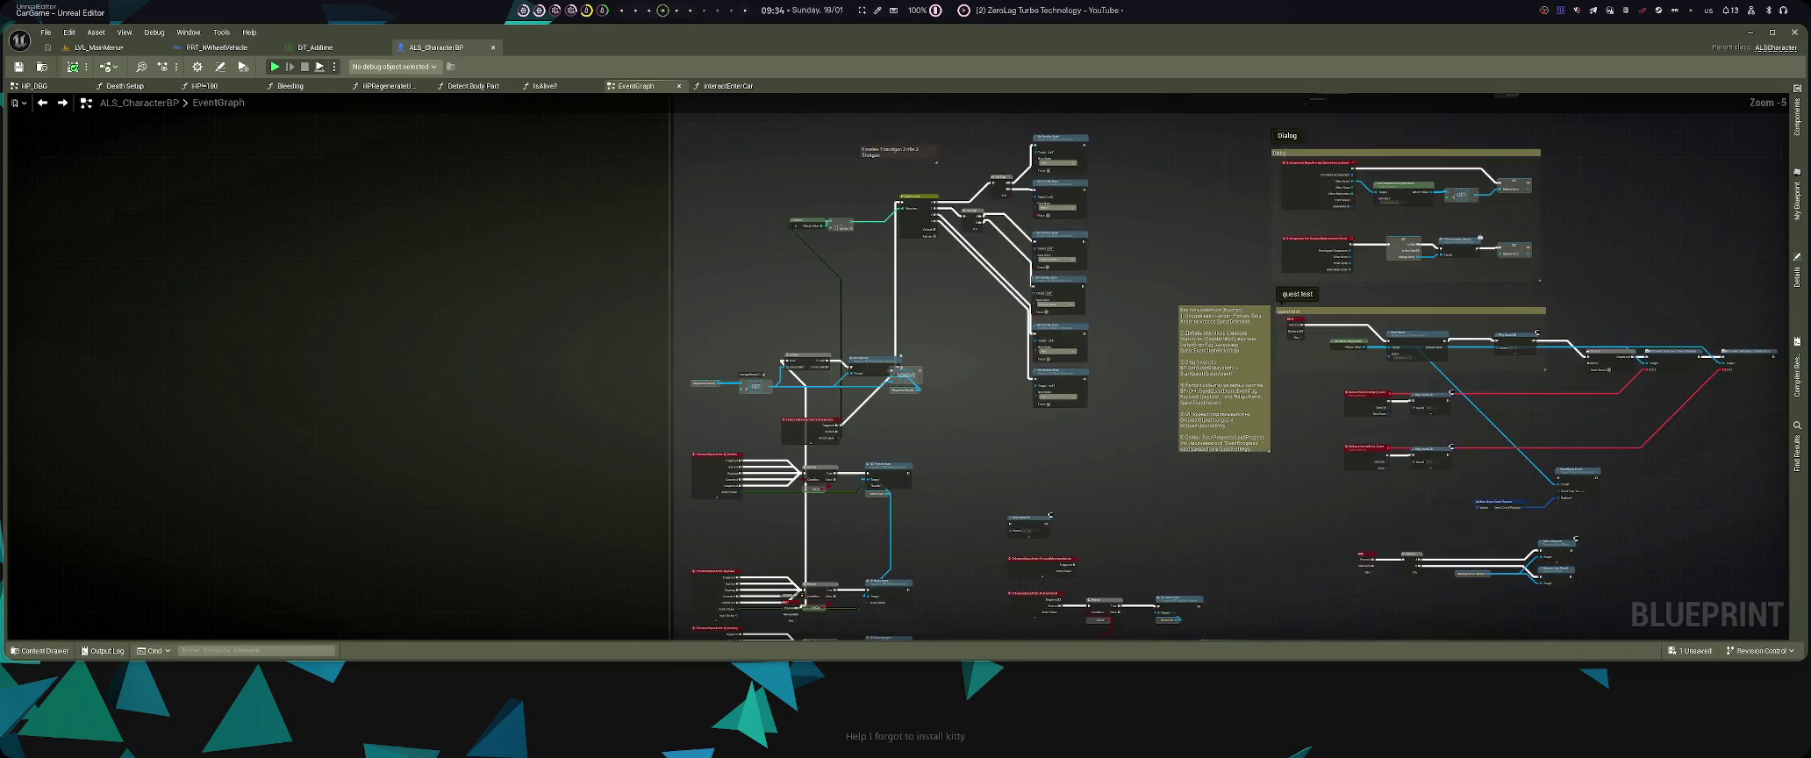
pyautogui.scroll(5, 941, 394)
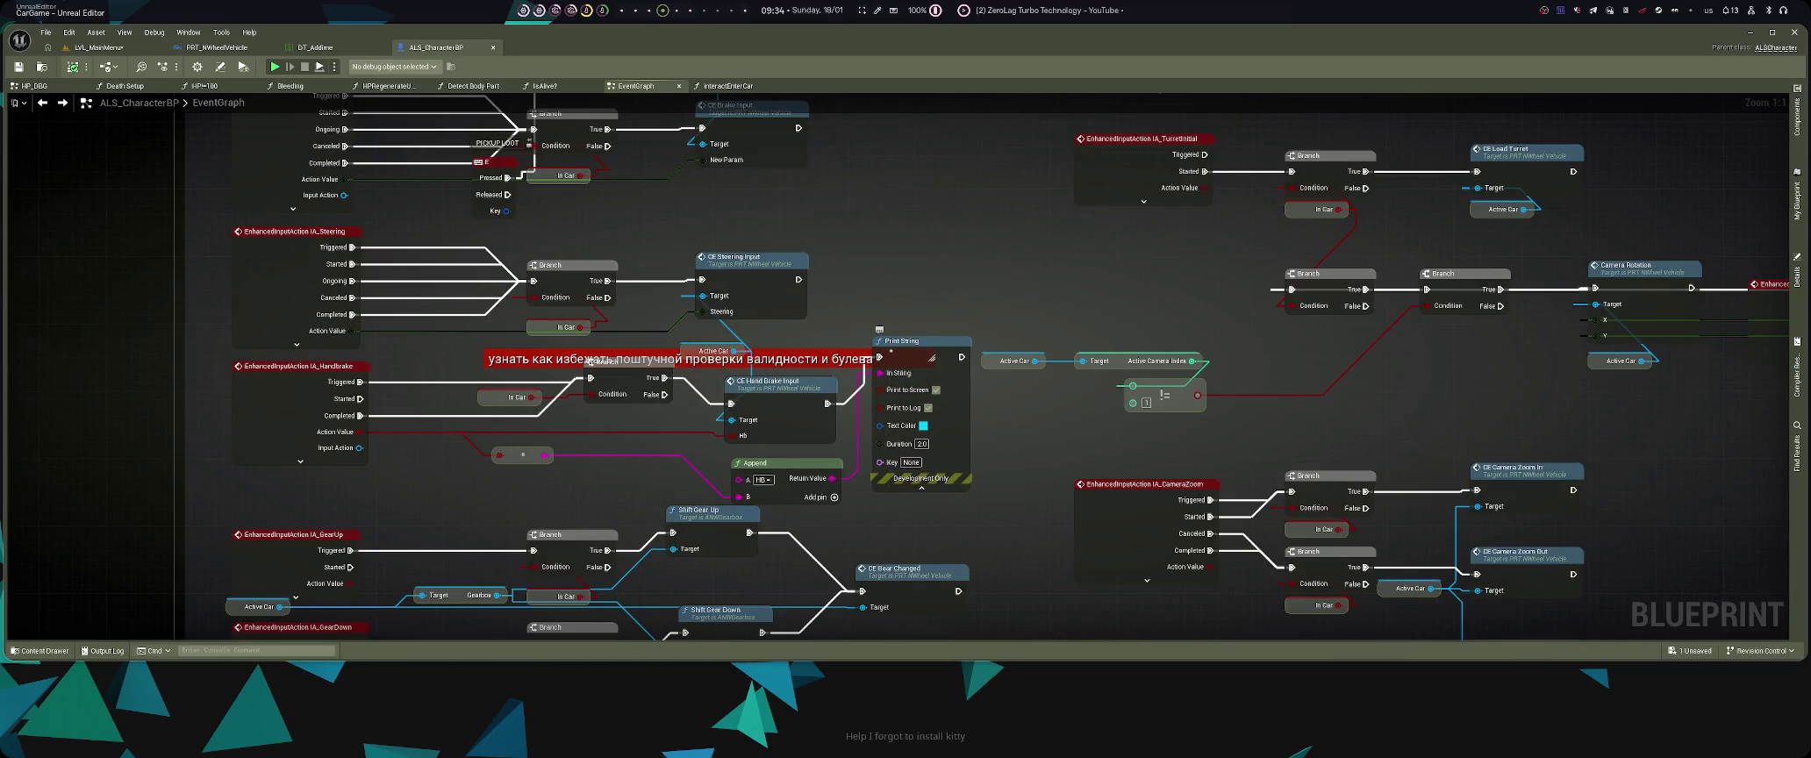
pyautogui.scroll(-8, 936, 372)
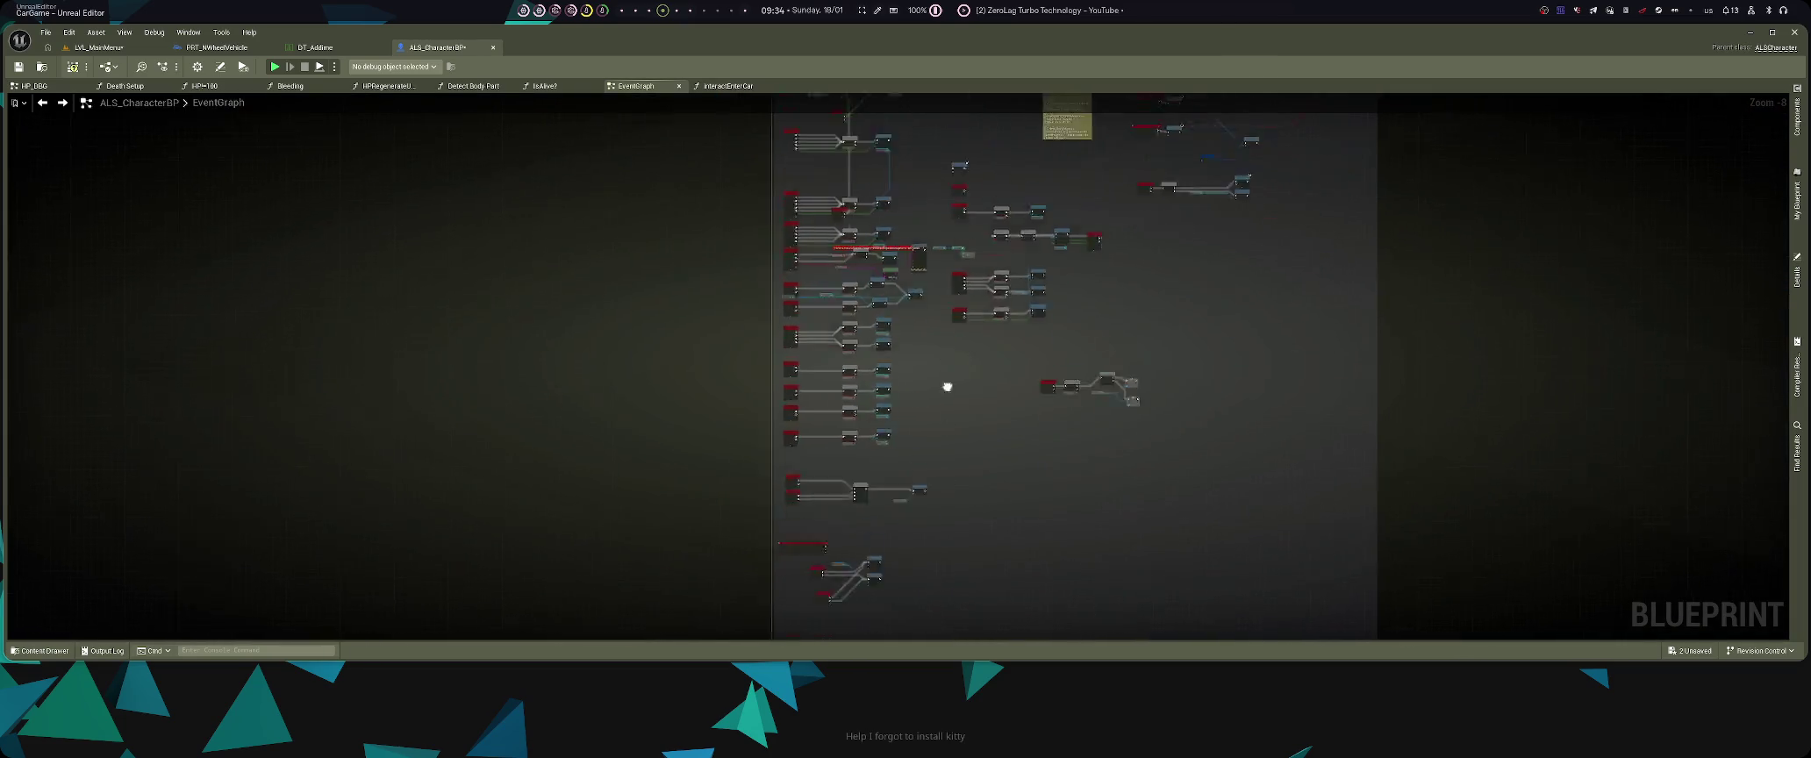
pyautogui.moveTo(935, 372); pyautogui.dragTo(952, 464)
pyautogui.scroll(8, 818, 287)
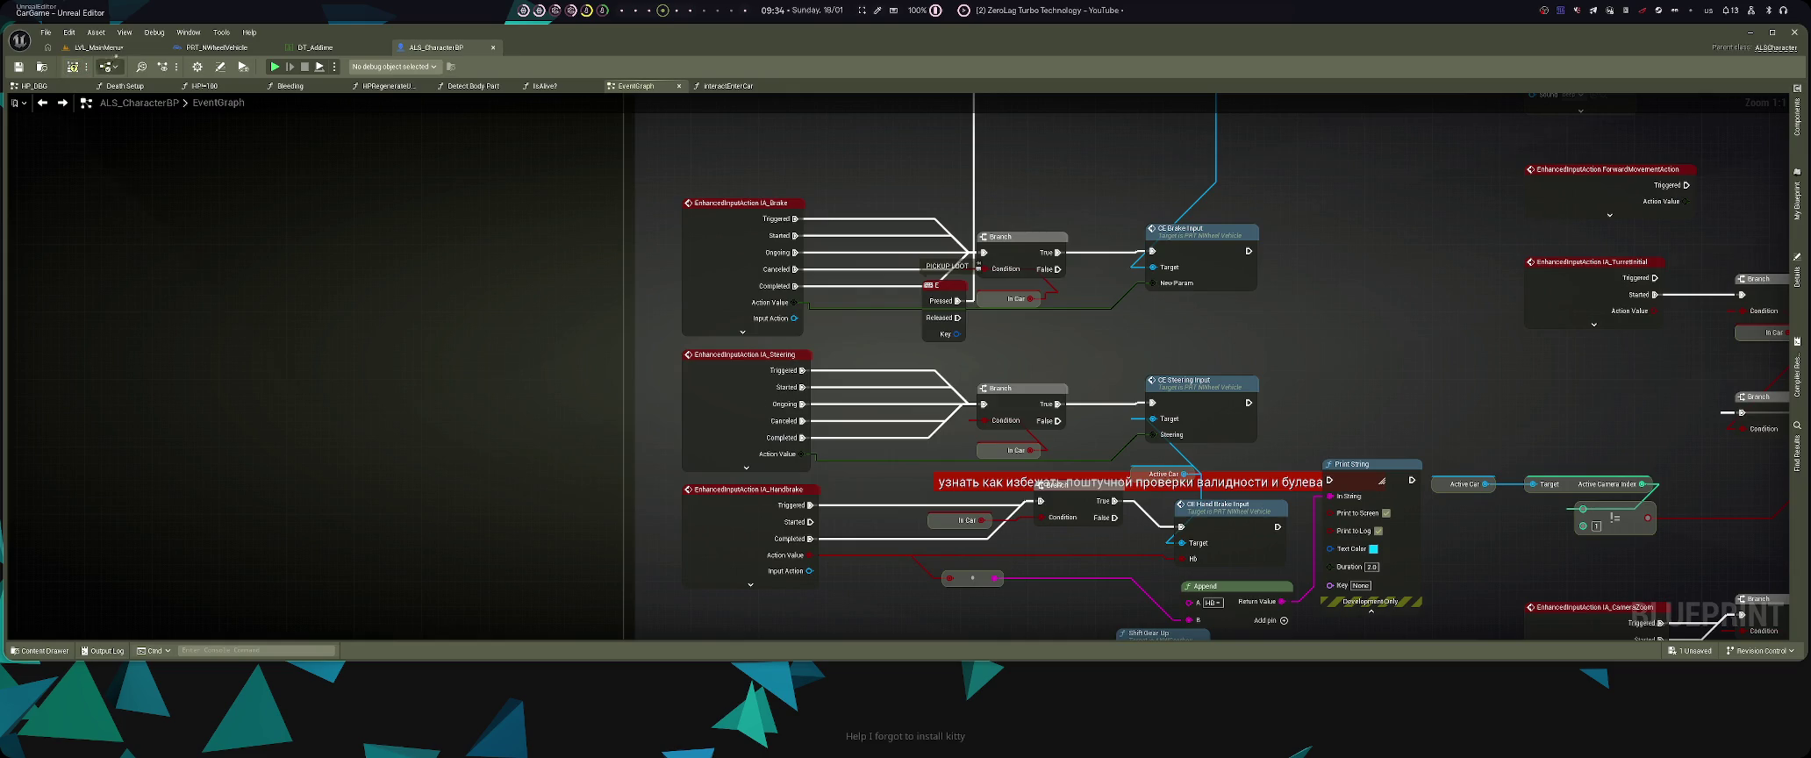
pyautogui.click(96, 48)
pyautogui.hotkey('ctrl', 's')
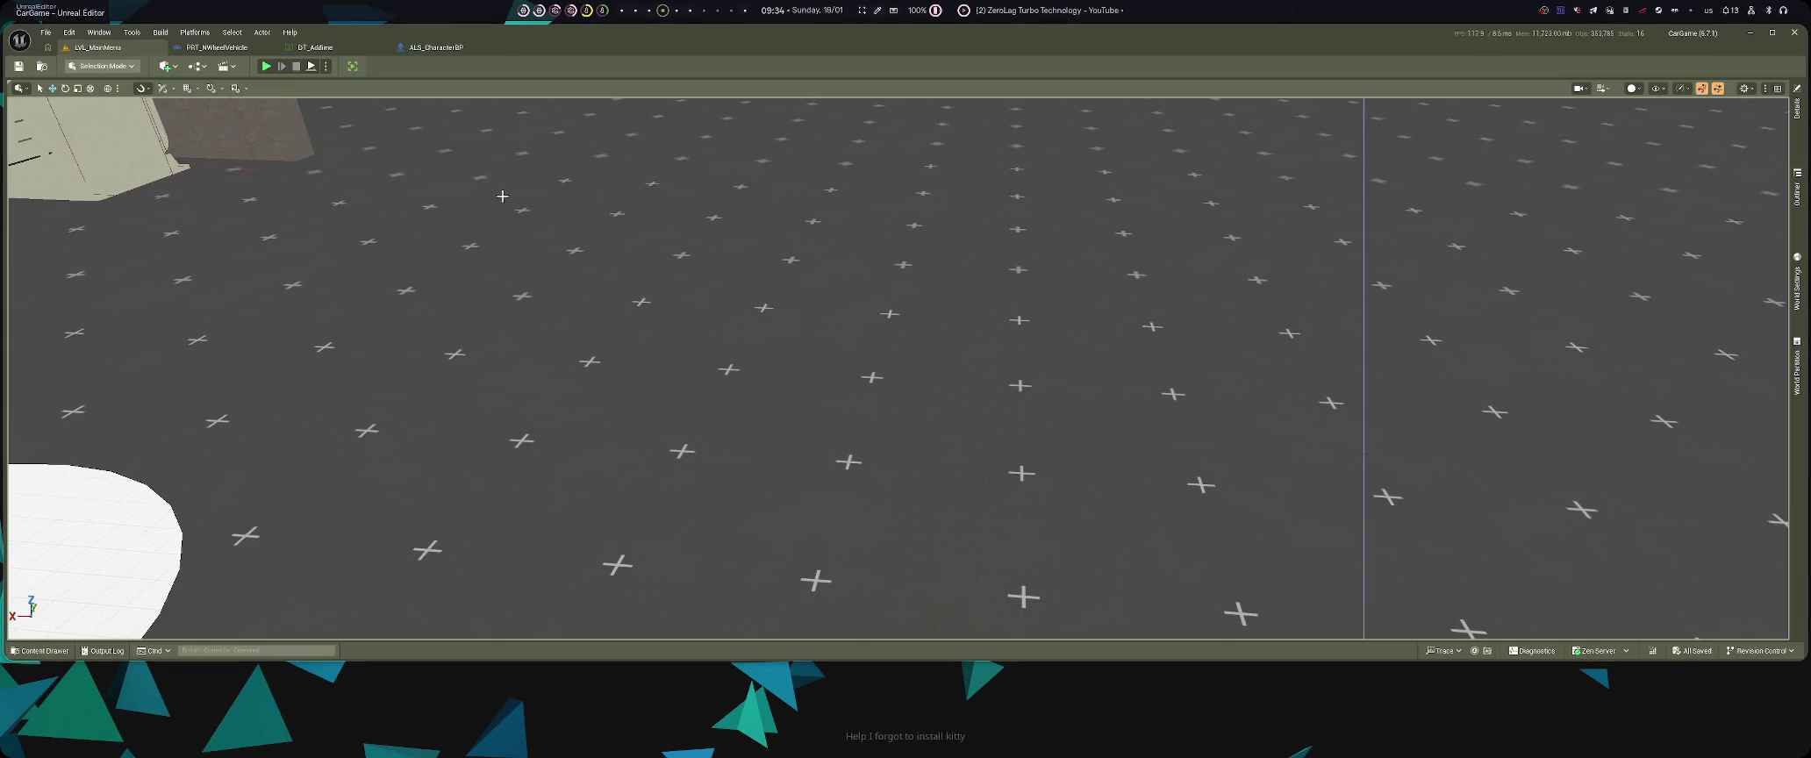
# - Start a play test, glance at the terminal log, and get the character out of and back into the truck
pyautogui.scroll(-3, 478, 173)
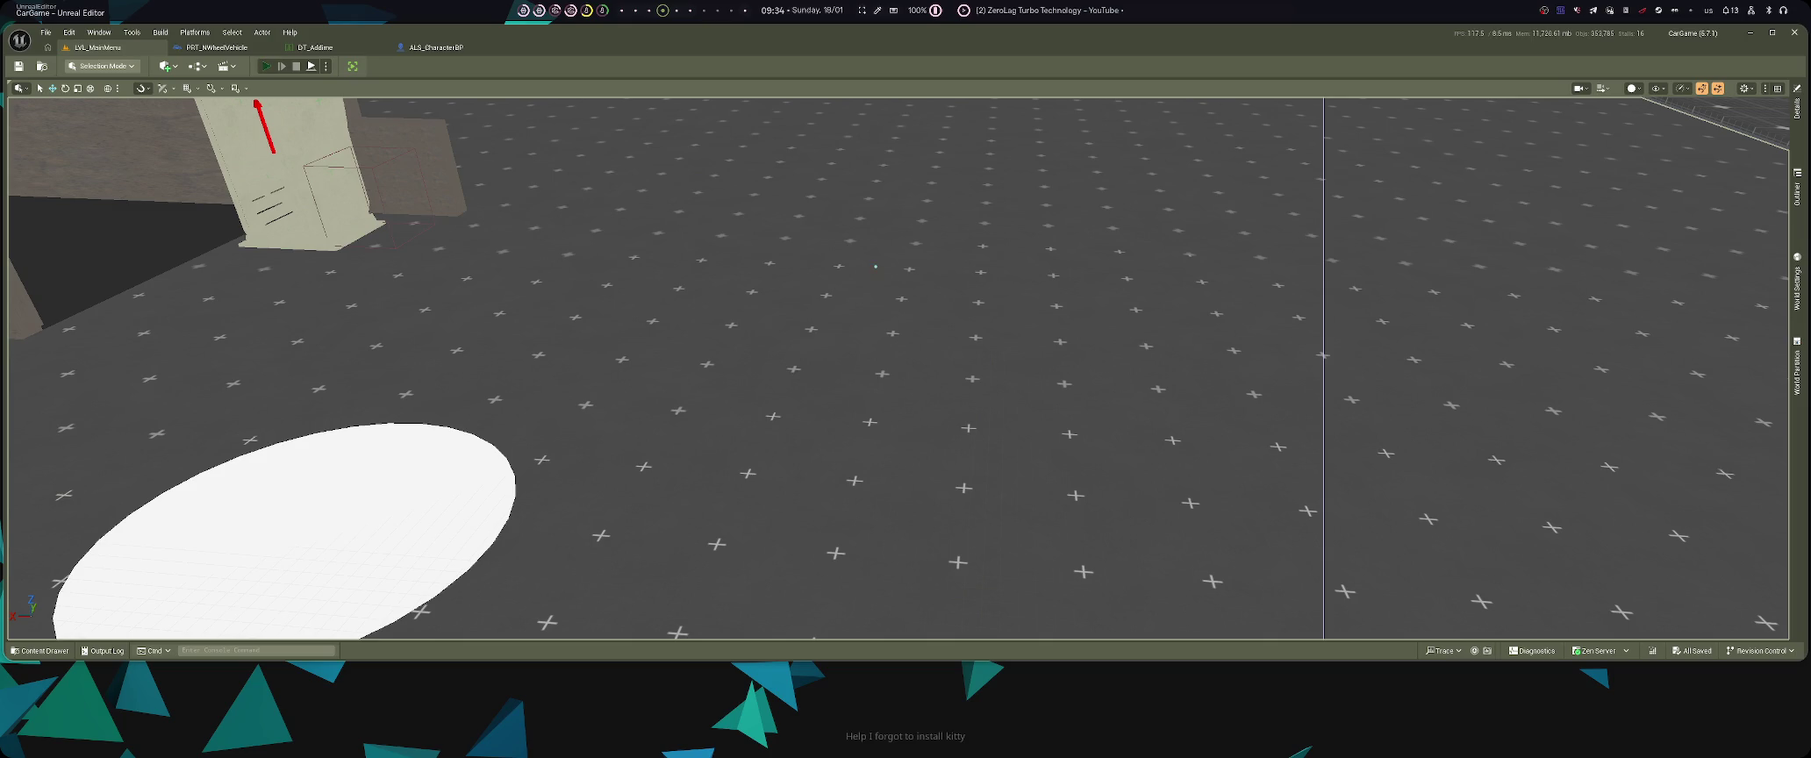
pyautogui.hotkey('alt', 'p')
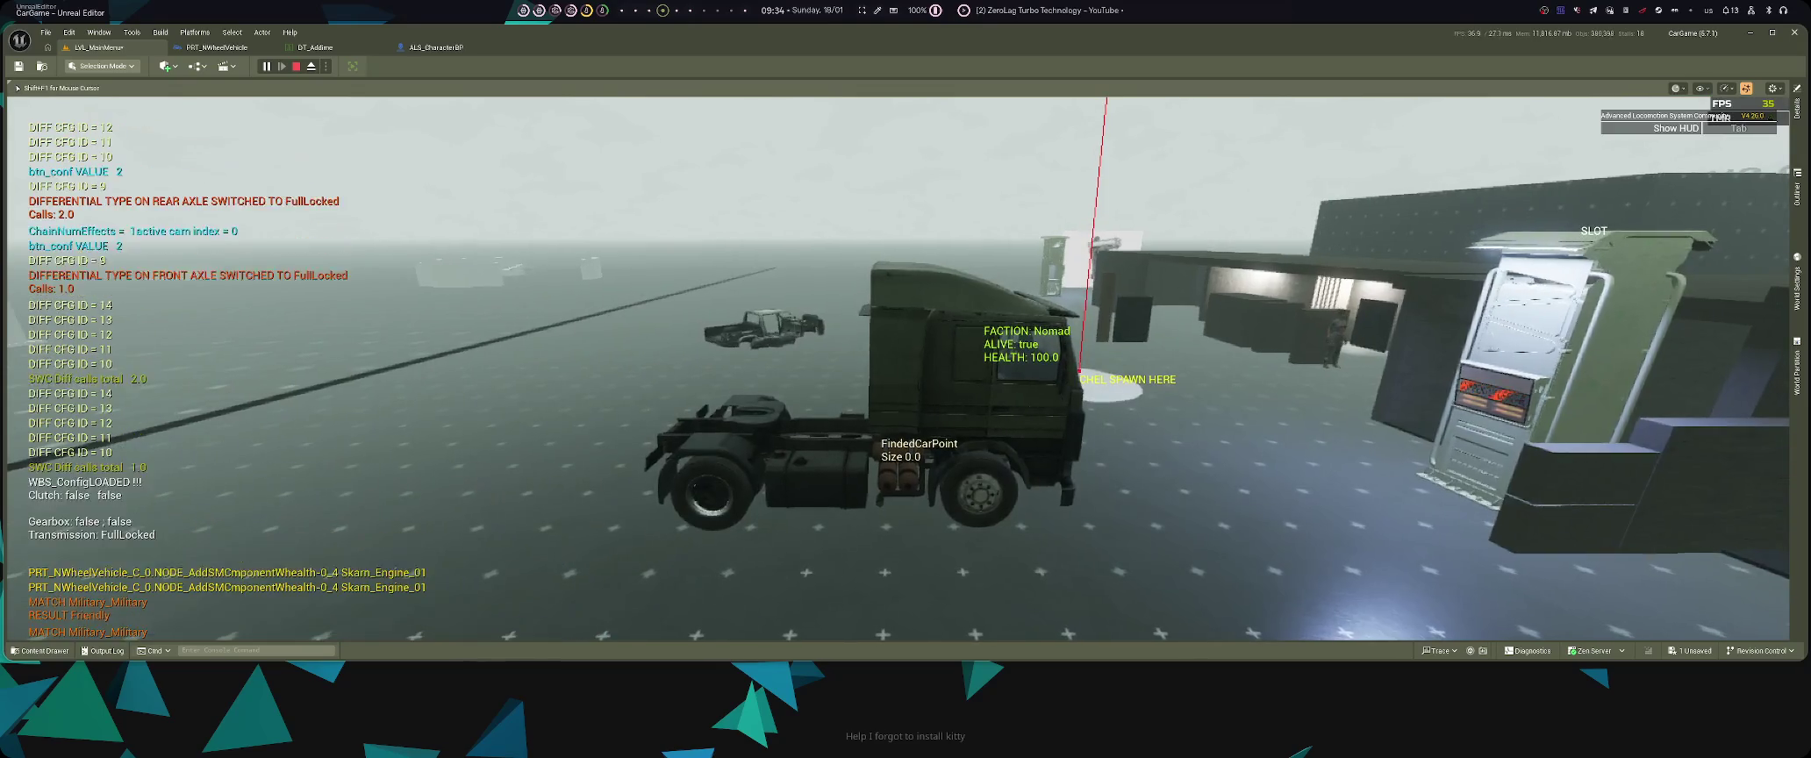
pyautogui.press('super+Left')
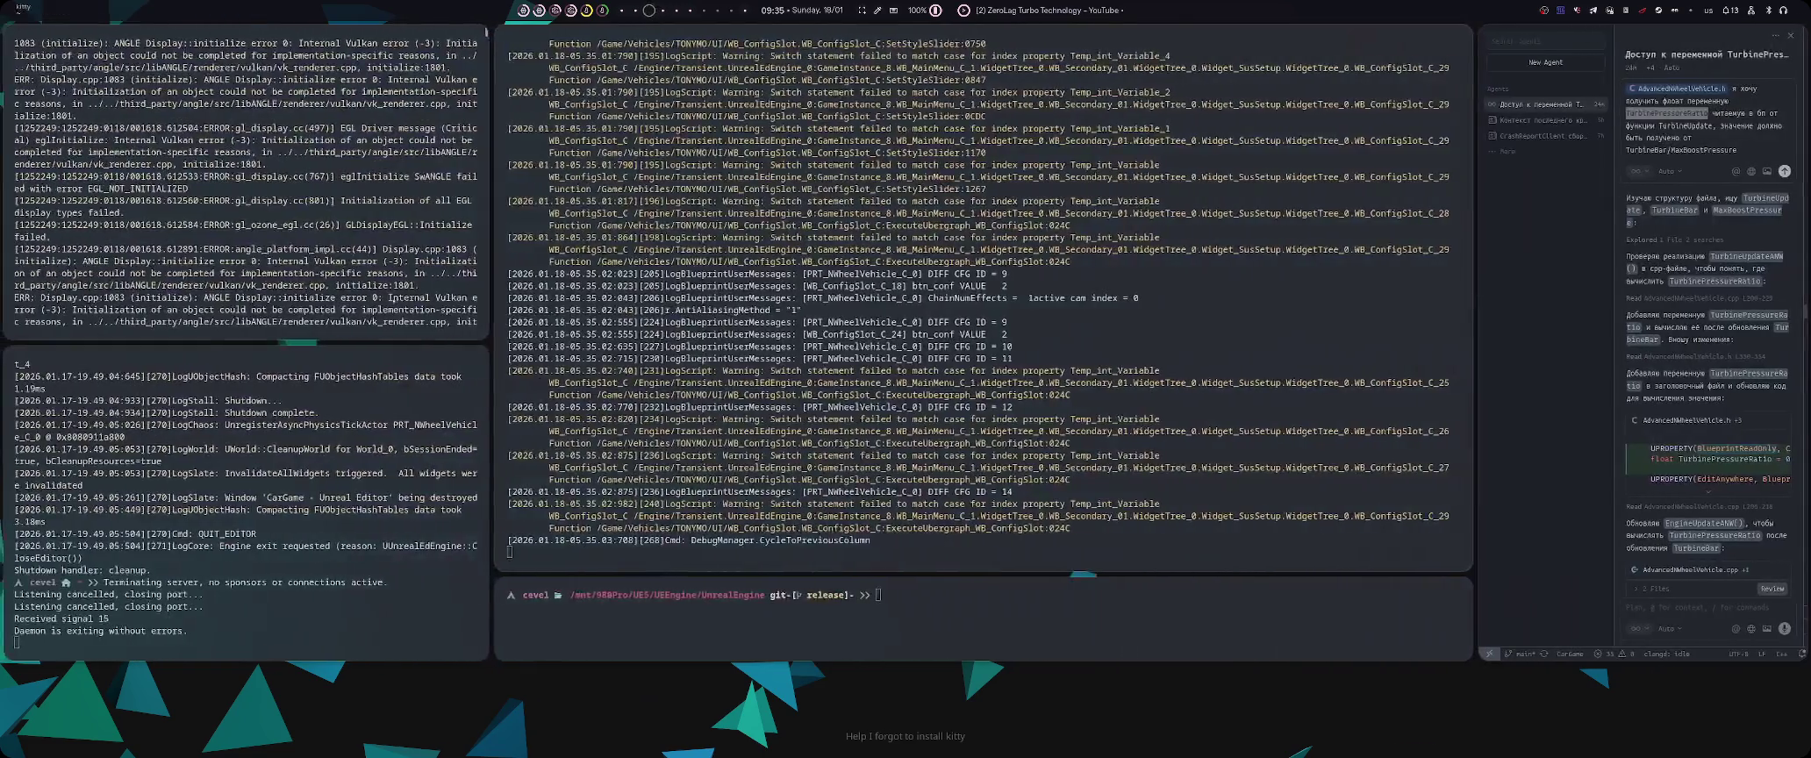
pyautogui.press('super+Right')
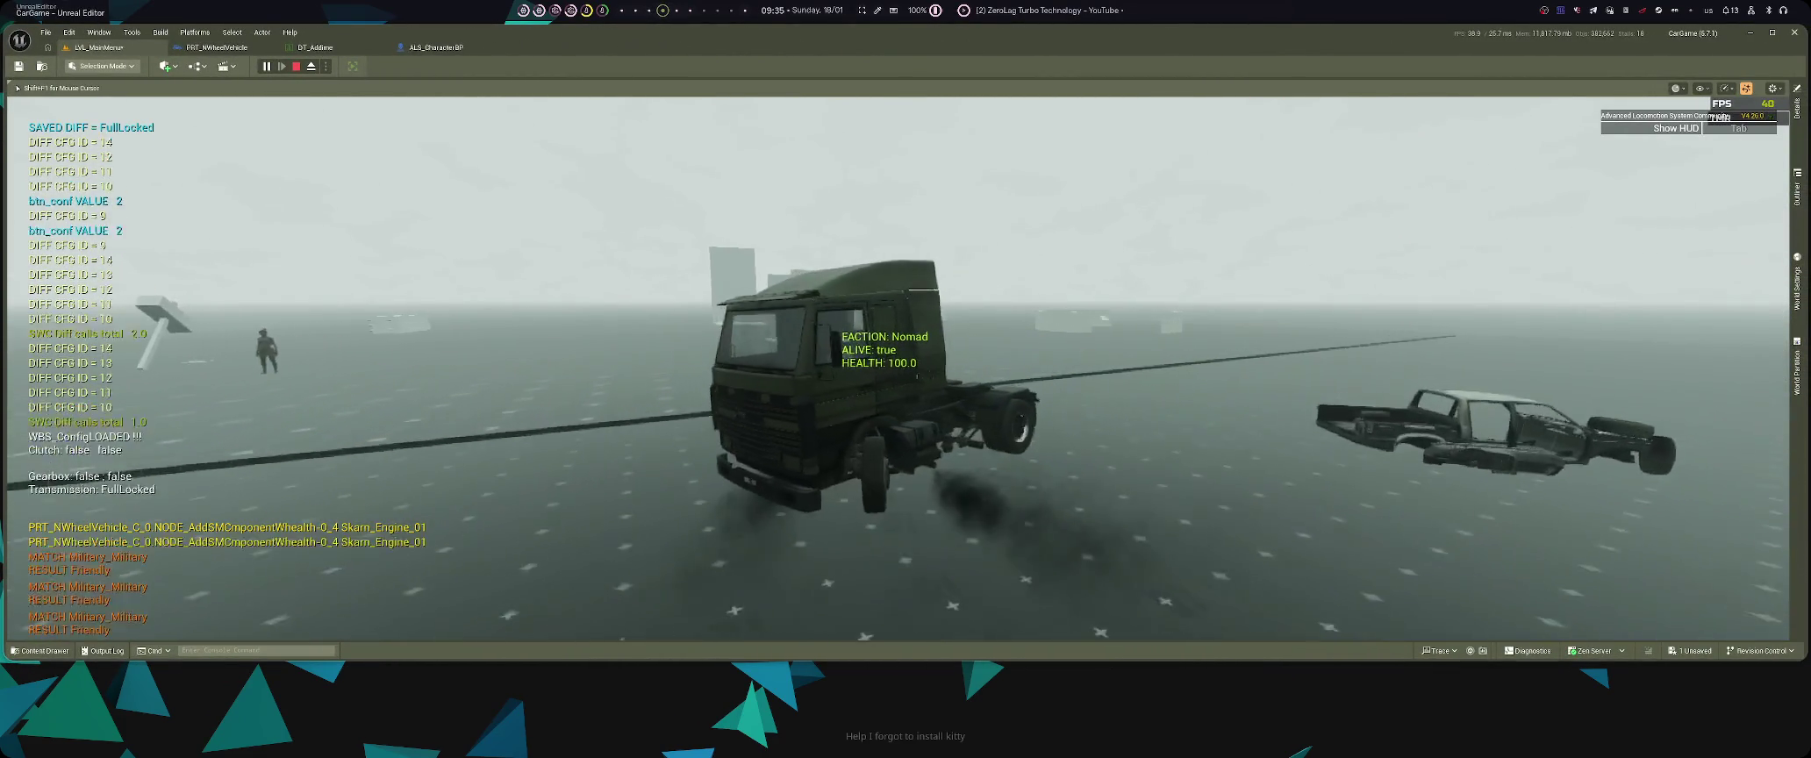
pyautogui.press('e')
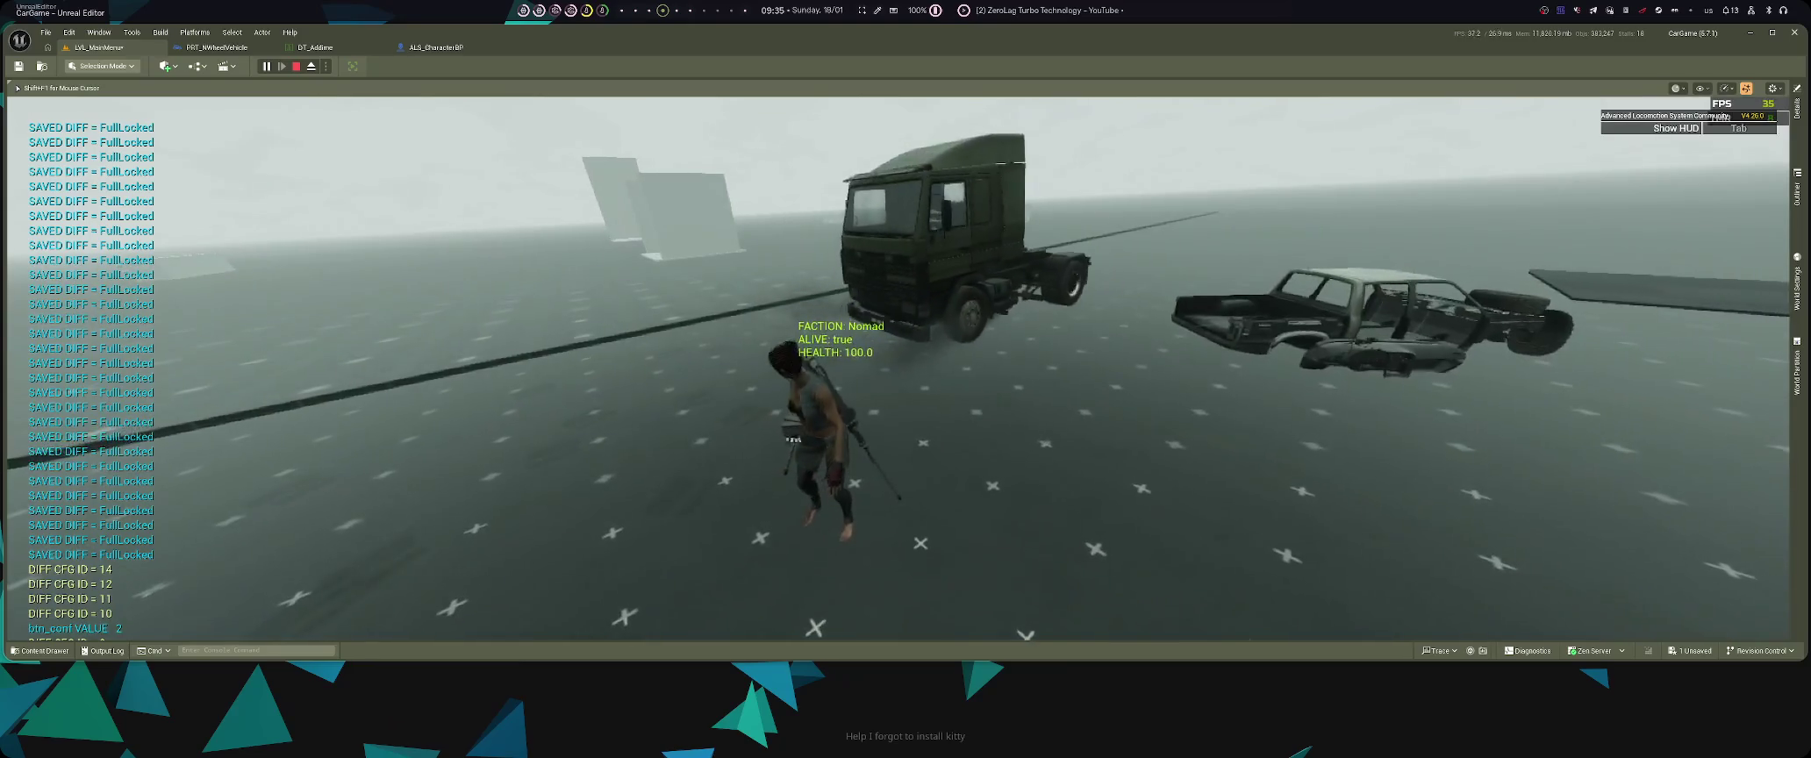
pyautogui.press('e')
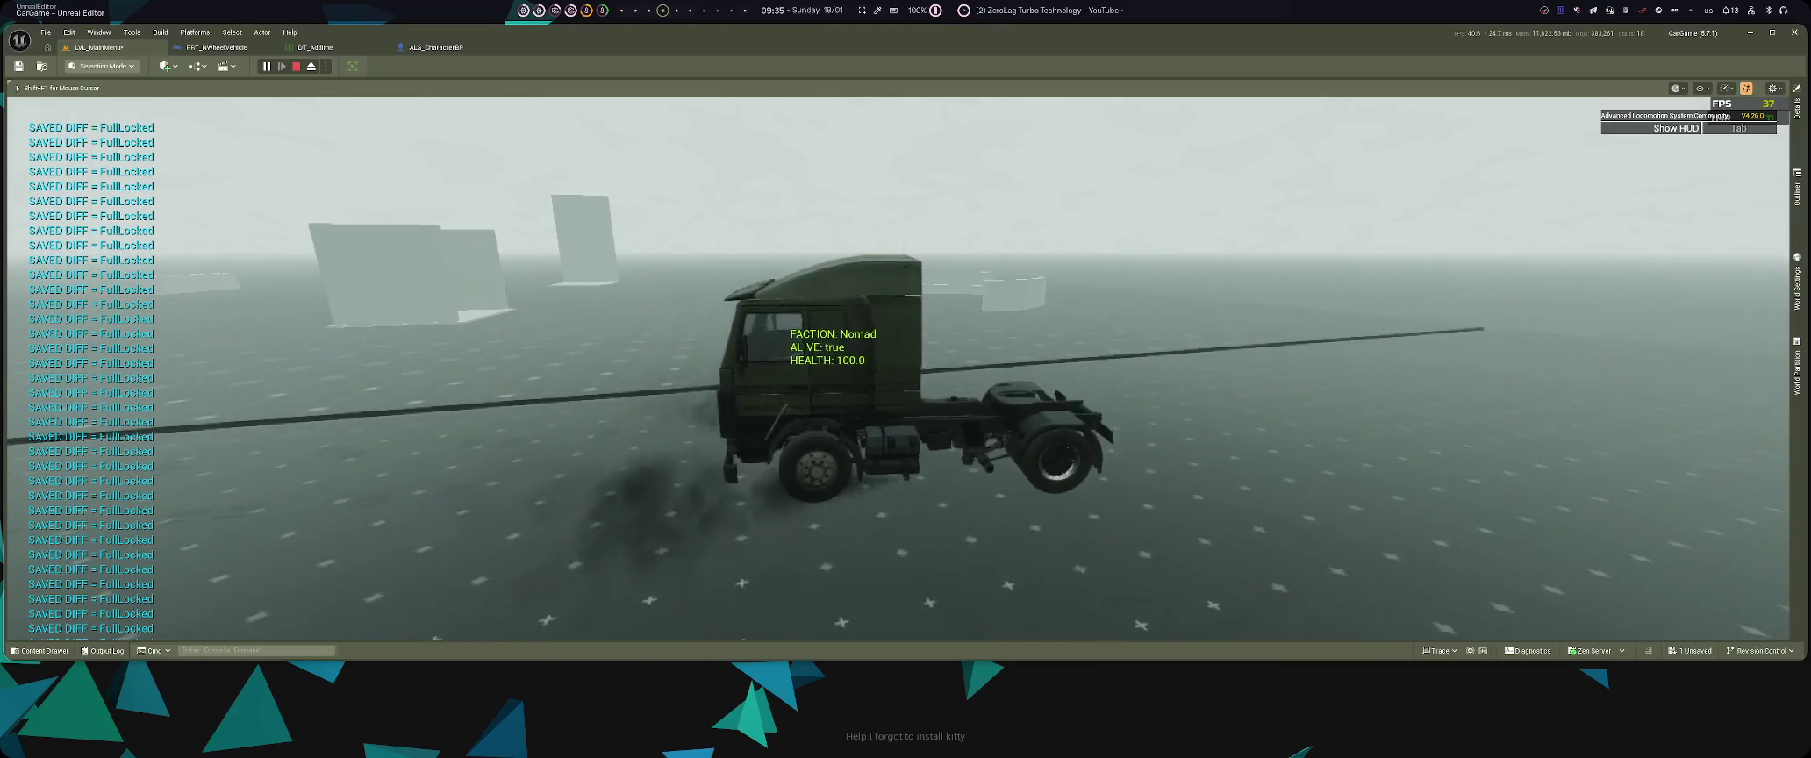
# - Exit the truck, shoot it apart with the rifle, check the ammooo 999 log output, and stop play
pyautogui.press('e')
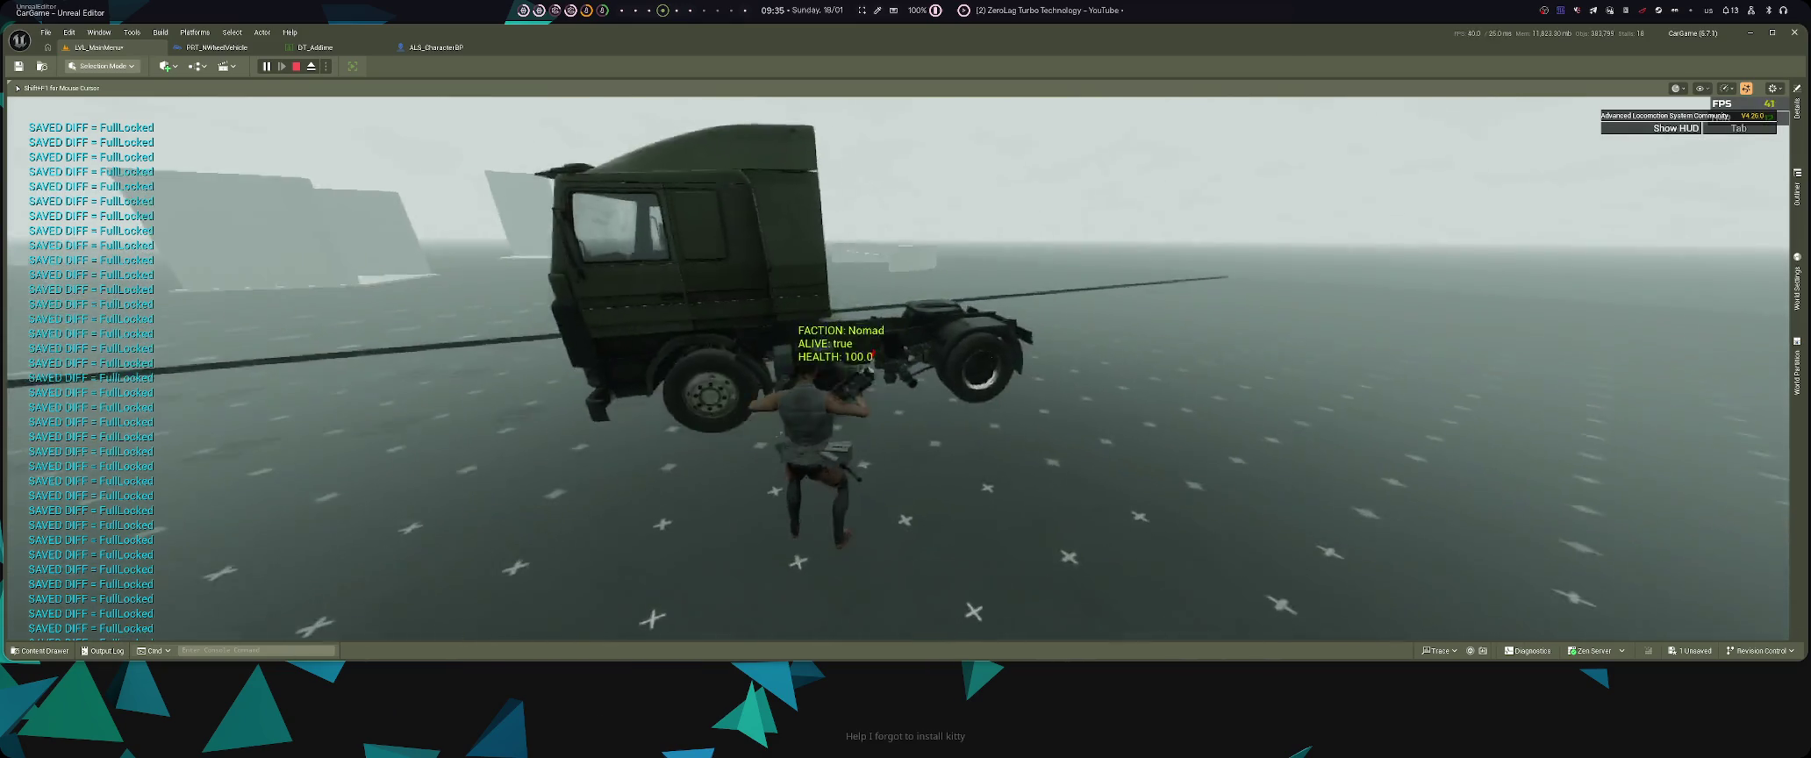
pyautogui.press('w')
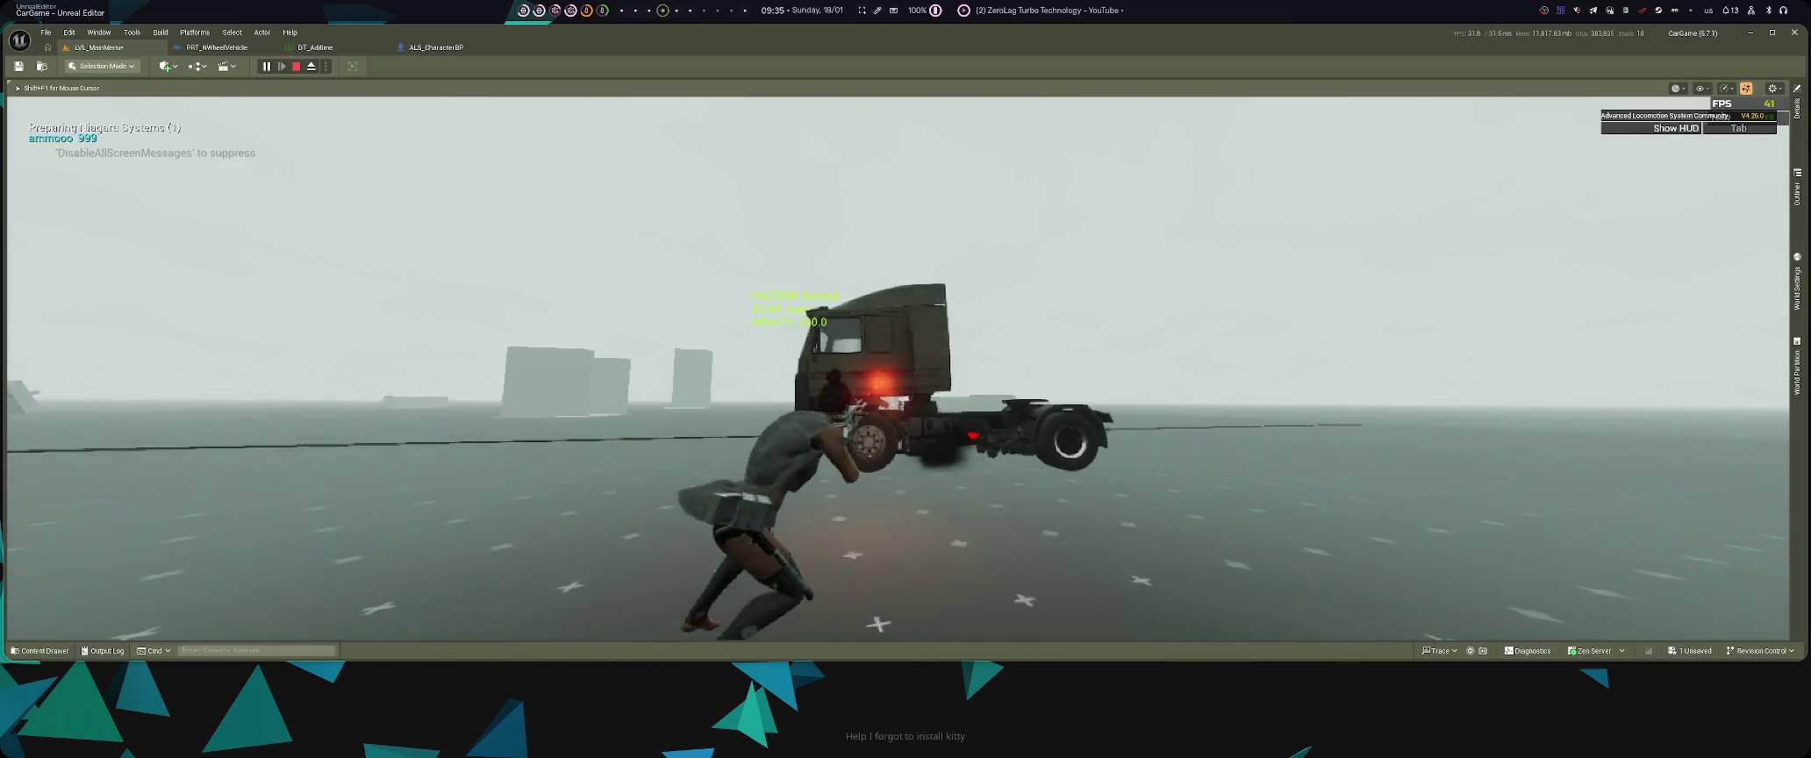
pyautogui.click(896, 368)
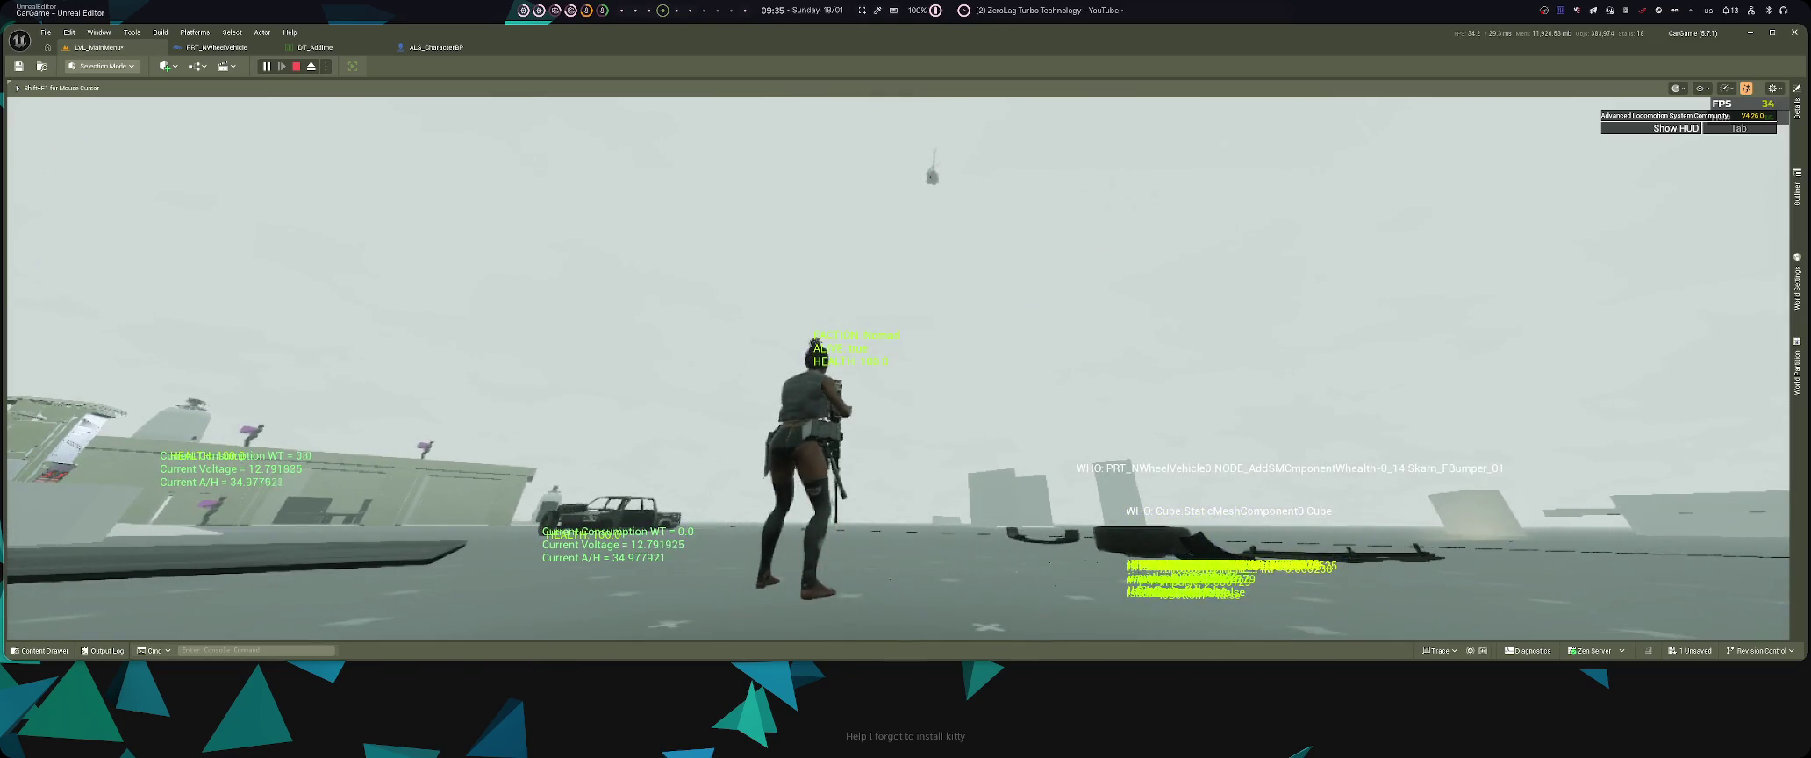
pyautogui.press('super+Left')
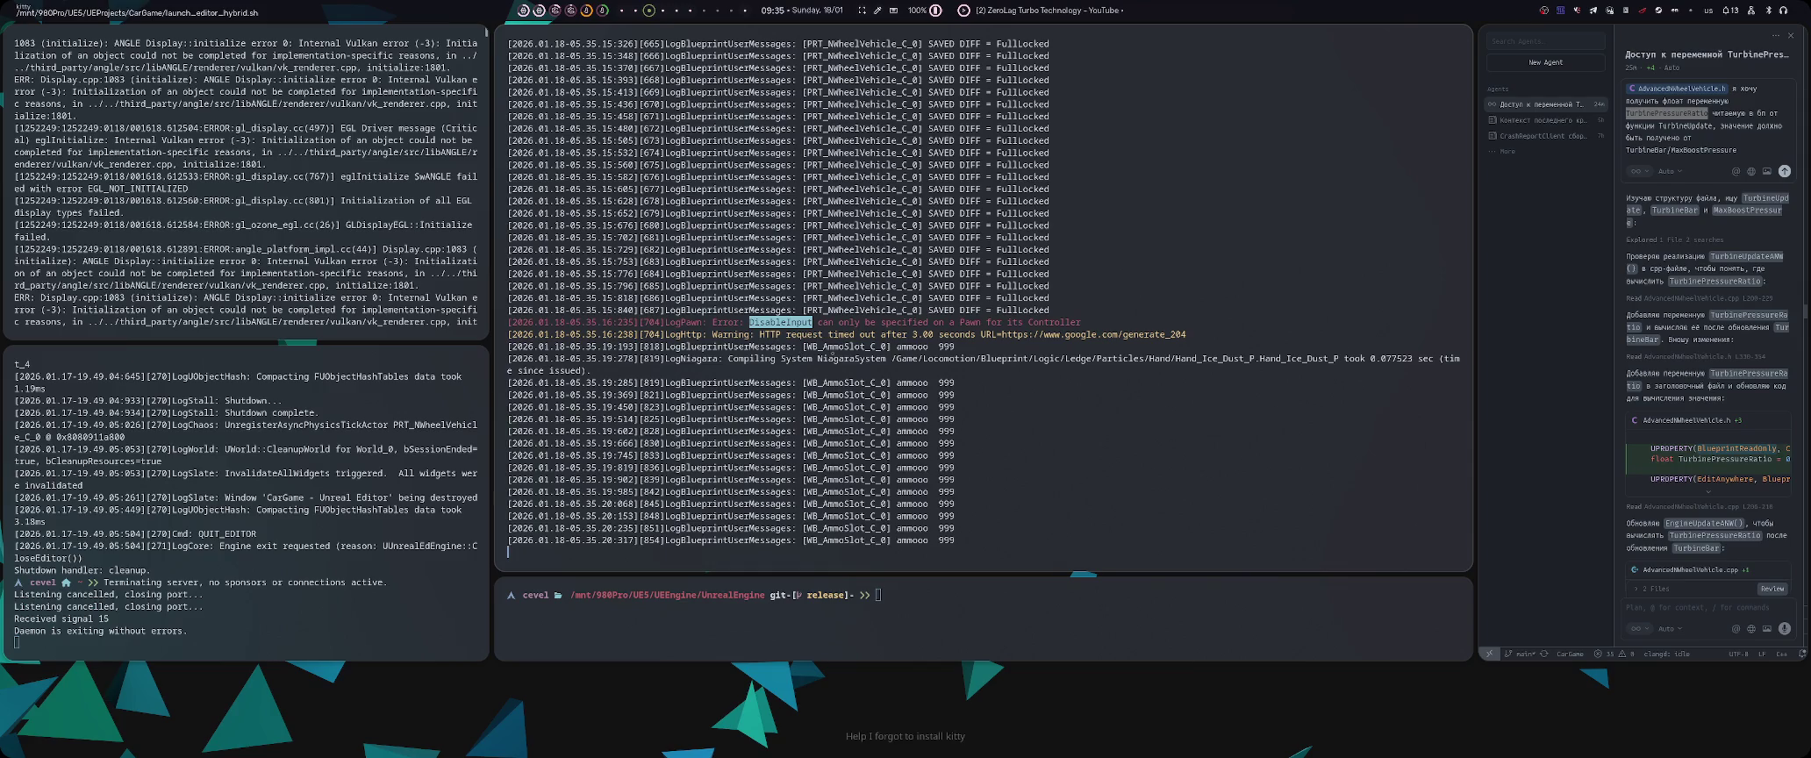
pyautogui.press('super+Right')
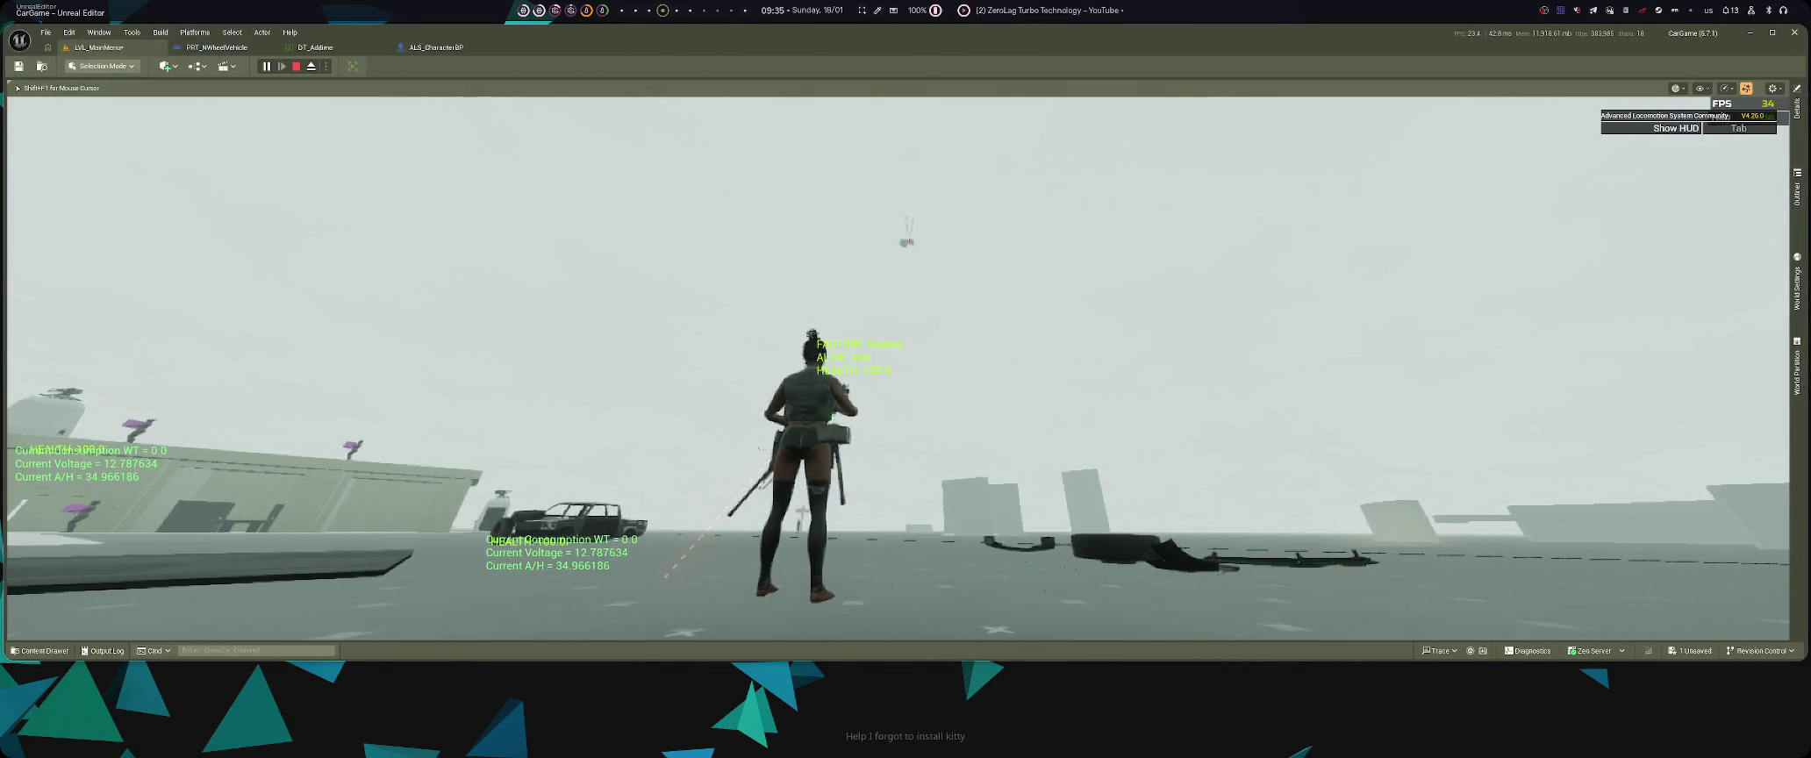
pyautogui.press('Escape')
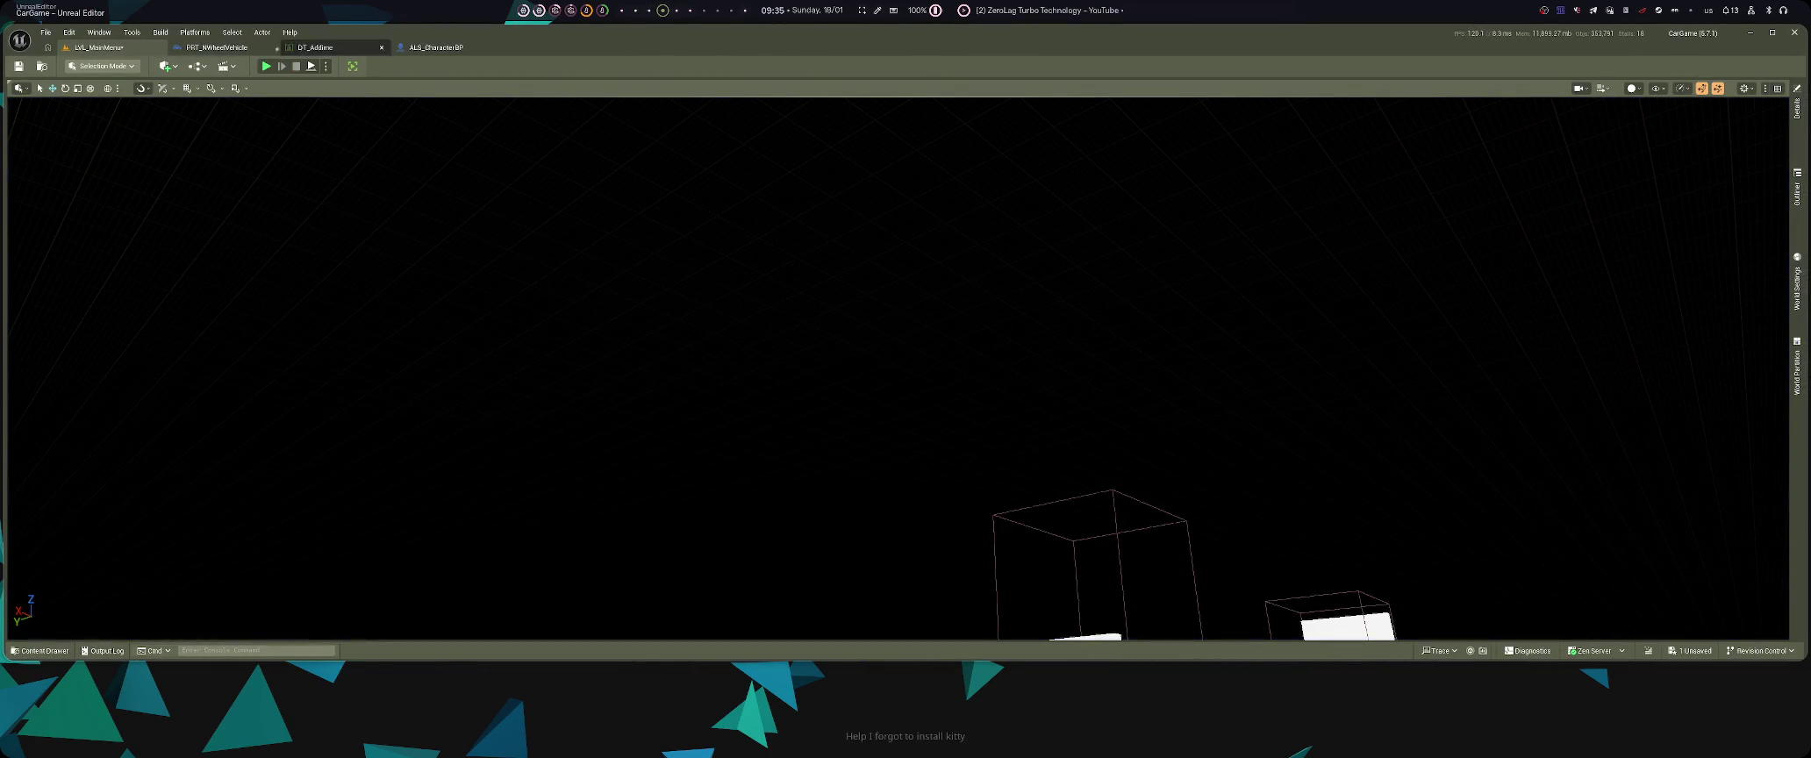
# - In PRT_NWheelVehicle's Interact Leave Car function, cut the exec wire into Disable Input and save
pyautogui.click(217, 47)
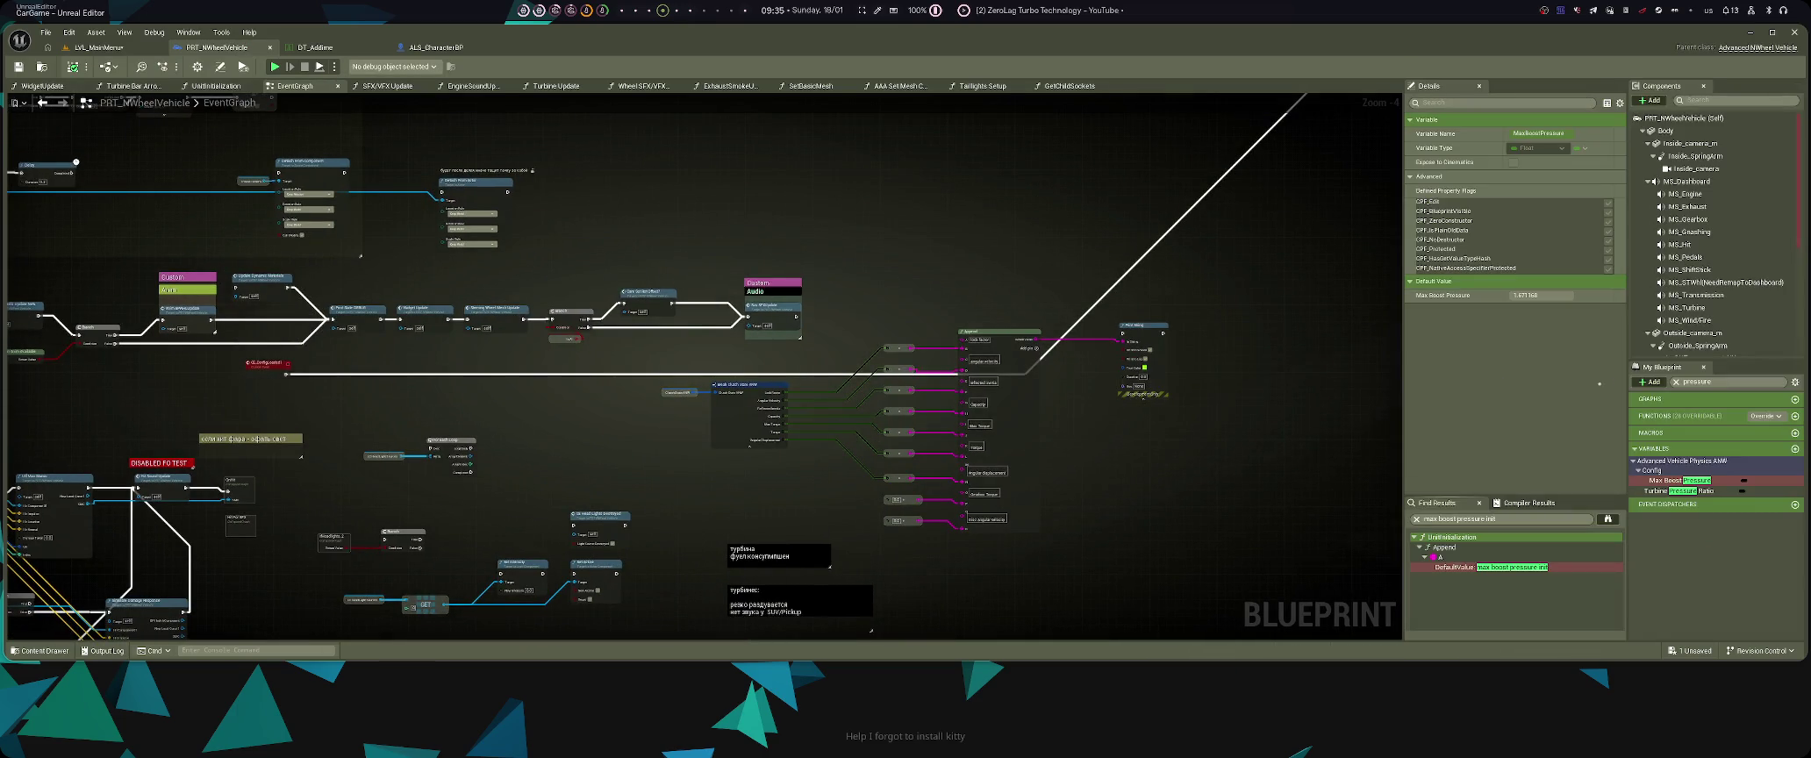
pyautogui.write('it')
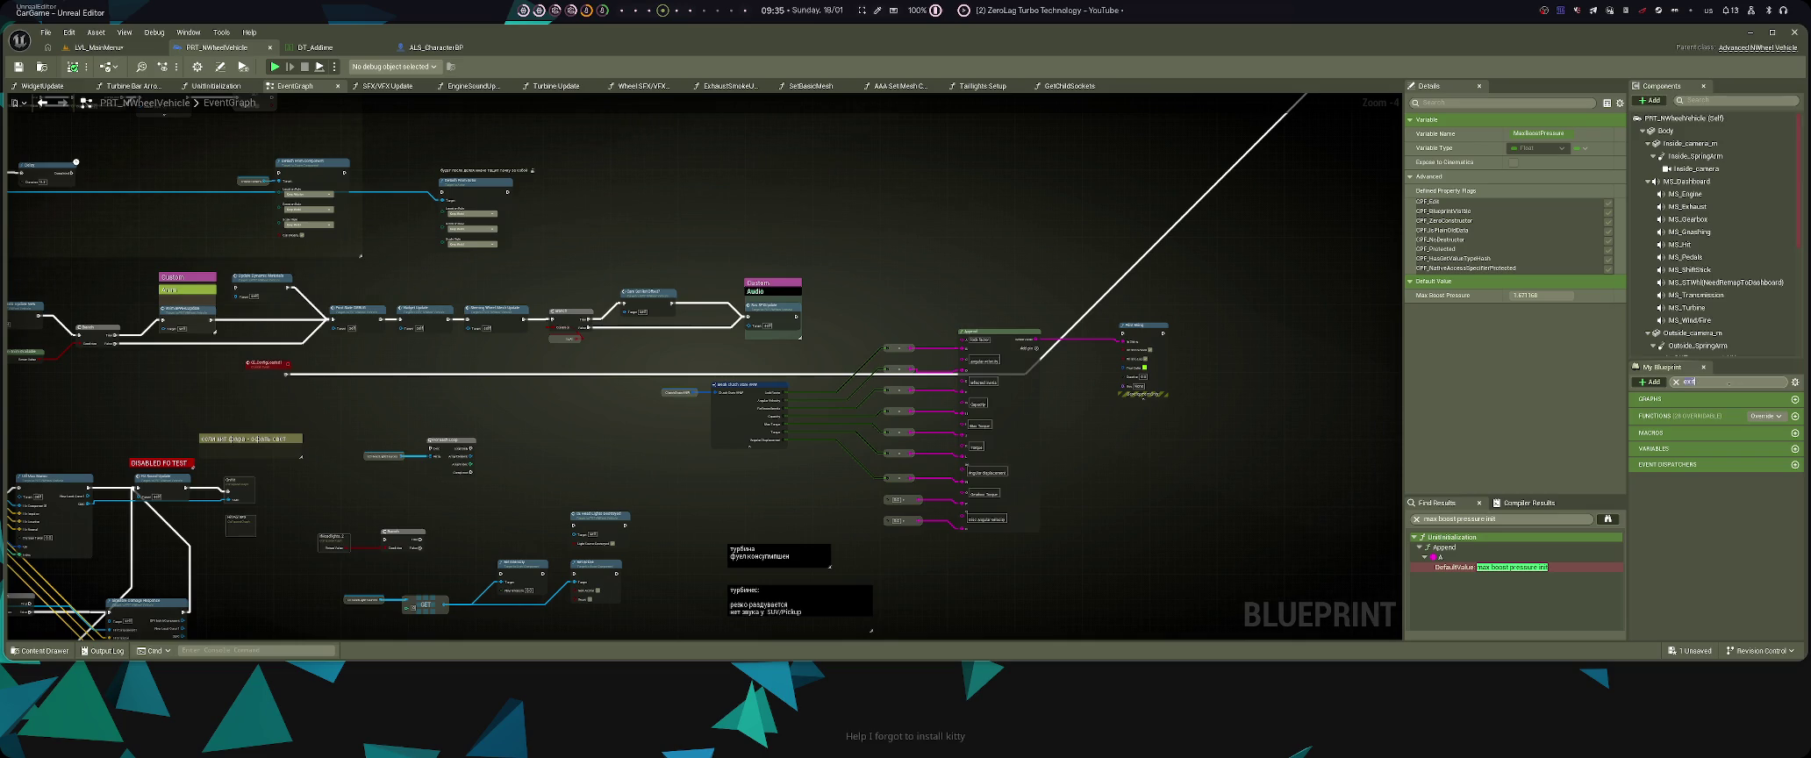
pyautogui.press('BackSpace')
pyautogui.press('BackSpace')
pyautogui.press('BackSpace')
pyautogui.write('intera')
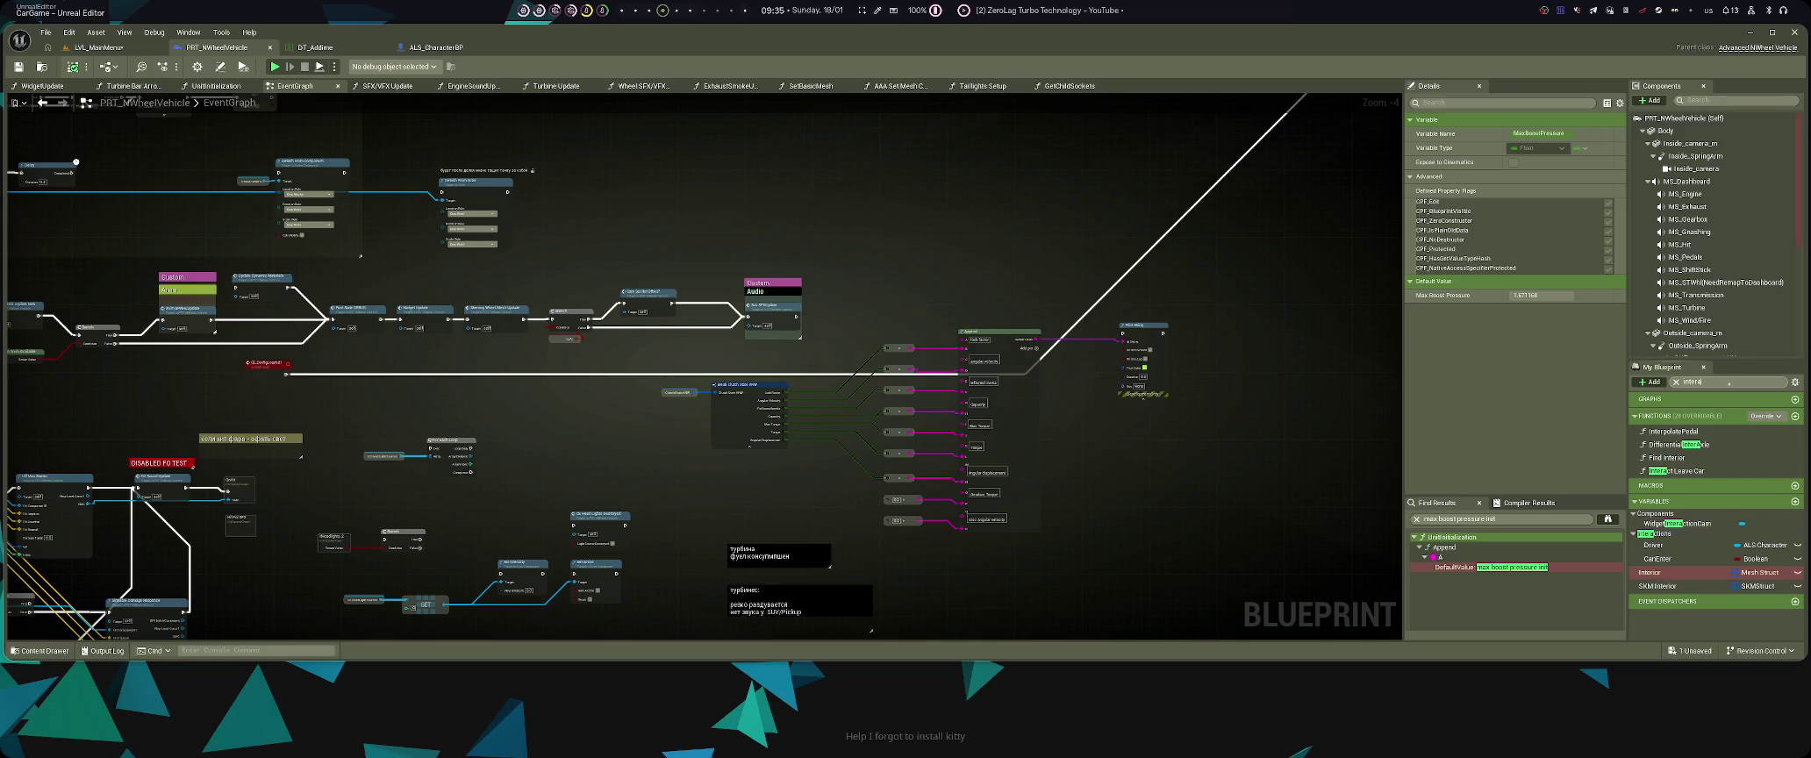
pyautogui.doubleClick(1653, 519)
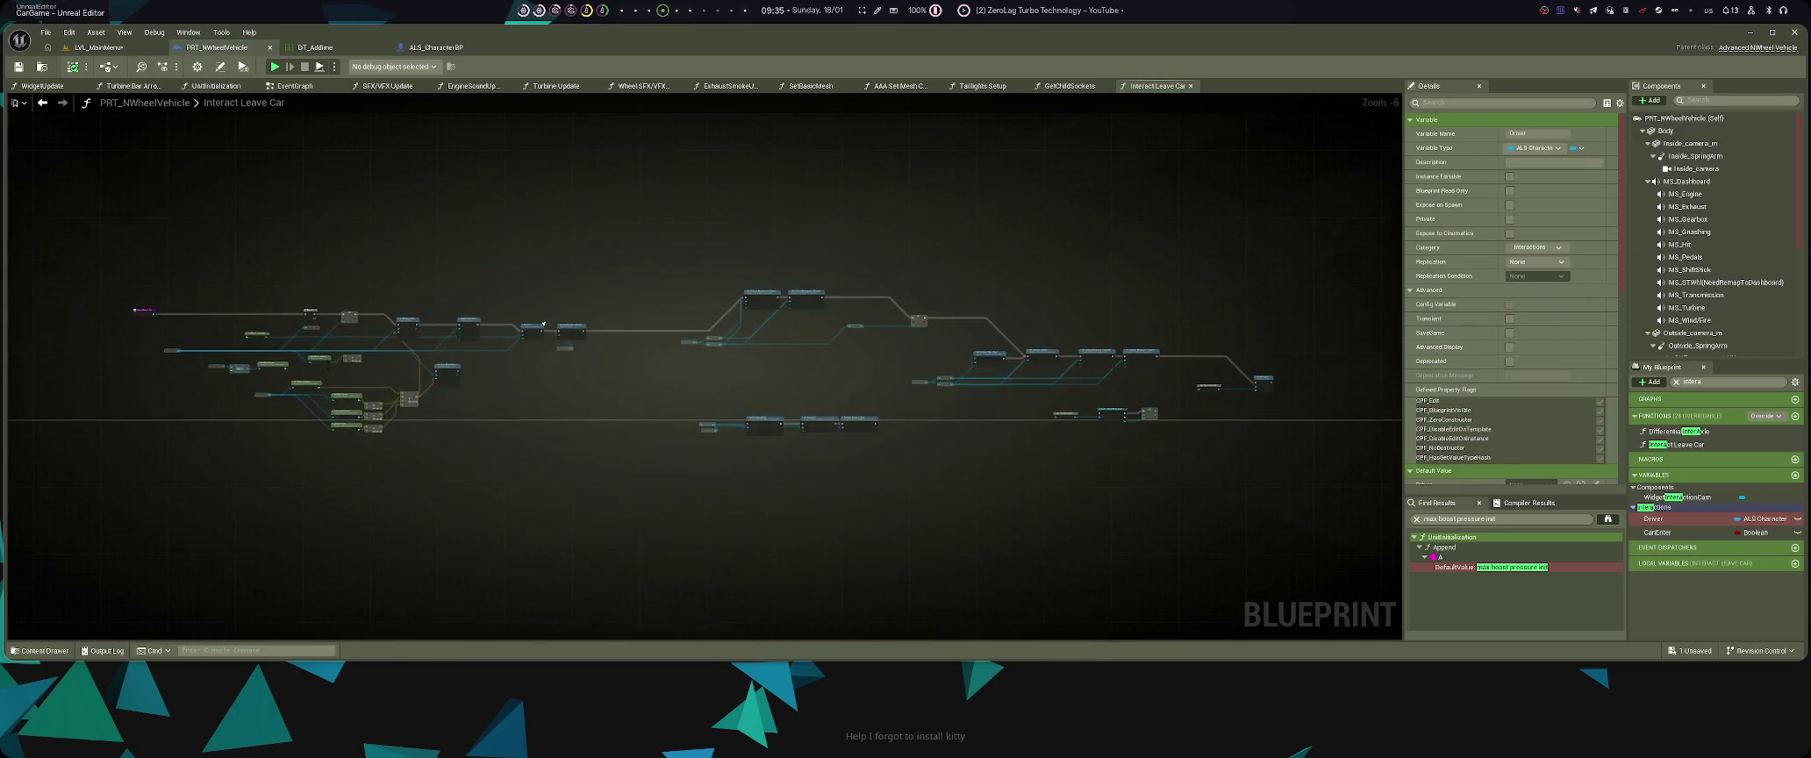
pyautogui.scroll(6, 543, 324)
pyautogui.keyDown('alt'); pyautogui.click(1175, 444); pyautogui.keyUp('alt')
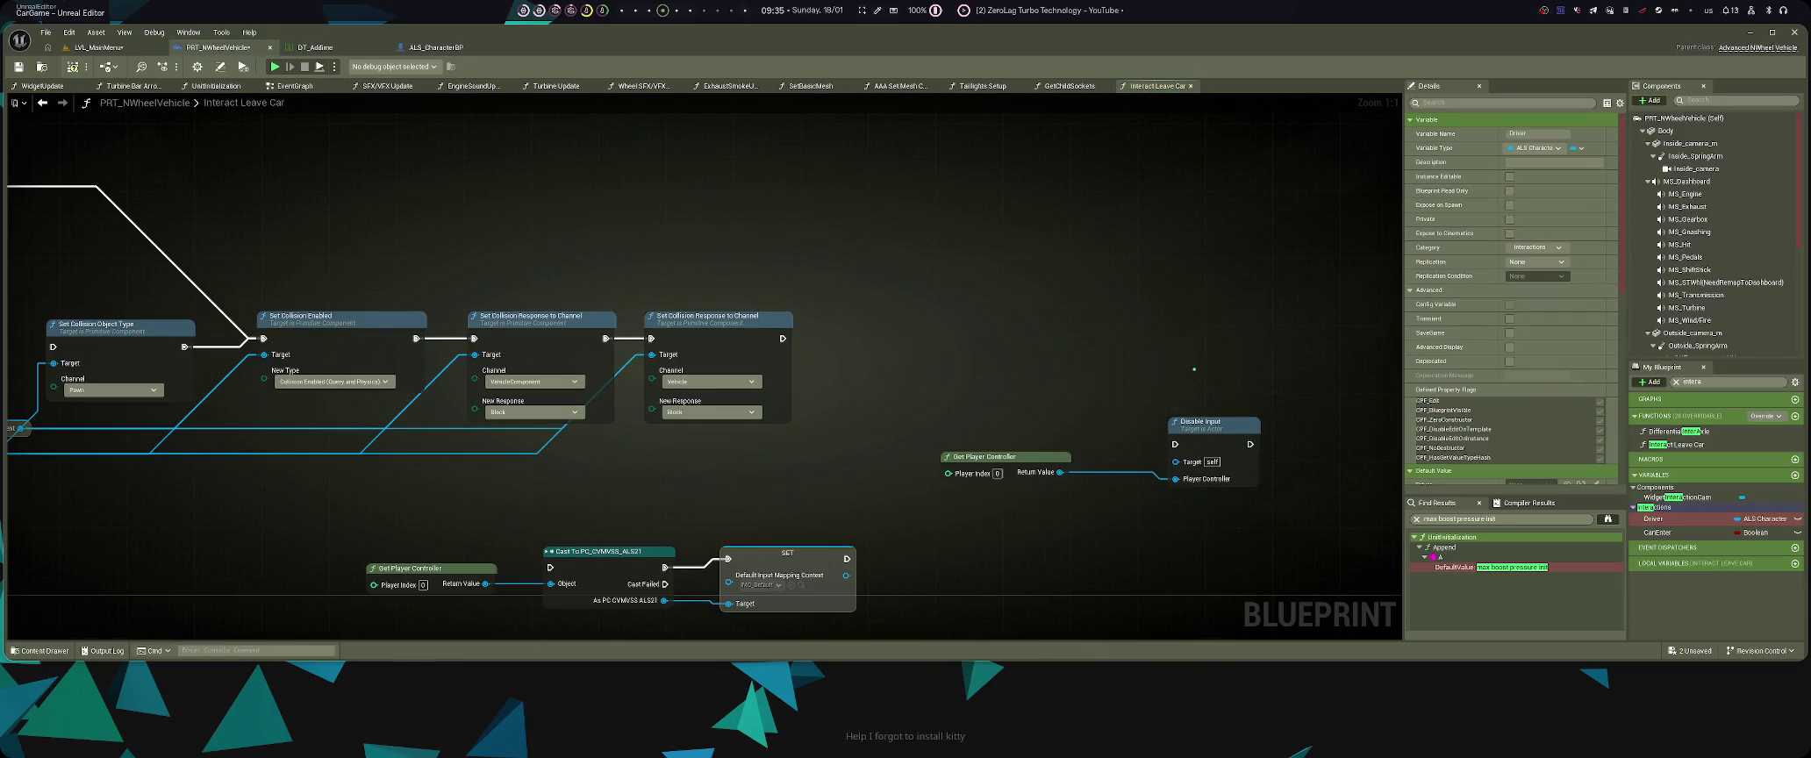
pyautogui.hotkey('ctrl', 's')
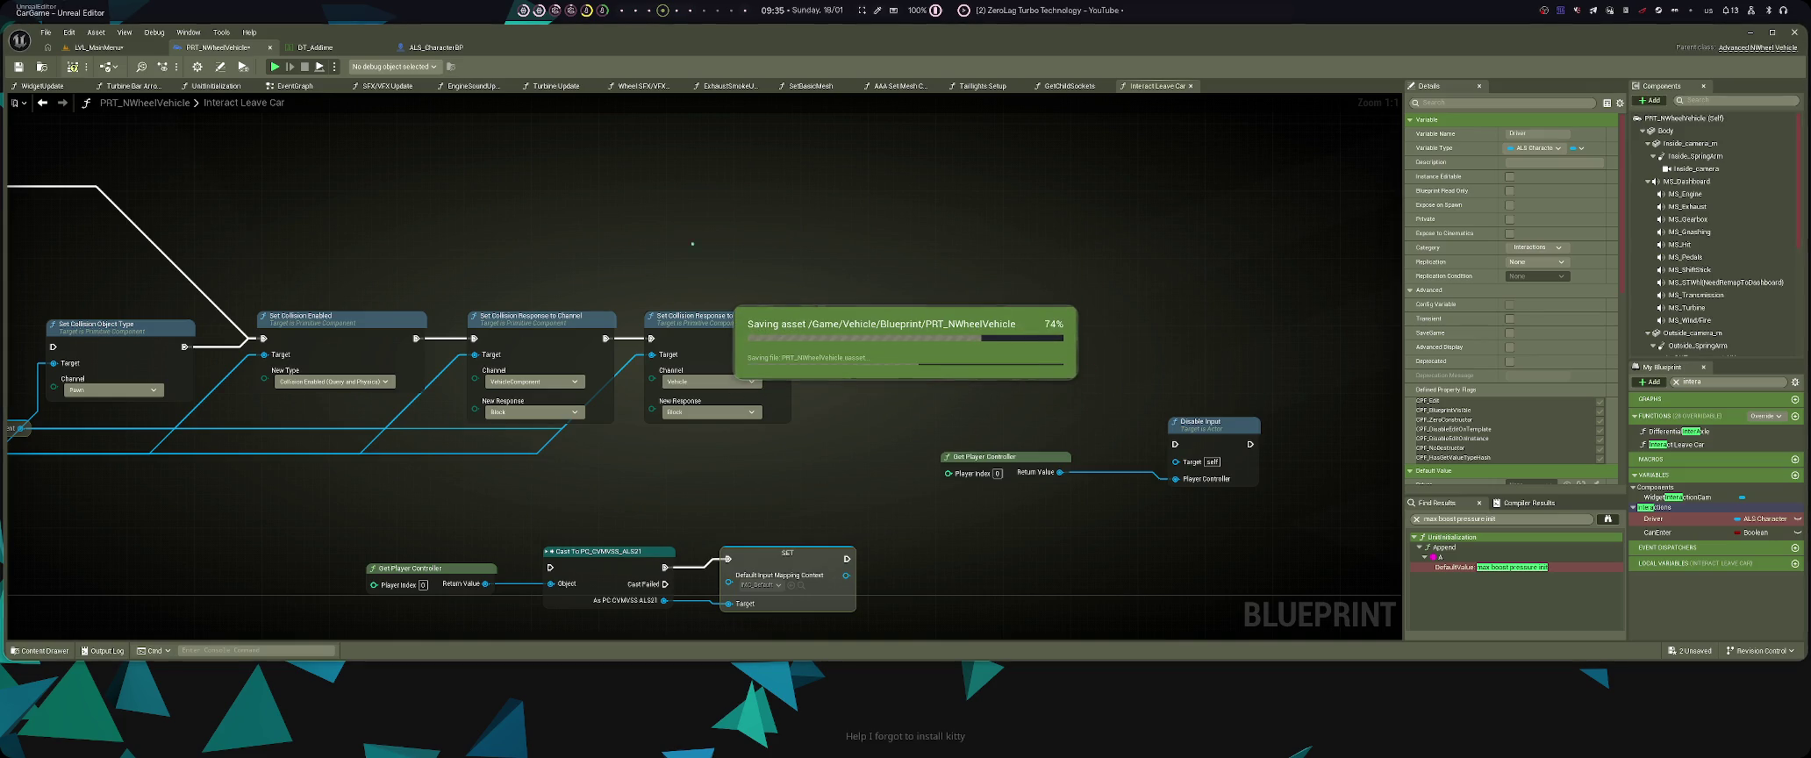
# - Save the remaining changes from the LVL_MainMenu level view and start a new play test
pyautogui.click(98, 47)
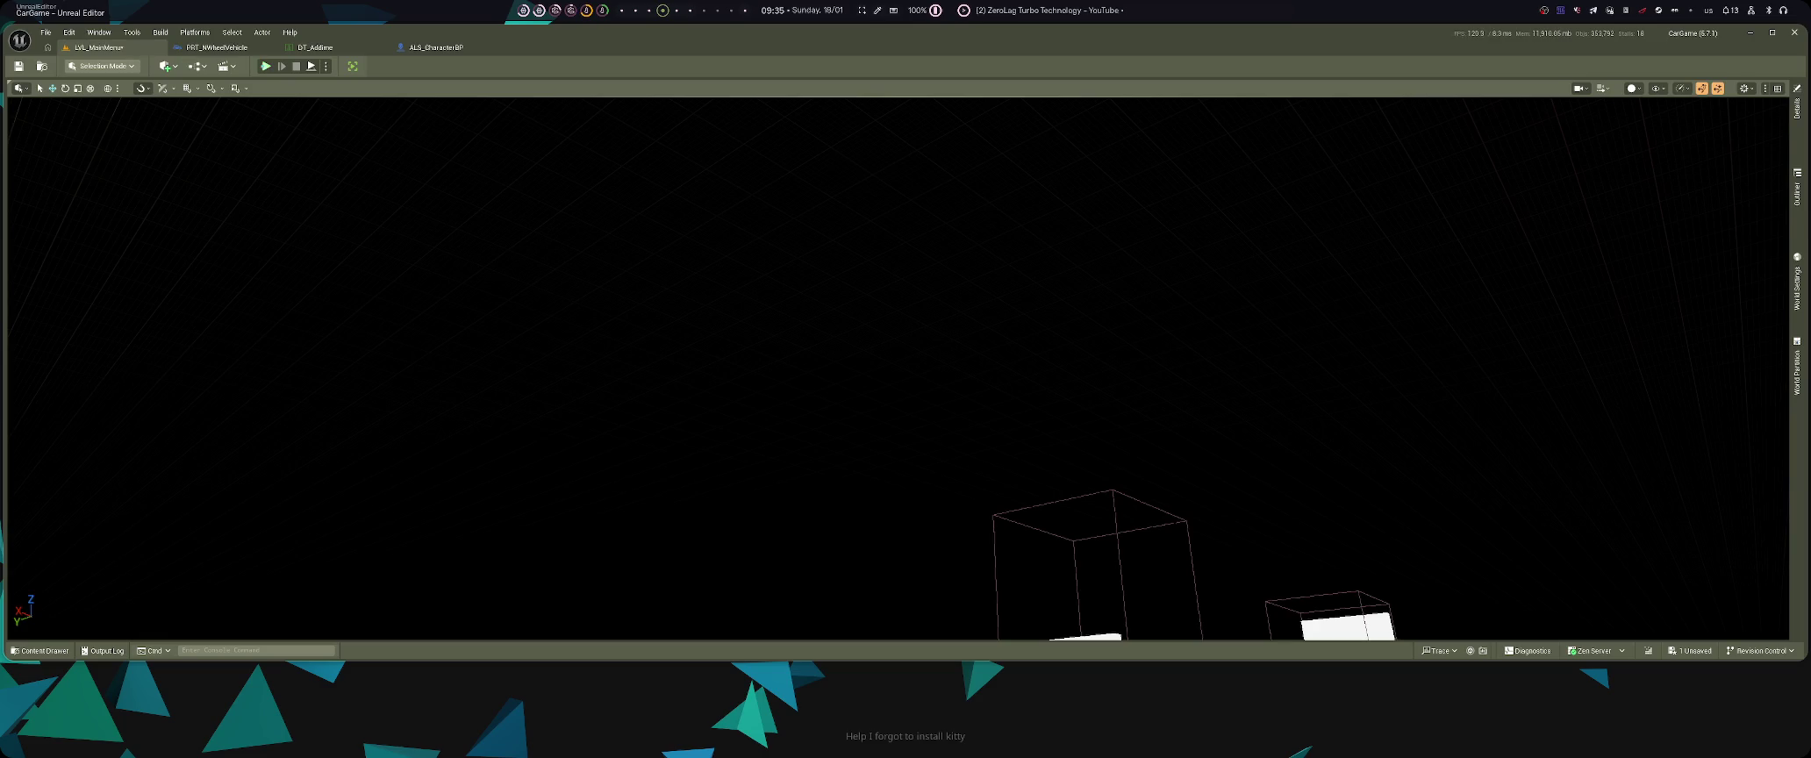
pyautogui.hotkey('ctrl', 's')
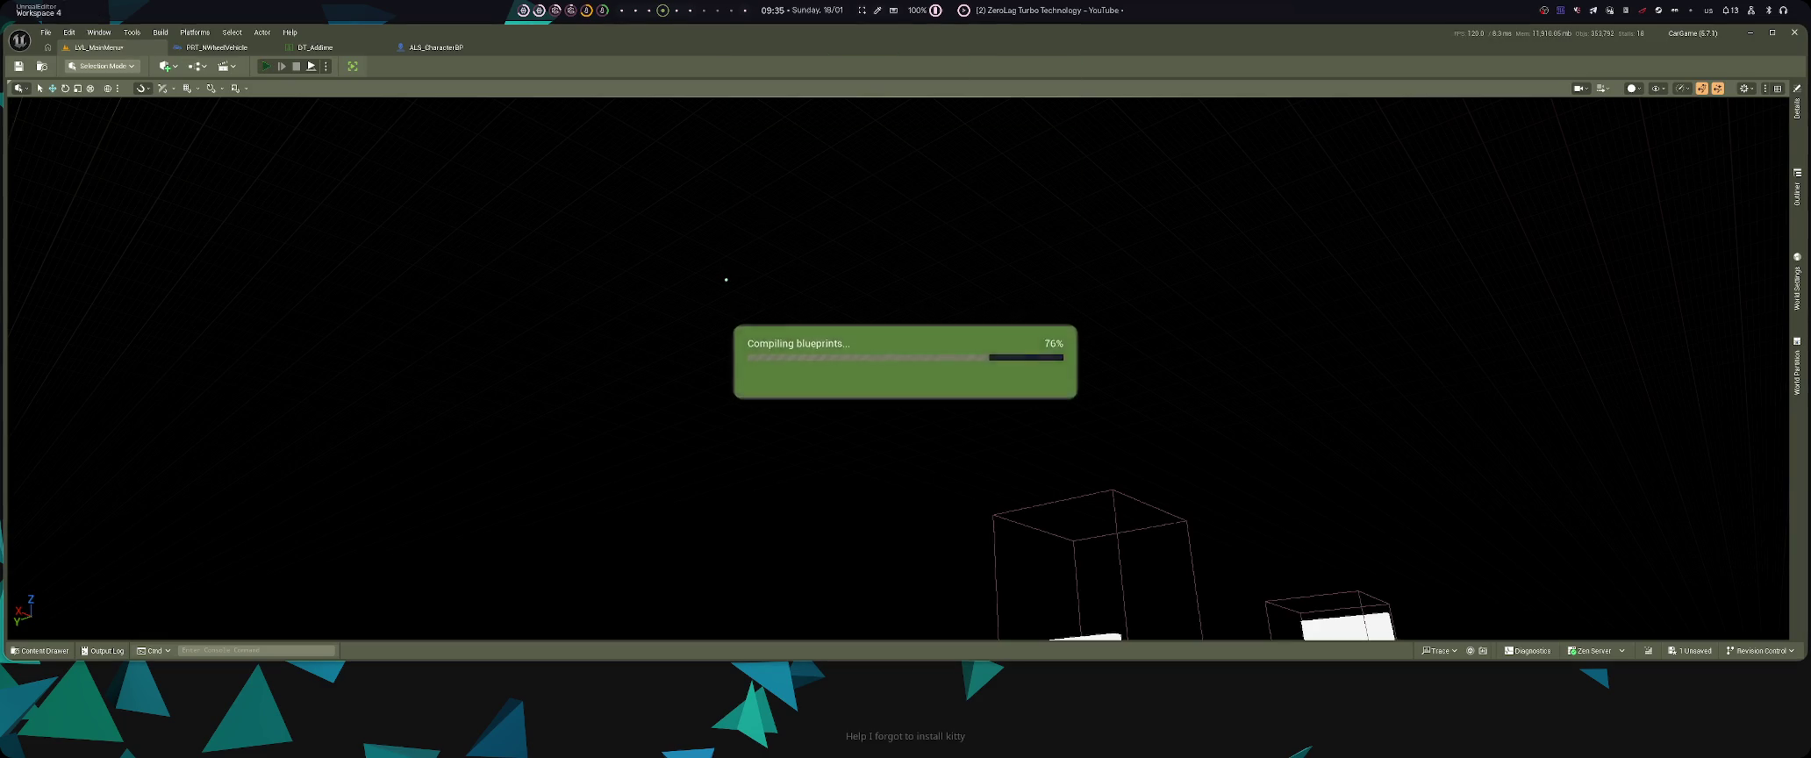
pyautogui.hotkey('alt', 'p')
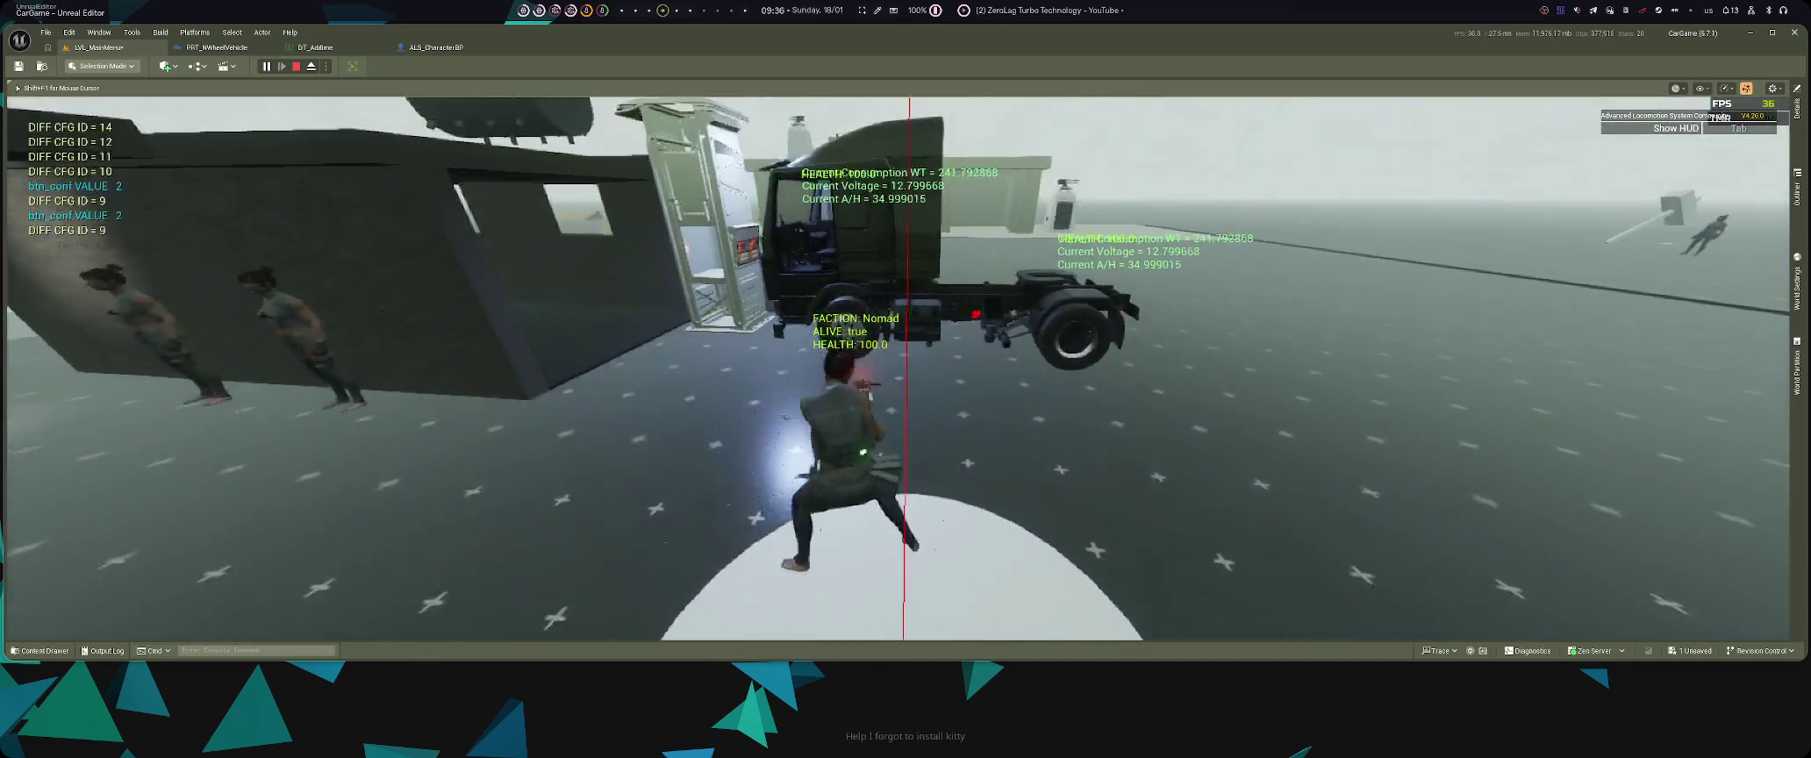
# - Compare the terminal log with the running game, stop the play session, and return to the editor
pyautogui.press('super+3')
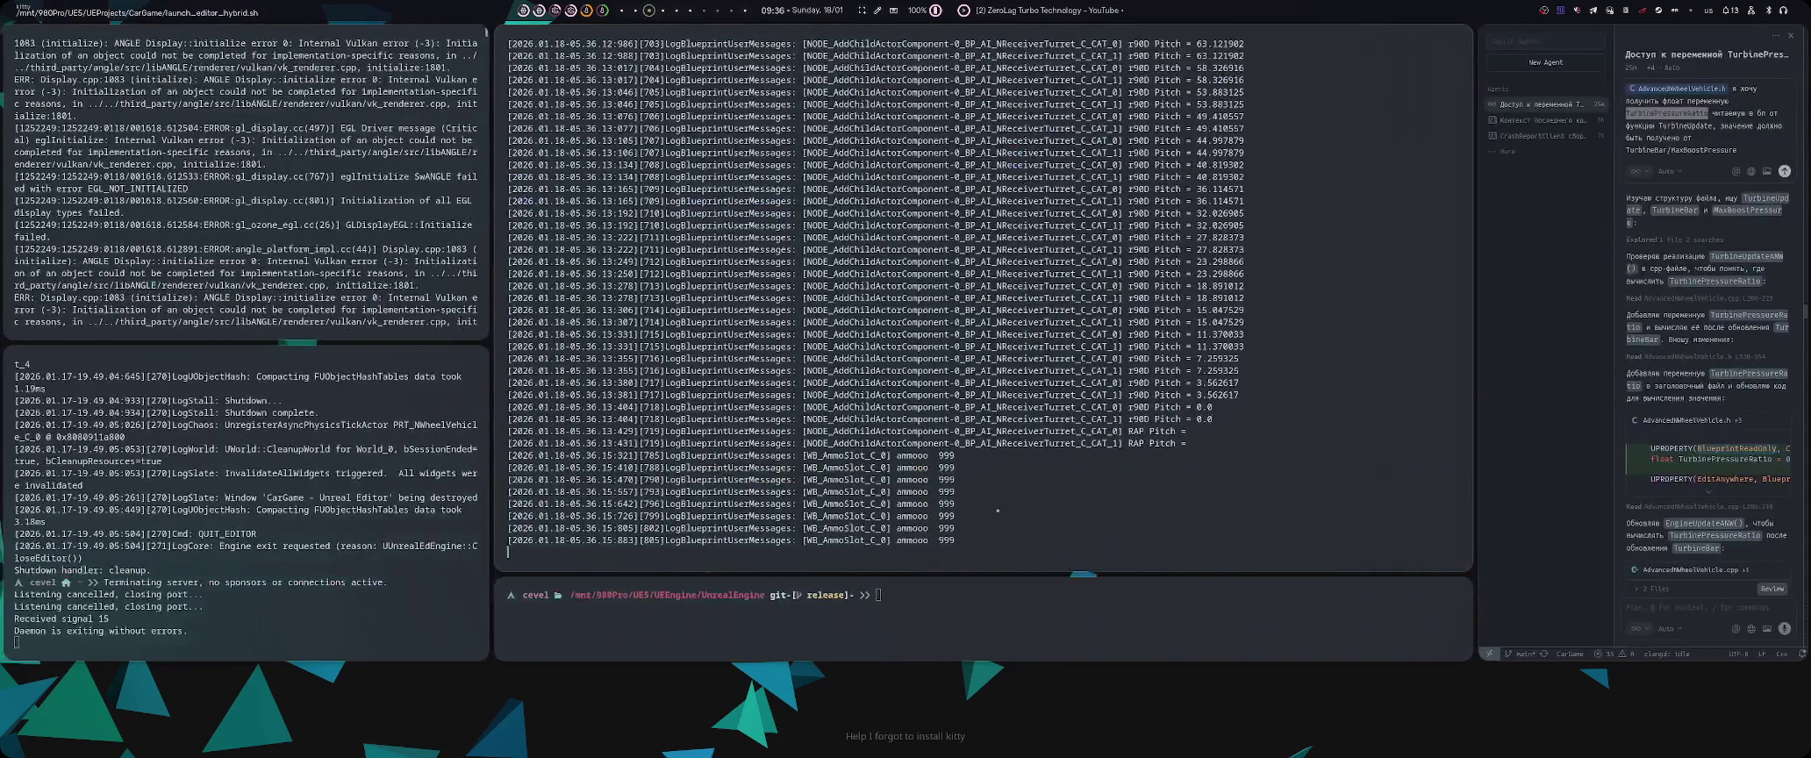
pyautogui.scroll(1, 1062, 463)
pyautogui.press('super+4')
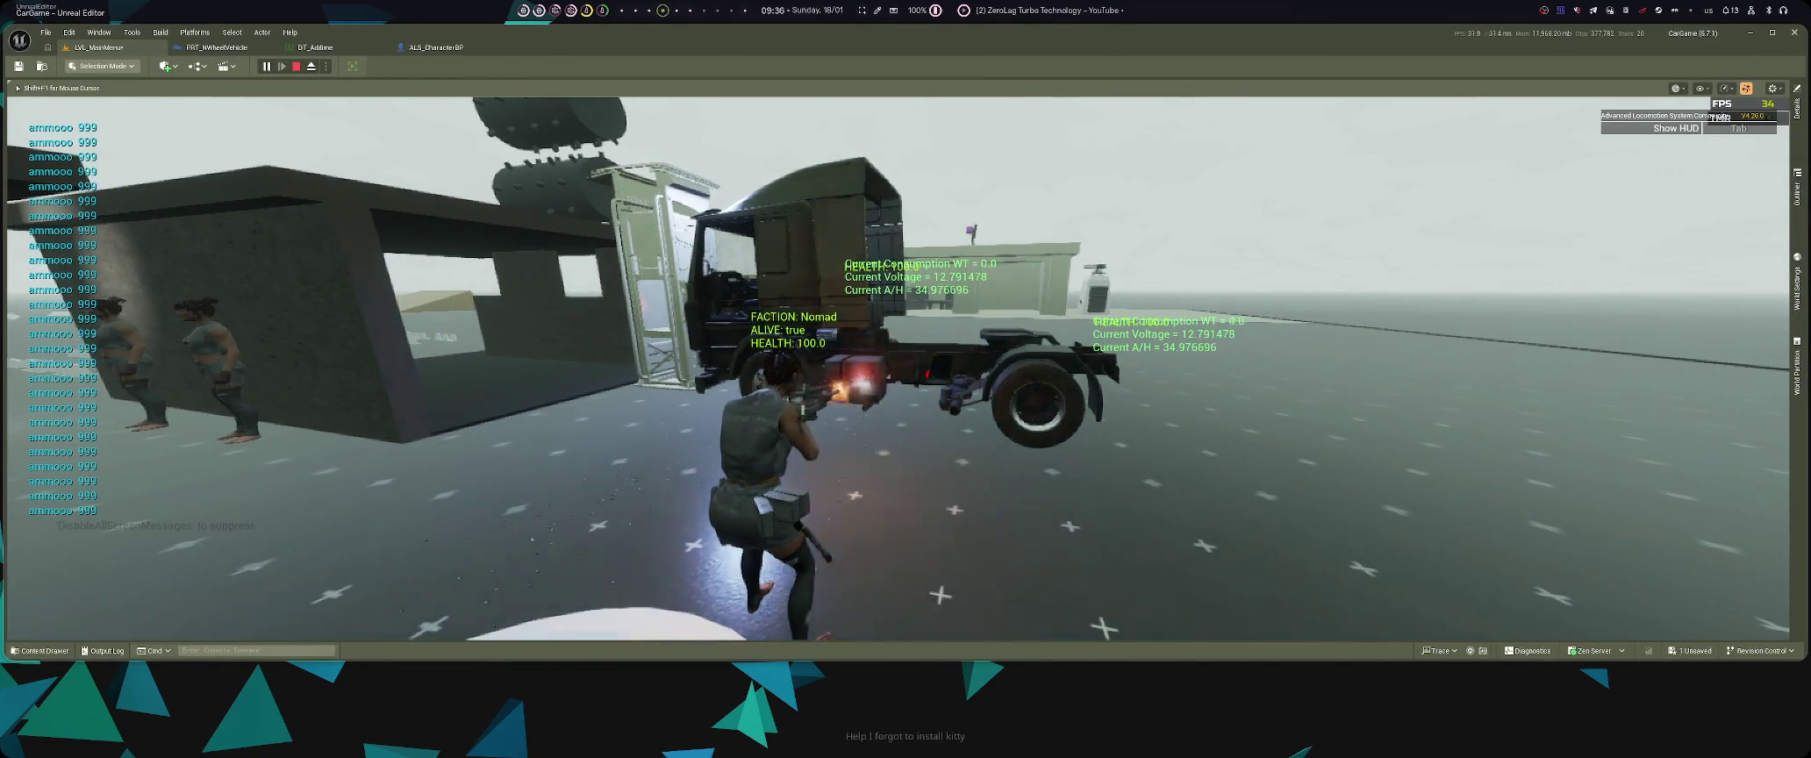
pyautogui.press('super+1')
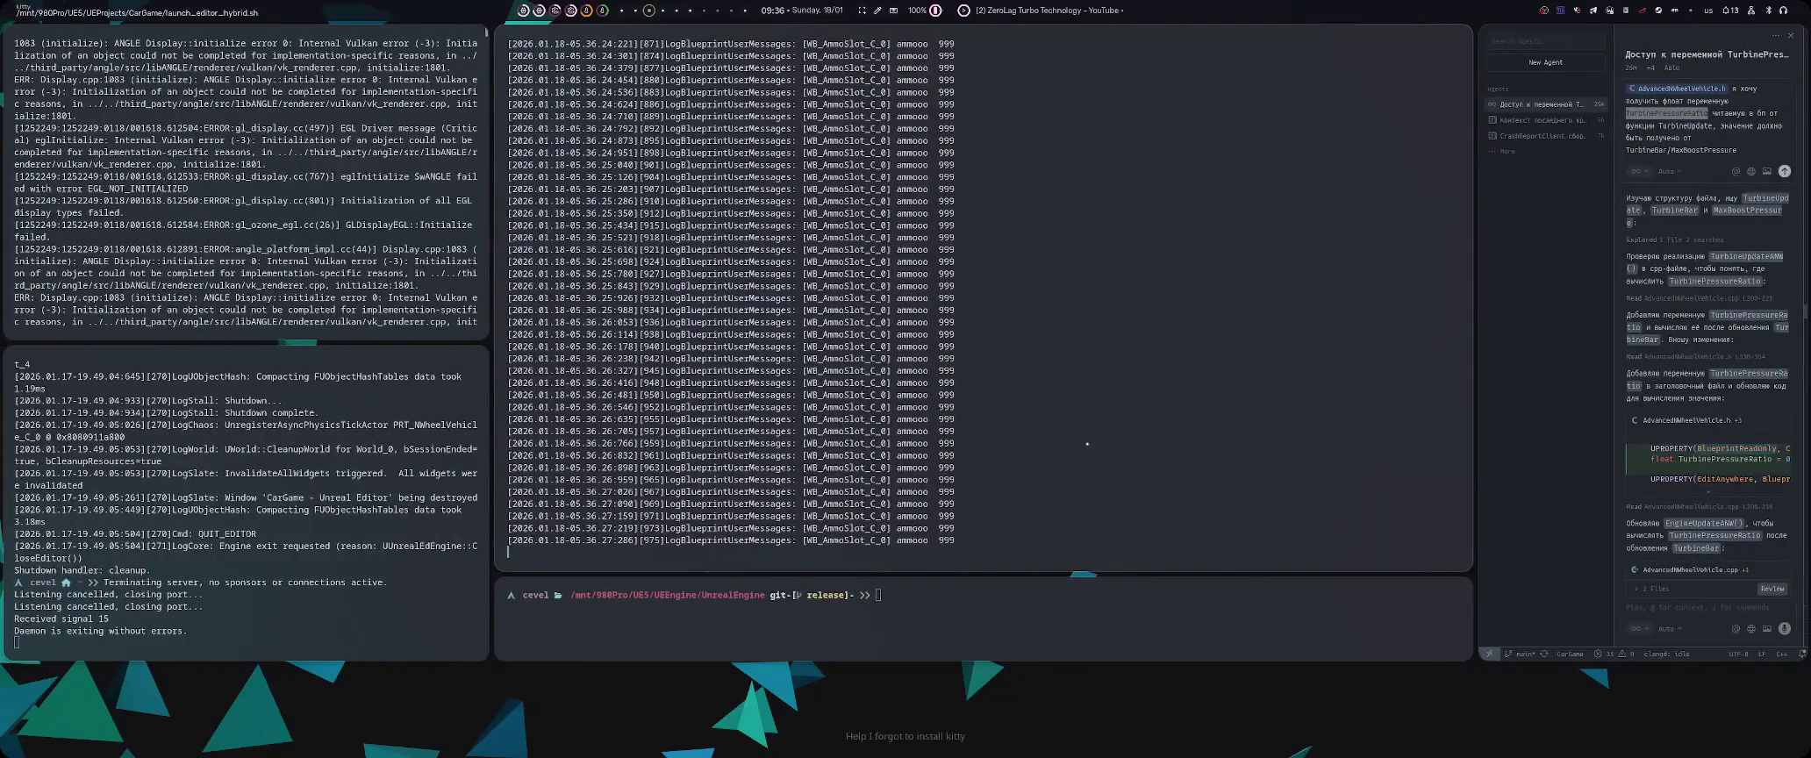
pyautogui.press('super+4')
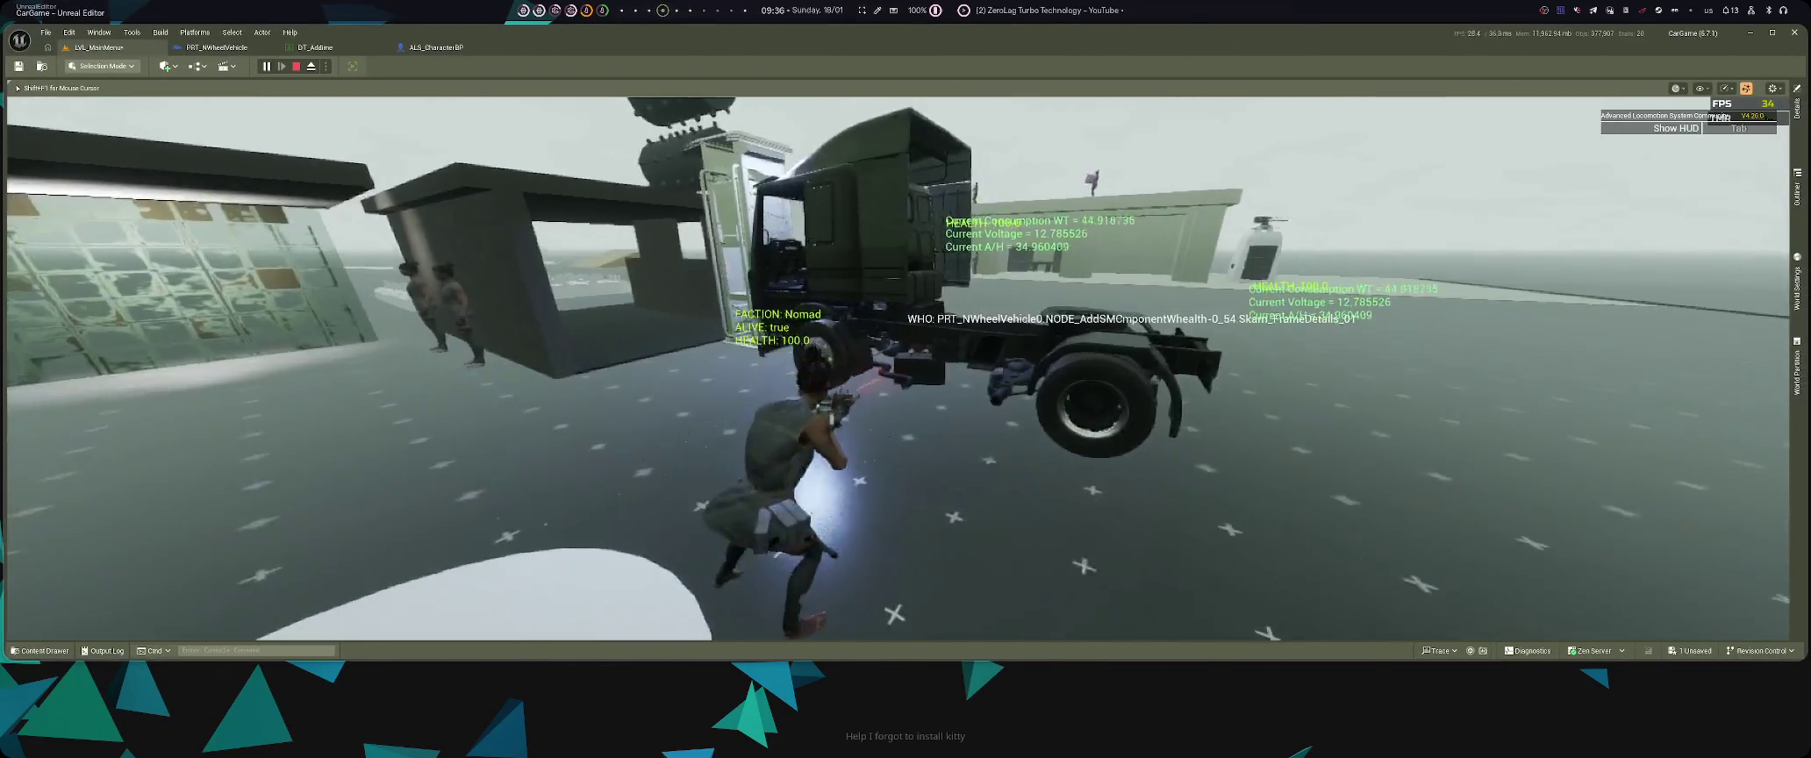
pyautogui.press('super+1')
pyautogui.press('super+4')
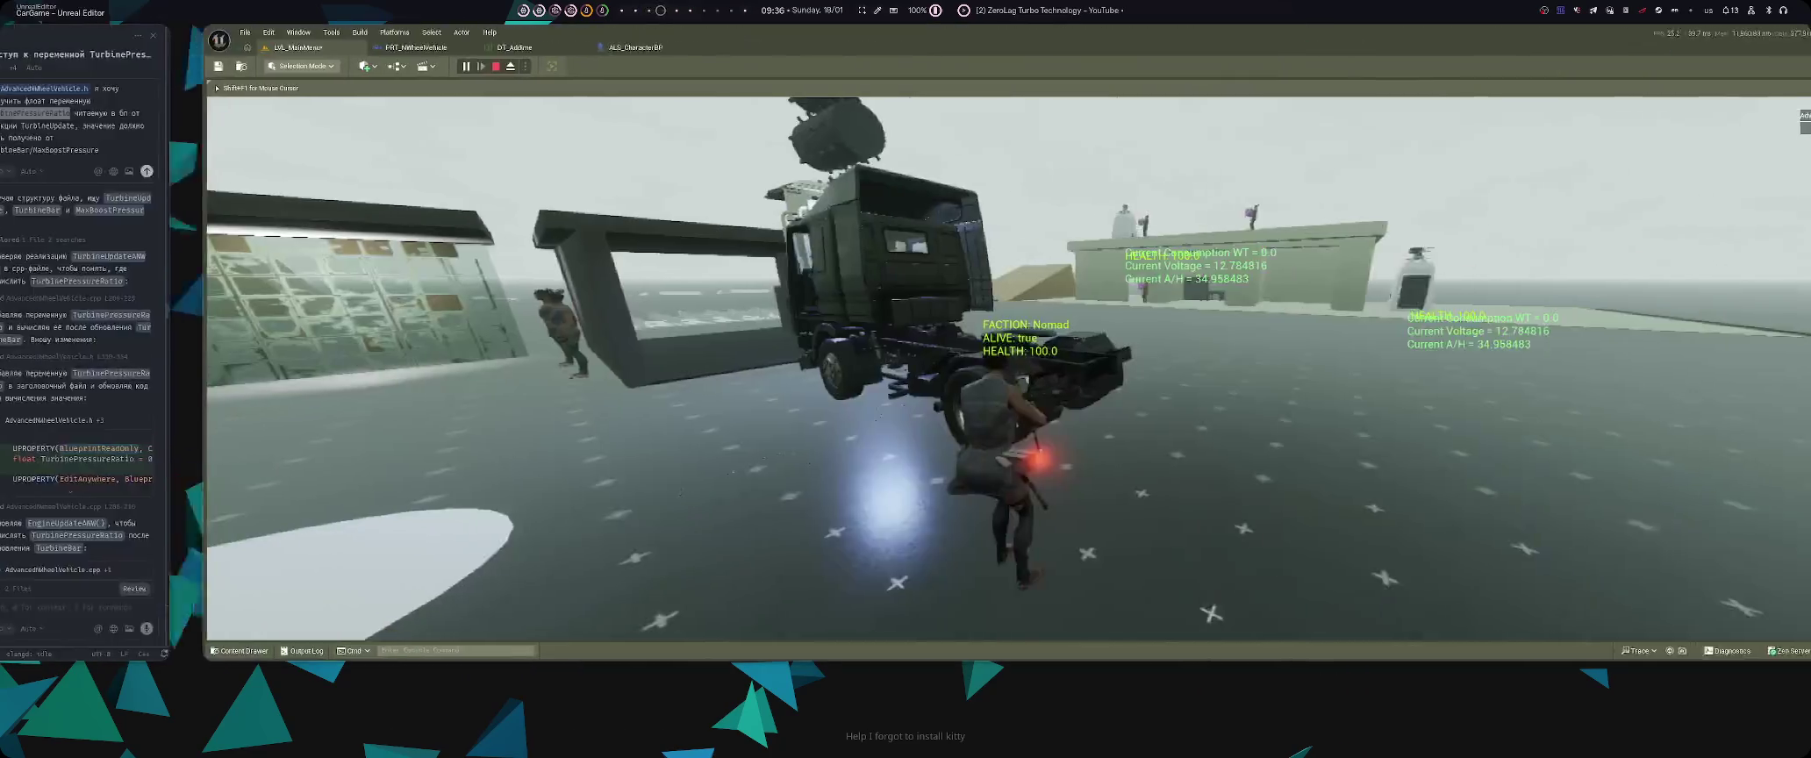
pyautogui.press('Escape')
pyautogui.press('super+1')
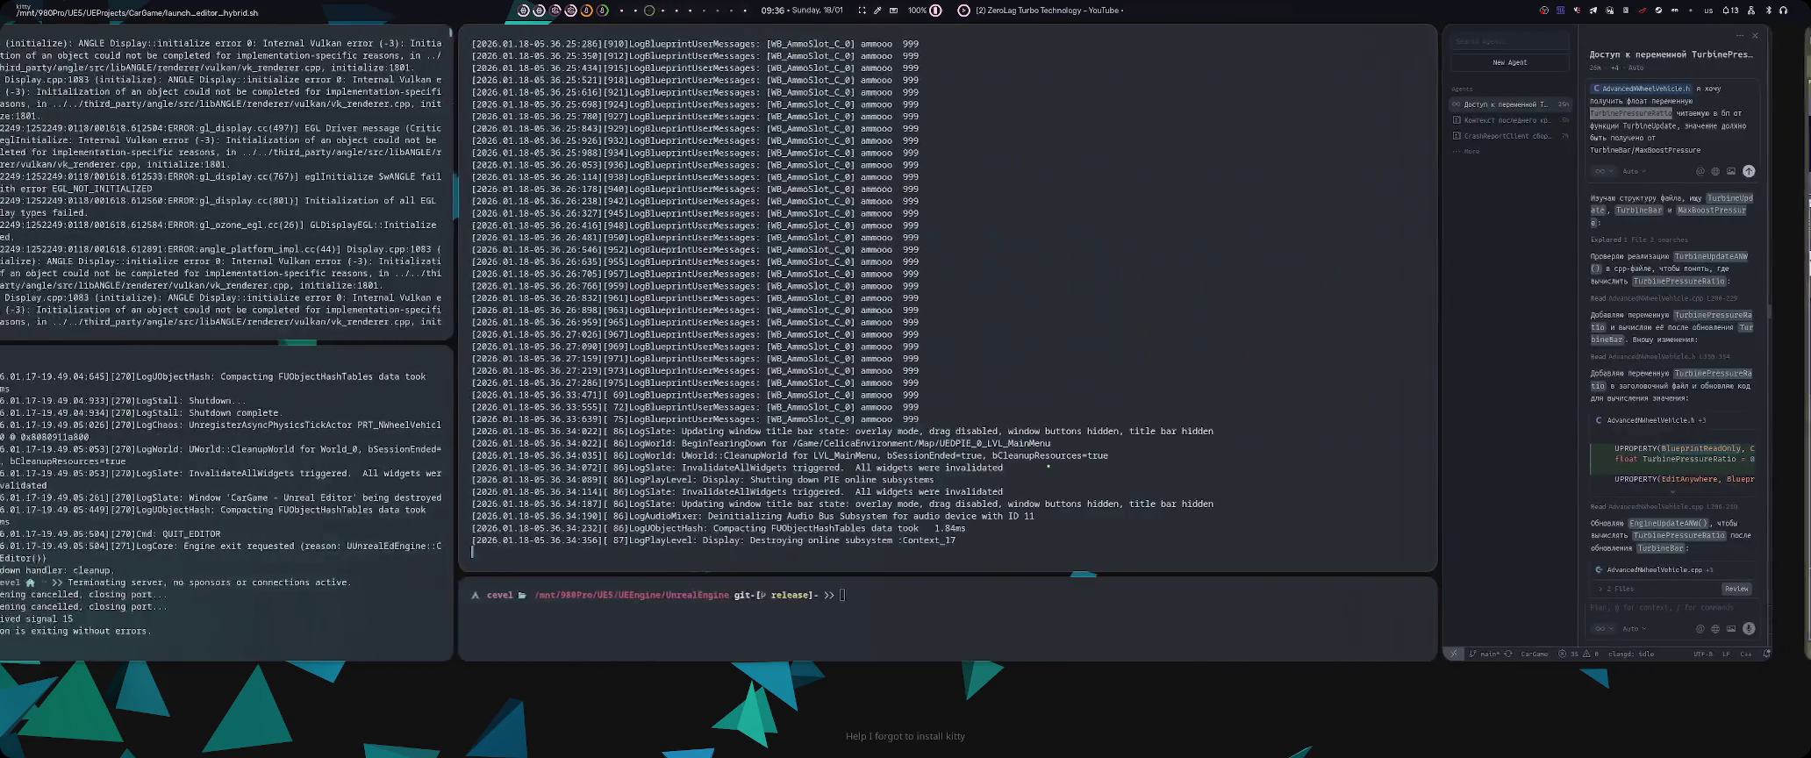
pyautogui.press('super+4')
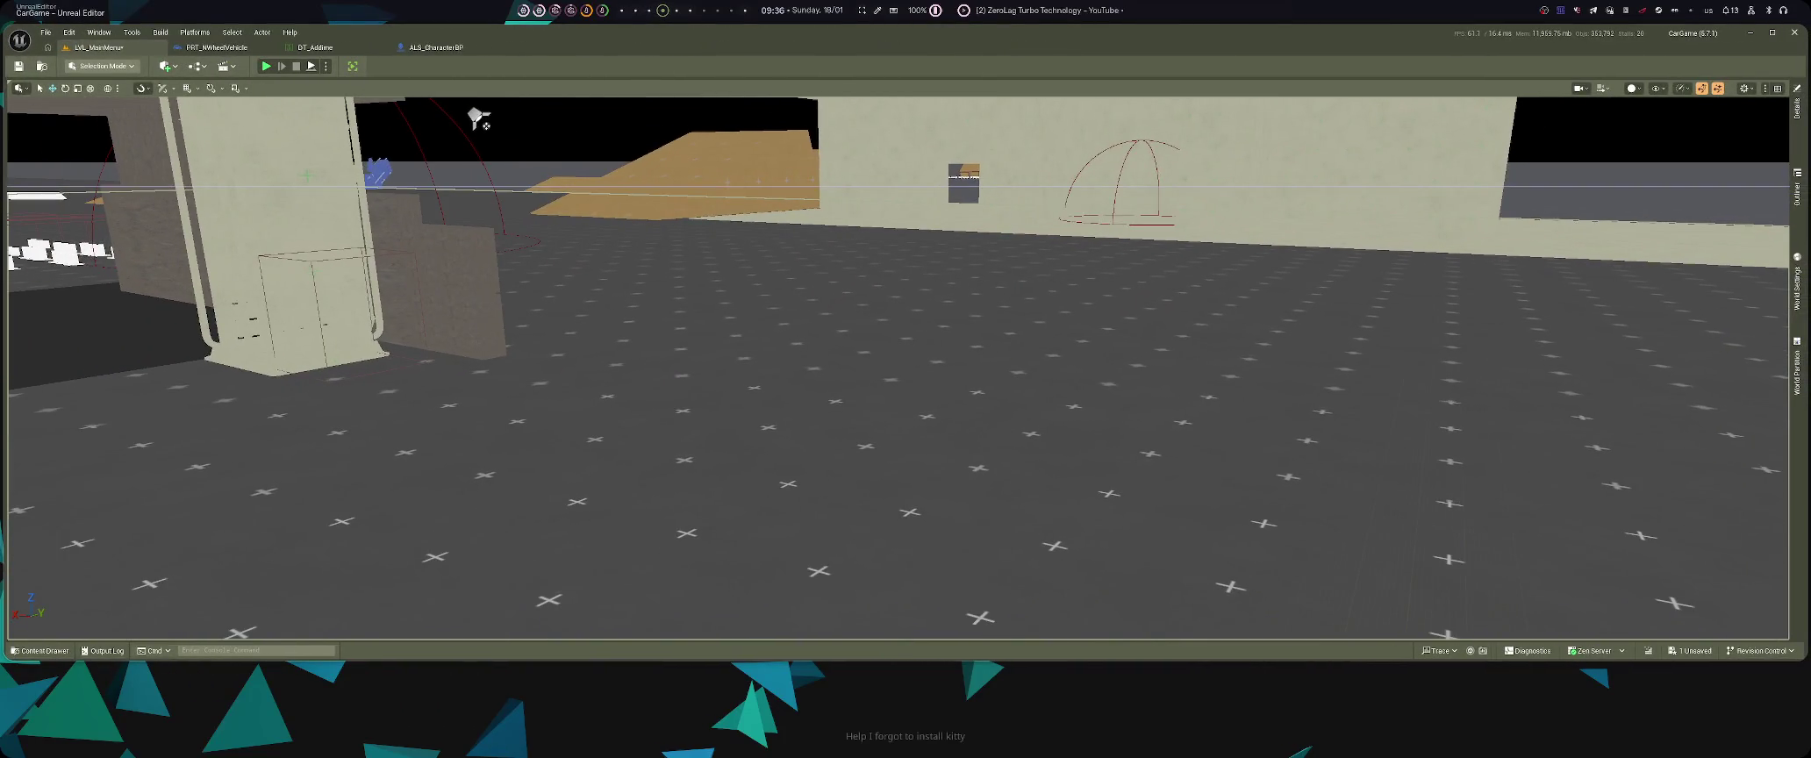
# - Start a new play session, walk the character beside the truck's rear, and check the terminal log
pyautogui.hotkey('alt', 'p')
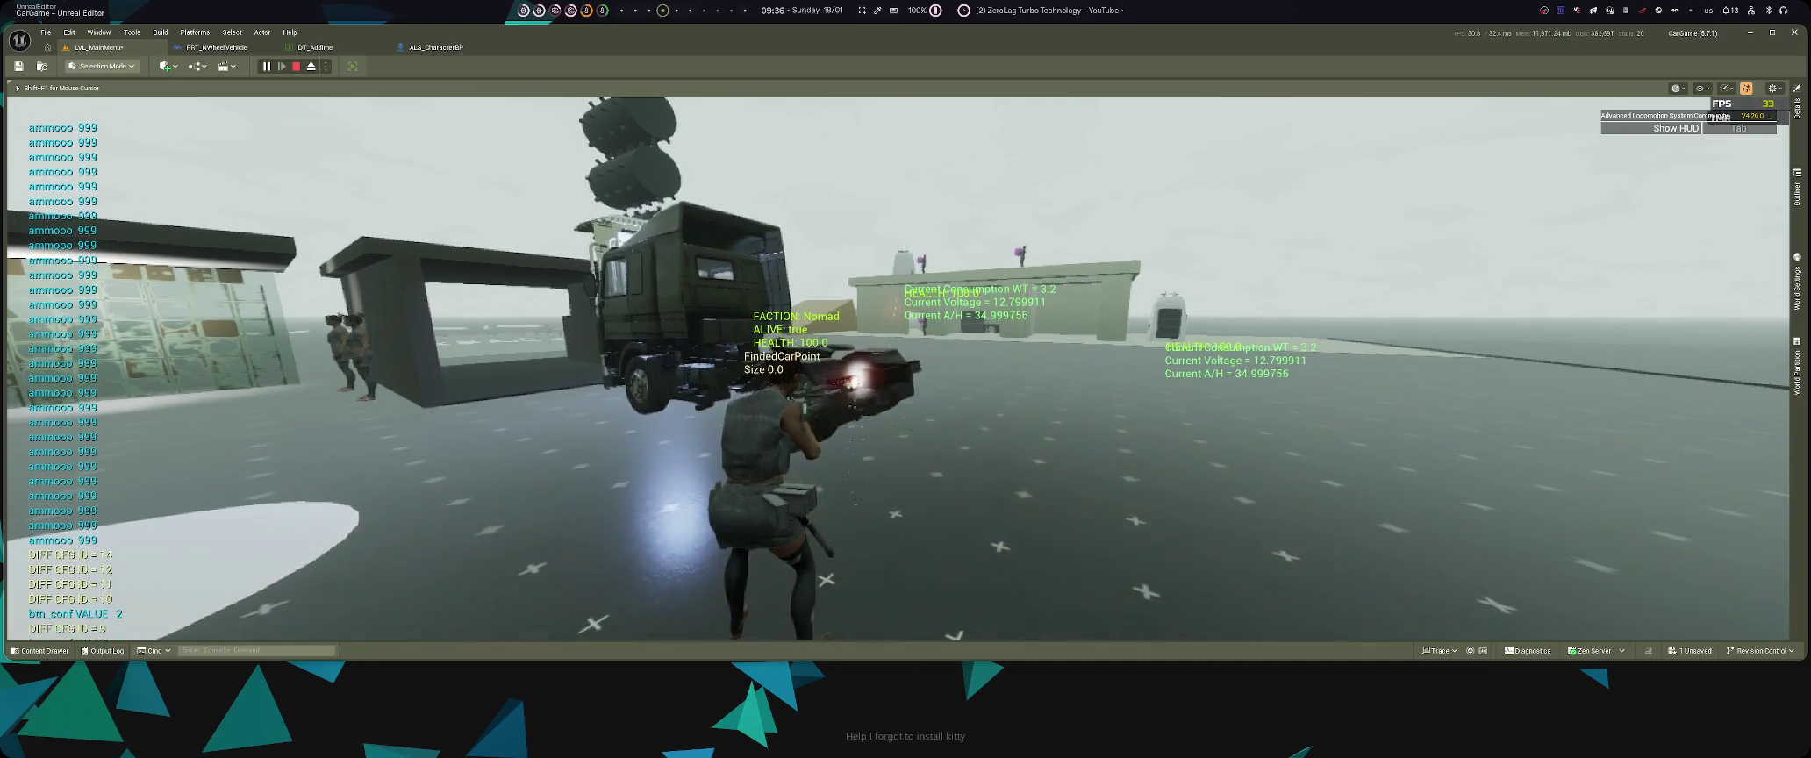
pyautogui.press('super+1')
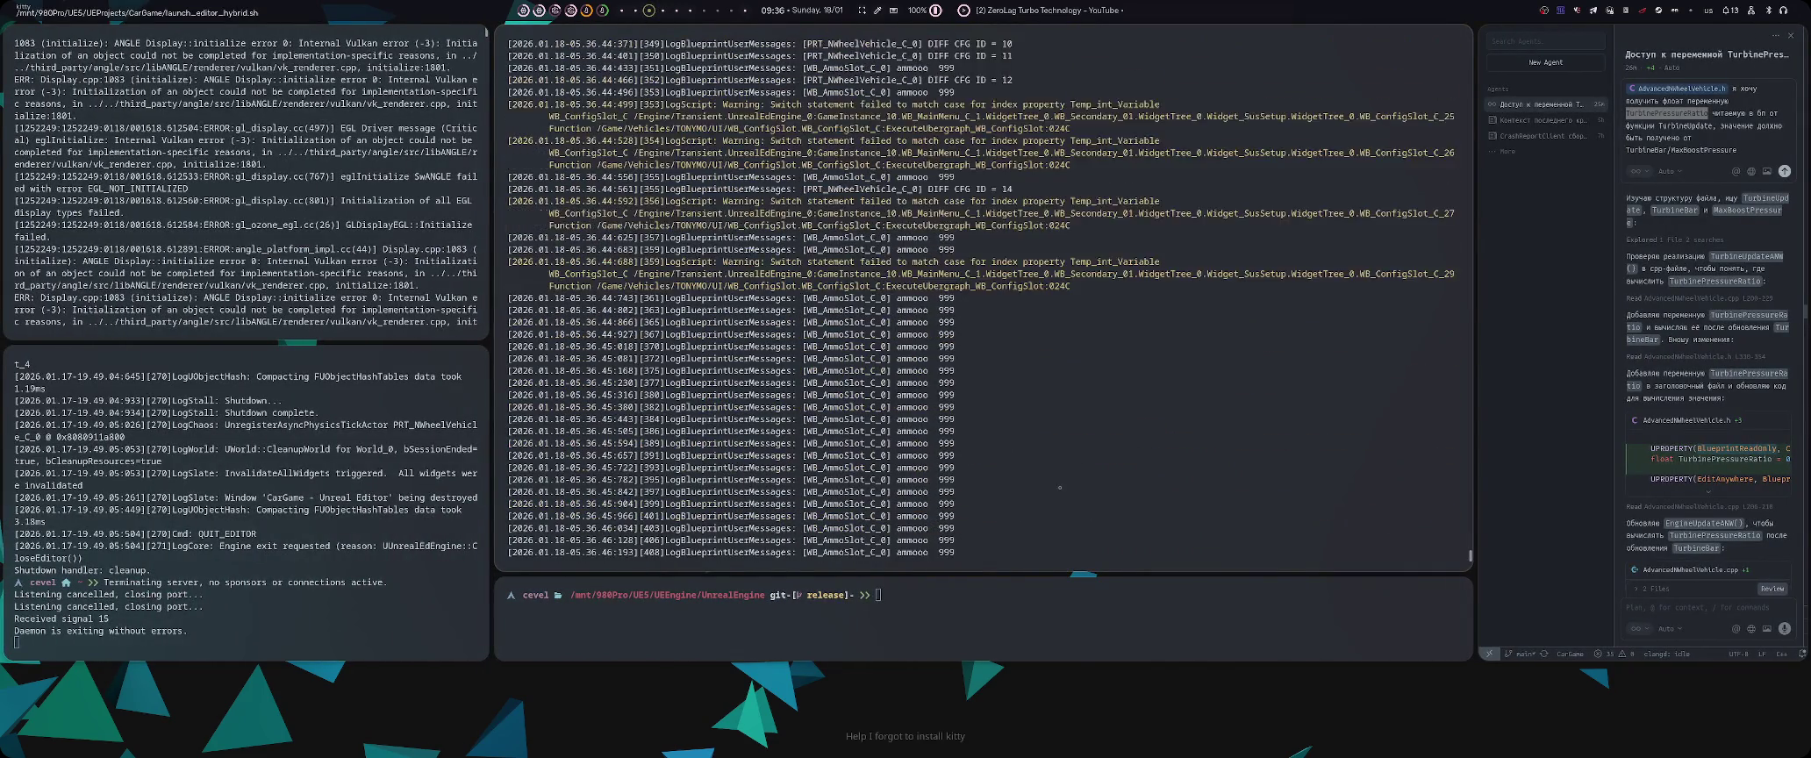
pyautogui.press('super+2')
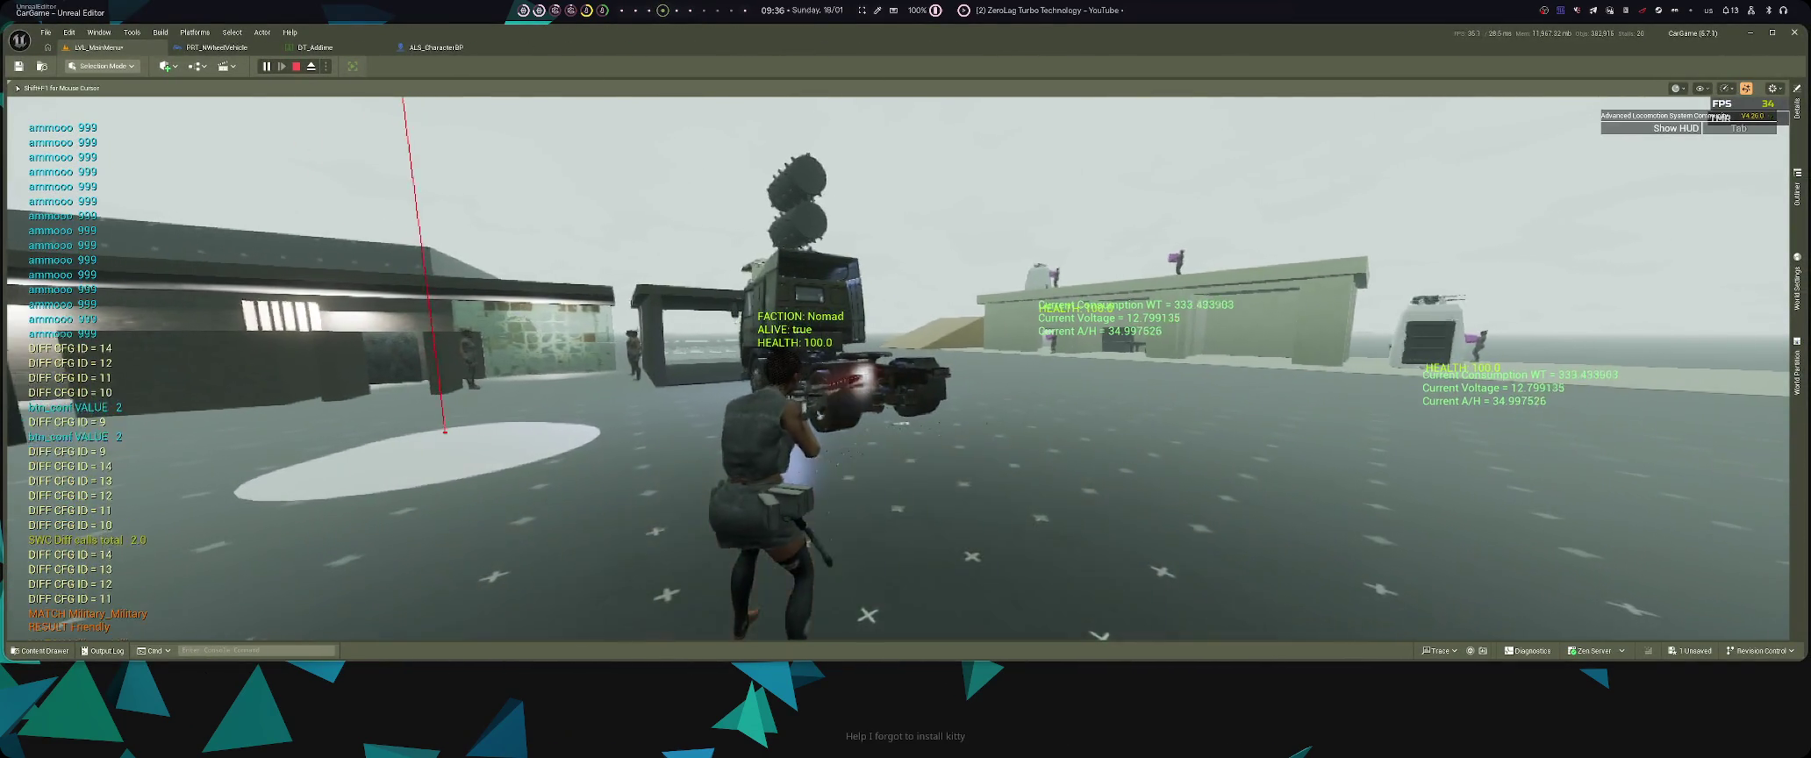
pyautogui.press('w')
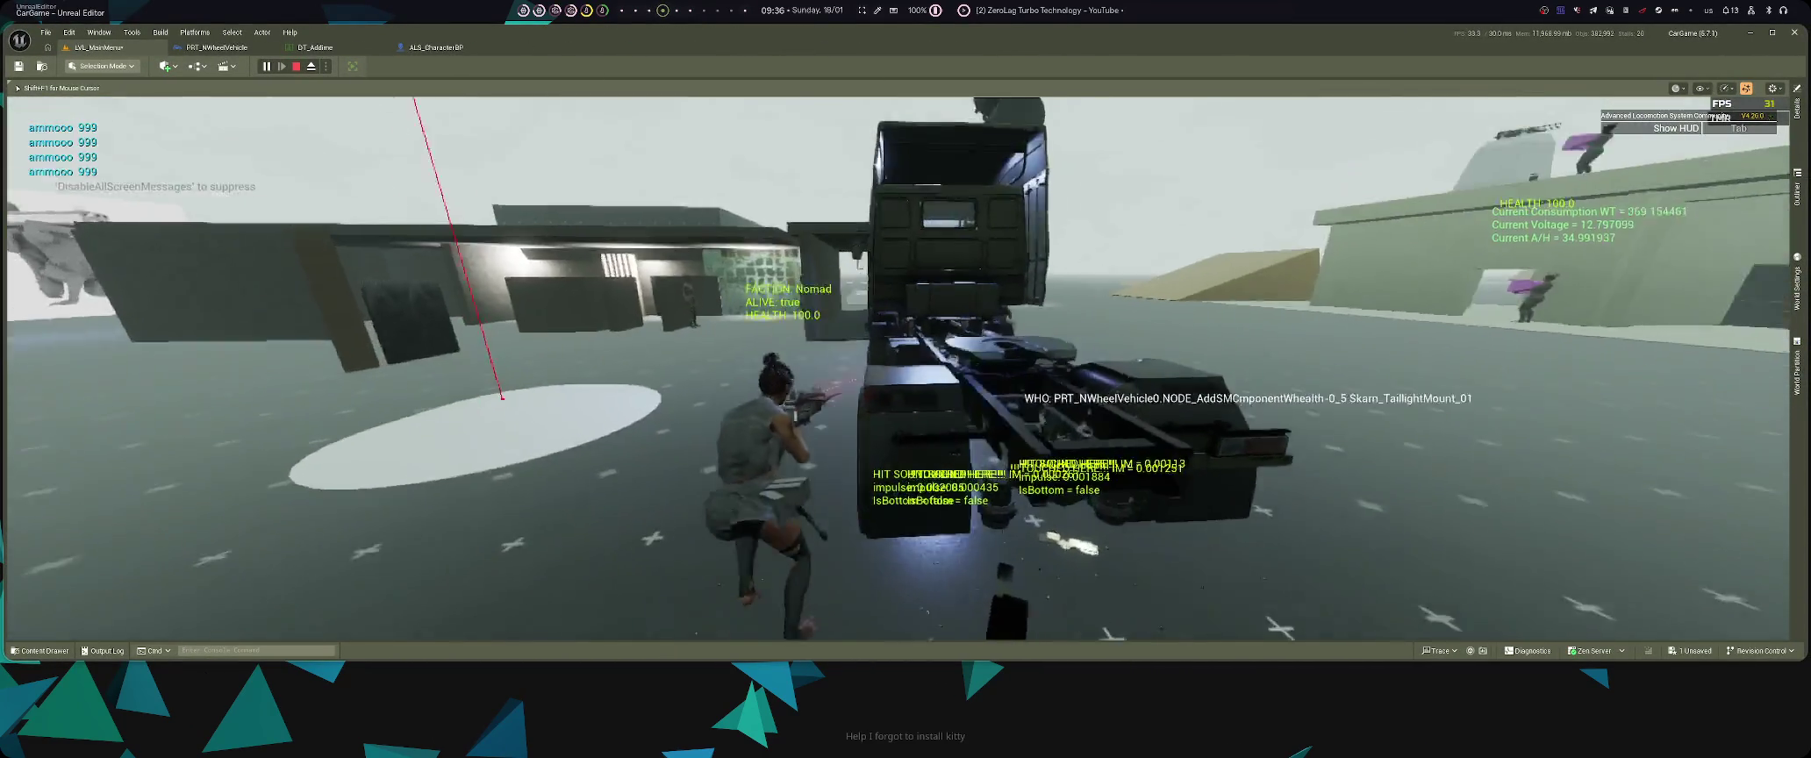
pyautogui.press('super+1')
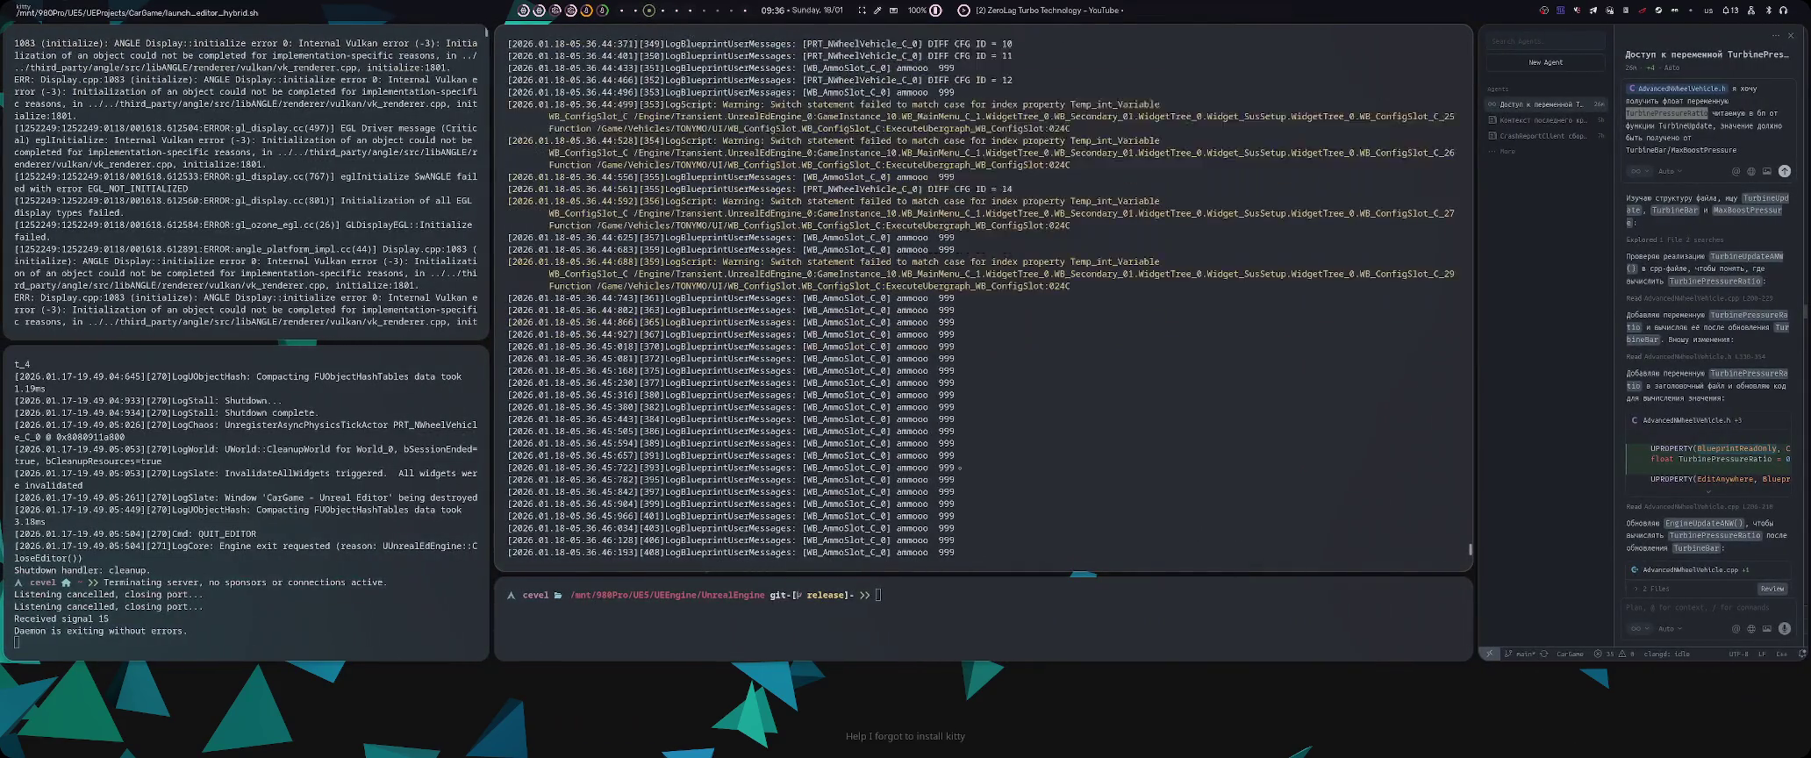
# - Go back from the terminal to the running game, where the truck's tractor lies tipped over
pyautogui.press('super+2')
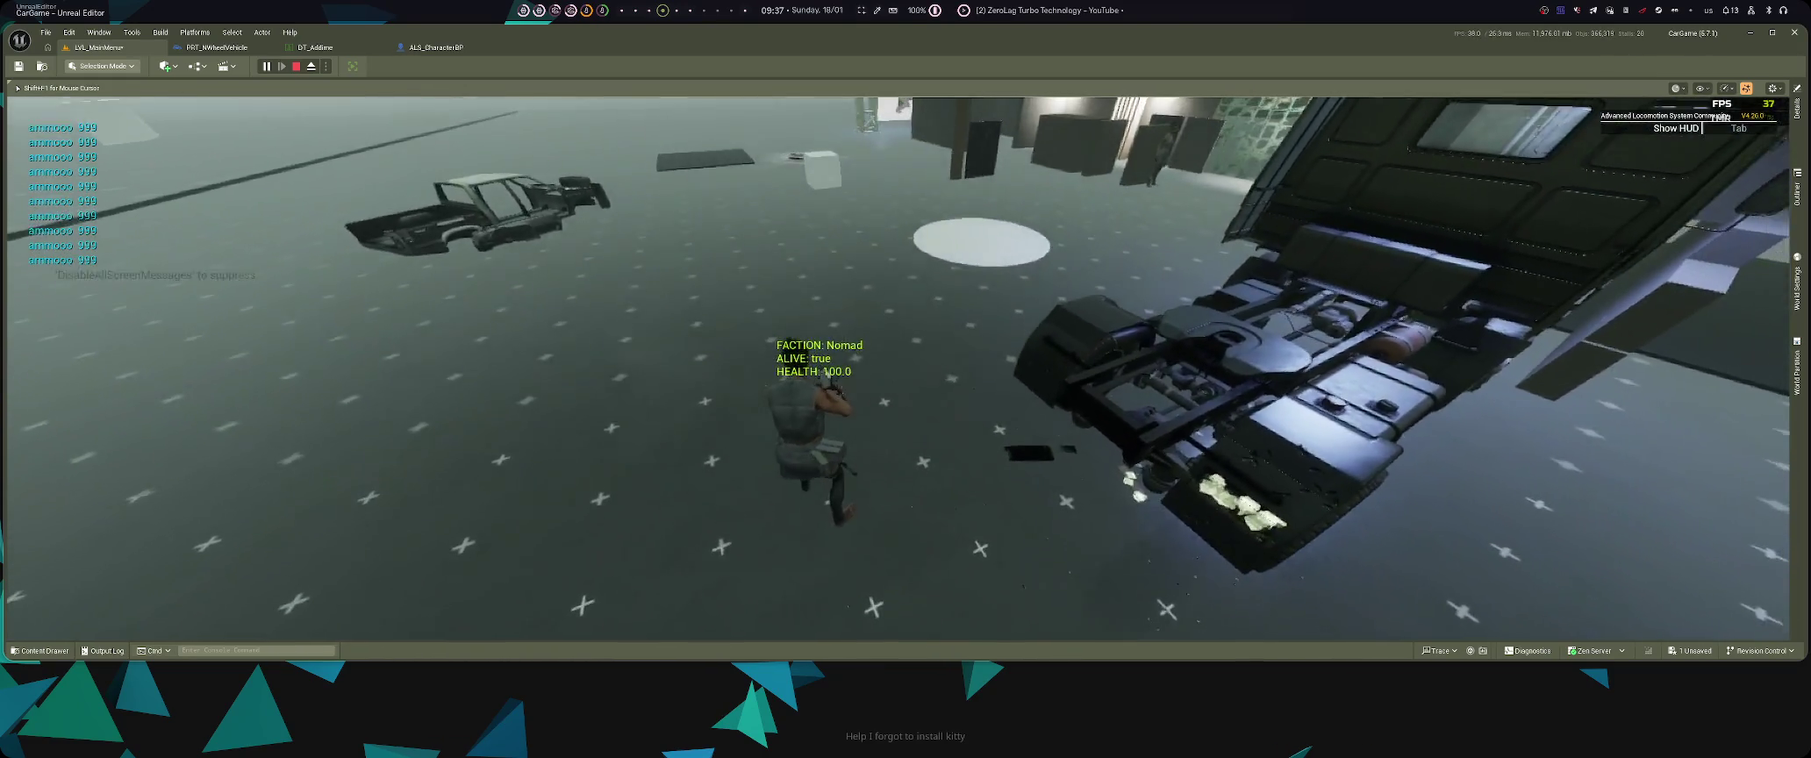
# - Play-test the character, end the session with Escape, and view the shutdown log in the terminal
pyautogui.press('super+3')
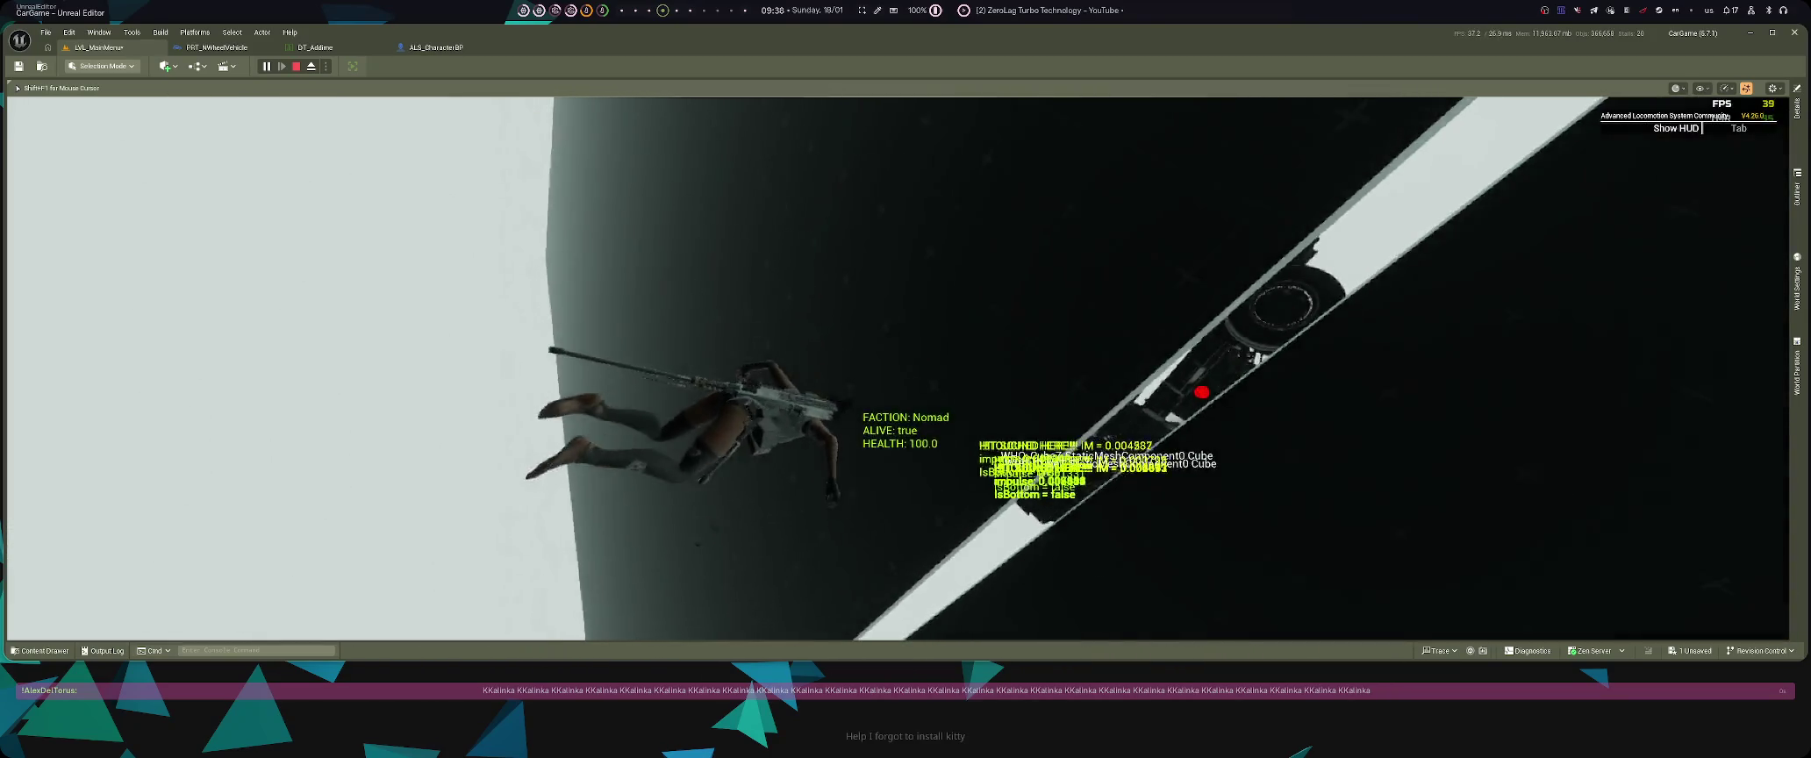
pyautogui.press('Escape')
pyautogui.press('super+1')
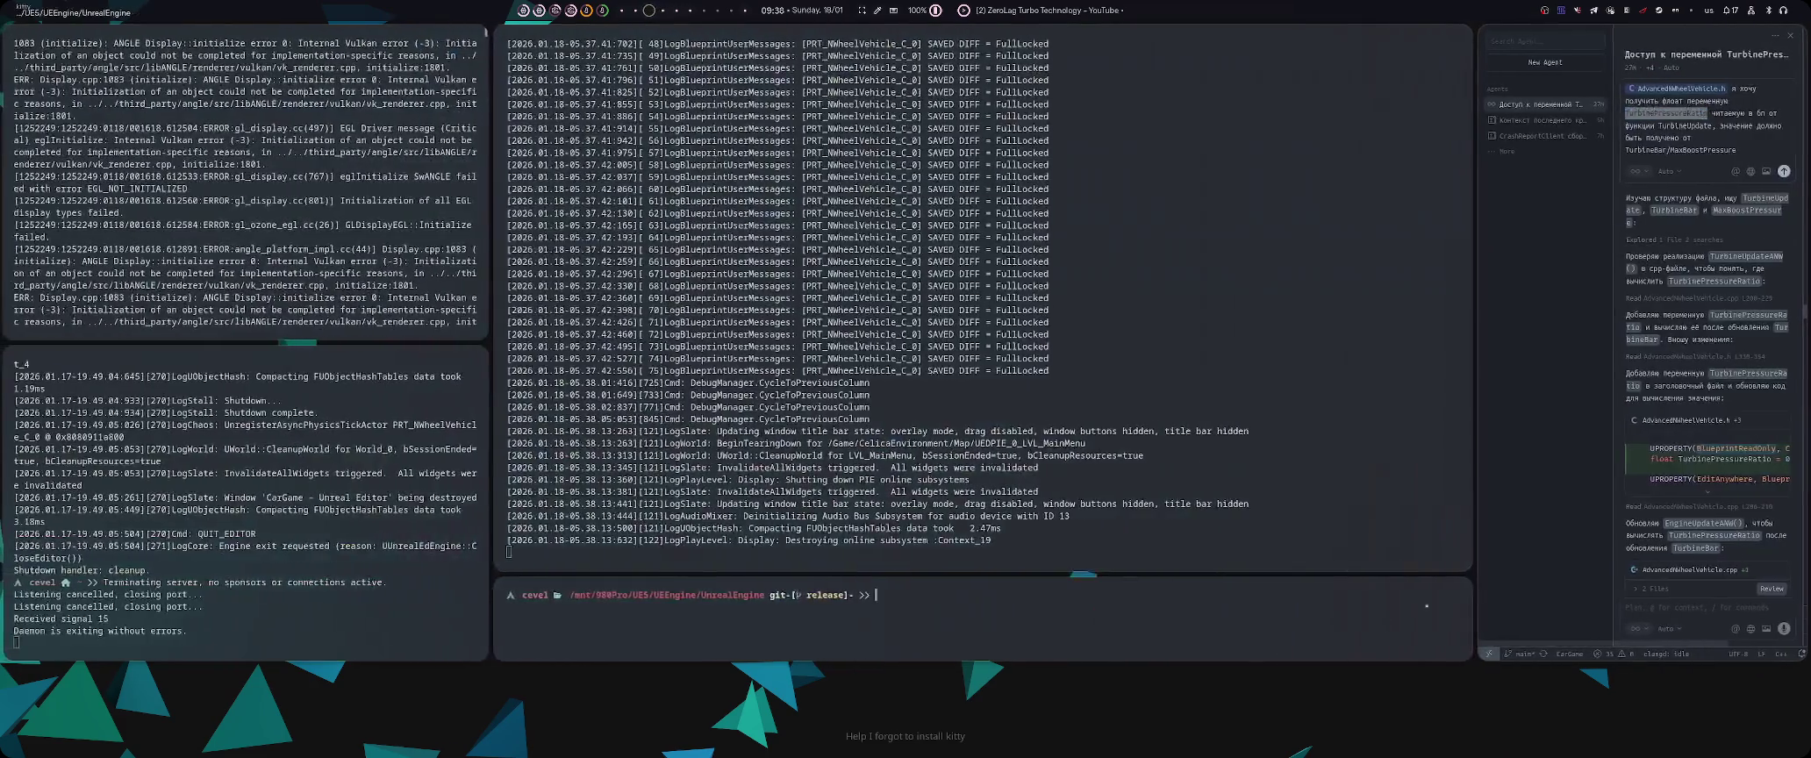
# - Scroll back through earlier log warnings, then return to the stopped editor level viewport
pyautogui.scroll(10, 1150, 350)
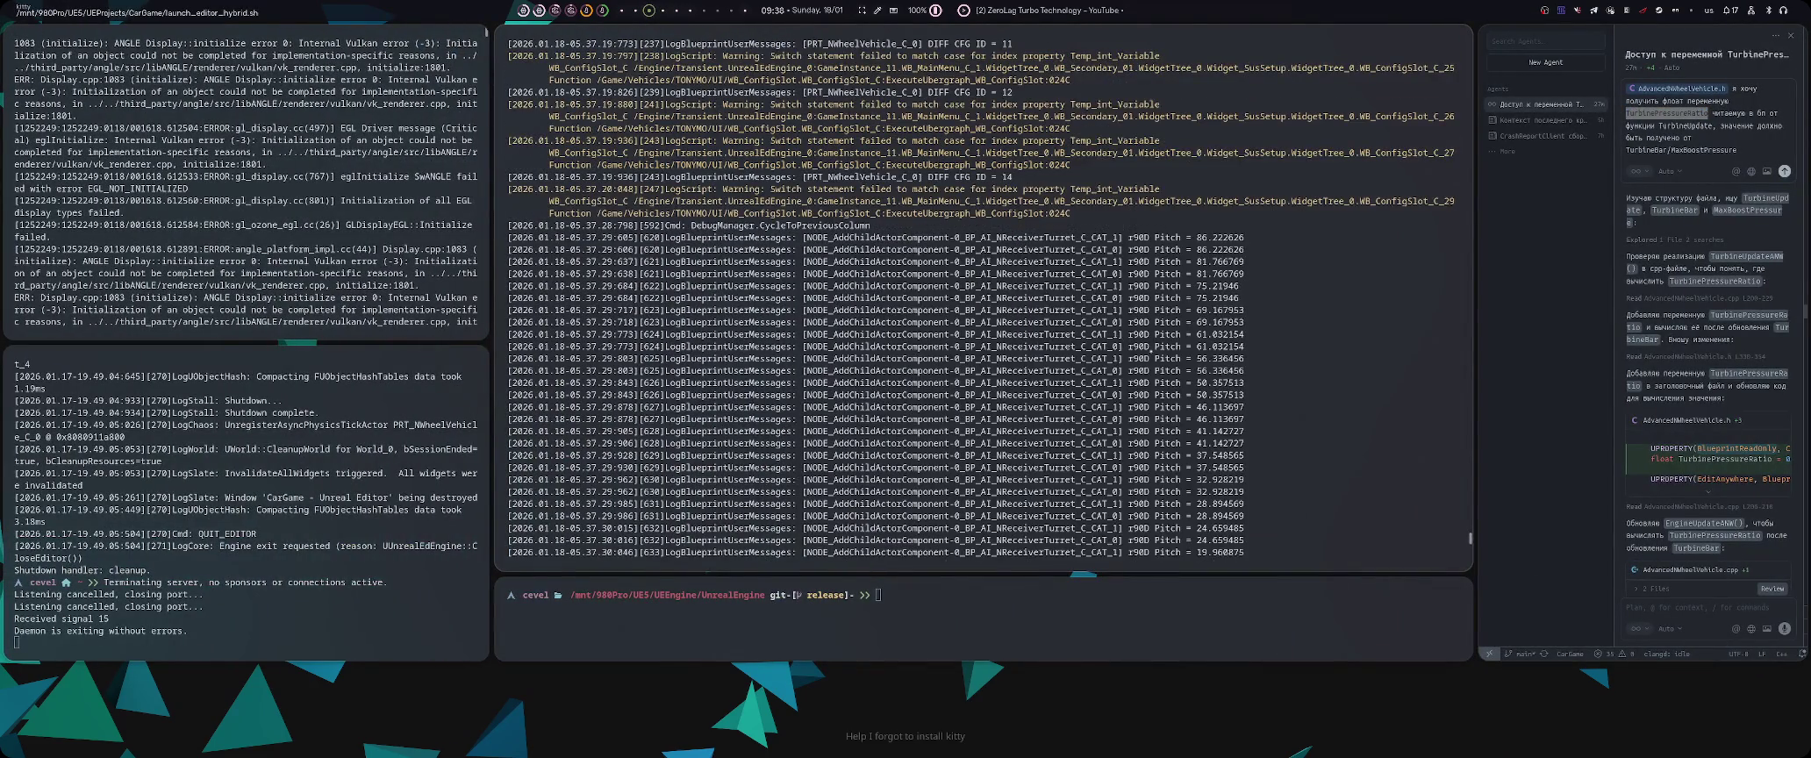
pyautogui.scroll(5, 1150, 350)
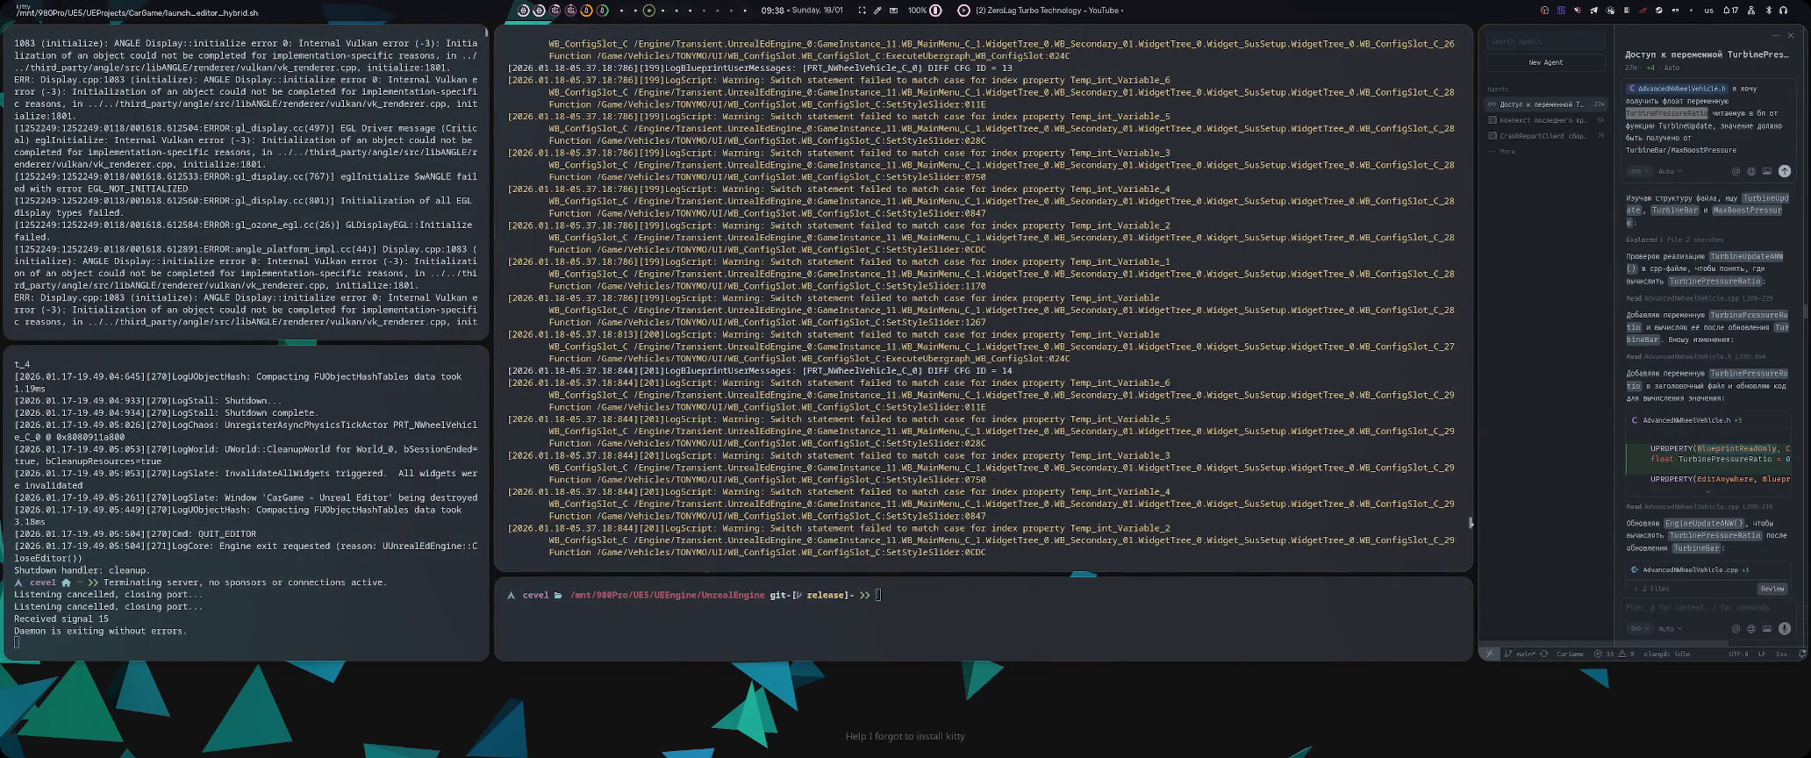
pyautogui.press('super+2')
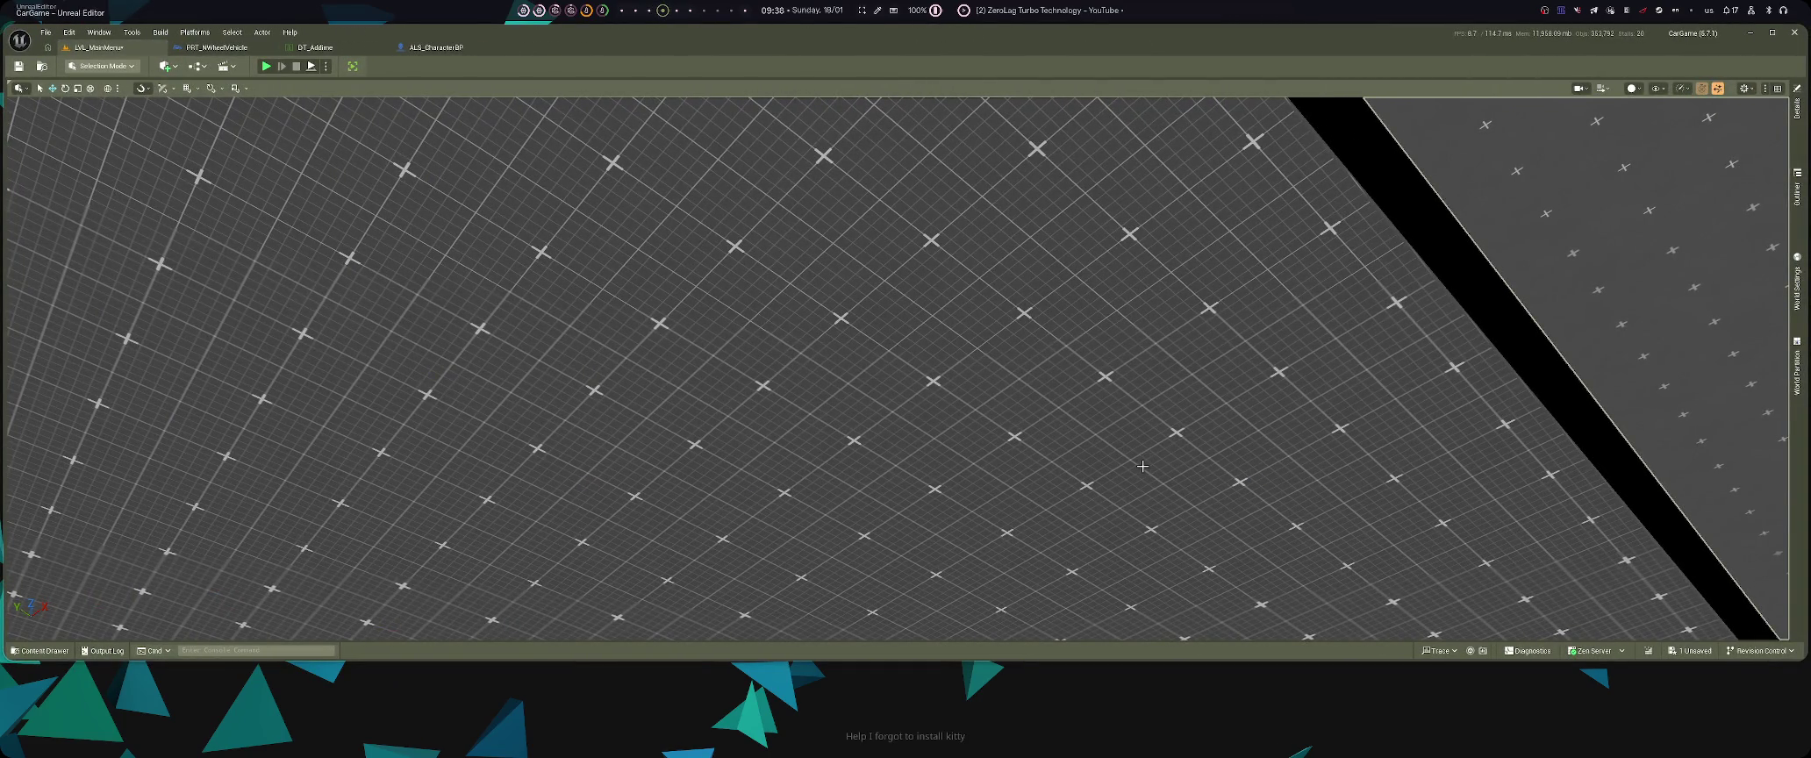
# - Start a new play session and run the character onto the white spawn circle for HIMUX car selection
pyautogui.hotkey('alt', 'p')
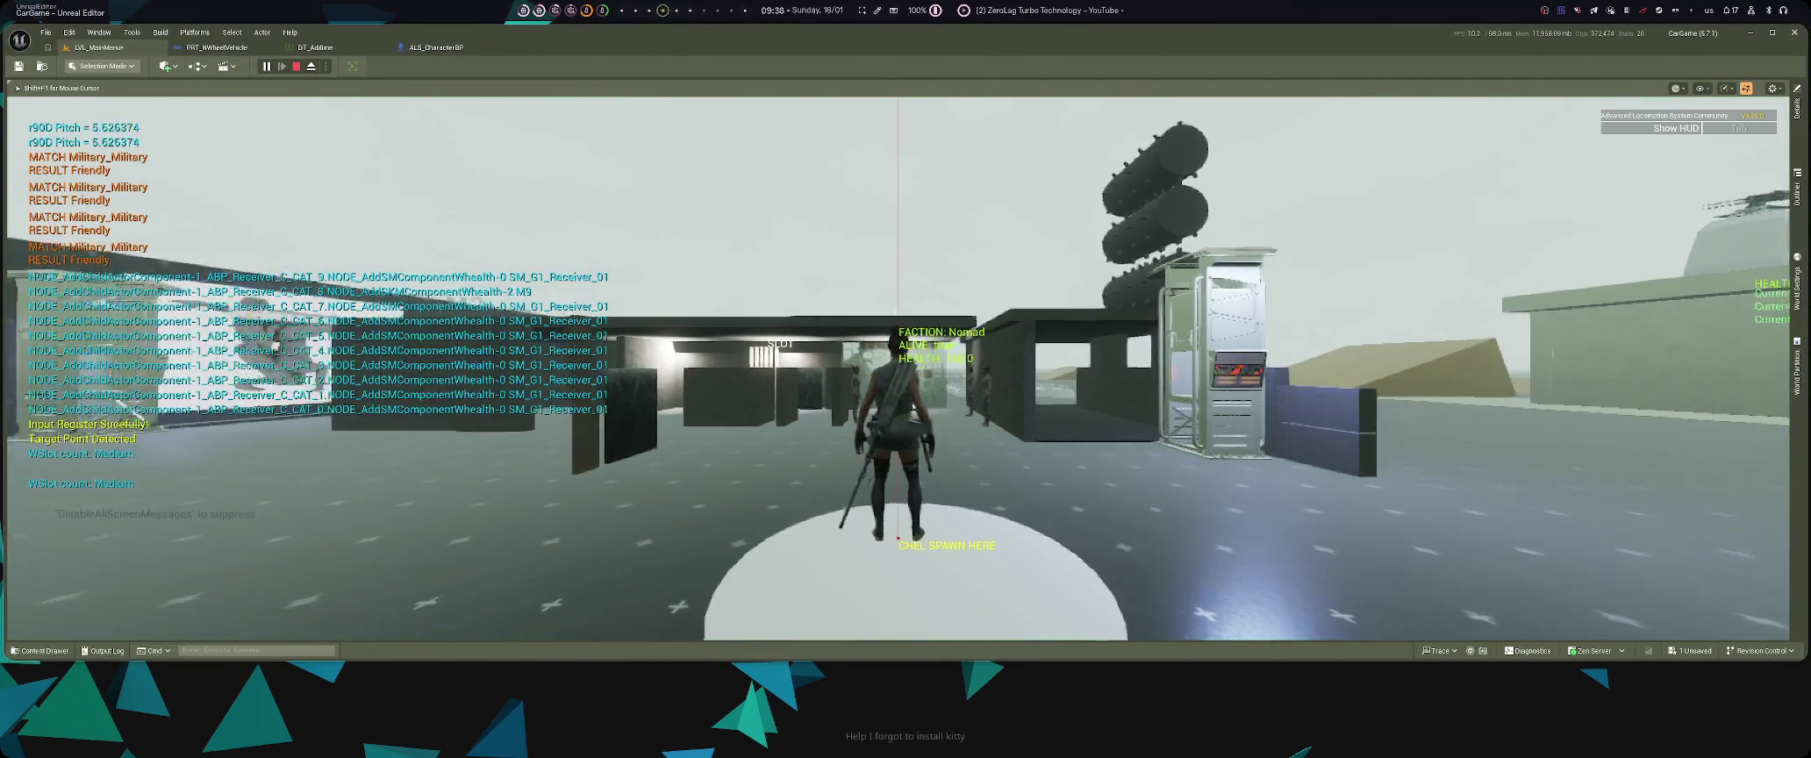
pyautogui.click(897, 368)
pyautogui.press('w')
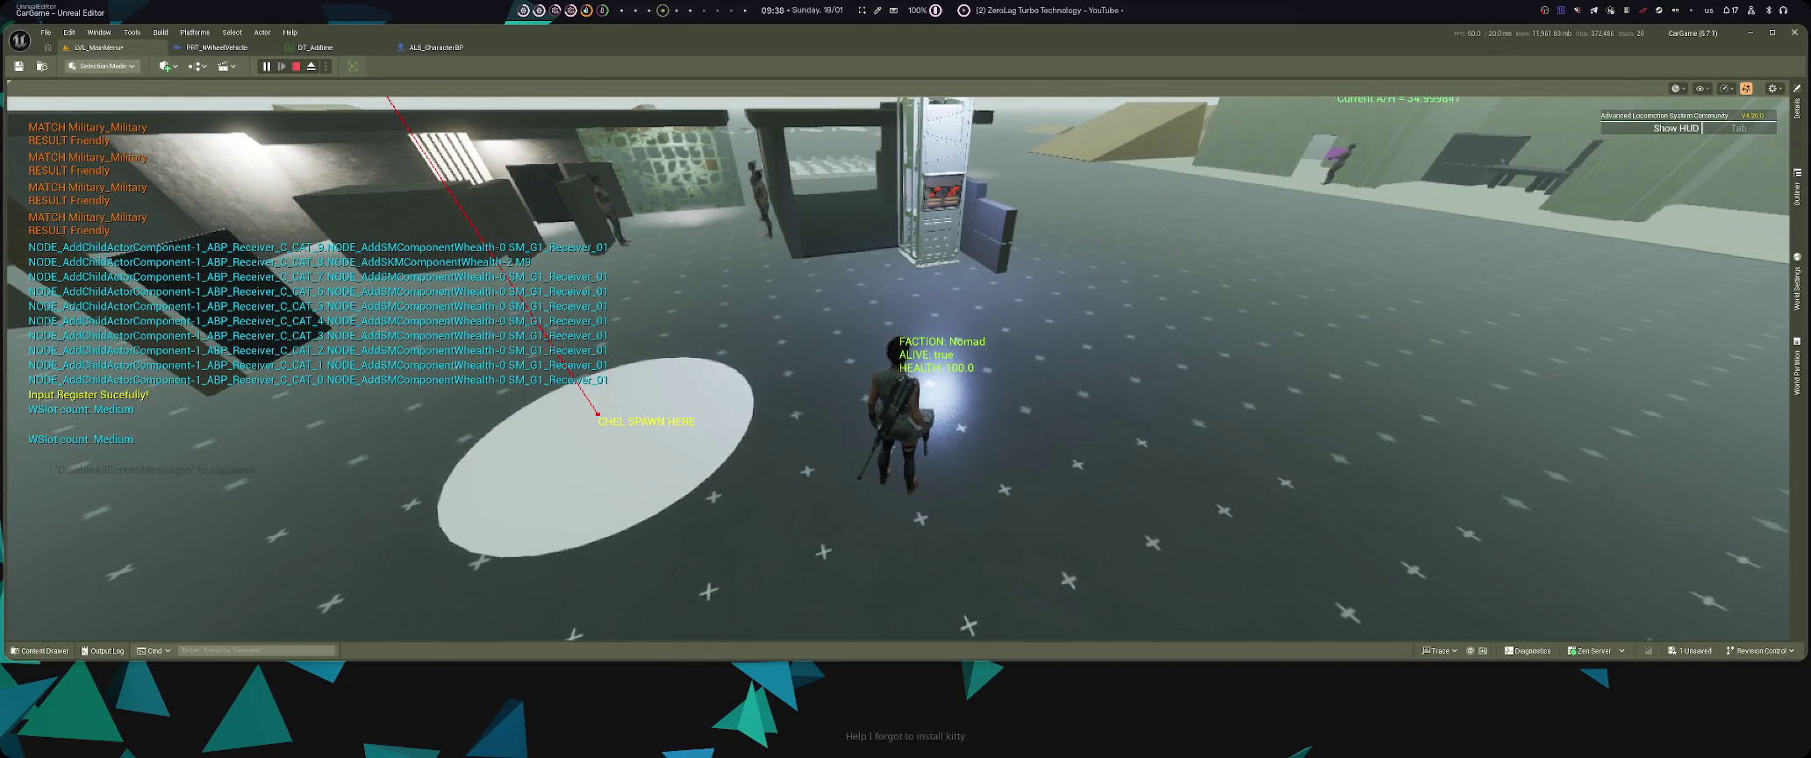
pyautogui.click(896, 368)
pyautogui.press('w')
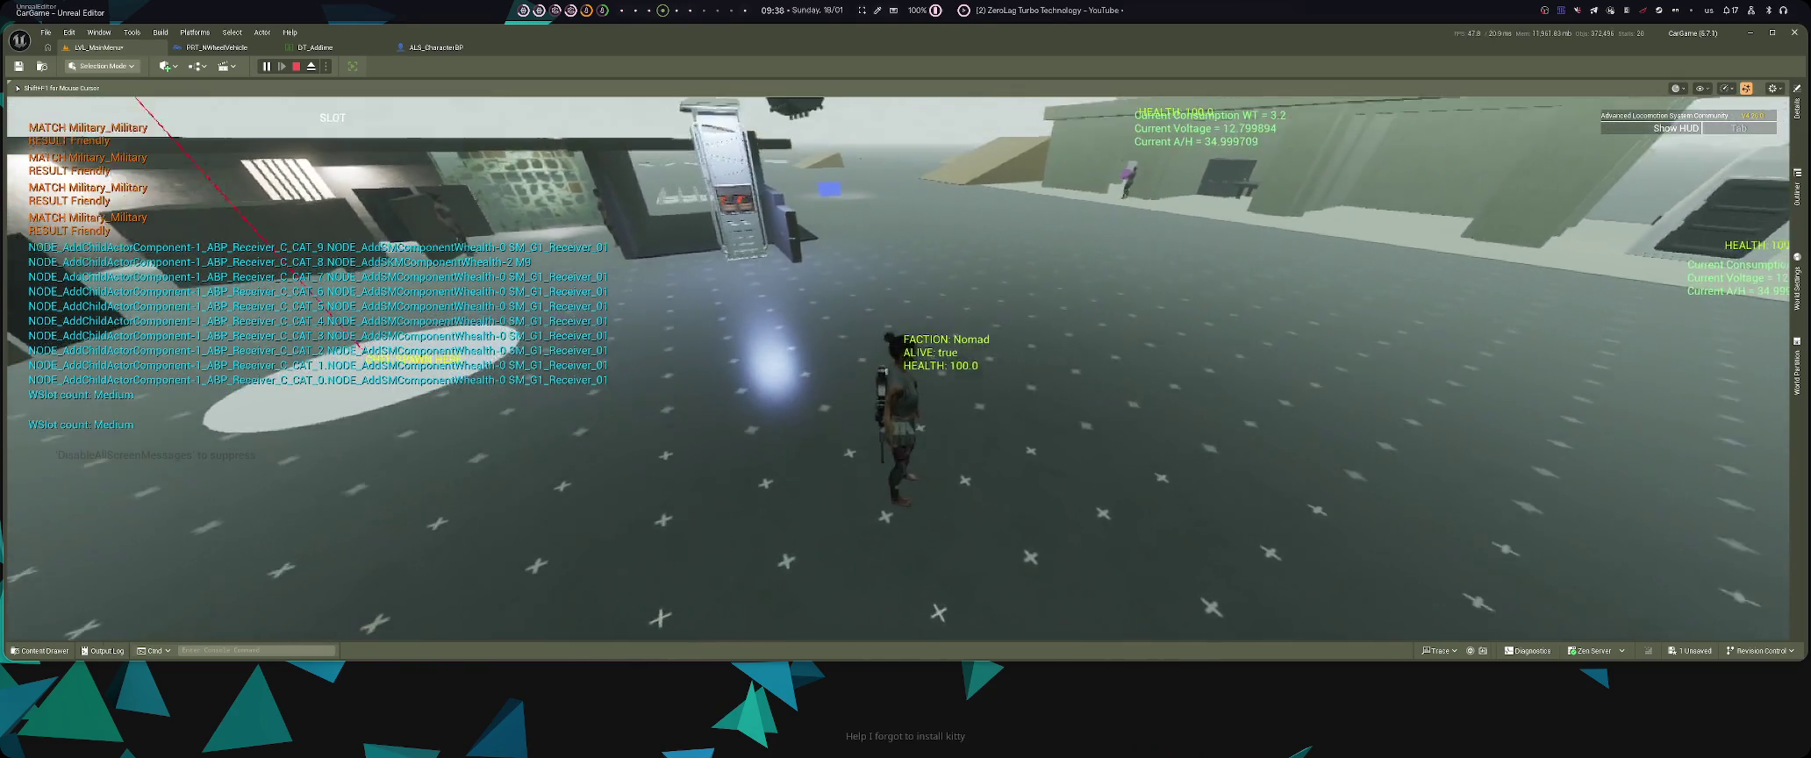
pyautogui.press('w')
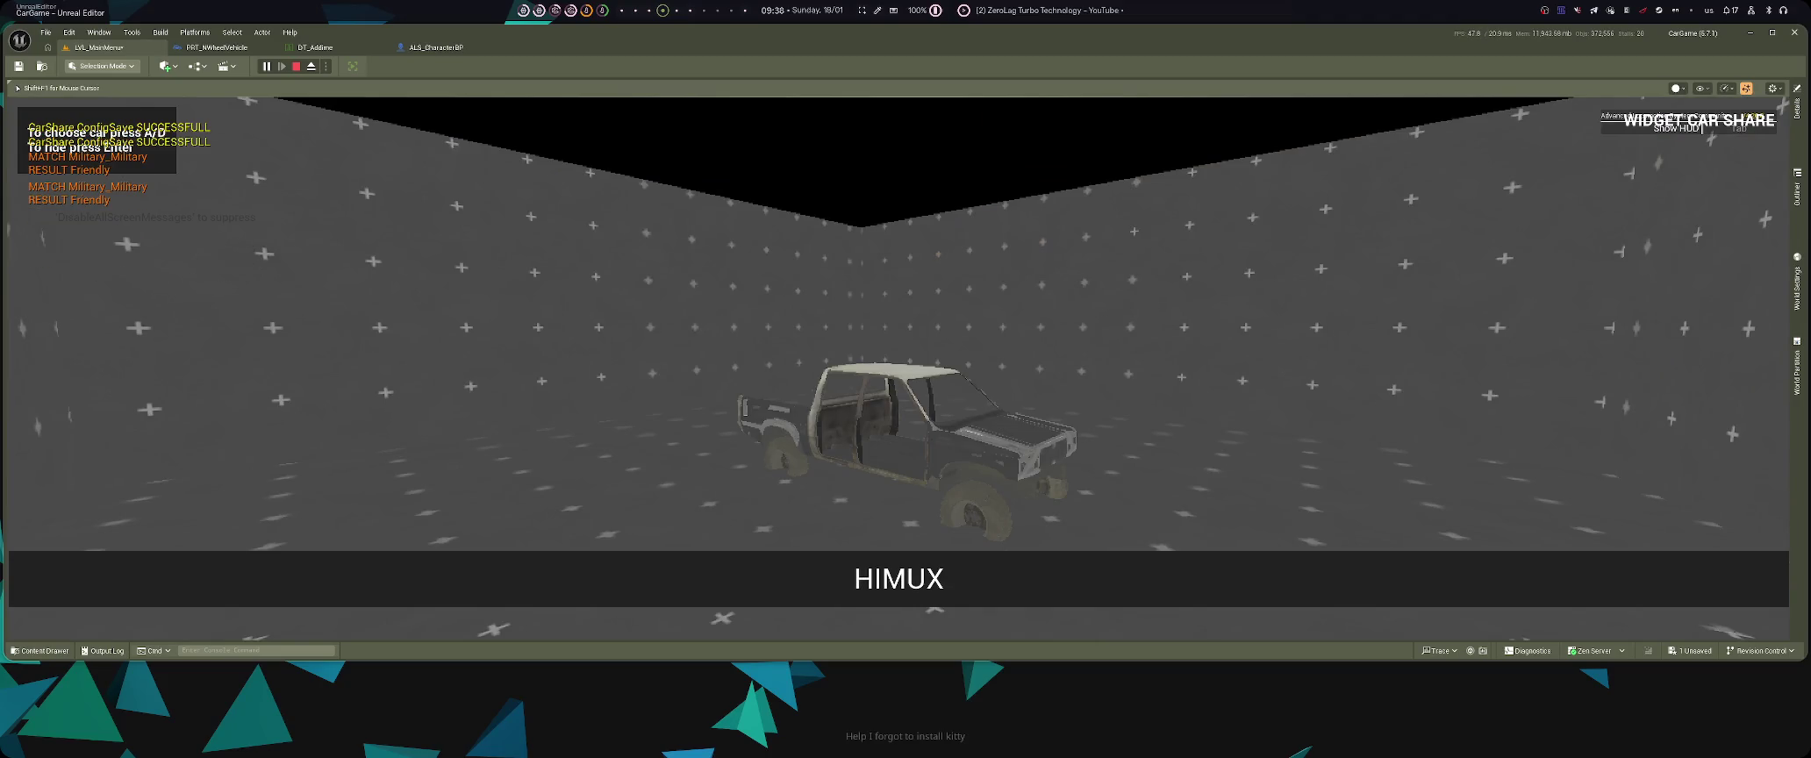
# - Confirm the HIMUX pickup, board it, try cockpit and exterior cameras, then view the SAVED DIFF log
pyautogui.press('f')
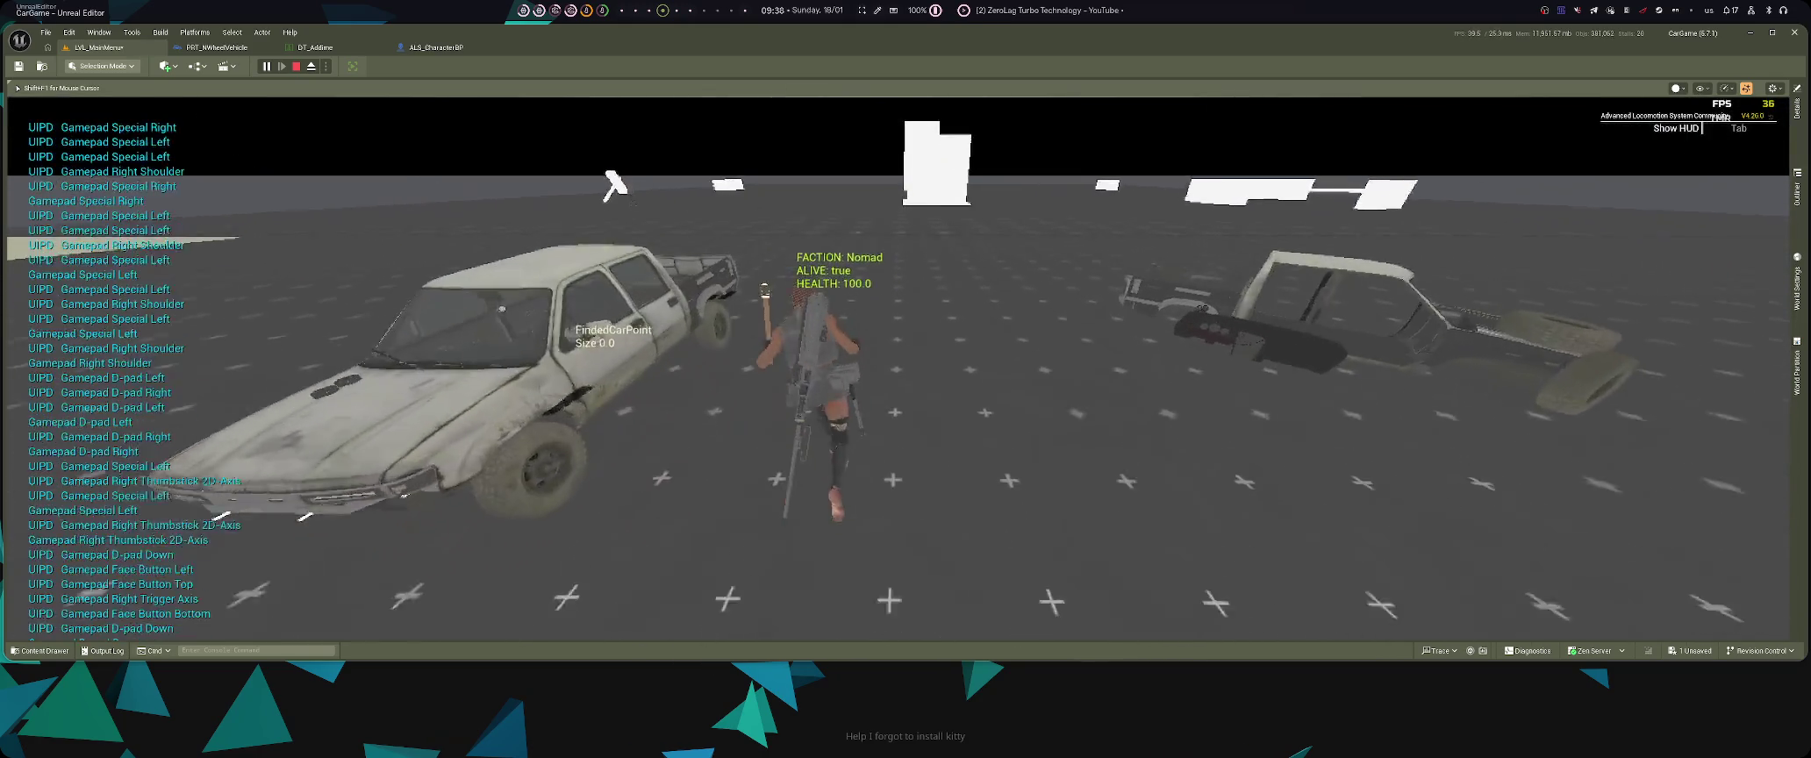
pyautogui.press('a')
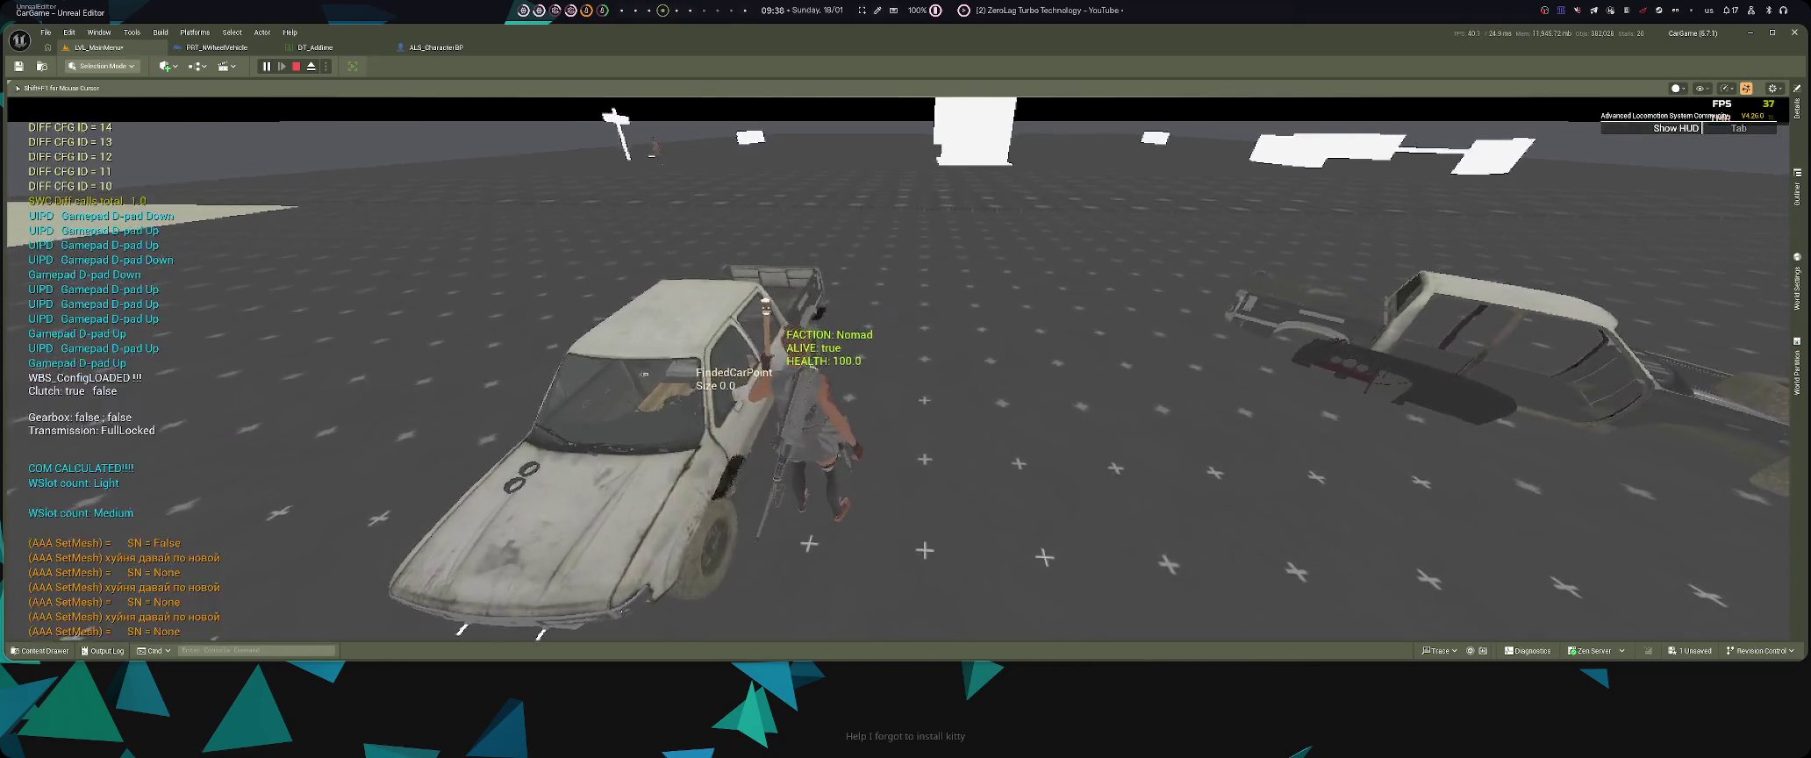
pyautogui.press('f')
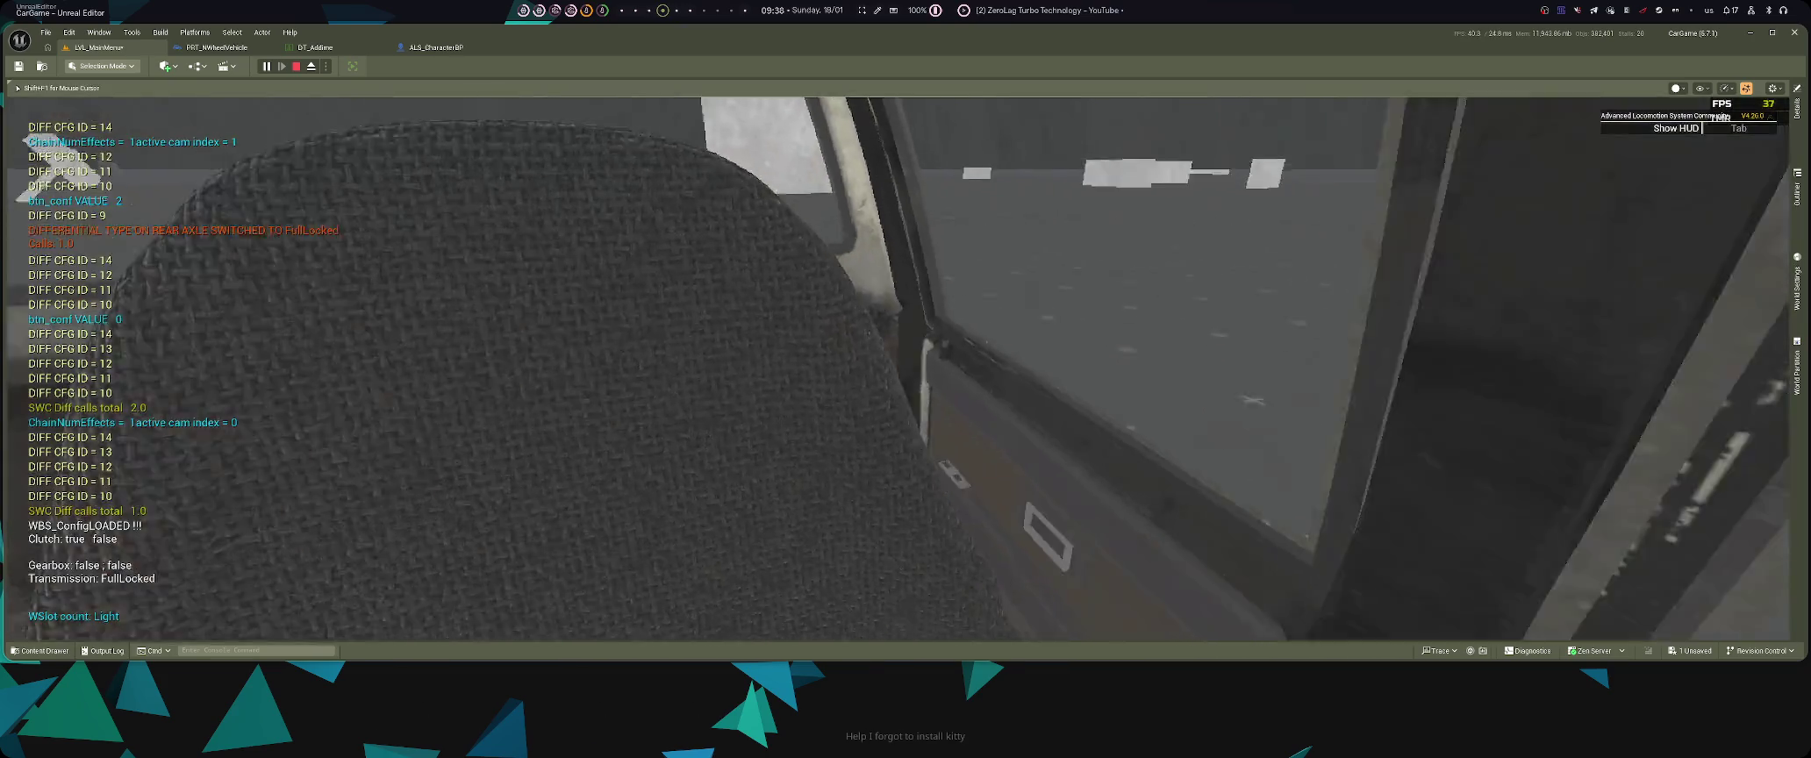
pyautogui.press('f')
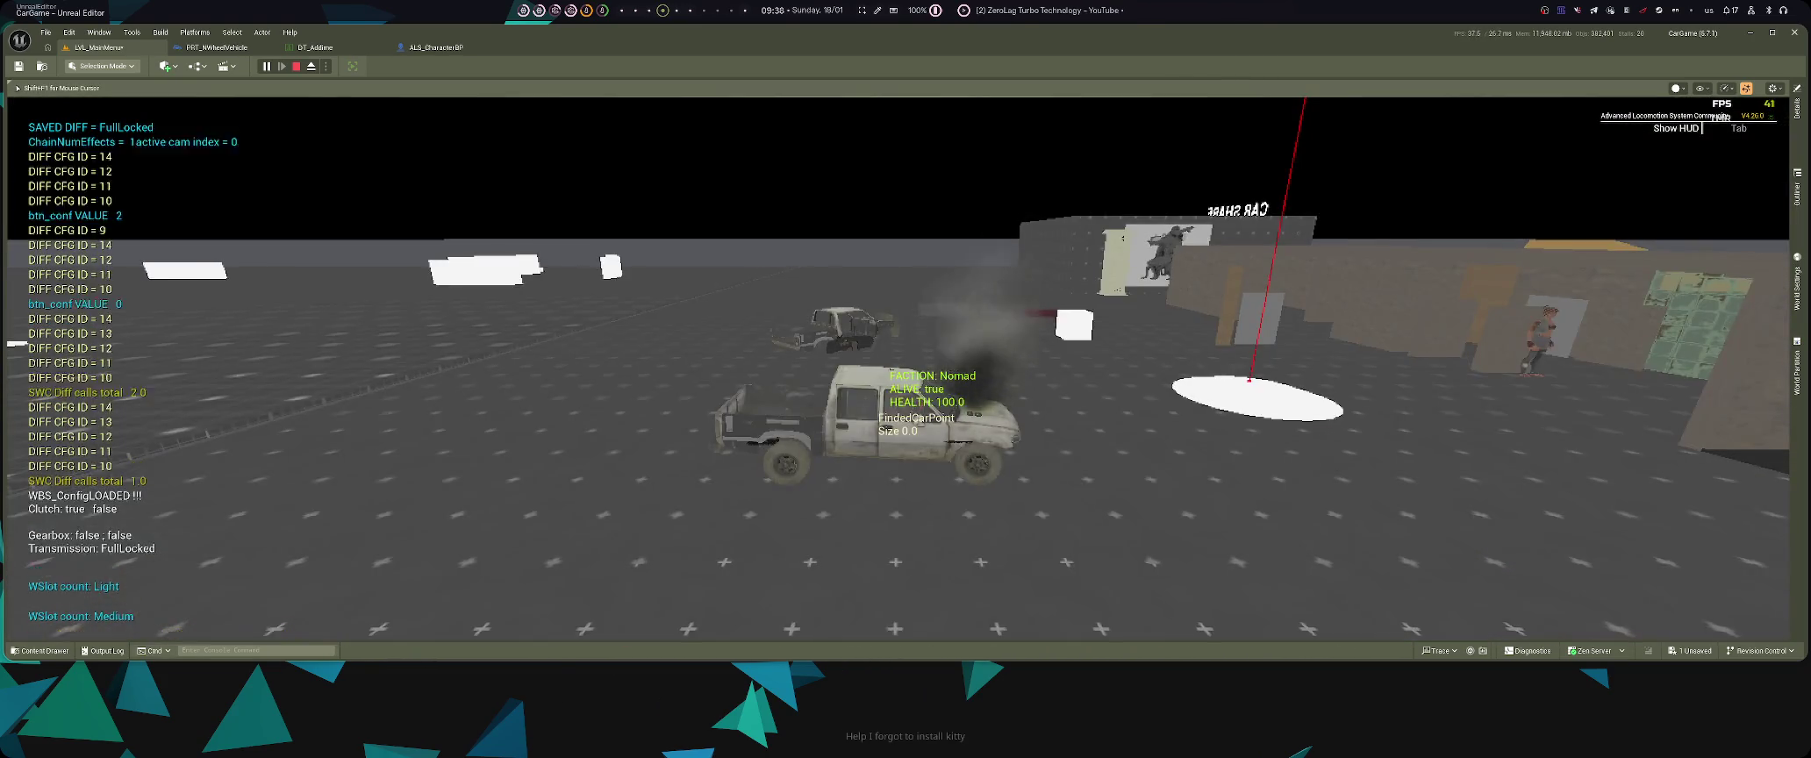
pyautogui.press('super+3')
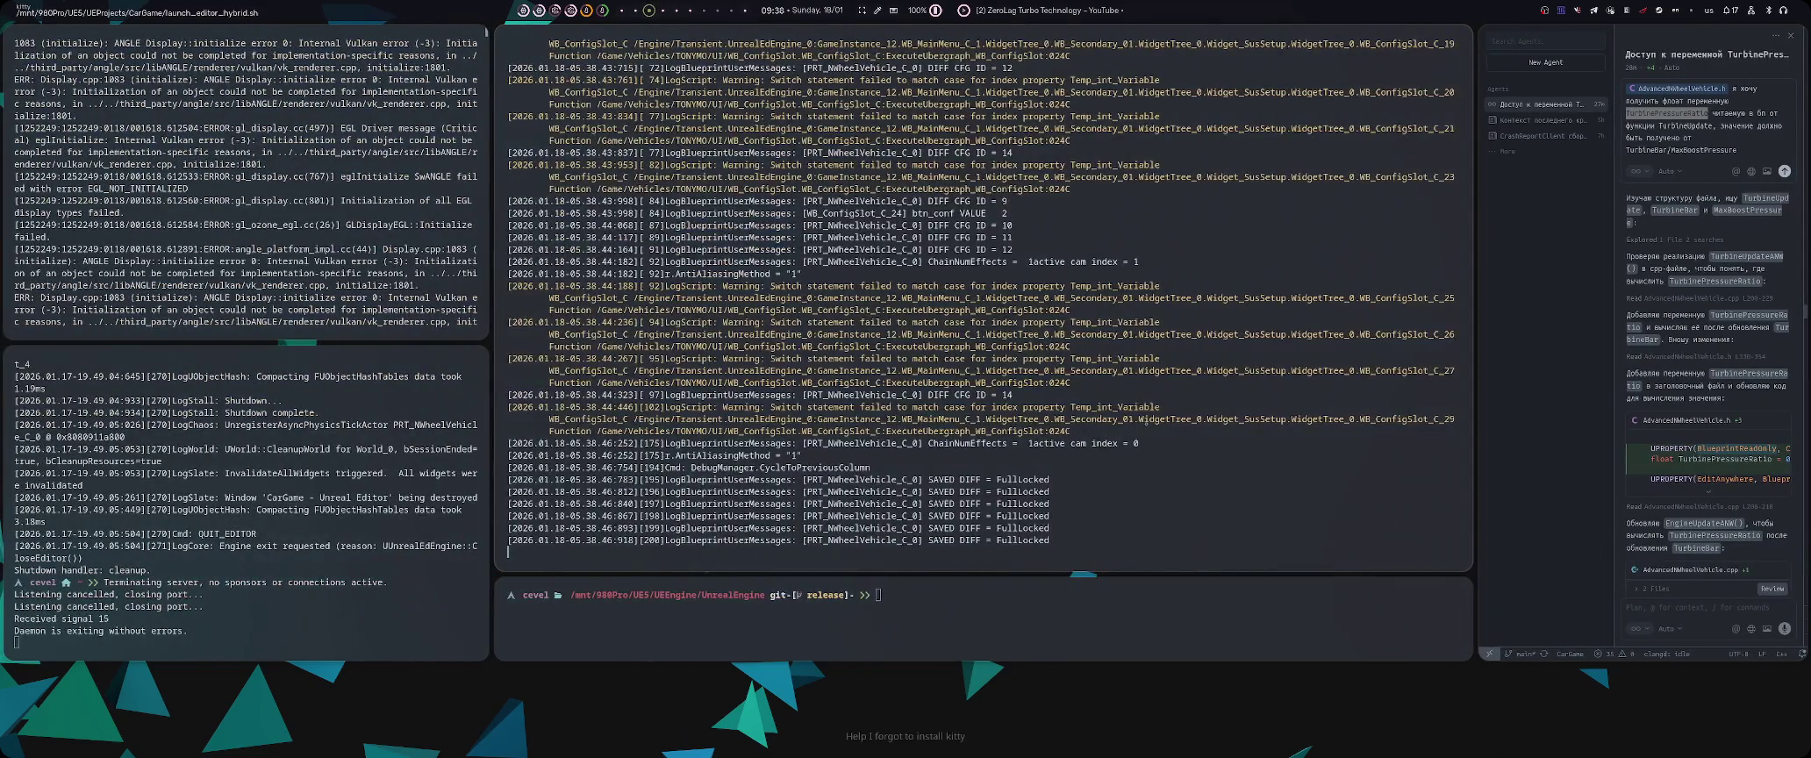
# - Drive the pickup toward the pale building, then check the log for CycleToPreviousColumn commands
pyautogui.press('super+4')
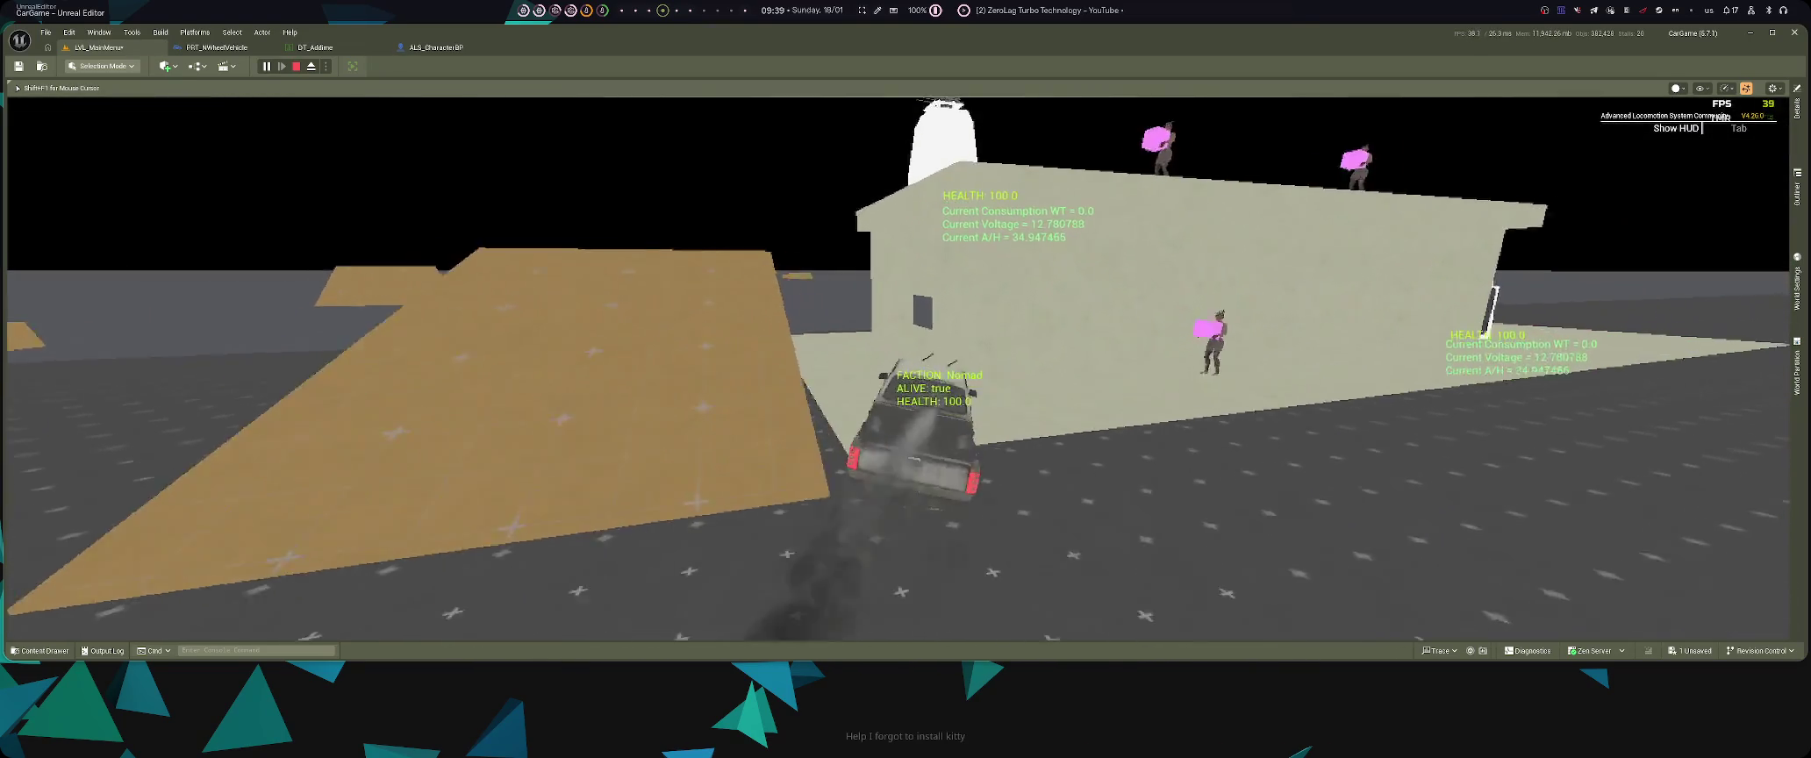
pyautogui.press('super+3')
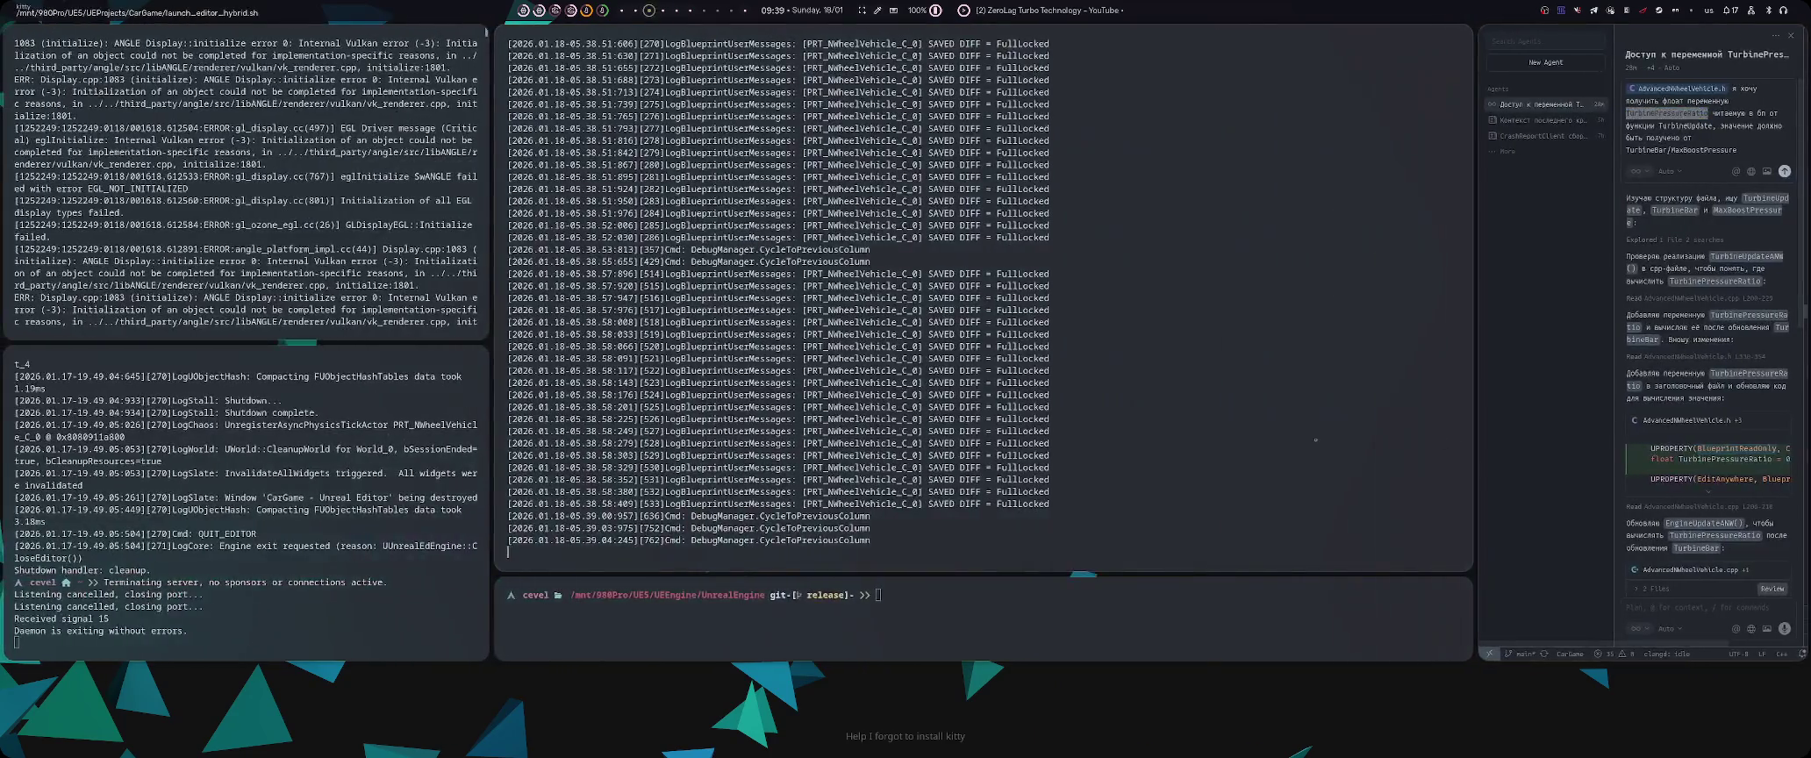
# - Maximise the middle log terminal and resume driving with the log floating over the game's top right
pyautogui.press('super+4')
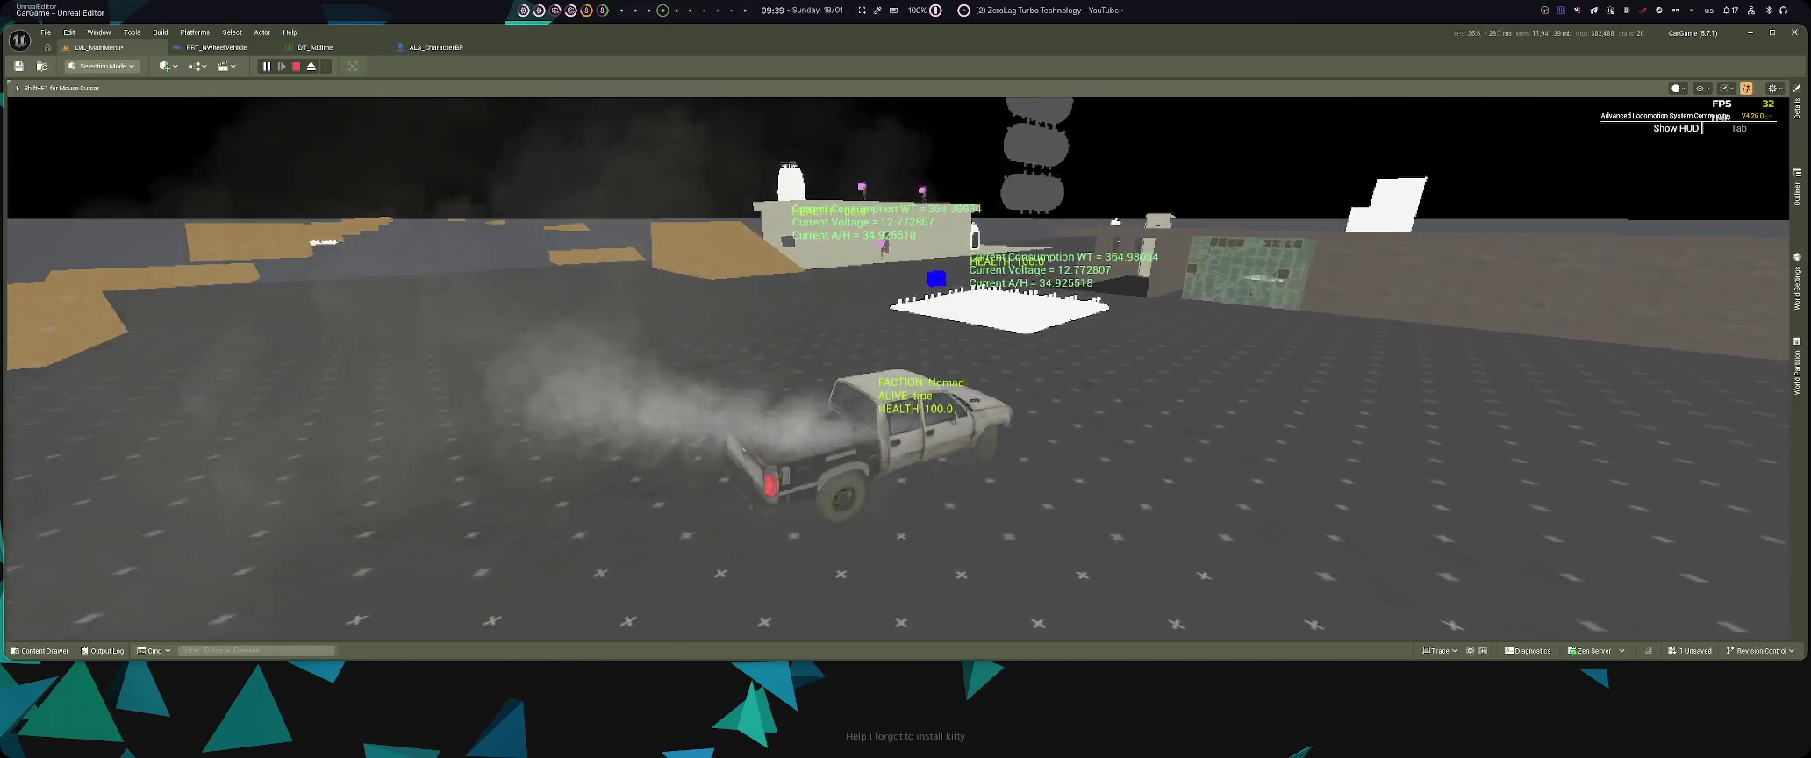
pyautogui.press('super+3')
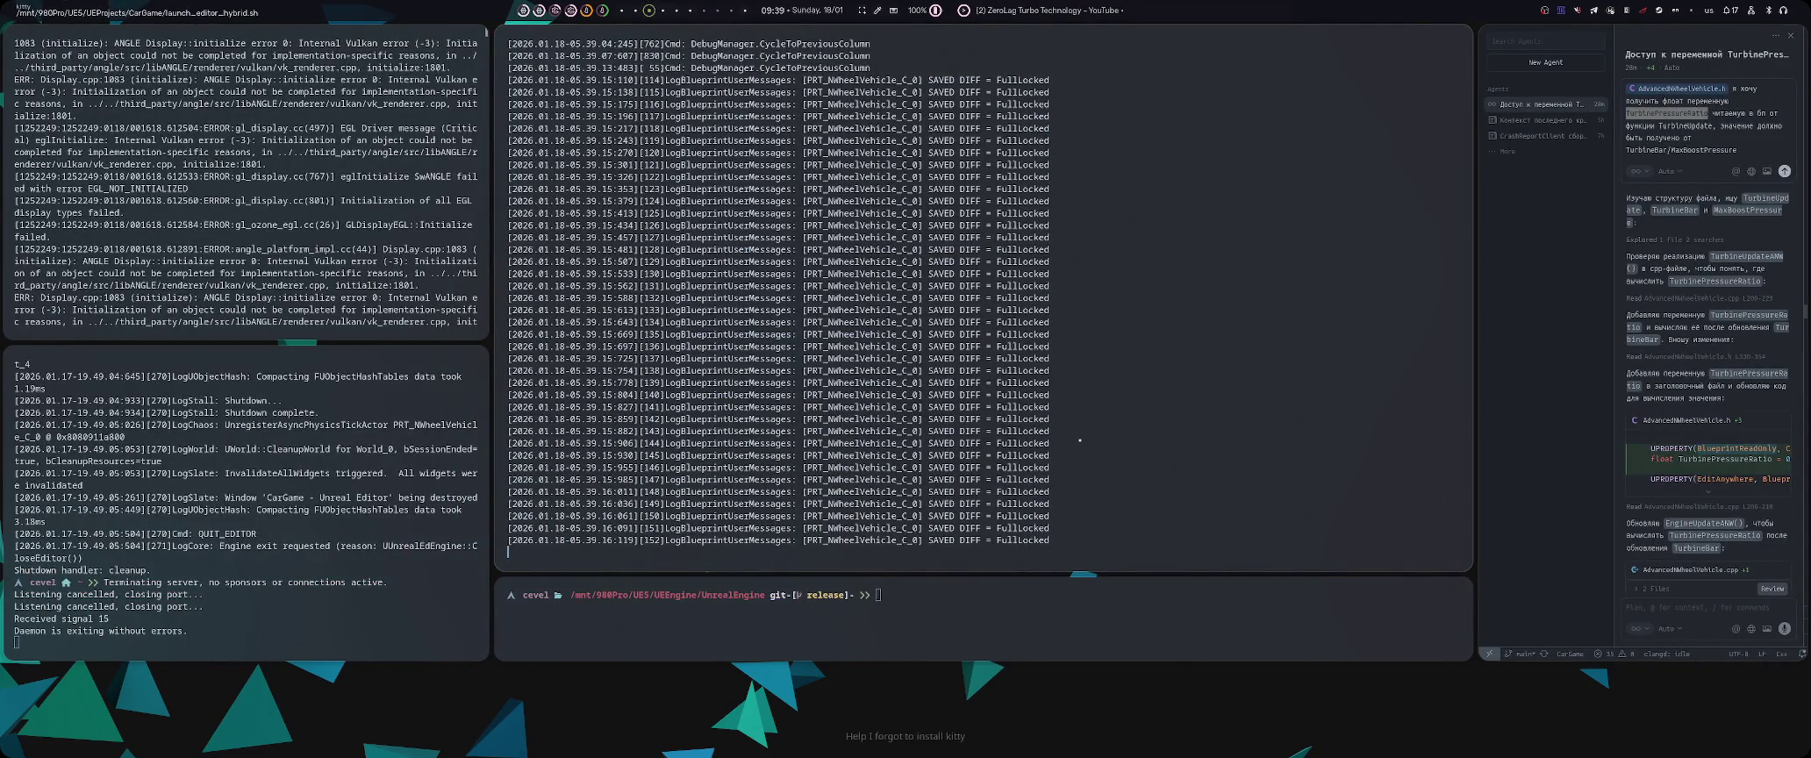
pyautogui.press('super+f')
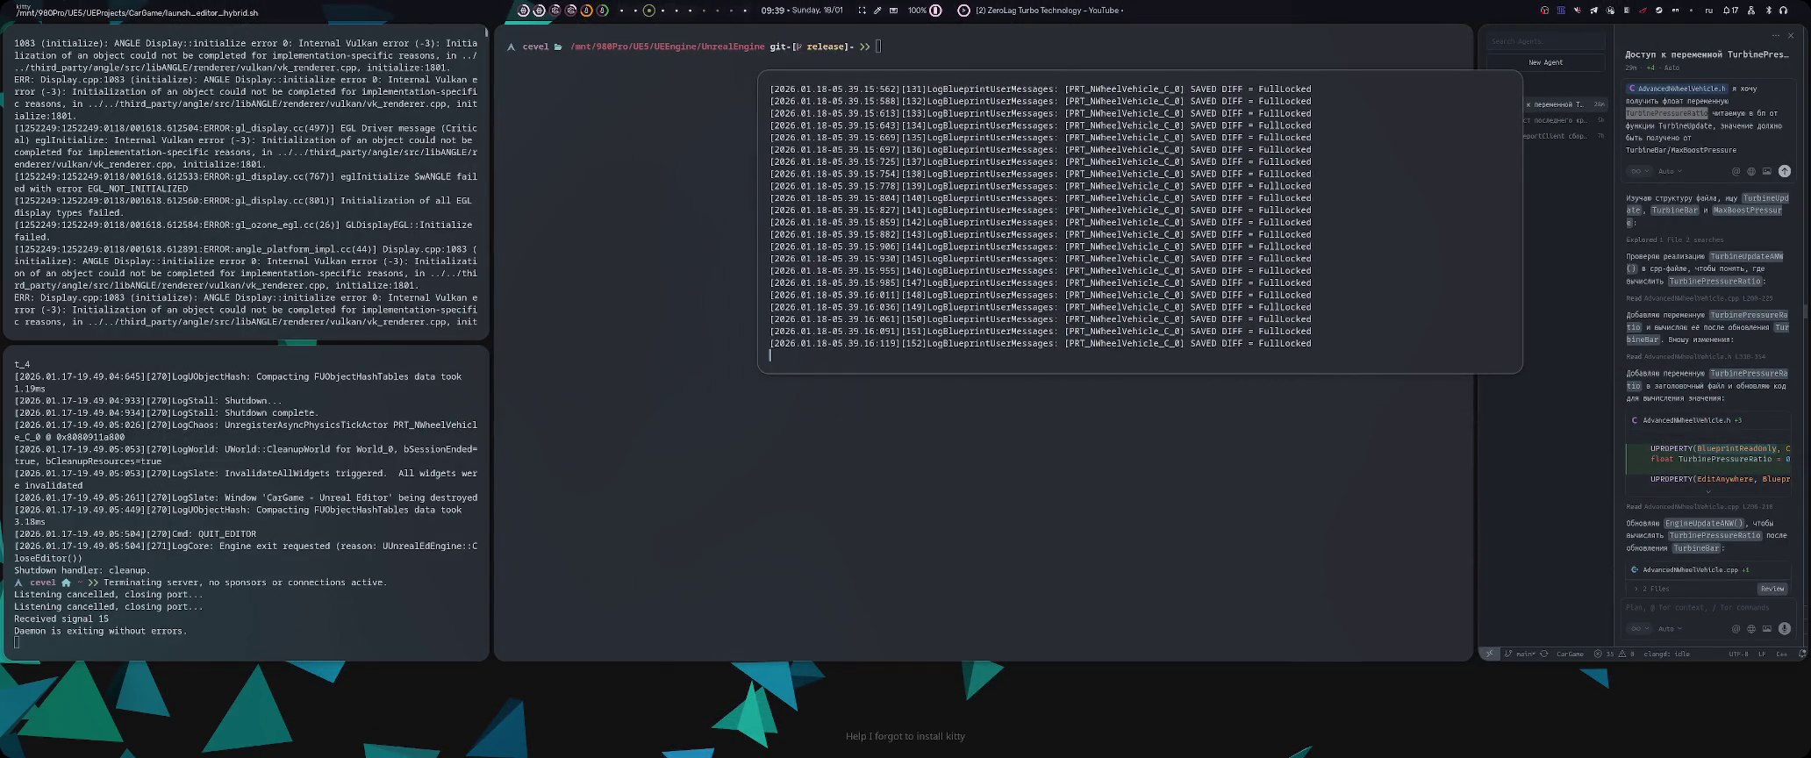
pyautogui.press('super+2')
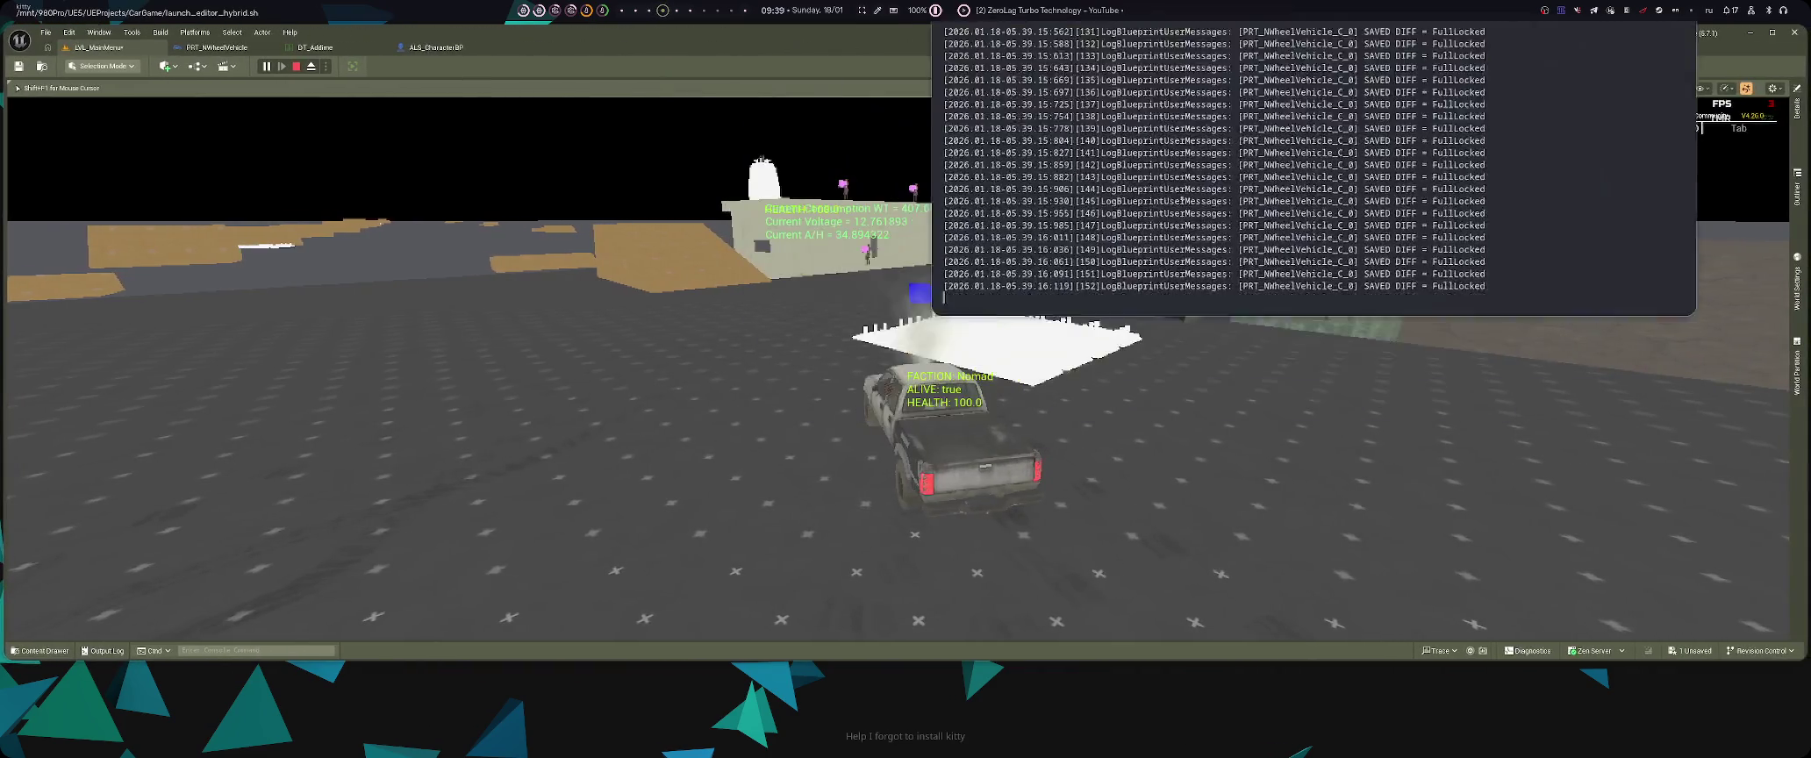
# - Steer the truck toward the building and away, drive it around the level, then stop the session with Esc
pyautogui.press('d')
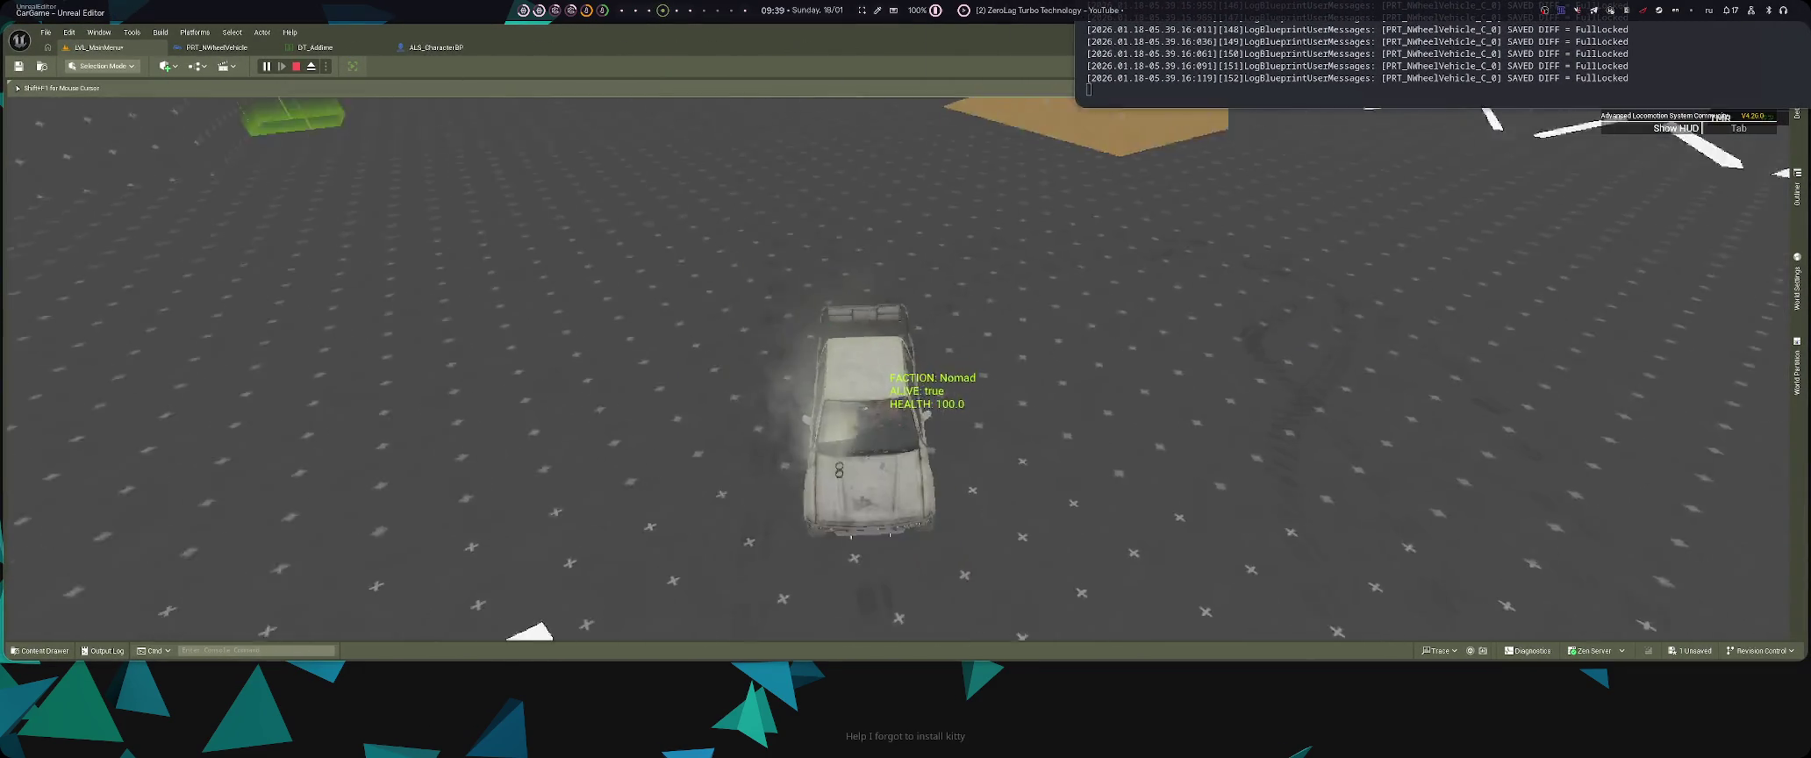
pyautogui.press('d')
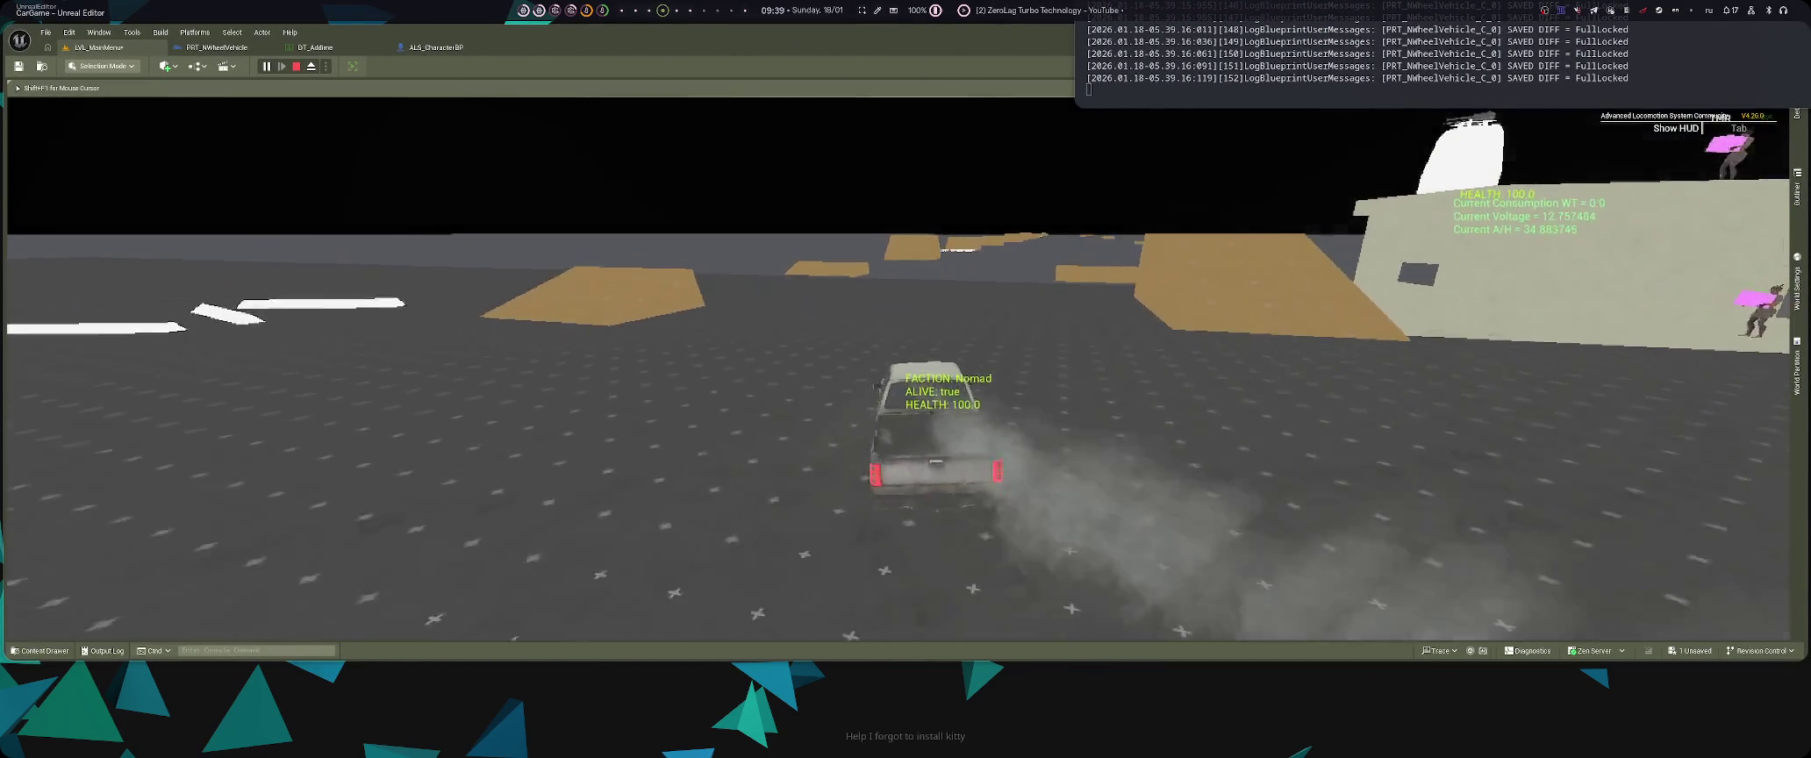
pyautogui.press('a')
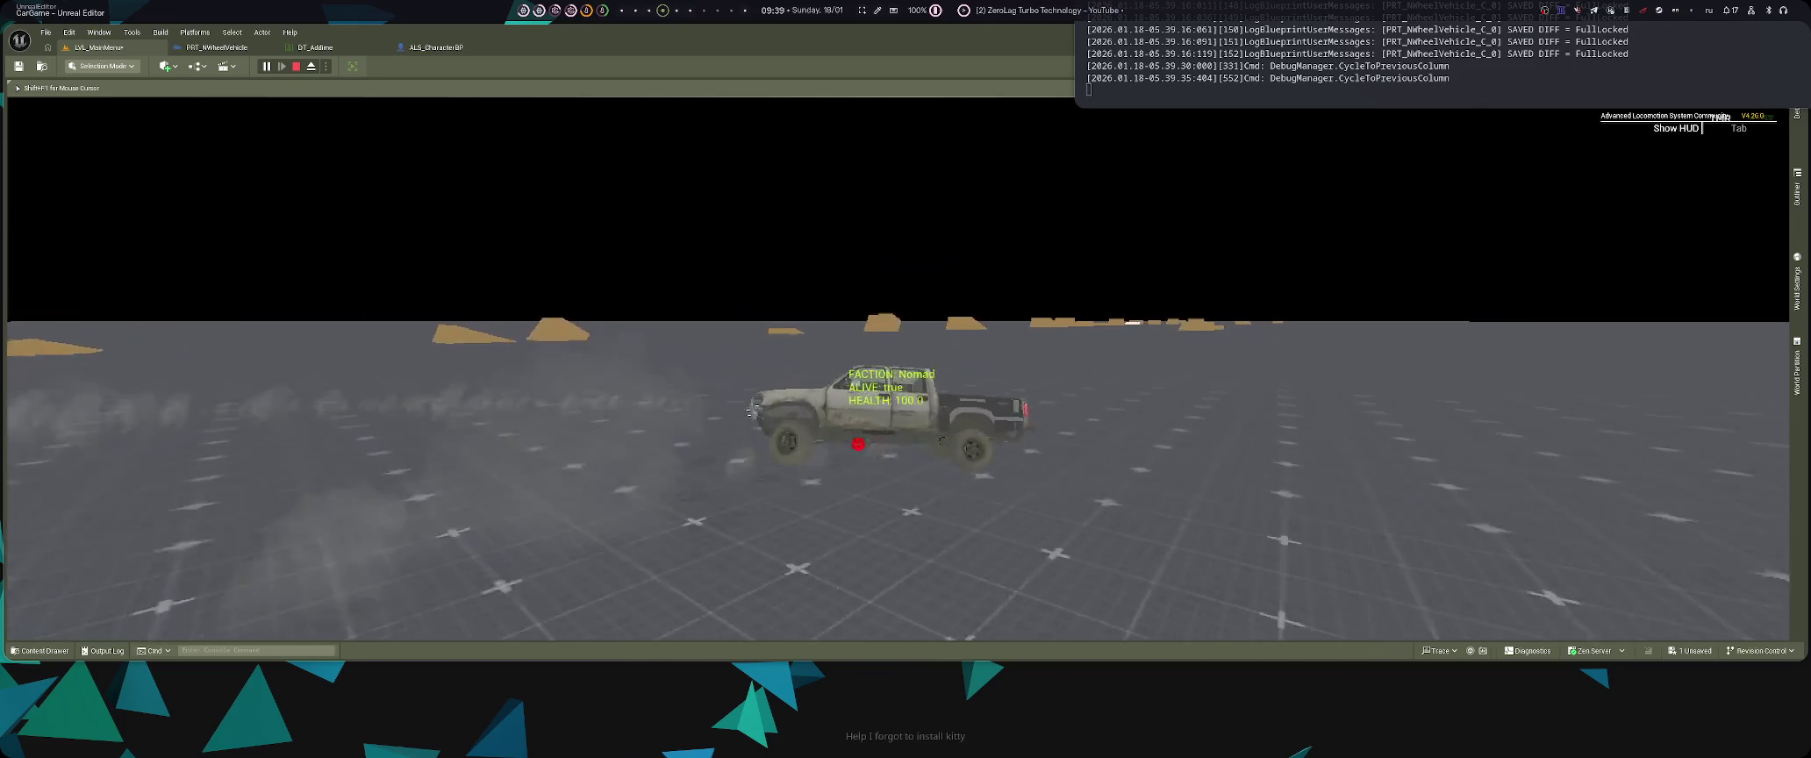
pyautogui.press('Left')
pyautogui.press('Left')
pyautogui.press('Left')
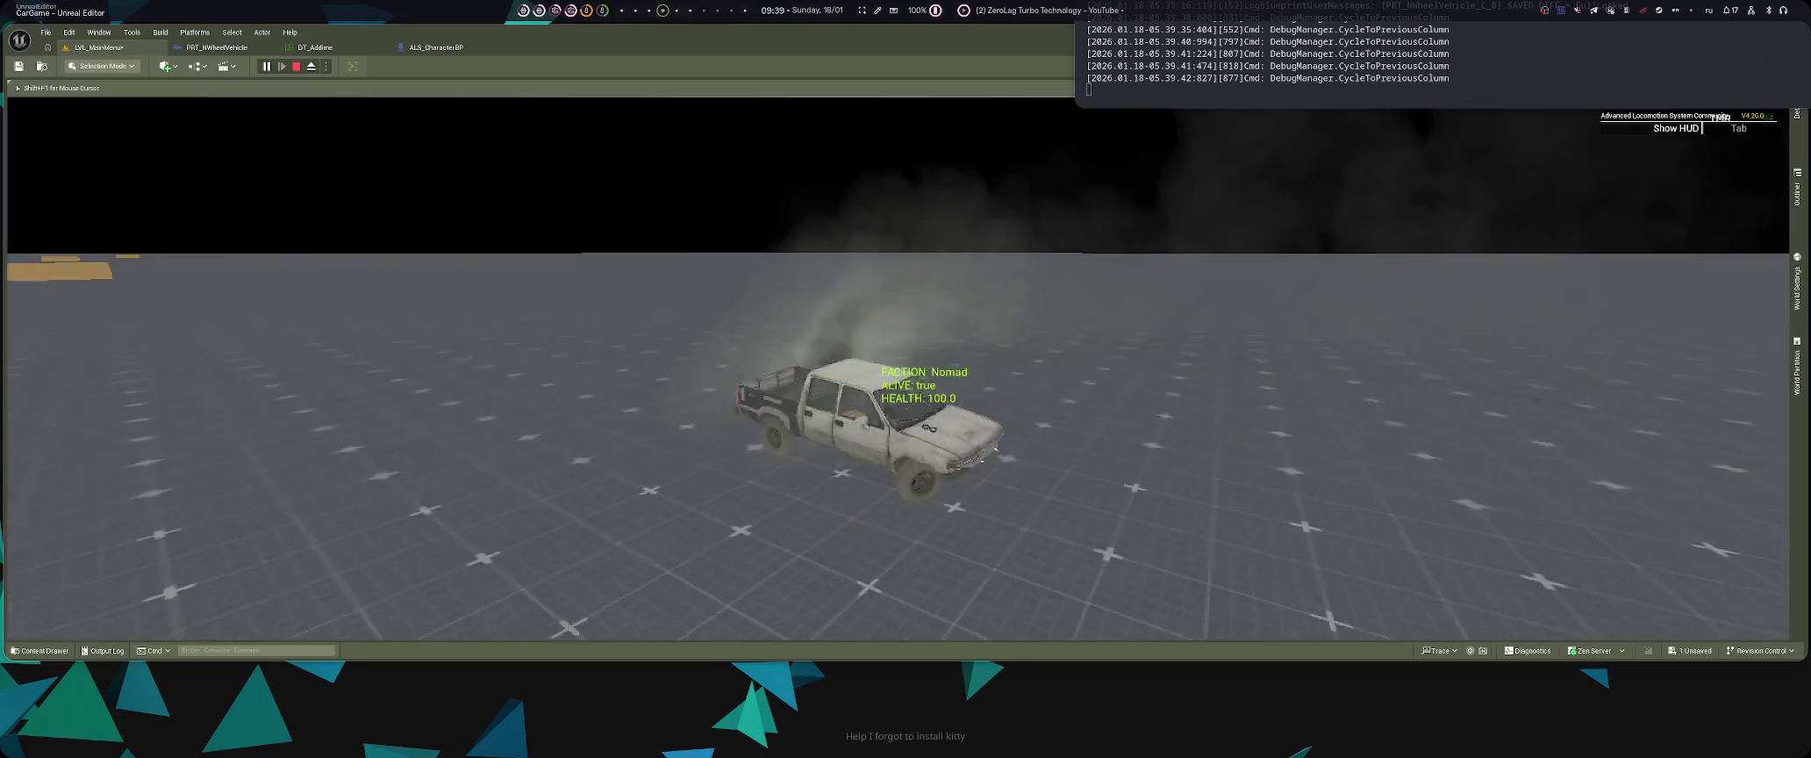
pyautogui.press('Left')
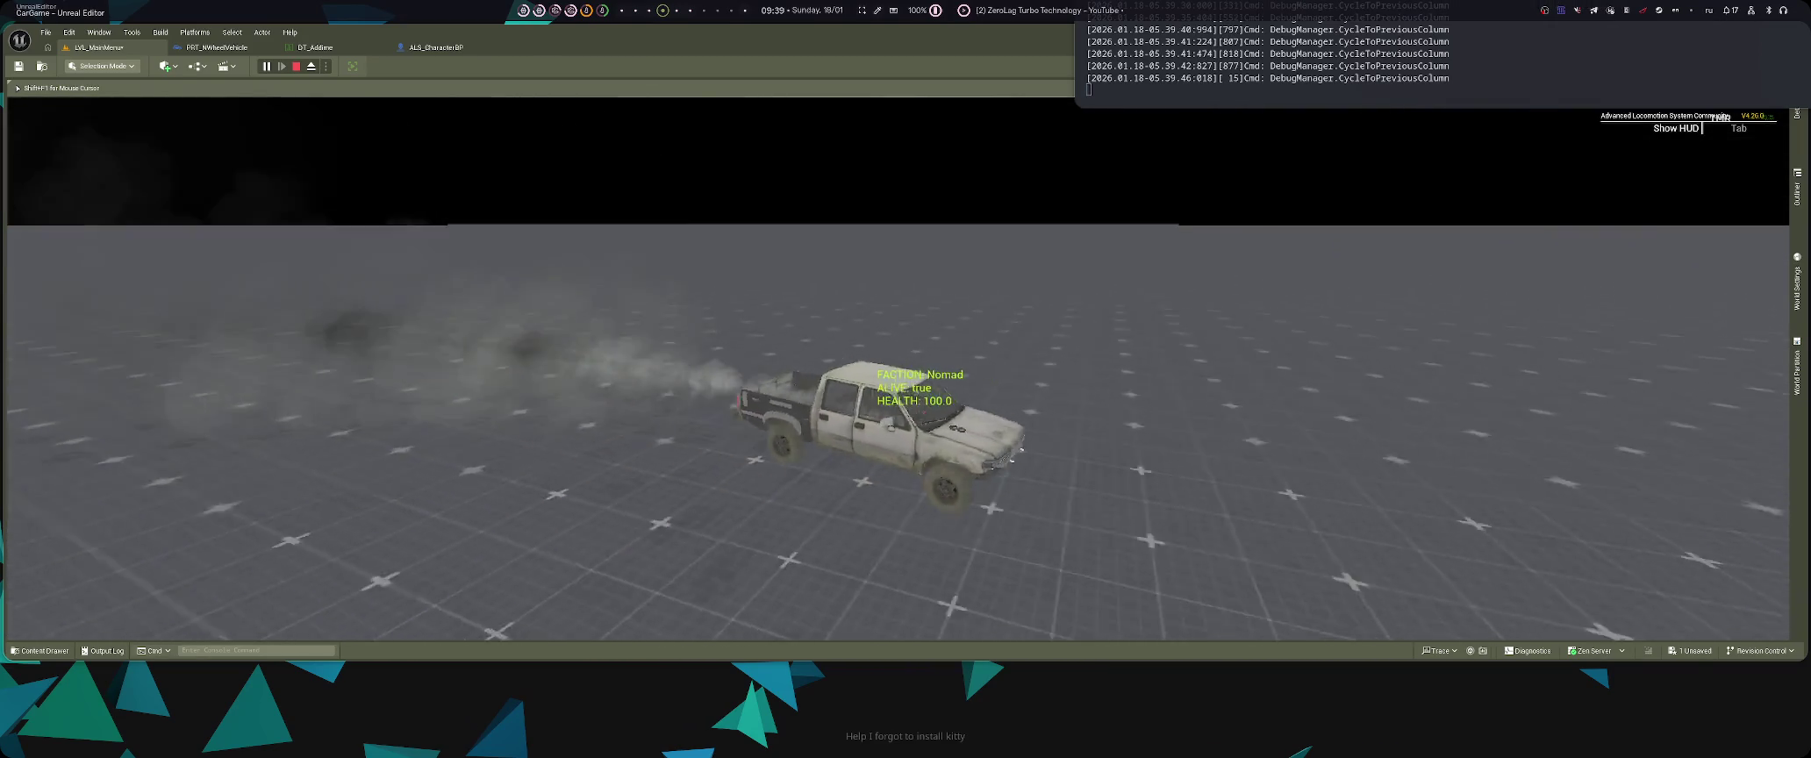
pyautogui.press('Left')
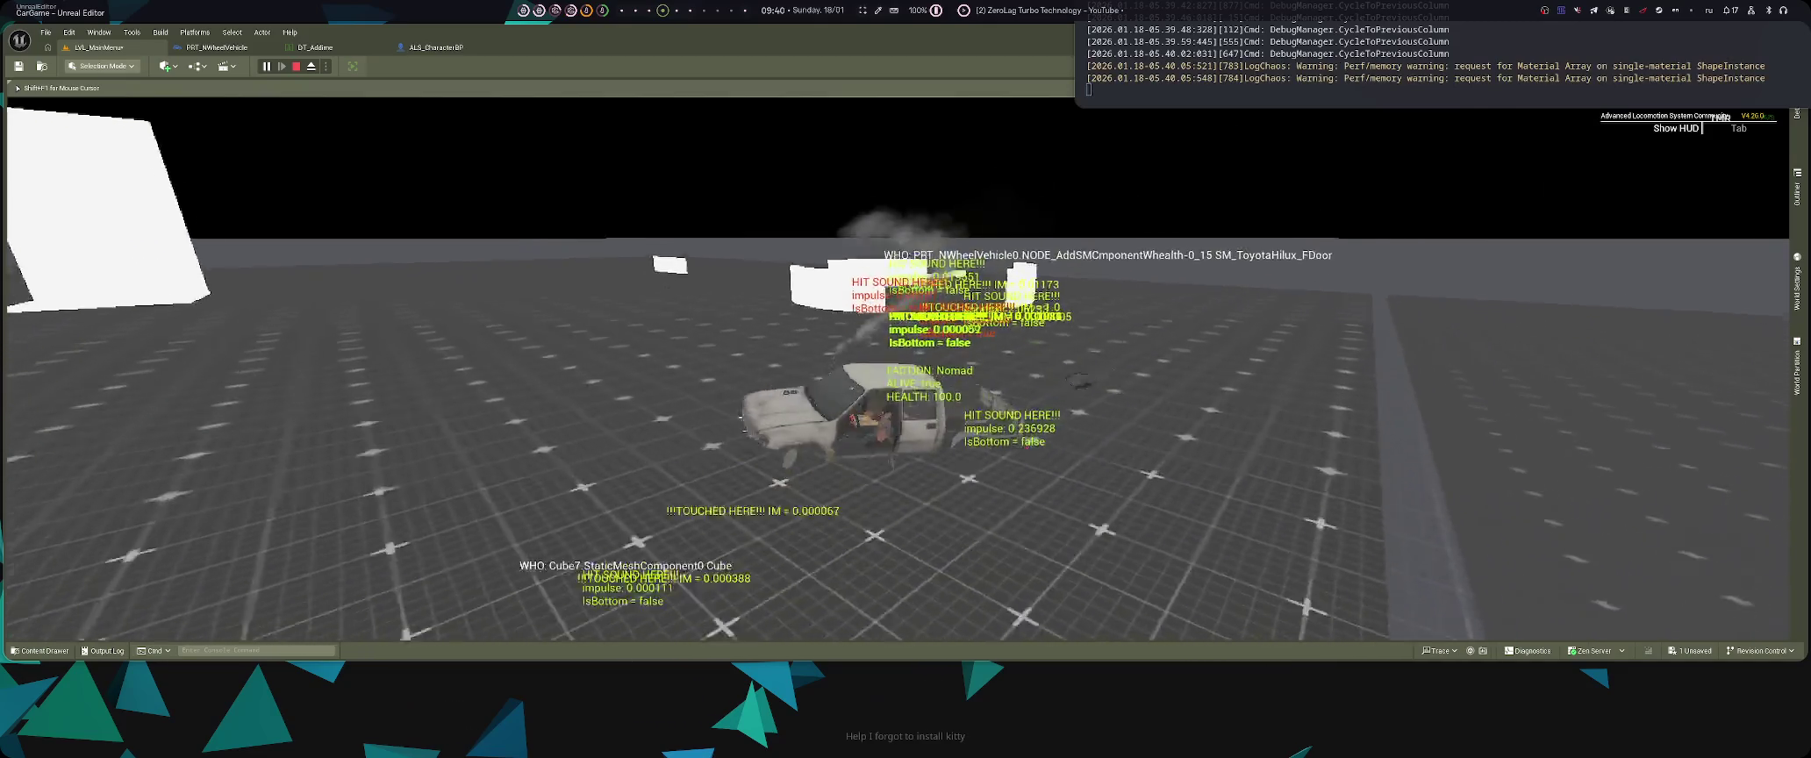
pyautogui.press('pageup')
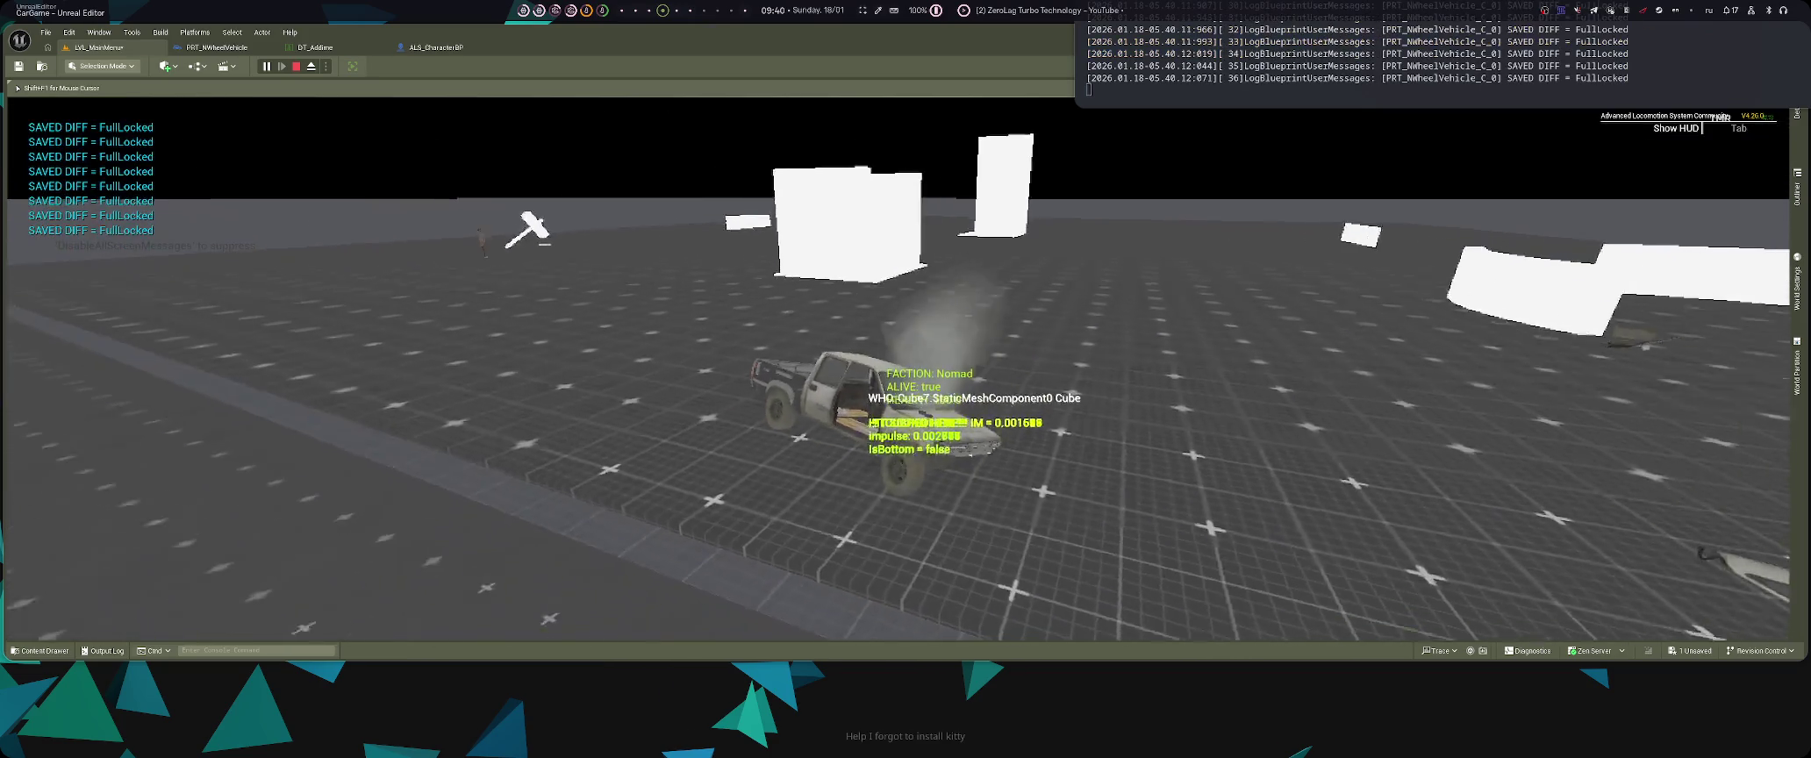
pyautogui.press('pageup')
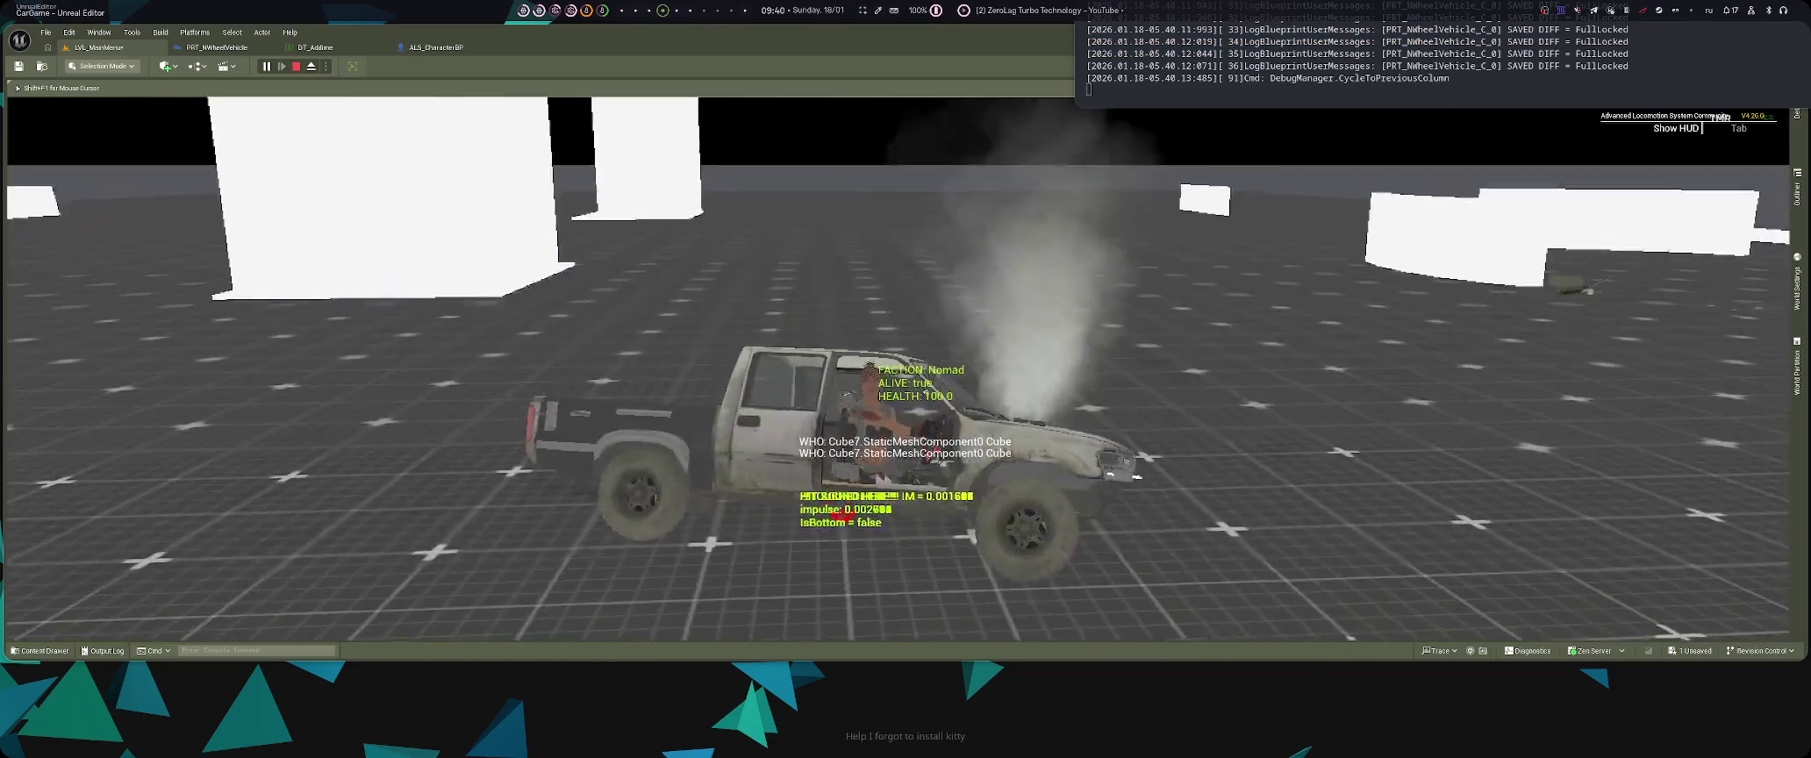
pyautogui.press('Escape')
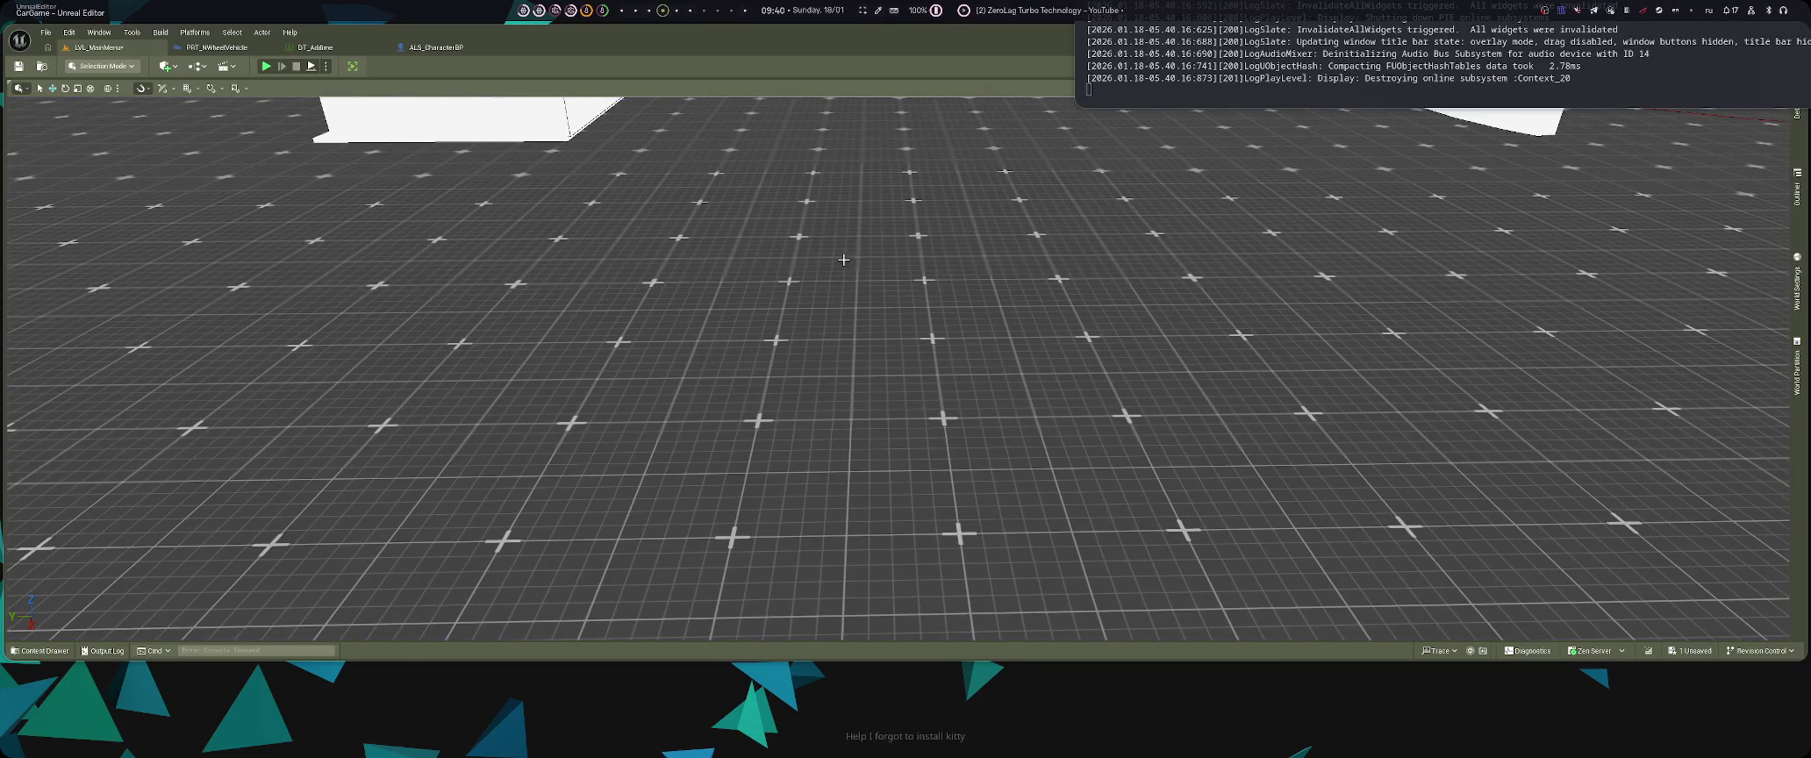
# - Start another play session with Alt+P, drive the truck around, and enlarge the log window over the game
pyautogui.hotkey('alt', 'p')
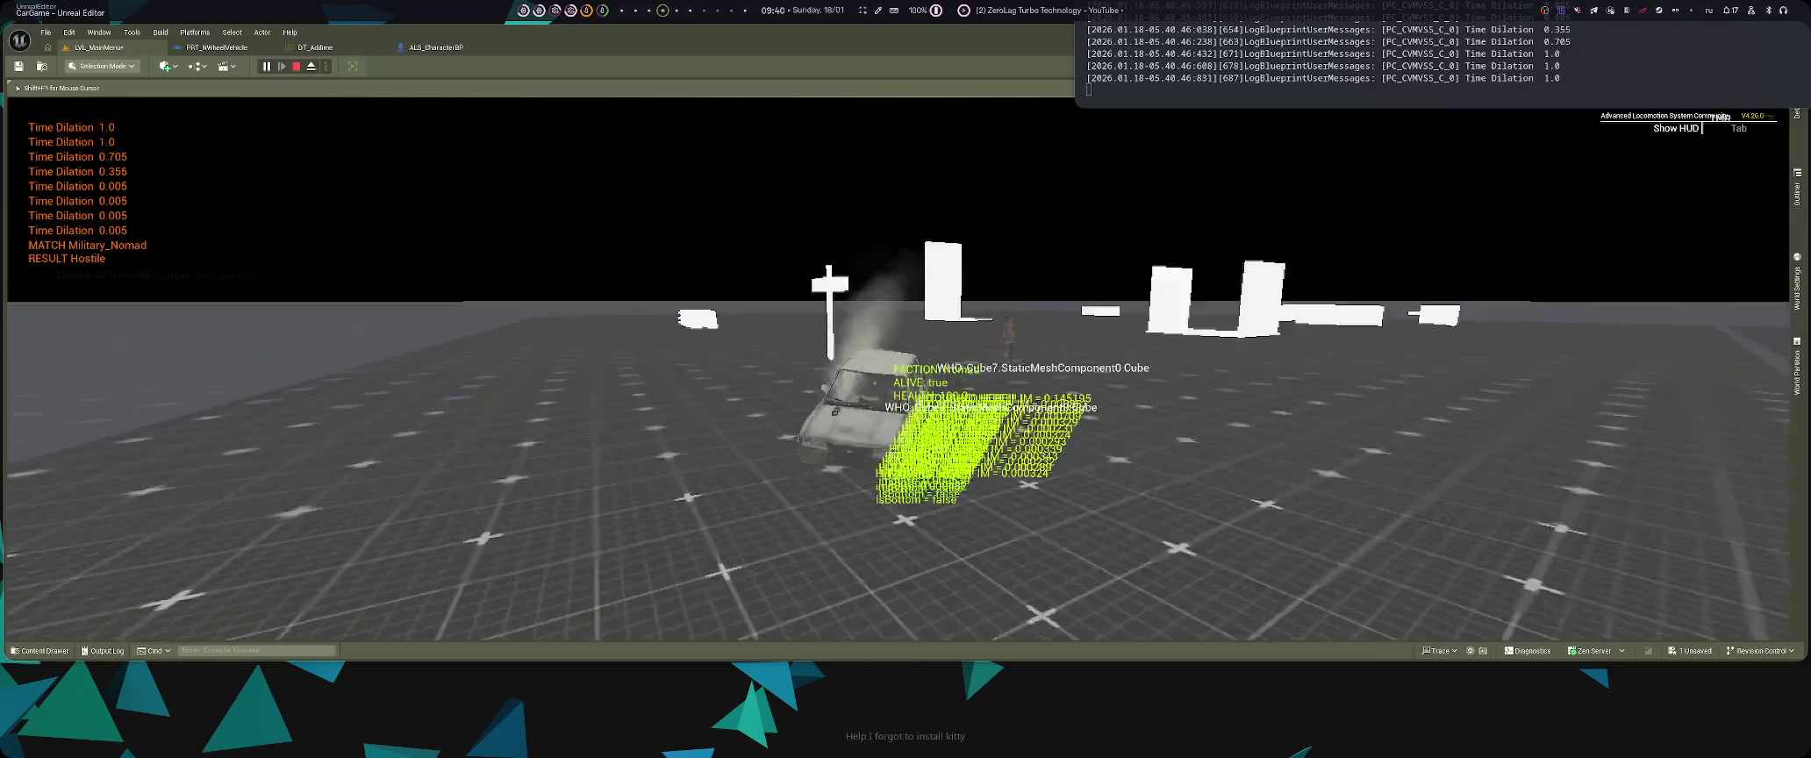
pyautogui.press('Left')
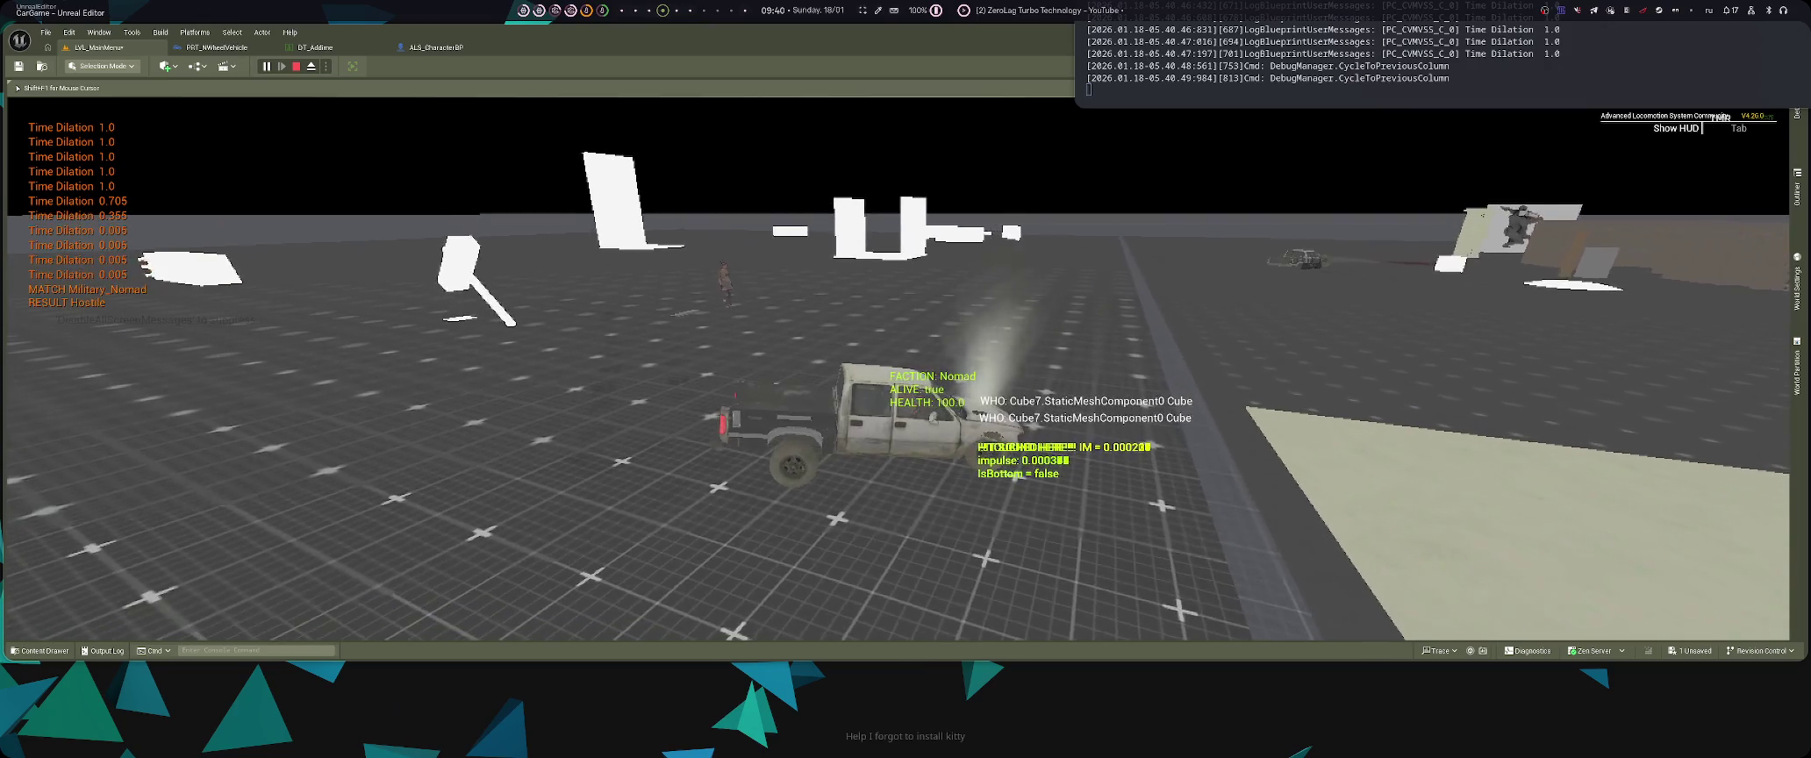
pyautogui.press('super+grave')
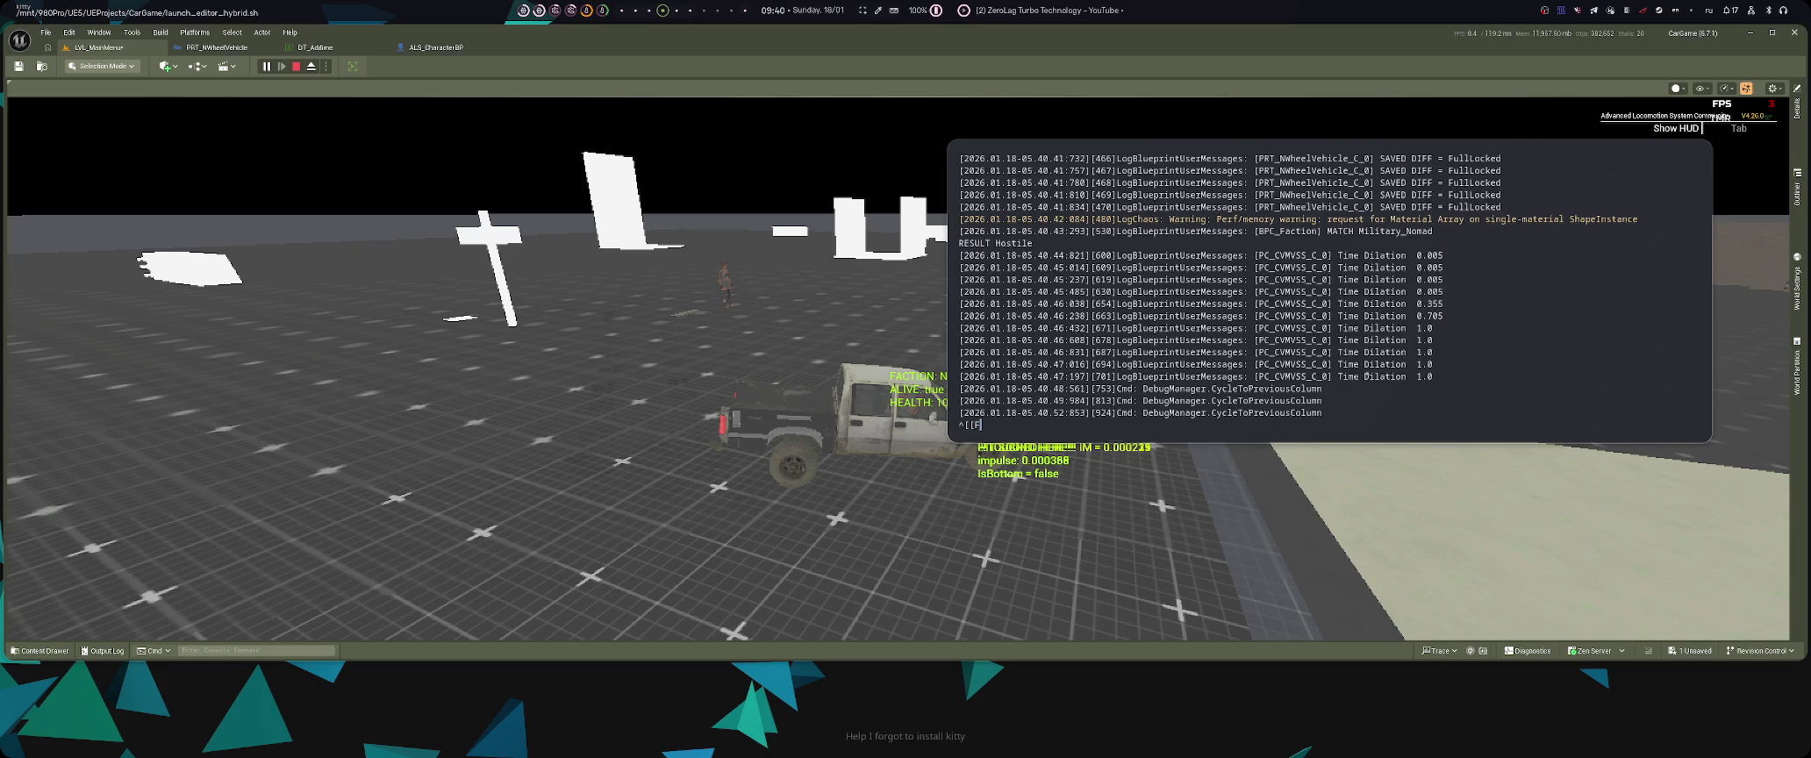
# - Drive the car further through the level, then stop and restart the play session
pyautogui.press('F12')
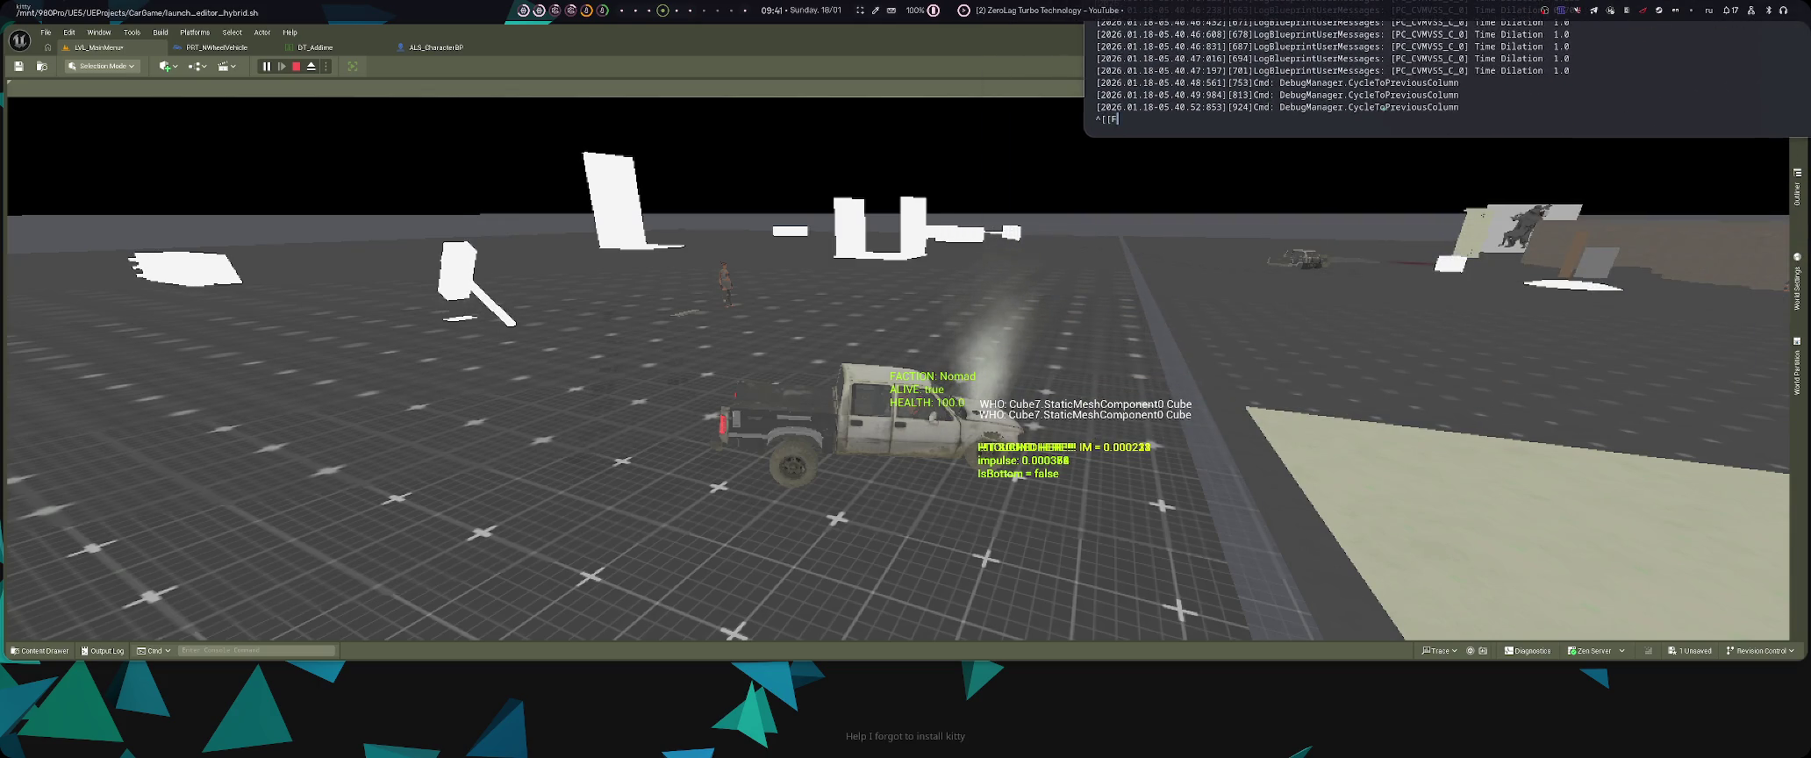
pyautogui.click(895, 377)
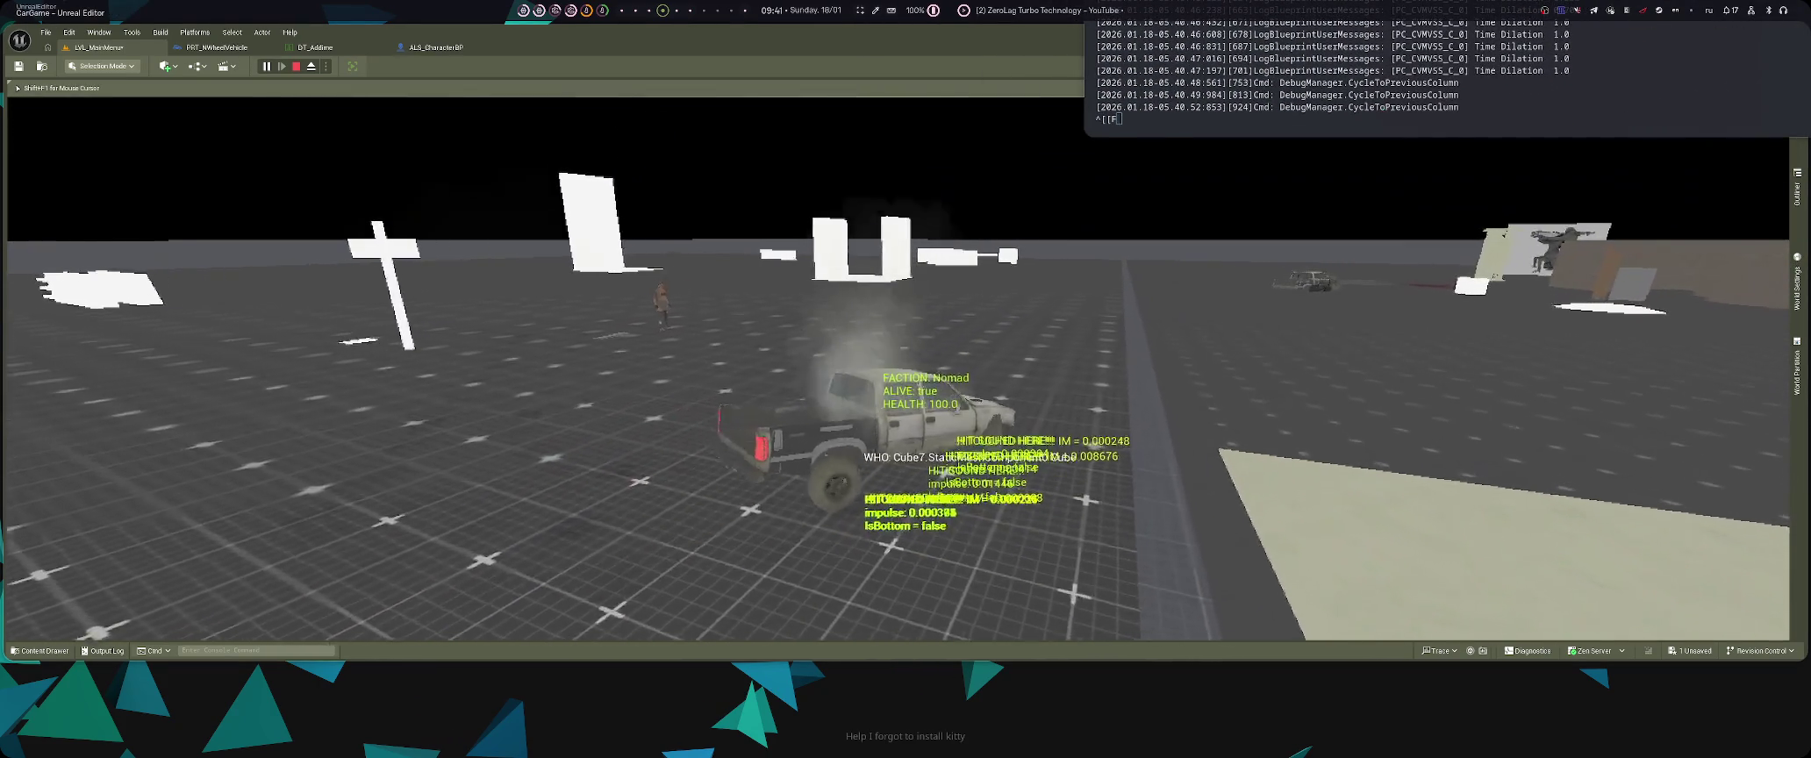
pyautogui.press('End')
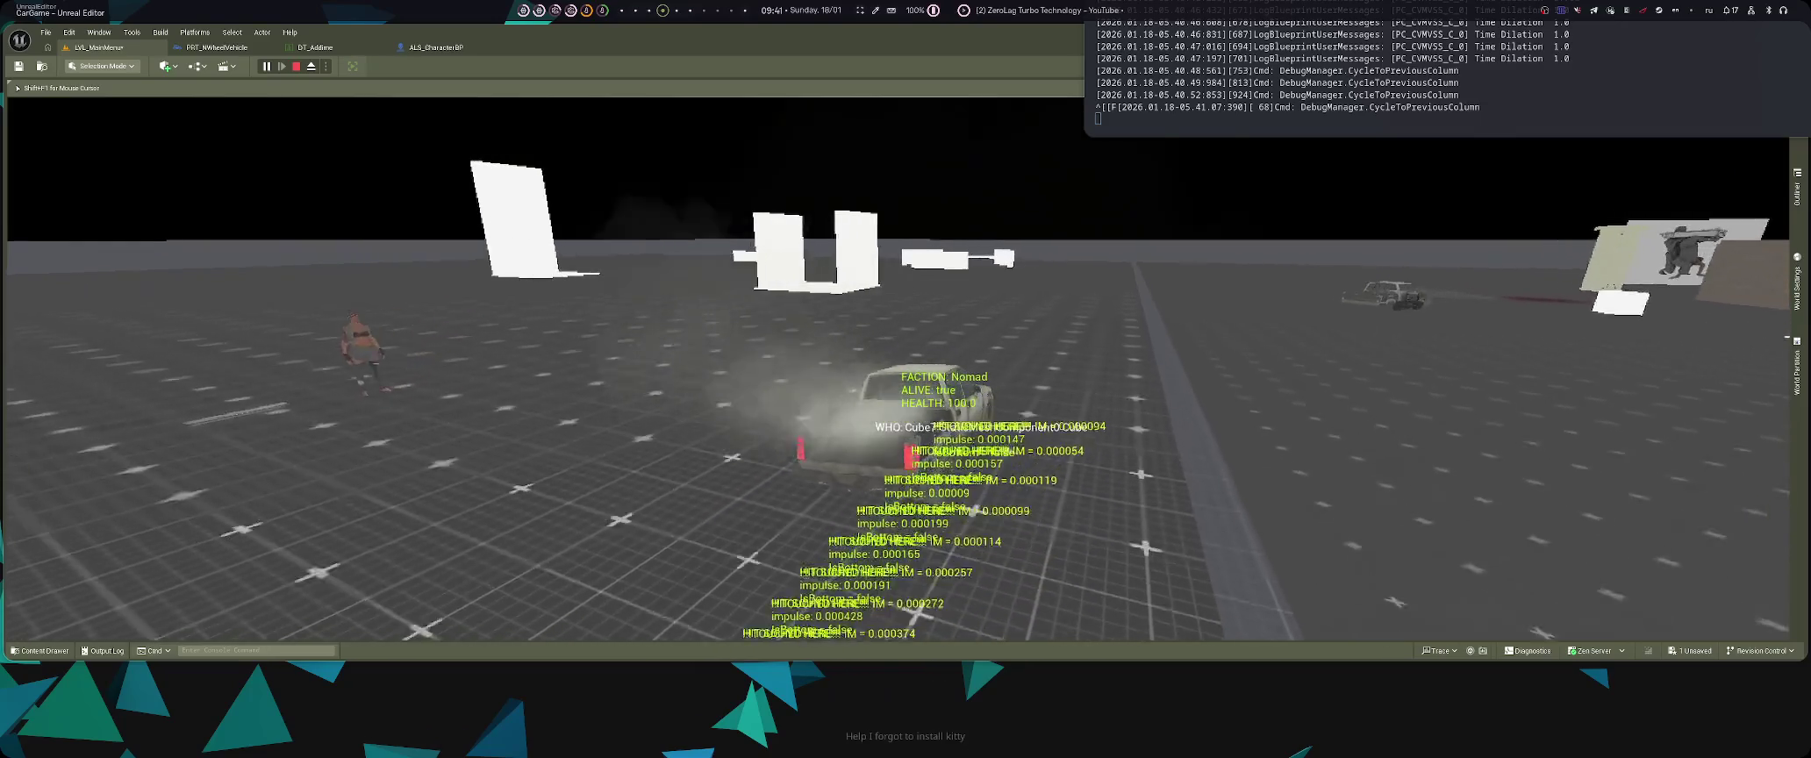
pyautogui.press('End')
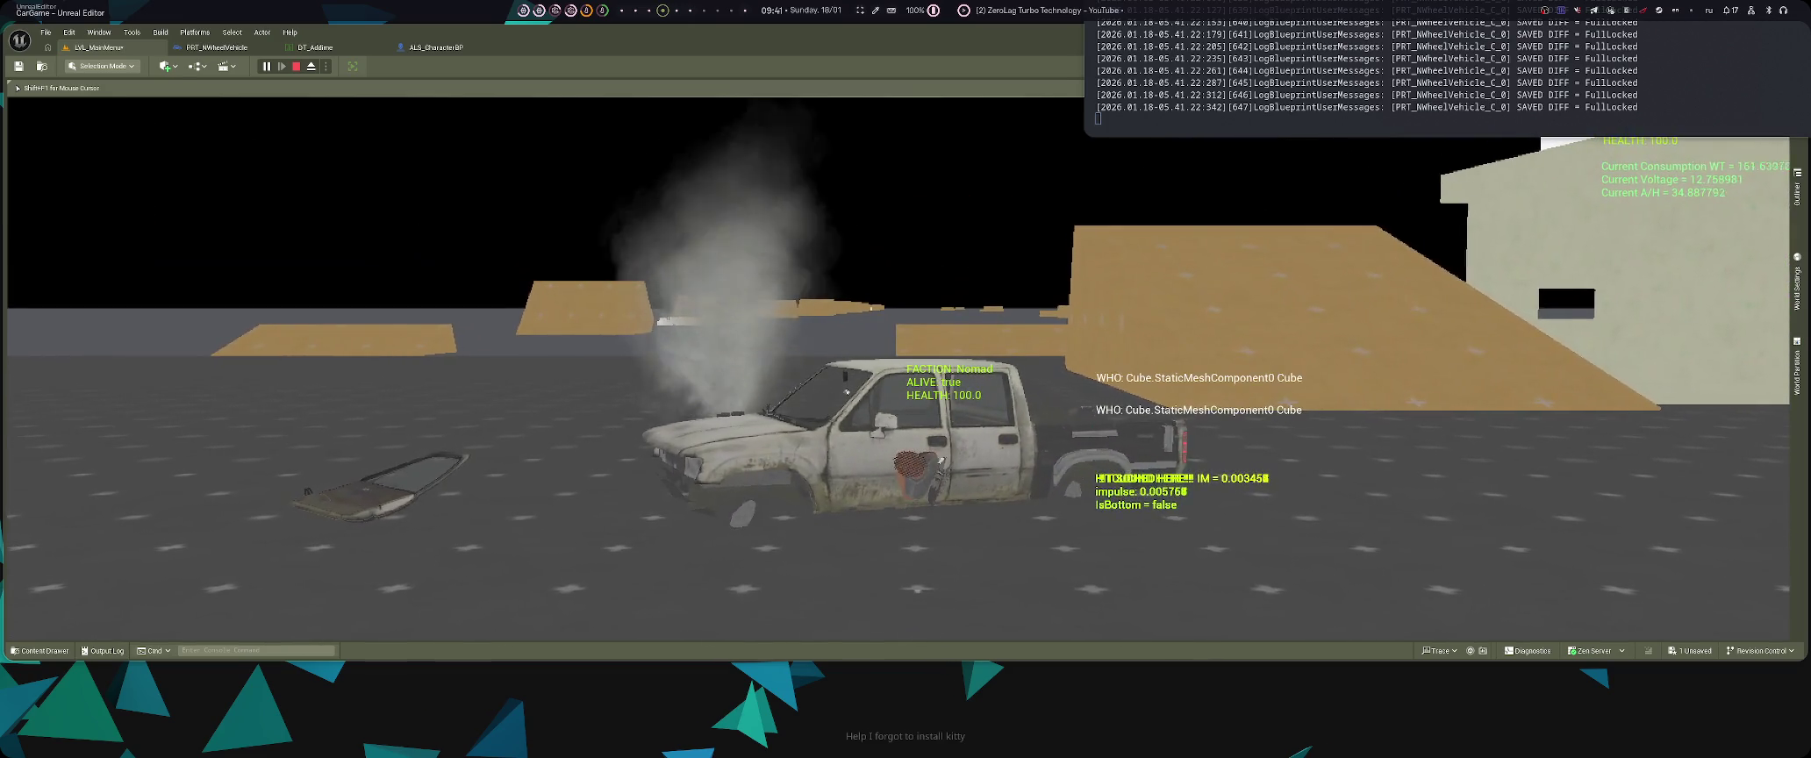
pyautogui.press('Left')
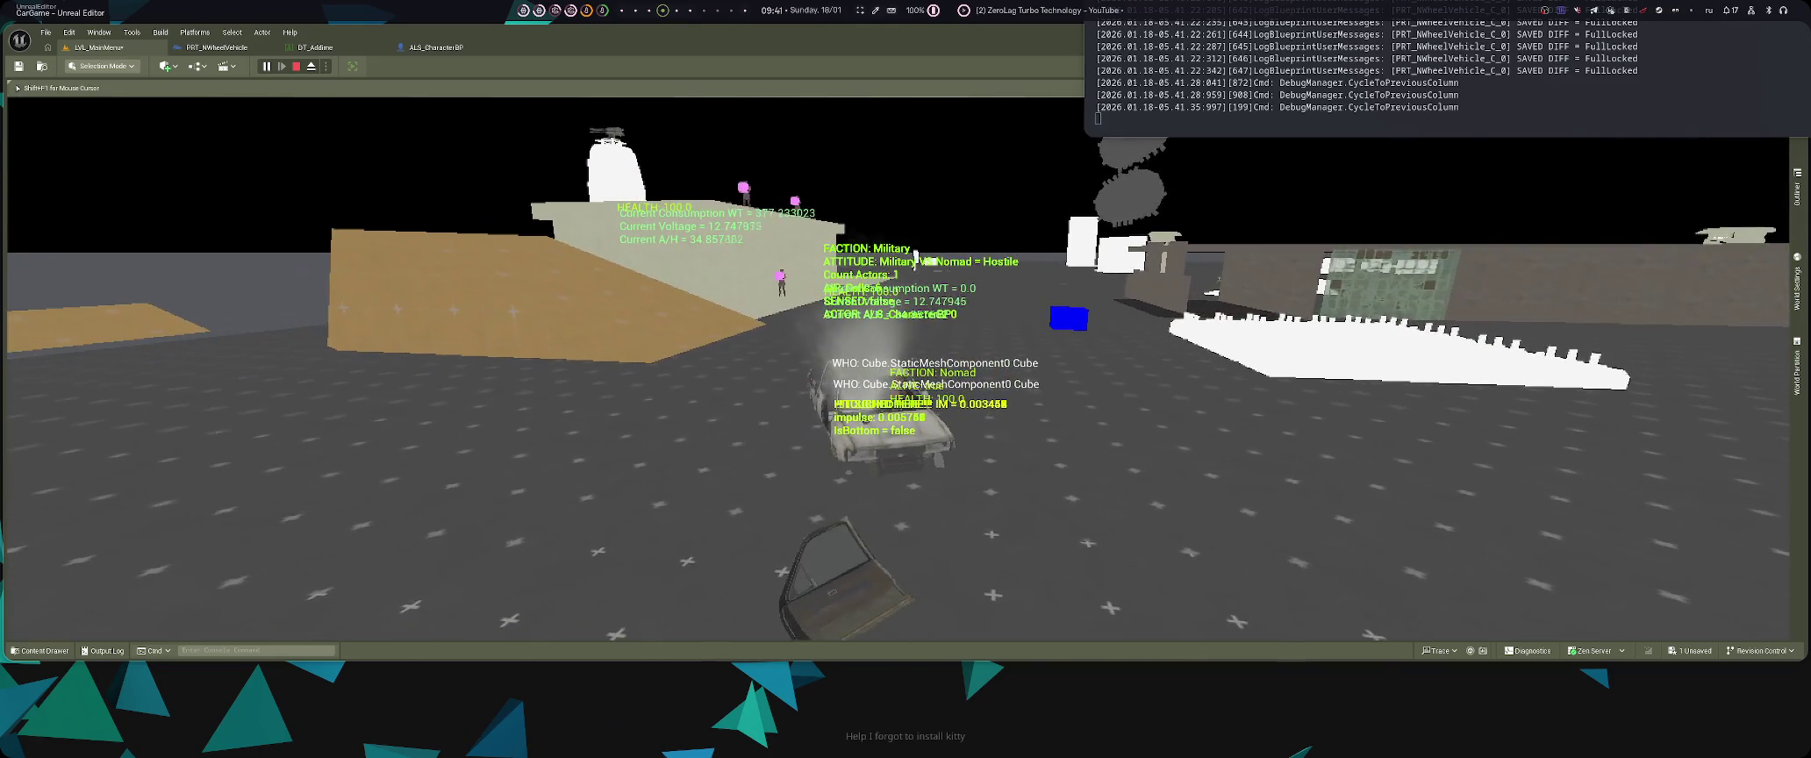
pyautogui.press('Escape')
pyautogui.hotkey('alt', 'p')
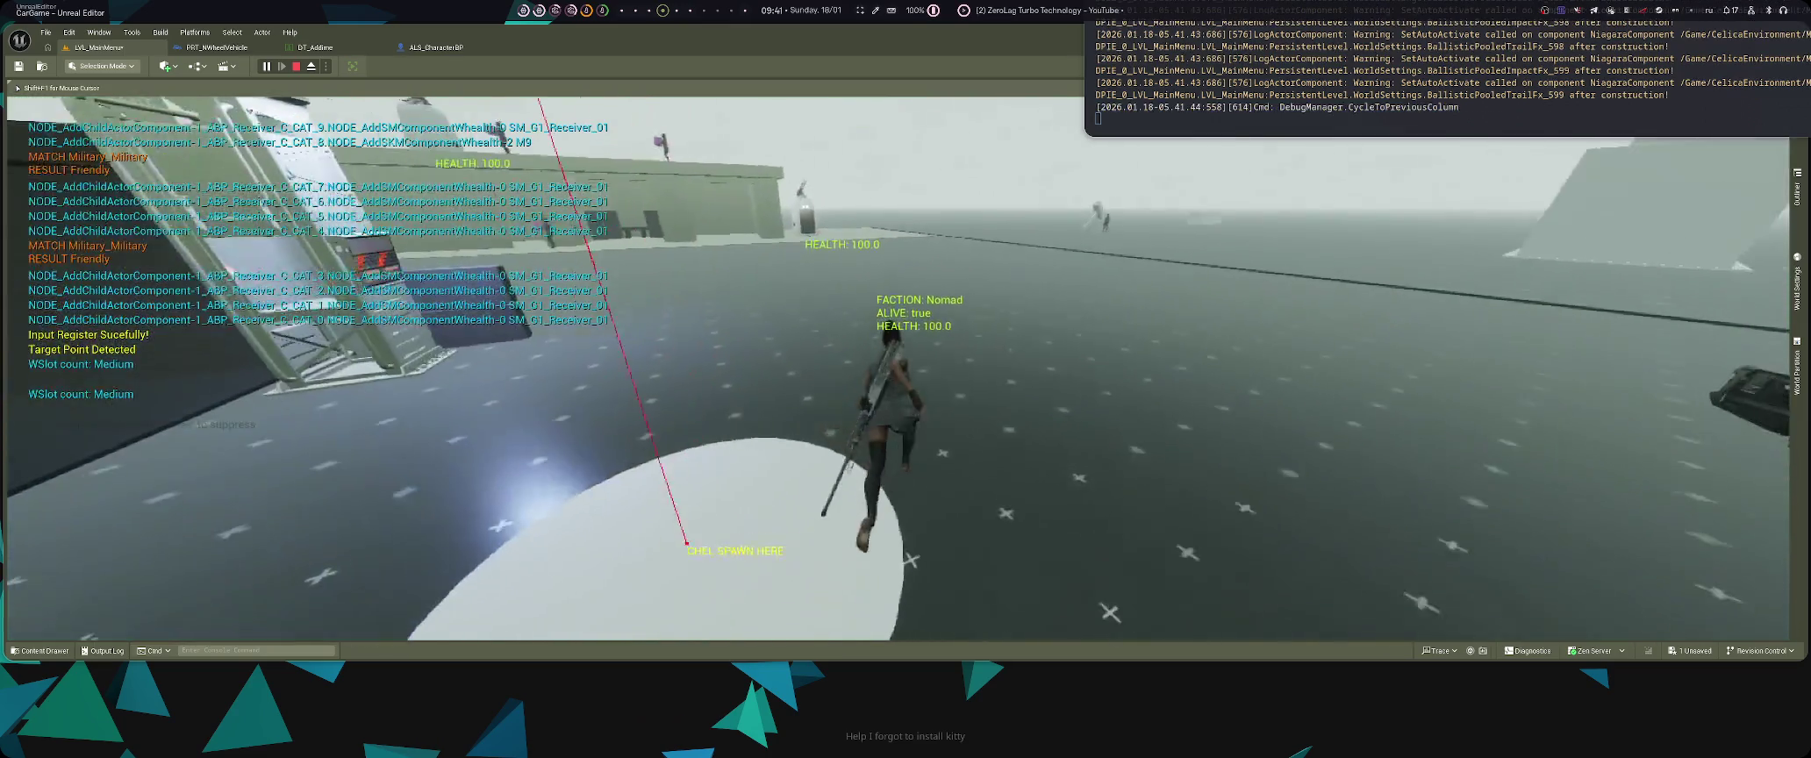
# - Cycle the car selection to Skarn14Turbo and close the selection screen
pyautogui.press('d')
pyautogui.press('d')
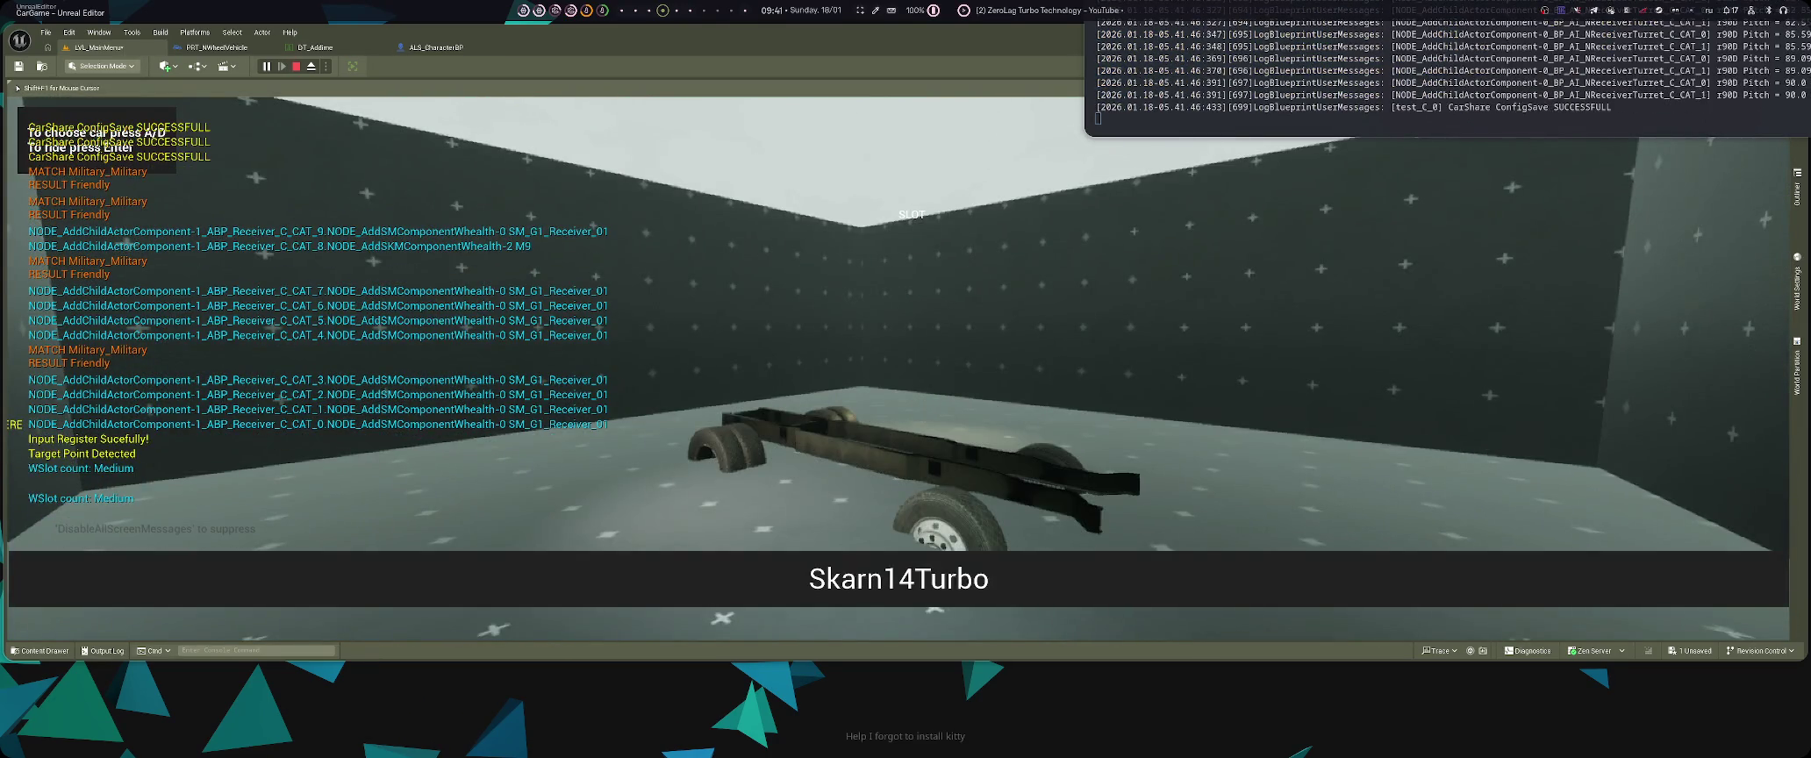
pyautogui.press('Return')
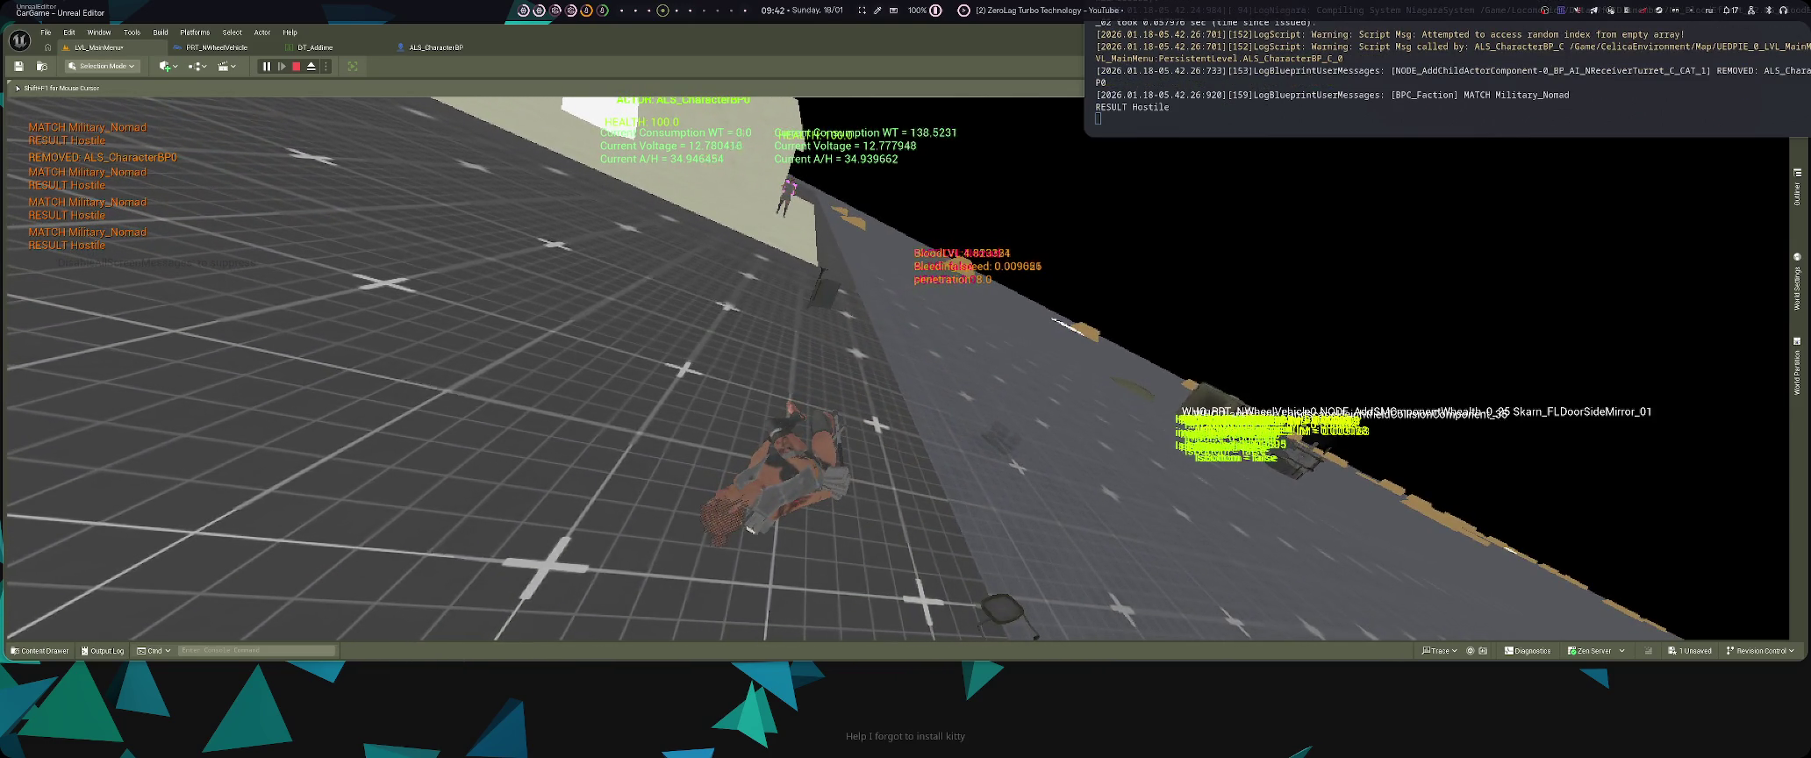
# - Restart play, lock the truck's differentials and drive it, then stop and switch to the AI chat
pyautogui.press('Escape')
pyautogui.hotkey('alt', 'p')
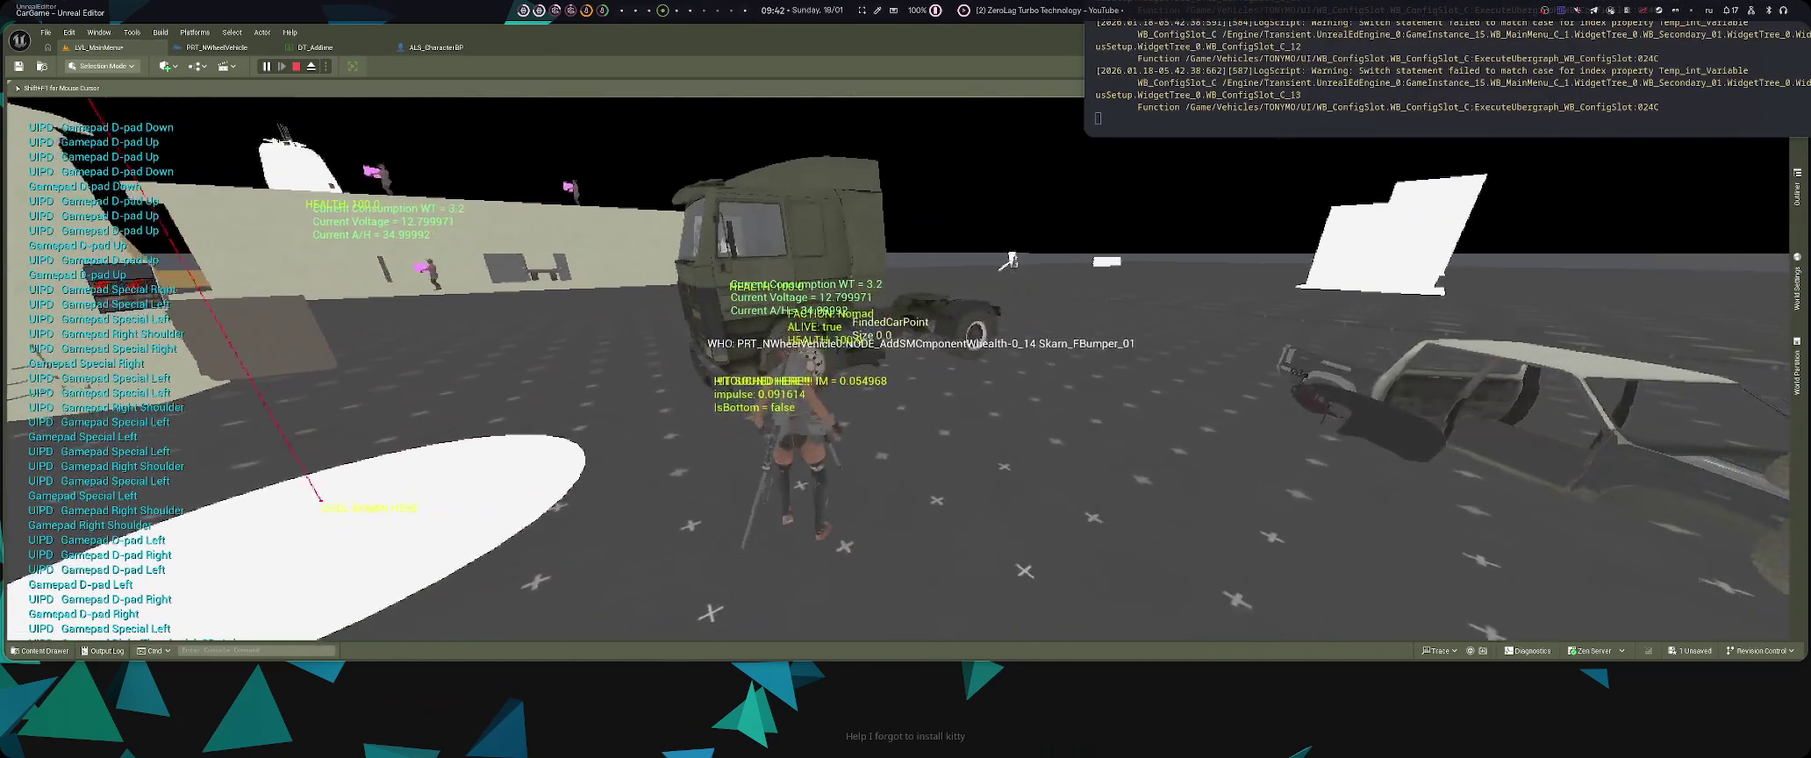
pyautogui.press('Left')
pyautogui.press('Left')
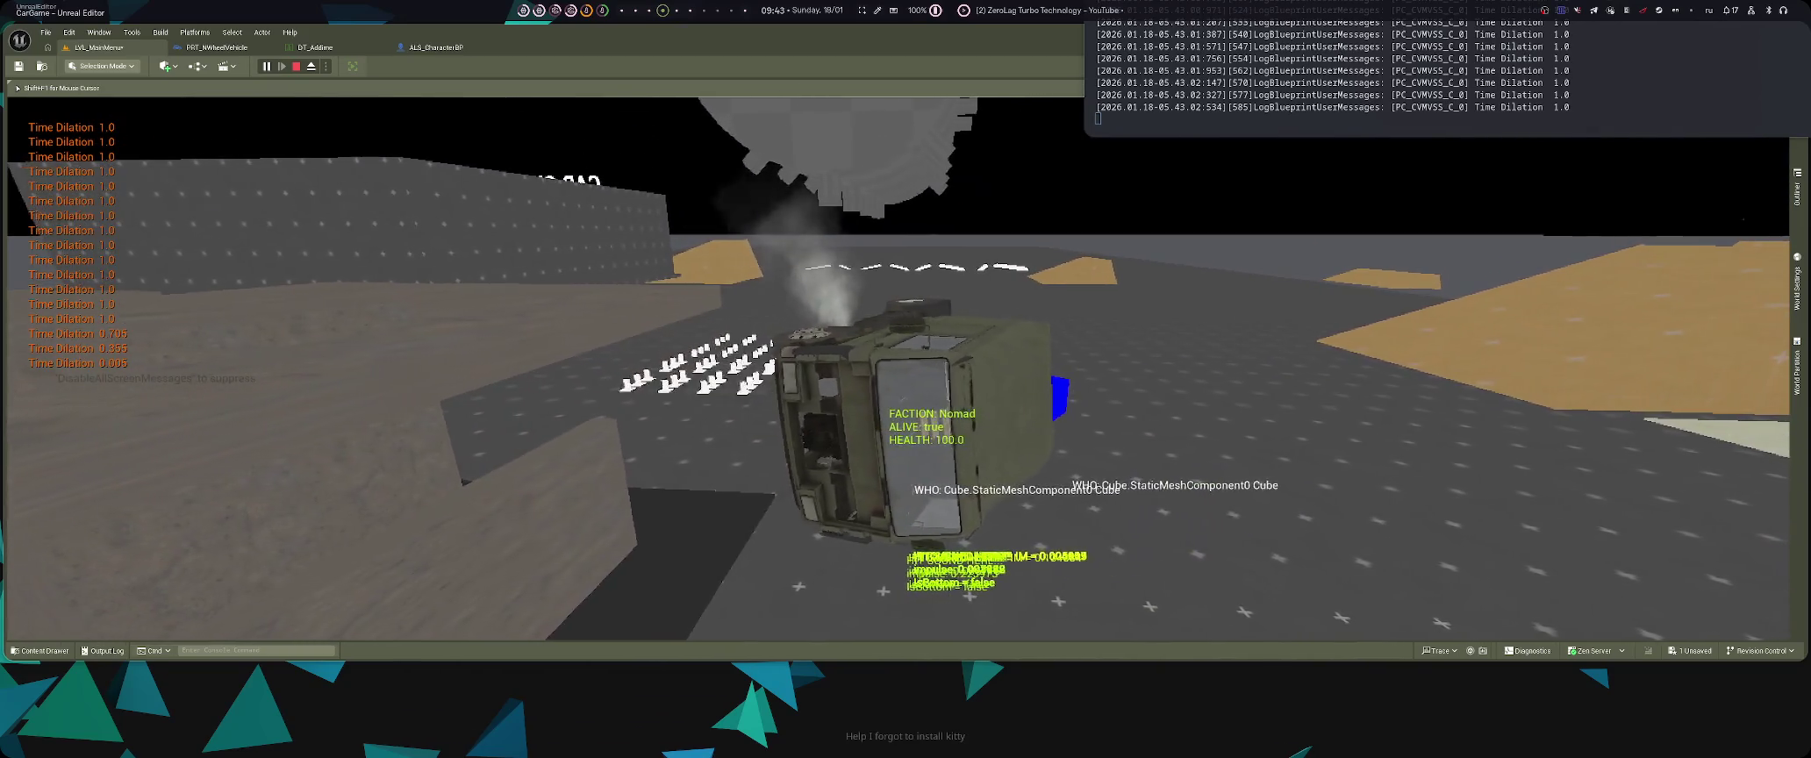
pyautogui.press('Left')
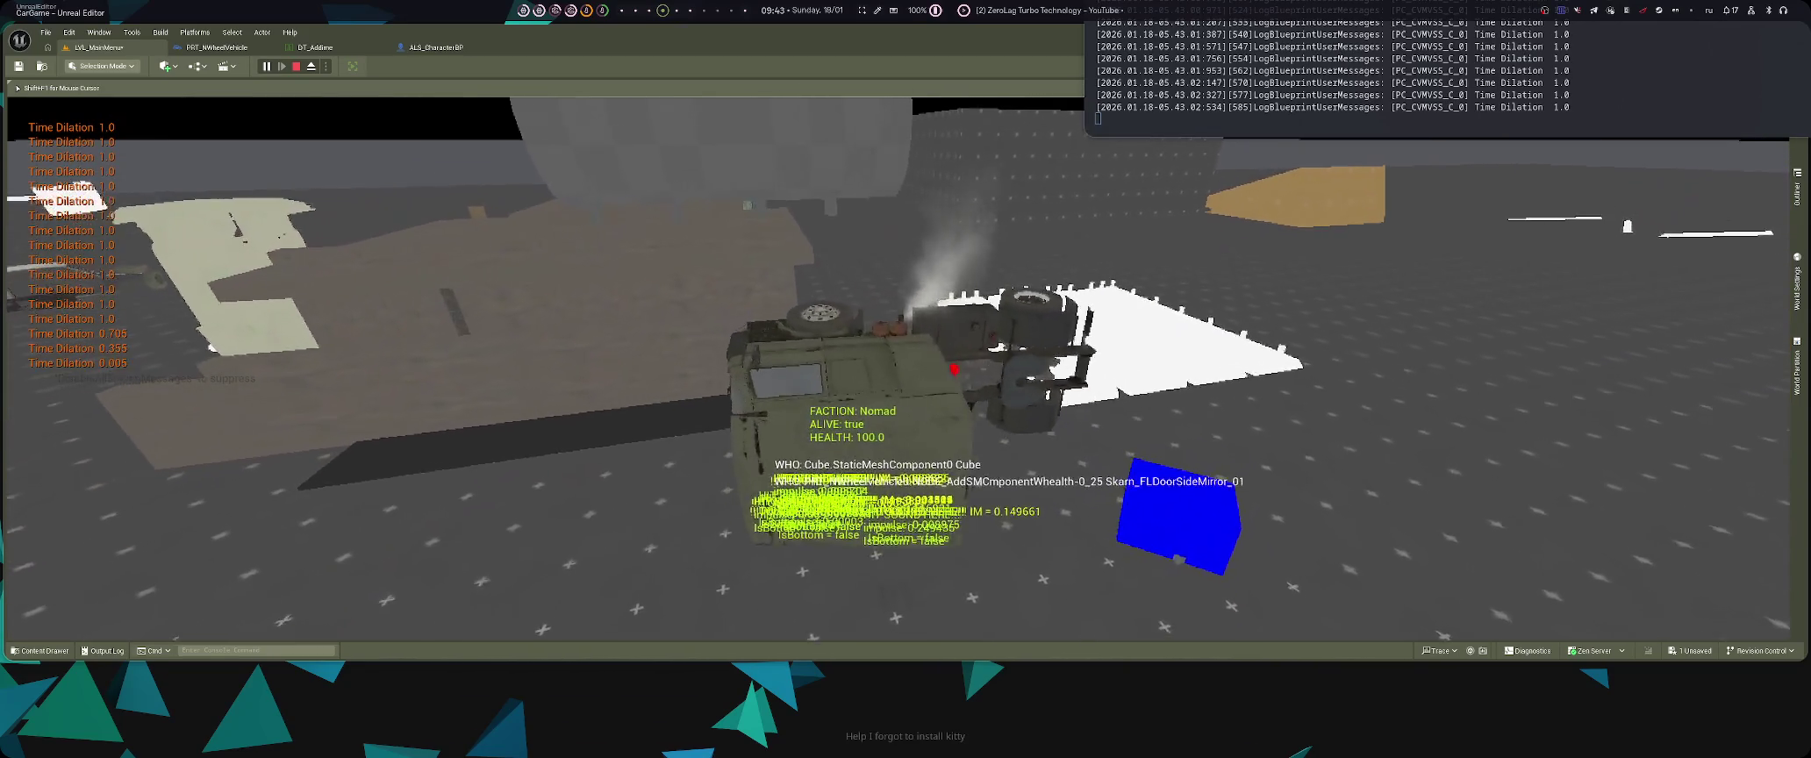
pyautogui.scroll(10, 1436, 132)
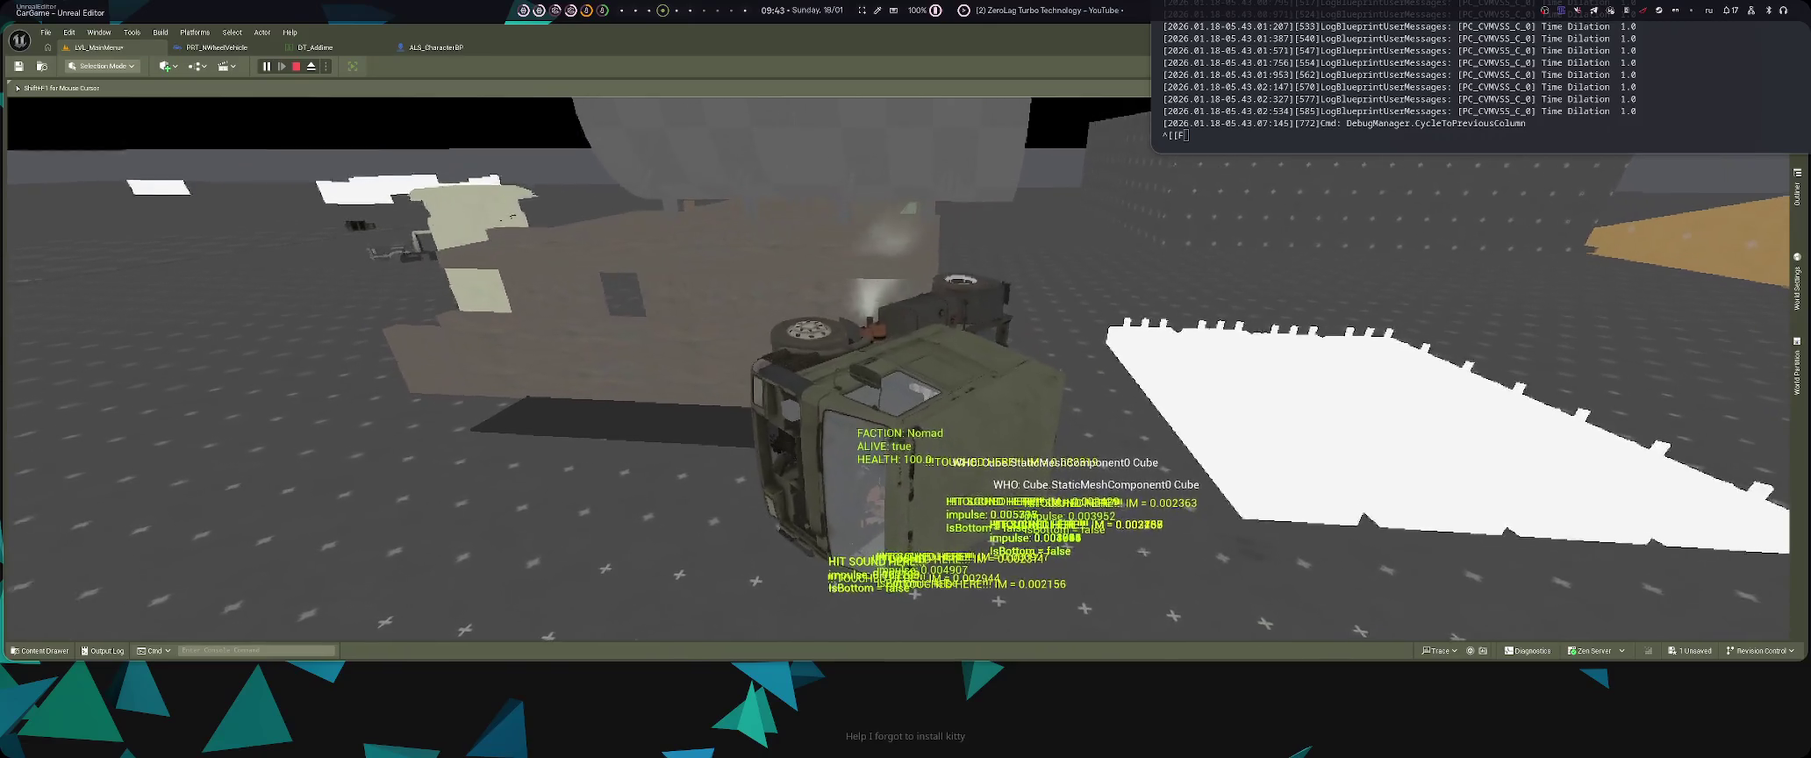
pyautogui.press('Escape')
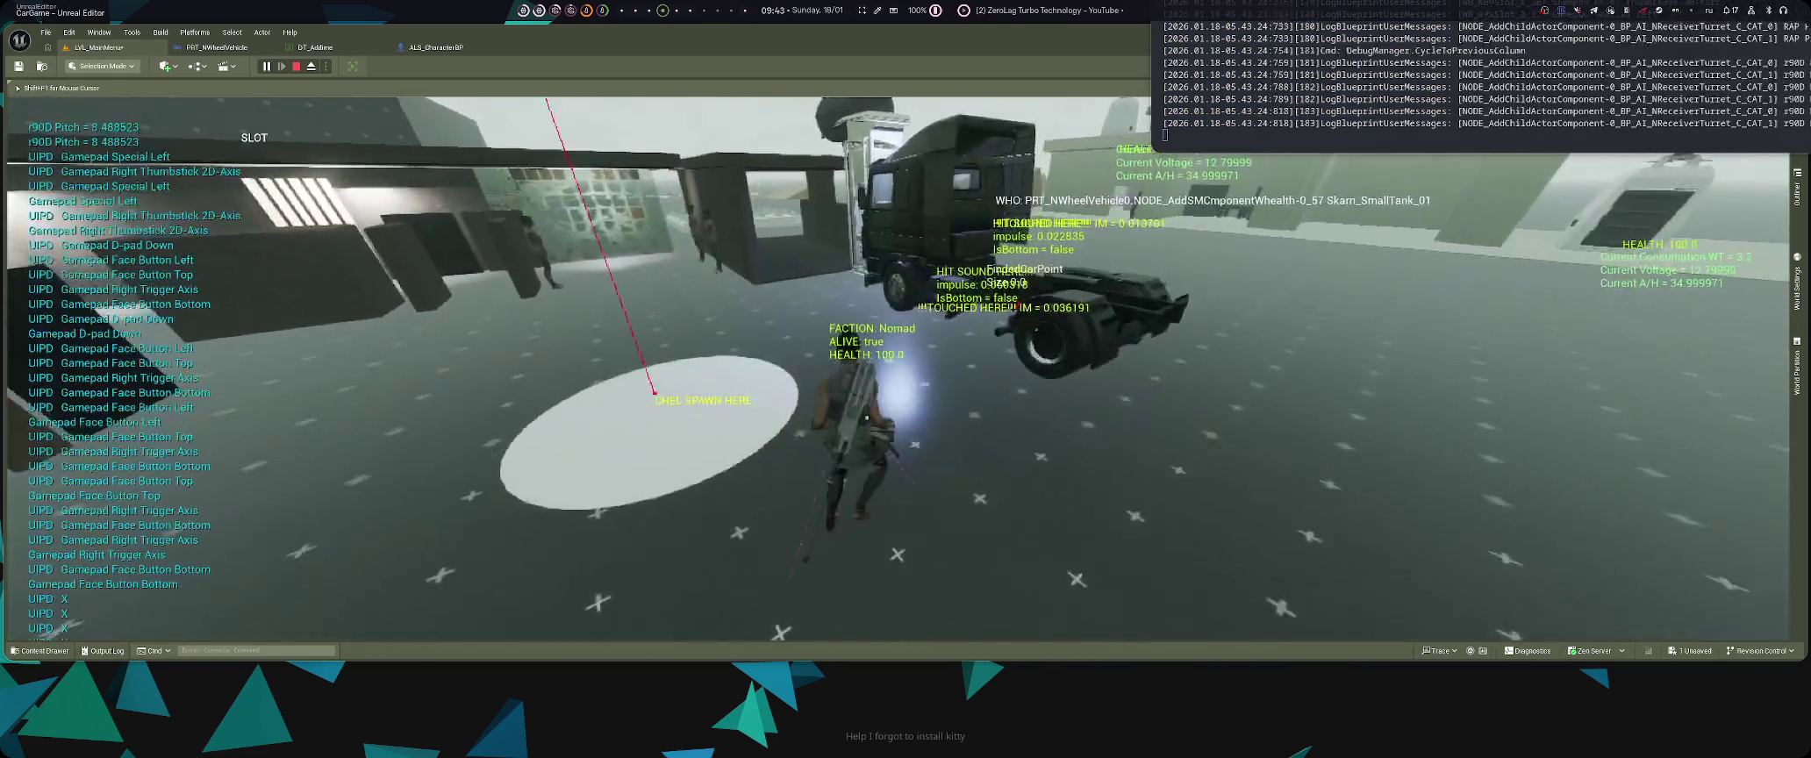
pyautogui.press('super+1')
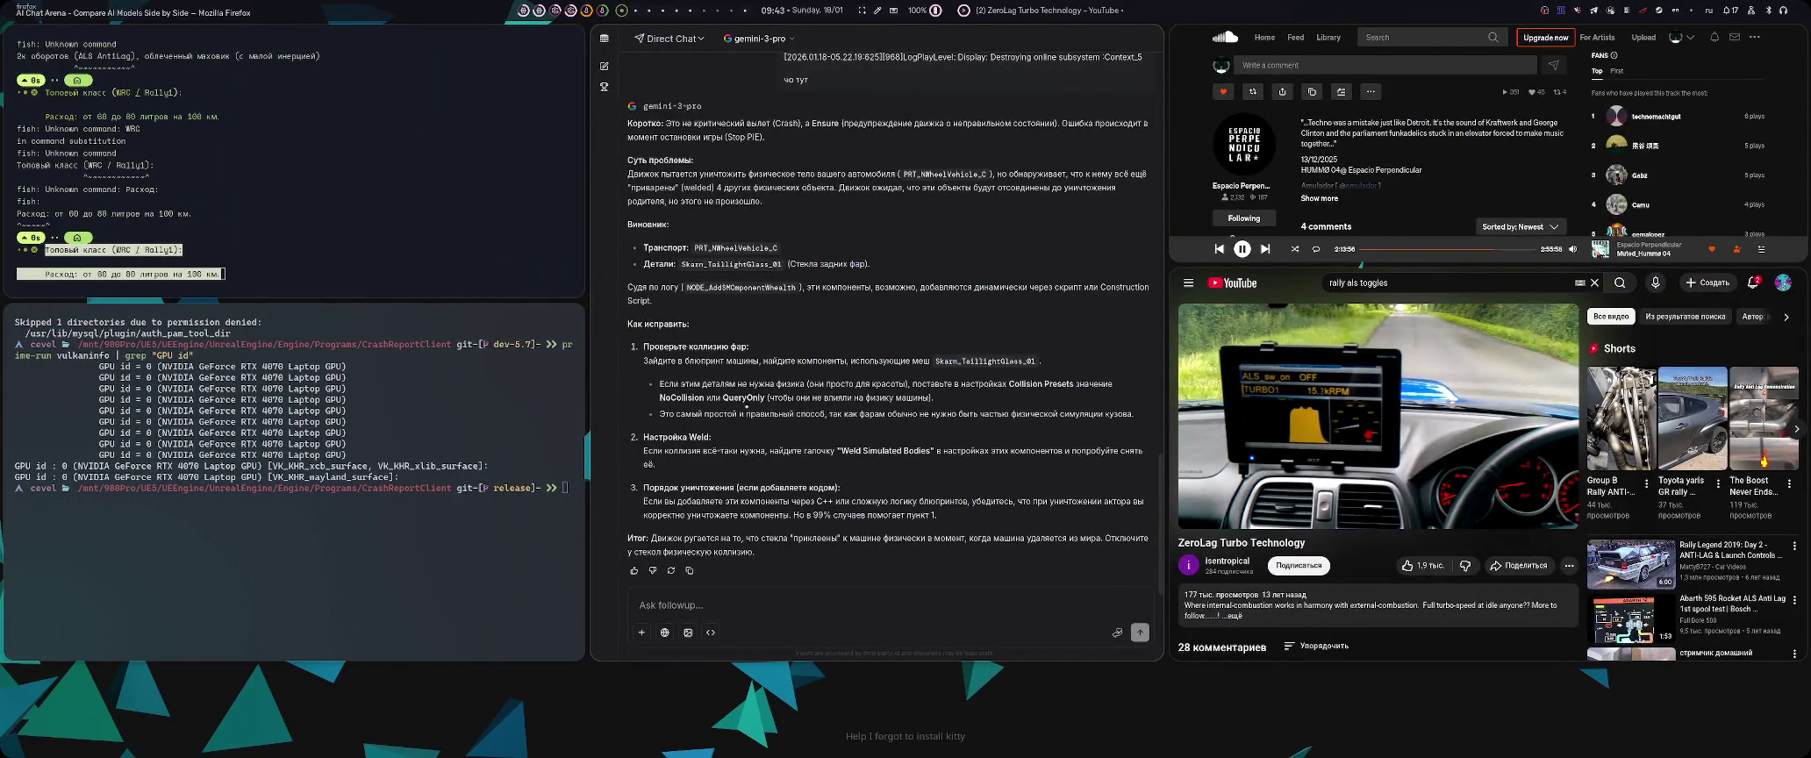
# - Scroll back to the pasted callstack, select its Body[0] entry, and return to Unreal Editor
pyautogui.scroll(10, 746, 406)
pyautogui.scroll(5, 820, 398)
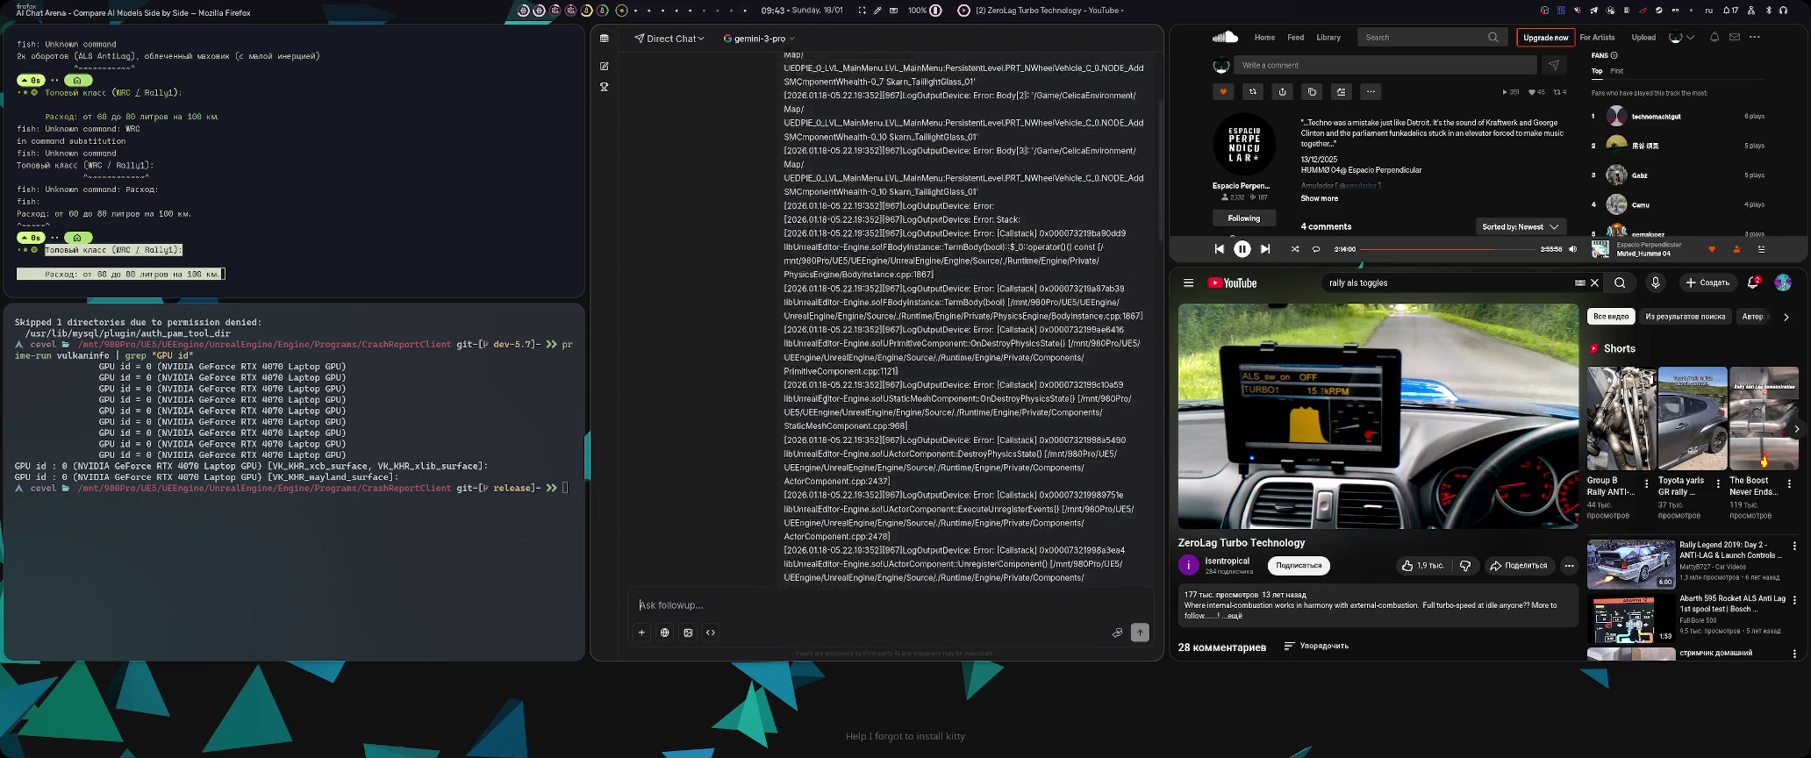
pyautogui.scroll(4, 825, 399)
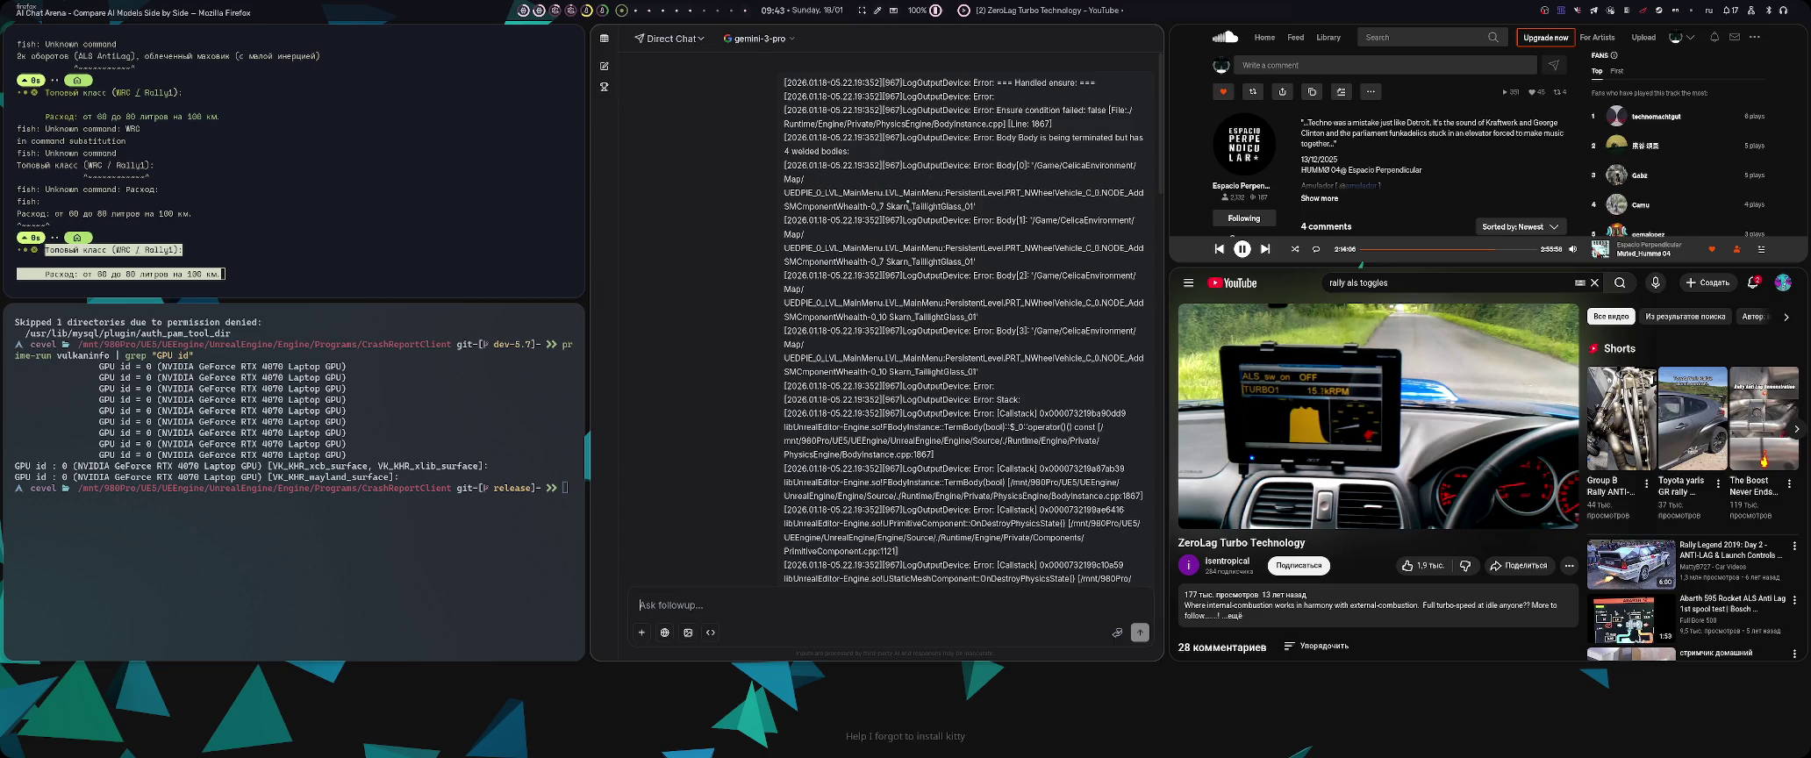
pyautogui.tripleClick(907, 203)
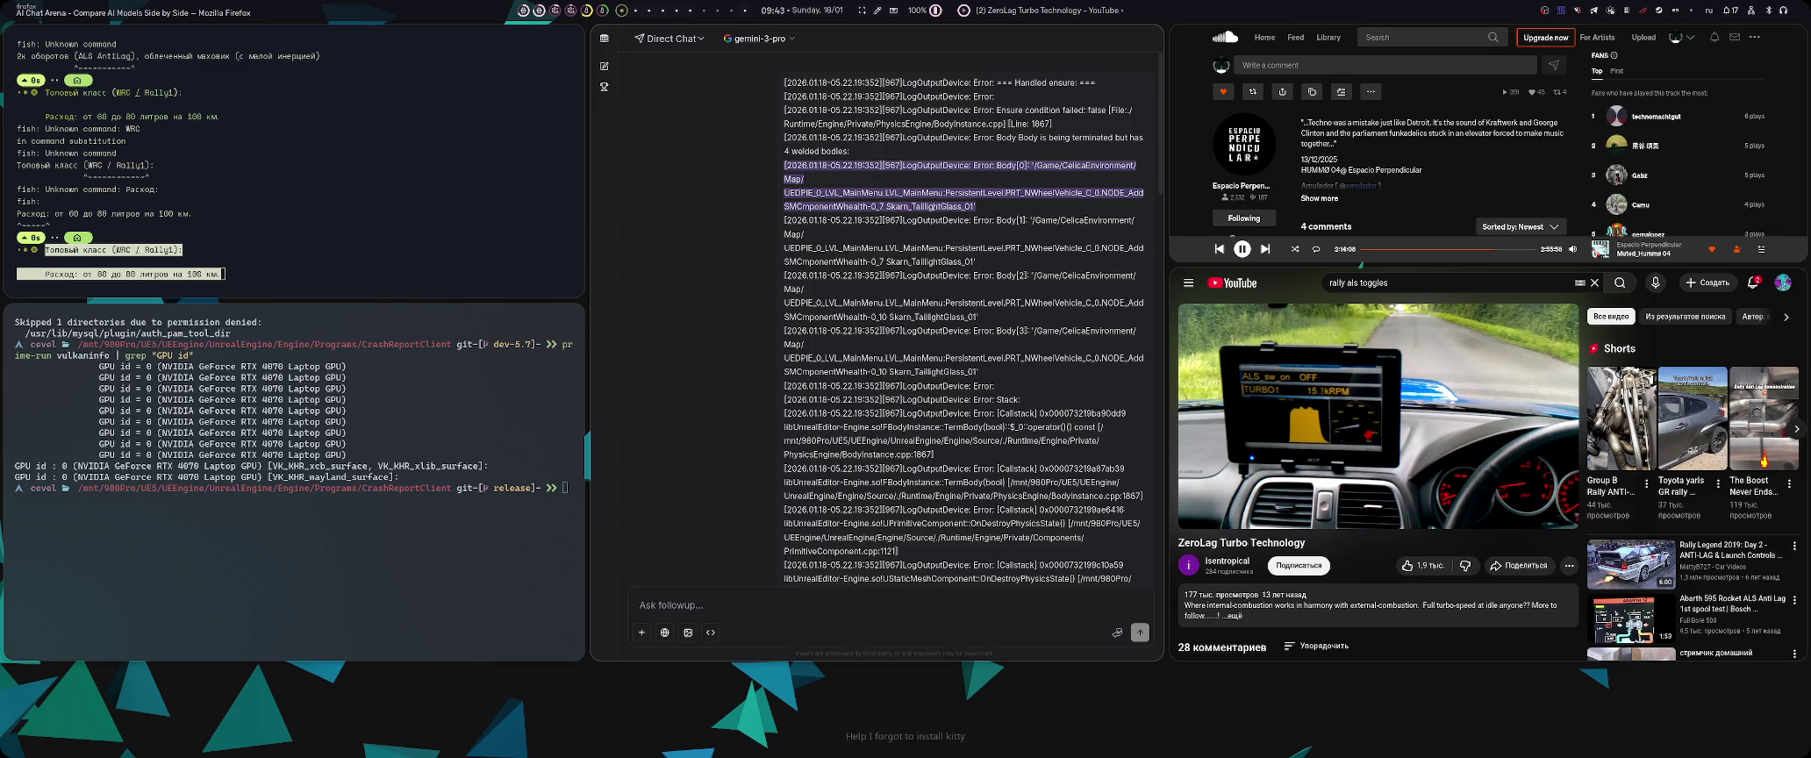
pyautogui.press('super+0')
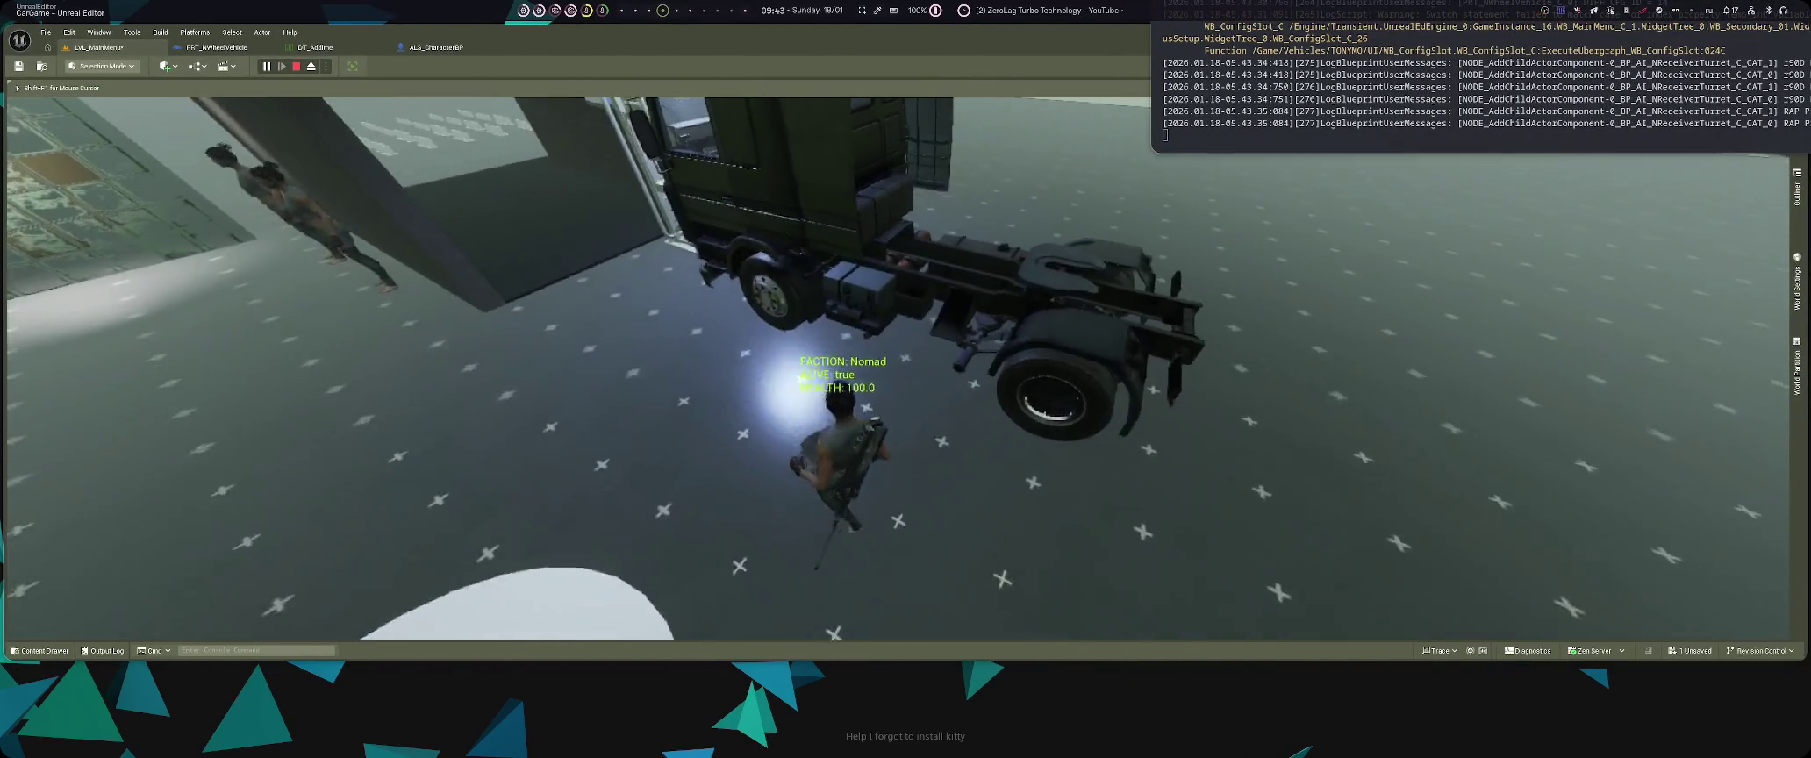
# - Run the character past the truck, restart the play session, and run forward to the truck
pyautogui.press(',')
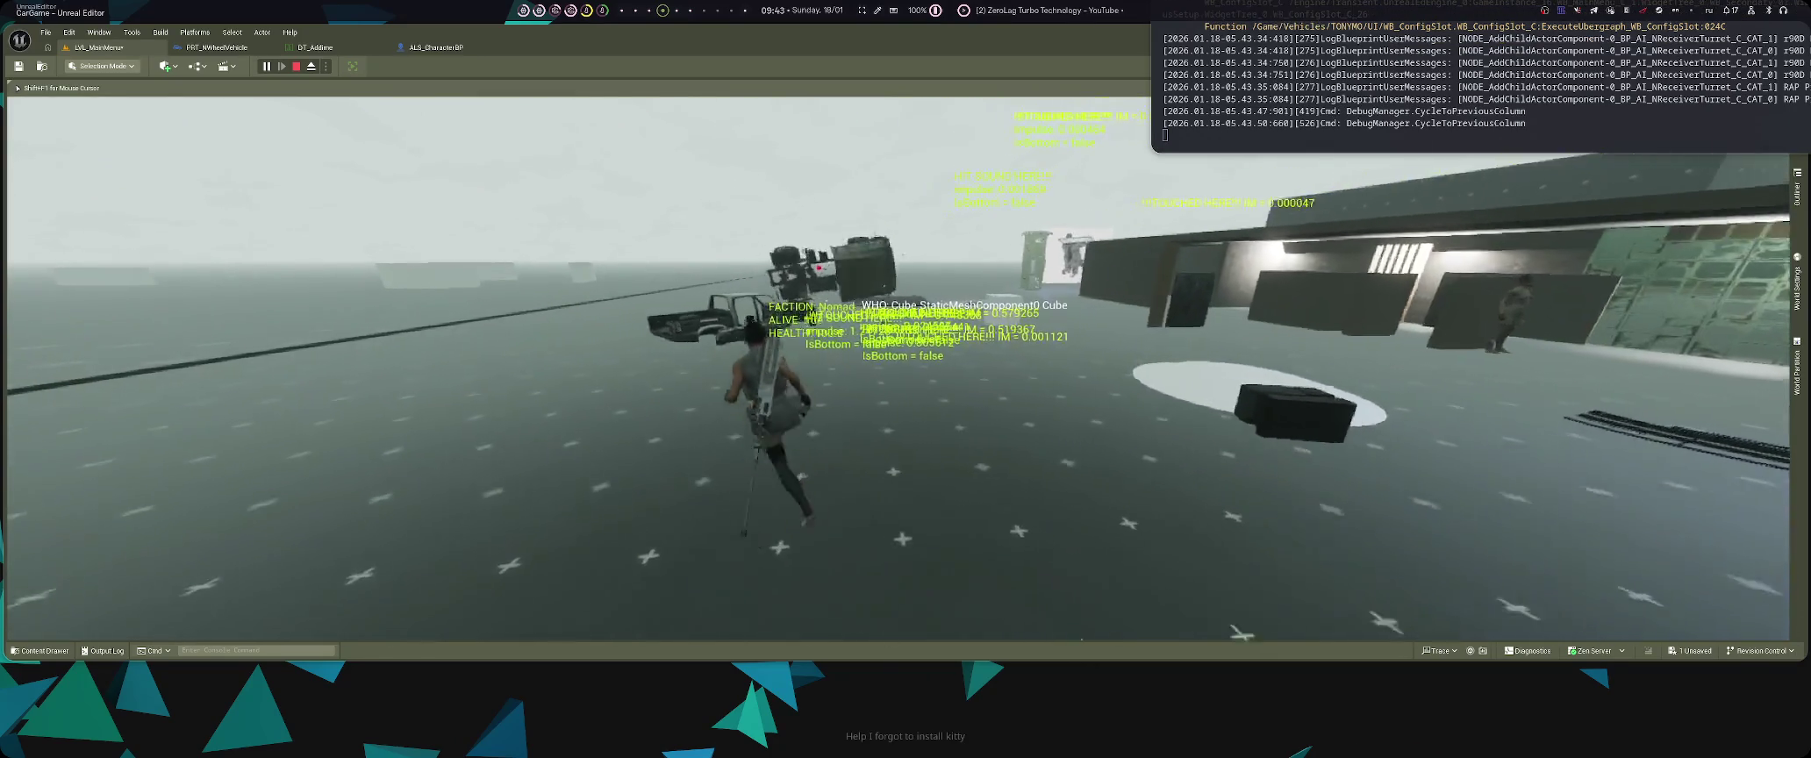
pyautogui.press(',')
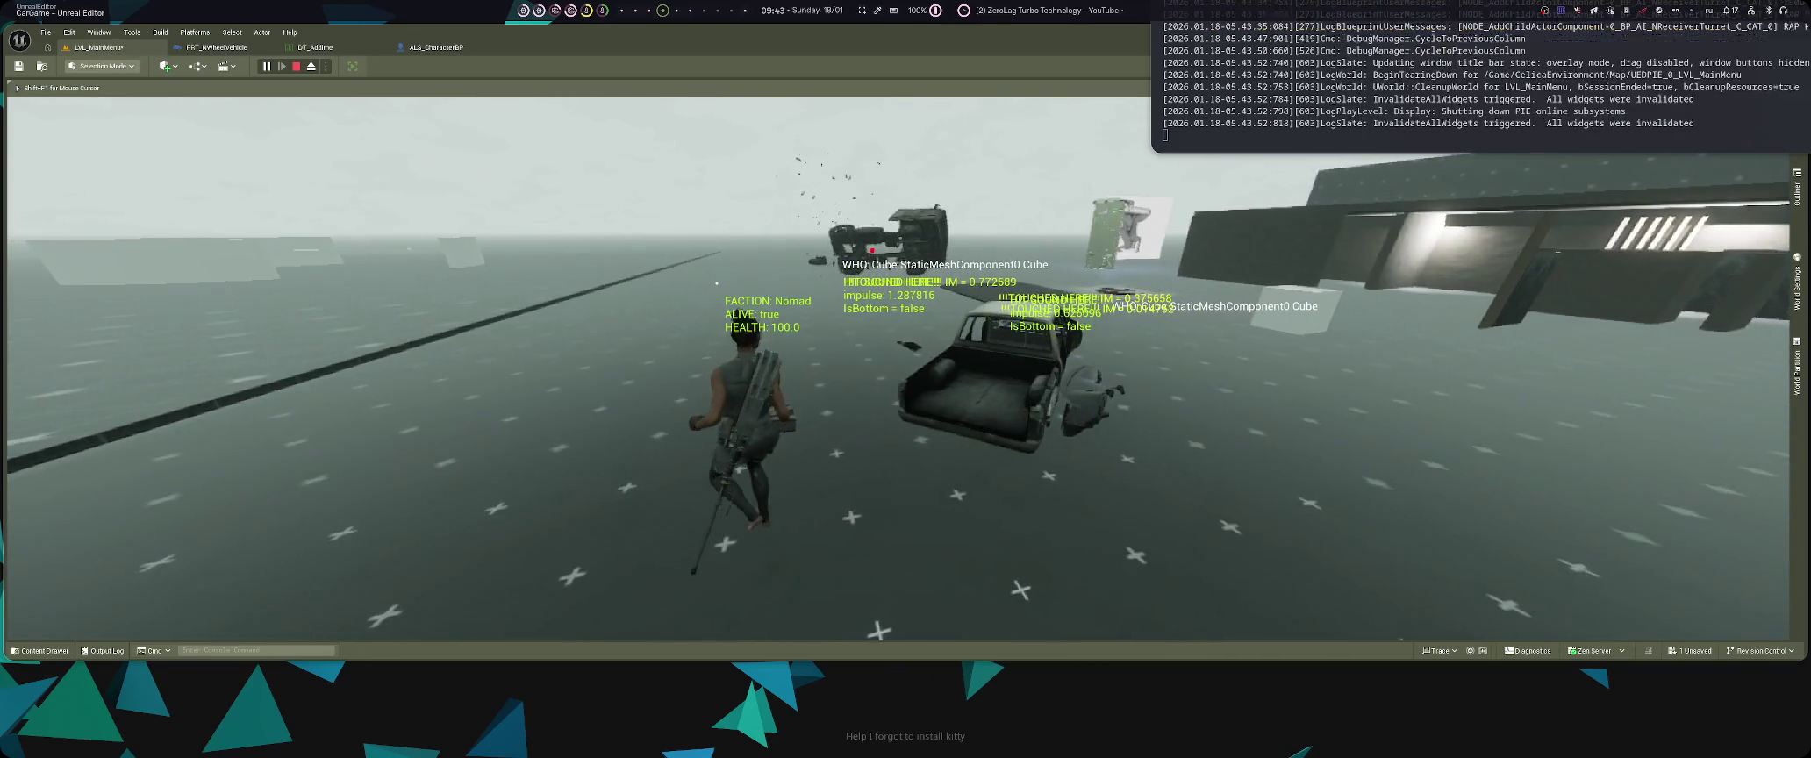
pyautogui.press('Escape')
pyautogui.hotkey('alt', 'p')
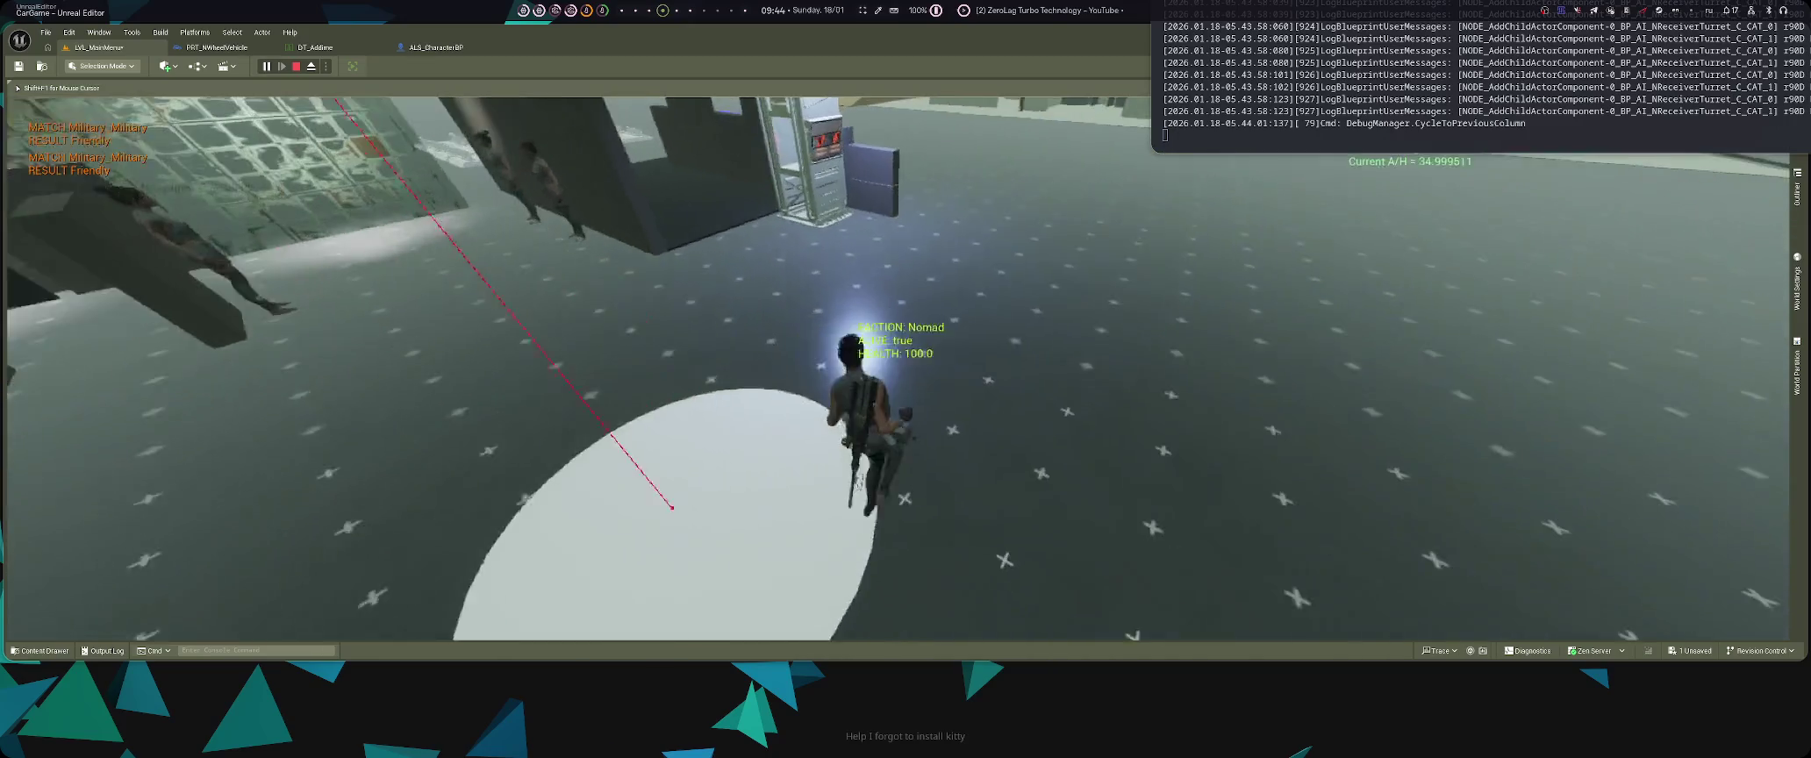
pyautogui.press('Left')
pyautogui.press('w')
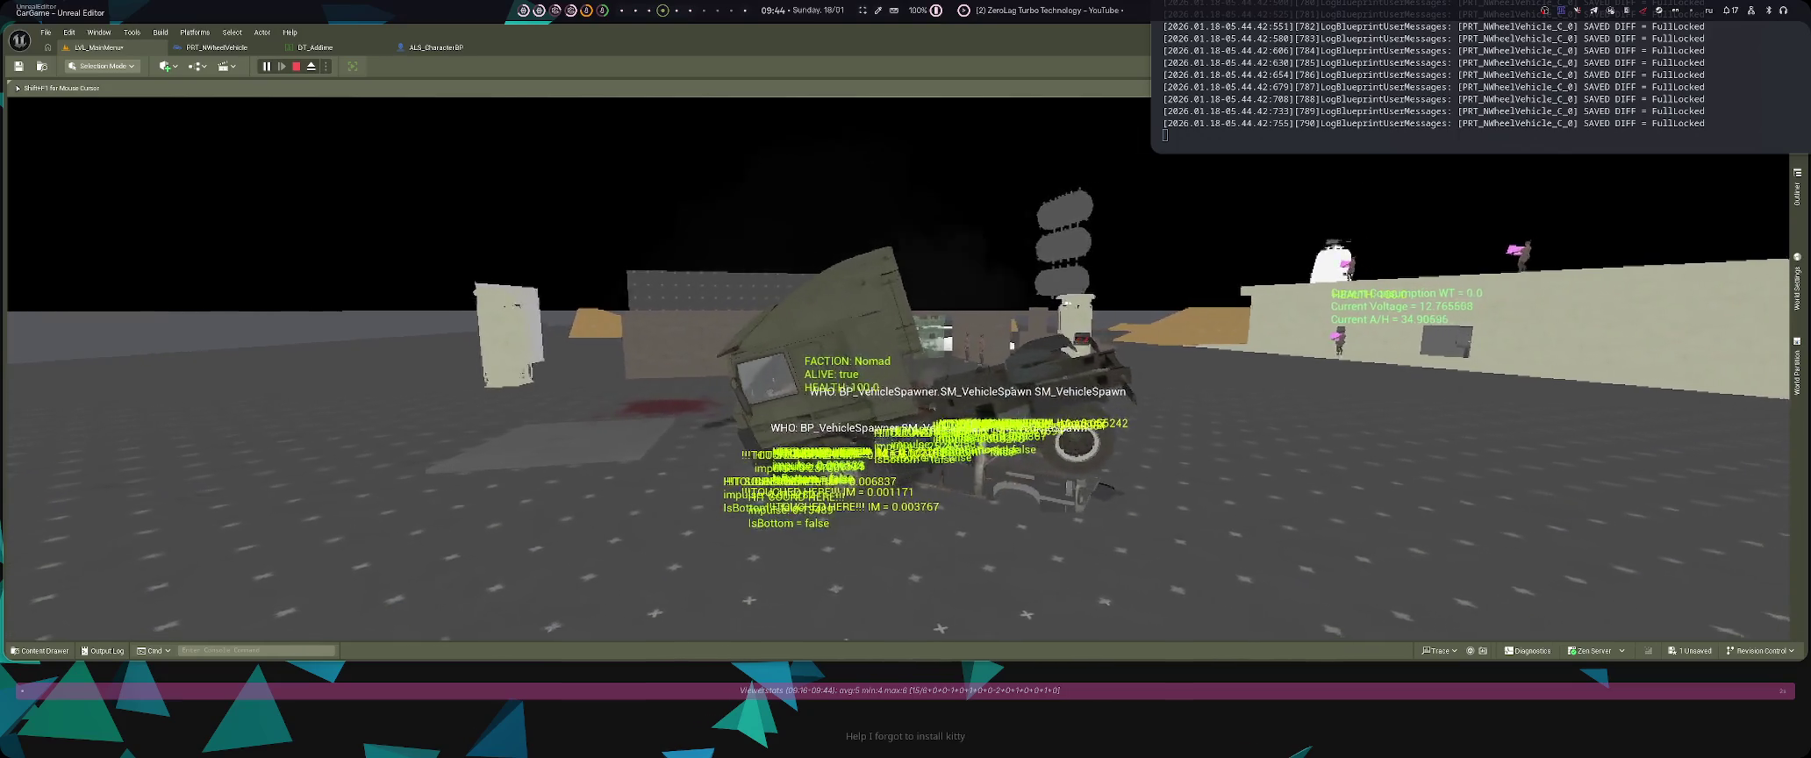
# - Toggle between the cab and exterior truck cameras, cycle the debug readout, and exit the truck
pyautogui.press('c')
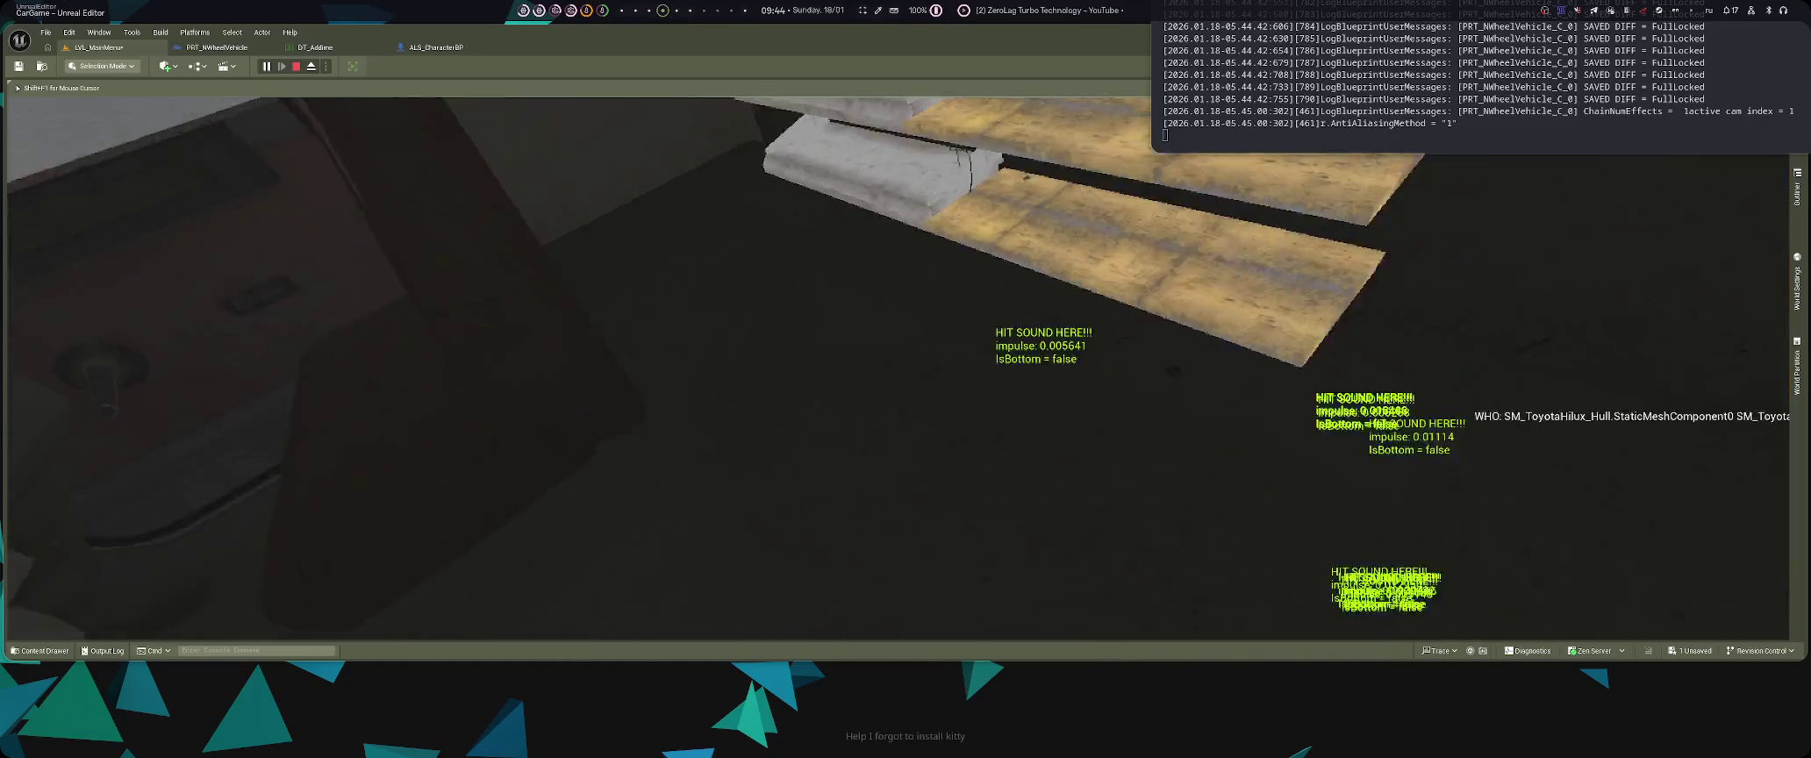
pyautogui.press('c')
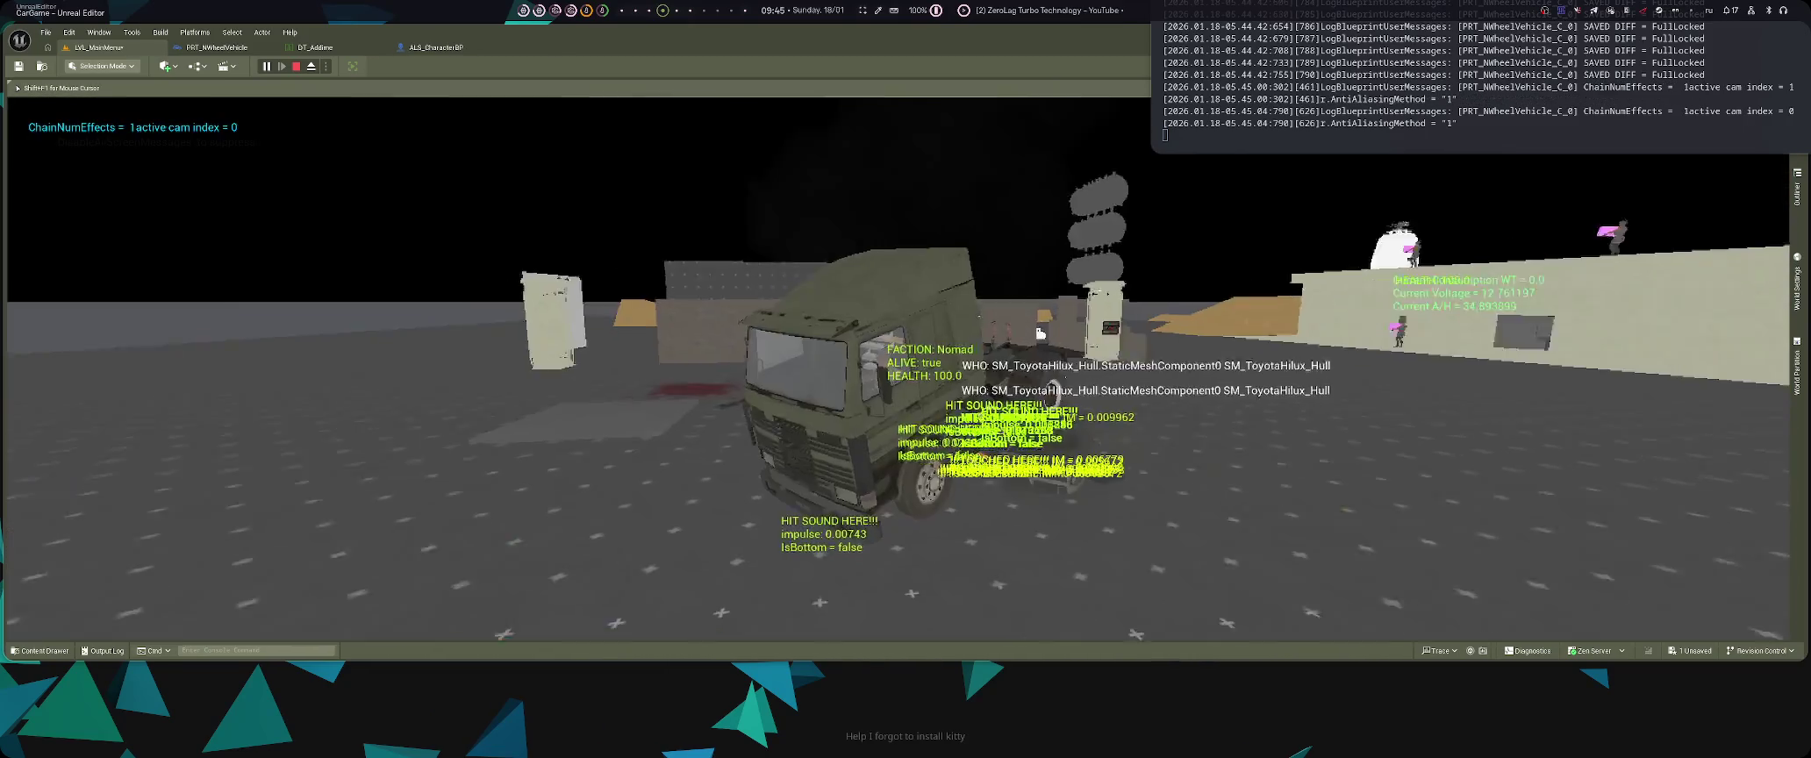
pyautogui.press('pagedown')
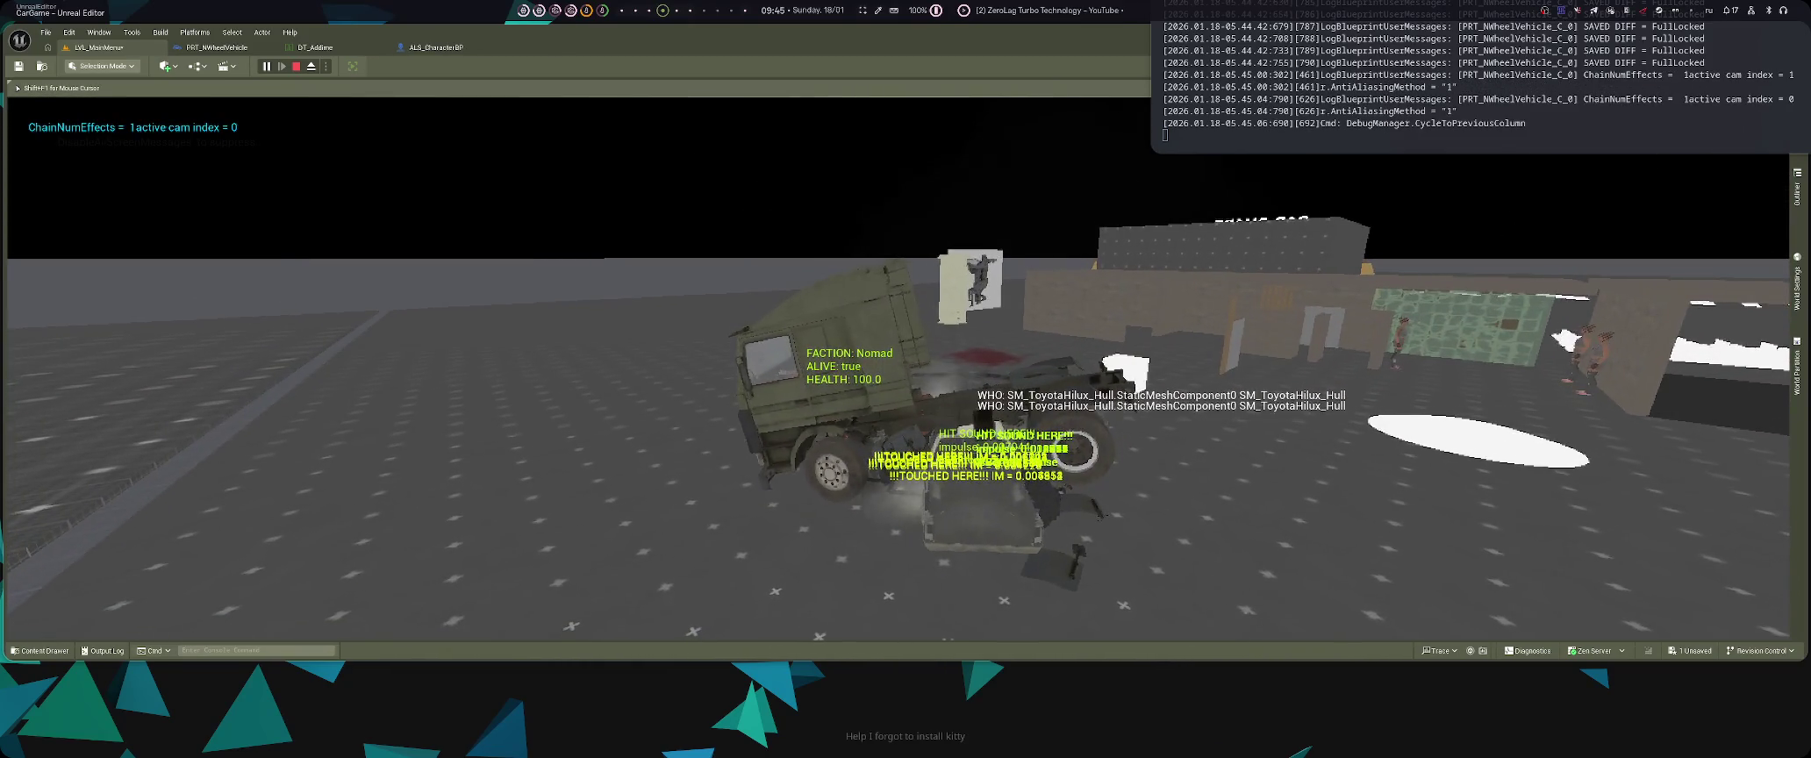
pyautogui.press('pagedown')
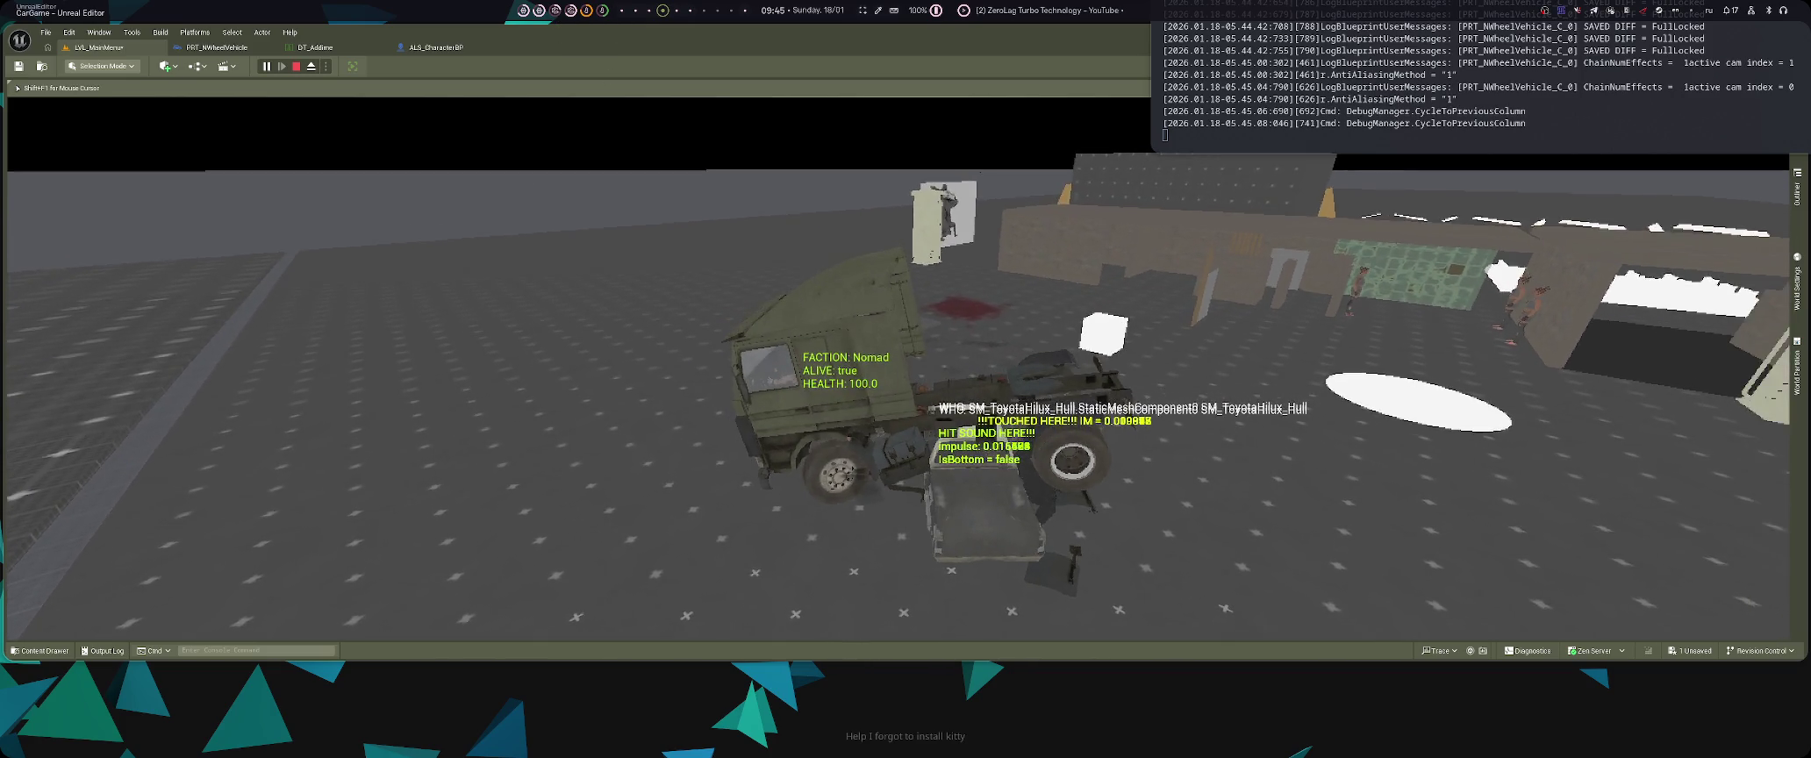
pyautogui.press('c')
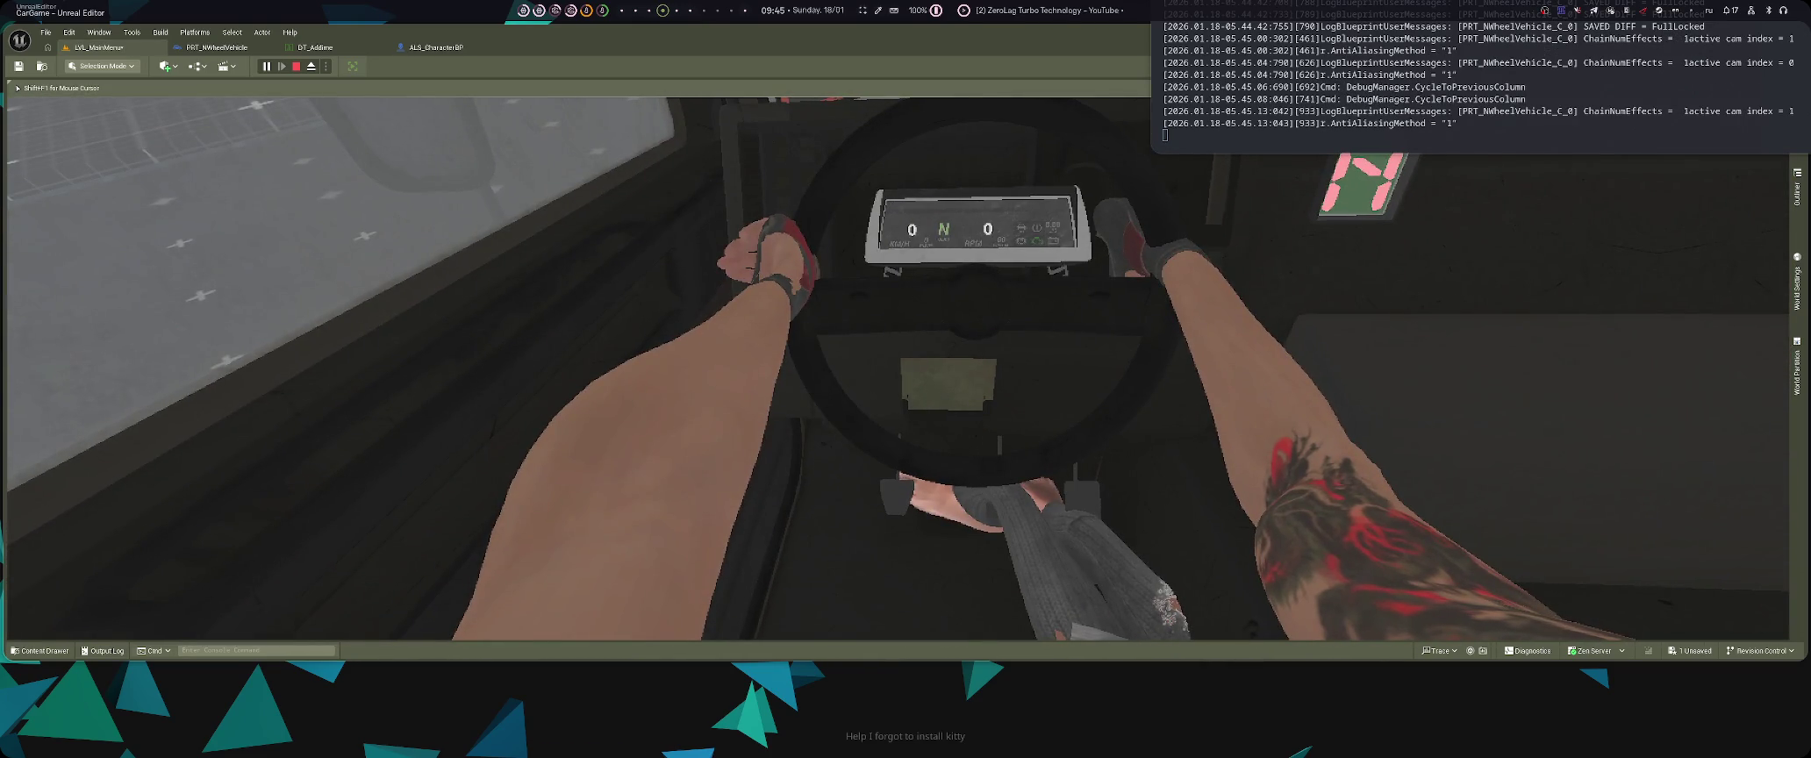
pyautogui.press('c')
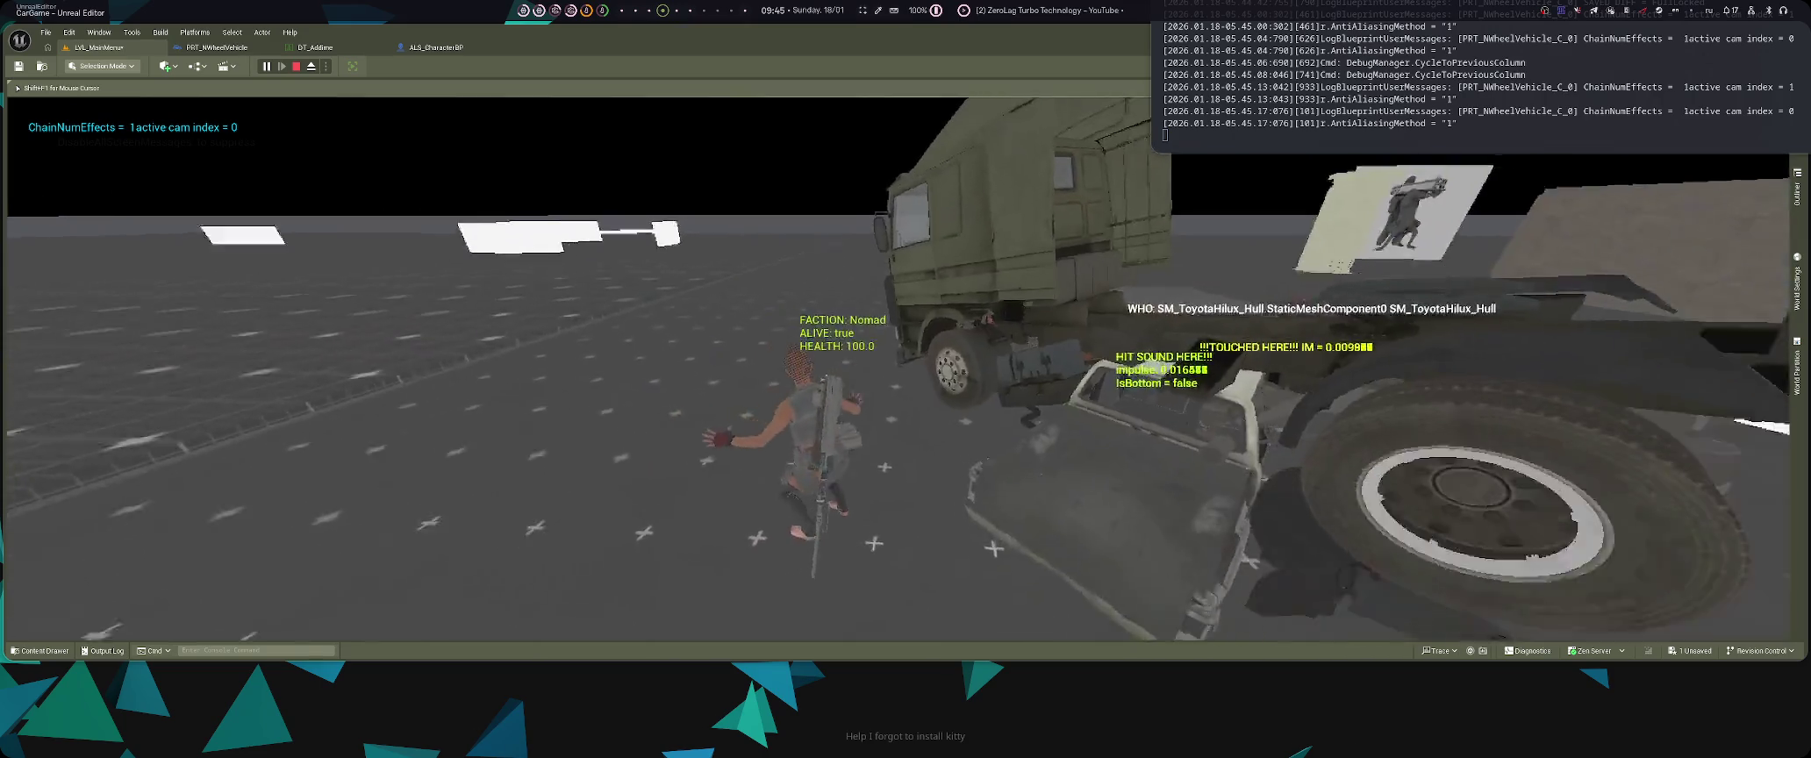
pyautogui.press('Left')
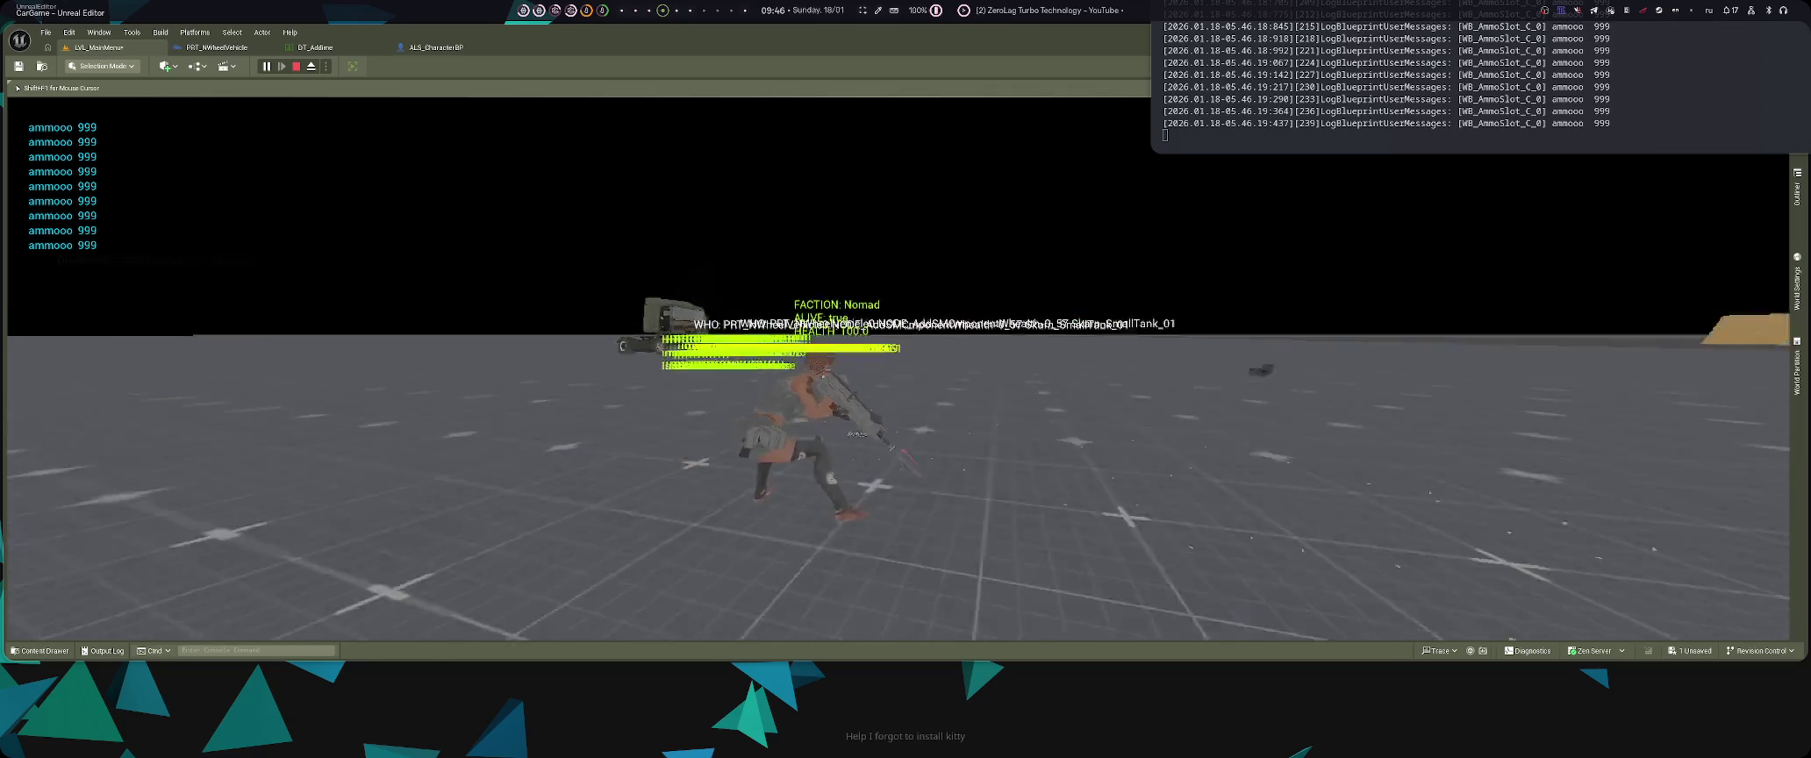
# - Run the character across the level to the truck and get in
pyautogui.press('Left')
pyautogui.press('w')
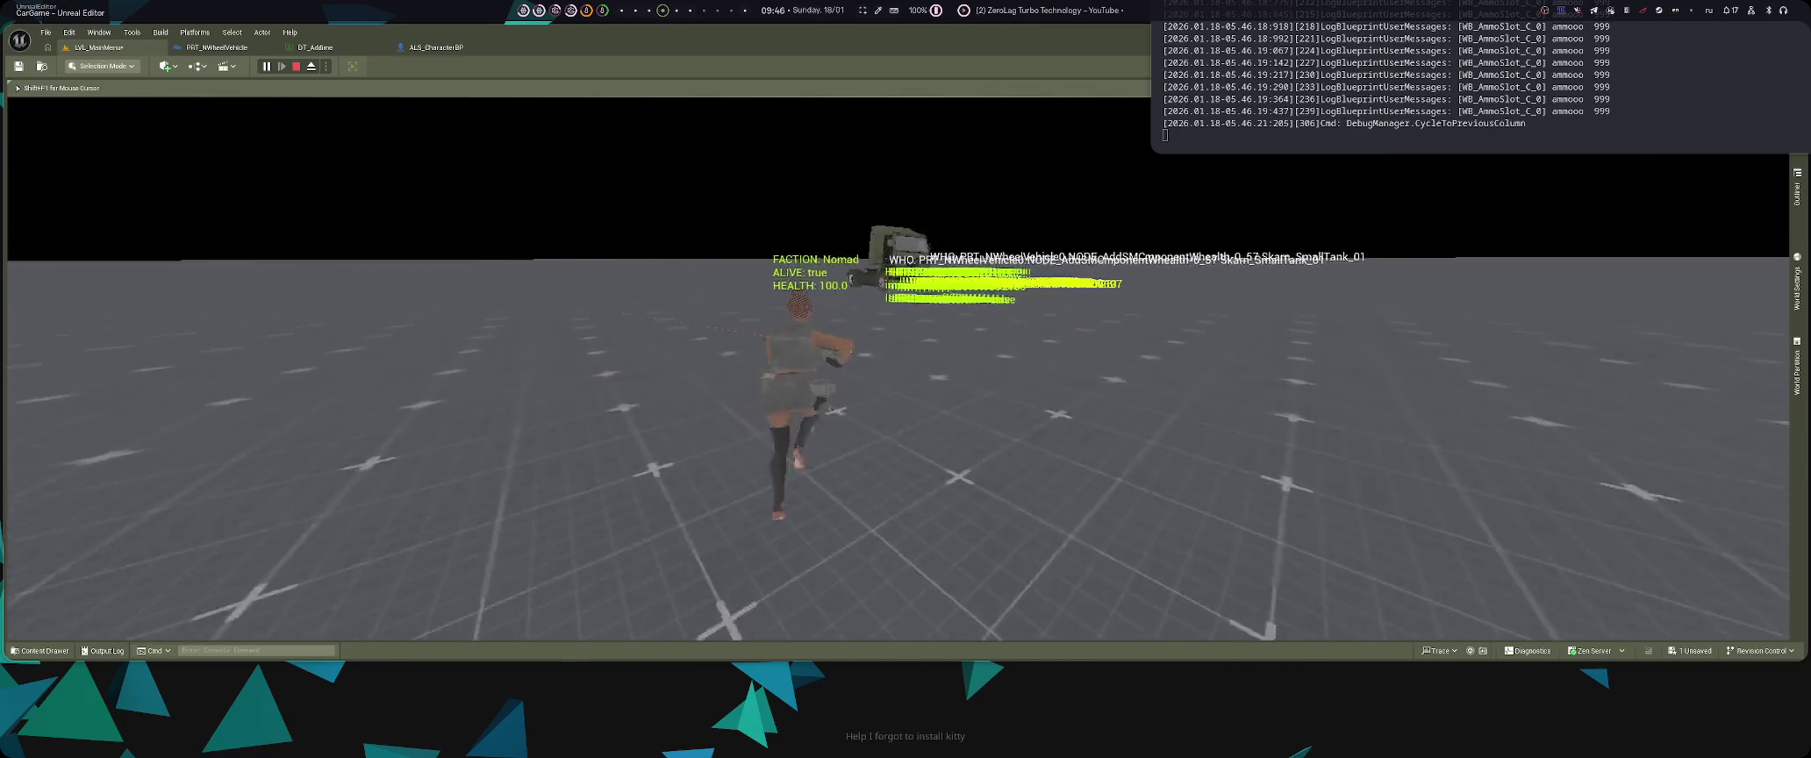
pyautogui.press('w')
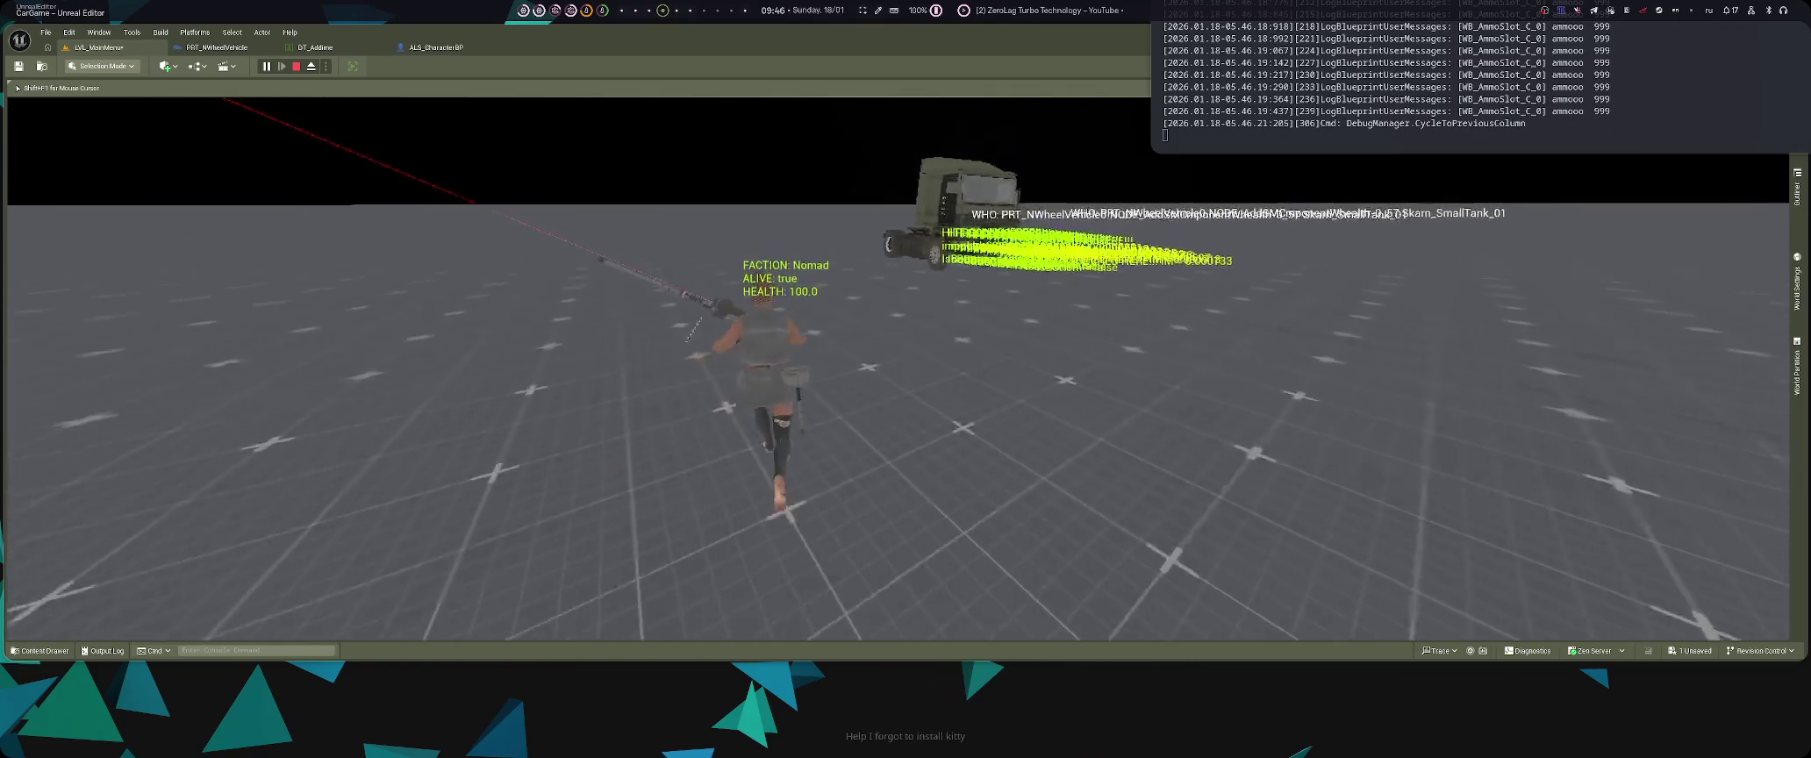
pyautogui.press('e')
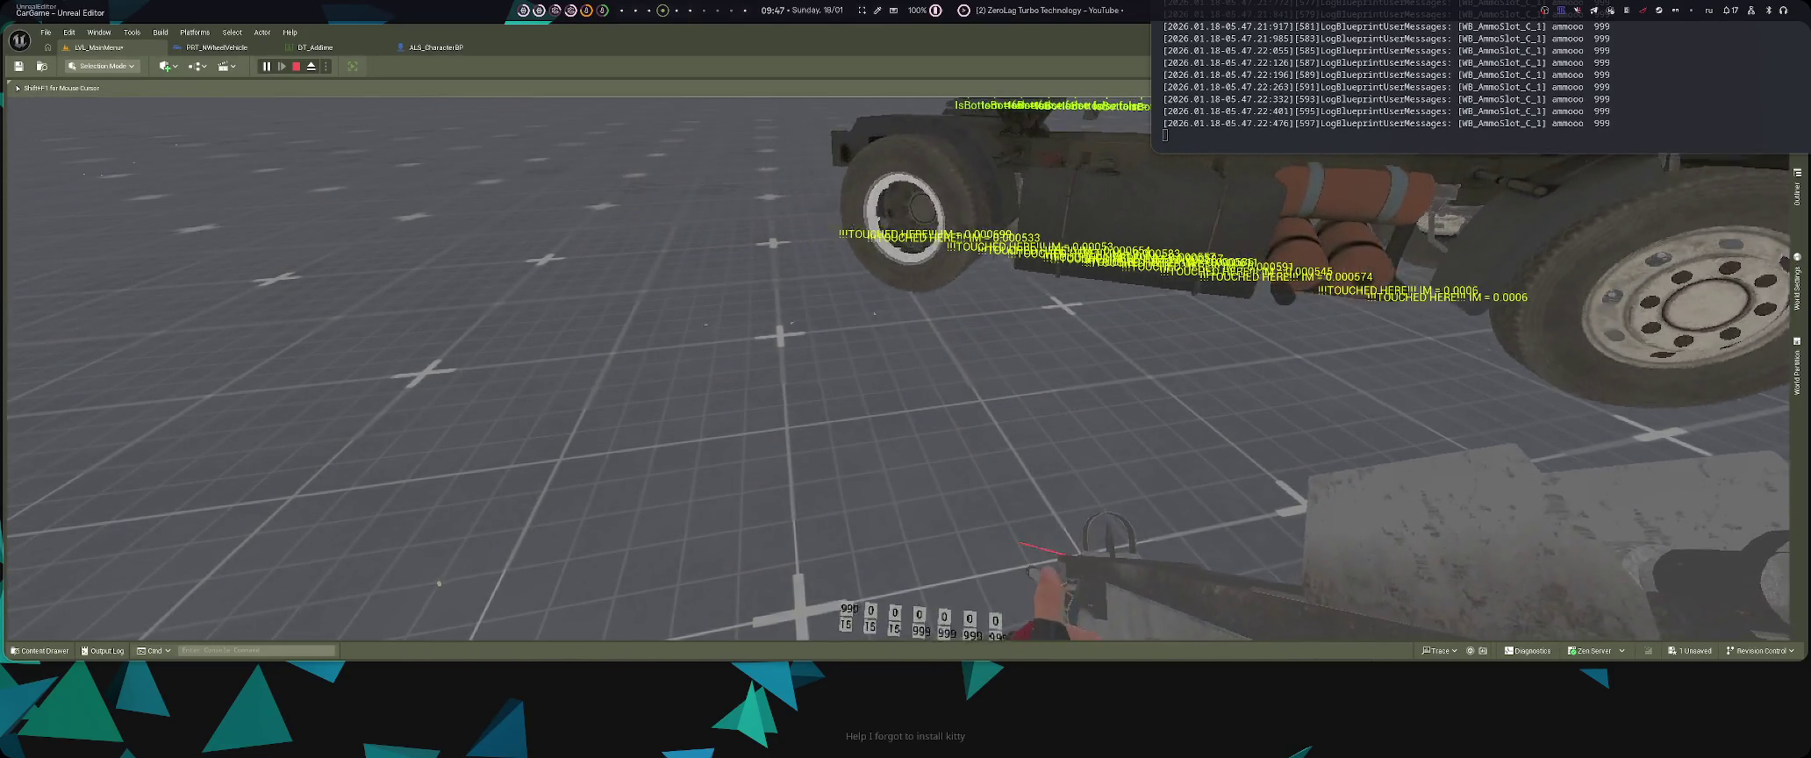
# - Switch to the cab camera, exit the truck, and step back to view the cab
pyautogui.press('e')
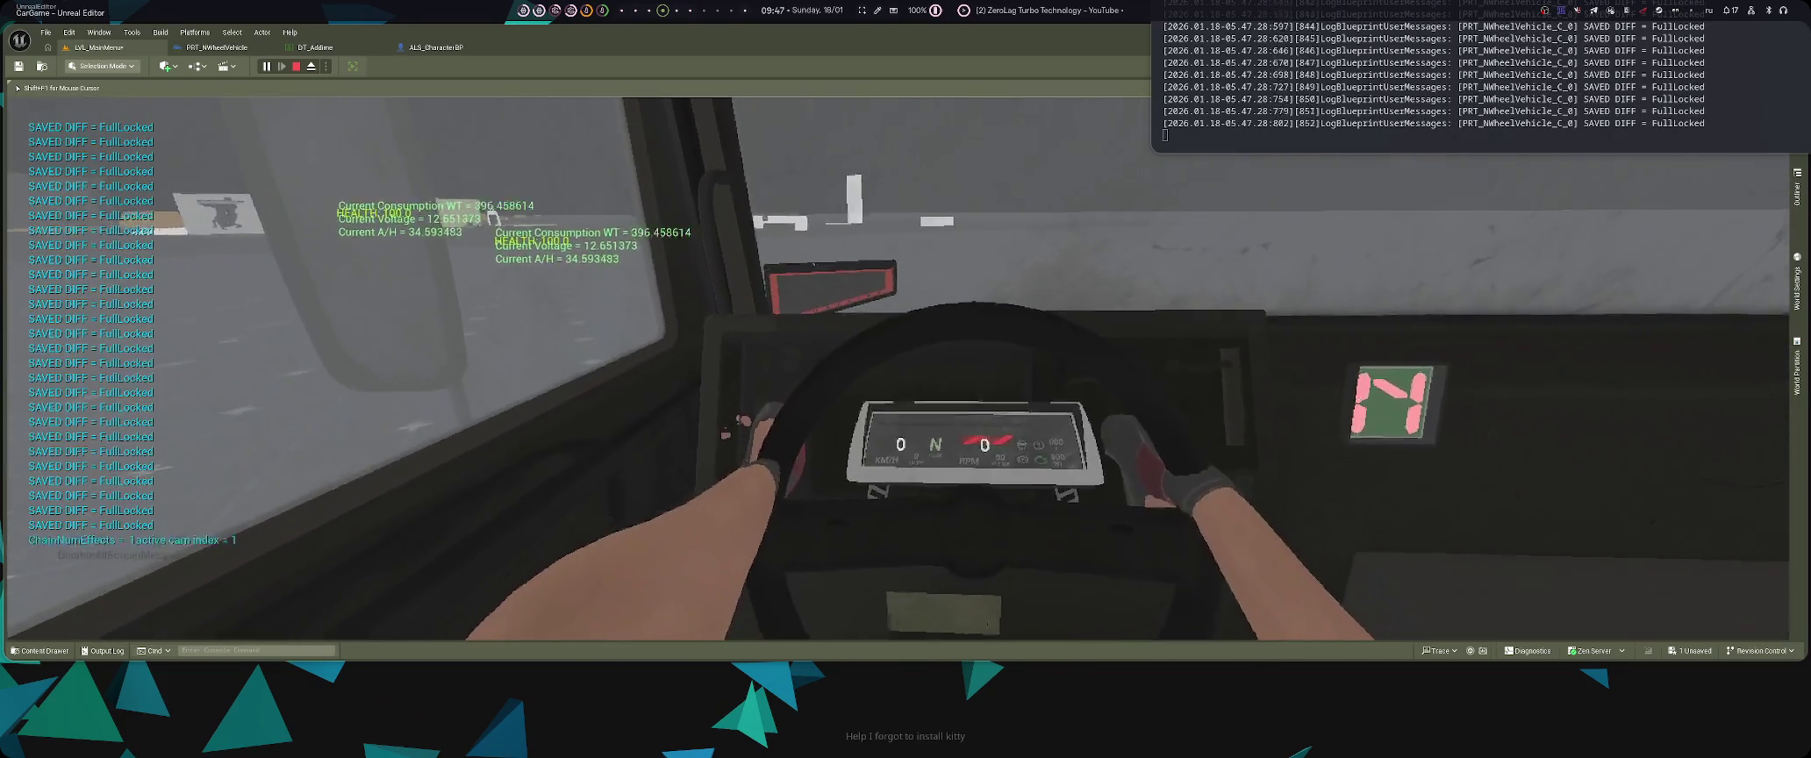
pyautogui.press('e')
pyautogui.press('s')
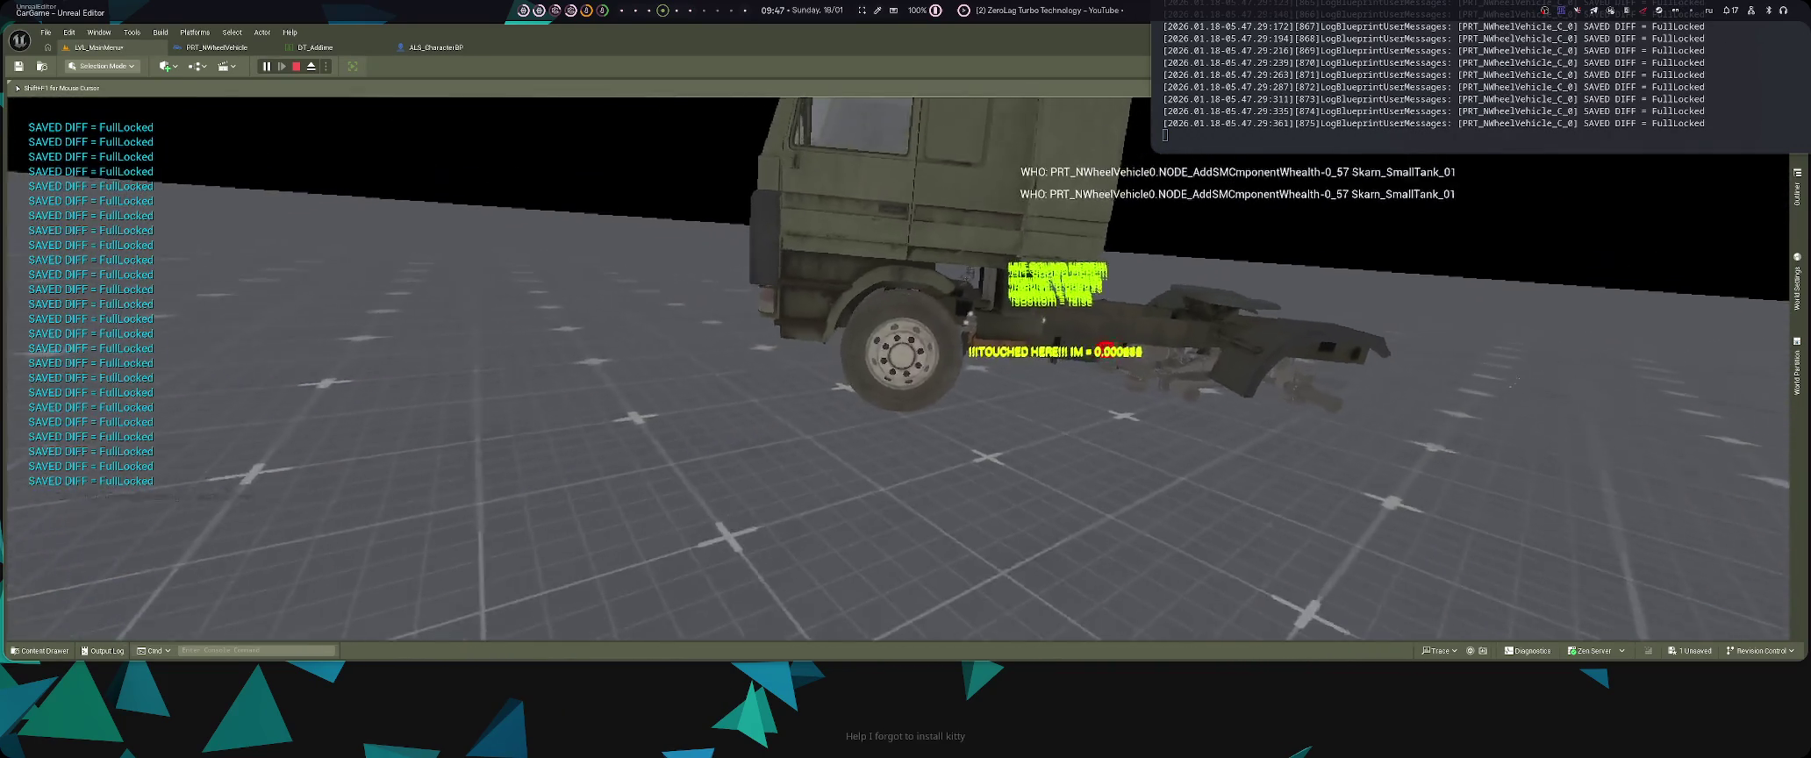
# - Equip the rifle, fire at the truck, and turn on the debug camera
pyautogui.press('1')
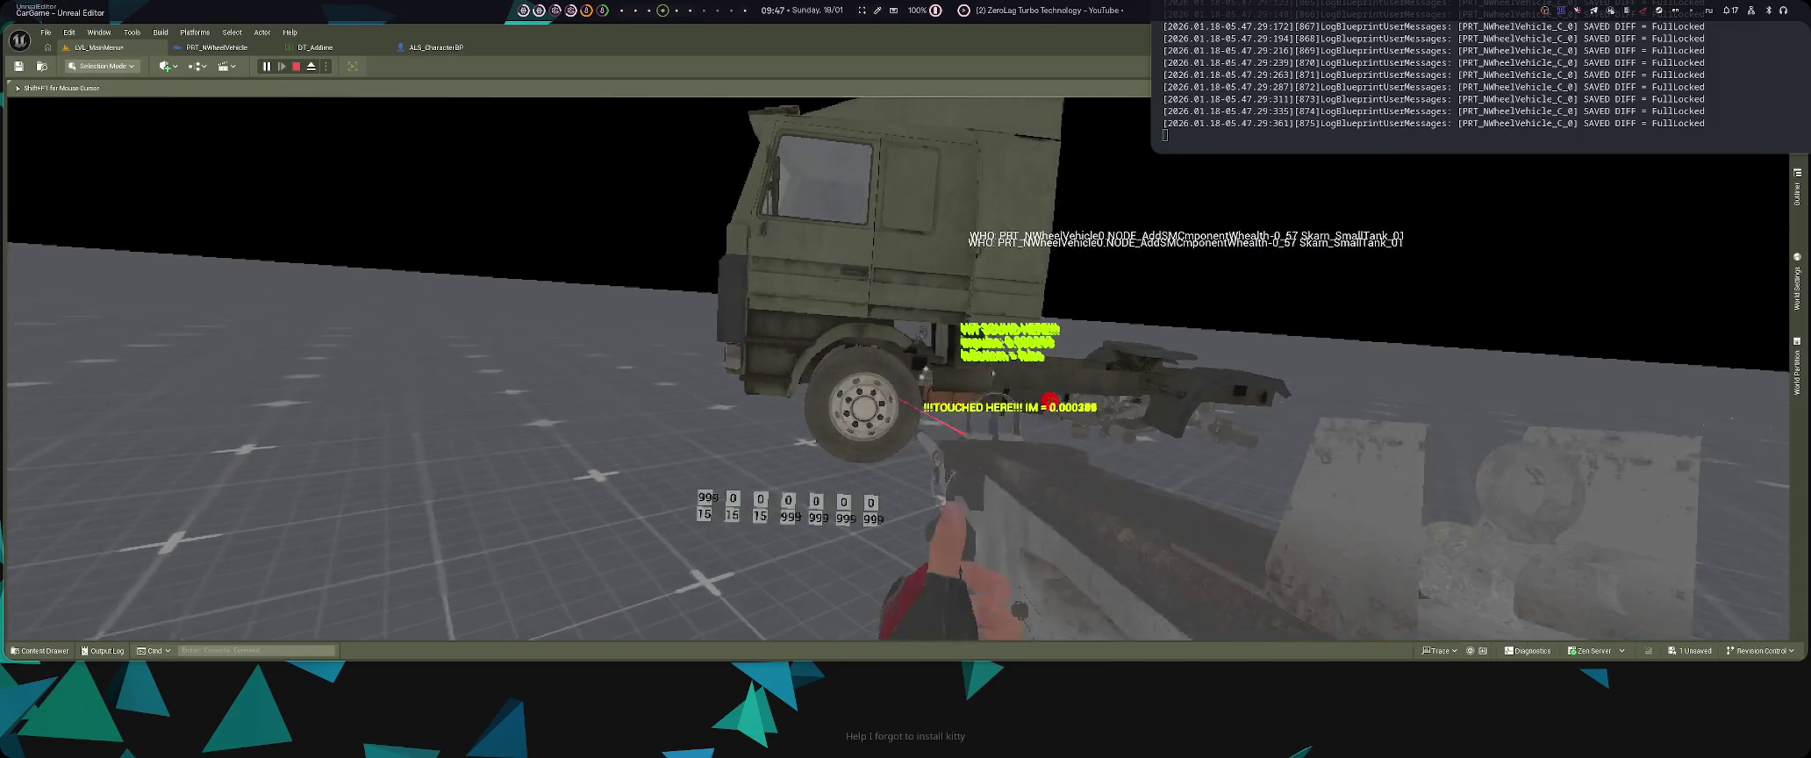
pyautogui.click(897, 369)
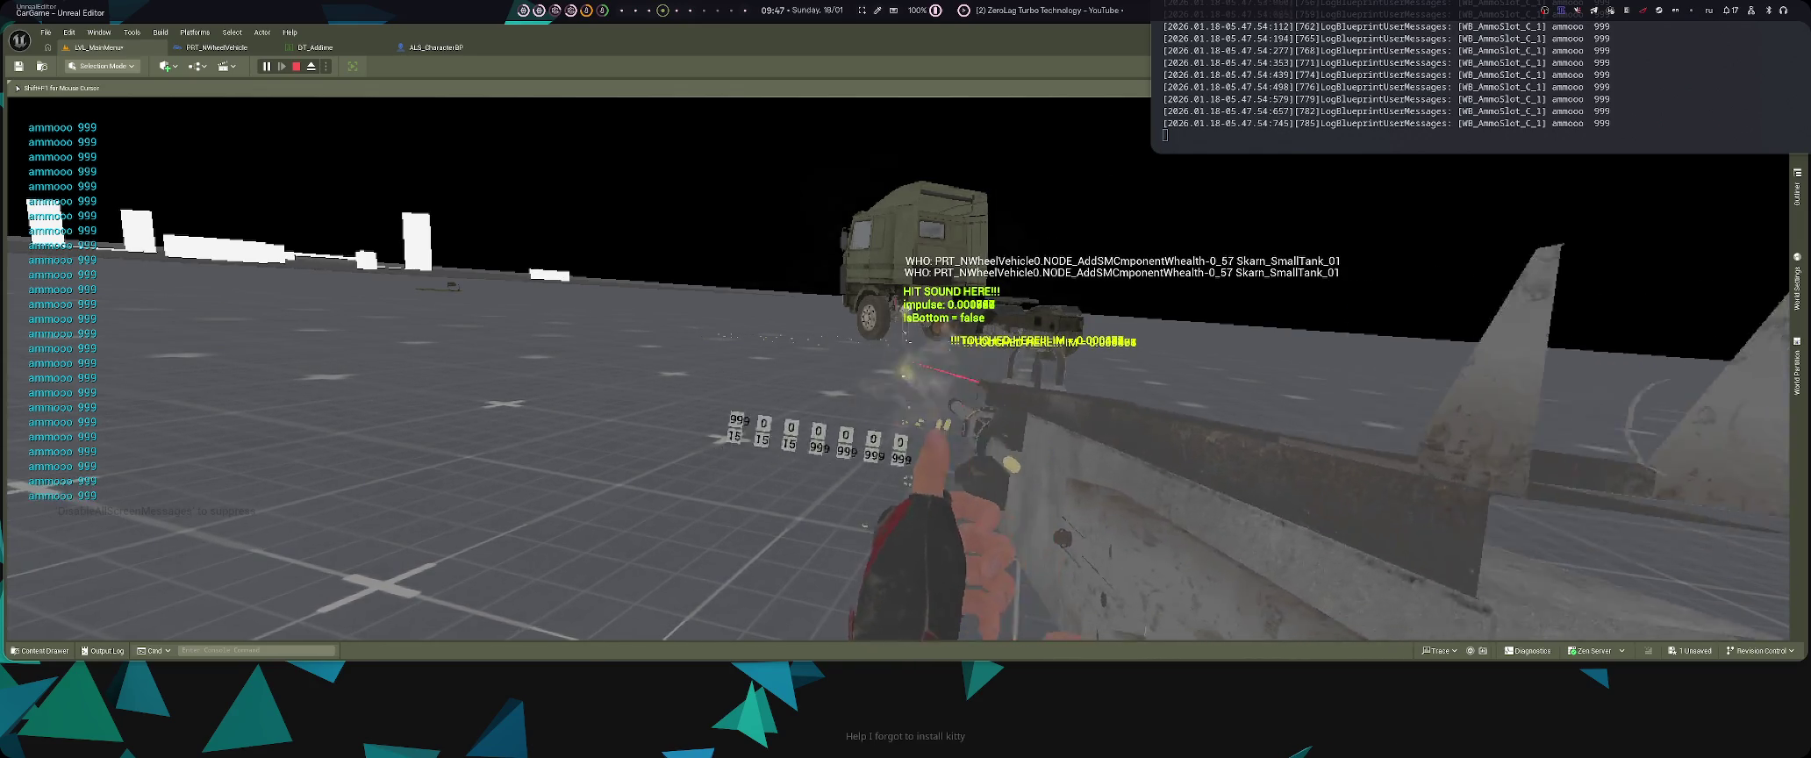
pyautogui.press(';')
# - Fly the debug camera under the truck to inspect its underside, front wheel and axle
pyautogui.press('w')
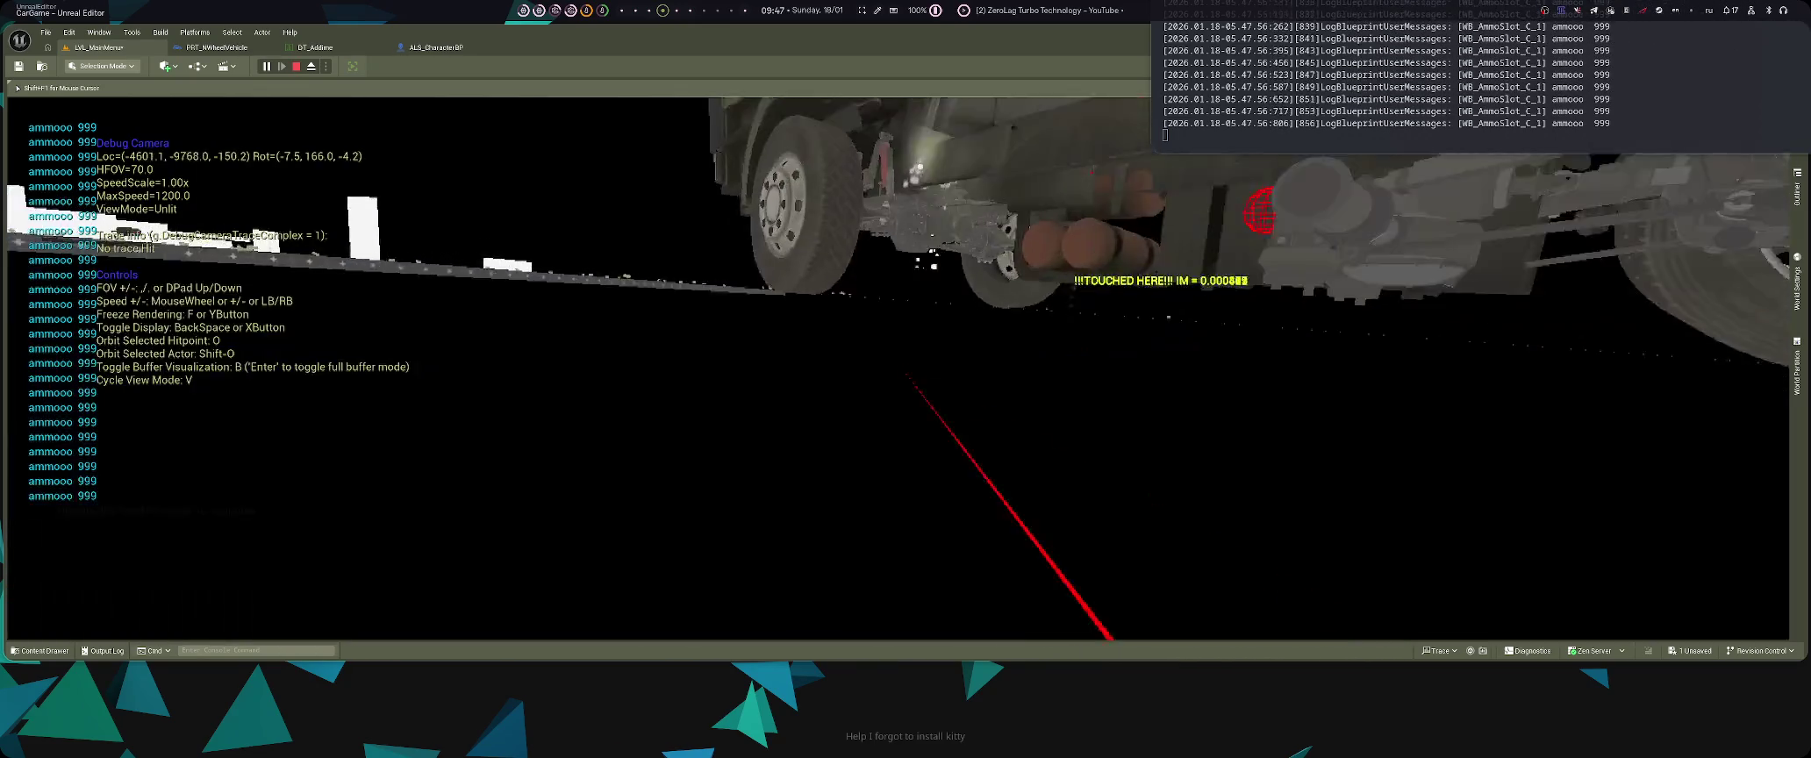
pyautogui.press('w')
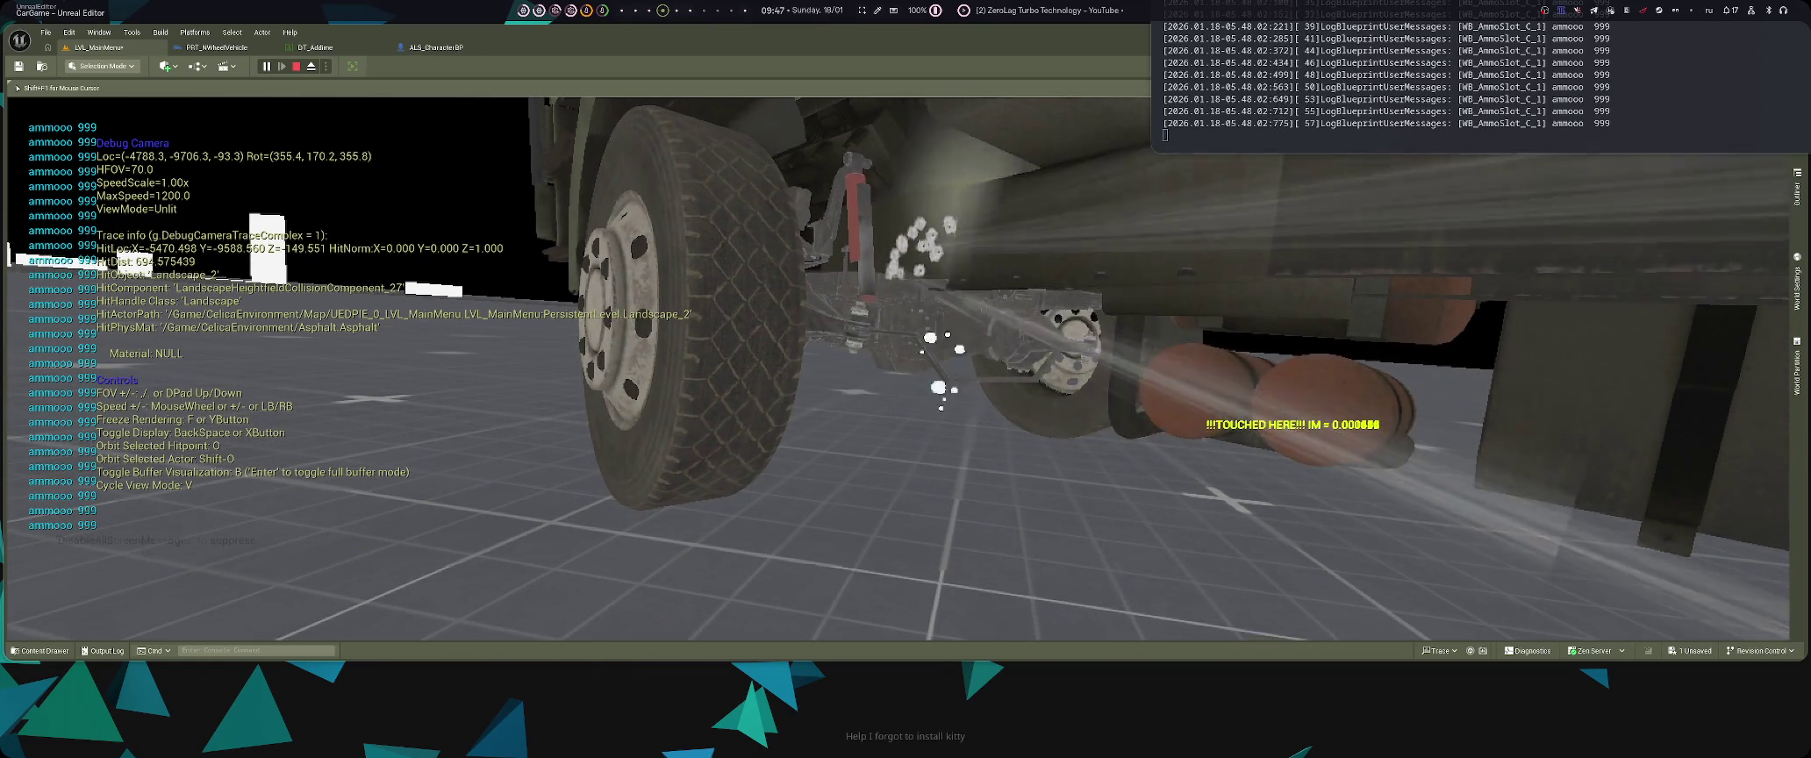
pyautogui.press('e')
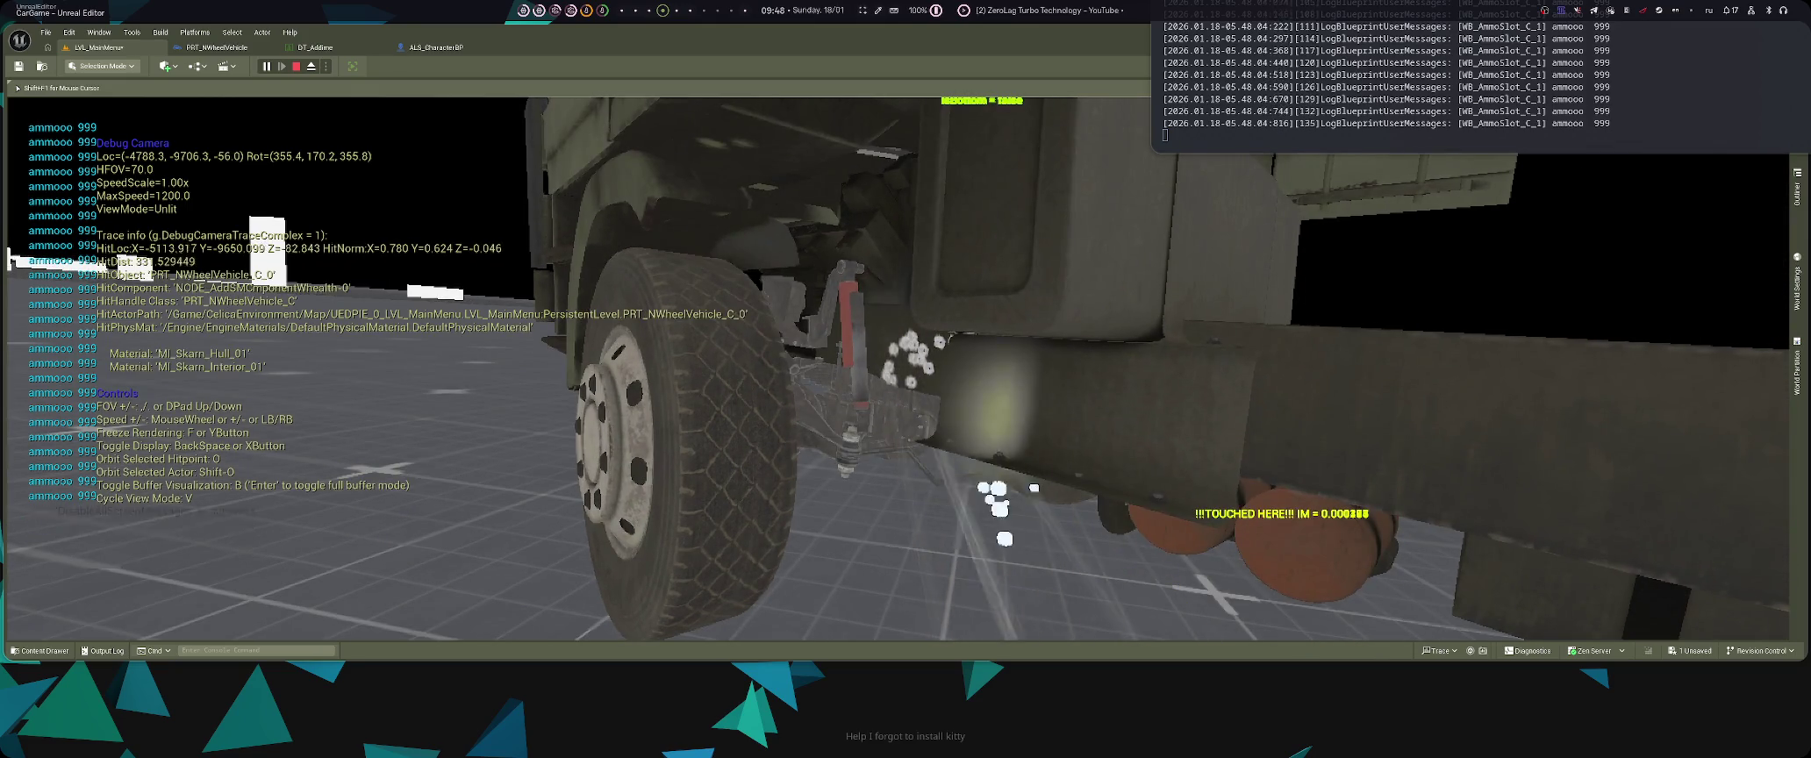
pyautogui.press('w')
pyautogui.press('s')
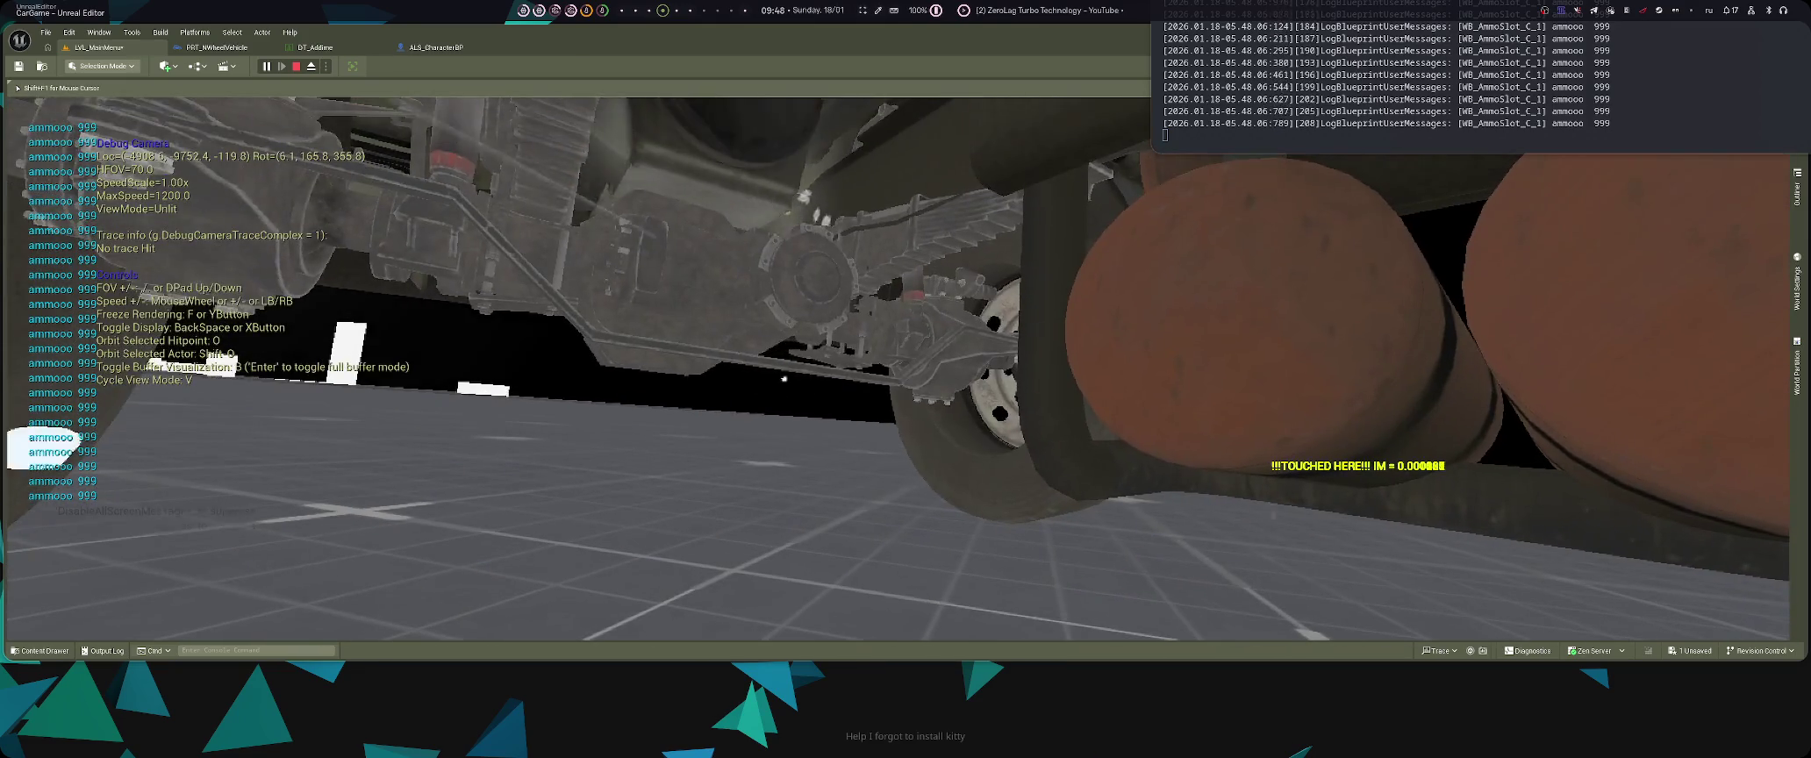
pyautogui.press('a')
pyautogui.press('q')
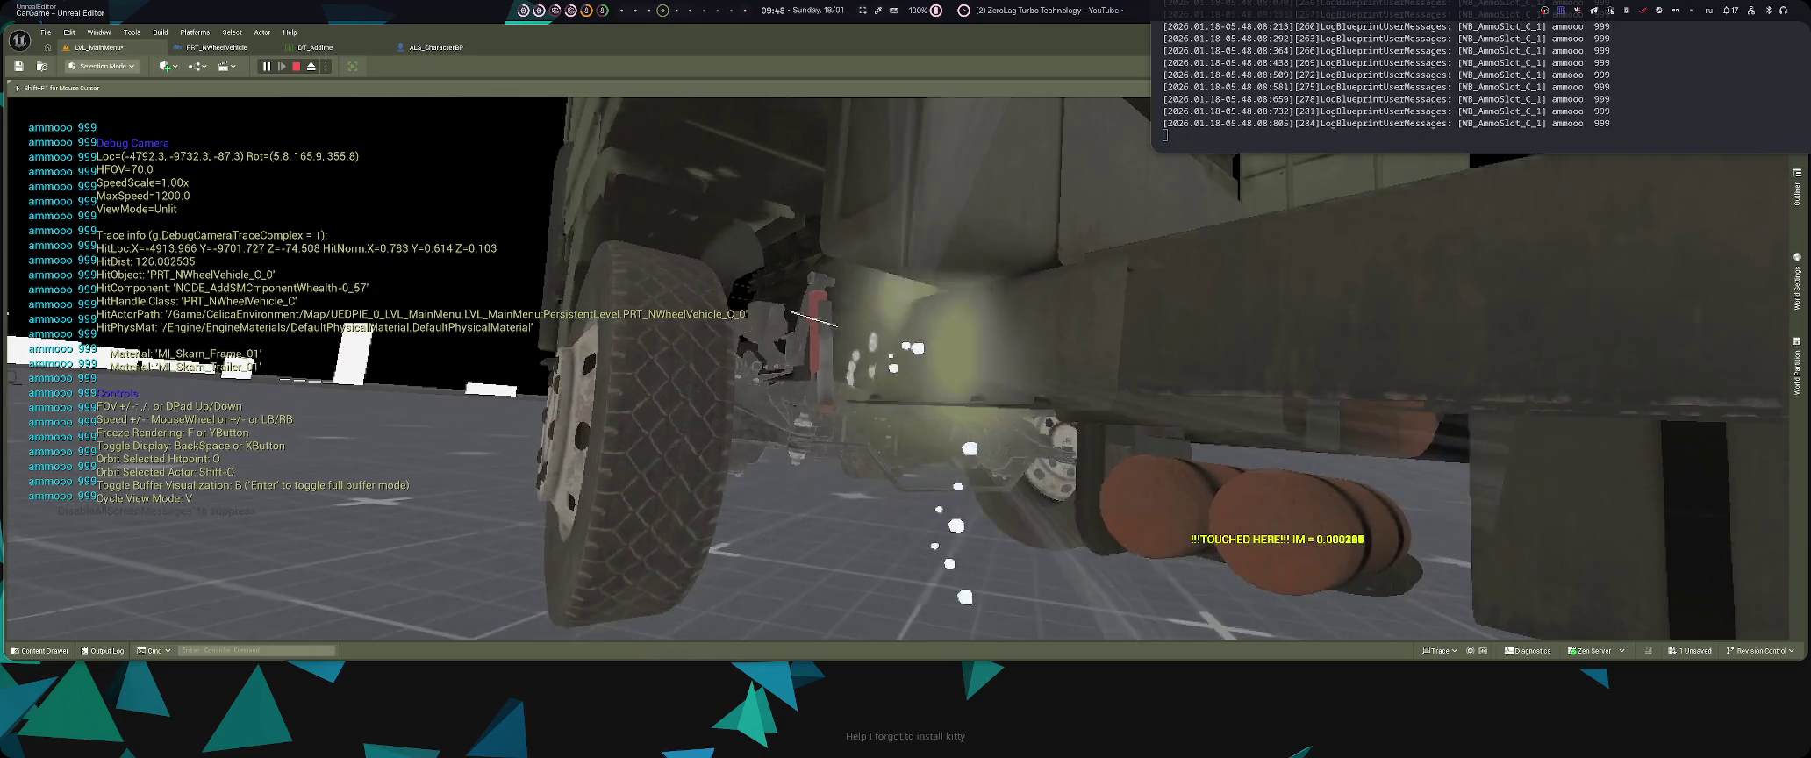
pyautogui.press('s')
pyautogui.press('e')
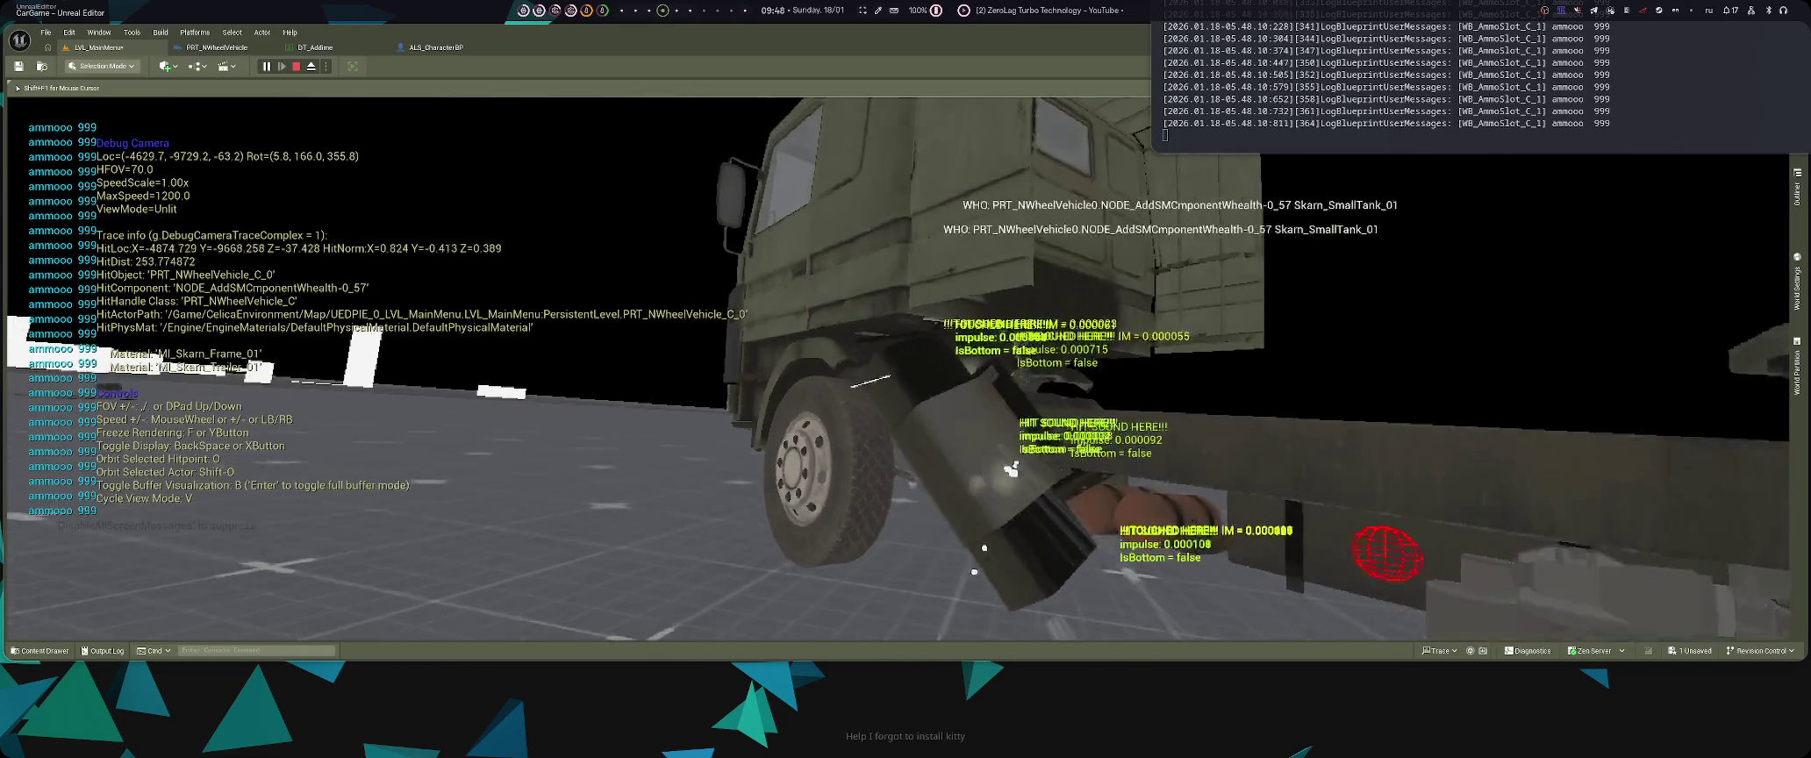
pyautogui.press('w')
pyautogui.press('q')
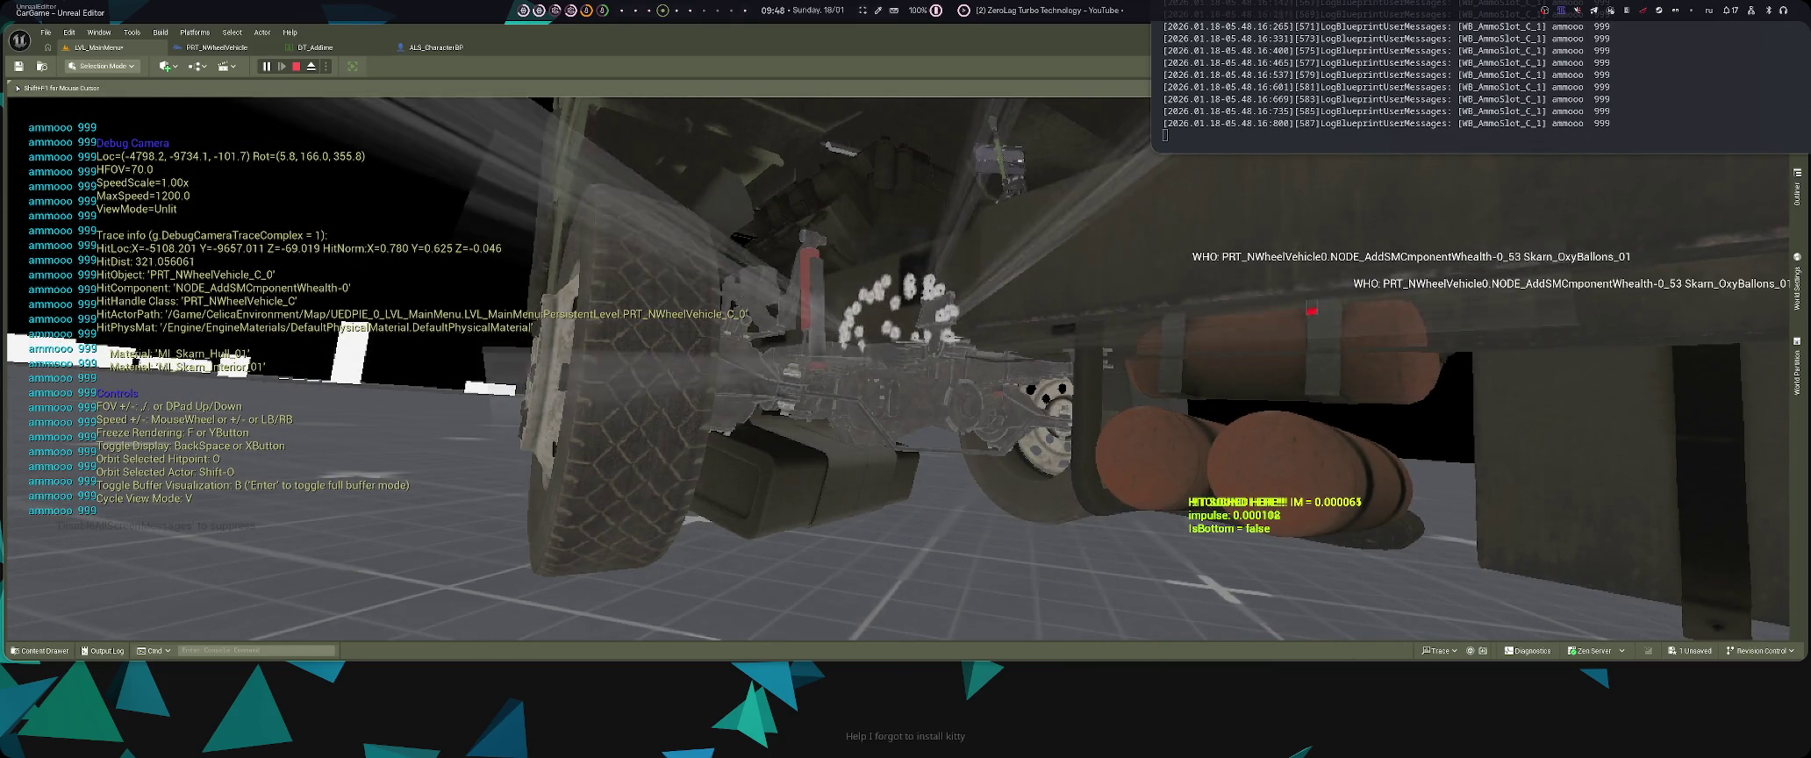
pyautogui.press('s')
pyautogui.press('e')
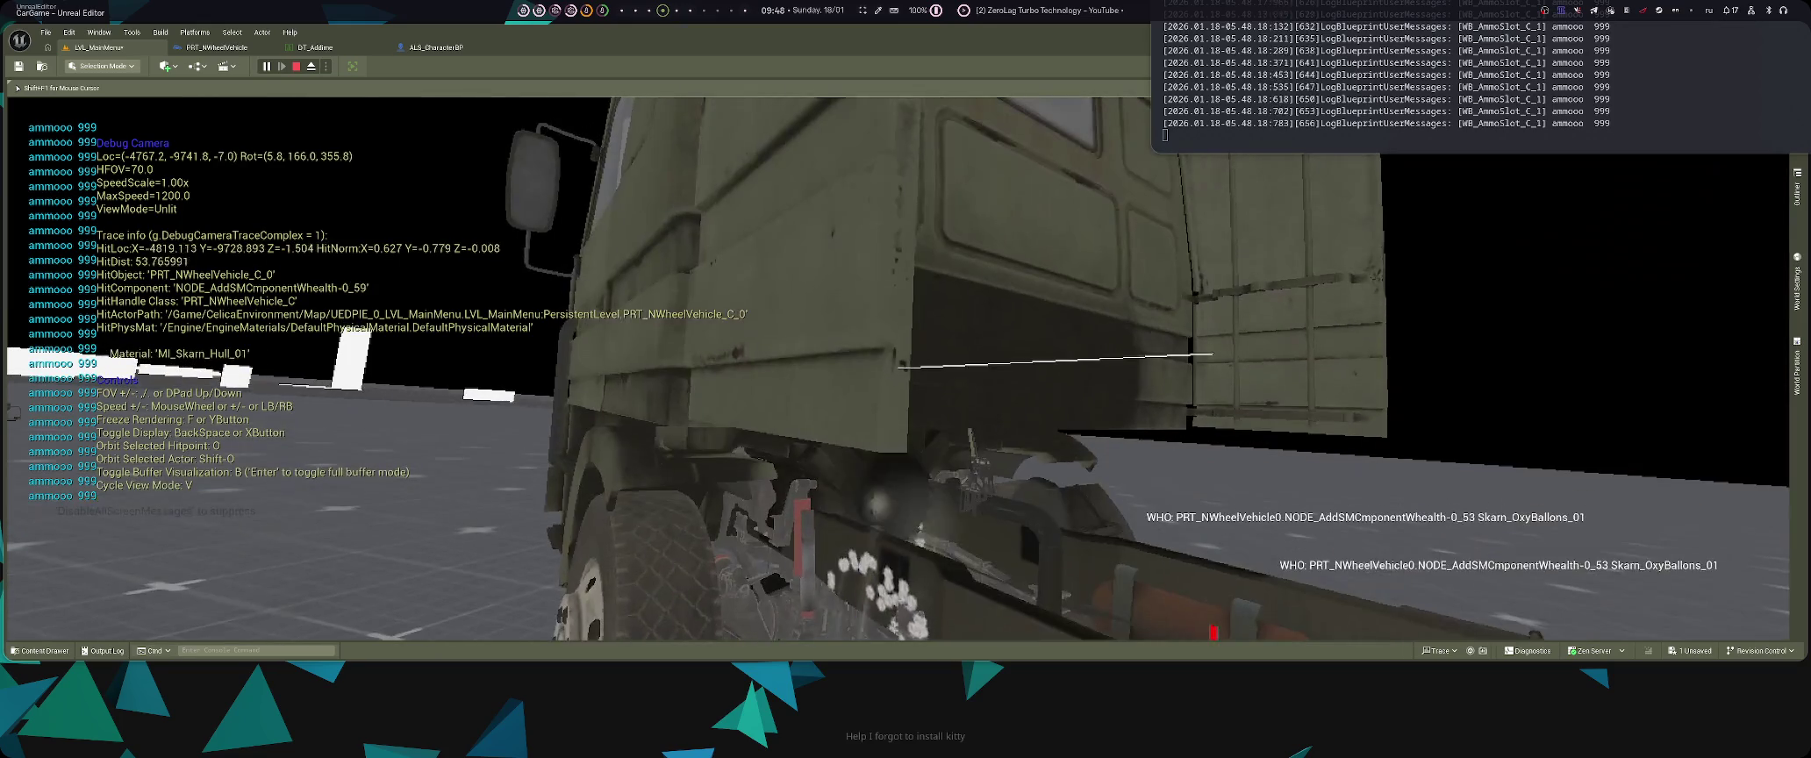
# - Fly the debug camera alongside and beneath the truck to inspect the barrels and cab
pyautogui.press('q')
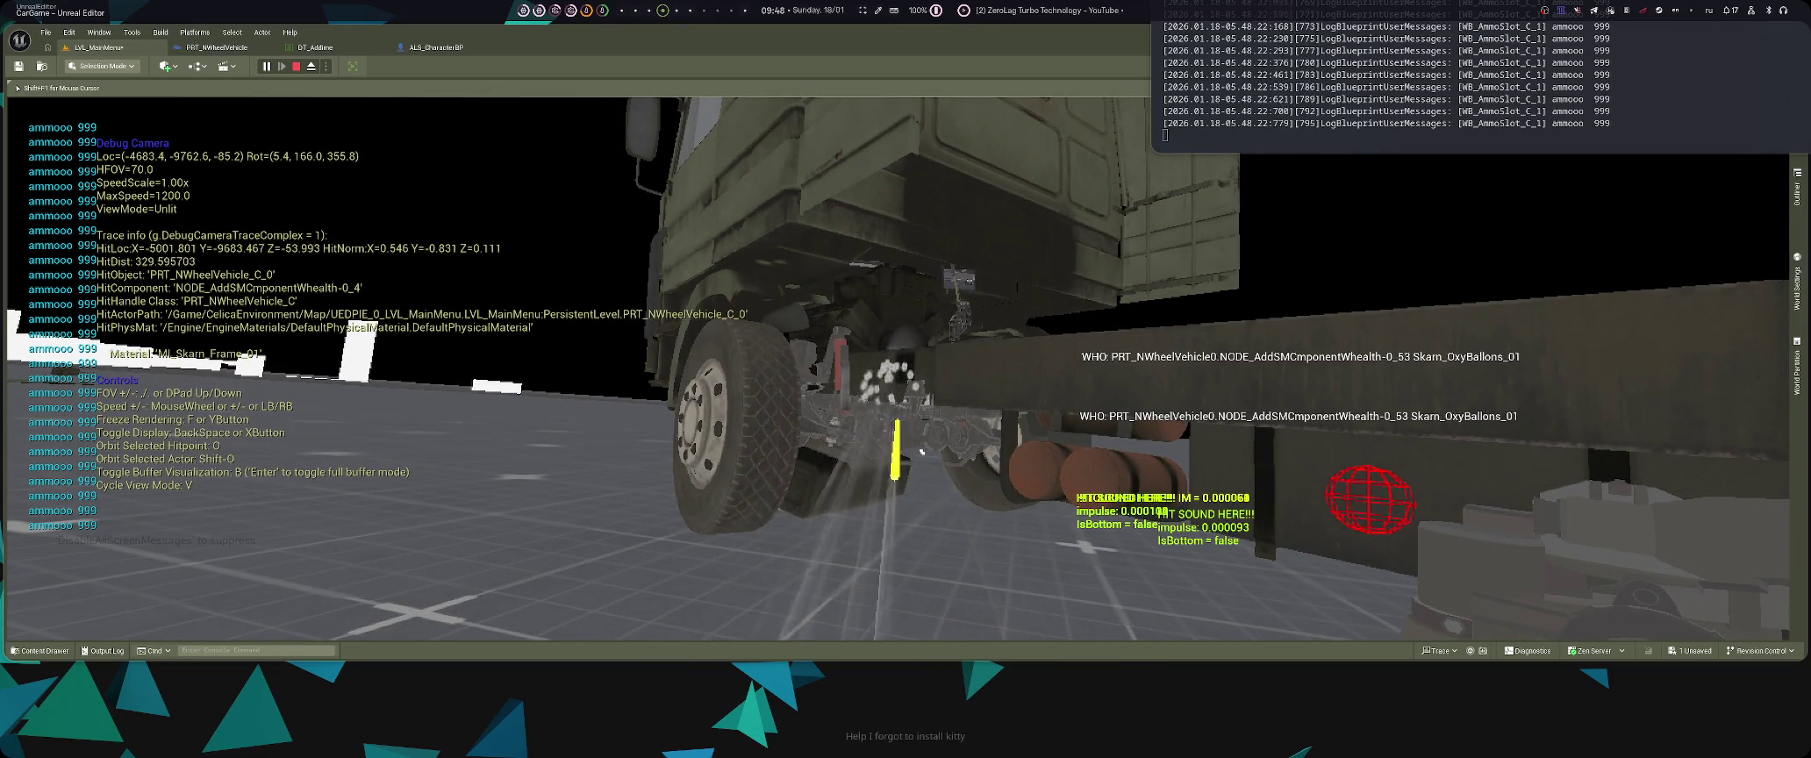
pyautogui.press('d')
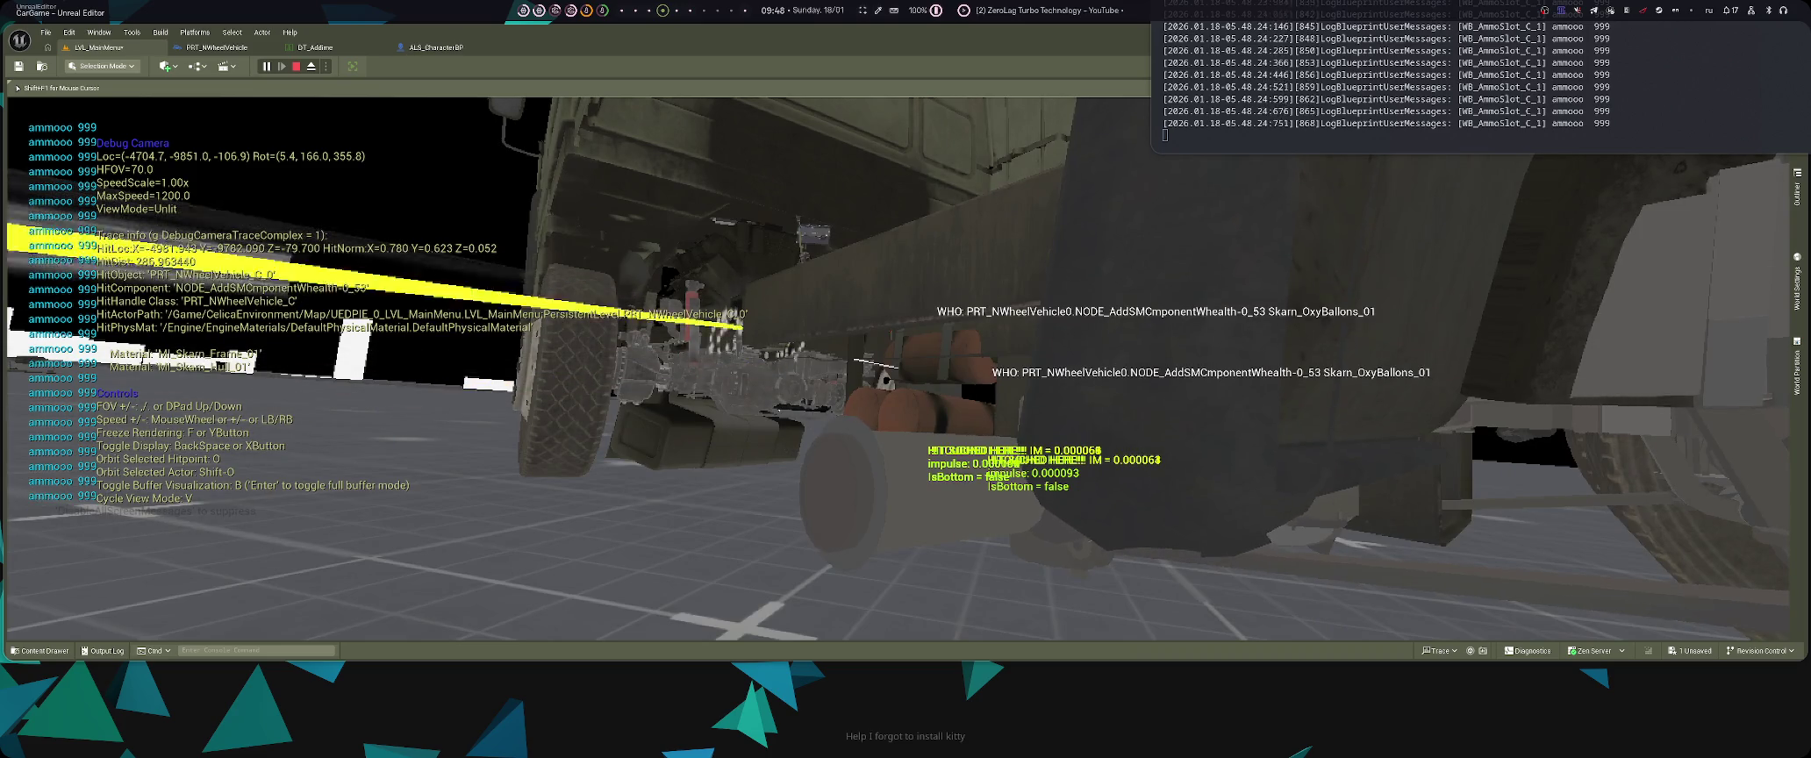
pyautogui.press('w')
pyautogui.press('w')
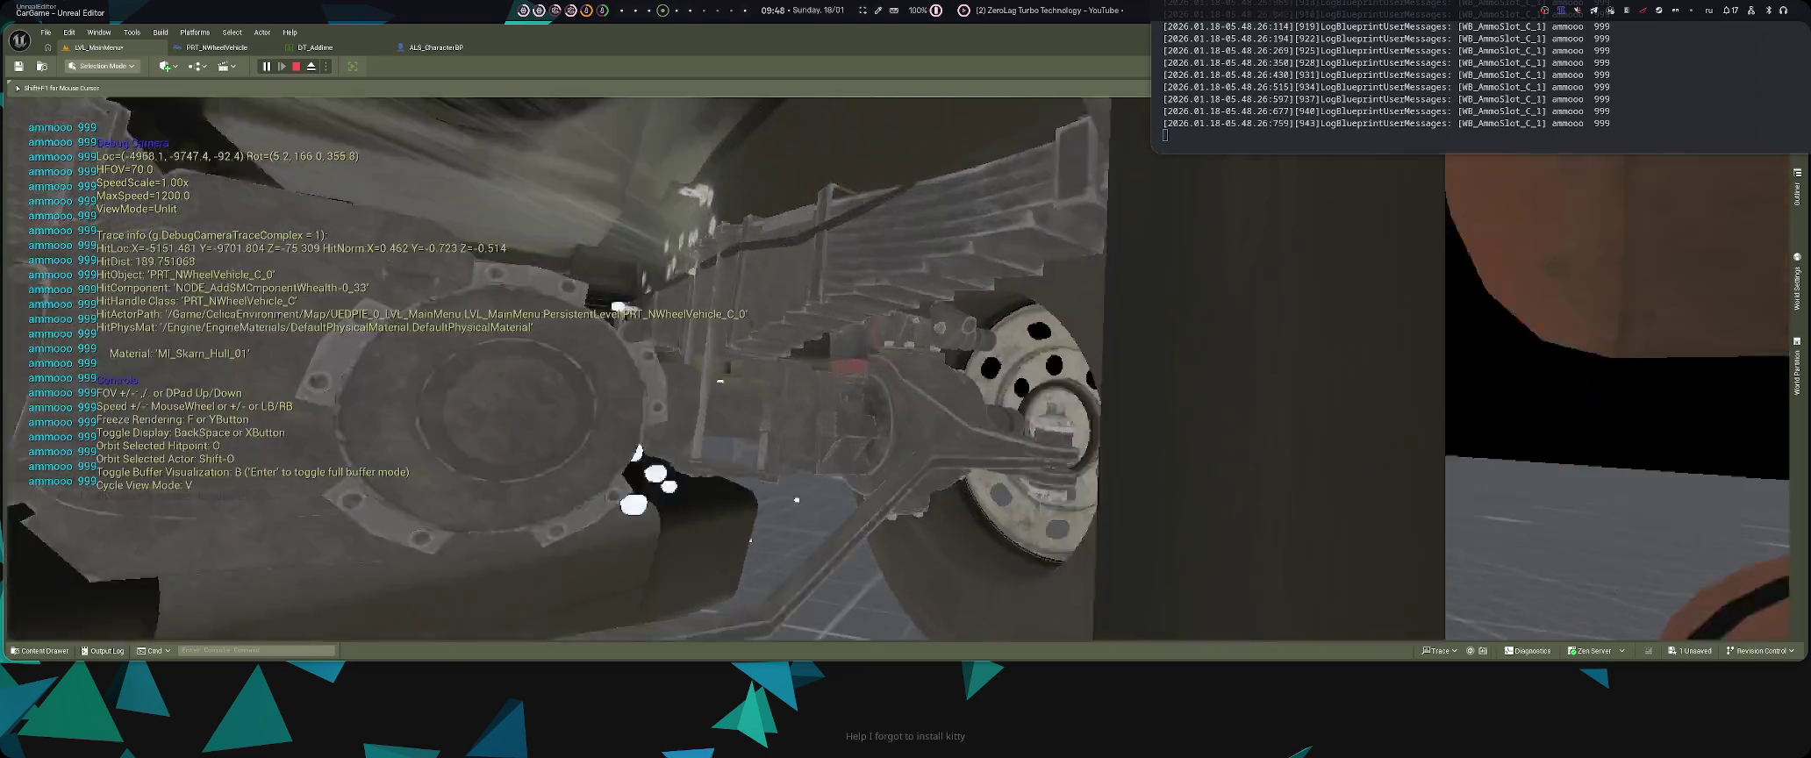
pyautogui.press('s')
pyautogui.press('a')
pyautogui.press('e')
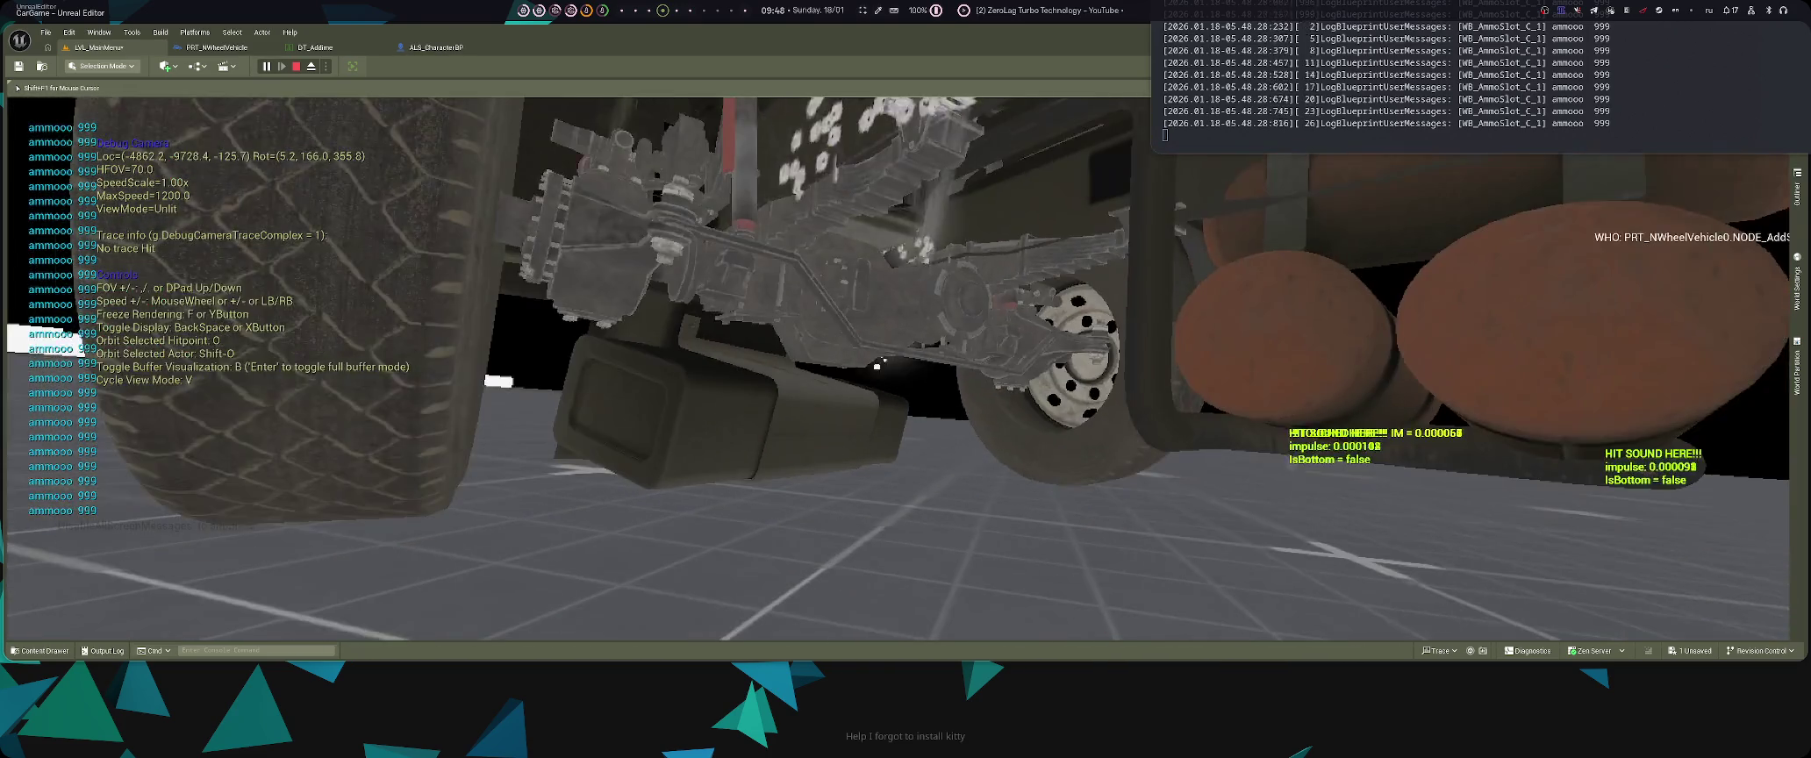
pyautogui.press('d')
pyautogui.press('q')
pyautogui.press('s')
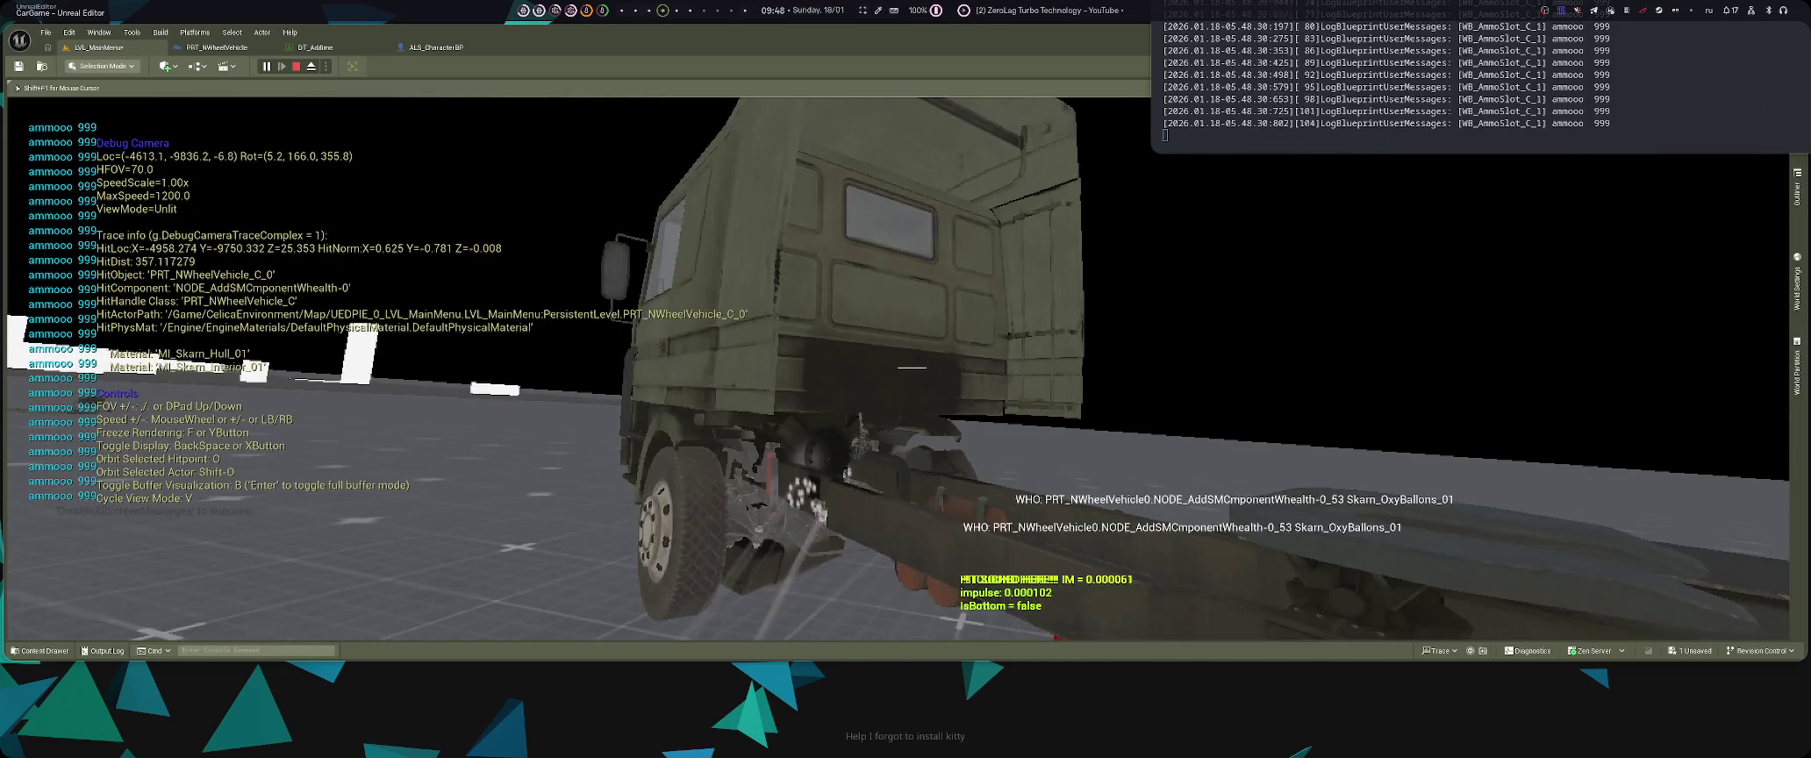
pyautogui.press('w')
pyautogui.press('q')
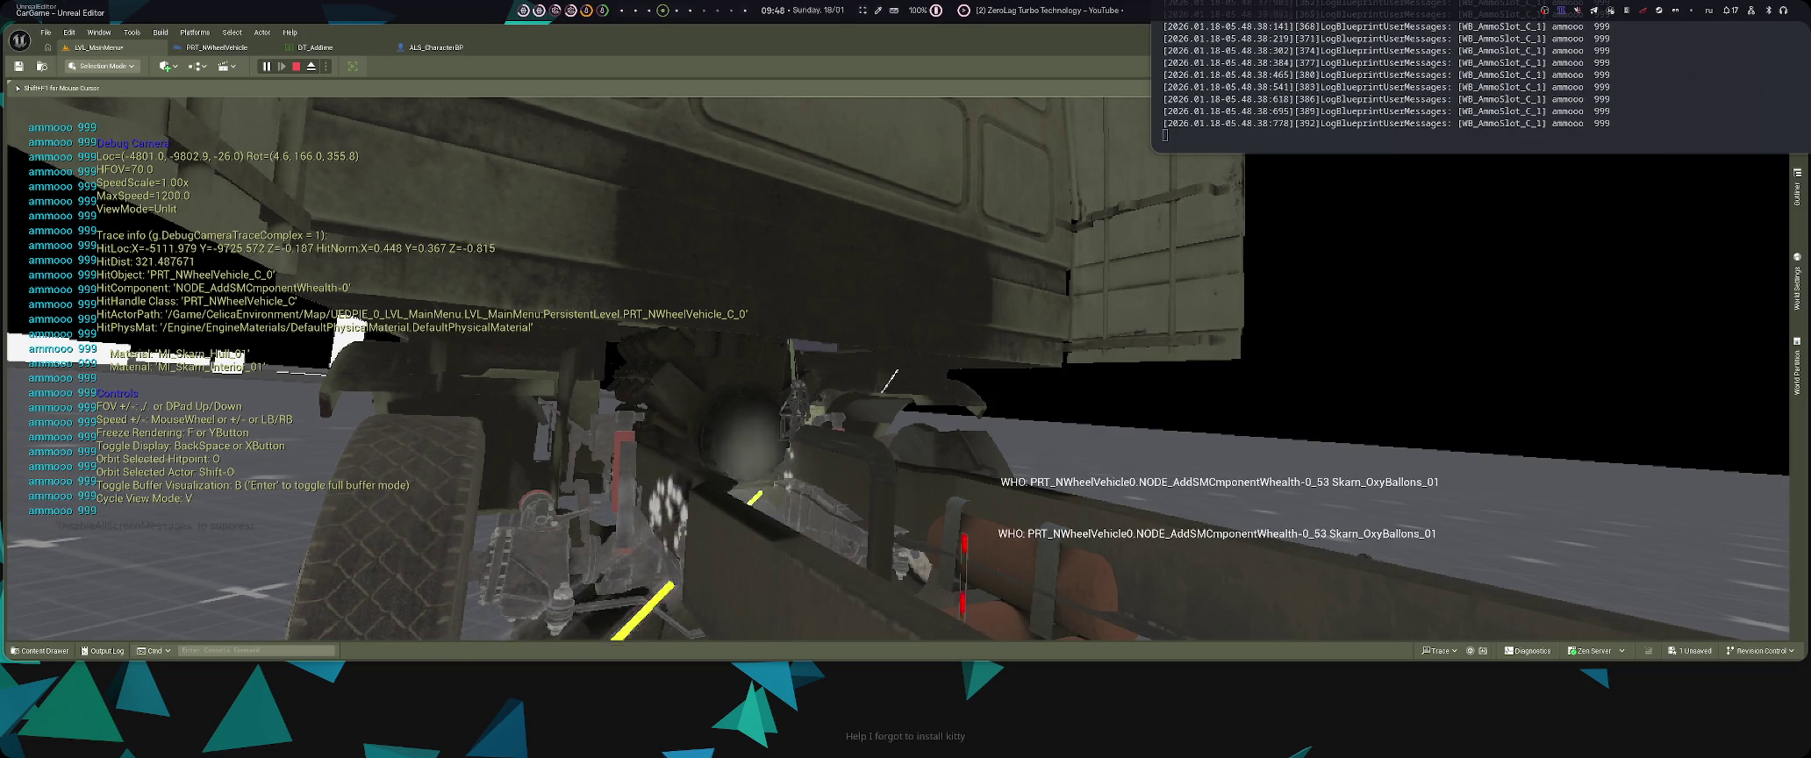
# - Jump the terminal log to its newest lines, then leave the debug camera for first-person view
pyautogui.hotkey('shift', 'F1')
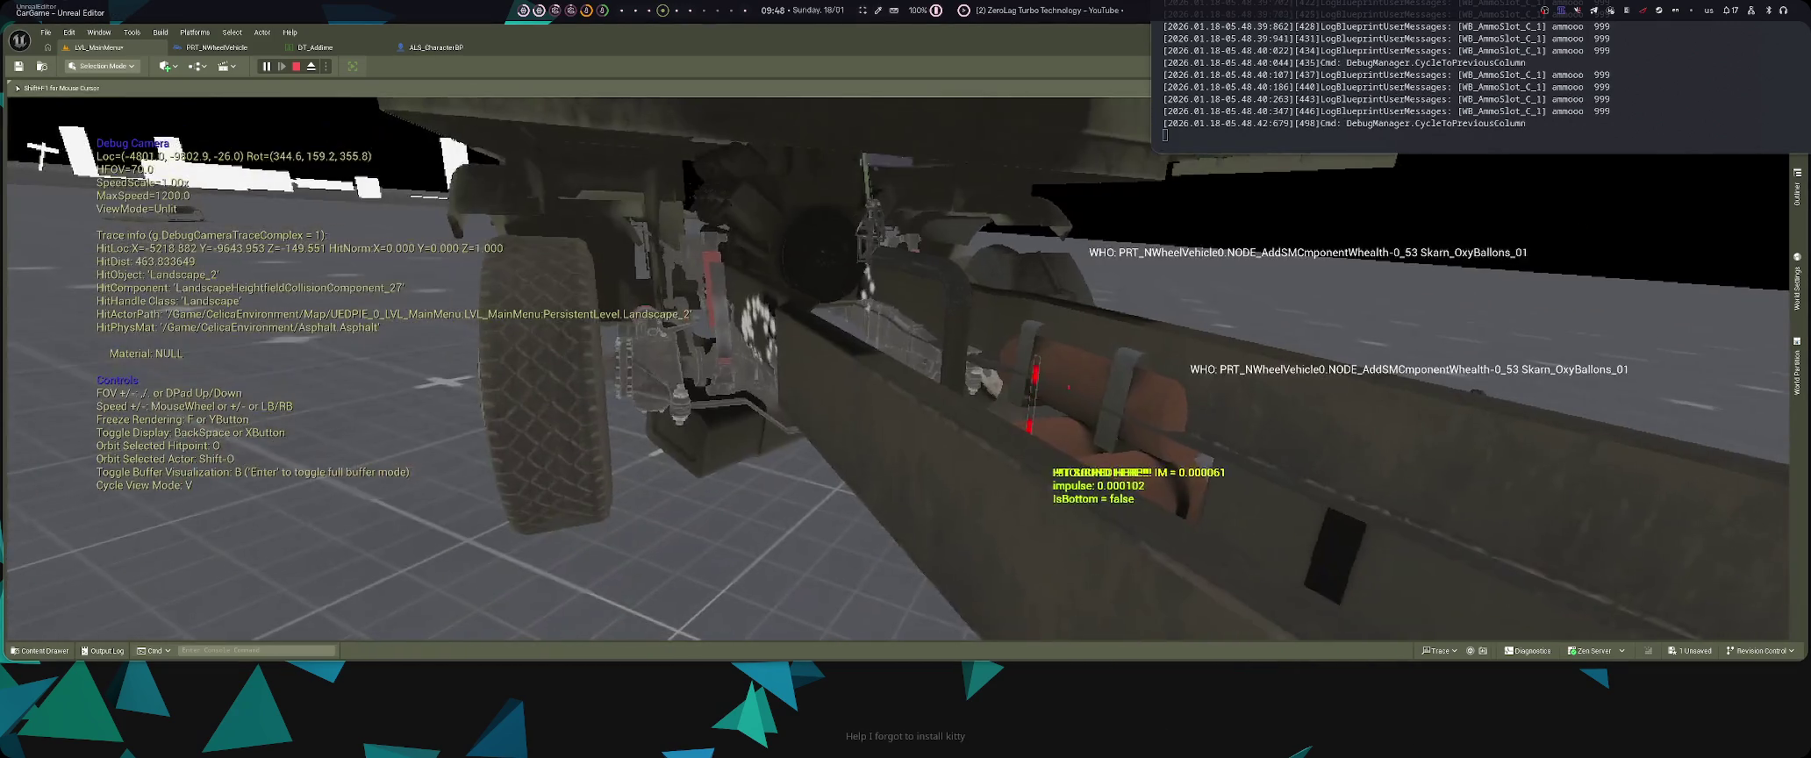
pyautogui.scroll(10, 1452, 289)
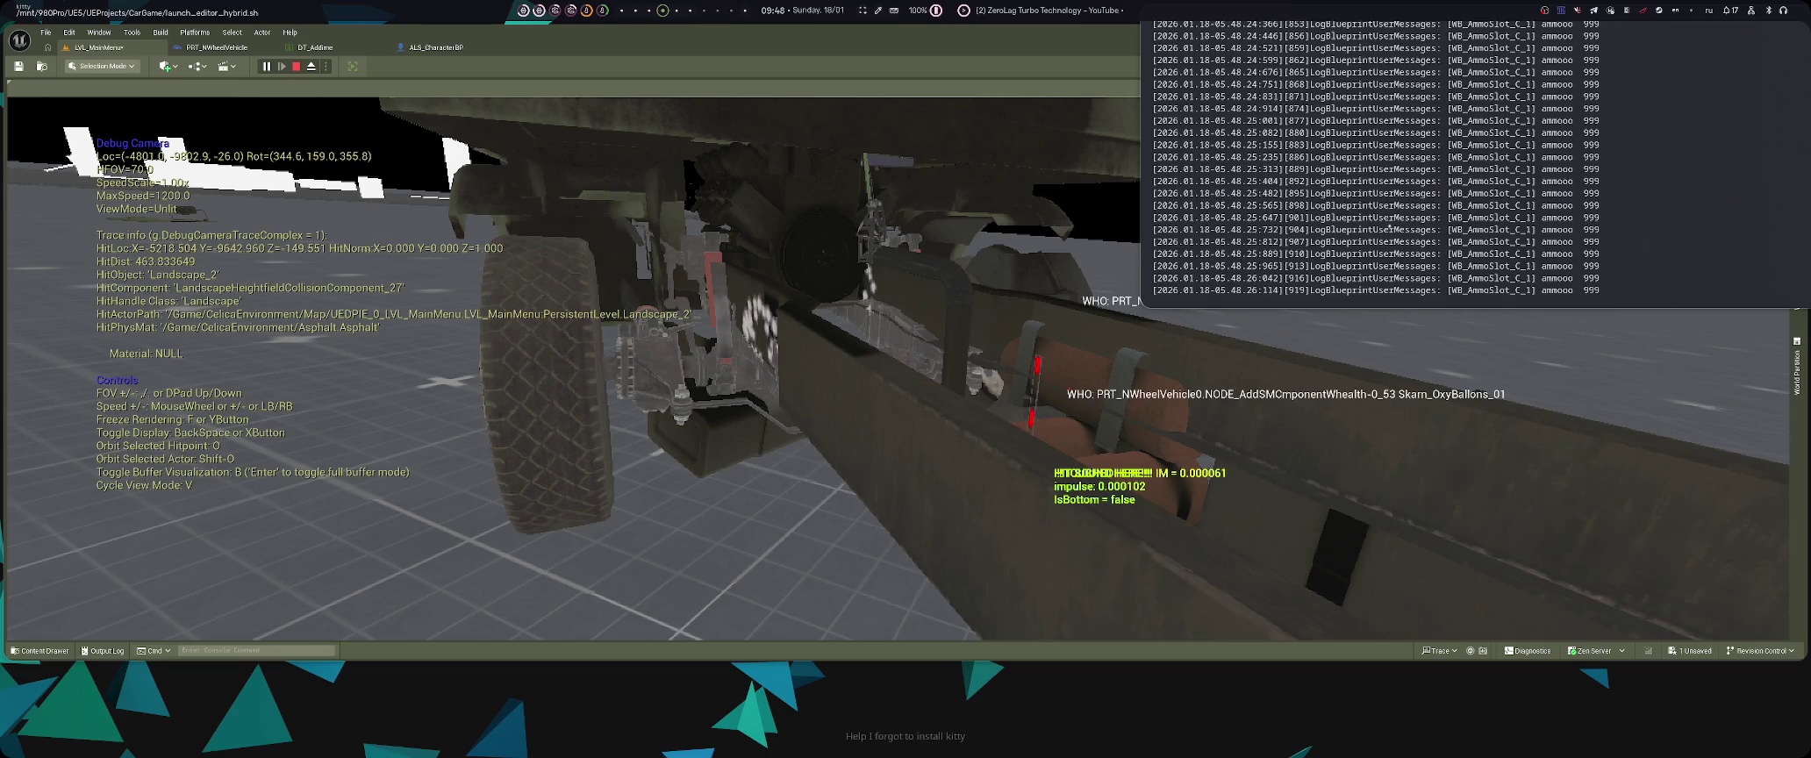
pyautogui.press('End')
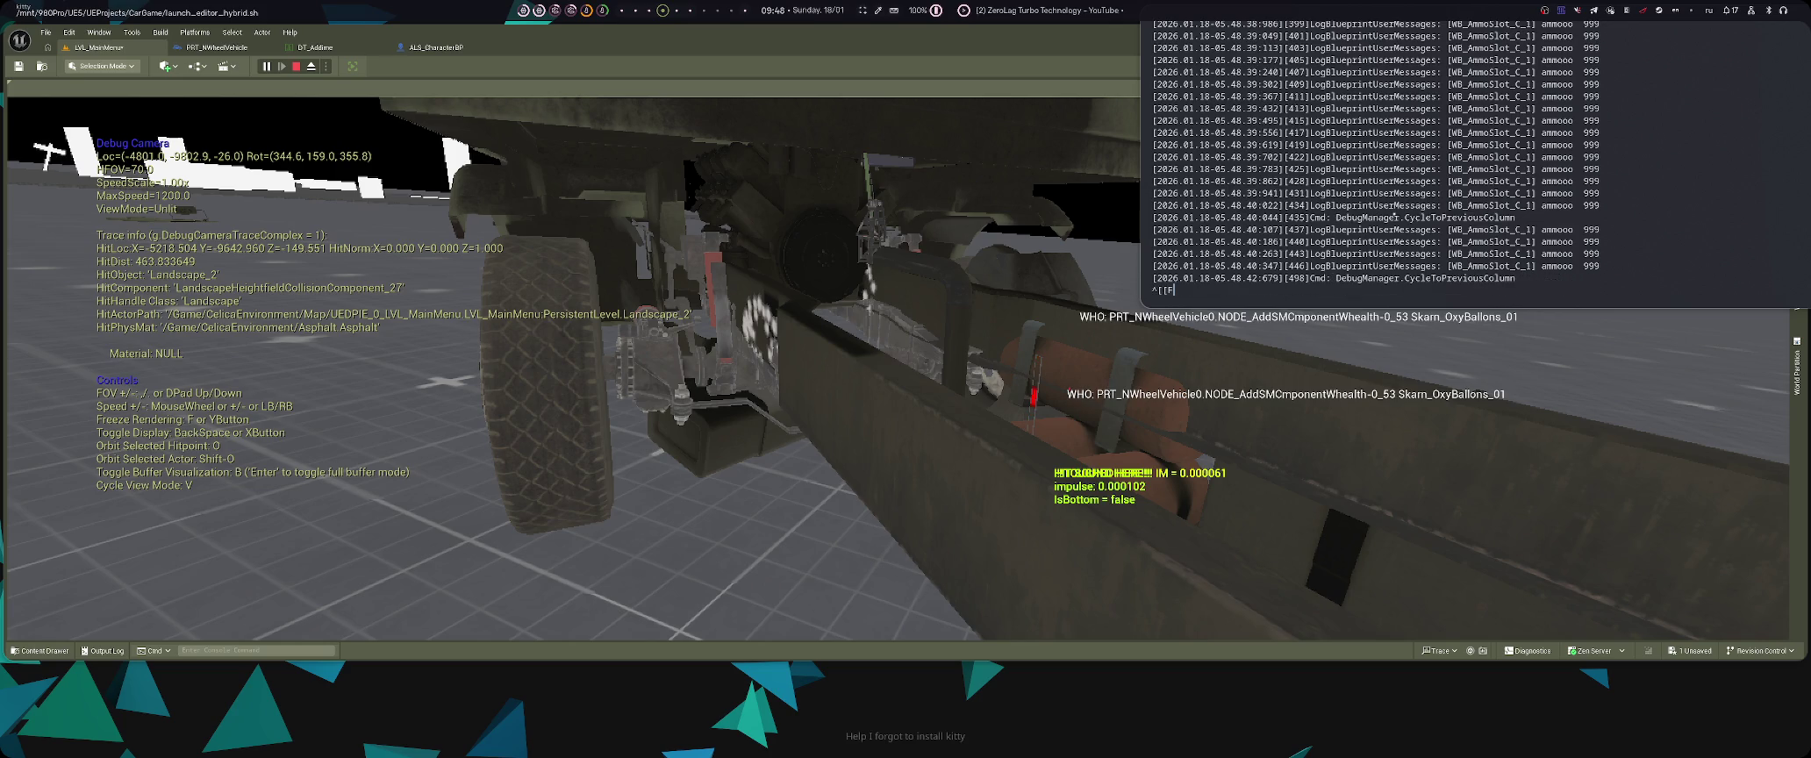
pyautogui.click(840, 323)
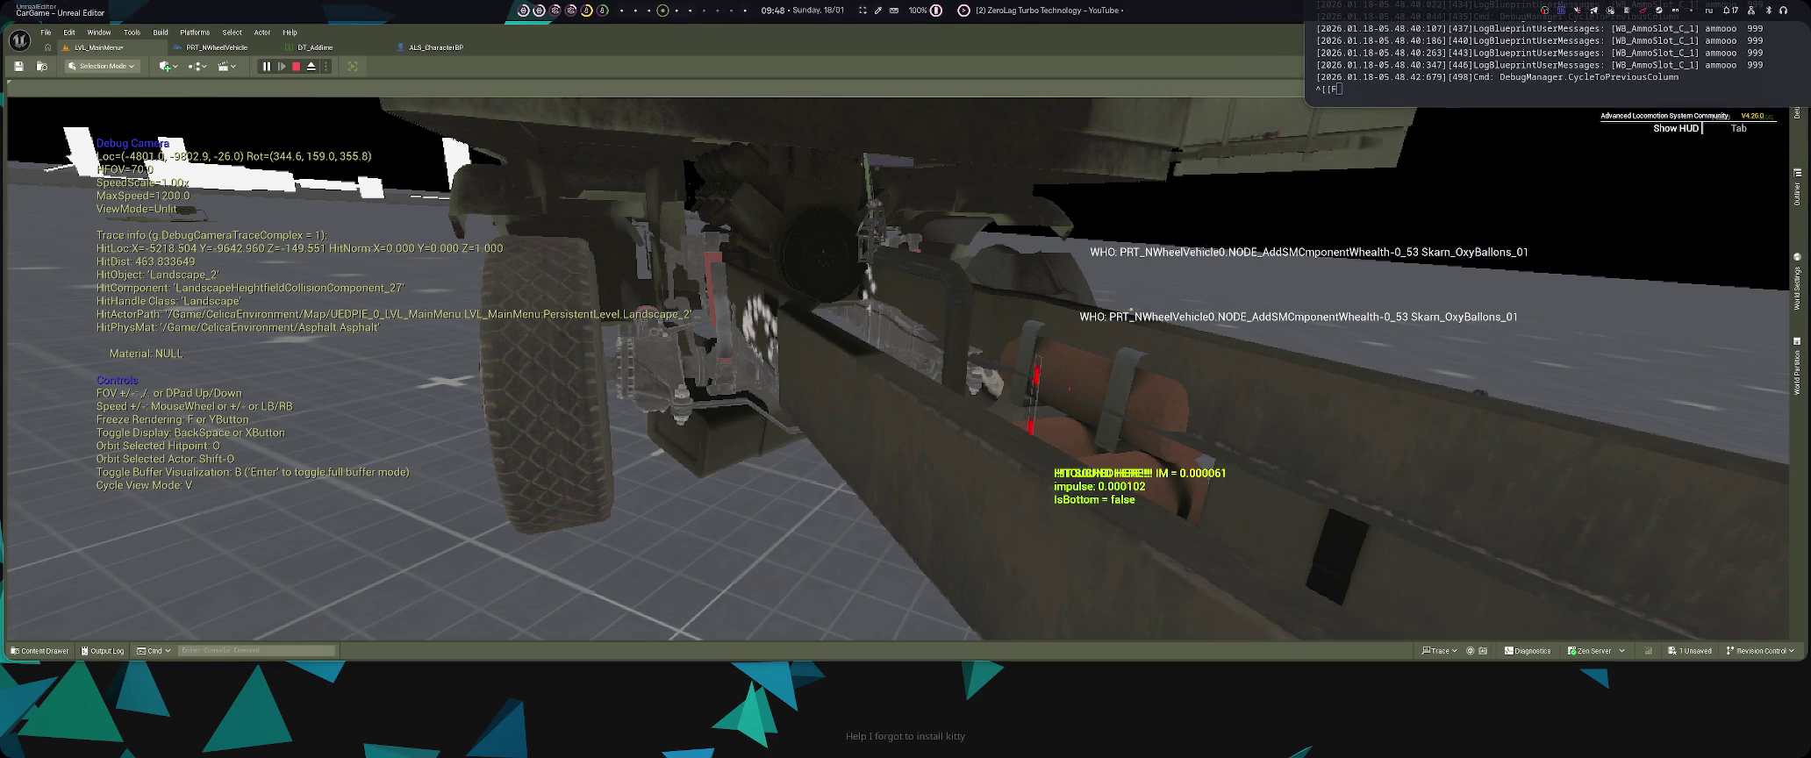
pyautogui.press(';')
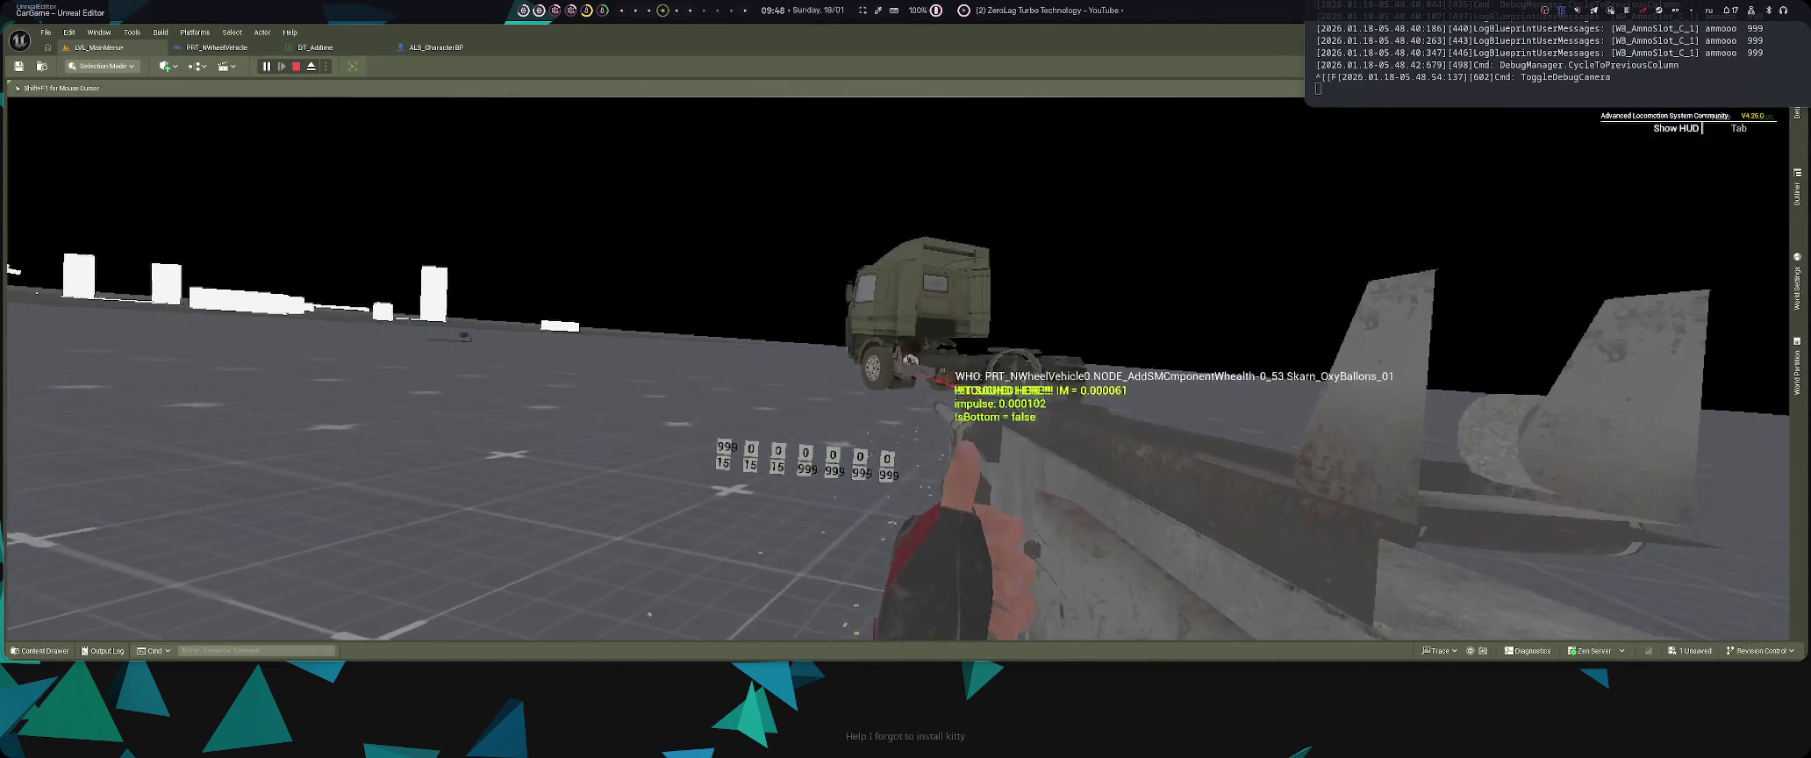
# - Fire at the truck while moving up close beneath it and backing away
pyautogui.click(896, 369)
pyautogui.press('w')
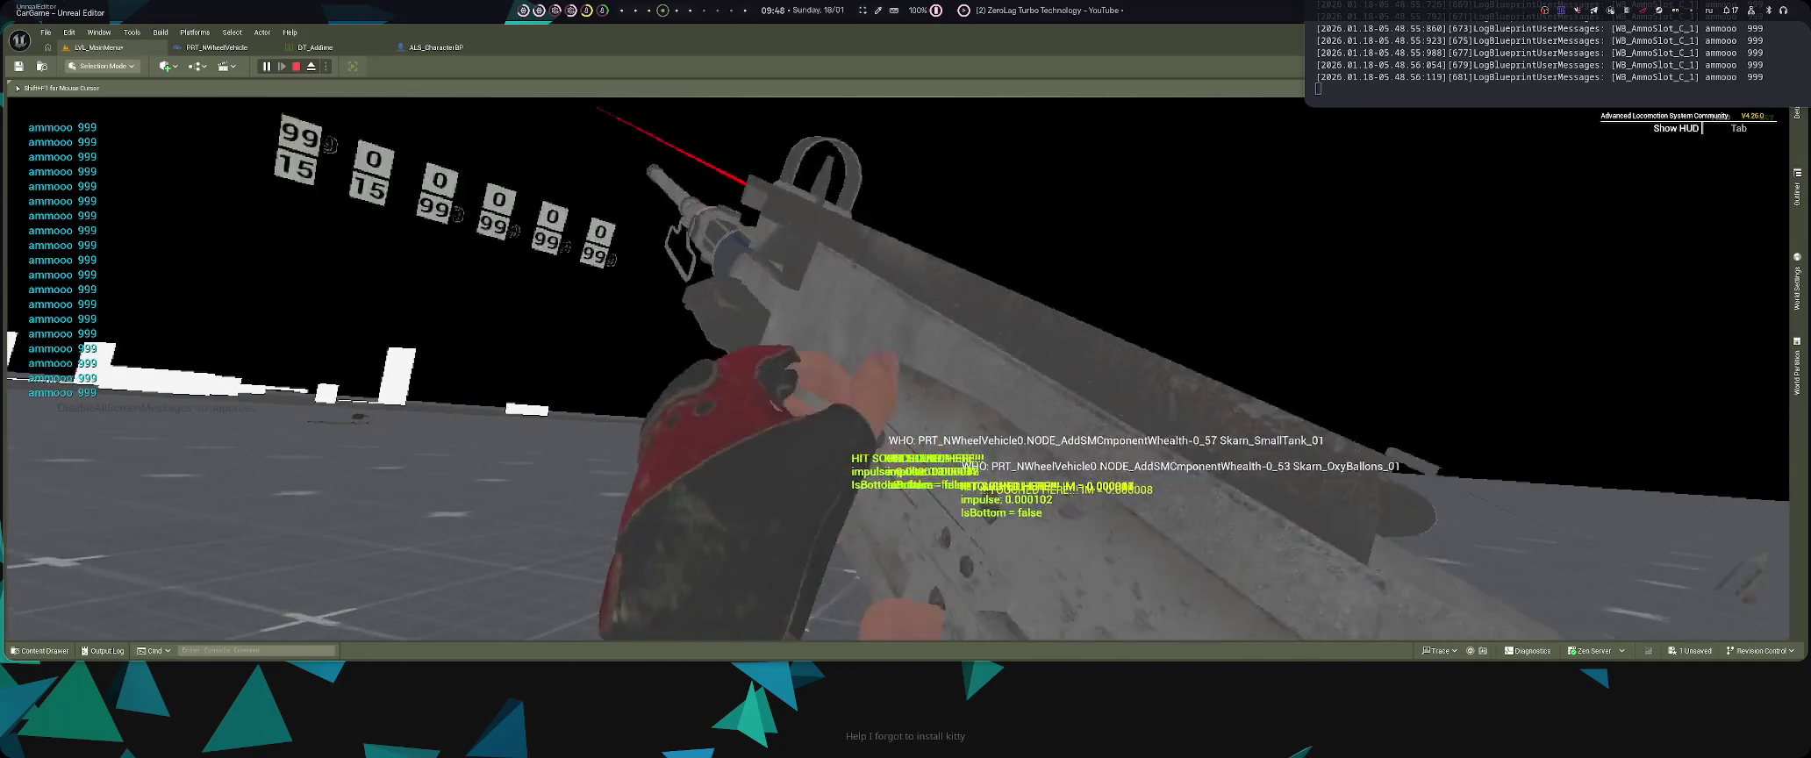
pyautogui.press('s')
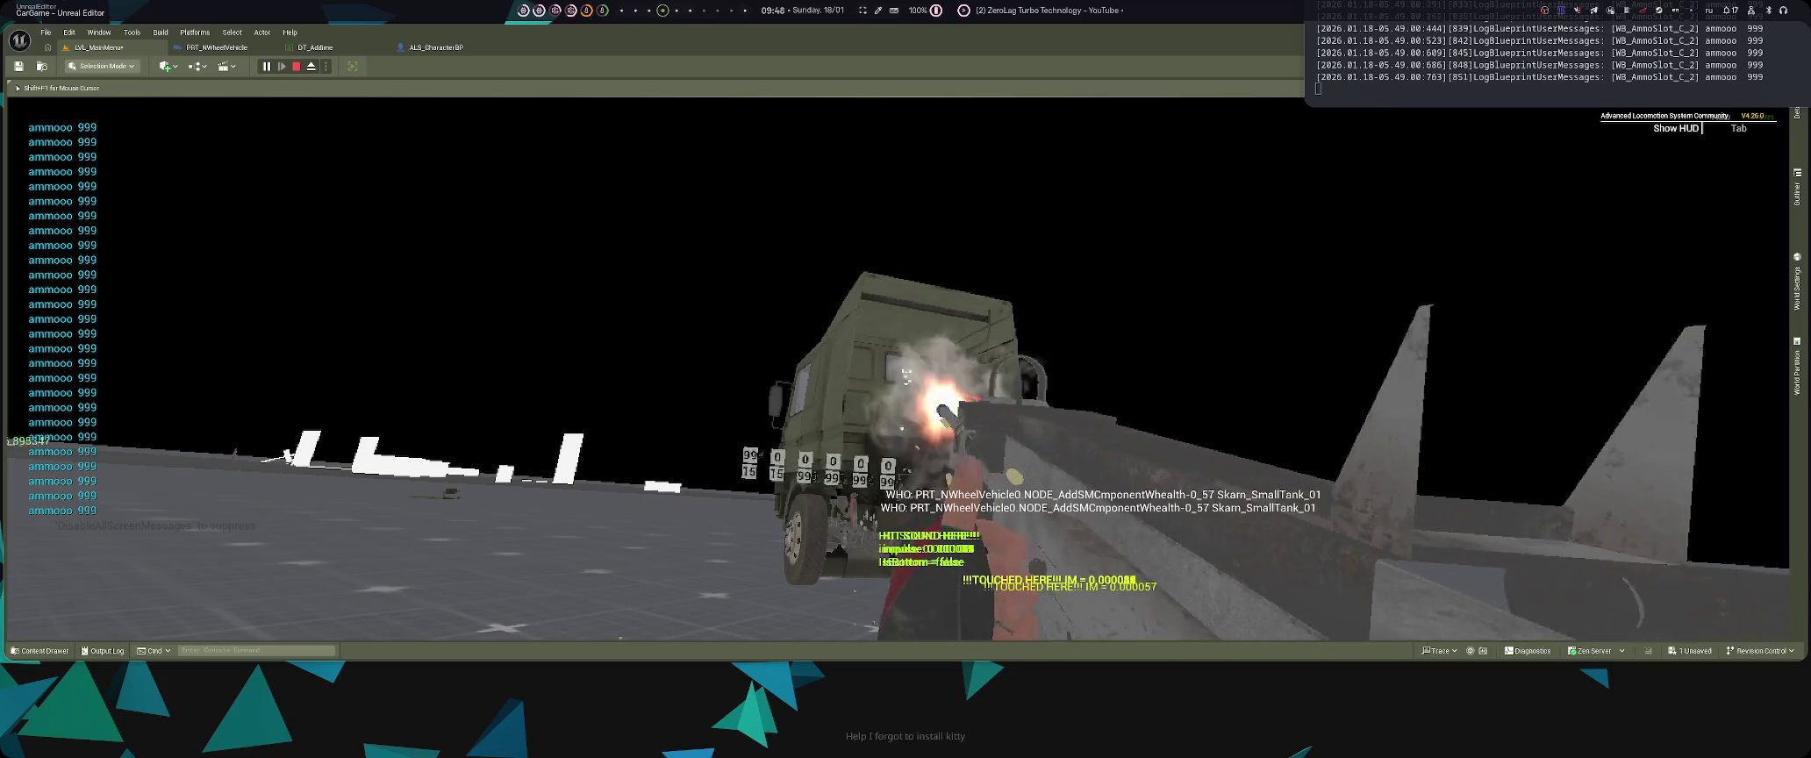
pyautogui.press('w')
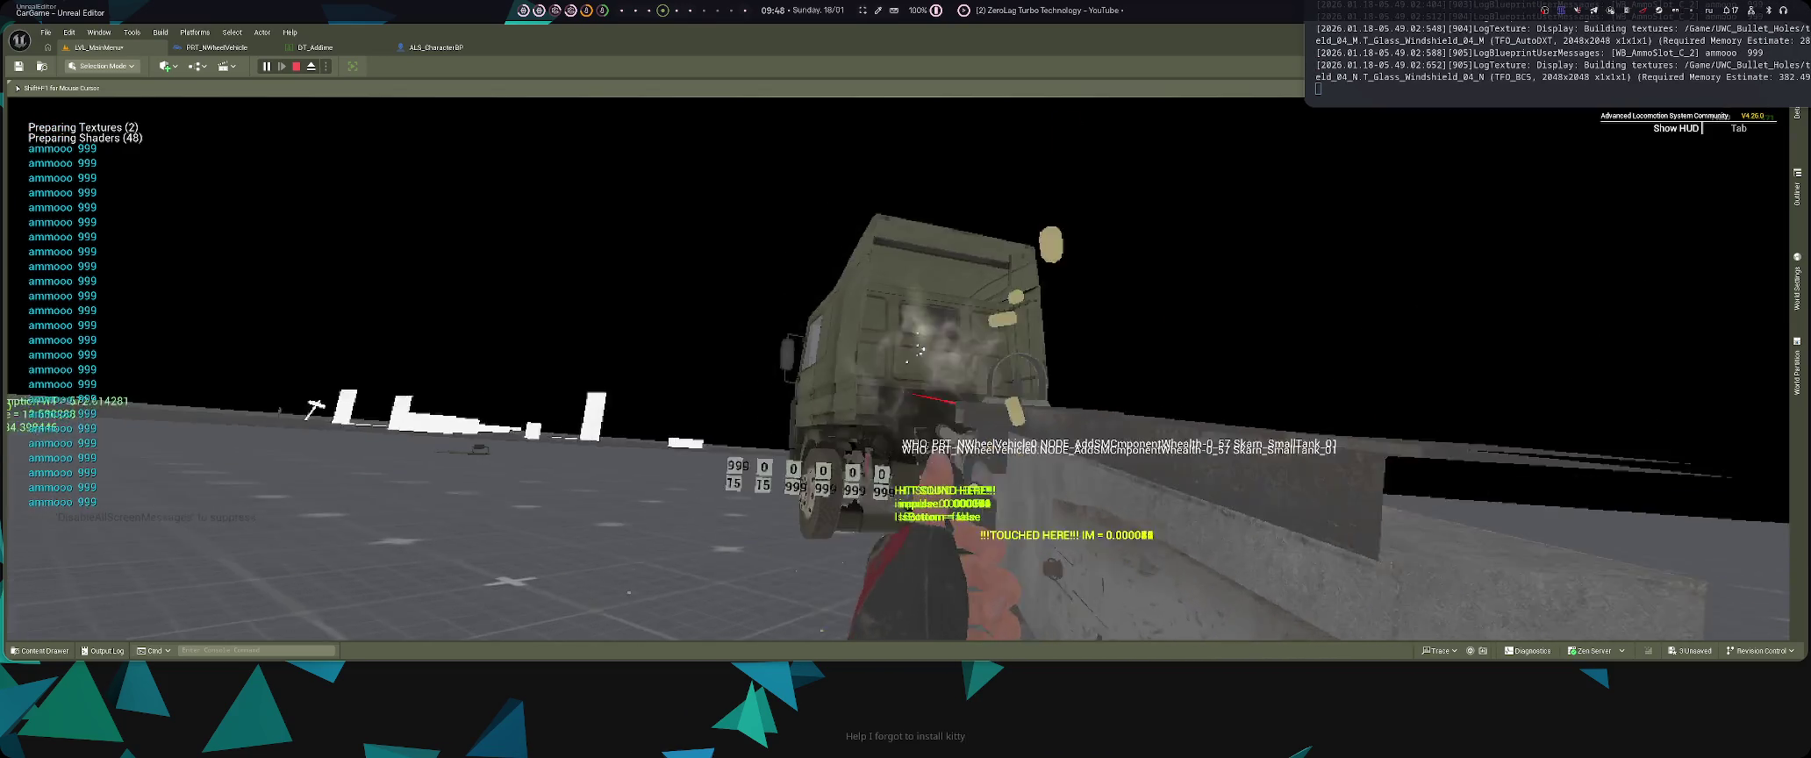
pyautogui.press('s')
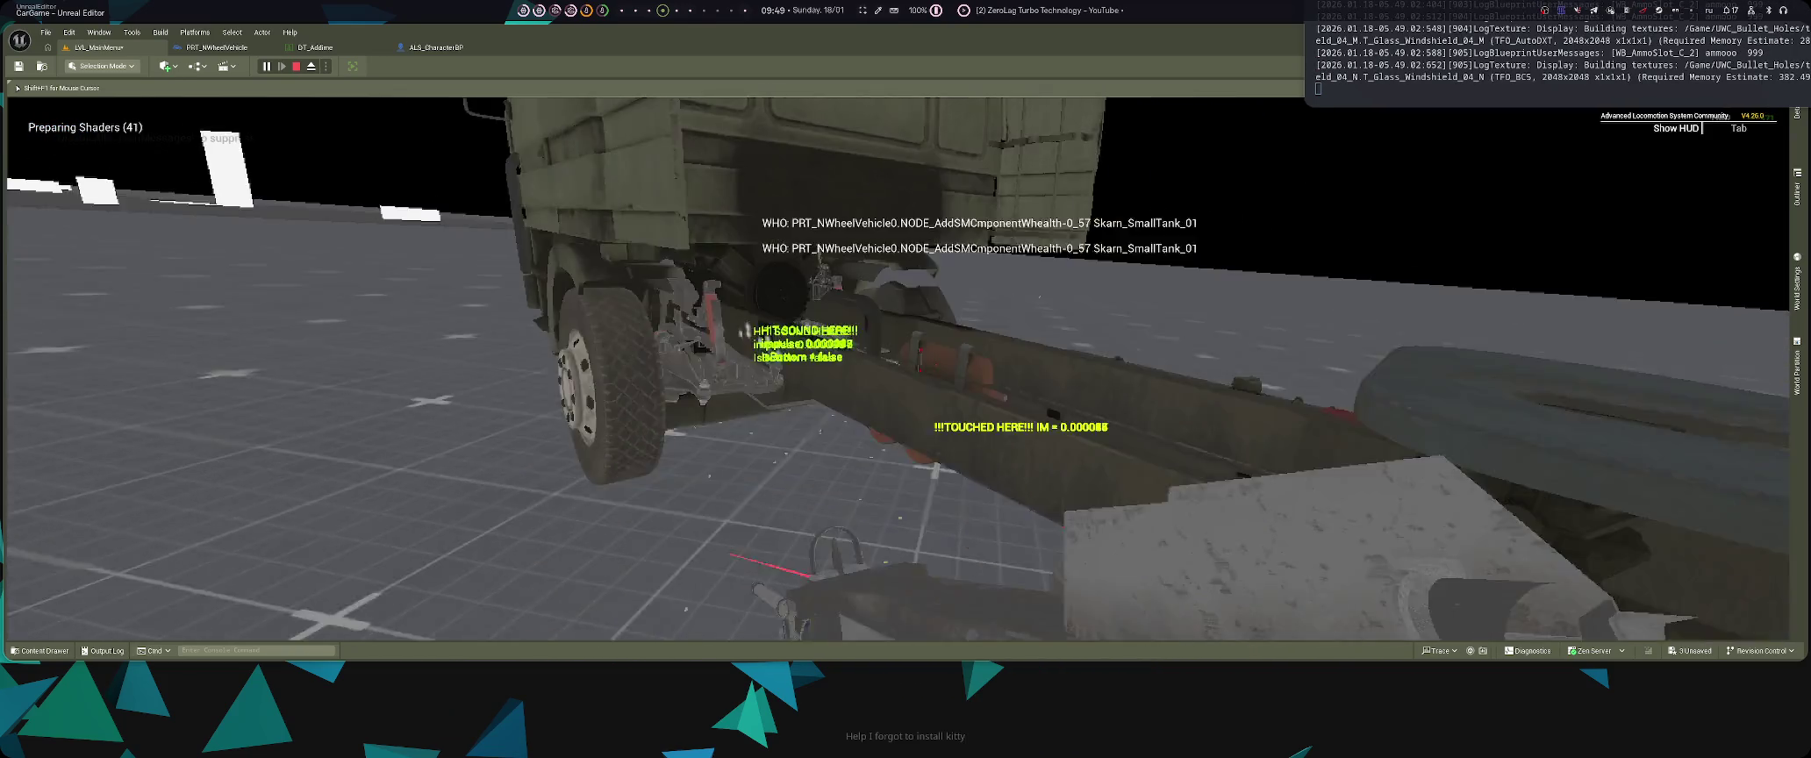
pyautogui.press('w')
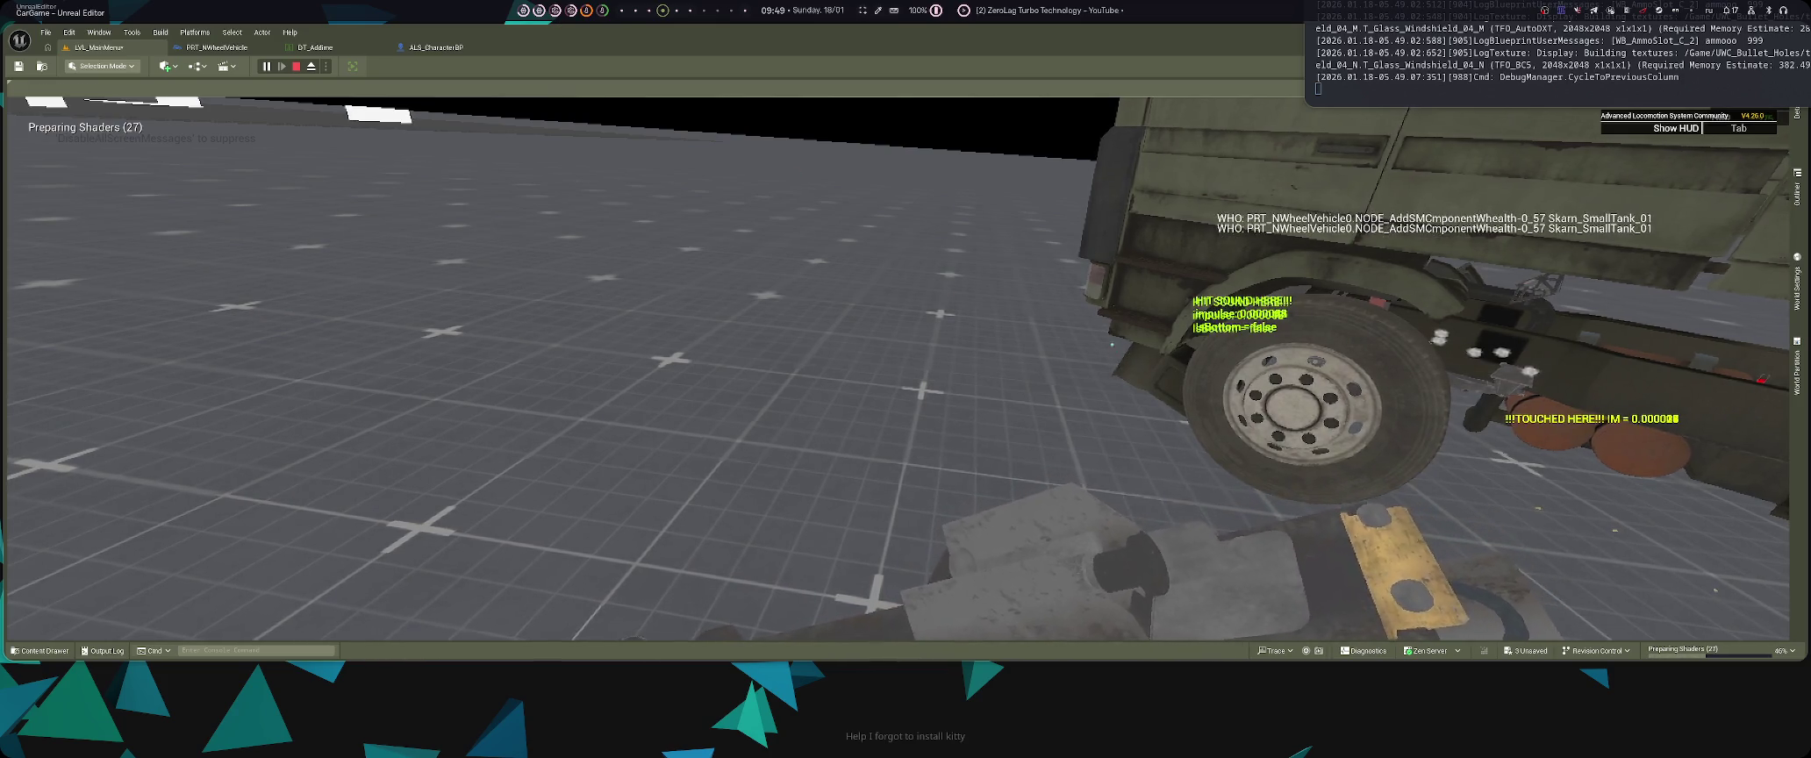
pyautogui.press('s')
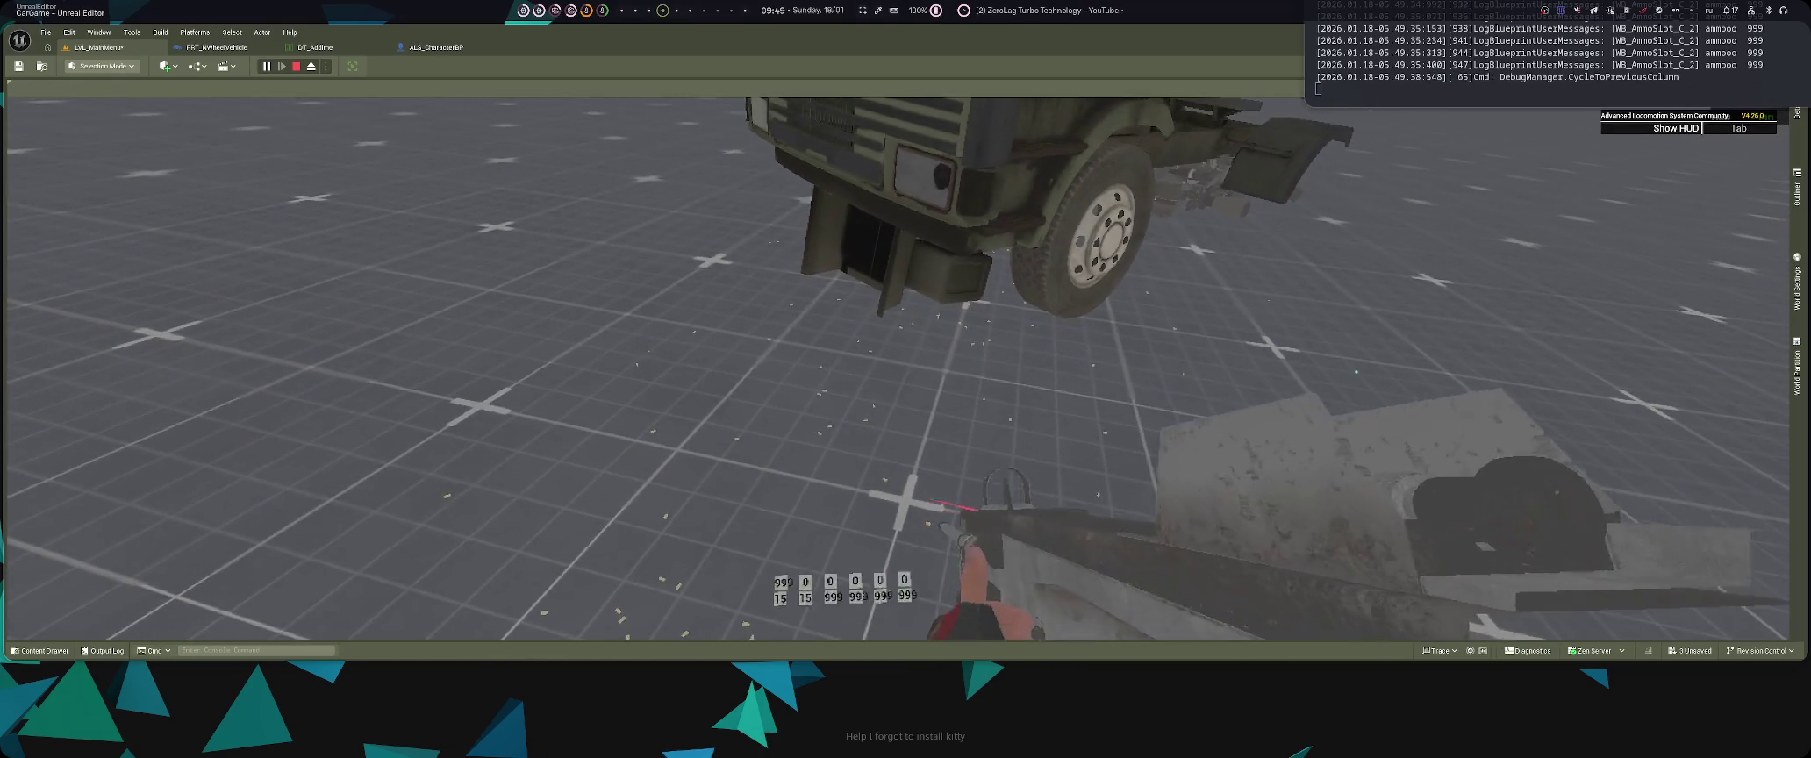
# - Release and recapture the mouse, then fire at the truck again
pyautogui.hotkey('shift', 'F1')
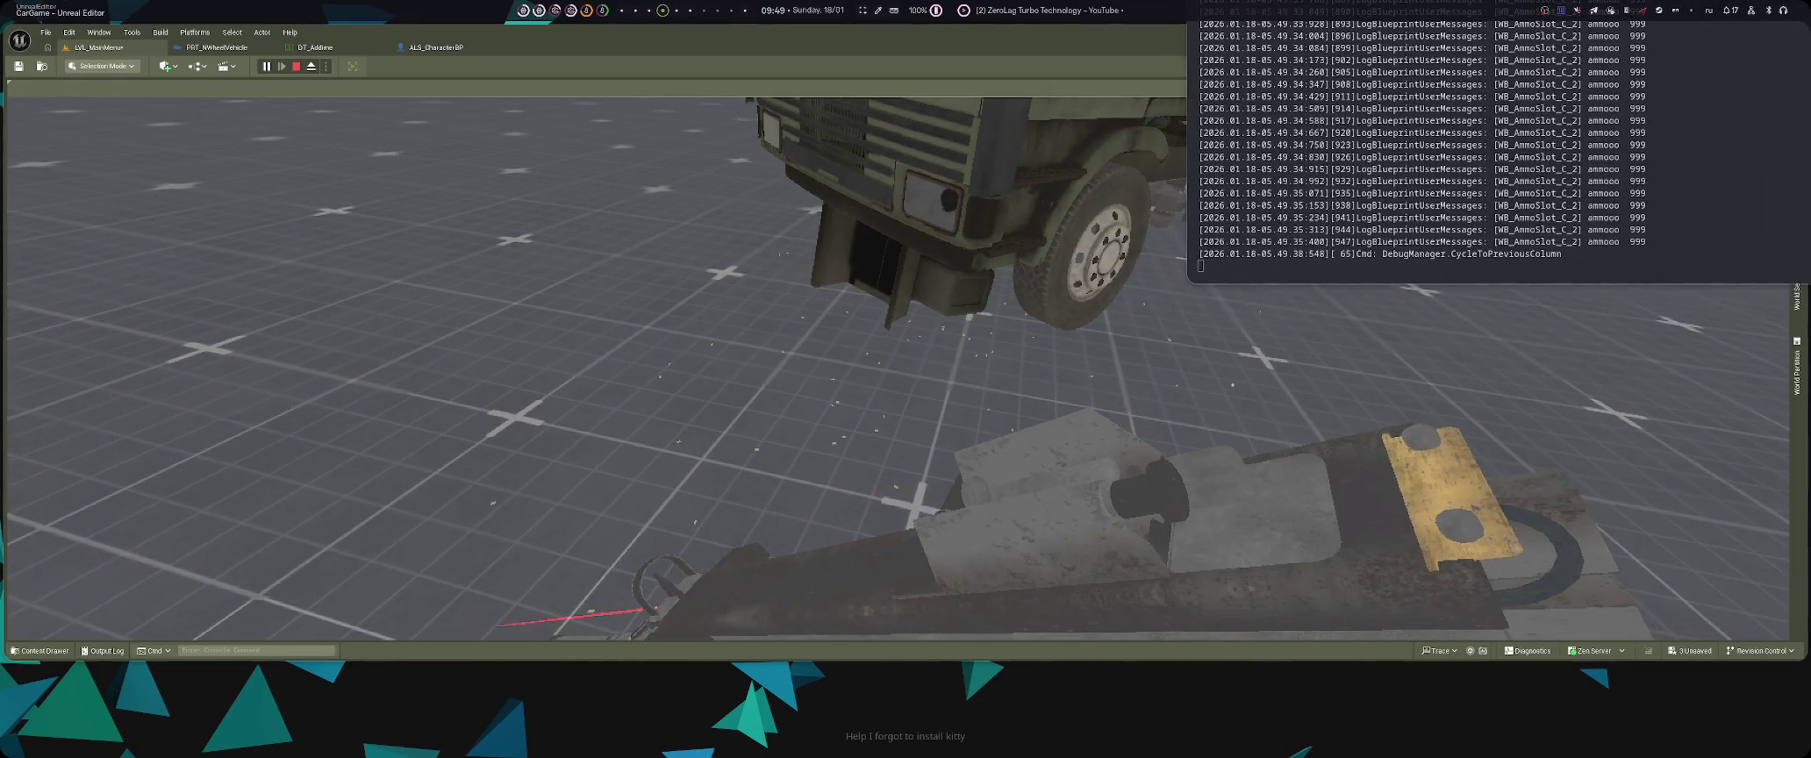
pyautogui.click(897, 369)
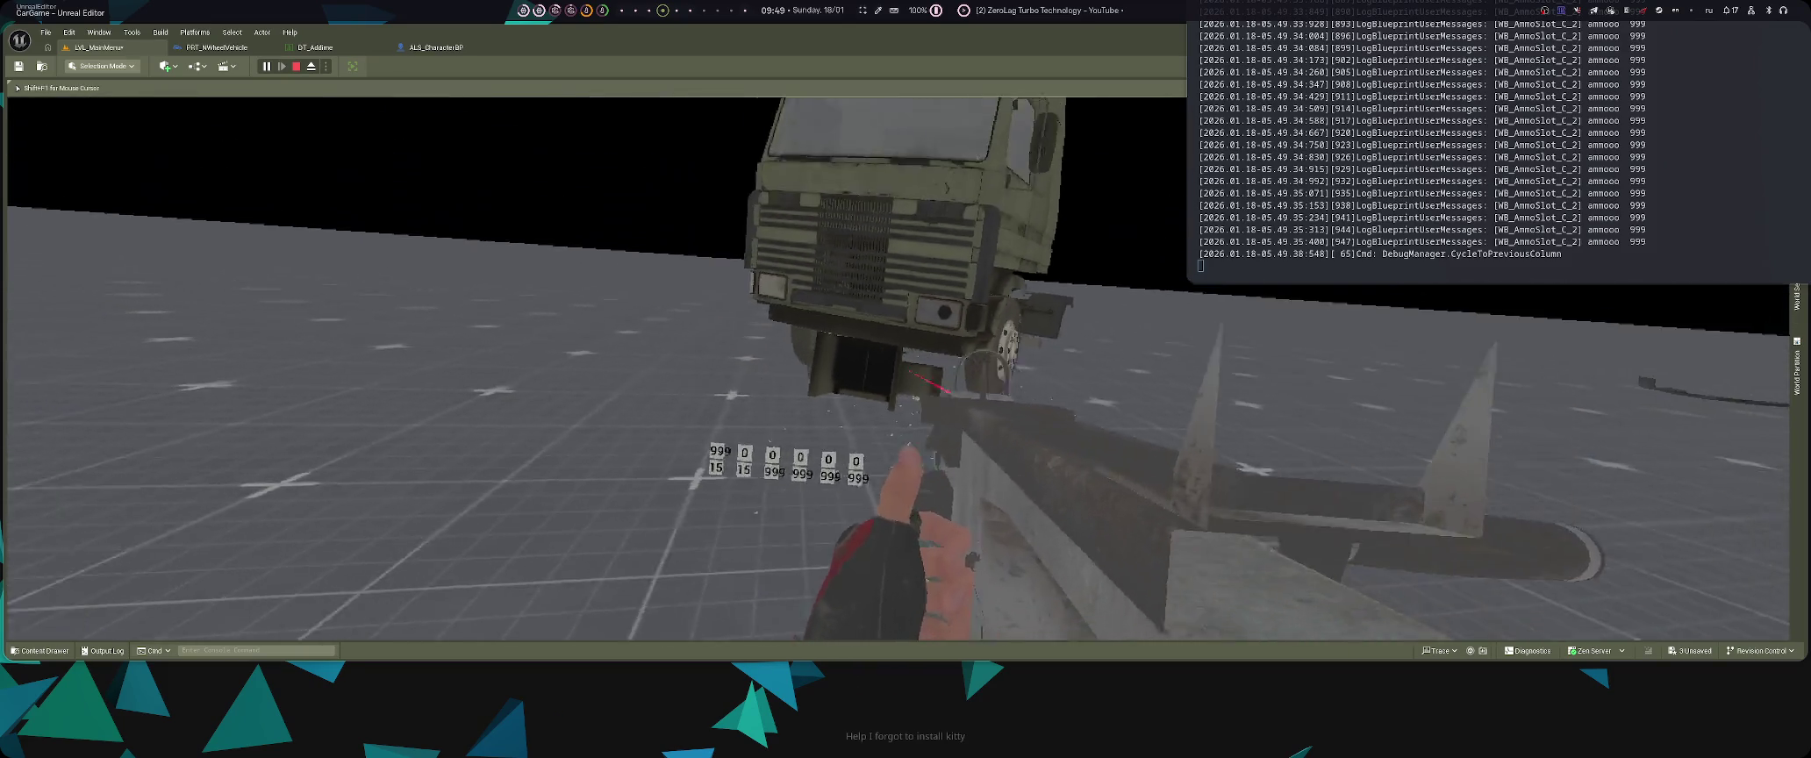
pyautogui.click(897, 369)
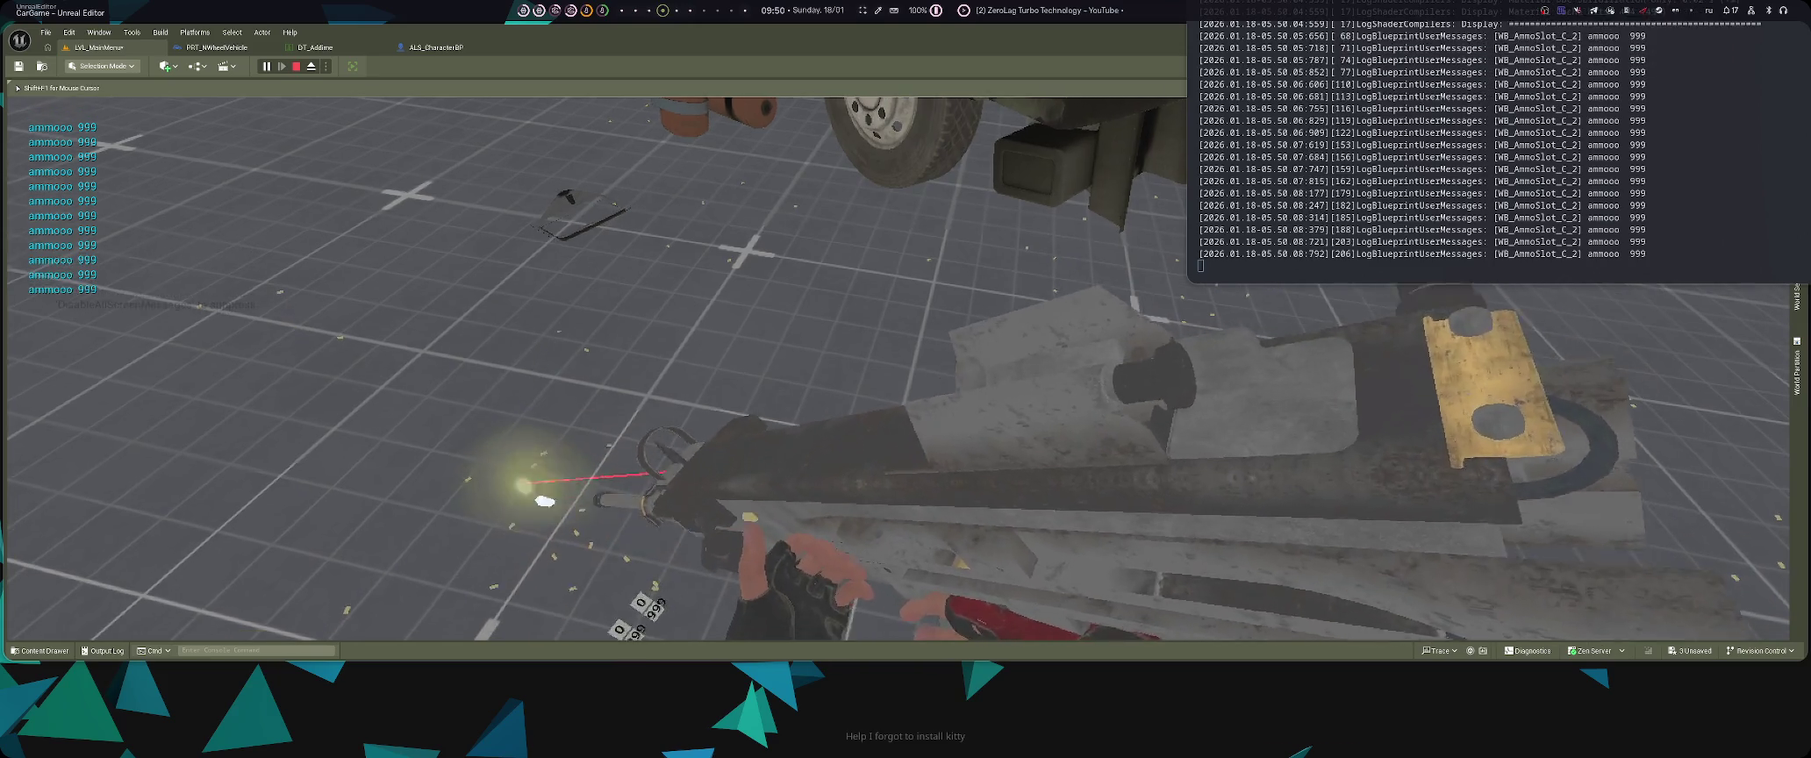
# - Open the Content Drawer and show the Weapons folder from Favorites
pyautogui.hotkey('shift', 'F1')
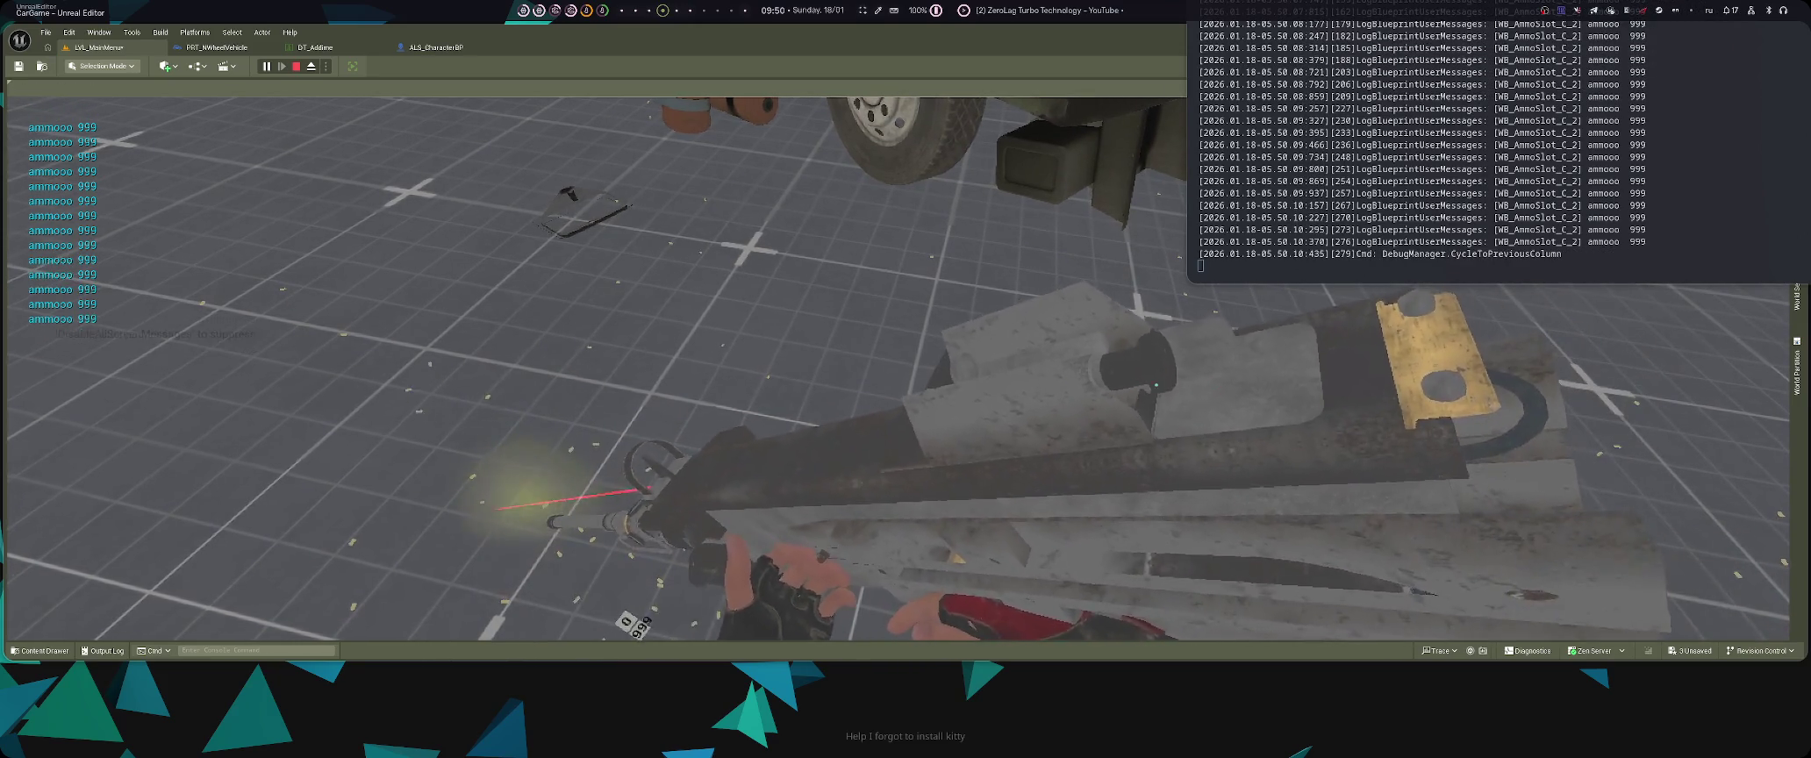
pyautogui.hotkey('ctrl', 'space')
pyautogui.click(109, 549)
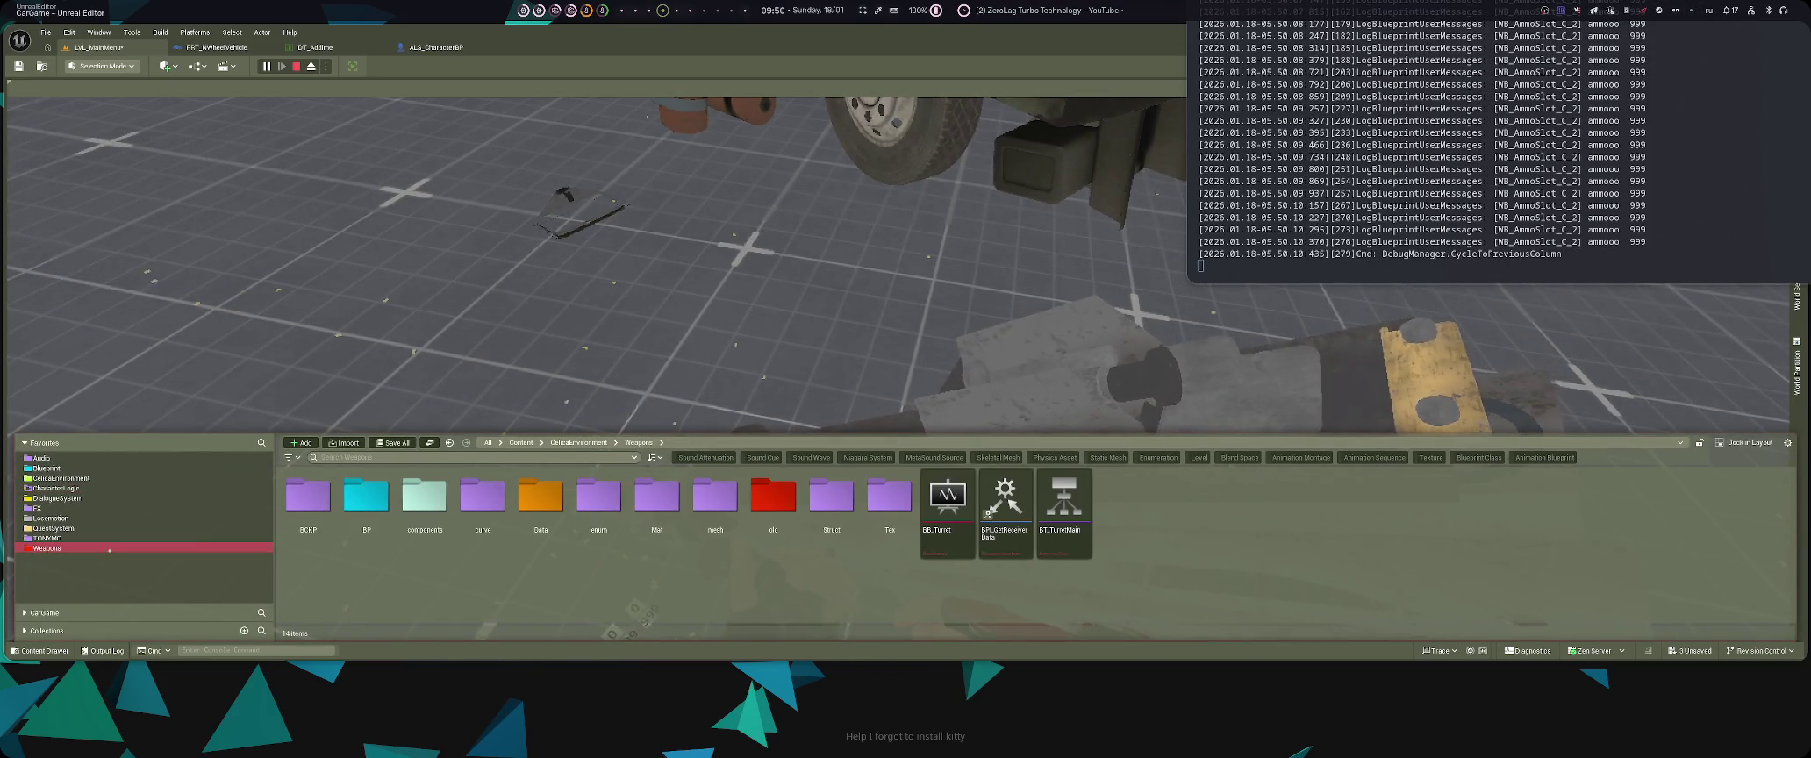
# - Browse the Weapons subfolders Data, BCKP, BP and components in the Content Browser
pyautogui.click(515, 535)
pyautogui.click(297, 561)
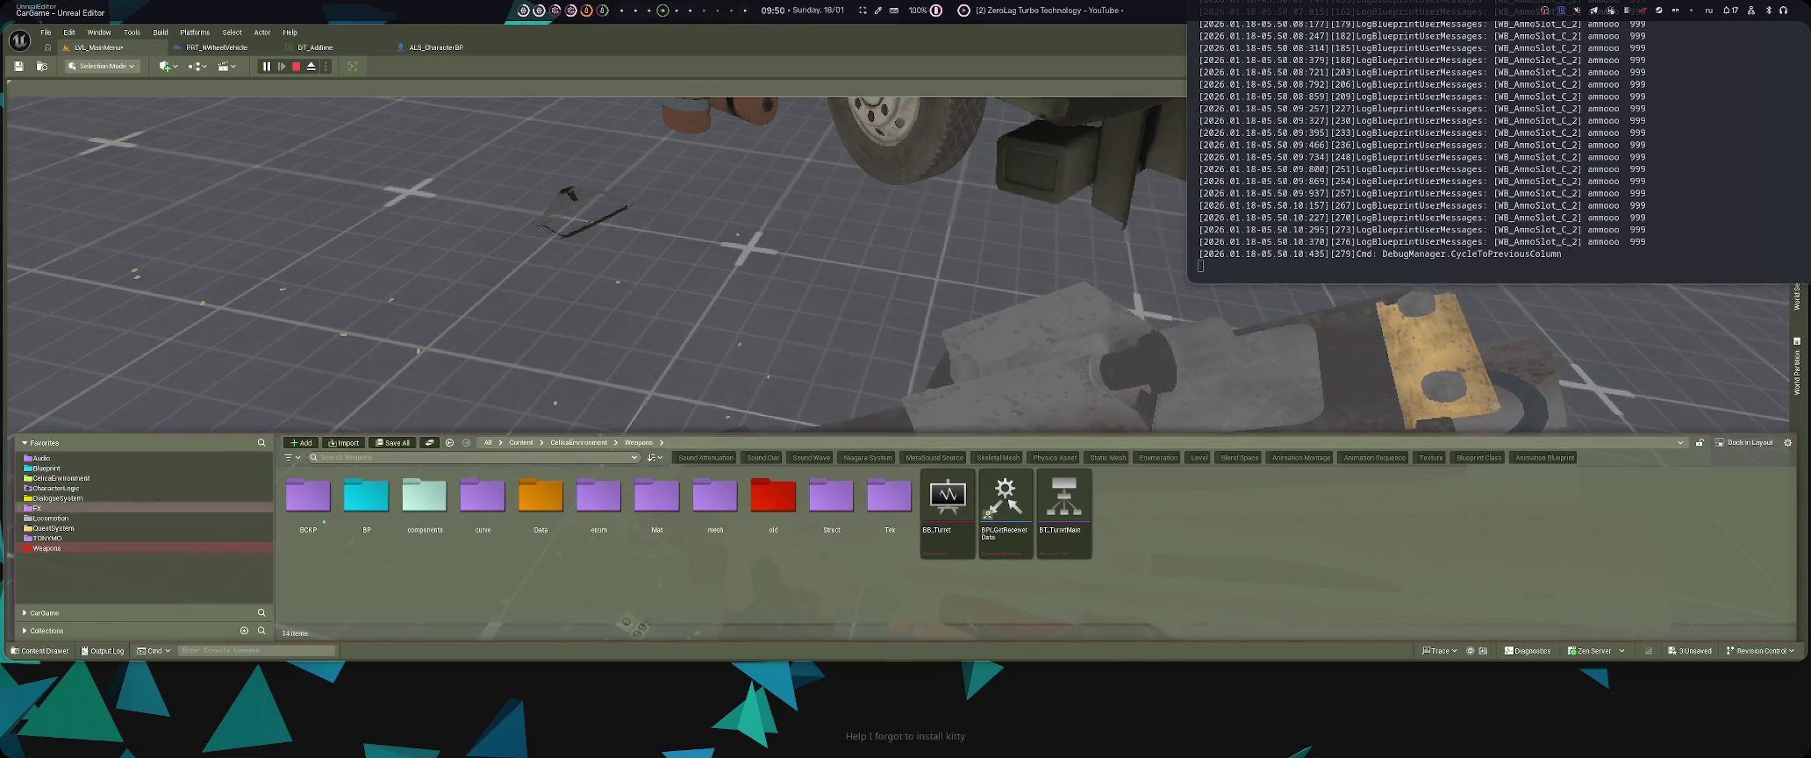
pyautogui.click(526, 540)
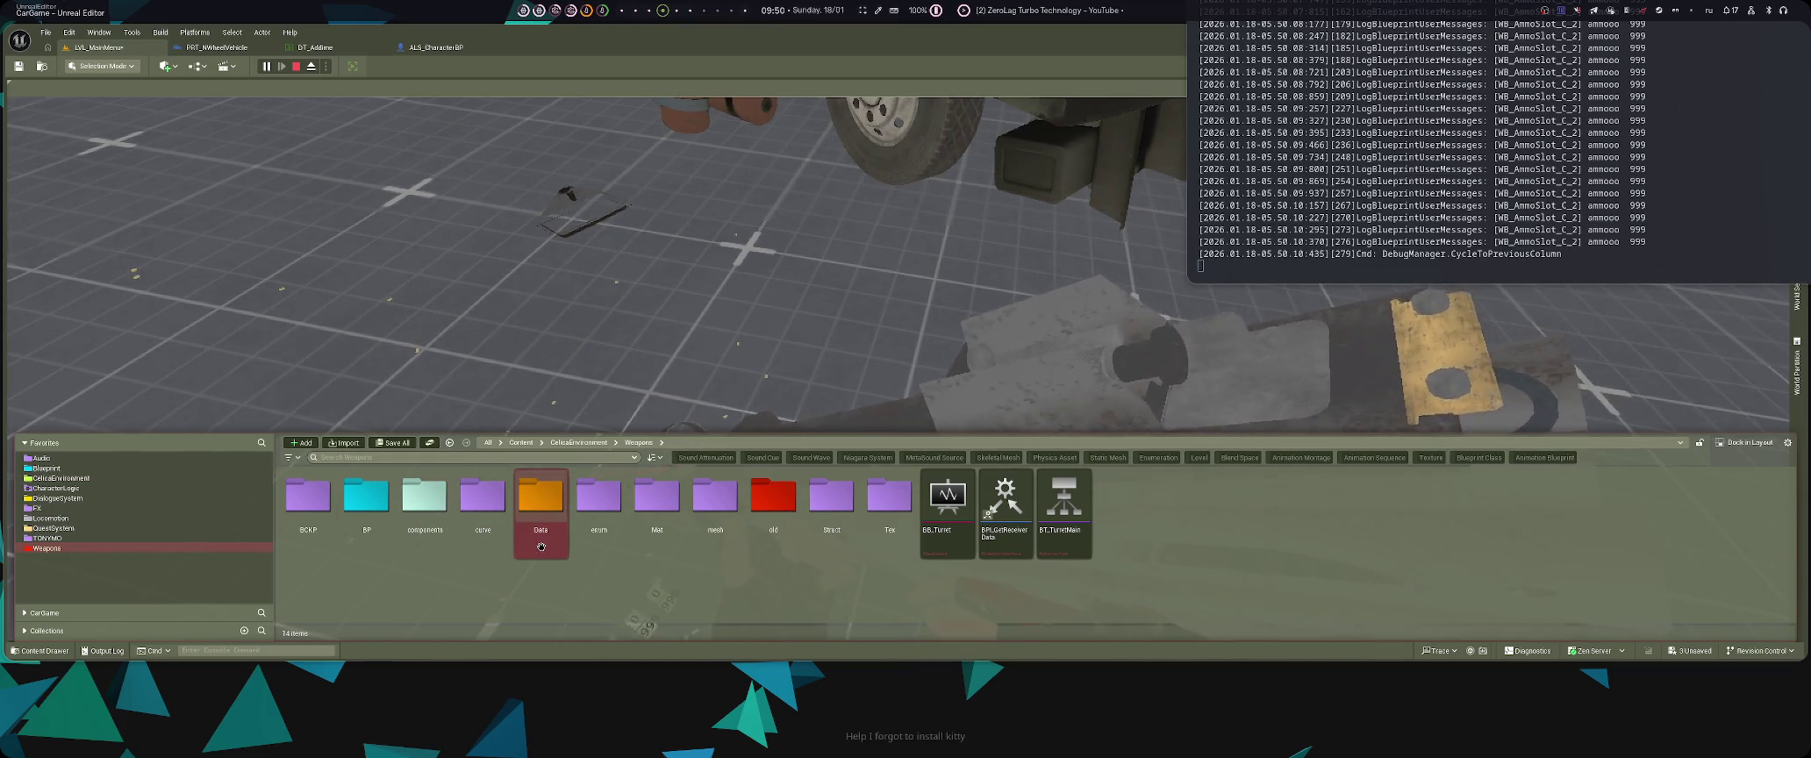
pyautogui.doubleClick(366, 505)
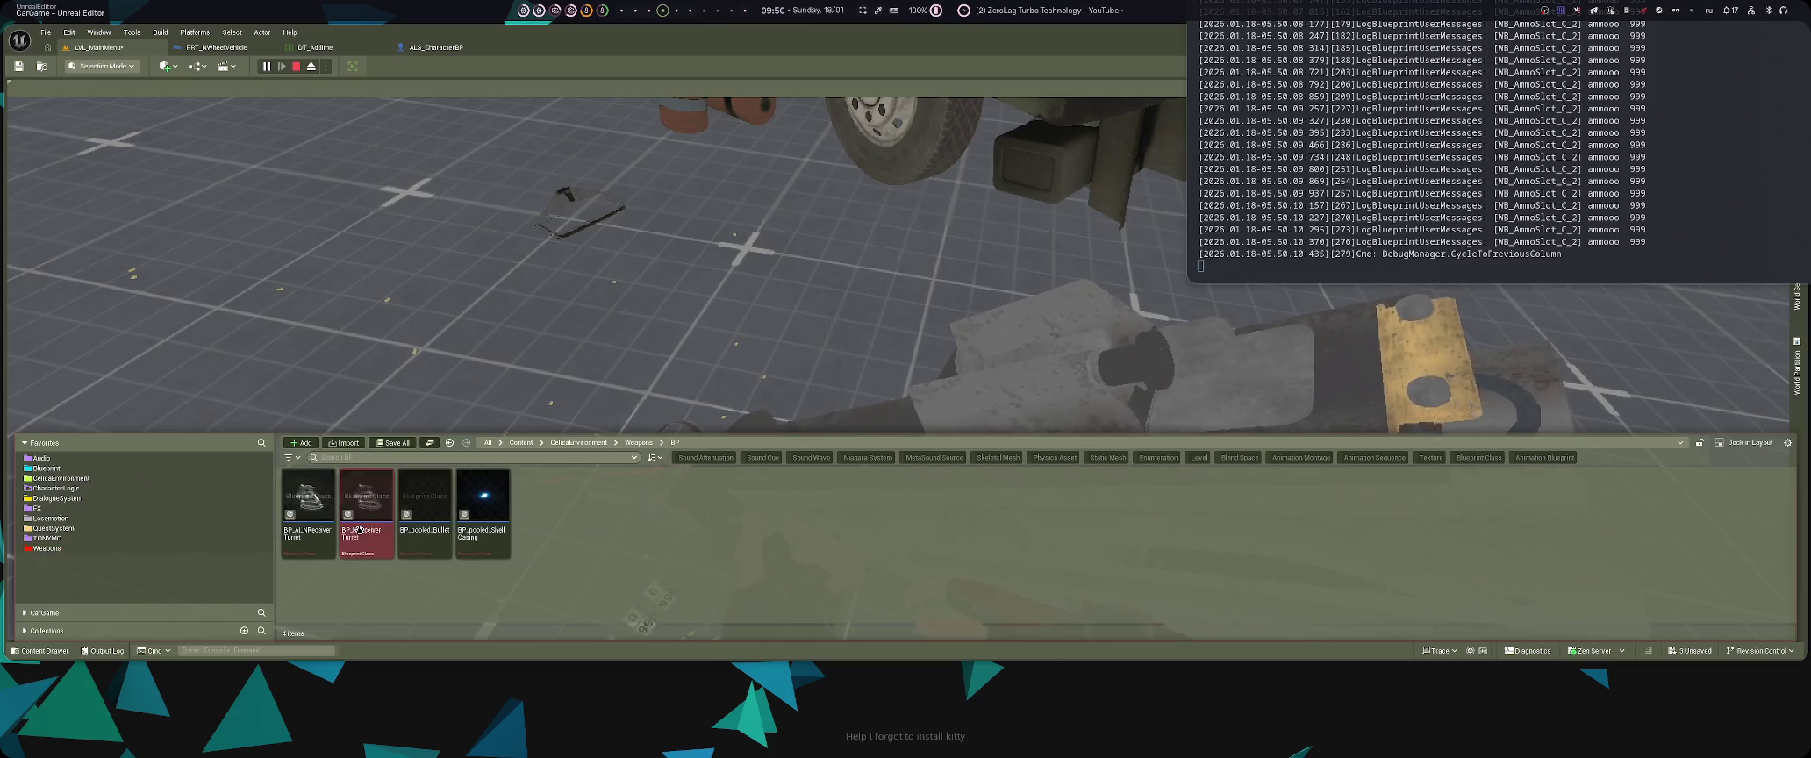
pyautogui.hotkey('alt', 'Left')
pyautogui.doubleClick(425, 500)
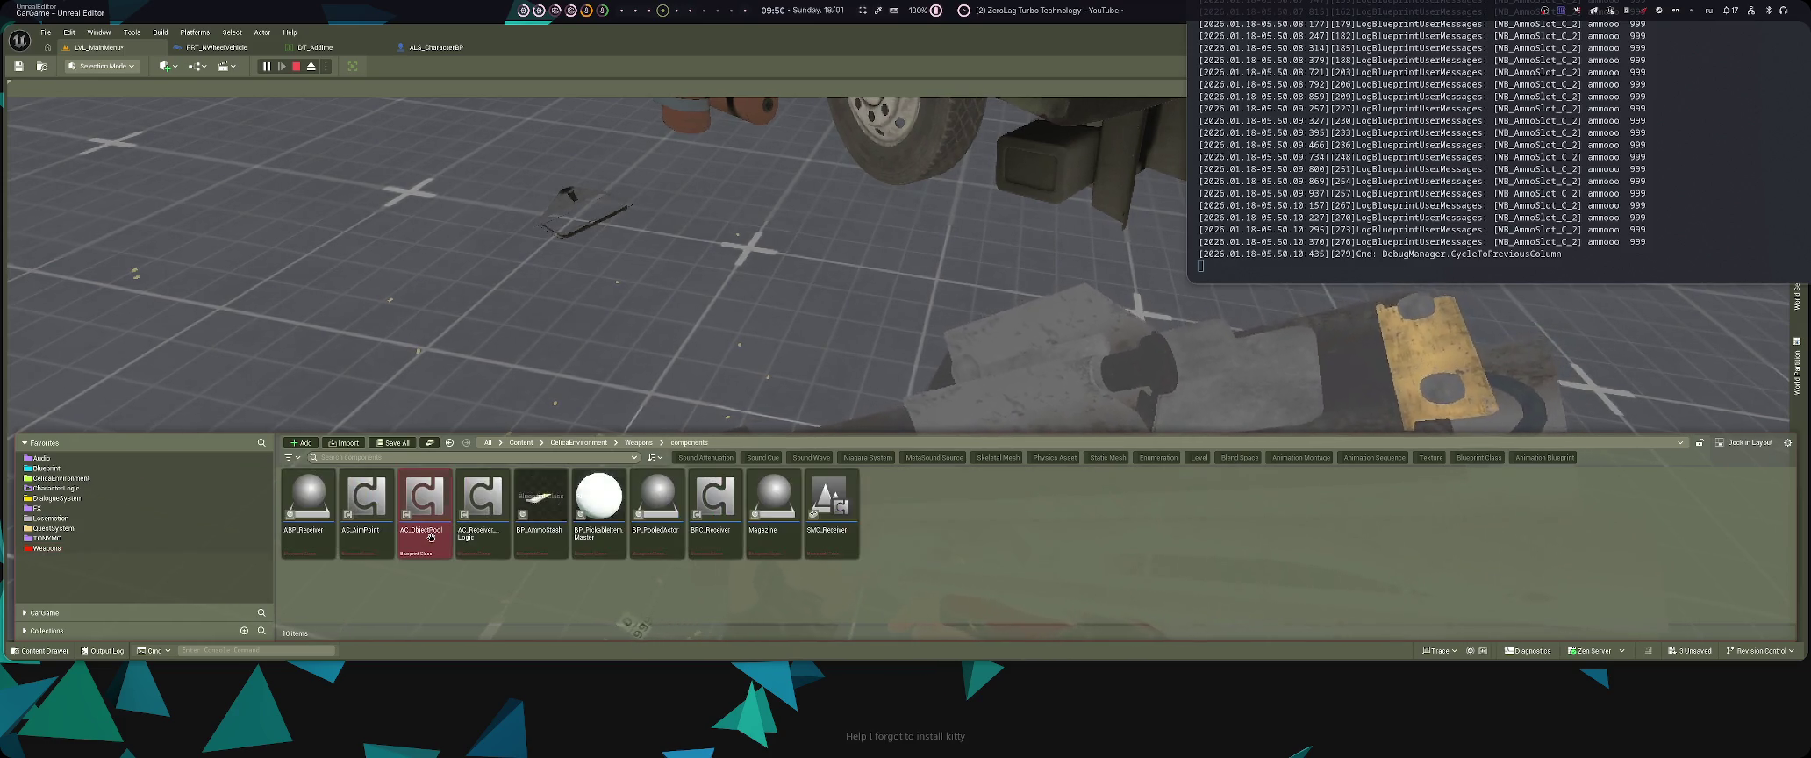
pyautogui.hotkey('alt', 'Left')
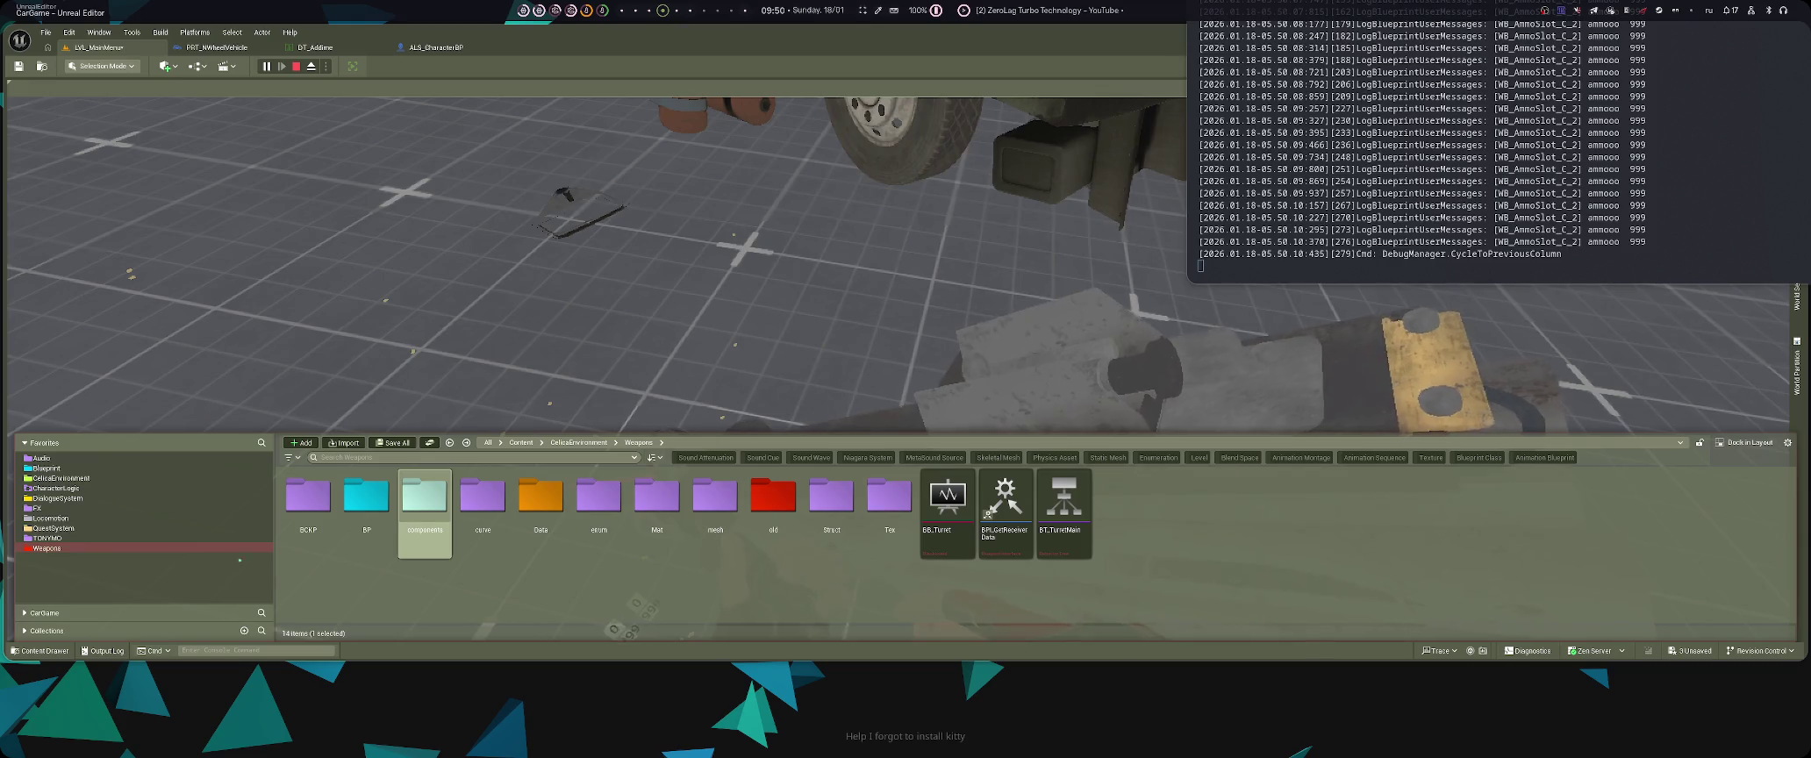
# - Open the WB_AmmoSlot widget blueprint from CelicaEnvironment > UI
pyautogui.click(106, 477)
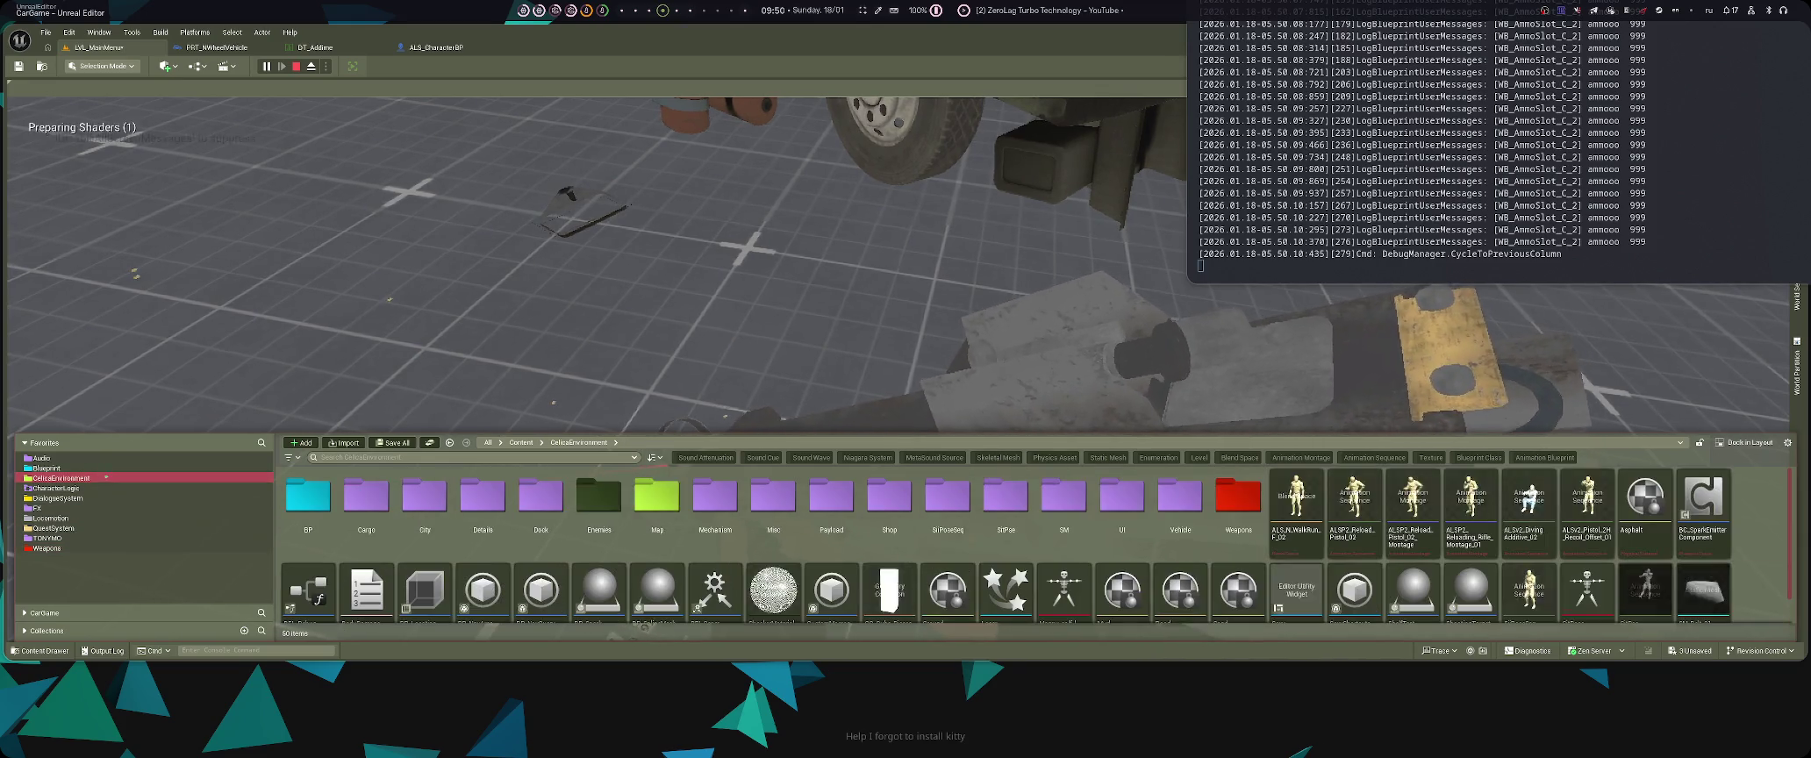
pyautogui.doubleClick(1099, 539)
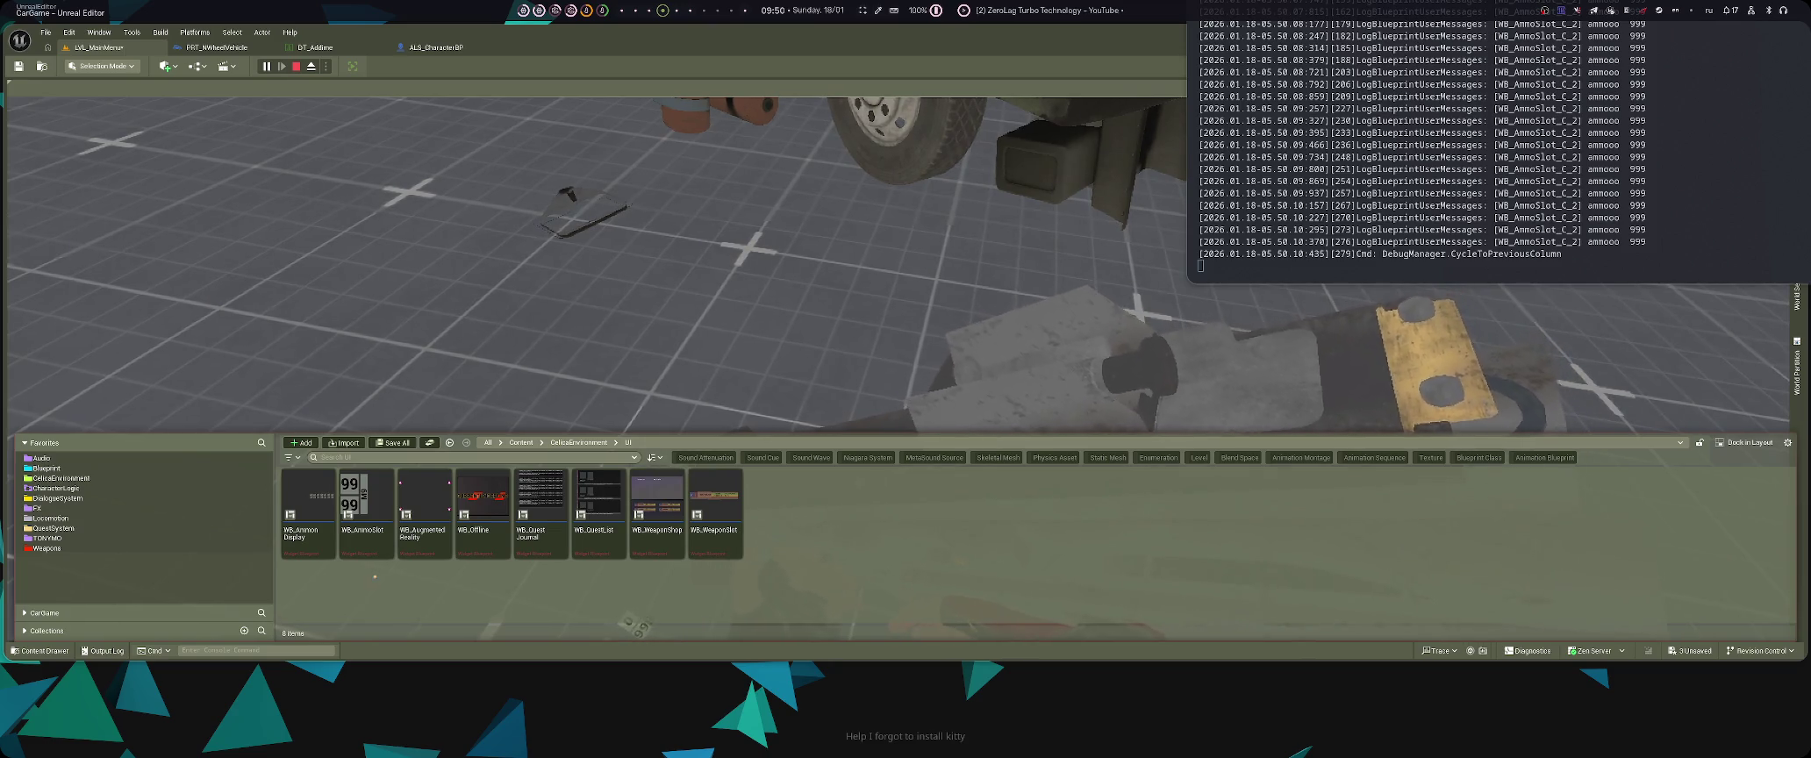
pyautogui.doubleClick(364, 547)
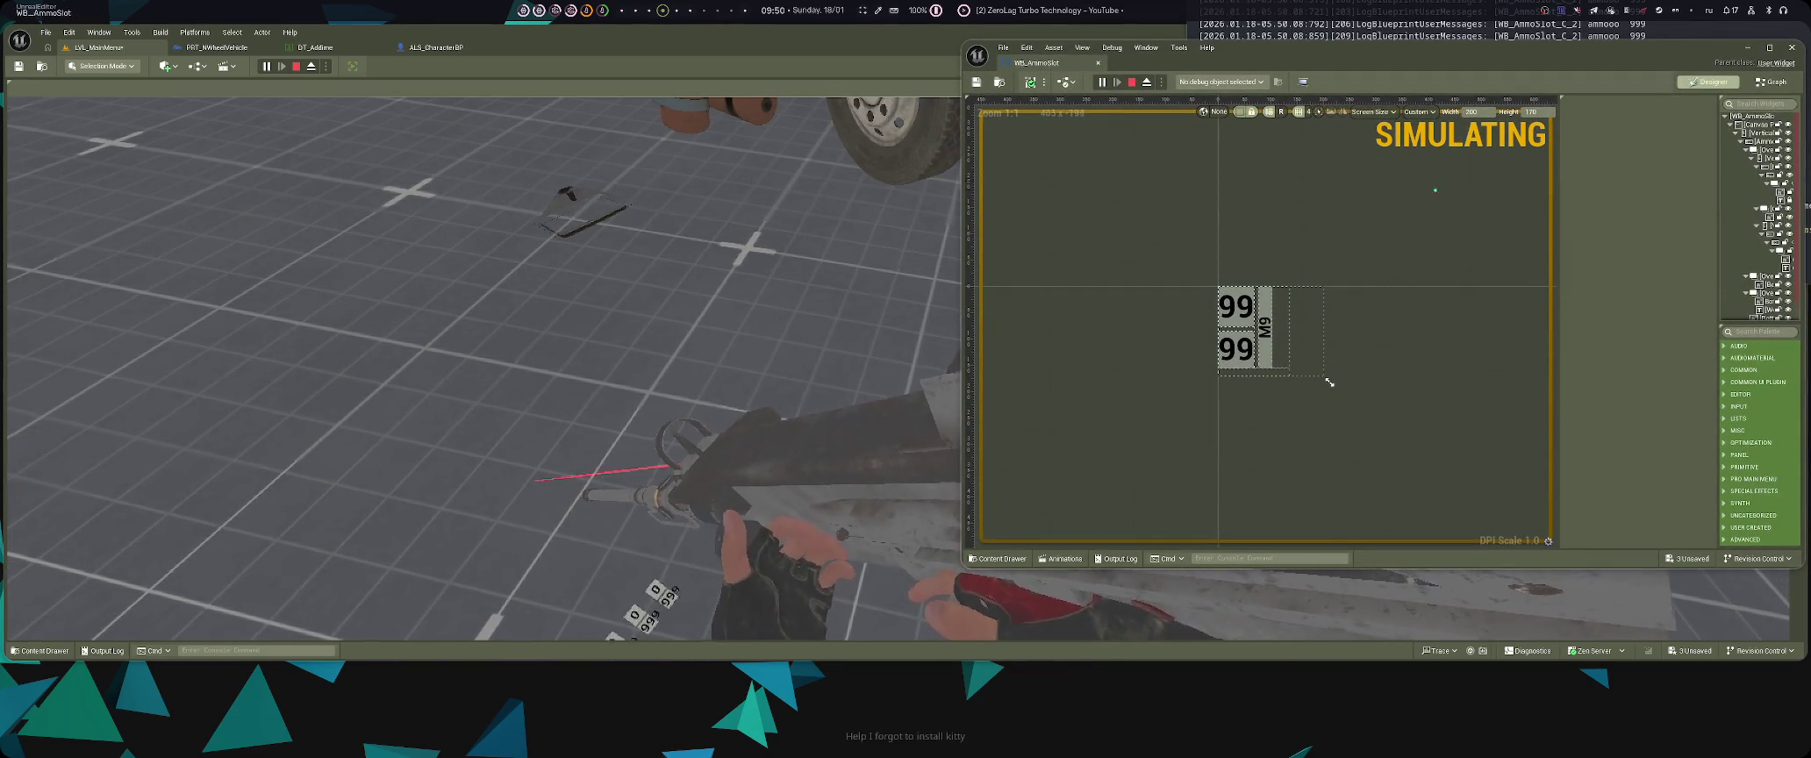
# - Centre the WB_AmmoSlot window and locate the Append node building the ammooo text in its EventGraph
pyautogui.moveTo(1329, 382); pyautogui.dragTo(914, 437)
pyautogui.click(1356, 136)
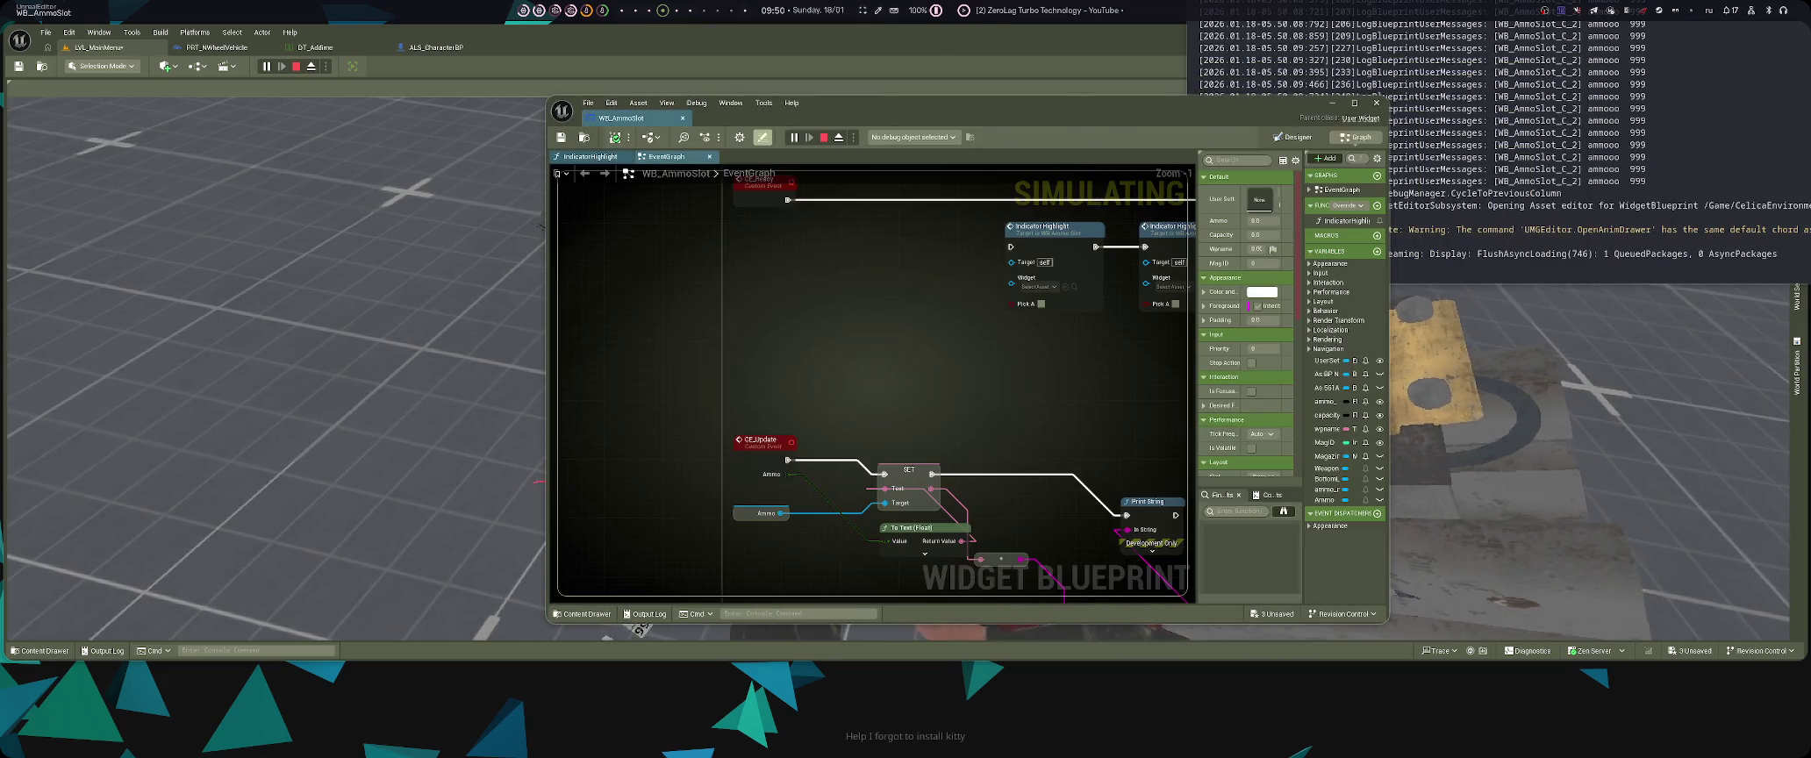
pyautogui.scroll(-3, 948, 340)
pyautogui.scroll(2, 948, 339)
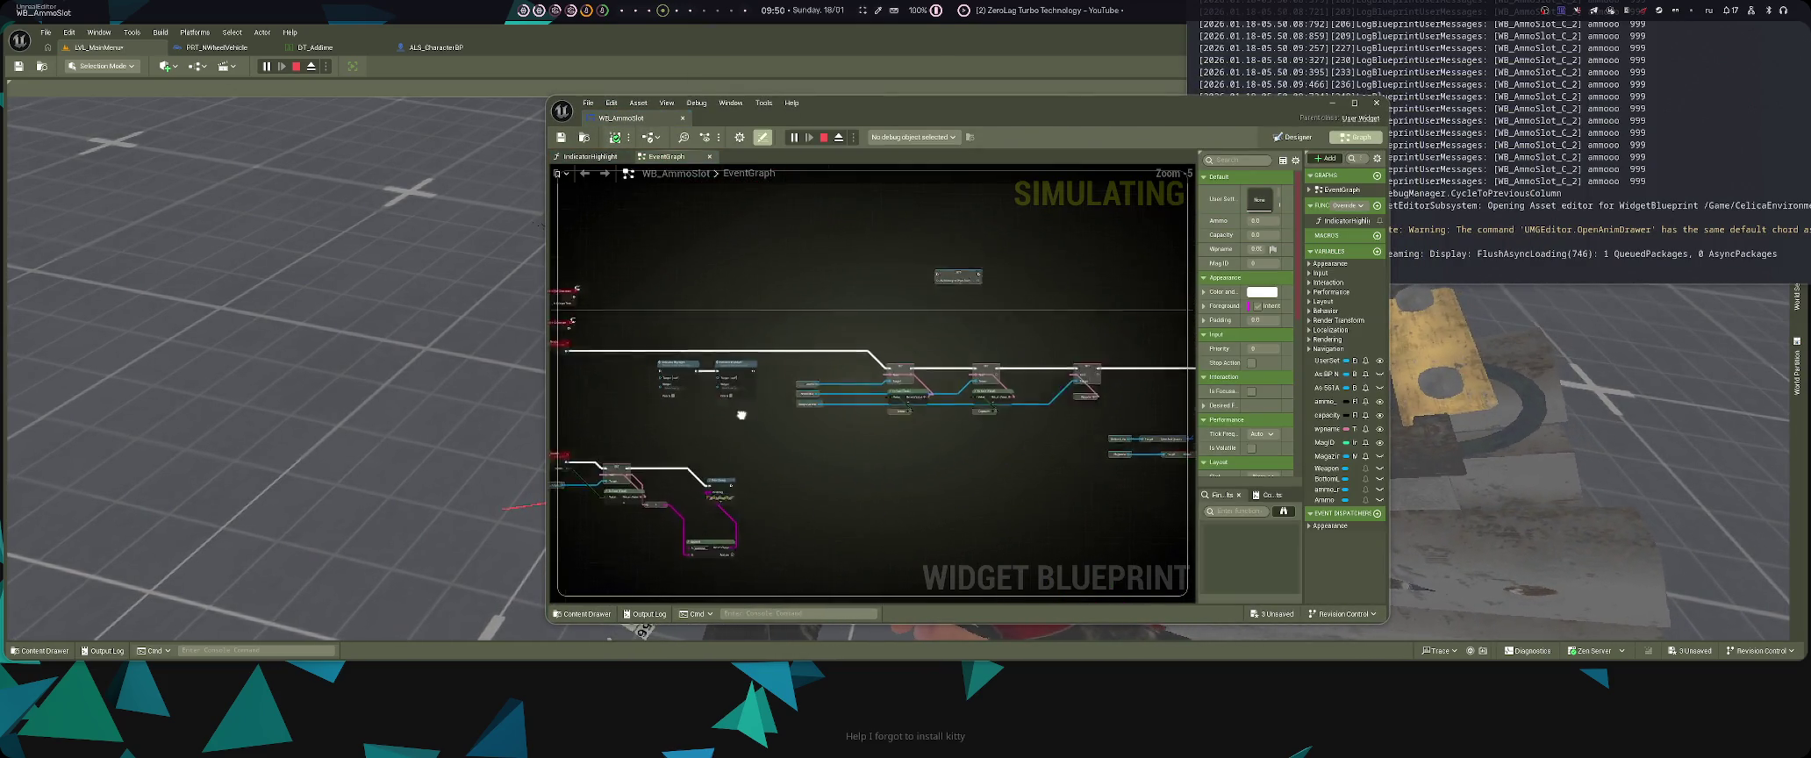
pyautogui.moveTo(925, 460); pyautogui.dragTo(925, 255)
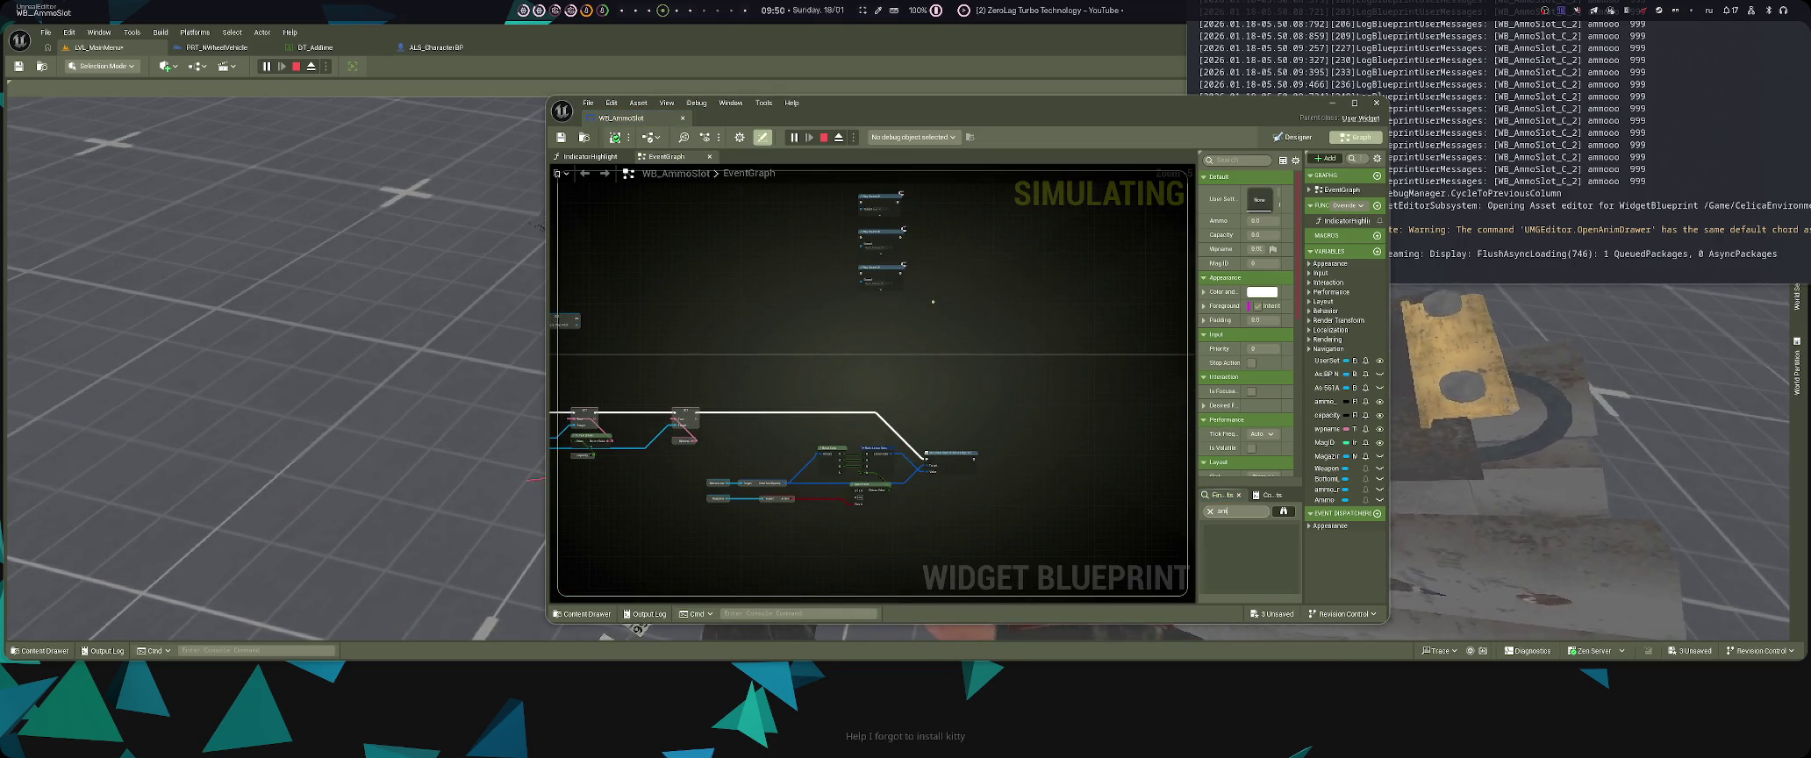
pyautogui.press('Return')
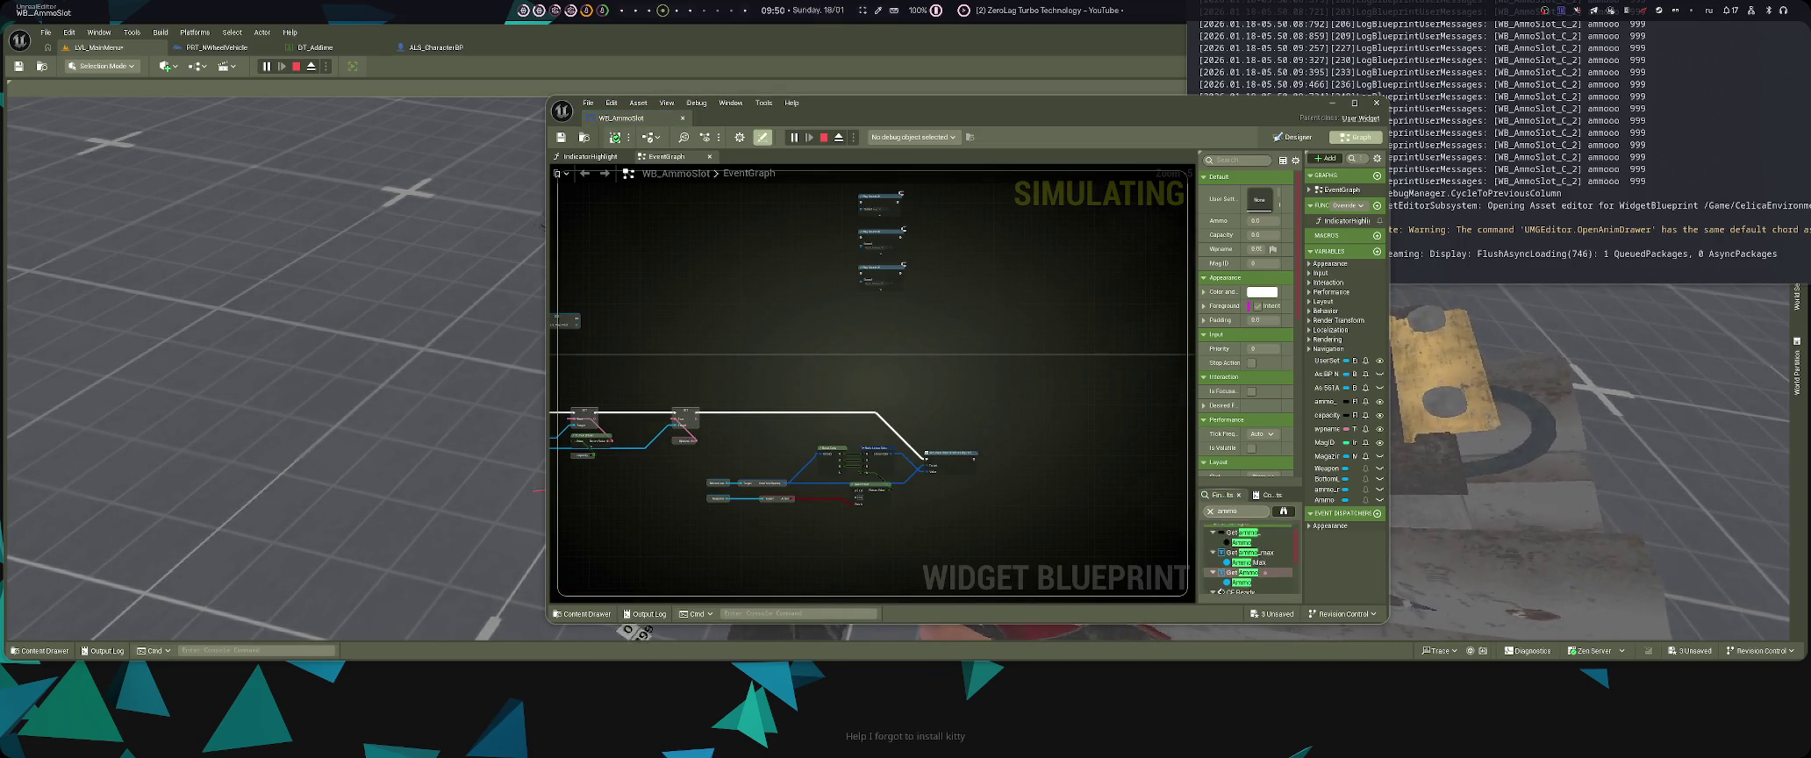
pyautogui.scroll(-2, 1247, 562)
pyautogui.doubleClick(1247, 581)
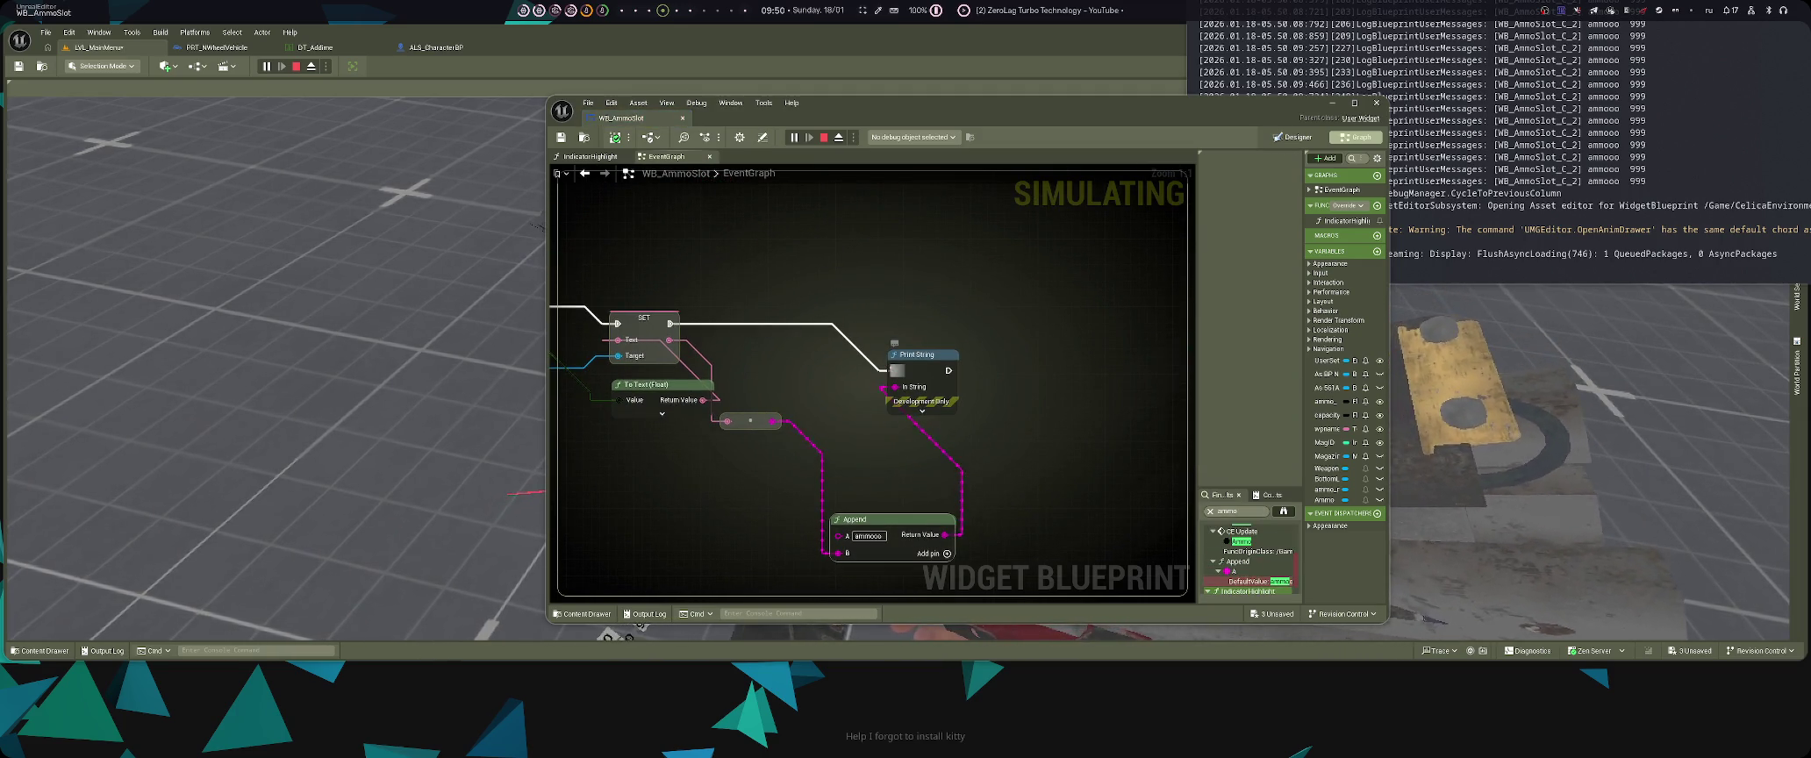
# - Save WB_AmmoSlot and all unsaved assets, then close the blueprint editor
pyautogui.hotkey('ctrl', 's')
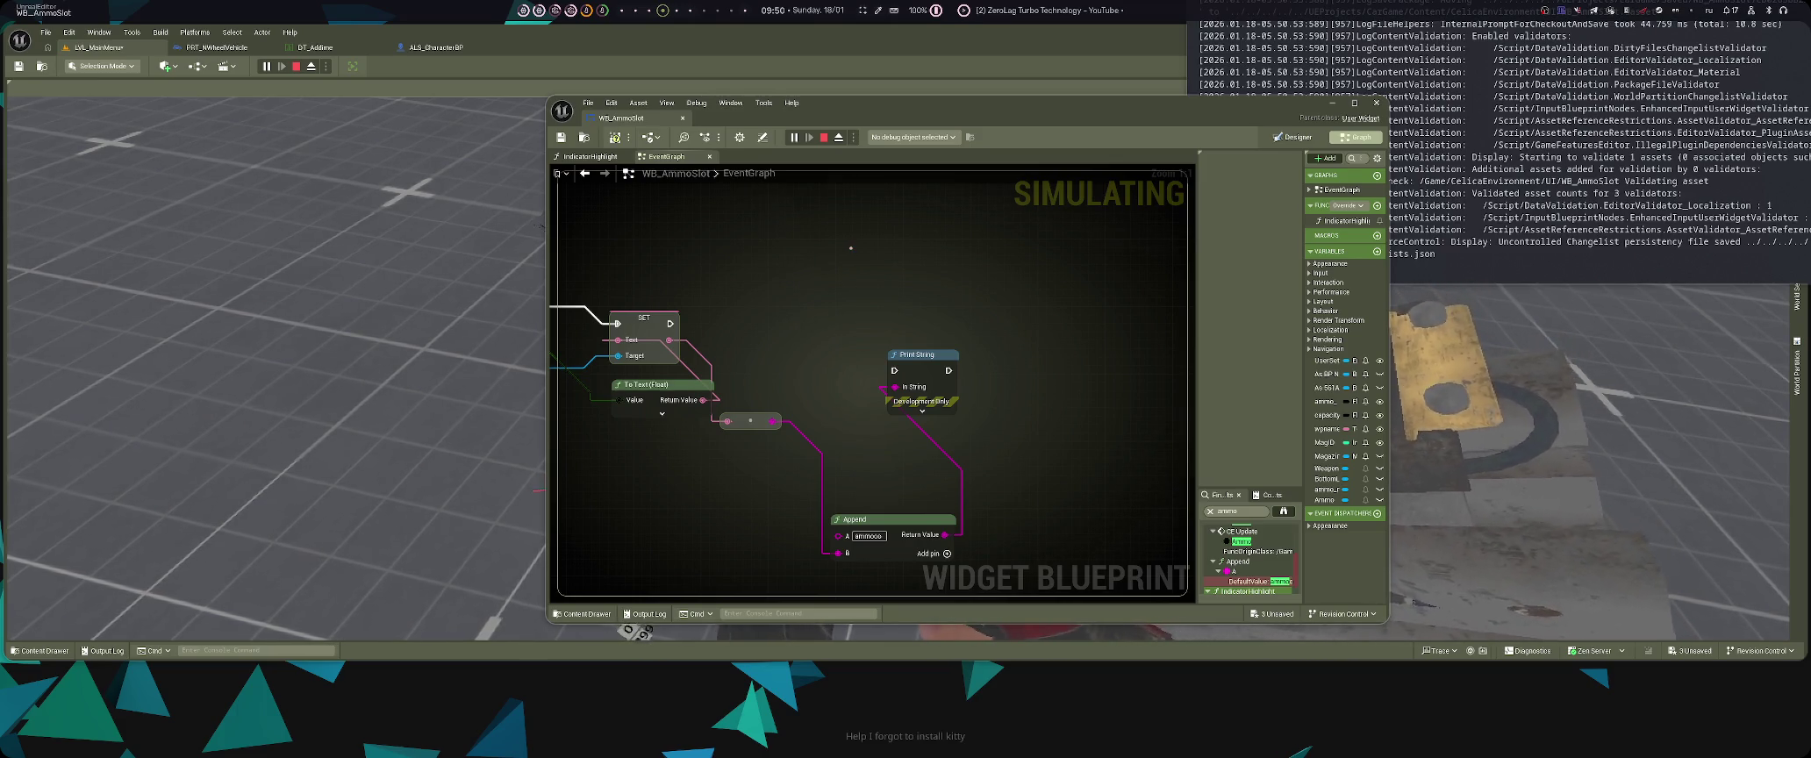
pyautogui.hotkey('ctrl', 'shift', 's')
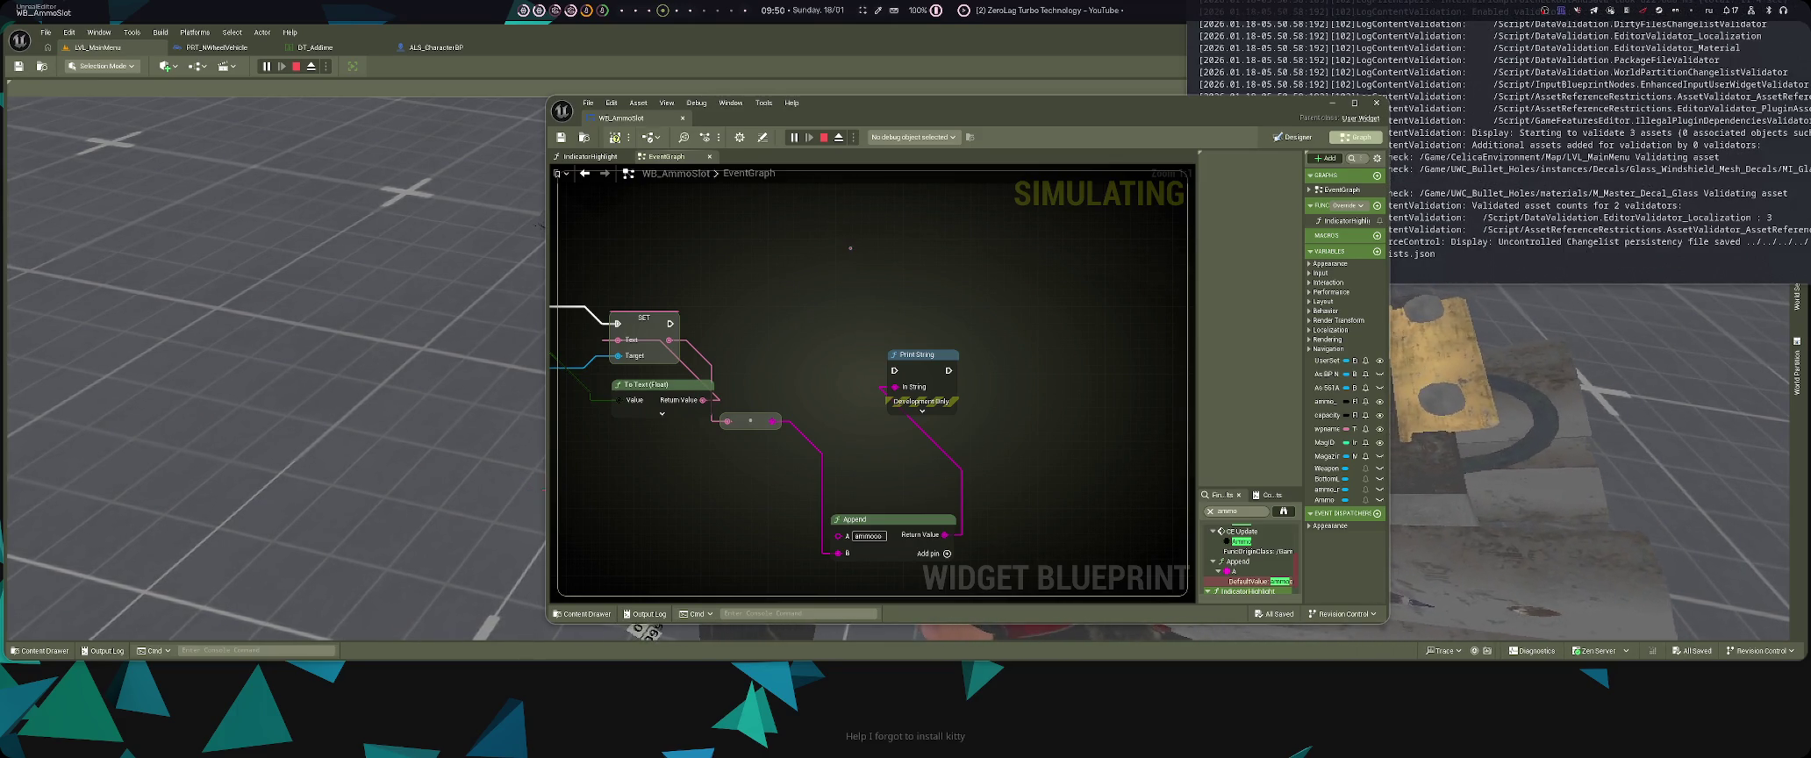
pyautogui.hotkey('ctrl', 'w')
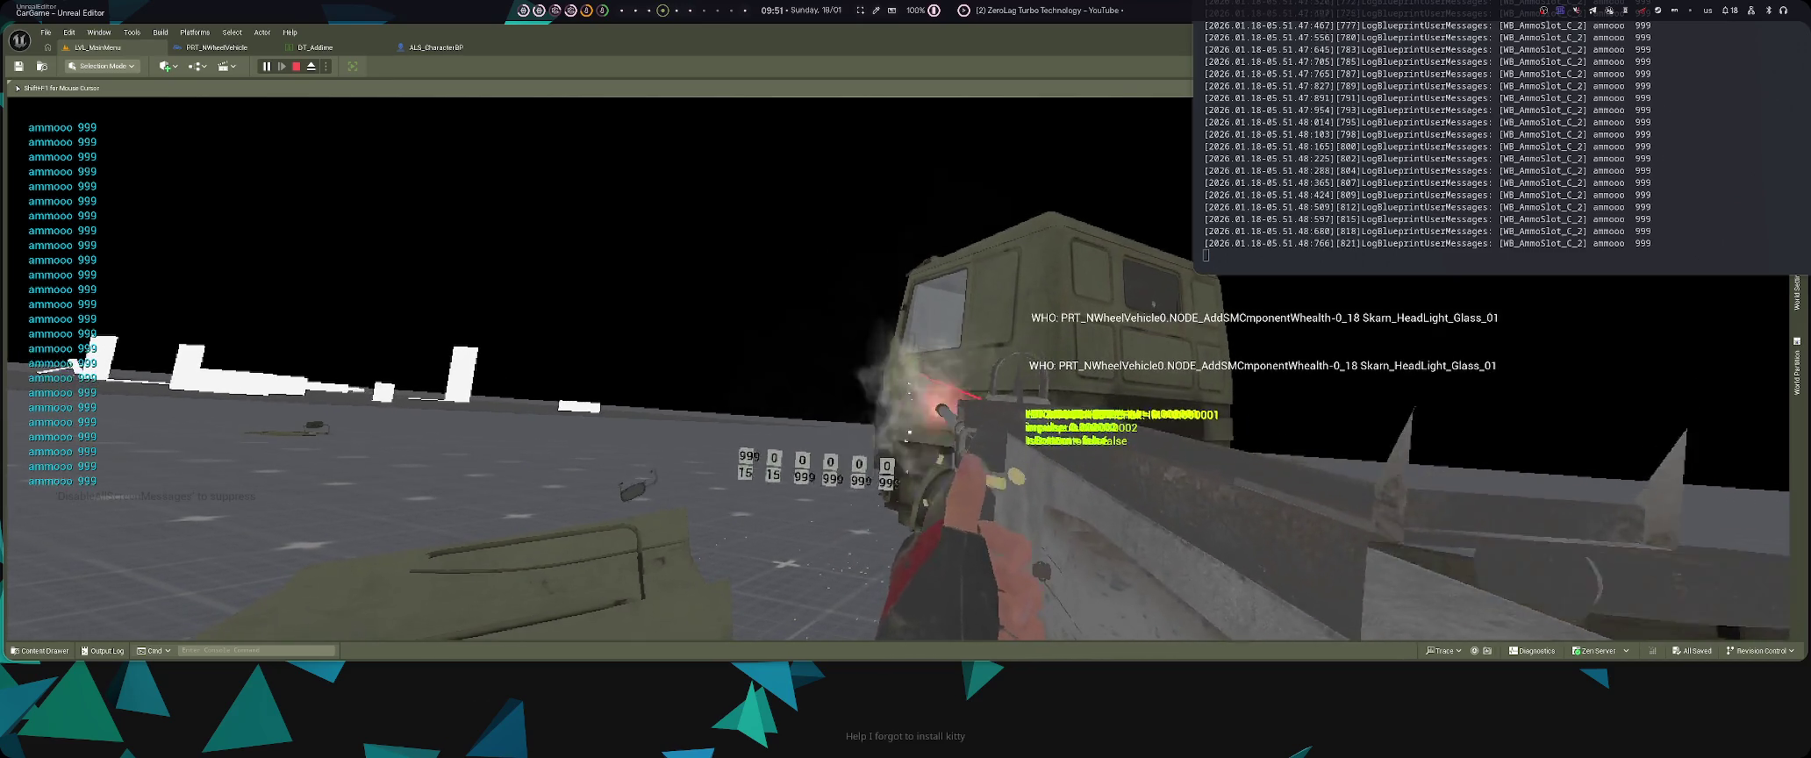
# - Cycle between the weapon view and views of the damaged truck, then stop the play session
pyautogui.press('e')
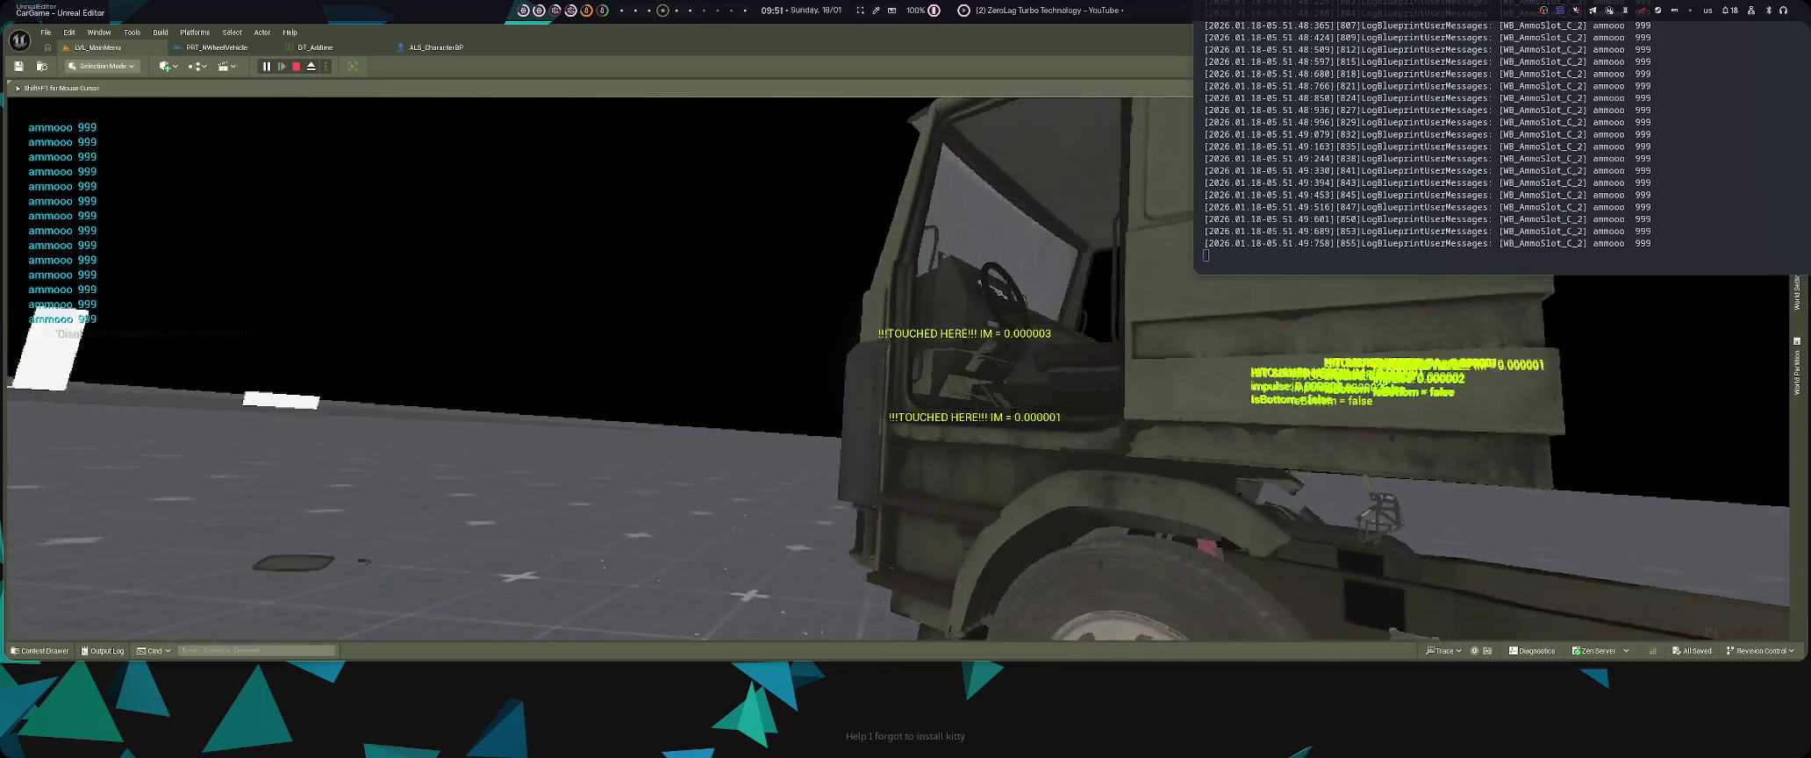
pyautogui.press('e')
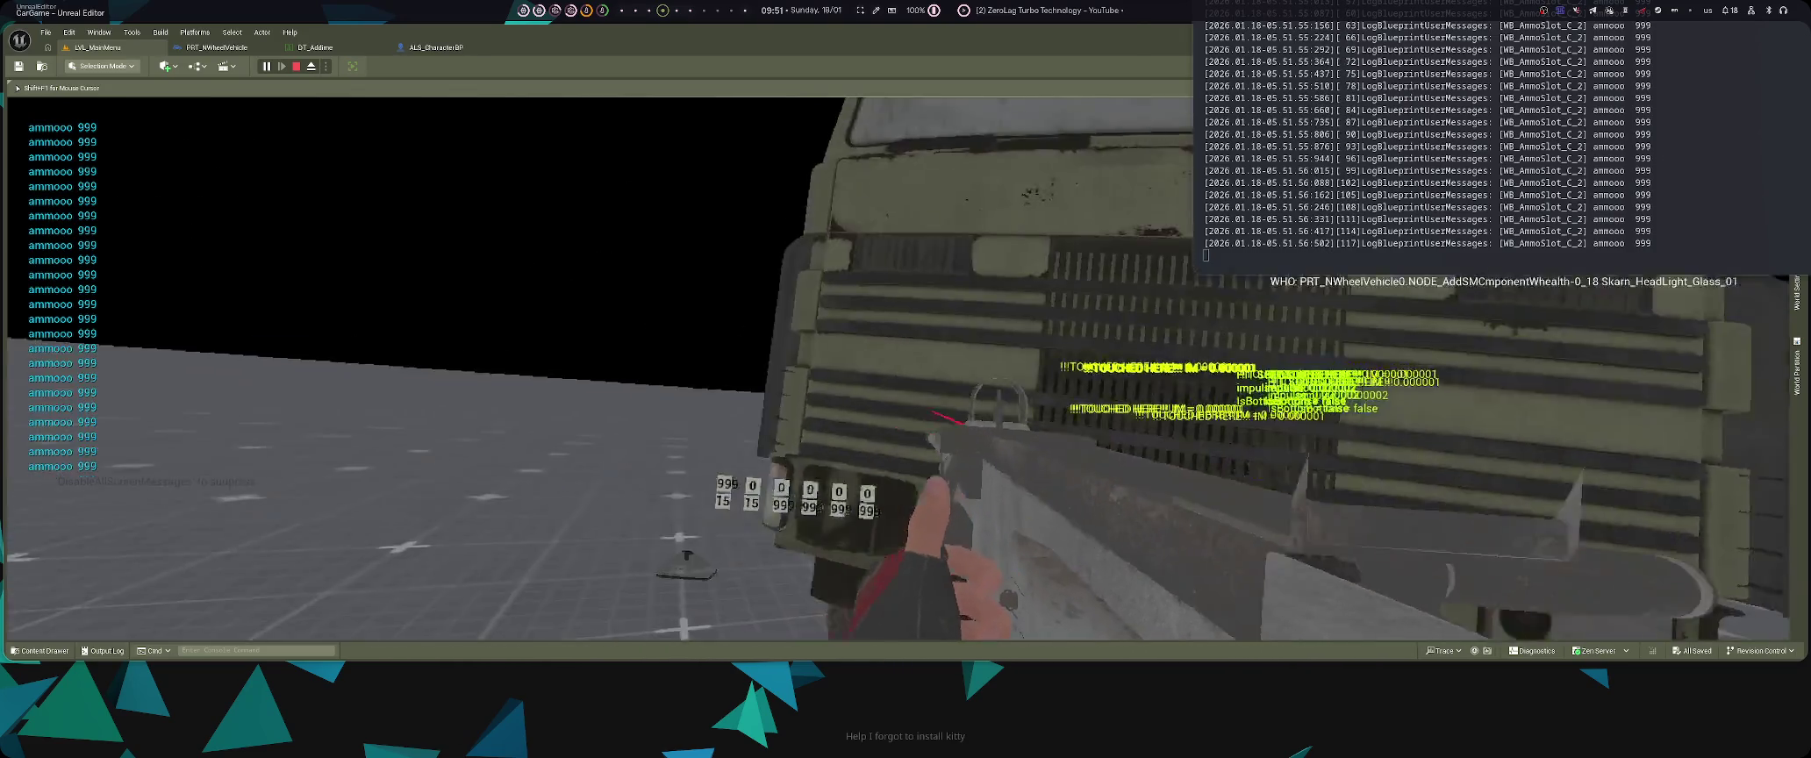
pyautogui.press('e')
pyautogui.press('e')
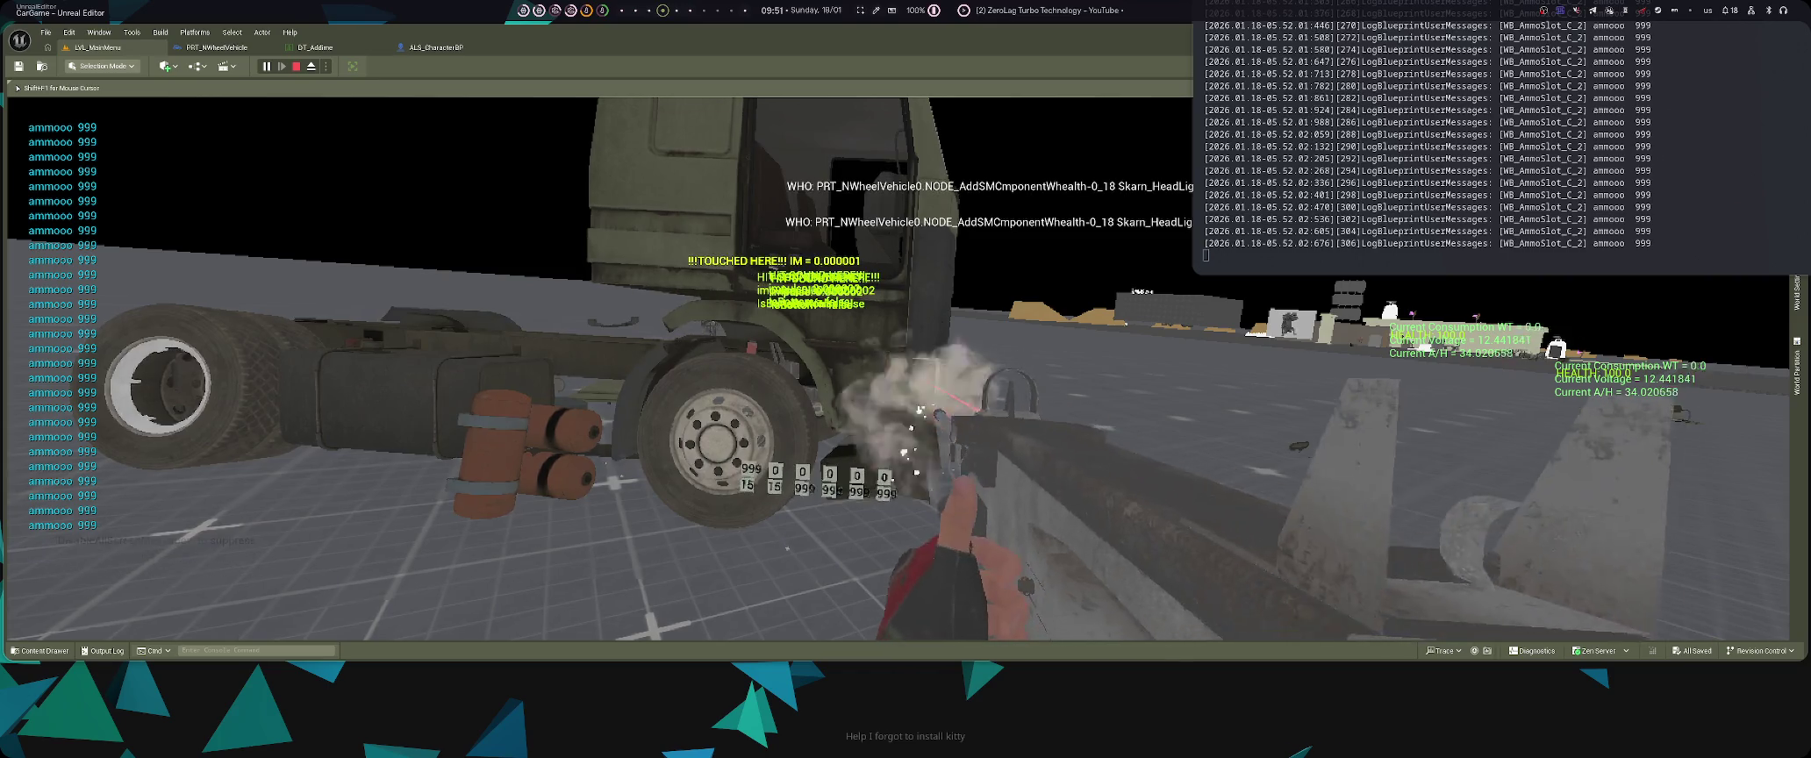
pyautogui.press('e')
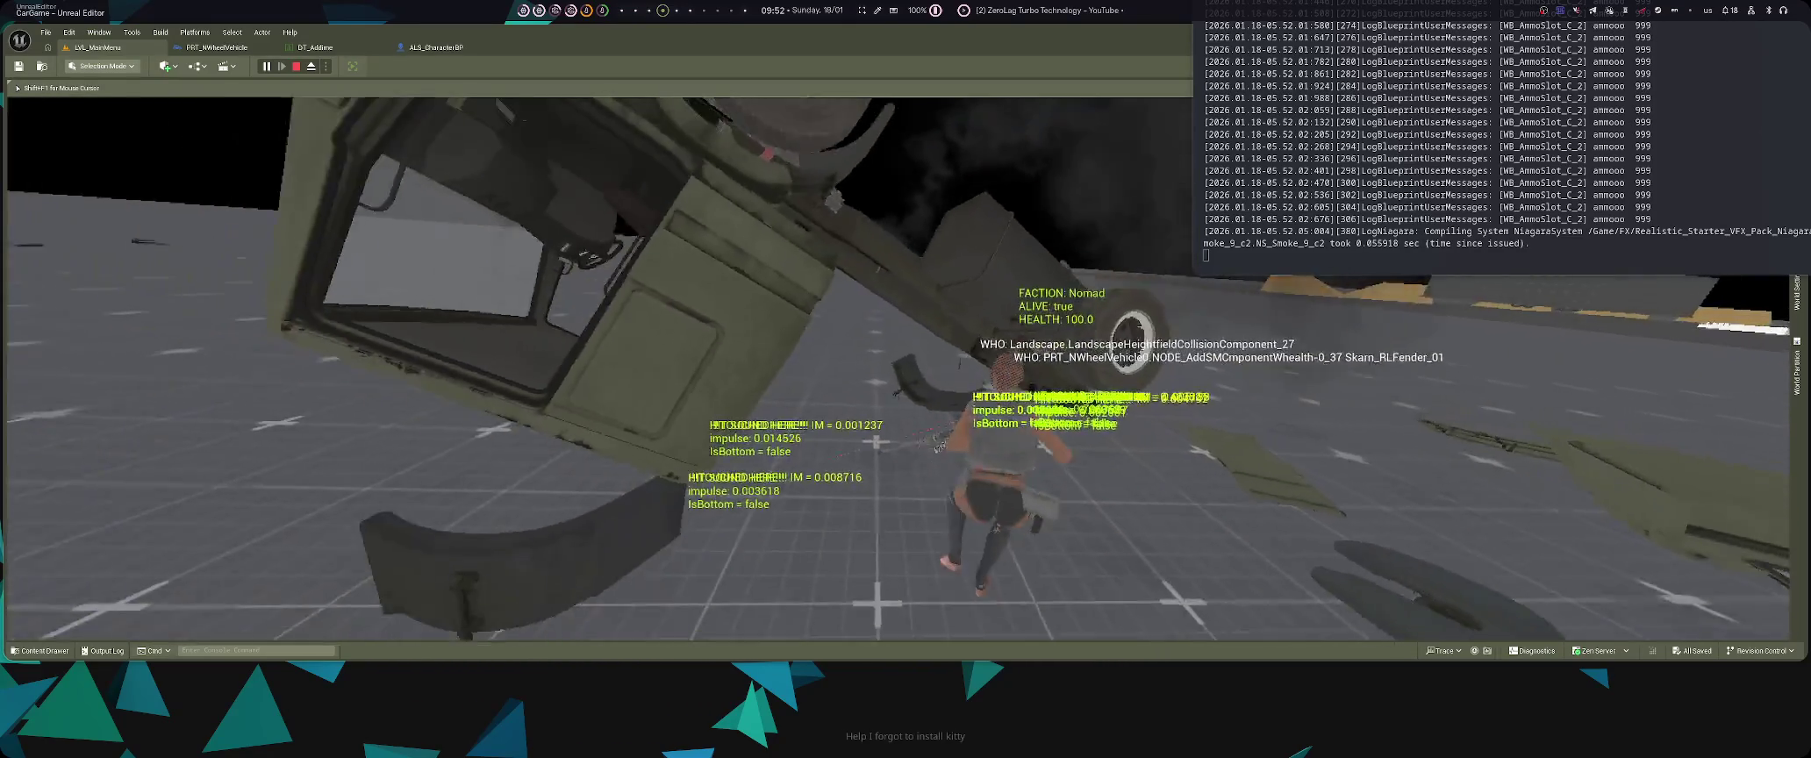
pyautogui.press('Escape')
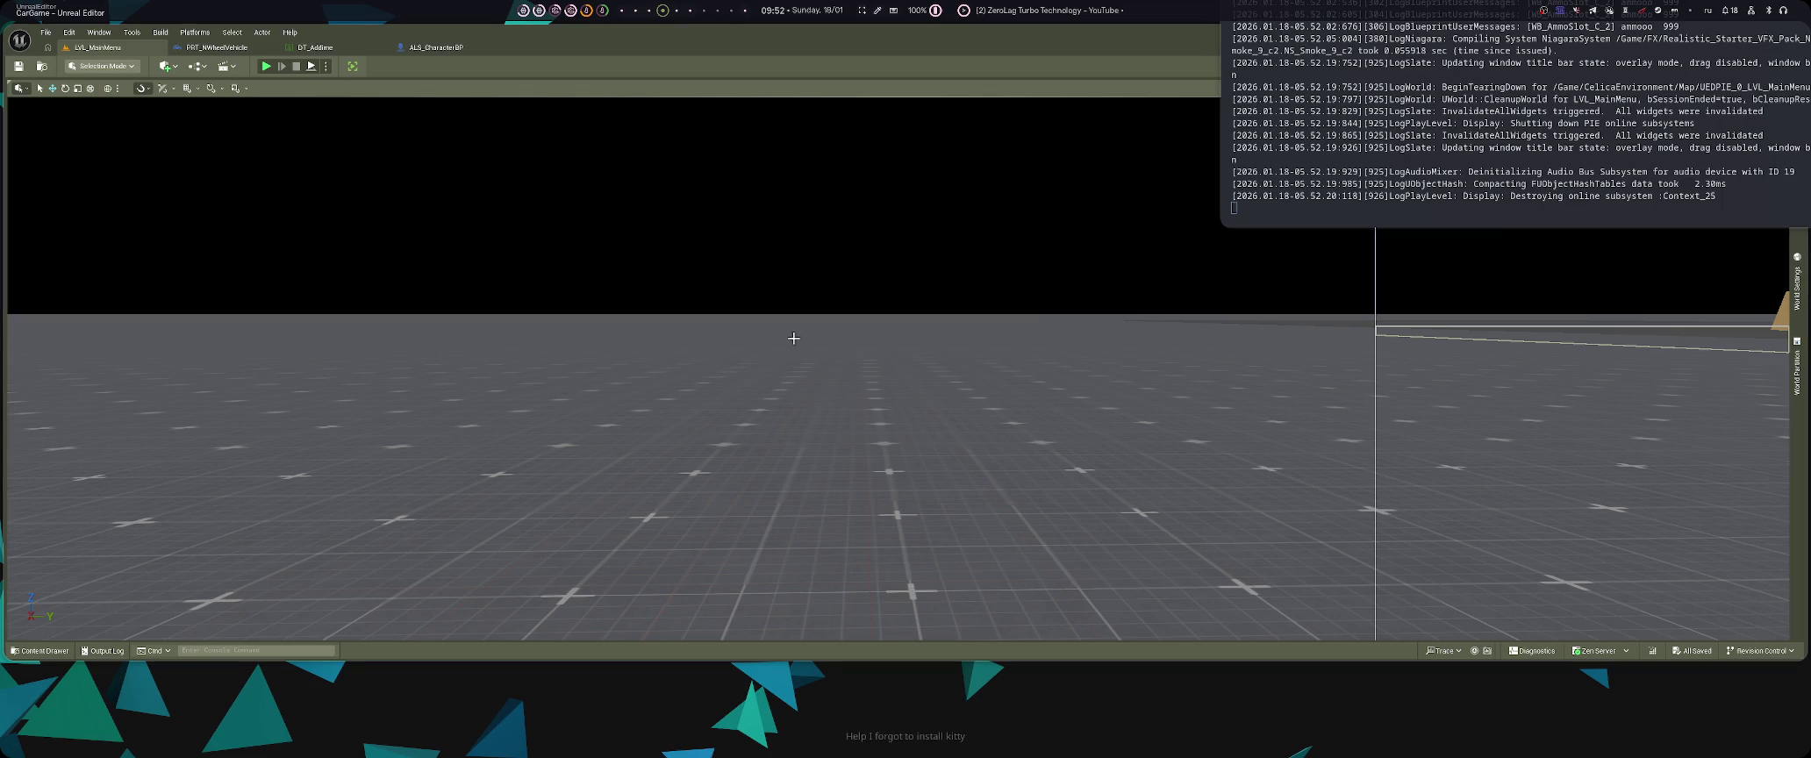
# - Start a new play session and choose the HokuGT on the car-select screen
pyautogui.hotkey('alt', 'p')
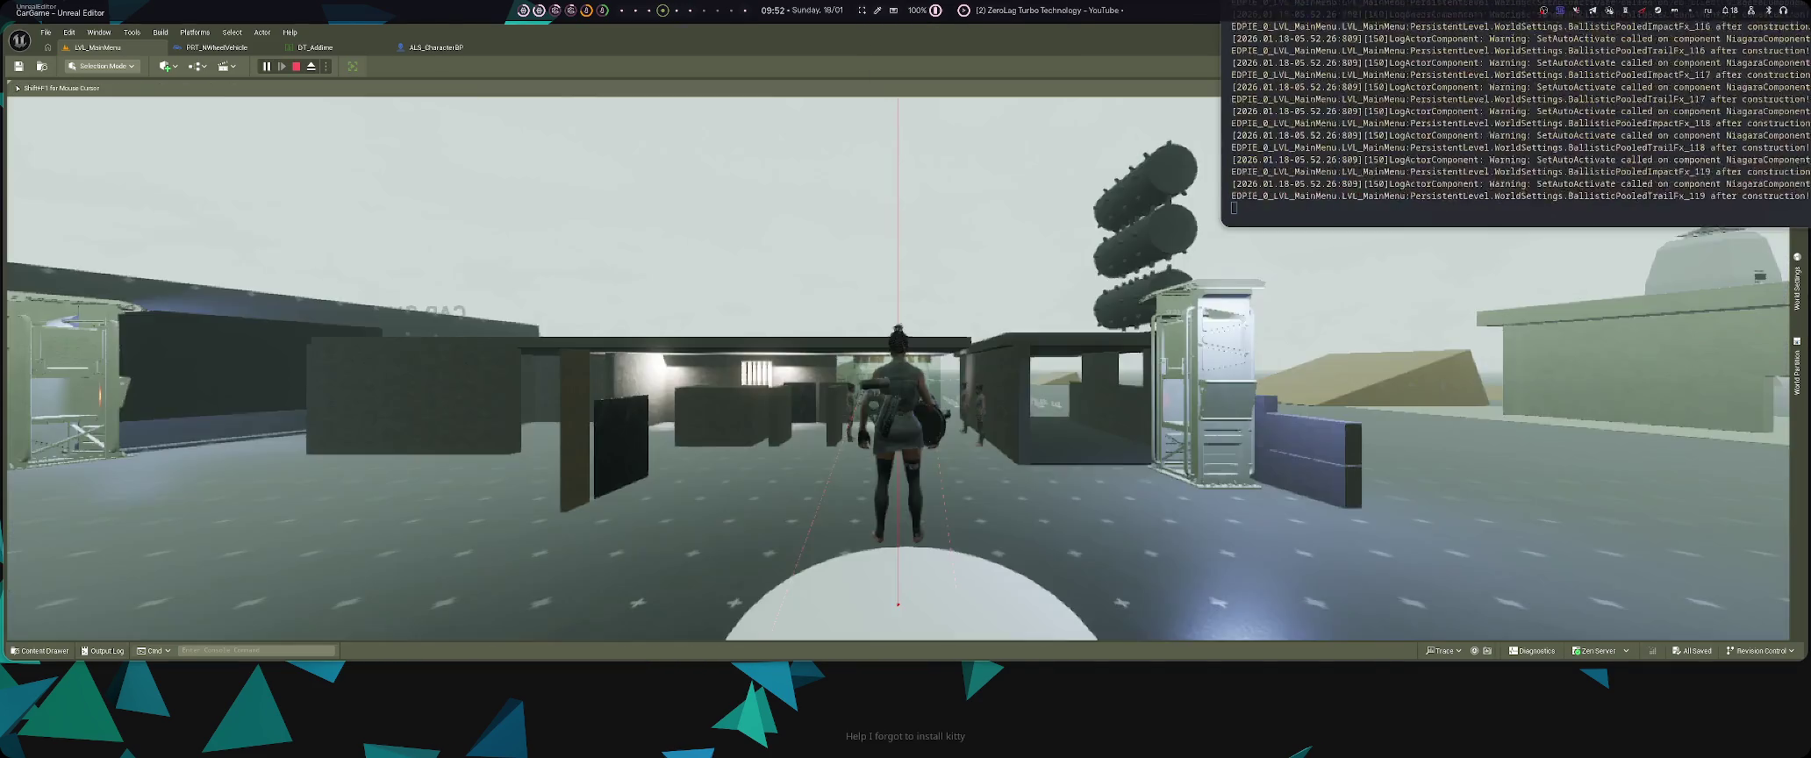
pyautogui.press('w')
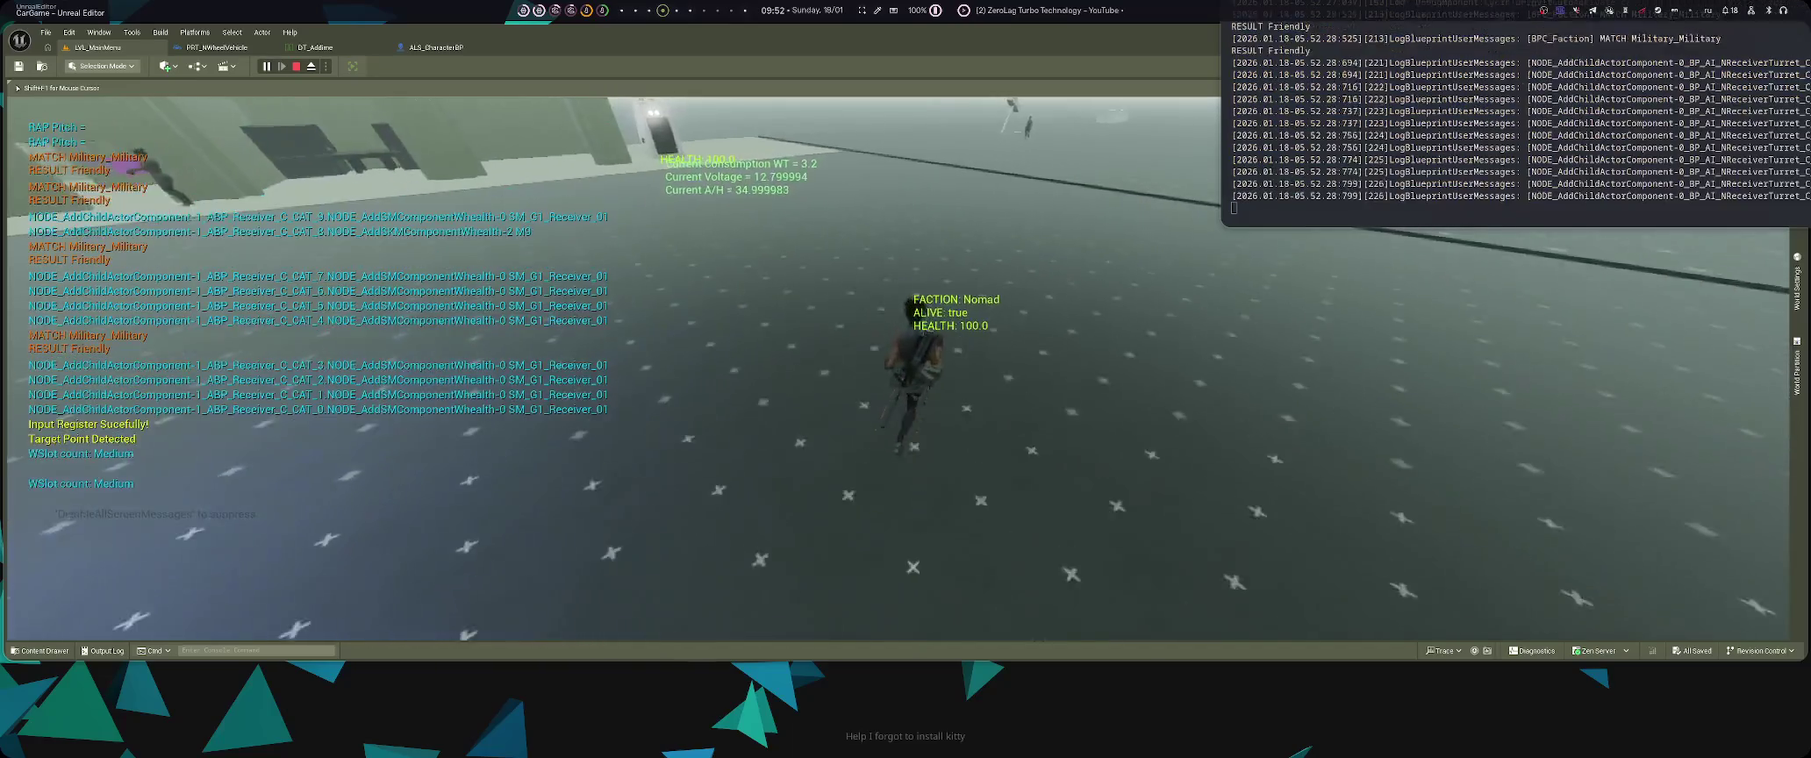
pyautogui.press('w')
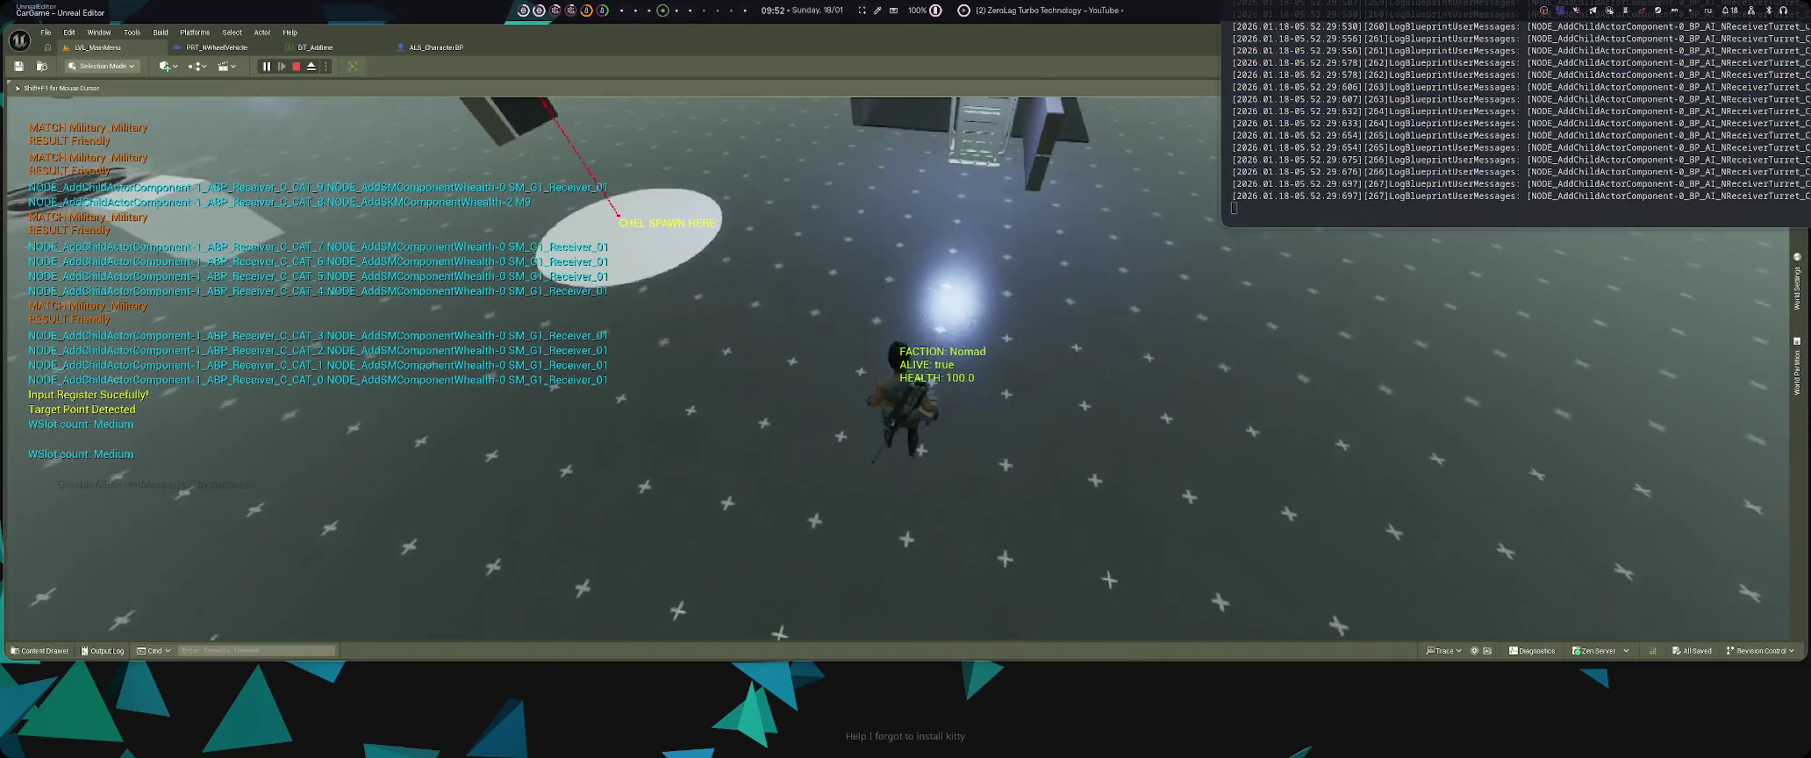
pyautogui.press('e')
pyautogui.press('d')
pyautogui.press('d')
pyautogui.press('d')
pyautogui.press('d')
pyautogui.press('d')
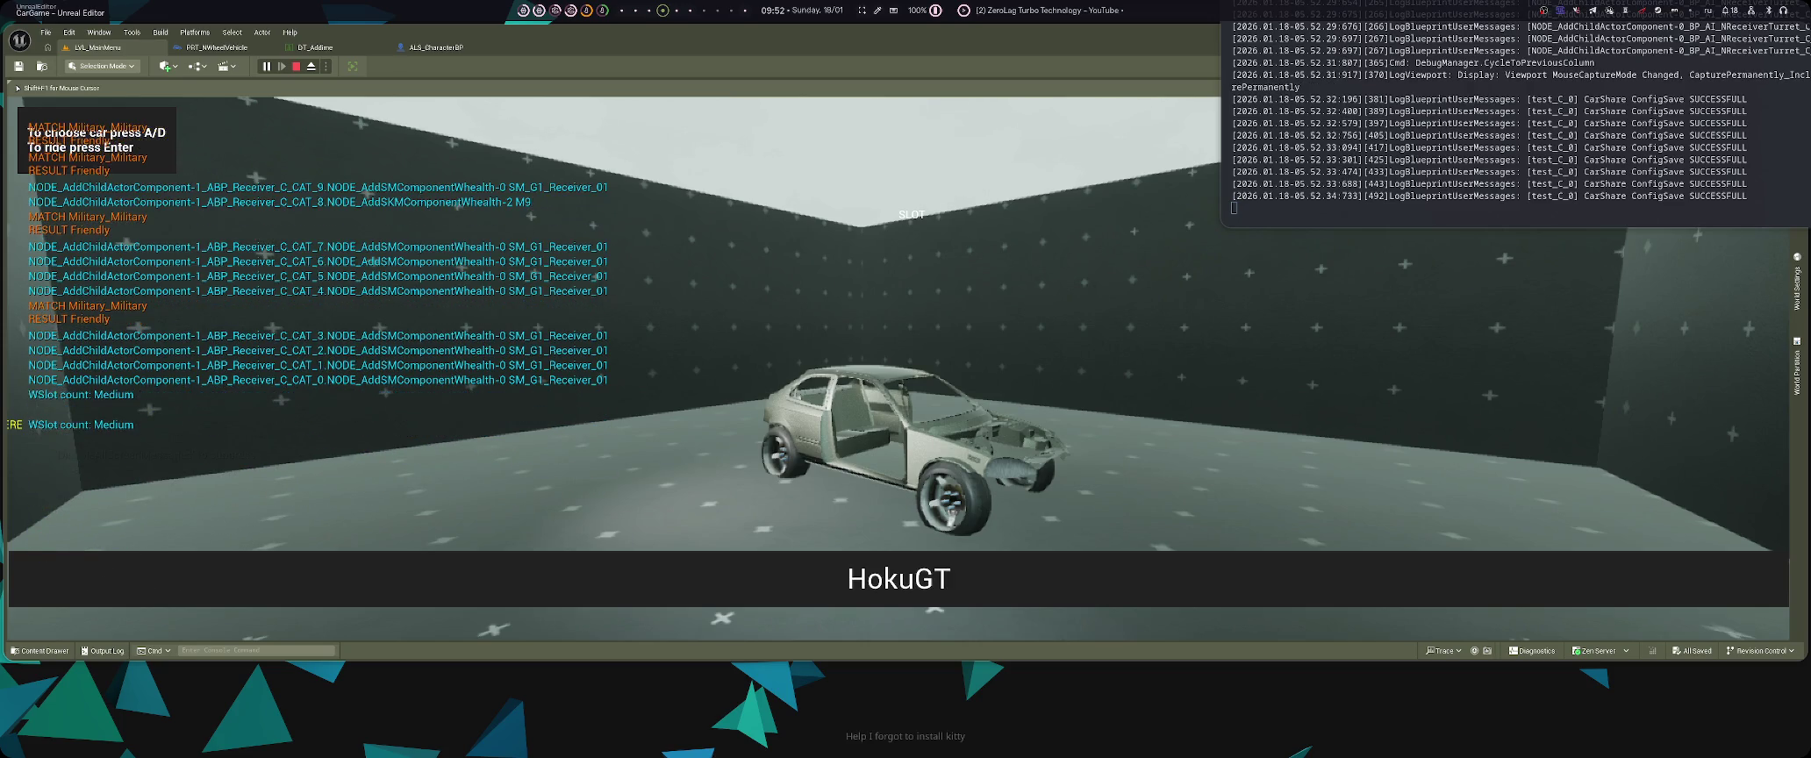
pyautogui.press('Return')
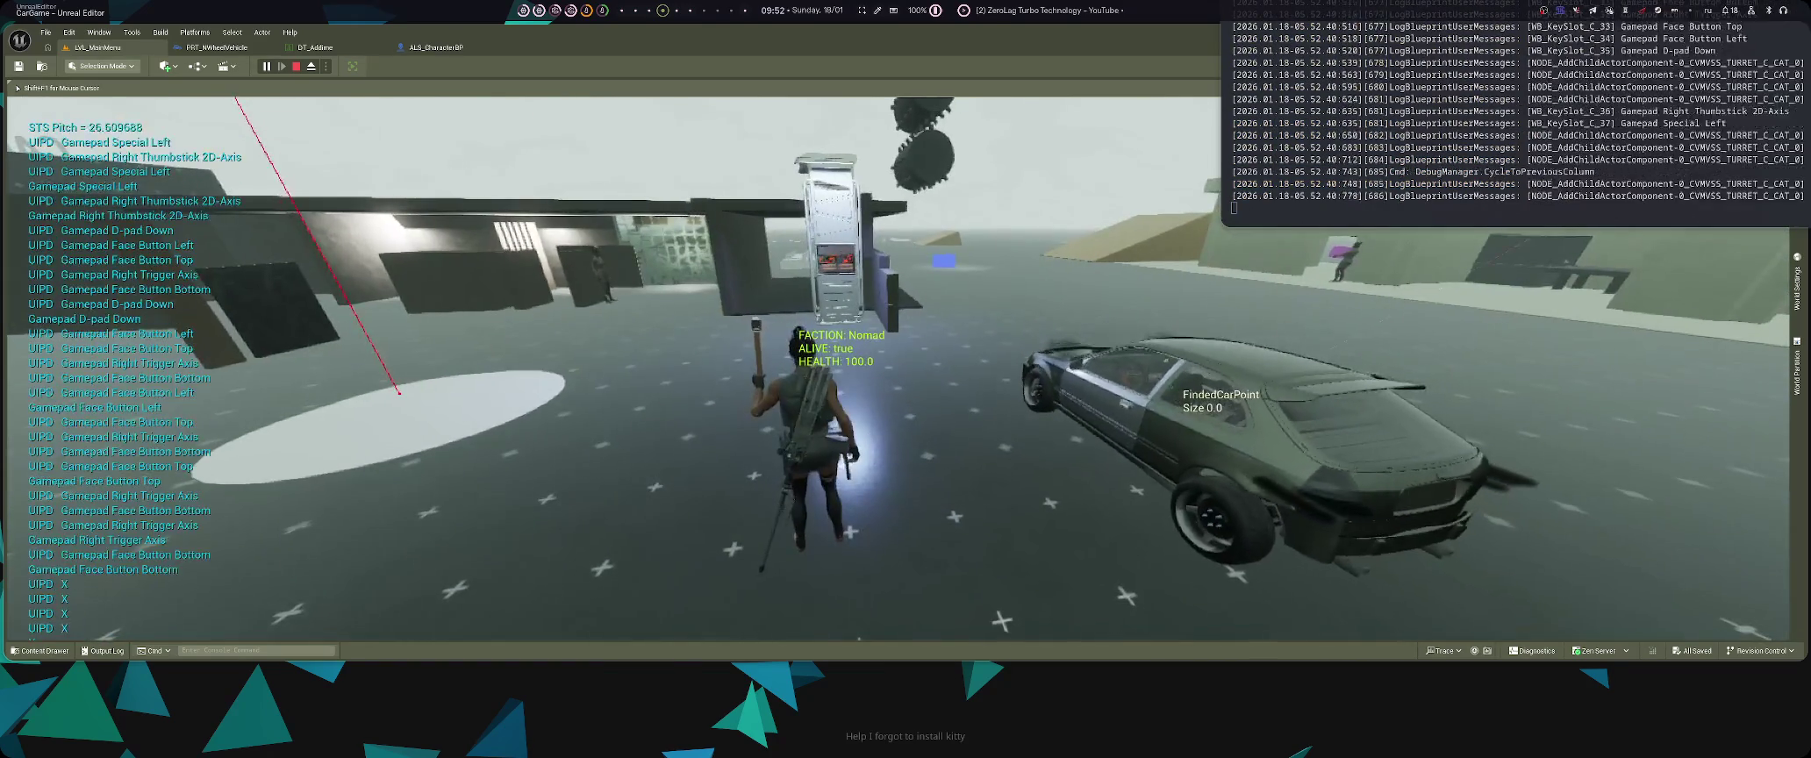
# - Check the latest log lines, get into the car, drive off and switch to unlit rendering
pyautogui.scroll(10, 1516, 114)
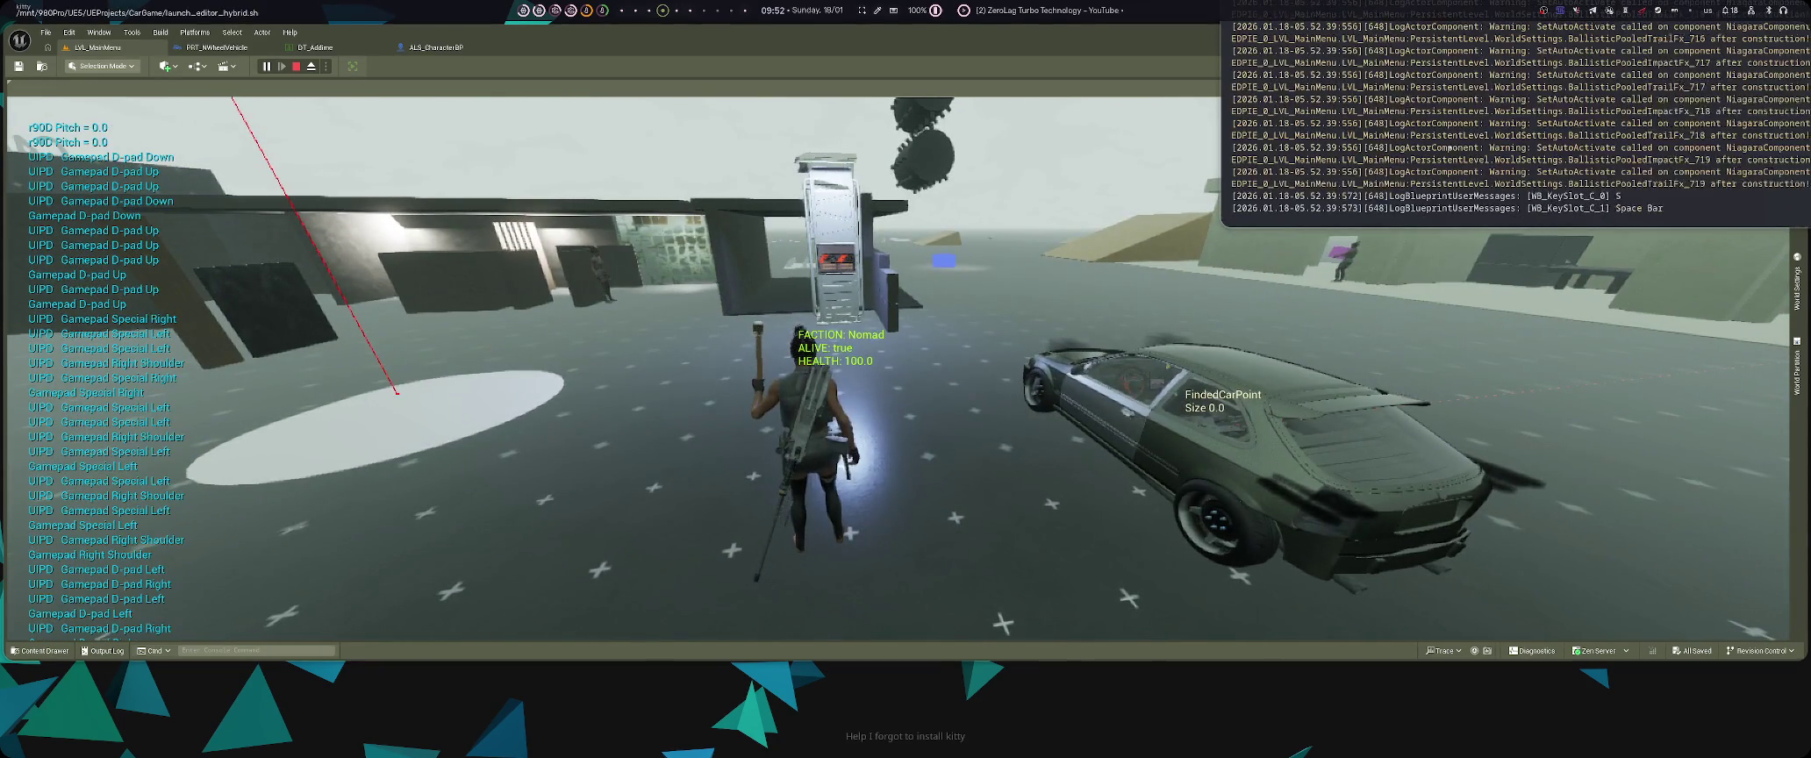
pyautogui.scroll(3, 1516, 114)
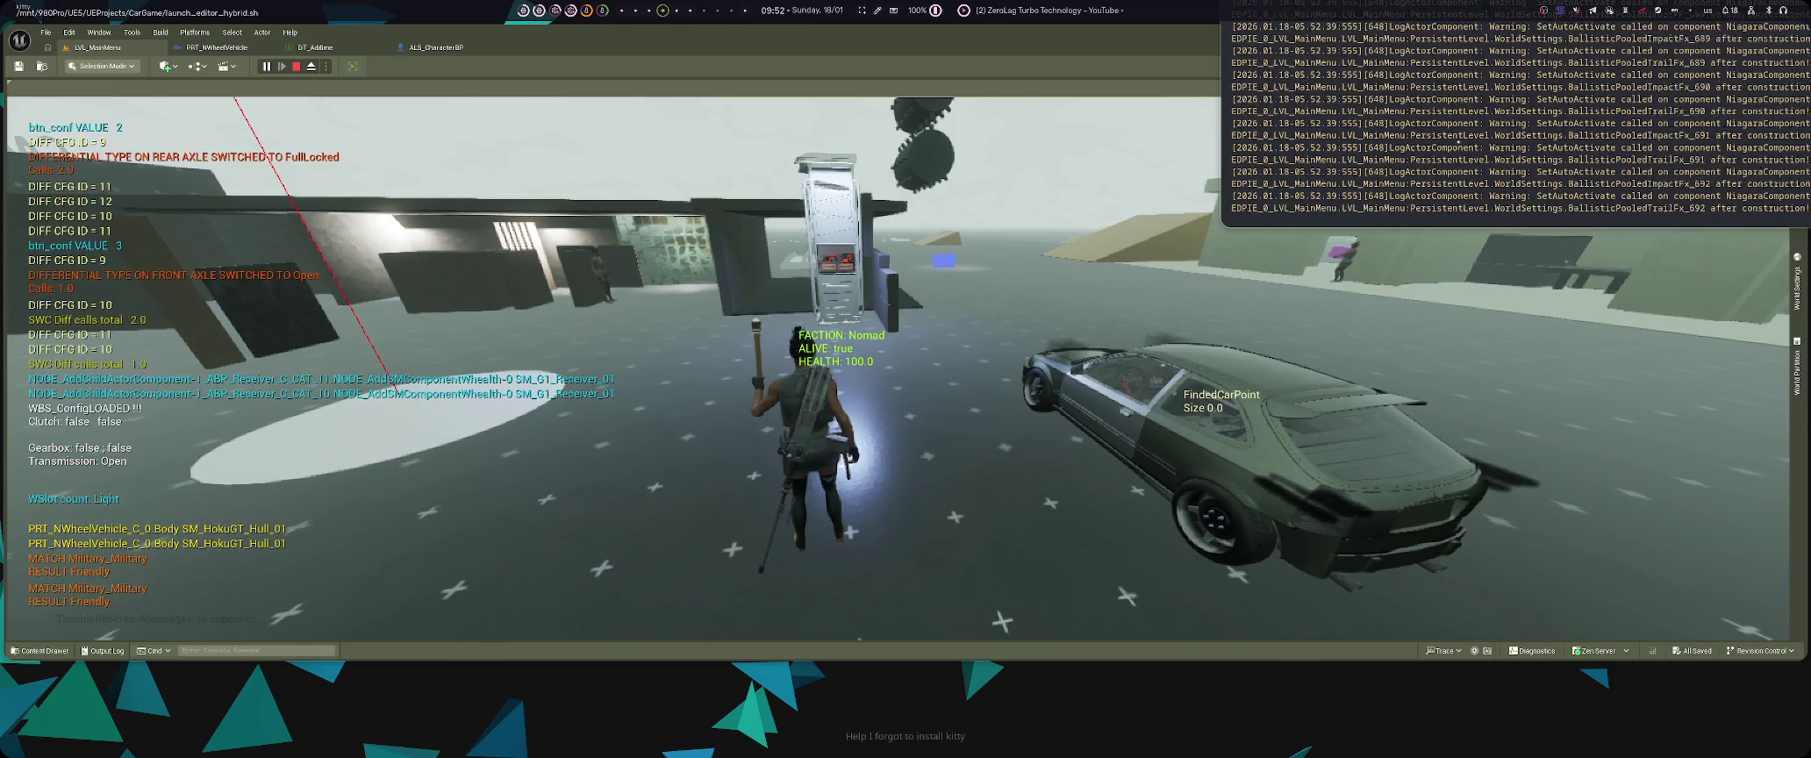
pyautogui.press('pagedown')
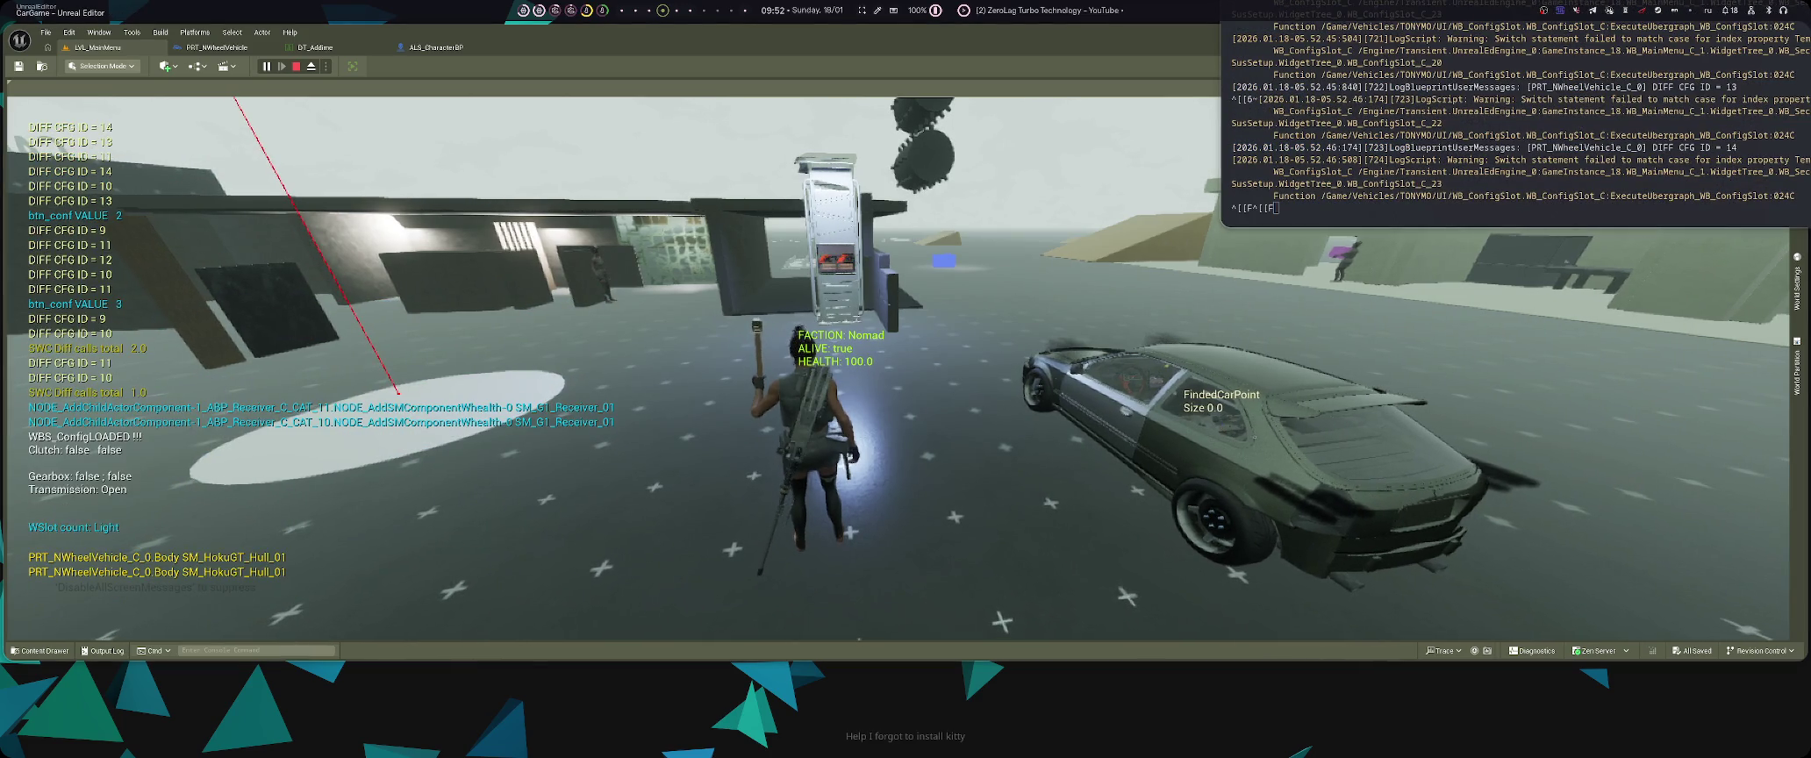
pyautogui.click(894, 369)
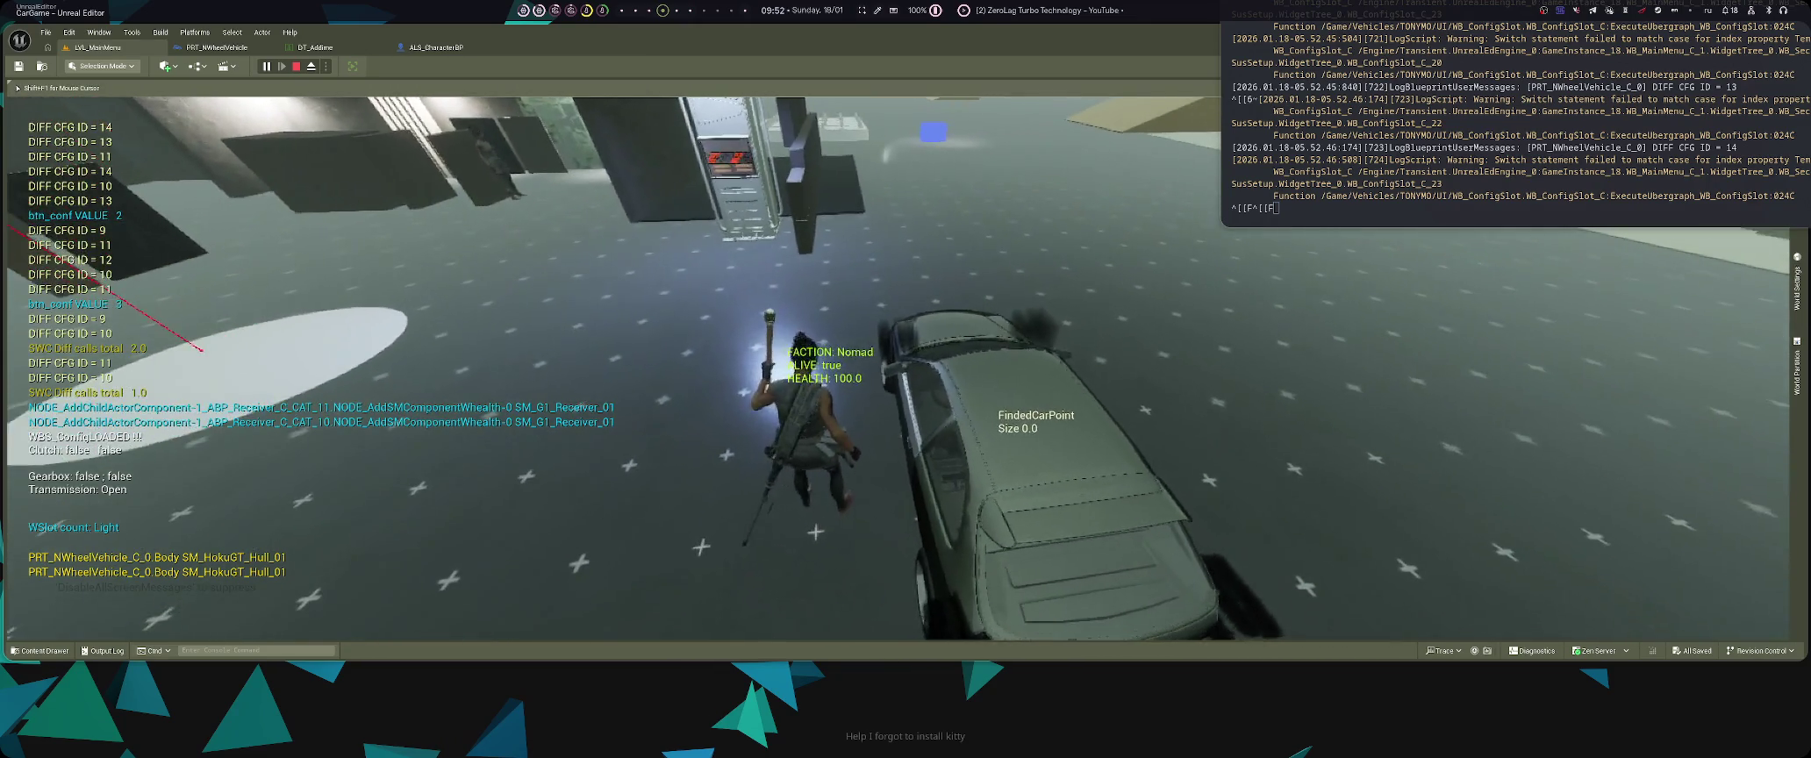
pyautogui.press('e')
pyautogui.press('w')
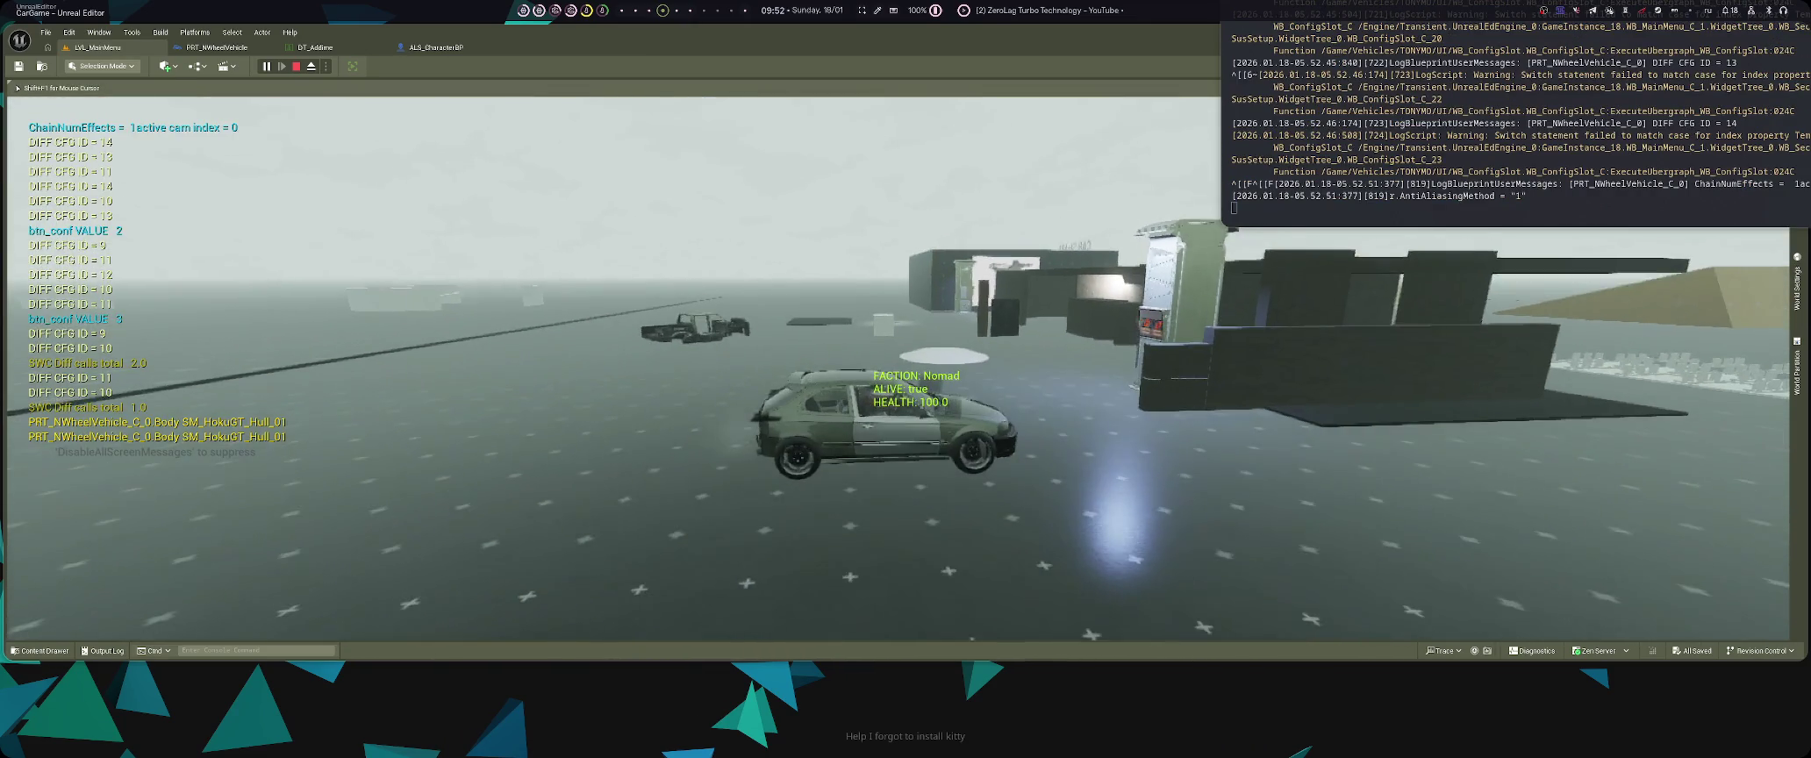
pyautogui.press('F2')
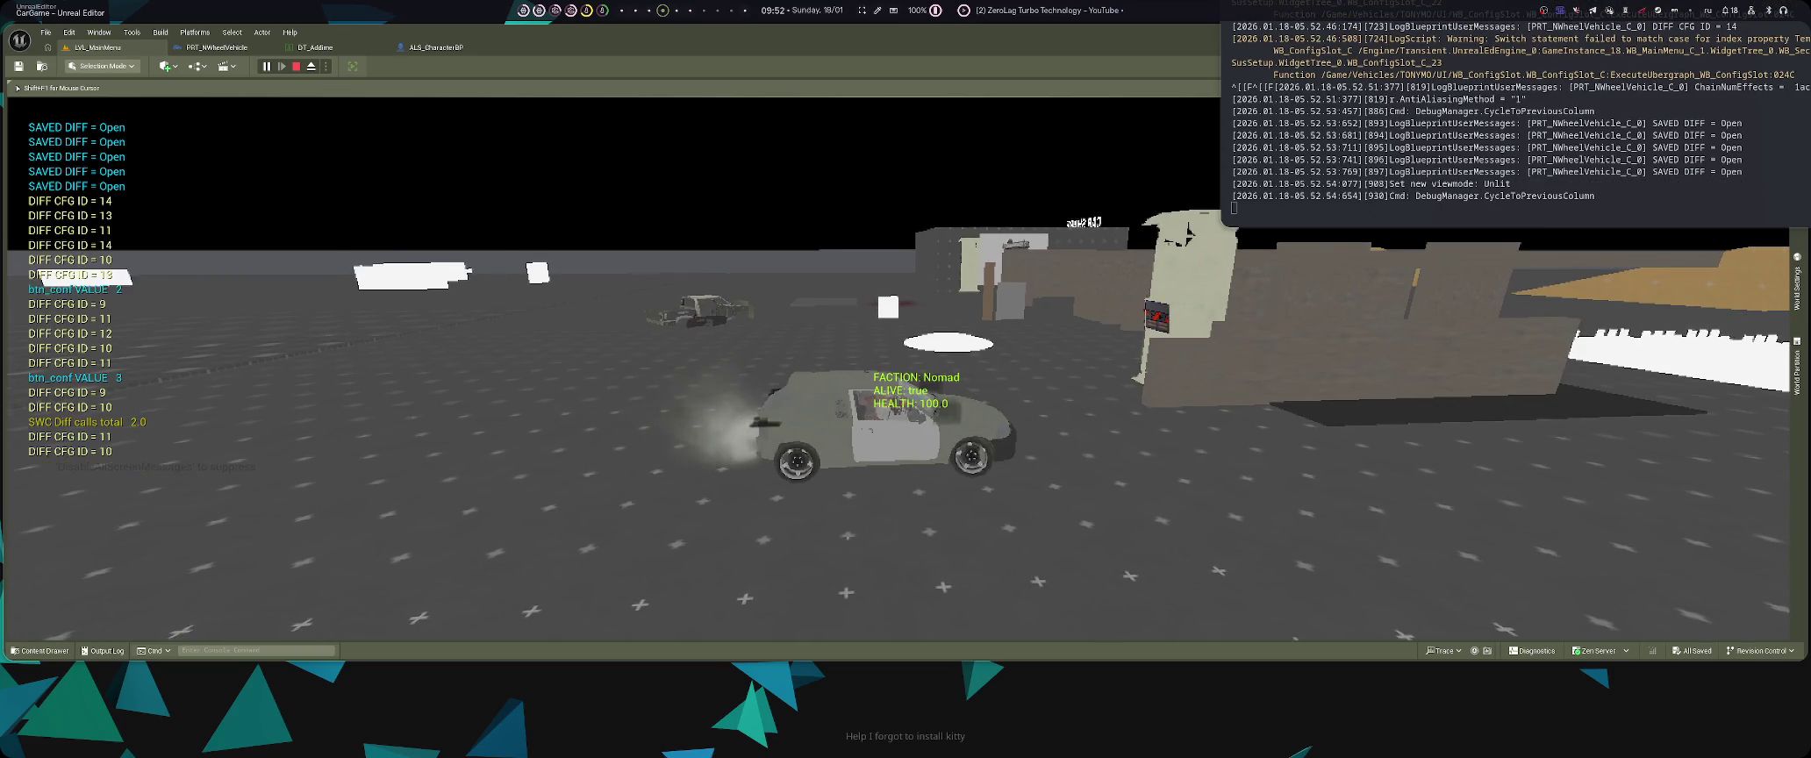
# - Cycle the debug display back two columns and drift the car through a left turn
pyautogui.press('Left')
pyautogui.press('Left')
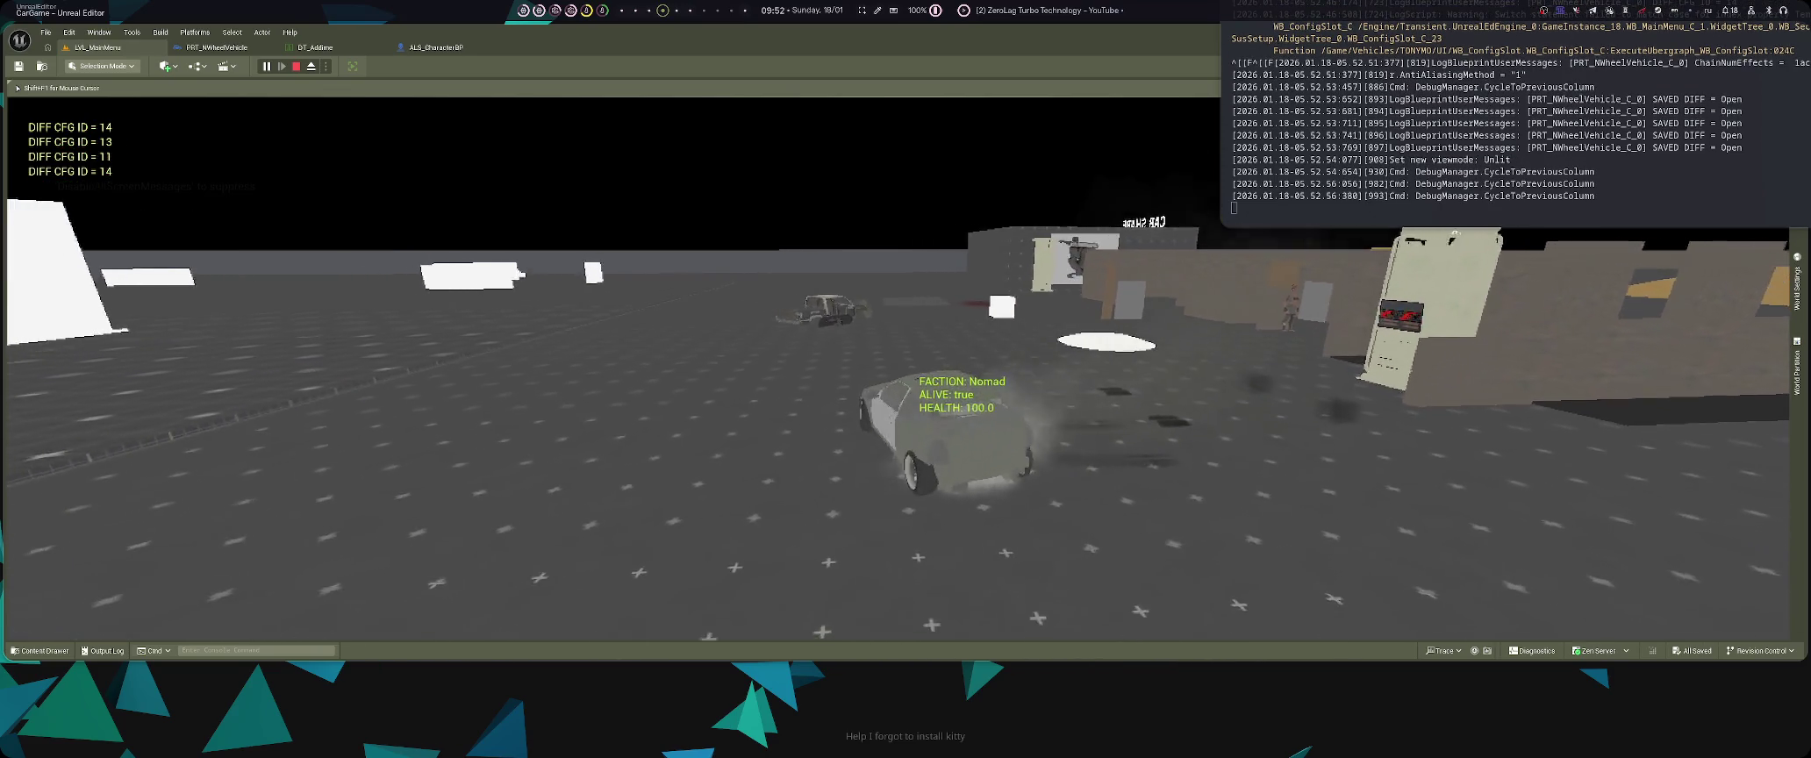
pyautogui.press('Left')
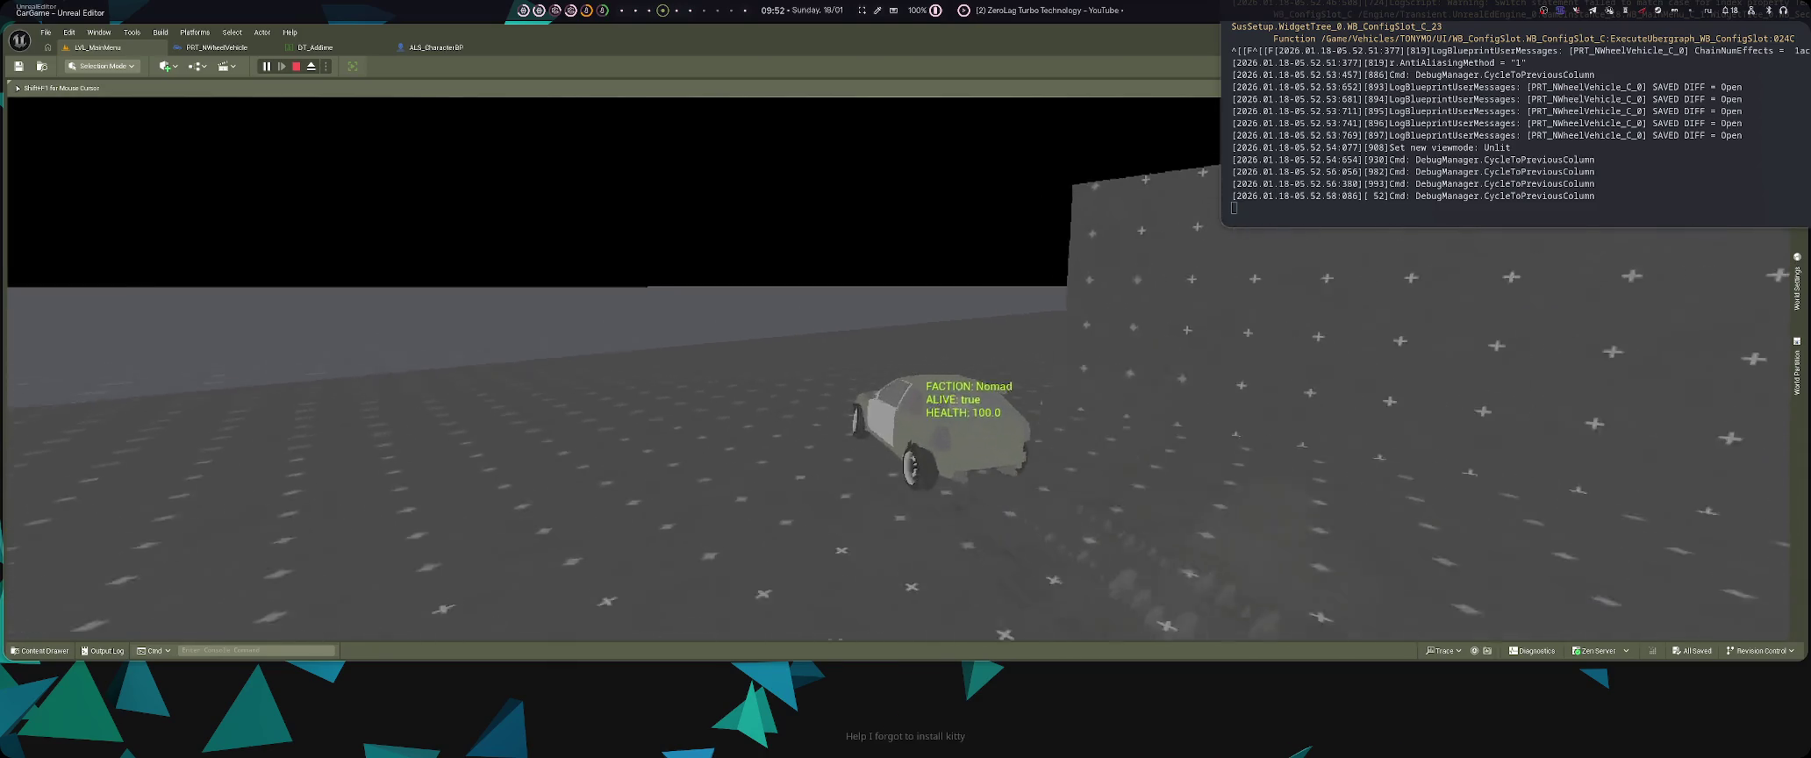
pyautogui.press('space')
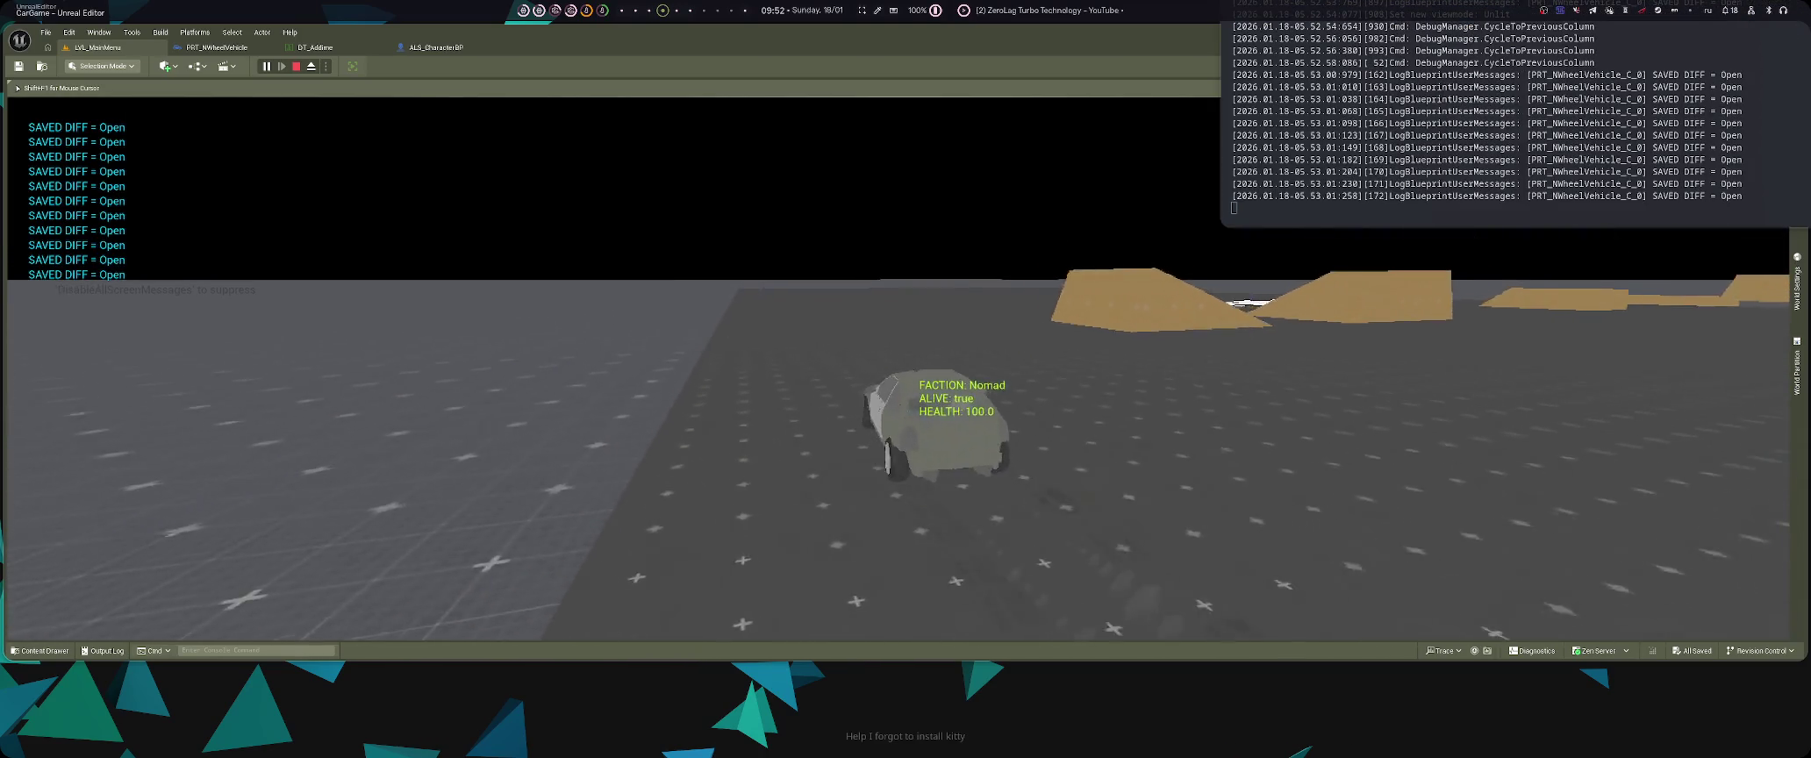
pyautogui.press('space')
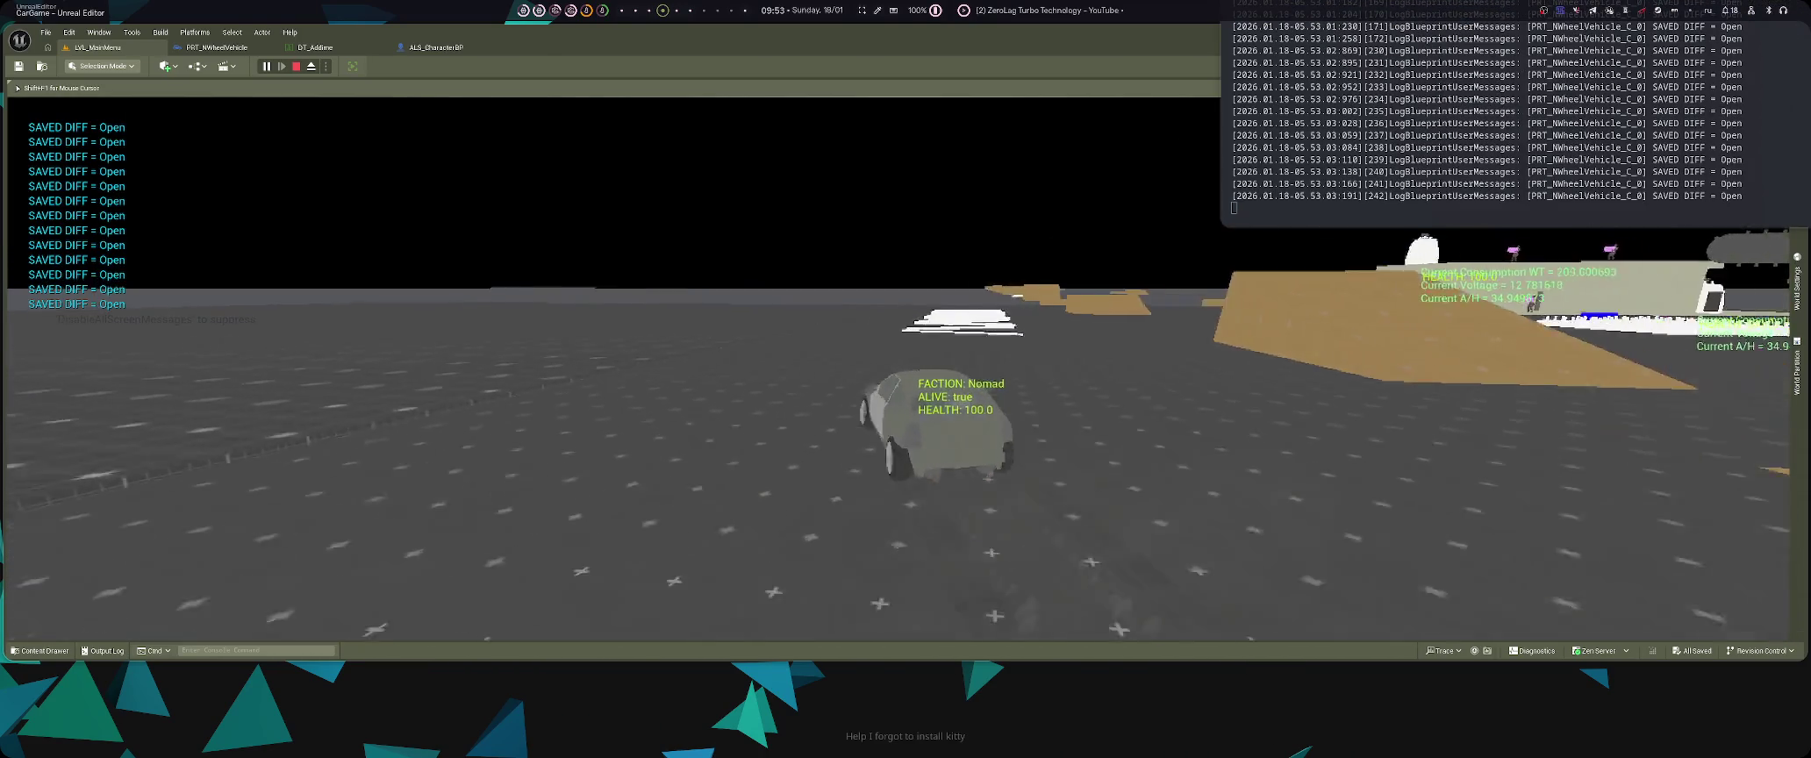
pyautogui.press('Left')
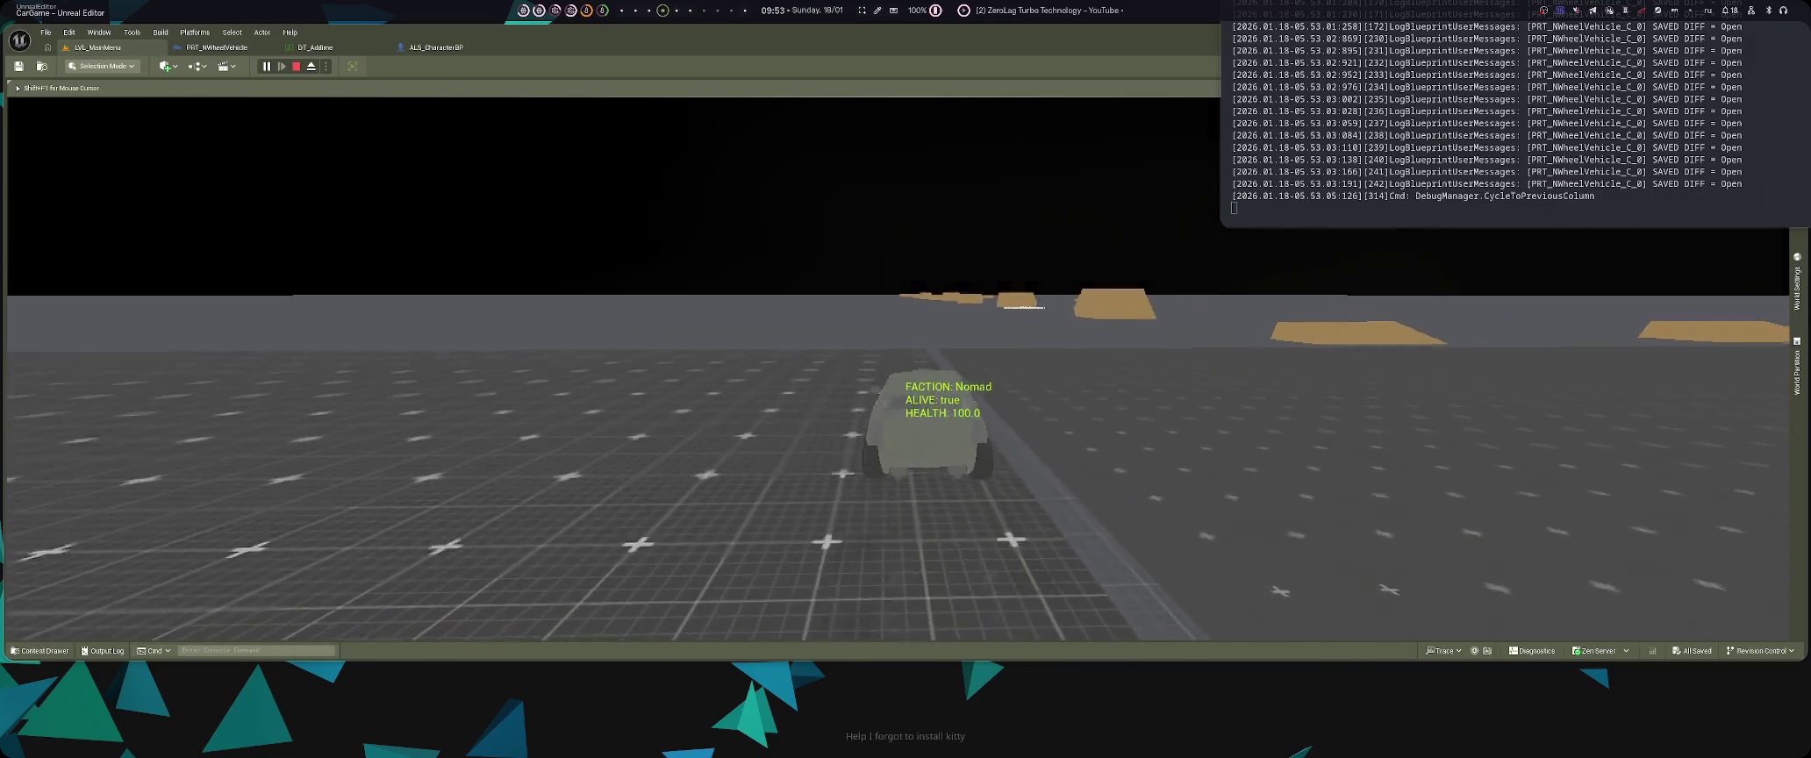
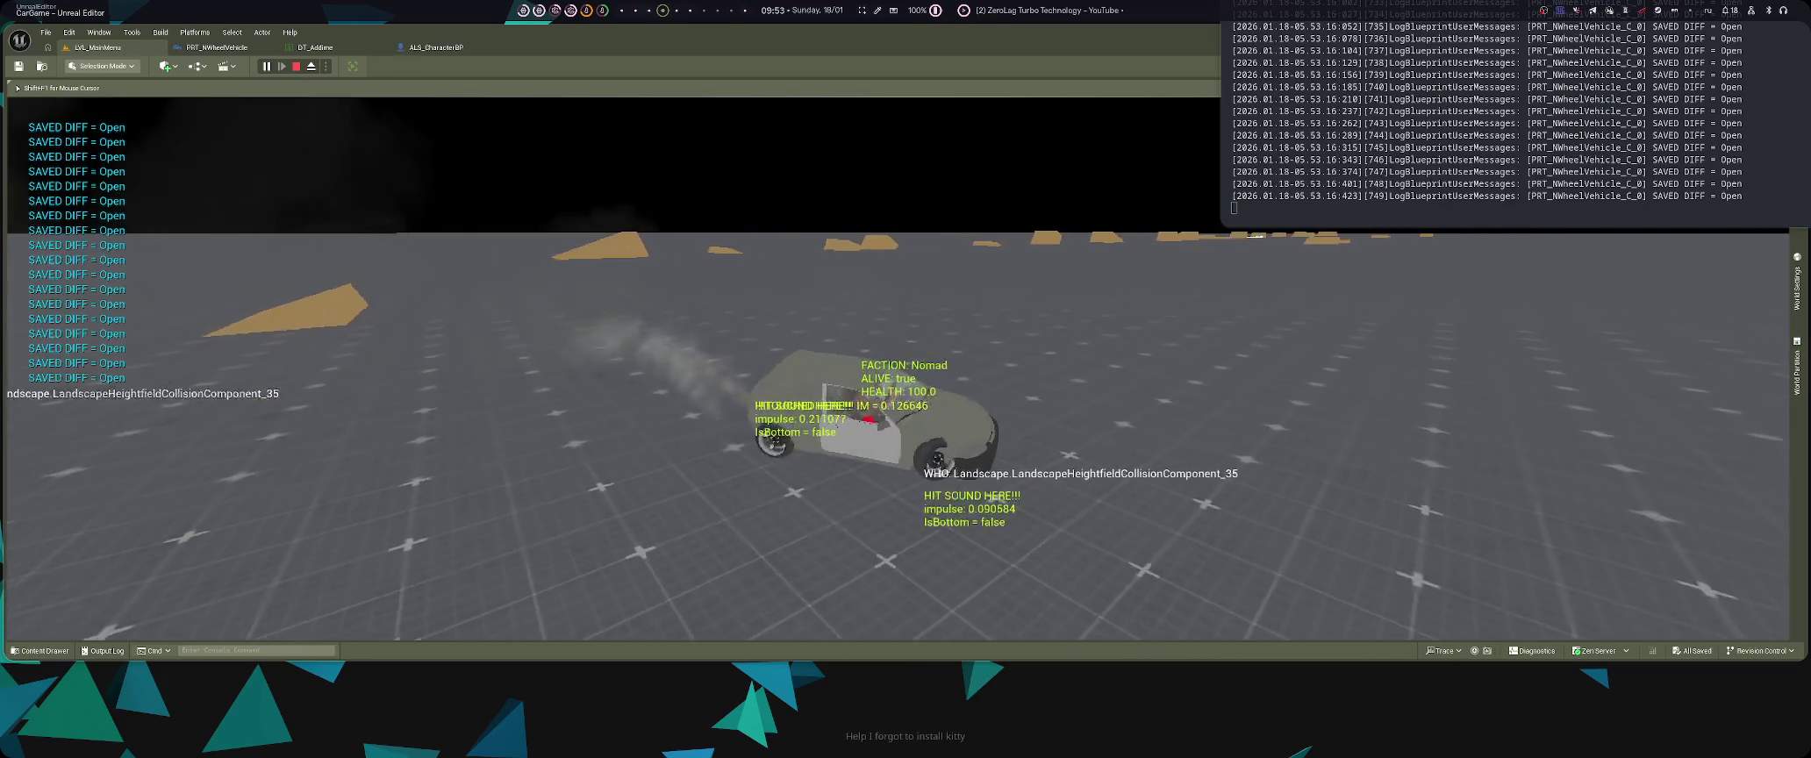
# - Drive the Nomad car while cycling the debug display back nine columns, then switch to PRT_NWheelVehicle
pyautogui.press('Left')
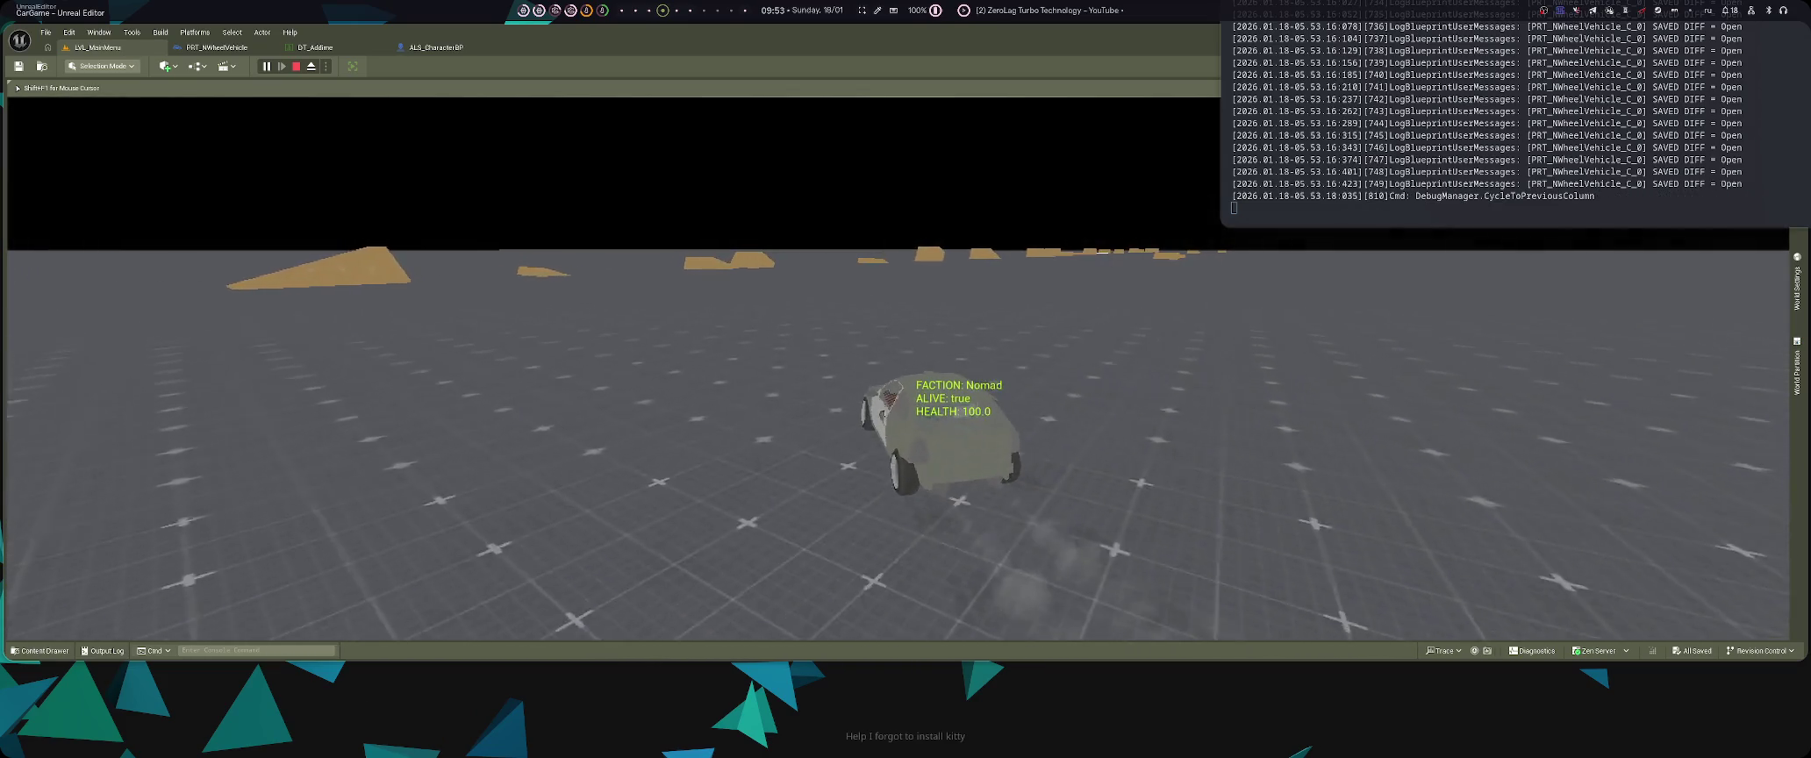
pyautogui.press('Left')
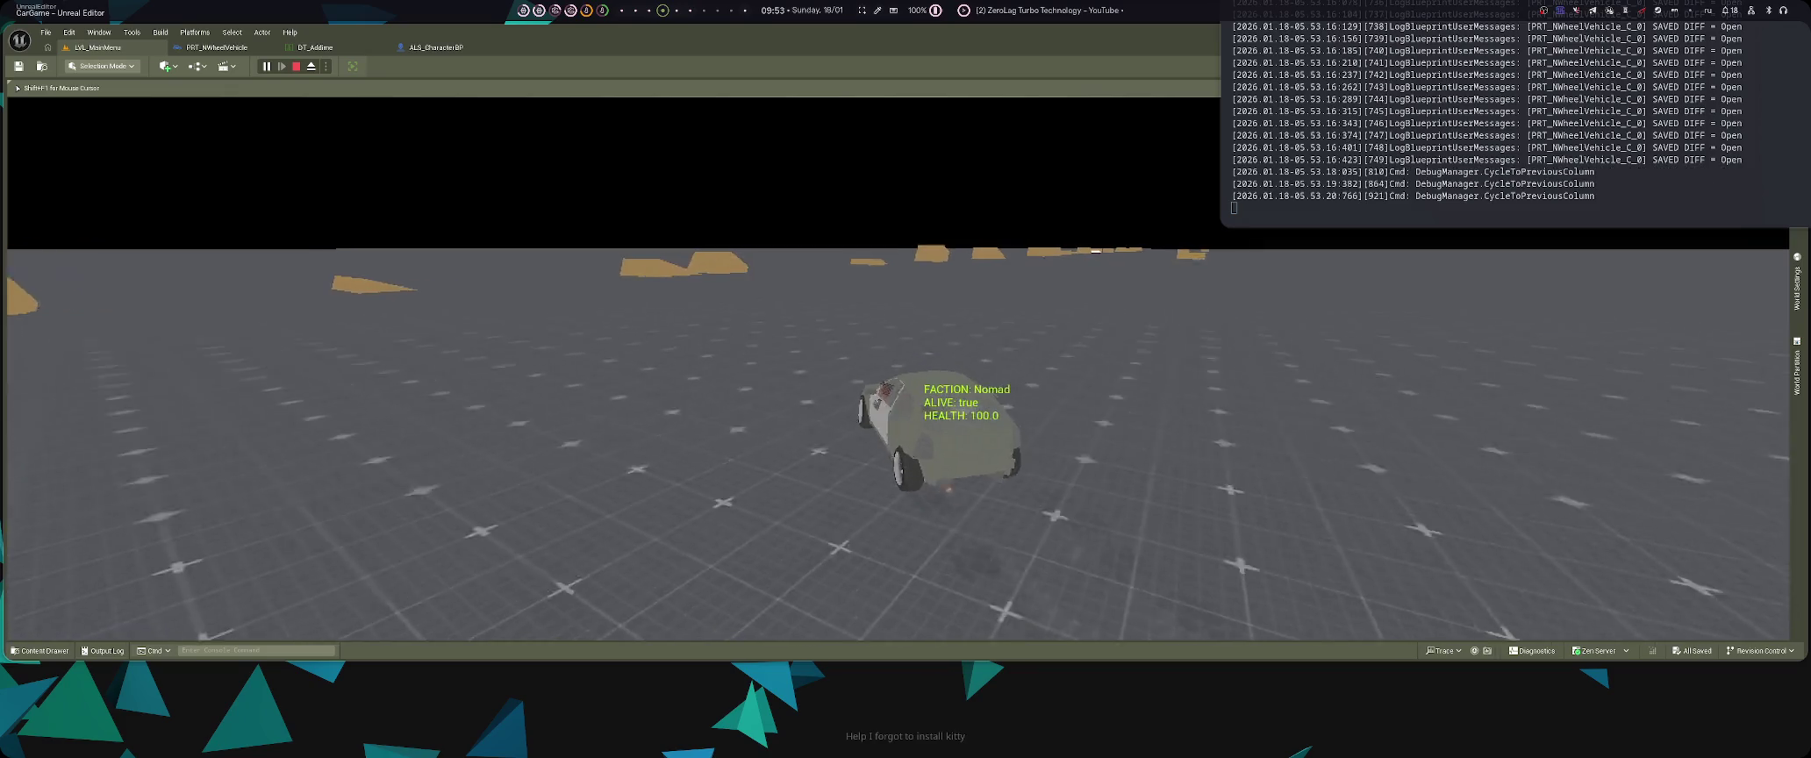
pyautogui.press('Left')
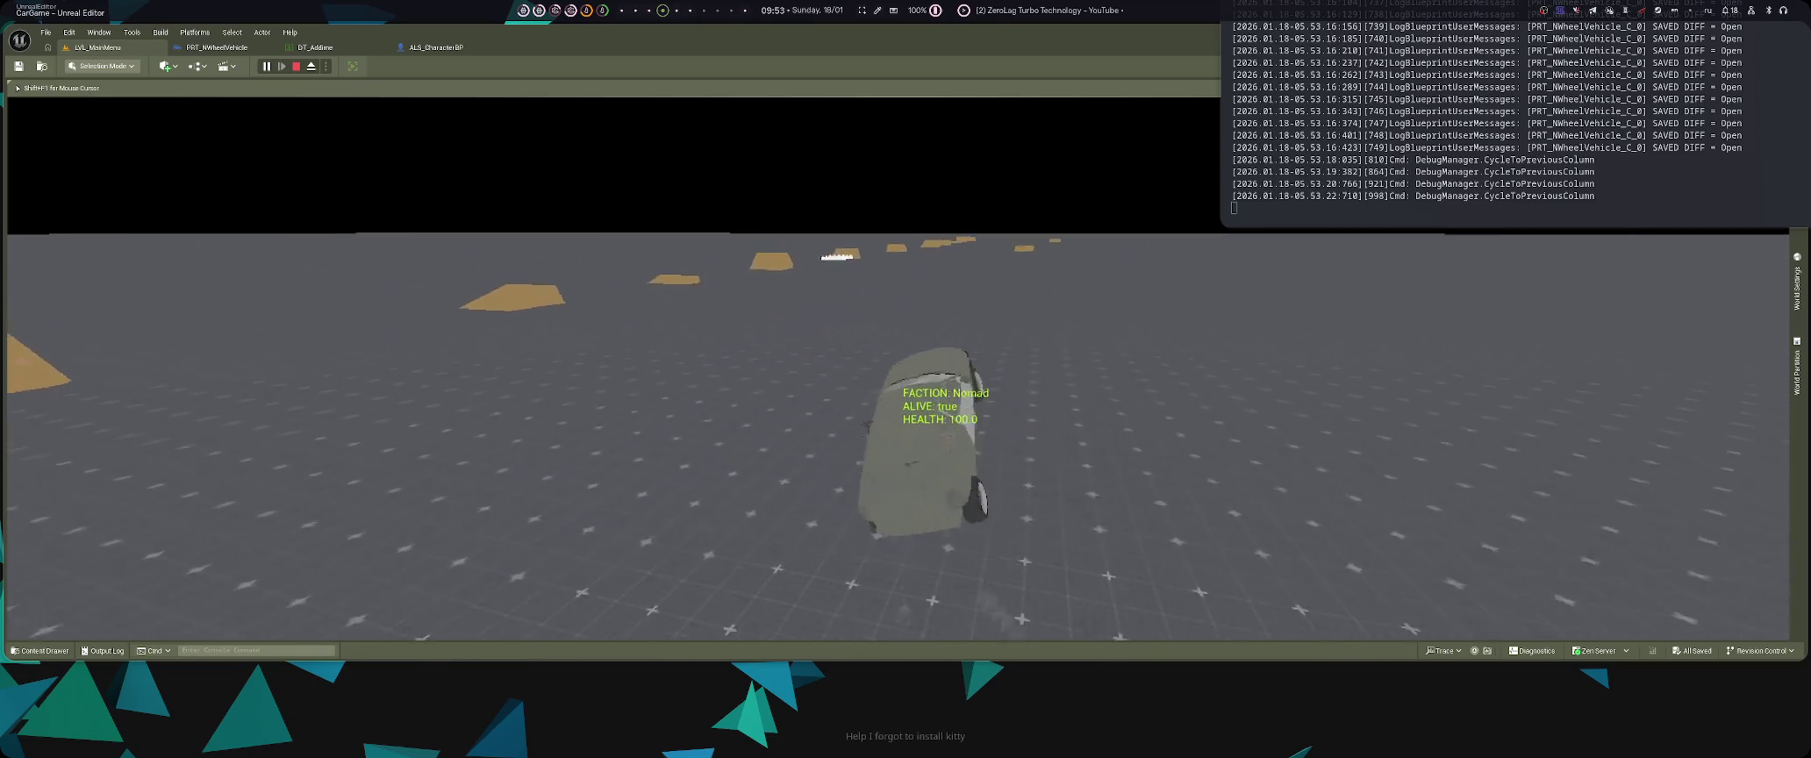
pyautogui.press('Left')
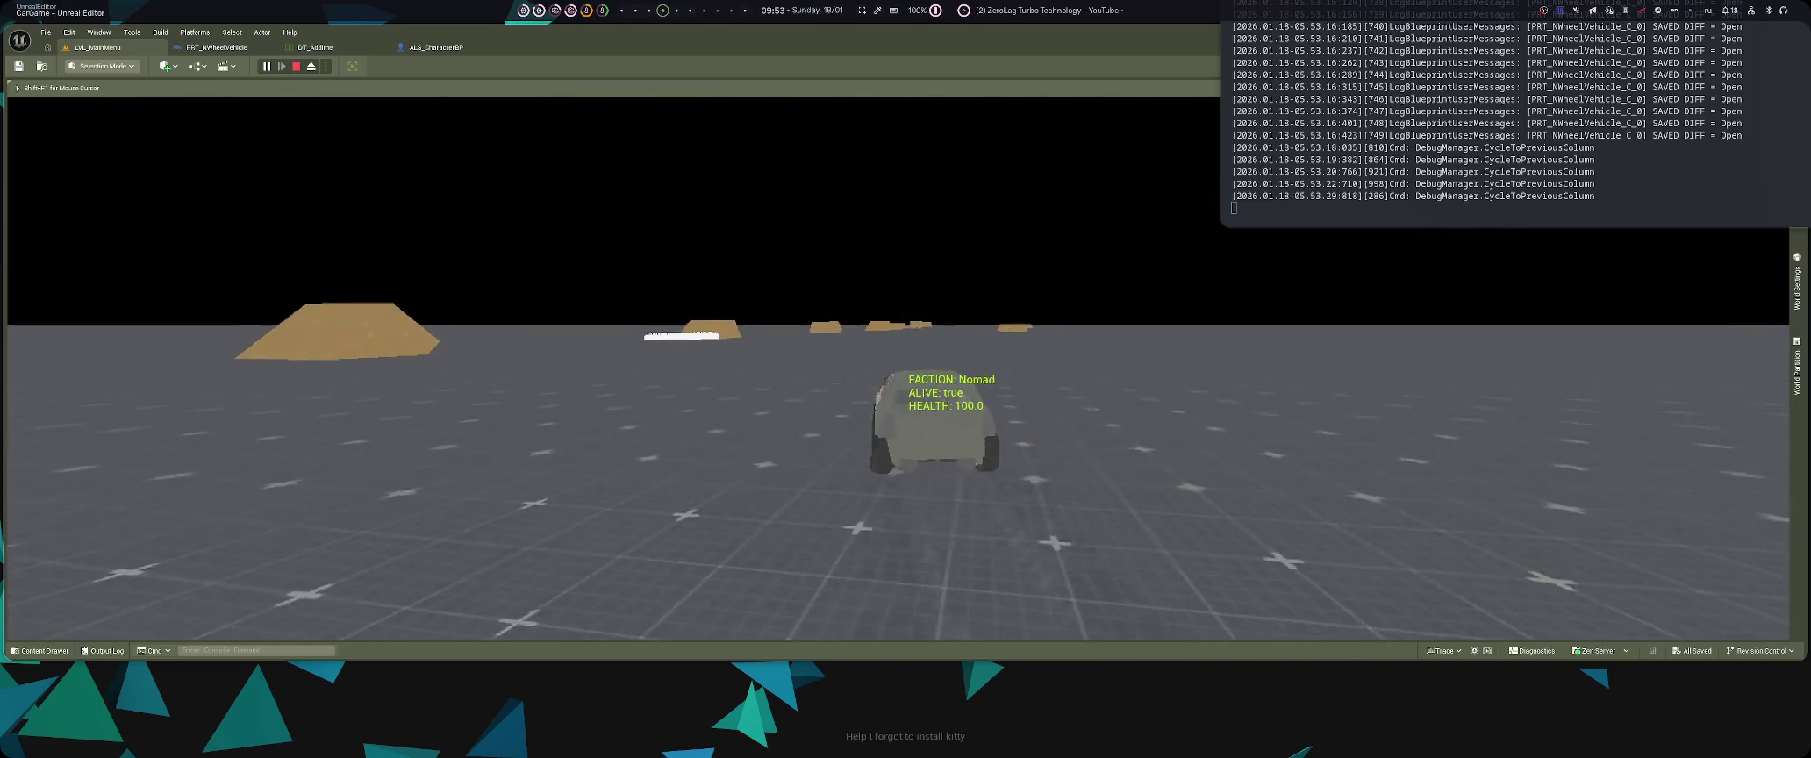
pyautogui.press('Left')
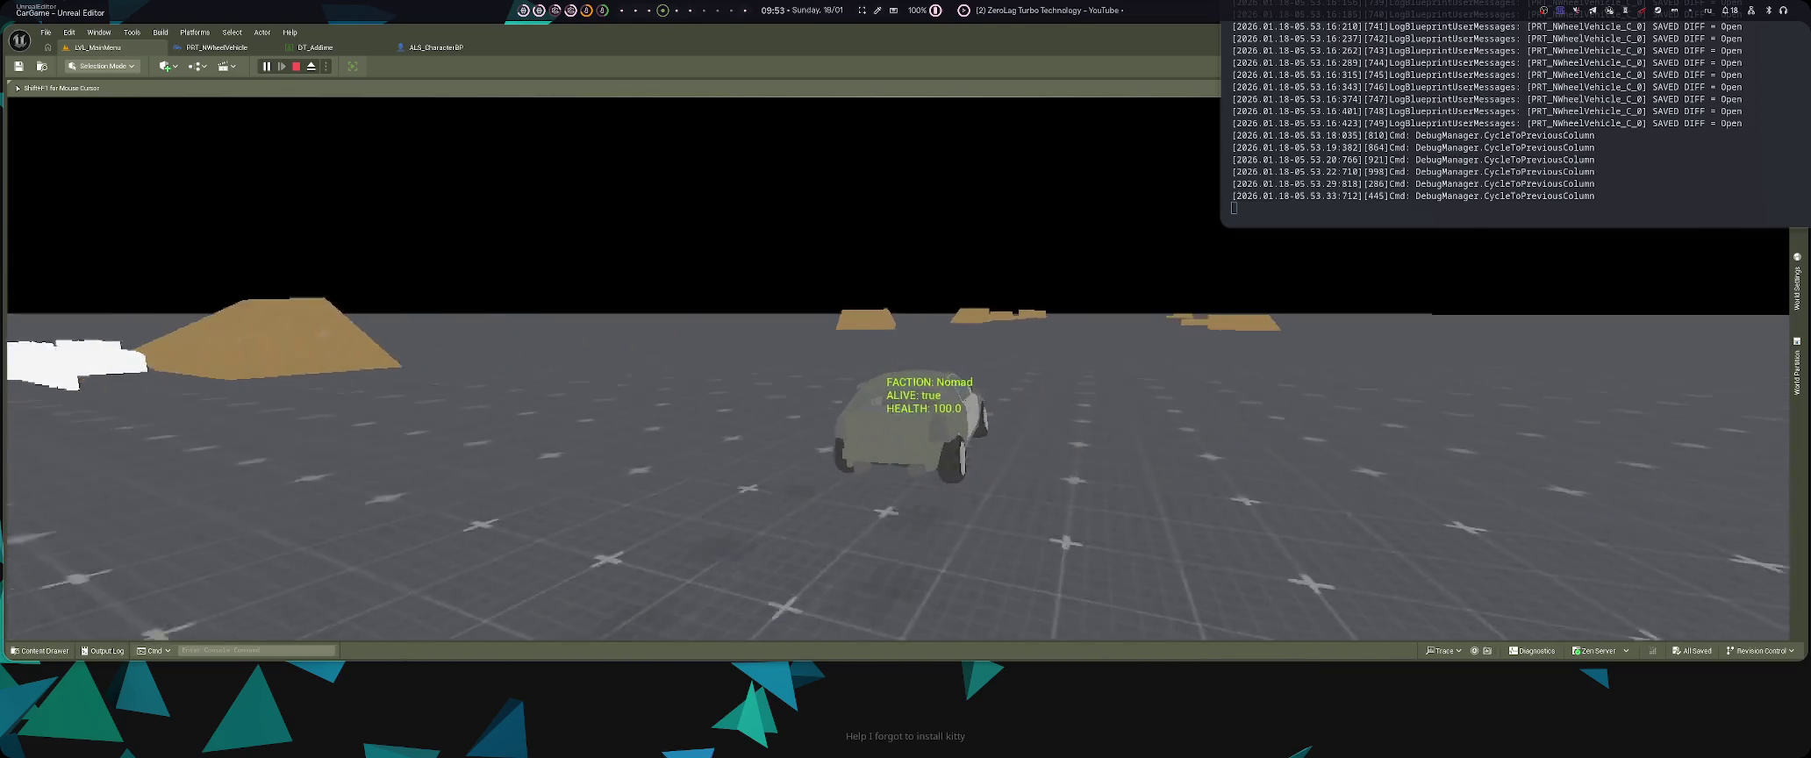
pyautogui.press('Left')
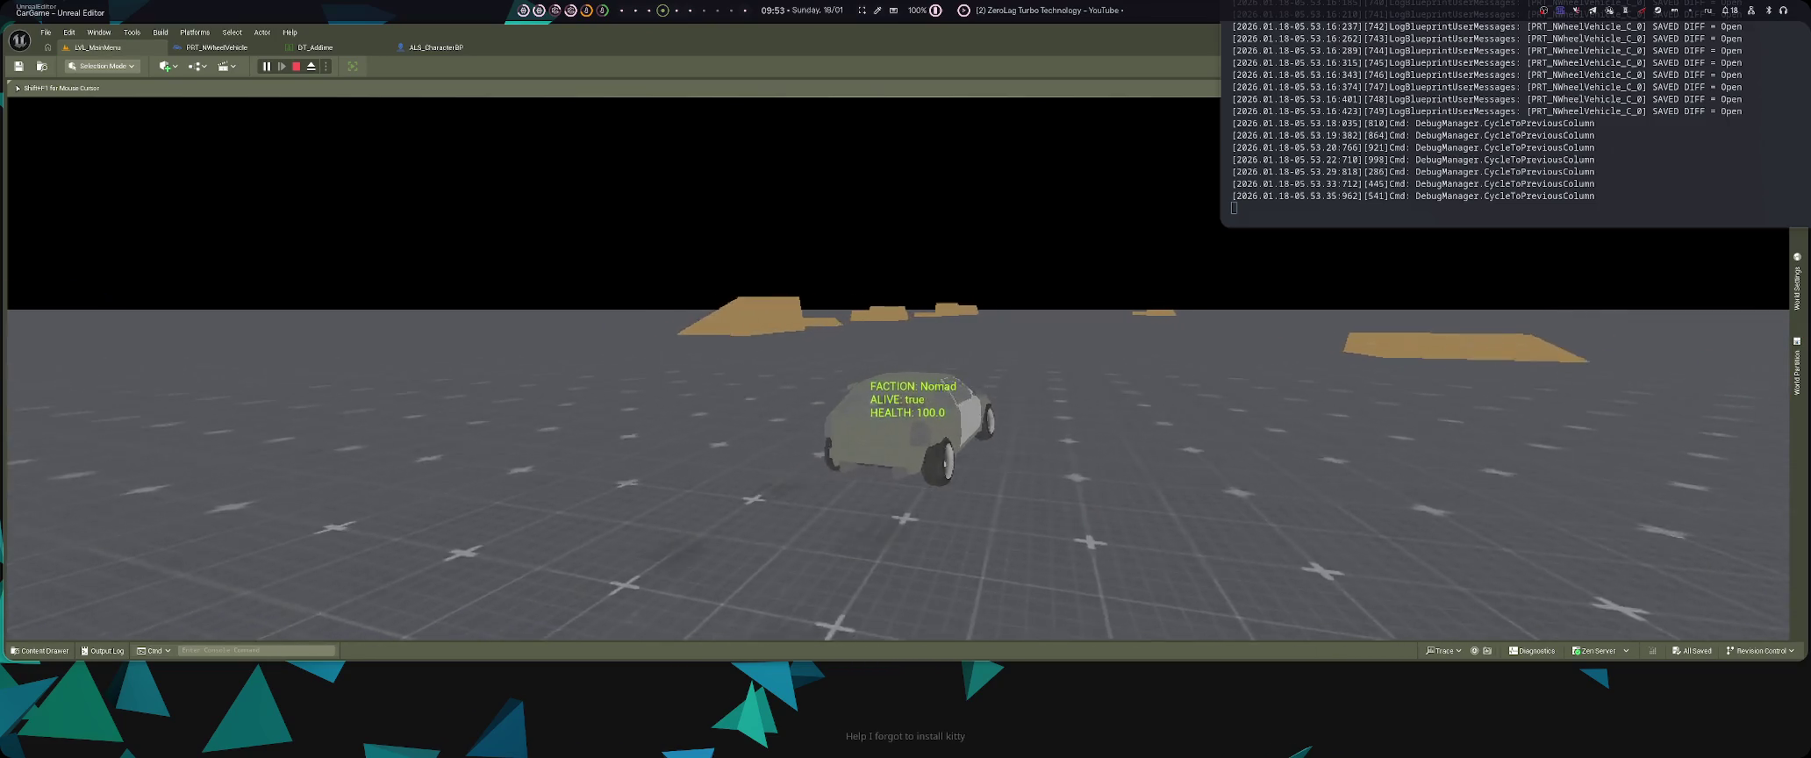
pyautogui.press('Left')
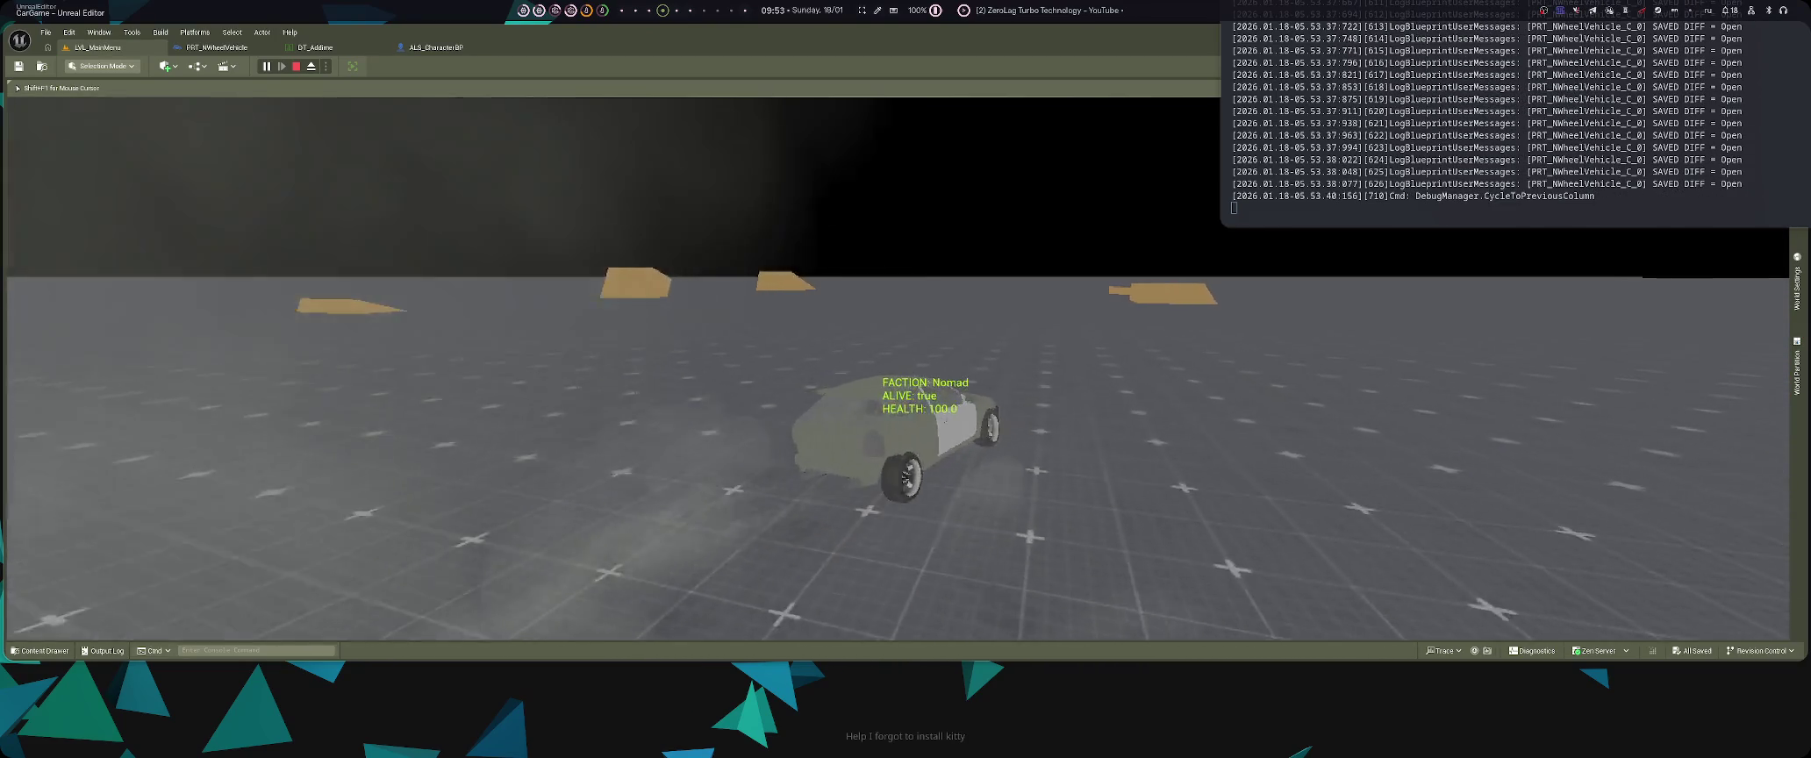
pyautogui.press('Left')
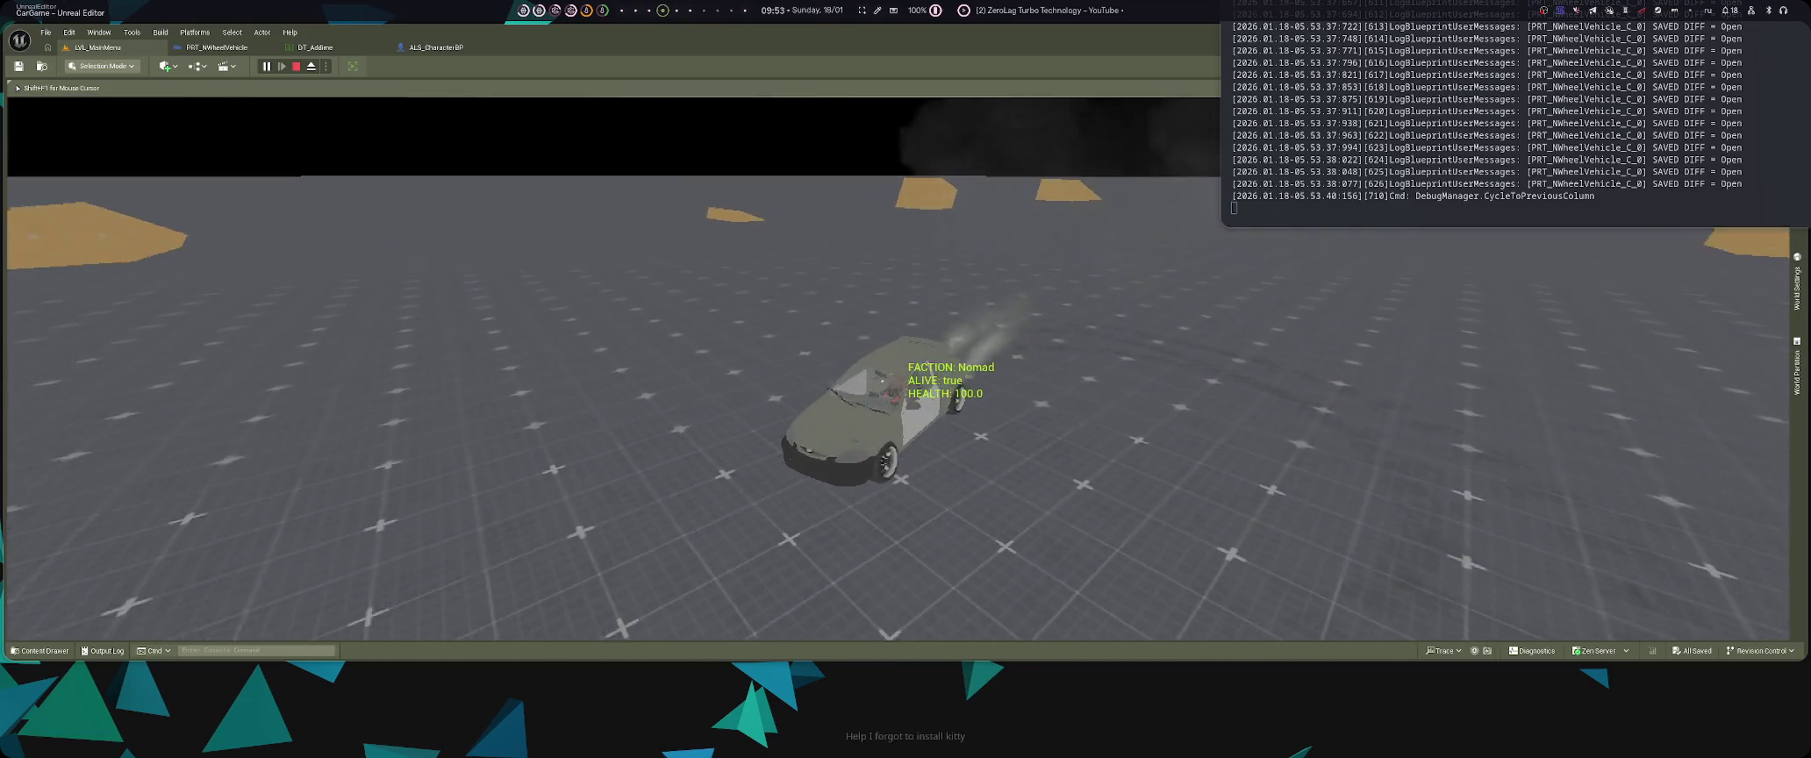
pyautogui.press('Left')
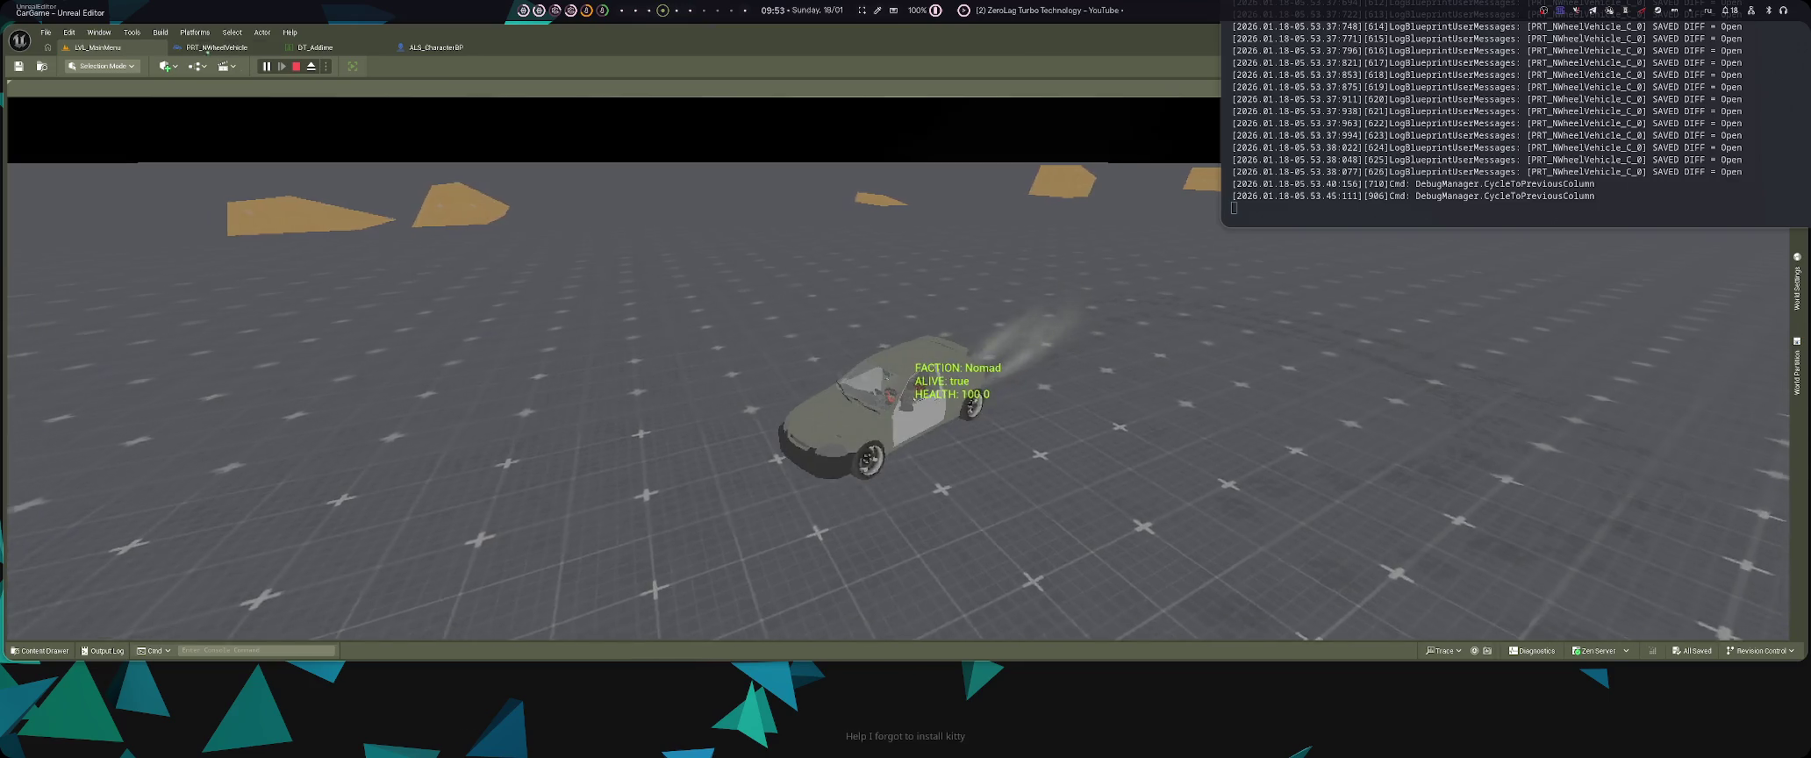
pyautogui.click(216, 46)
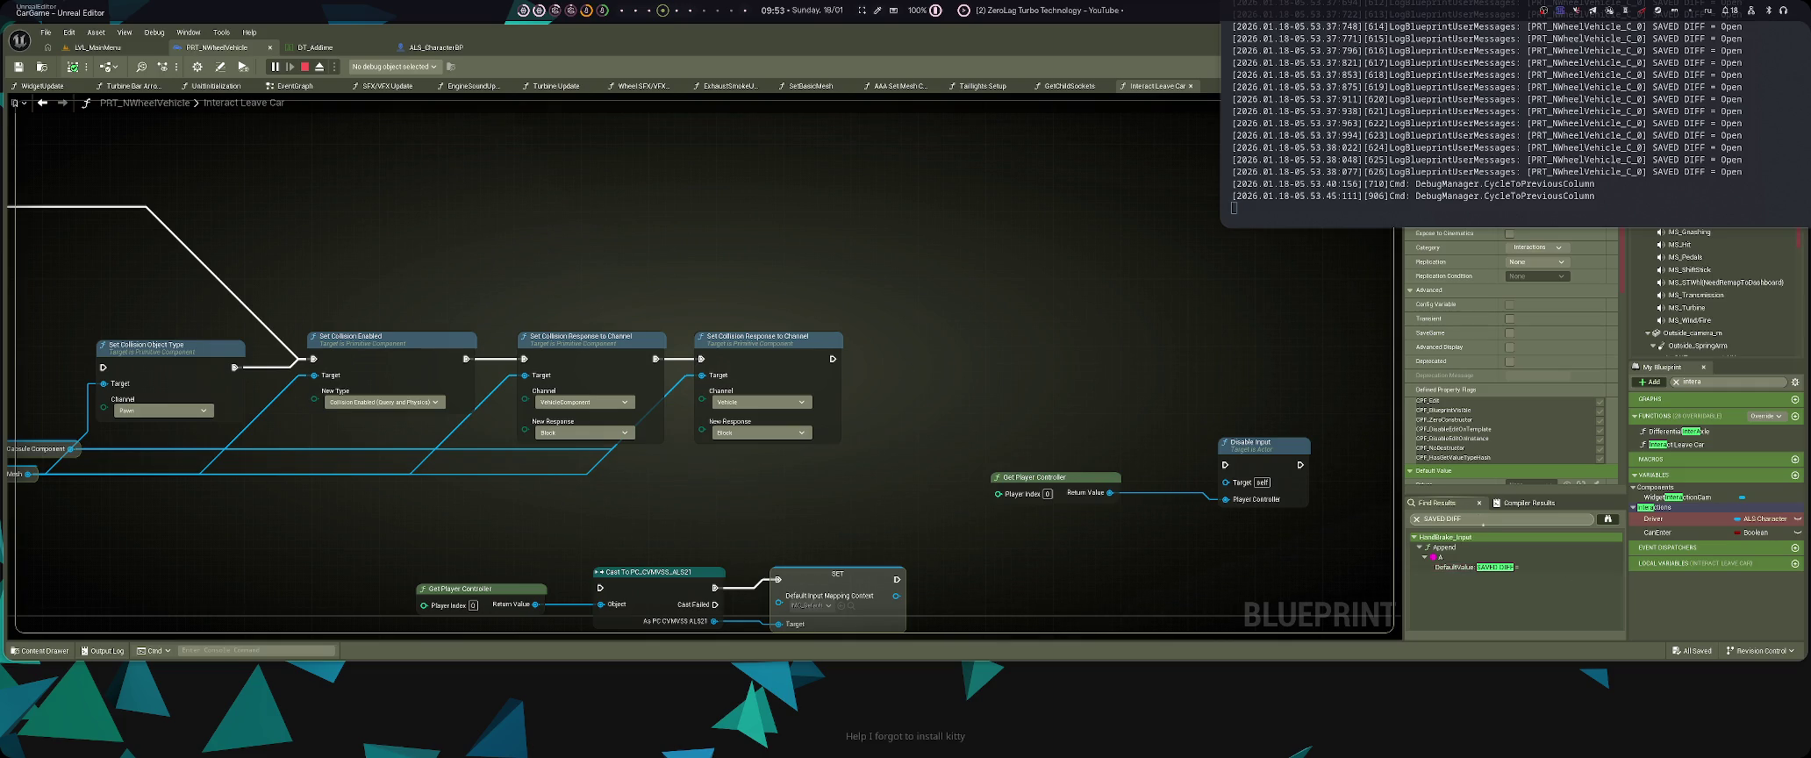
# - Jump to the SAVED DIFF Print String, cut its execution wire, and save PRT_NWheelVehicle
pyautogui.click(1491, 567)
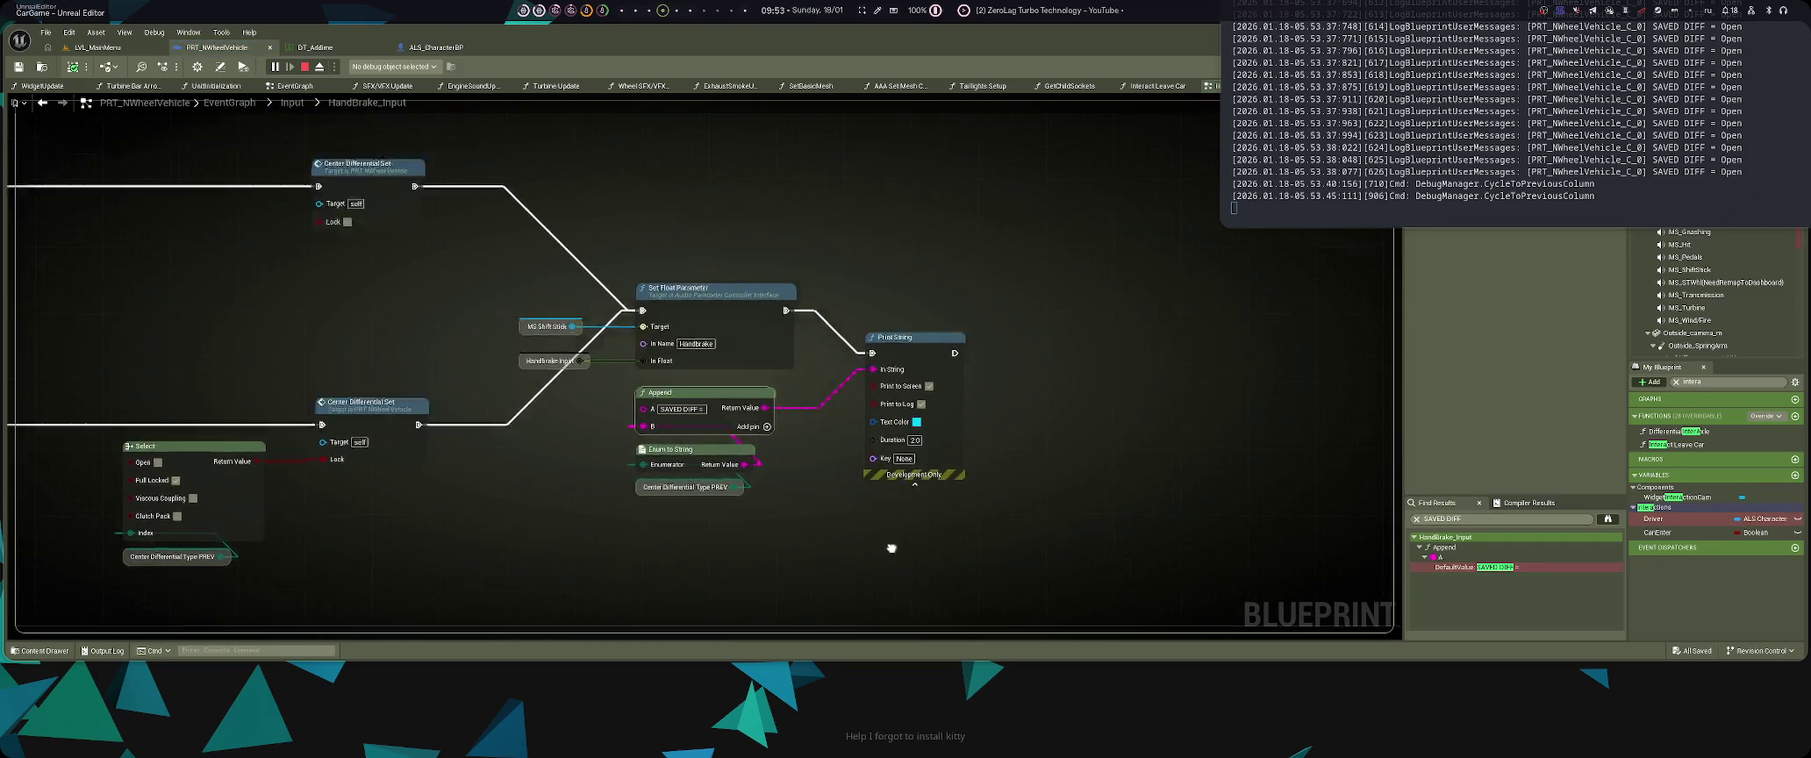
pyautogui.hotkey('ctrl', 's')
pyautogui.keyDown('alt'); pyautogui.click(882, 382); pyautogui.keyUp('alt')
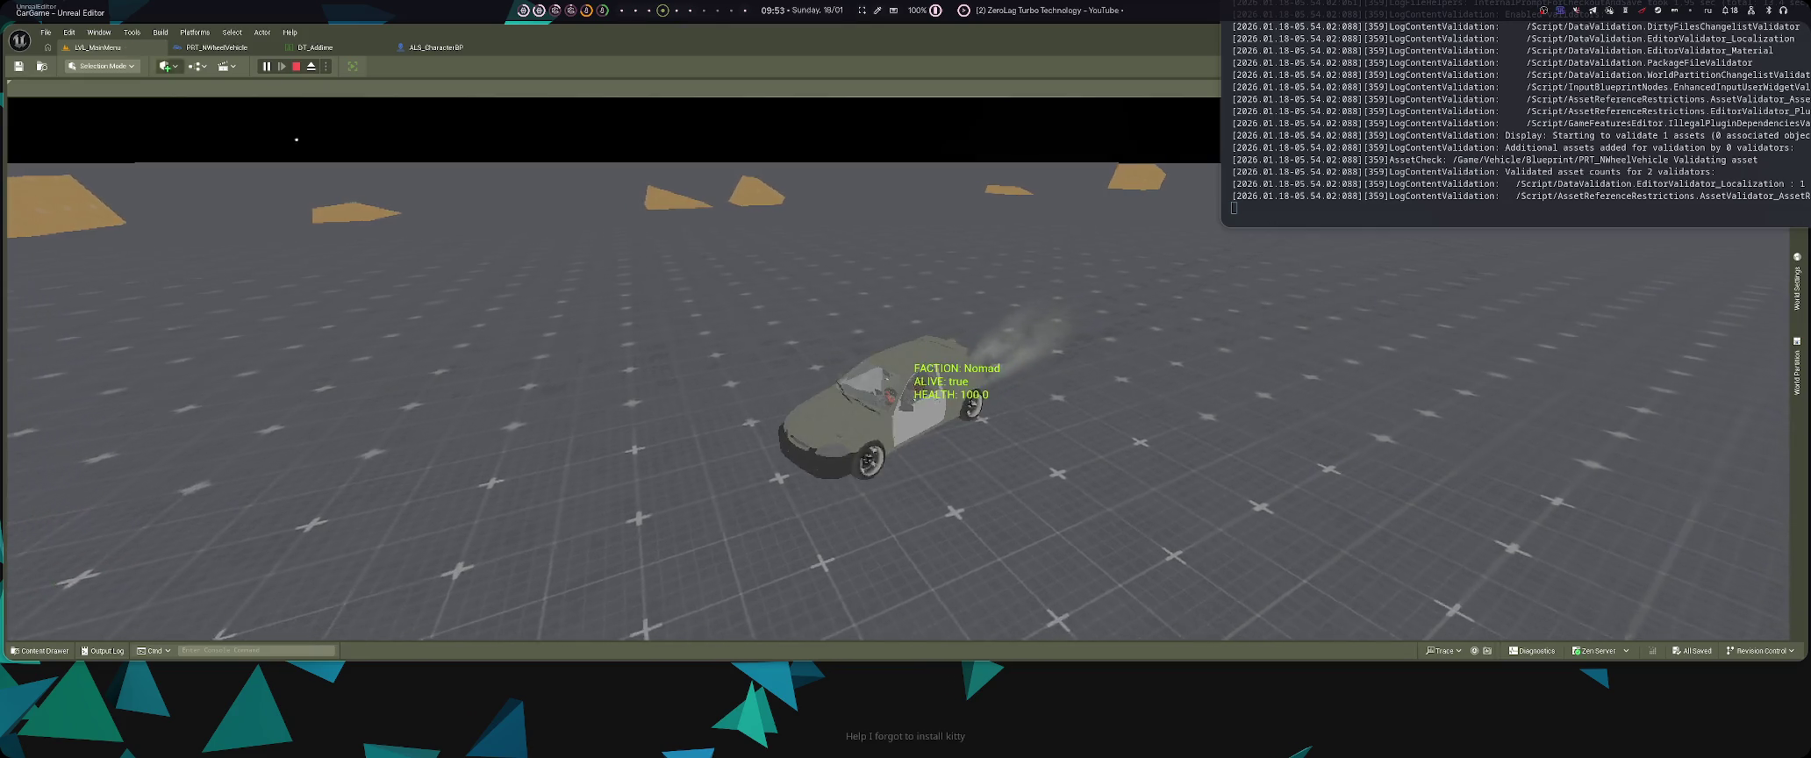
# - Cycle the debug display back eleven columns while driving, then stop the play session
pyautogui.press('Left')
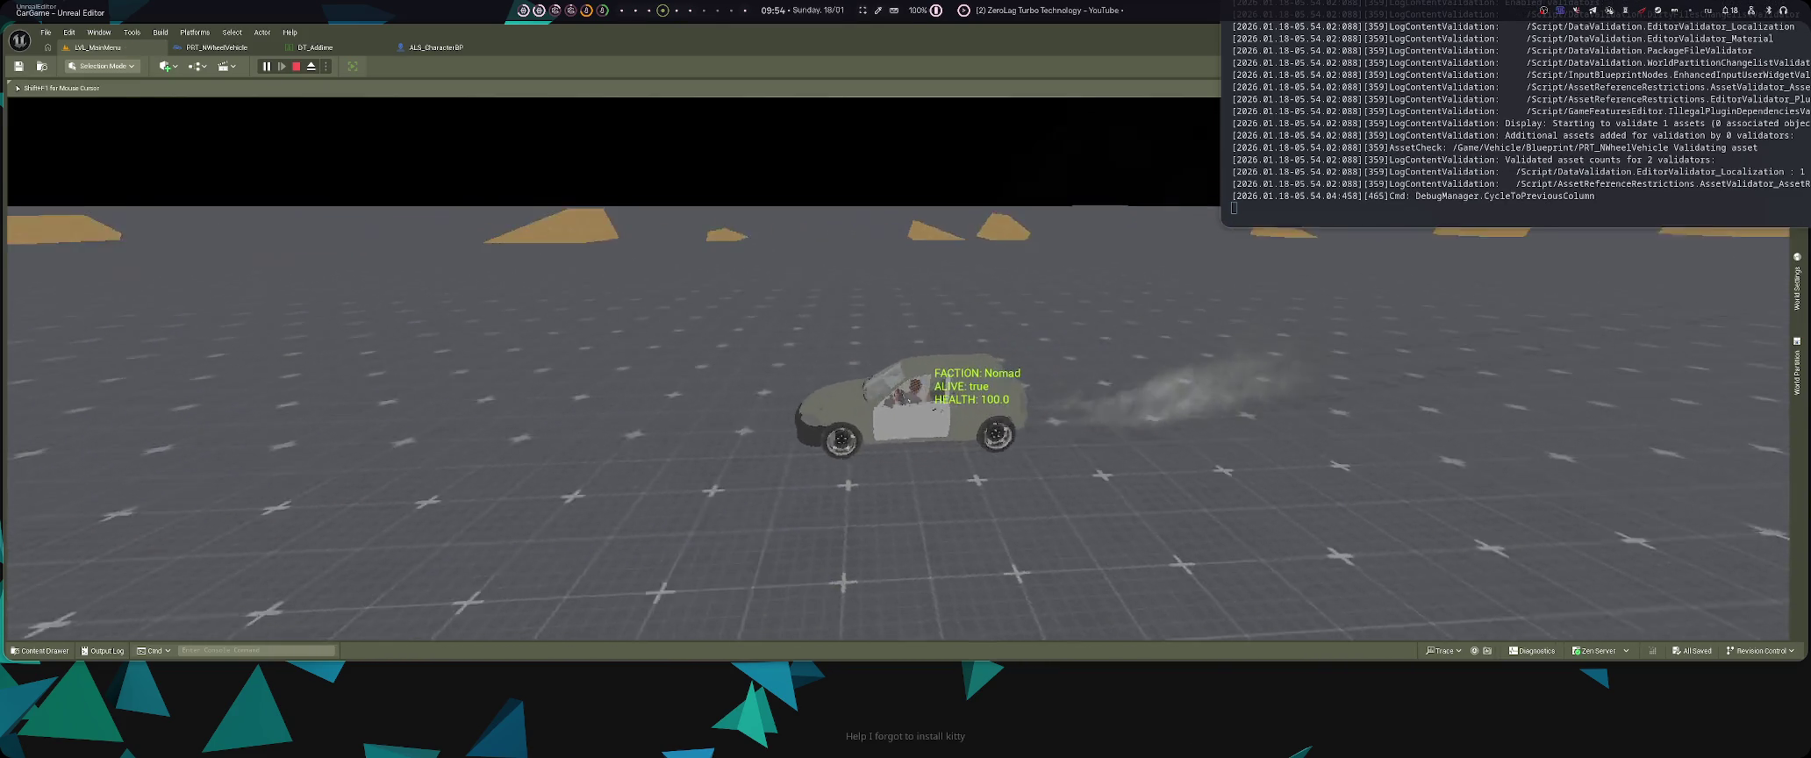
pyautogui.press('Left')
pyautogui.press('Left')
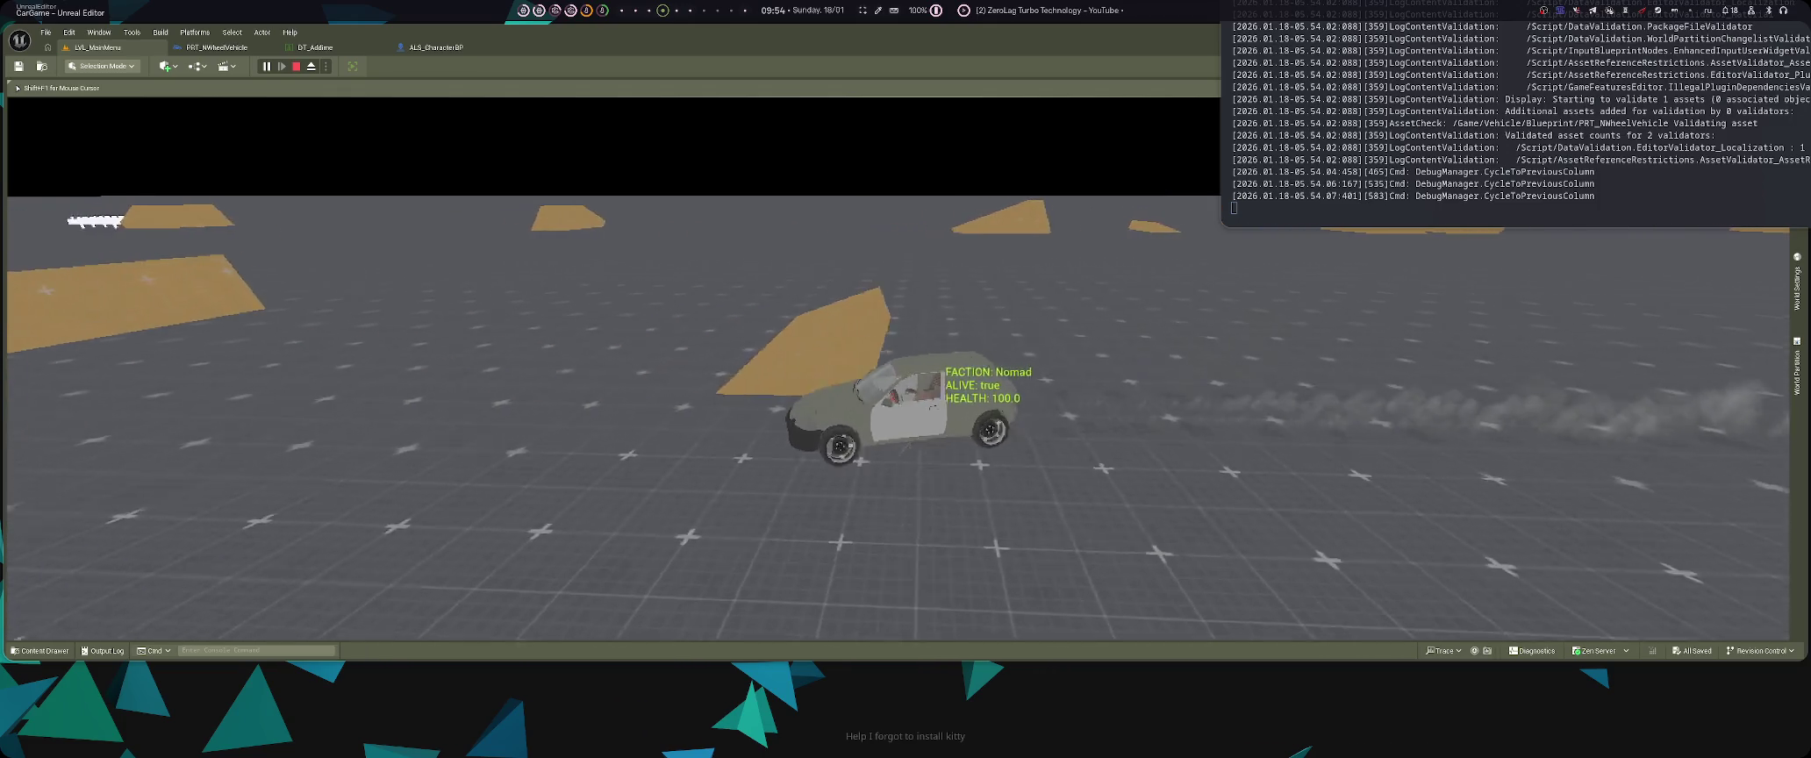
pyautogui.press('Left')
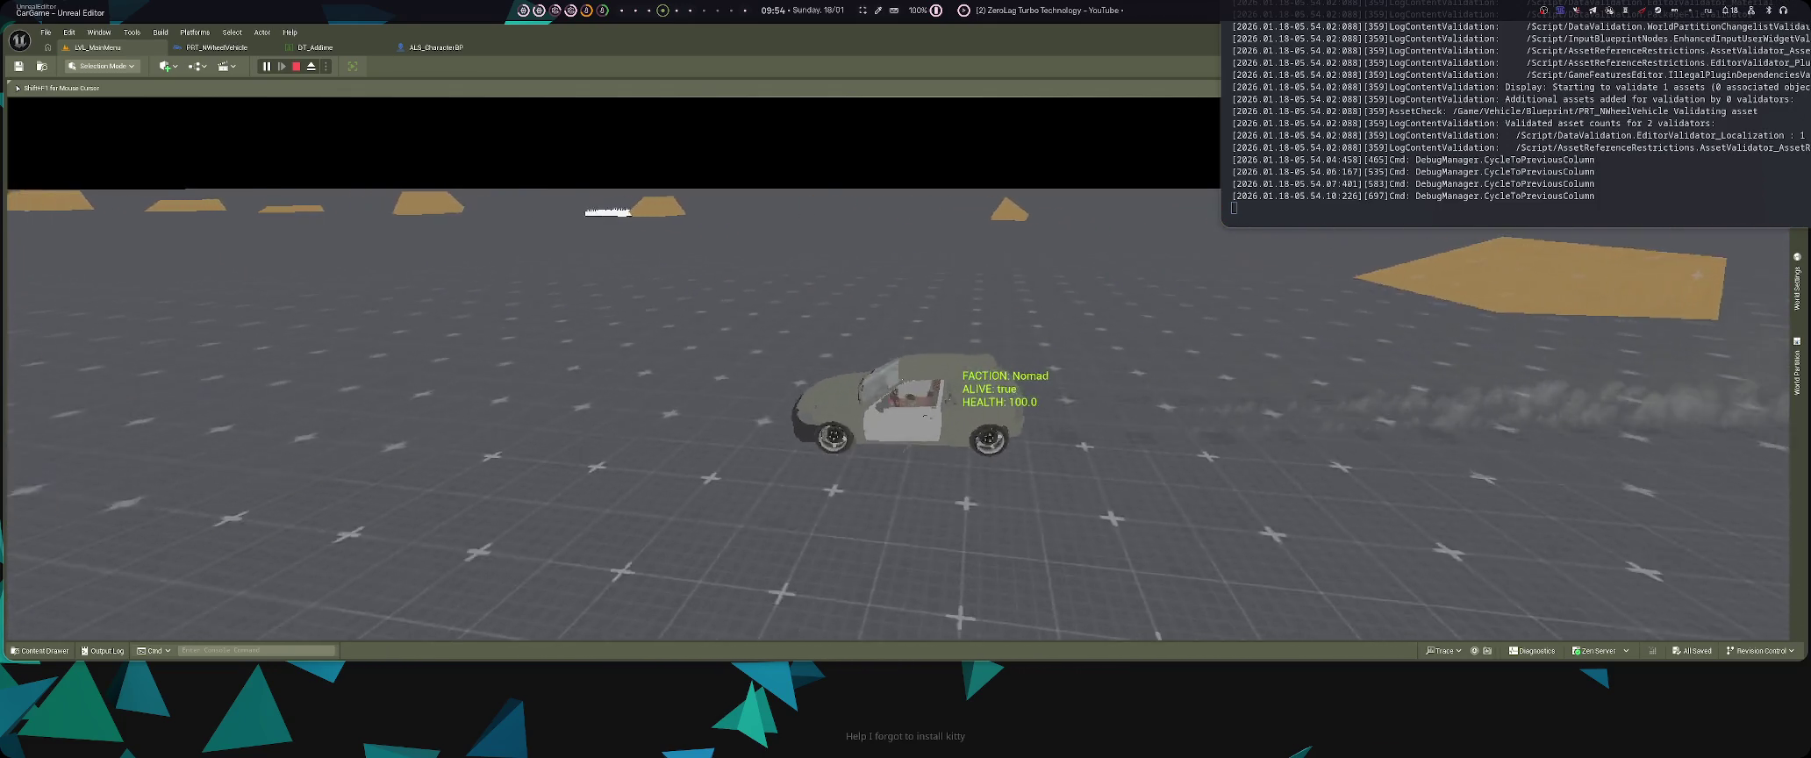
pyautogui.press('Left')
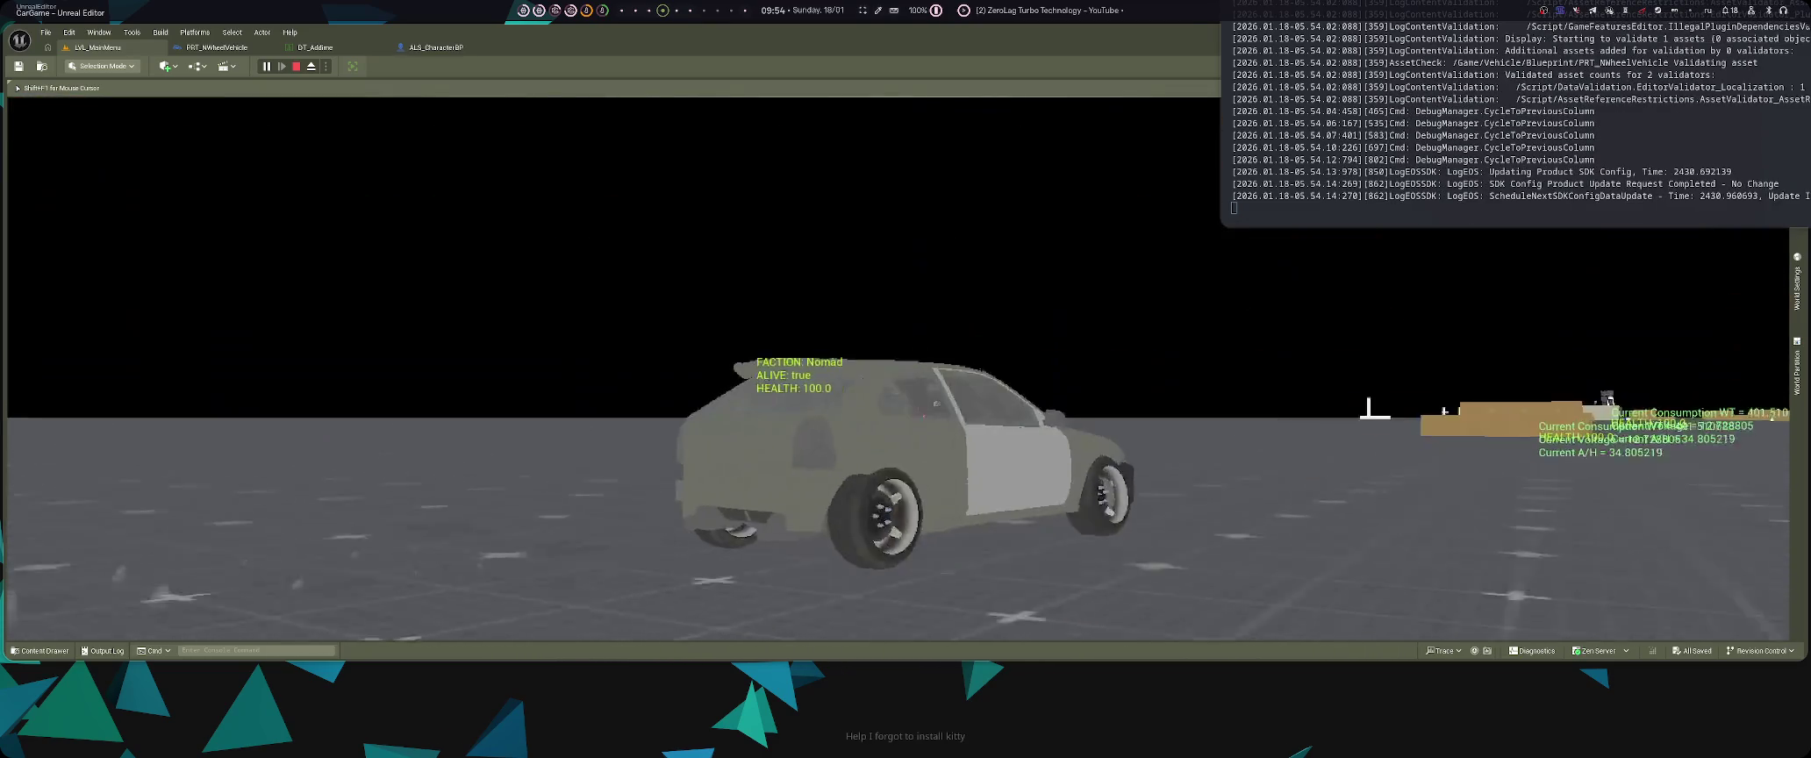
pyautogui.press('Left')
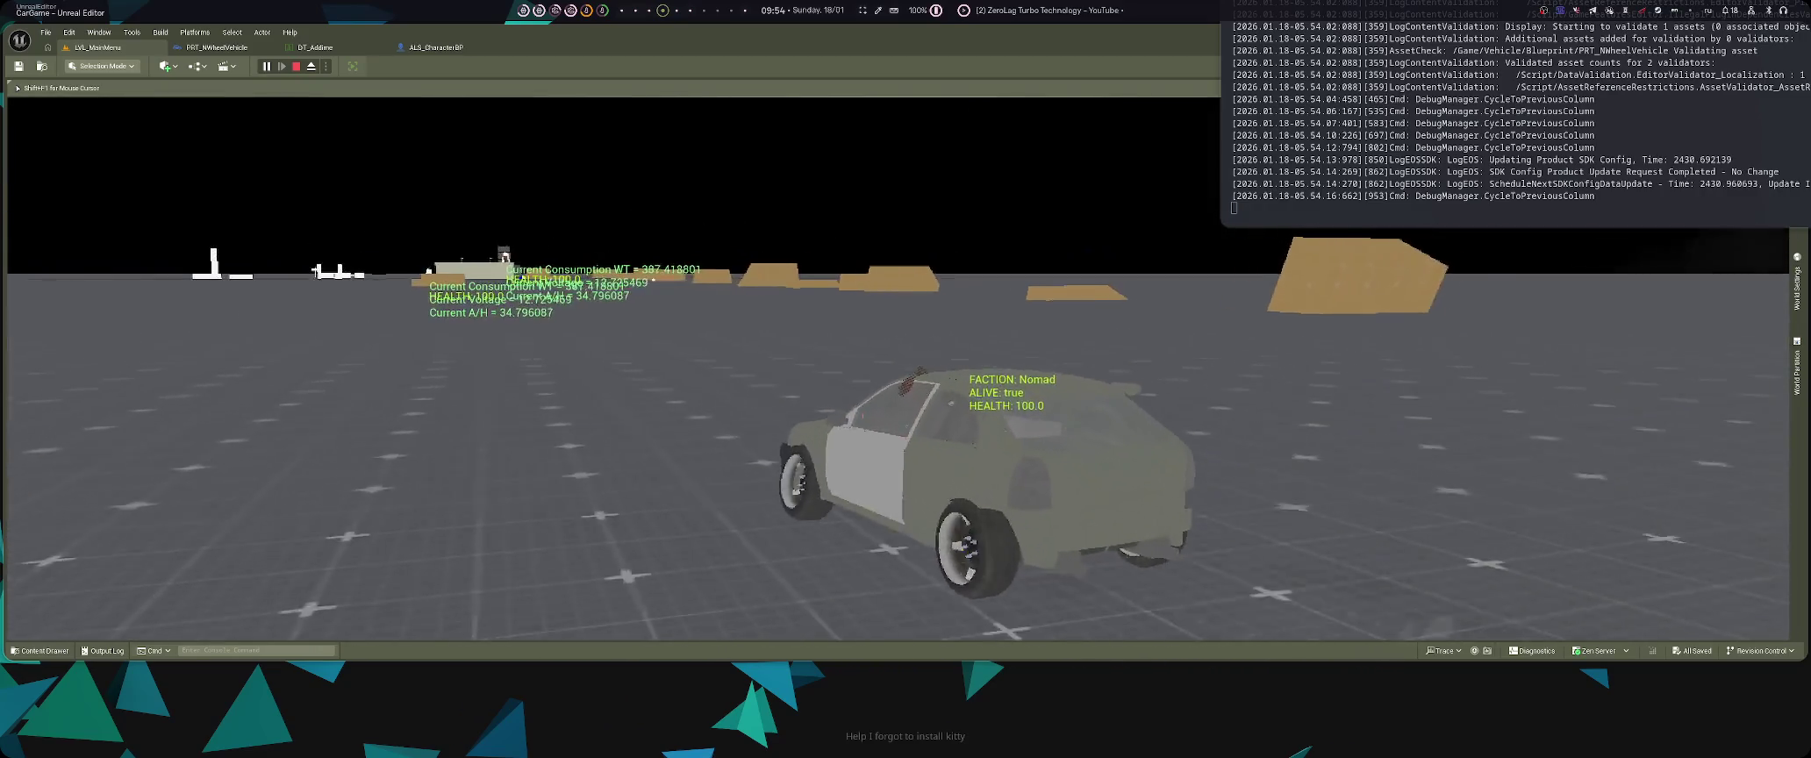
pyautogui.press('Left')
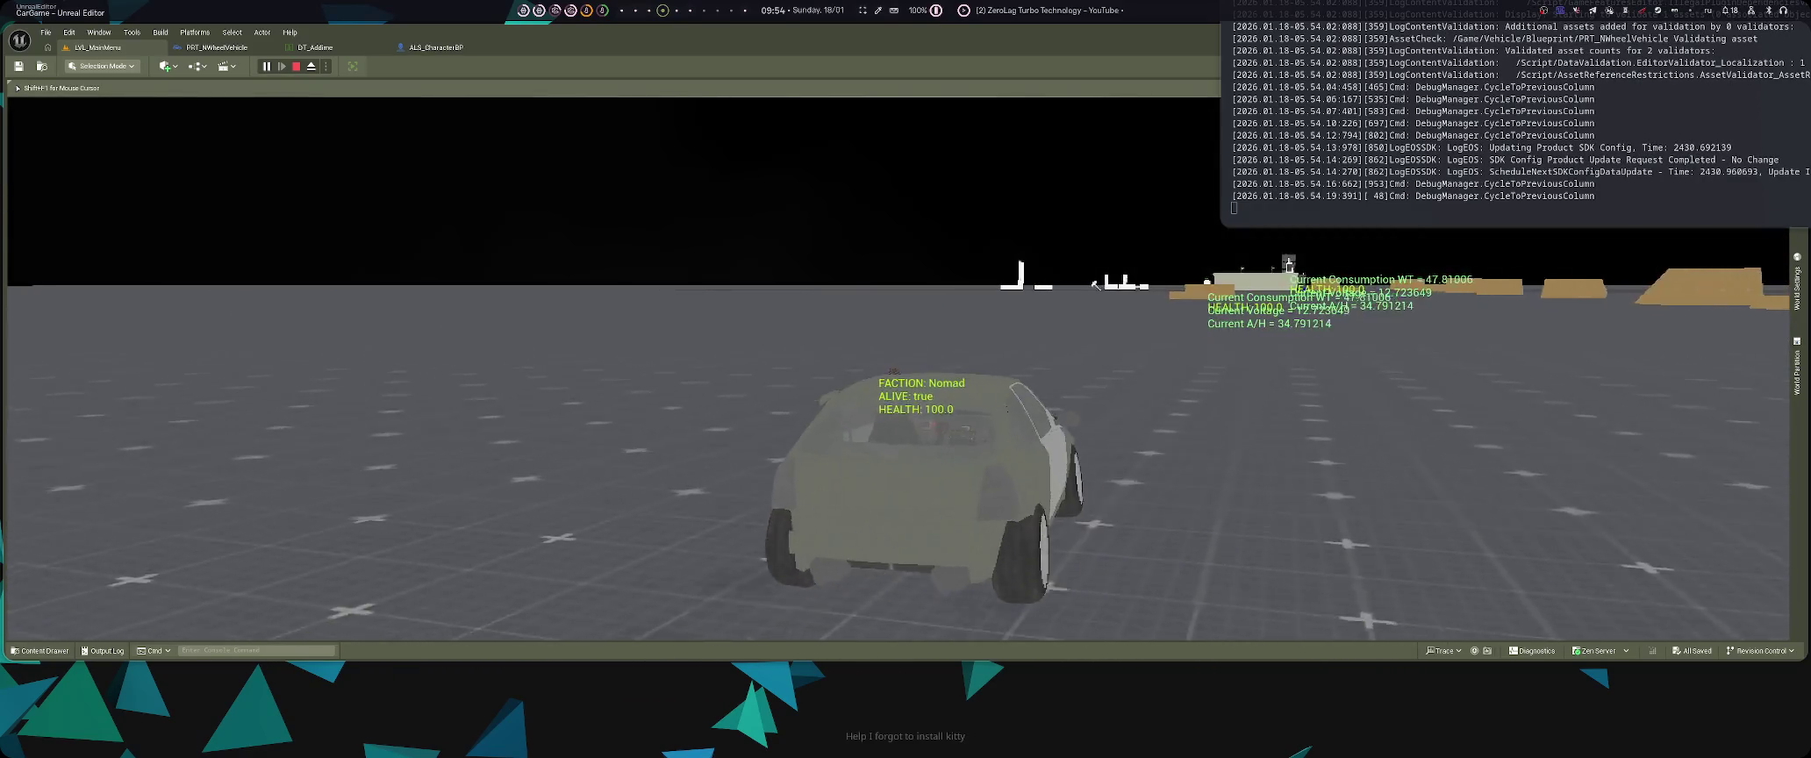
pyautogui.press('Left')
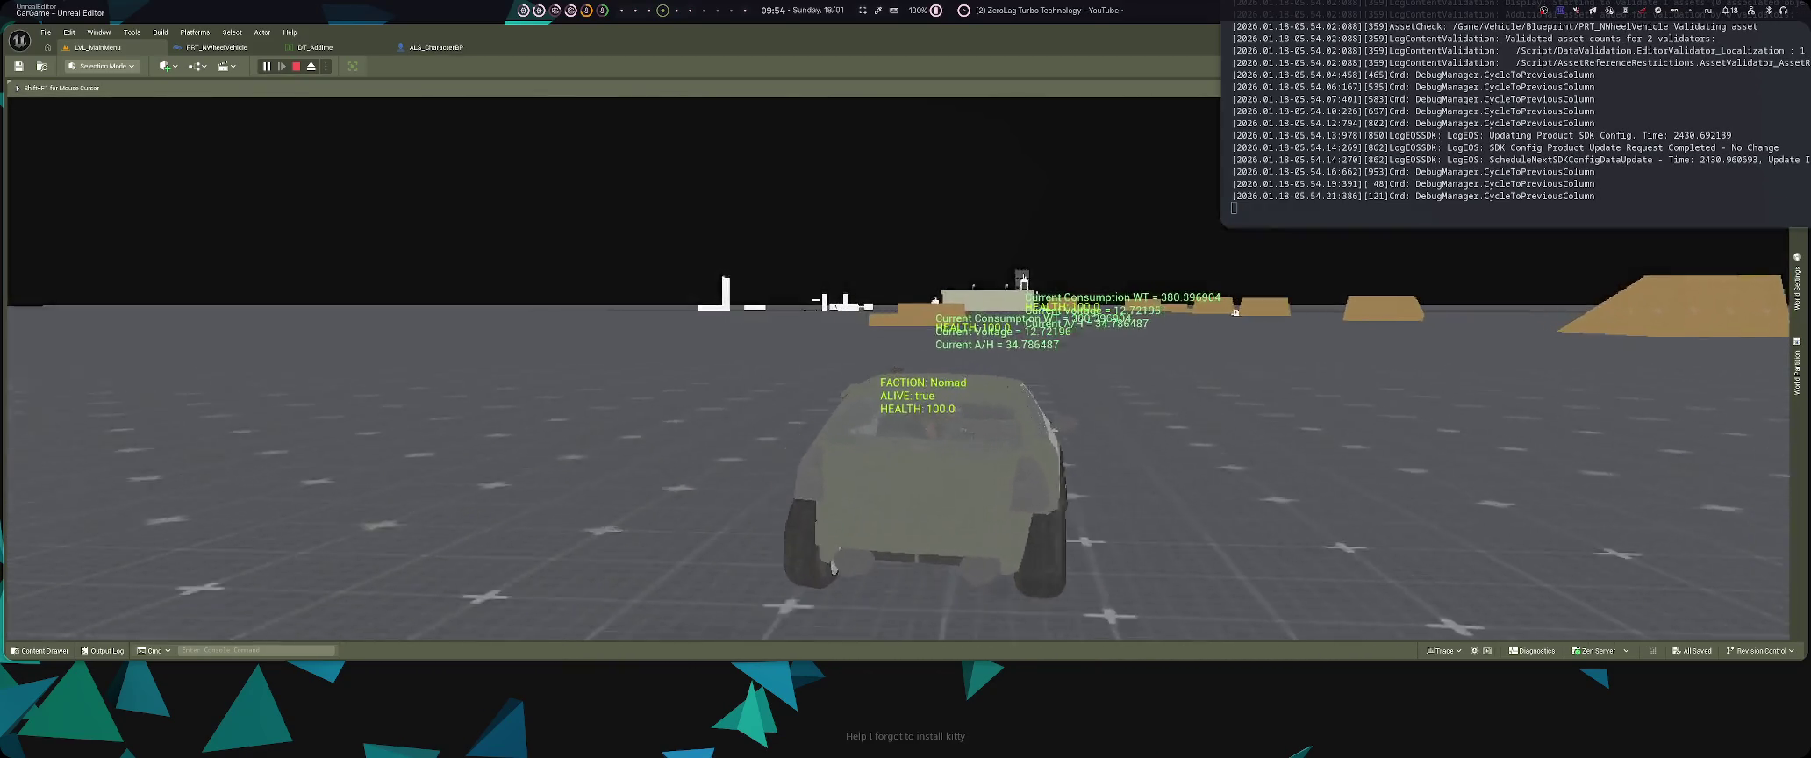
pyautogui.press('Left')
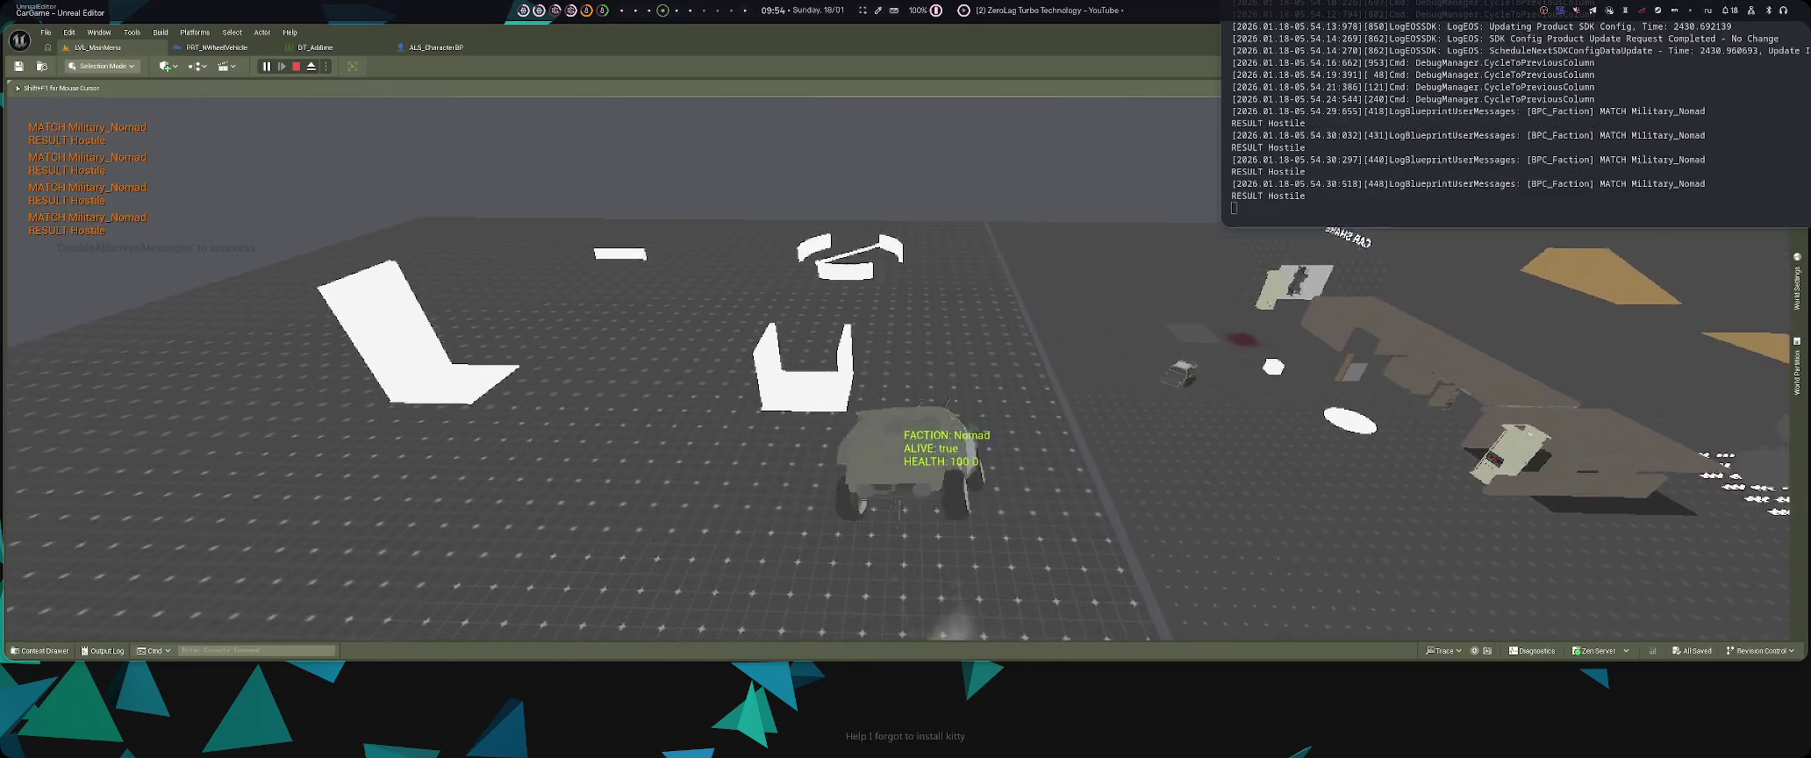
pyautogui.press('Left')
pyautogui.press('Left')
pyautogui.press('Left')
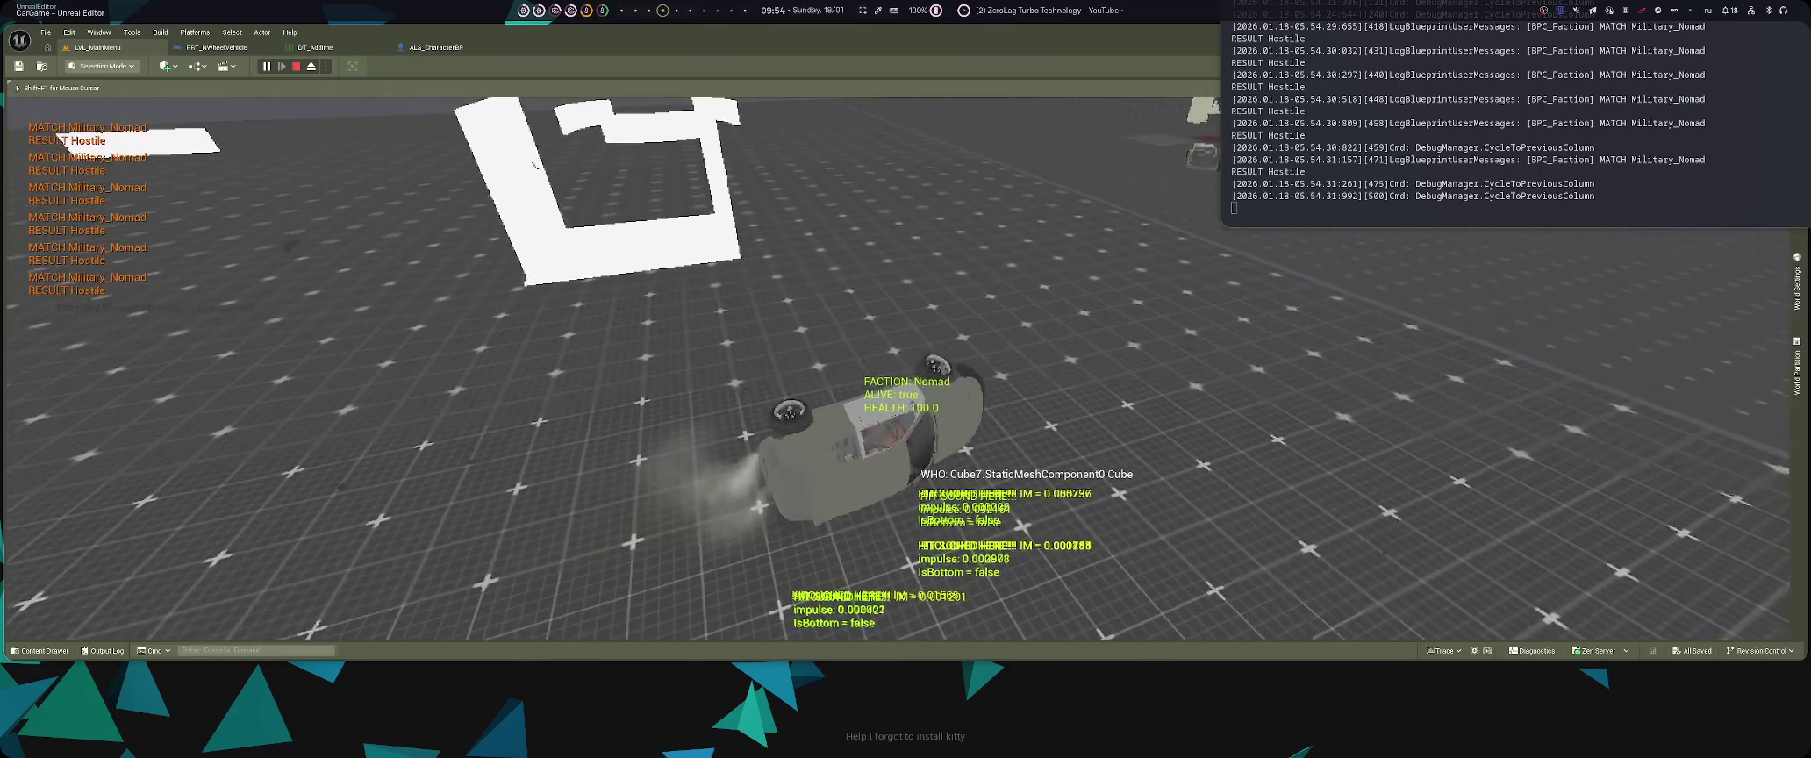
pyautogui.press('Left')
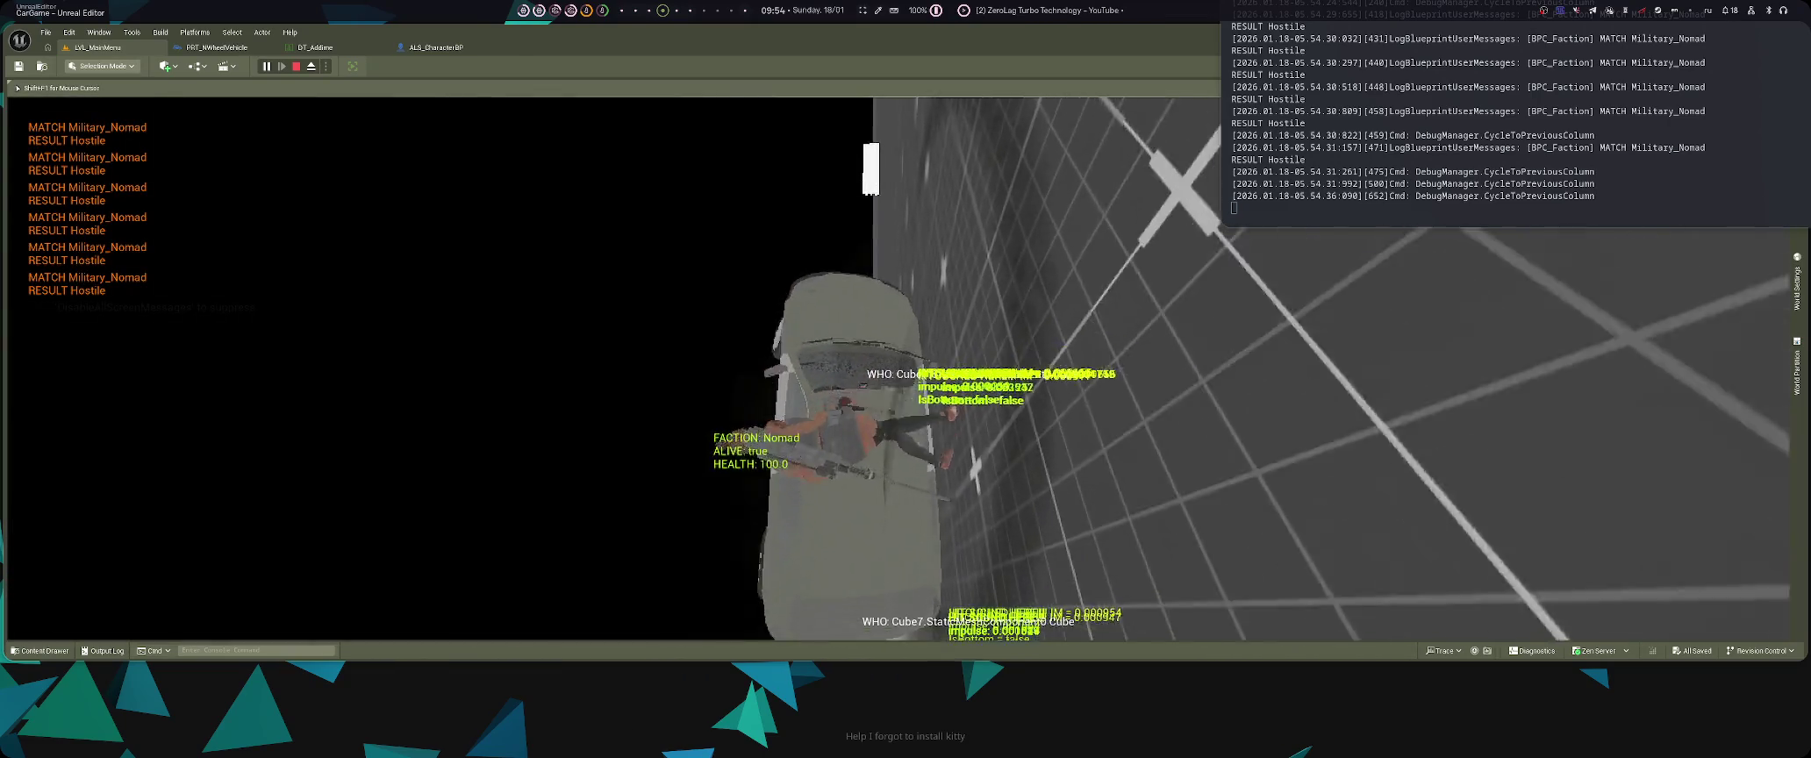
pyautogui.press('Left')
pyautogui.press('Left')
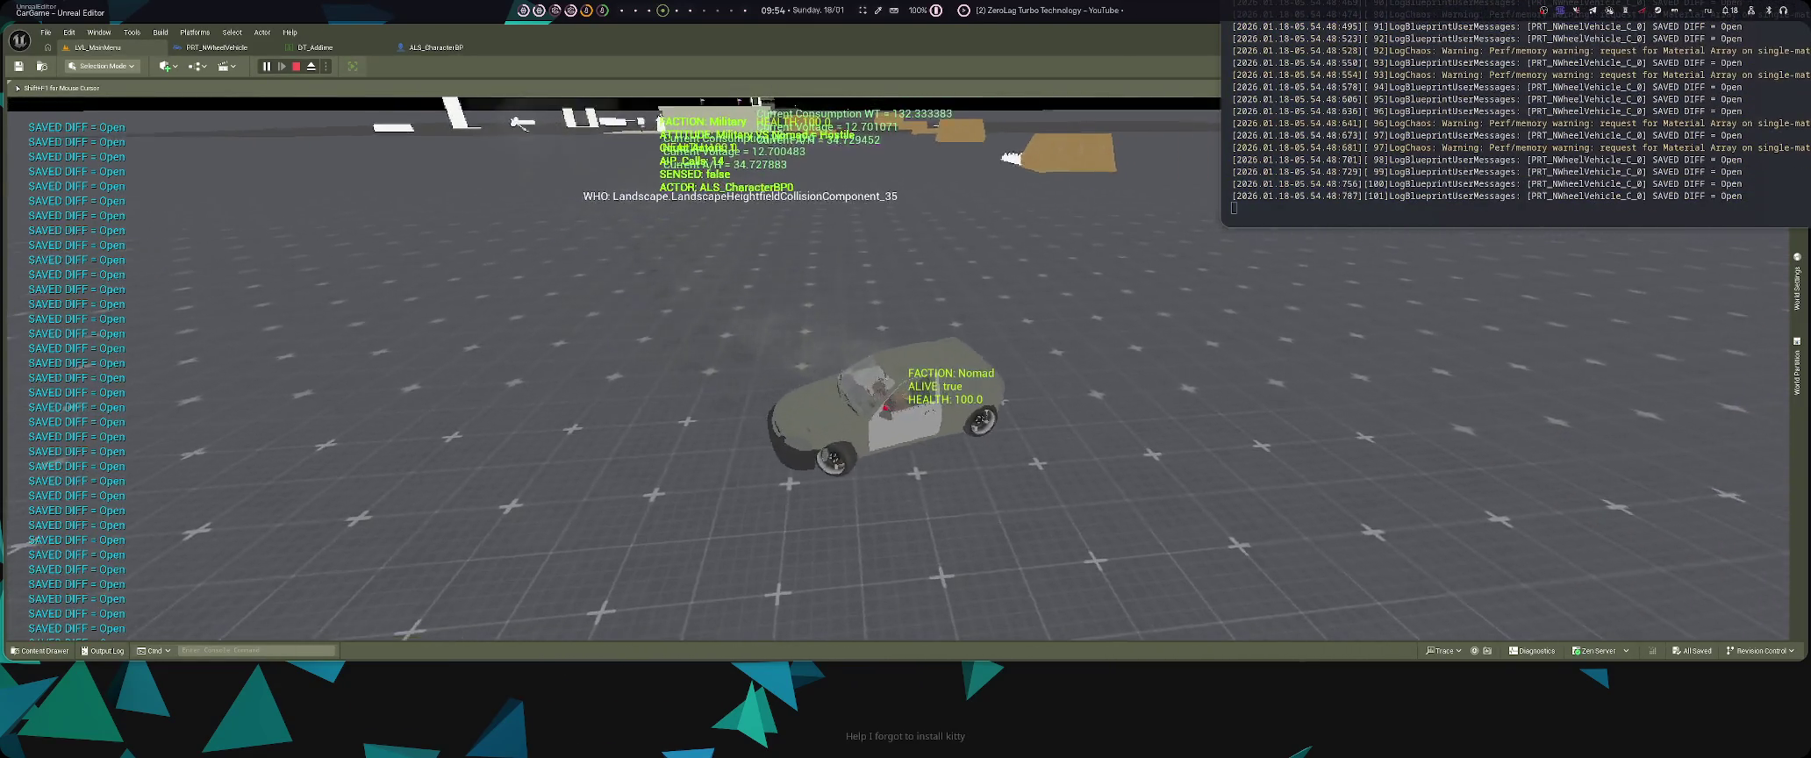
pyautogui.press('Escape')
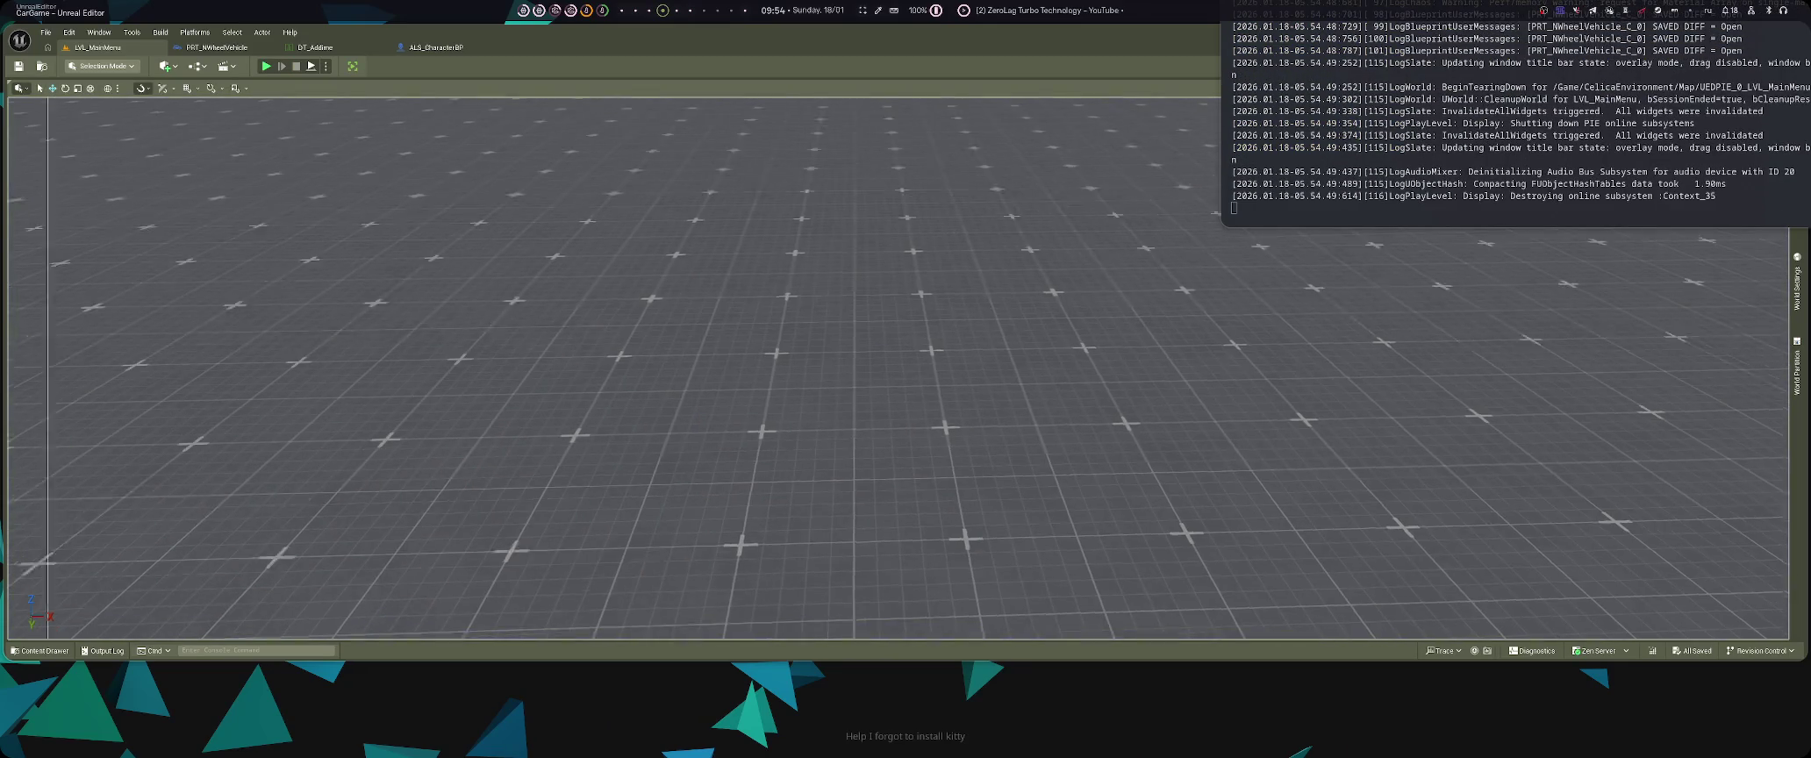
# - Restart play, cycle the debug display back three columns, centre the log window, and release the mouse
pyautogui.hotkey('alt', 'p')
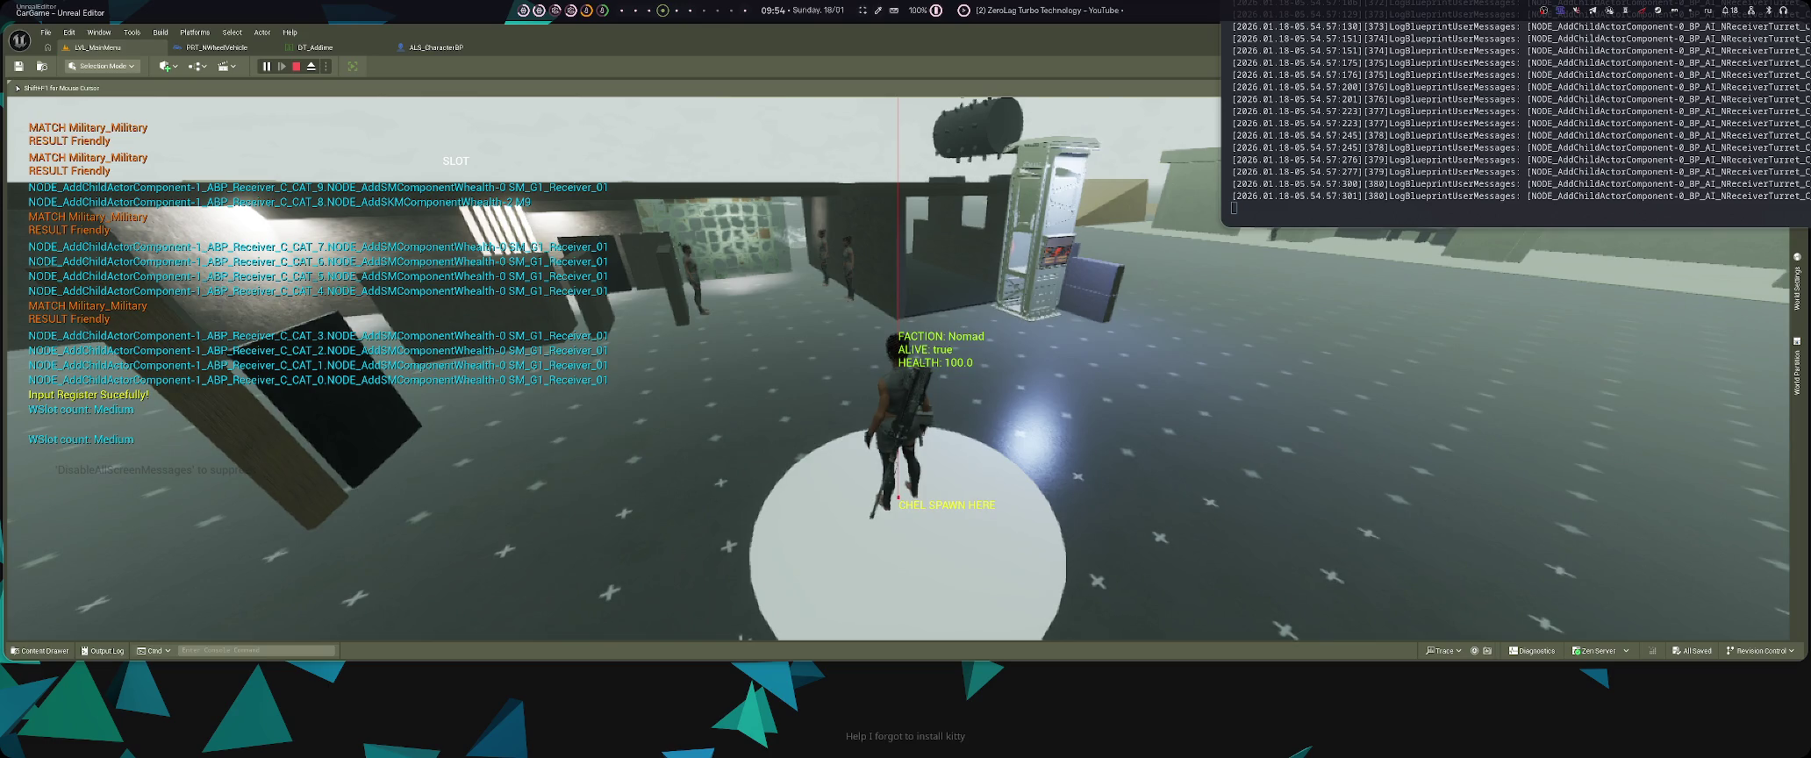
pyautogui.press('Left')
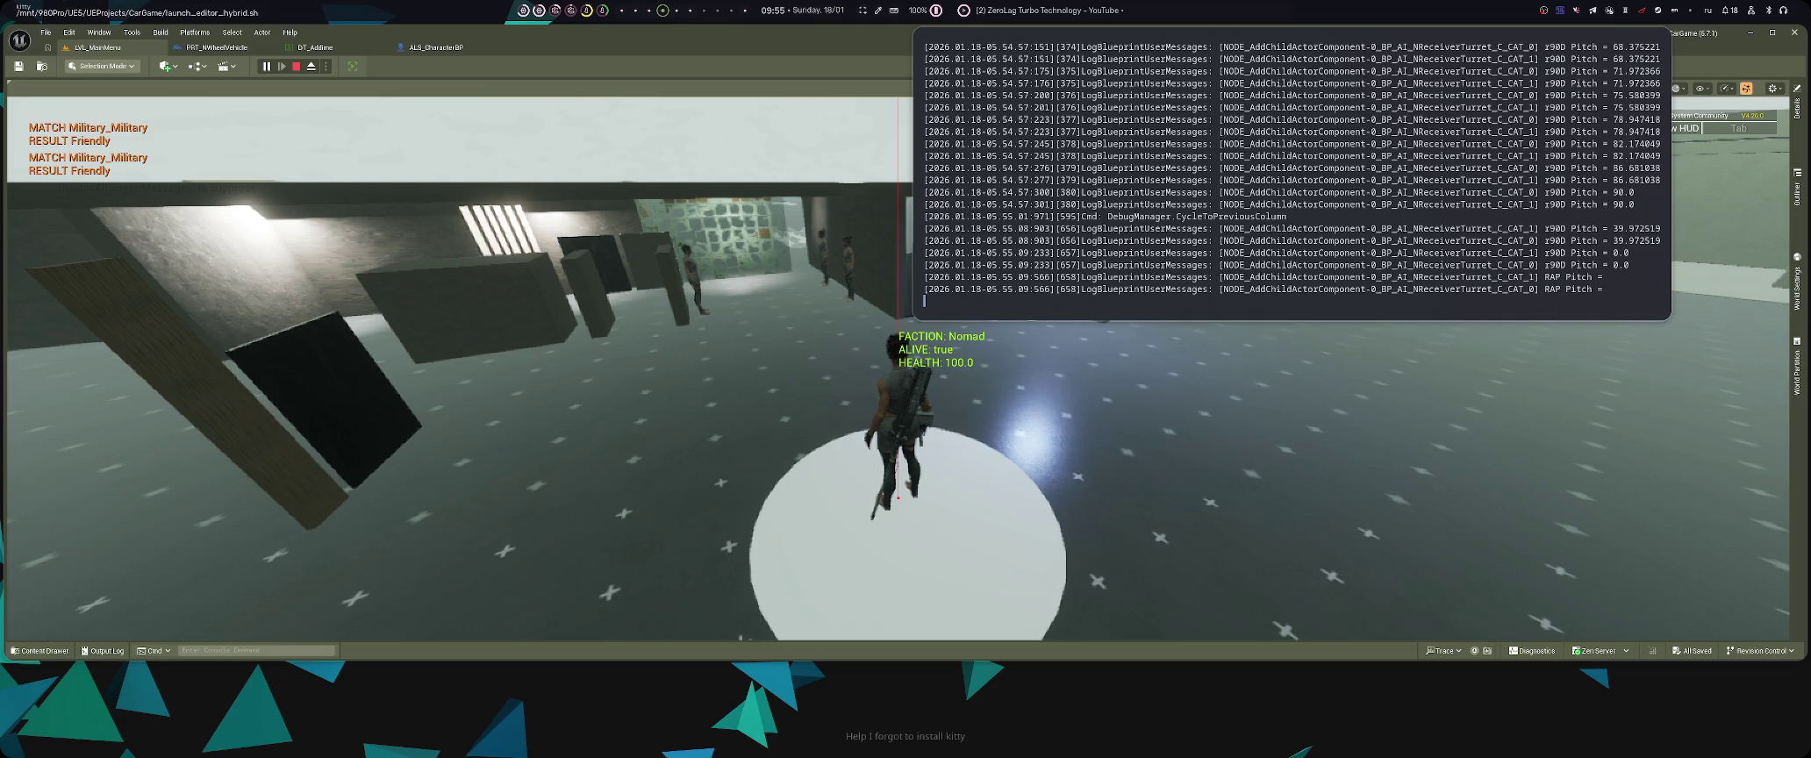
pyautogui.press('super+c')
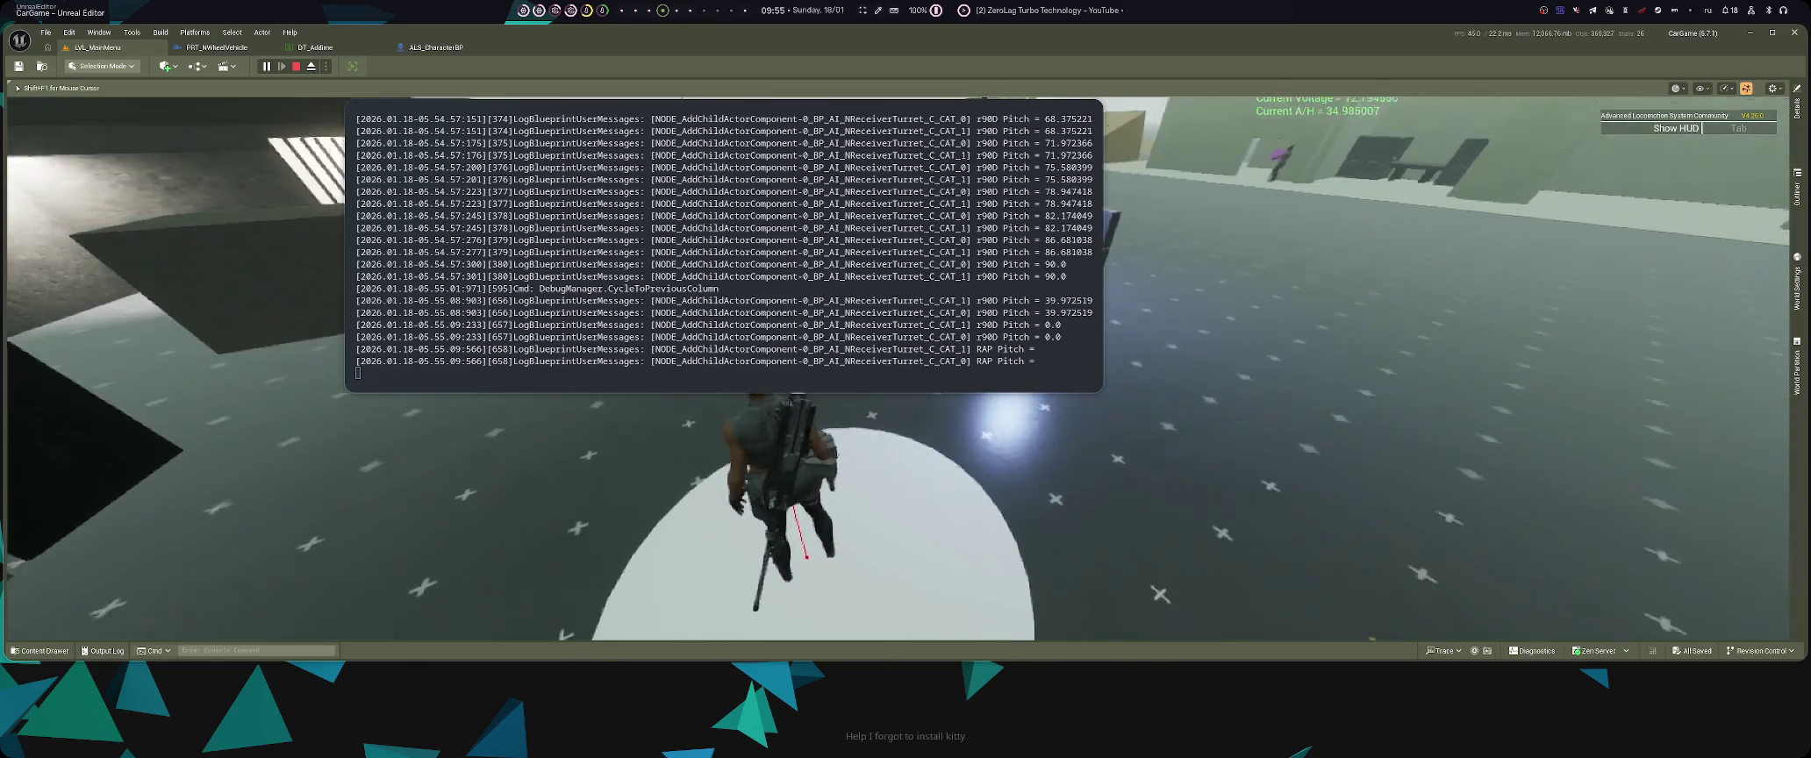
pyautogui.press('Left')
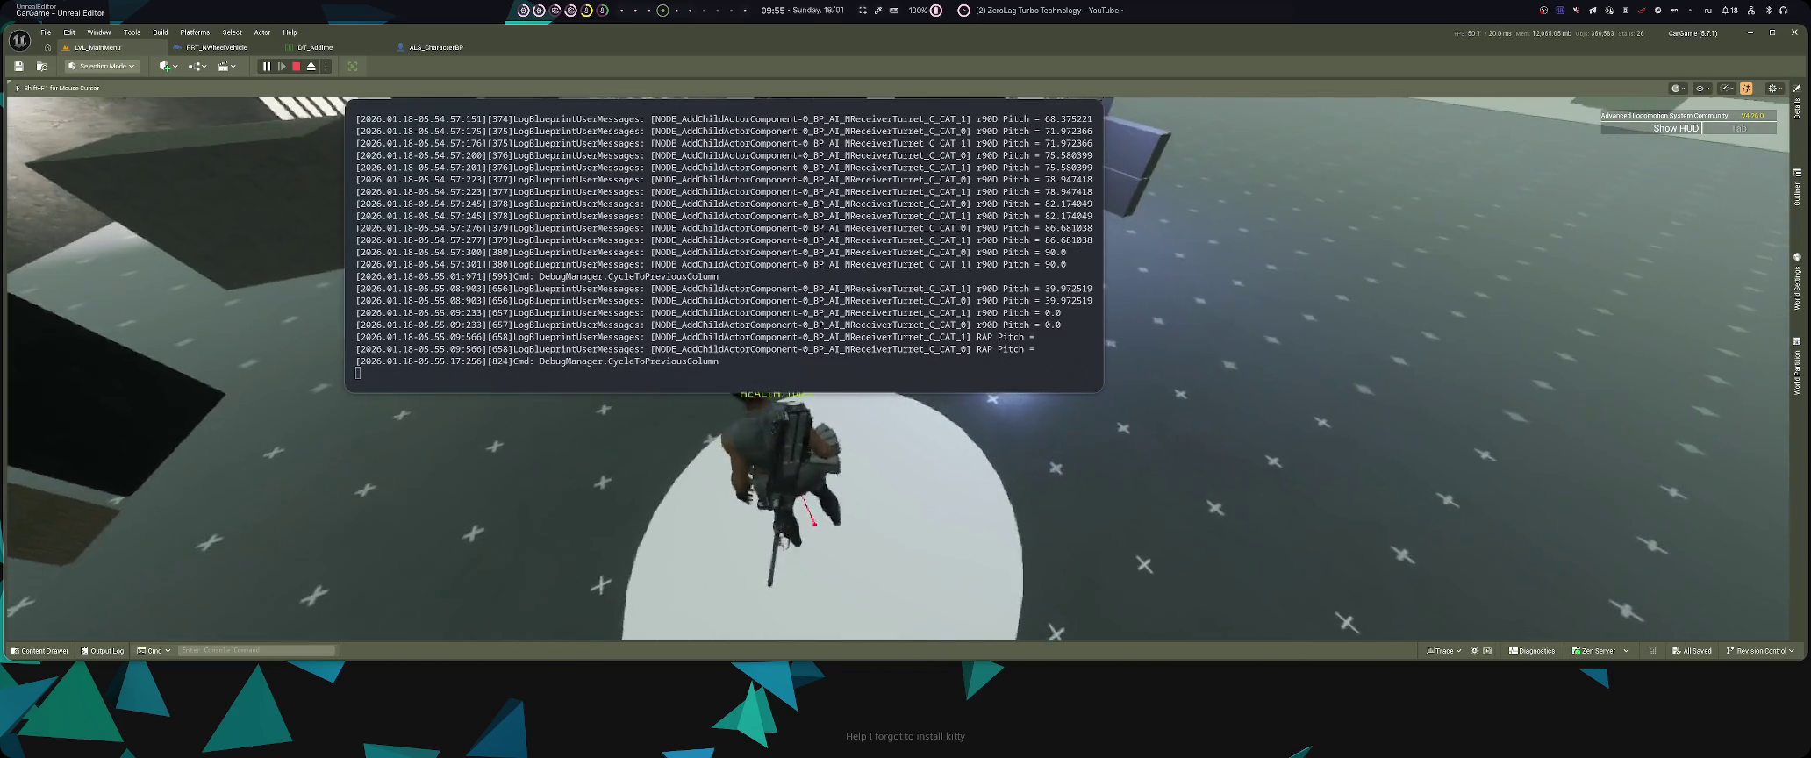
pyautogui.press('Left')
pyautogui.hotkey('shift', 'F1')
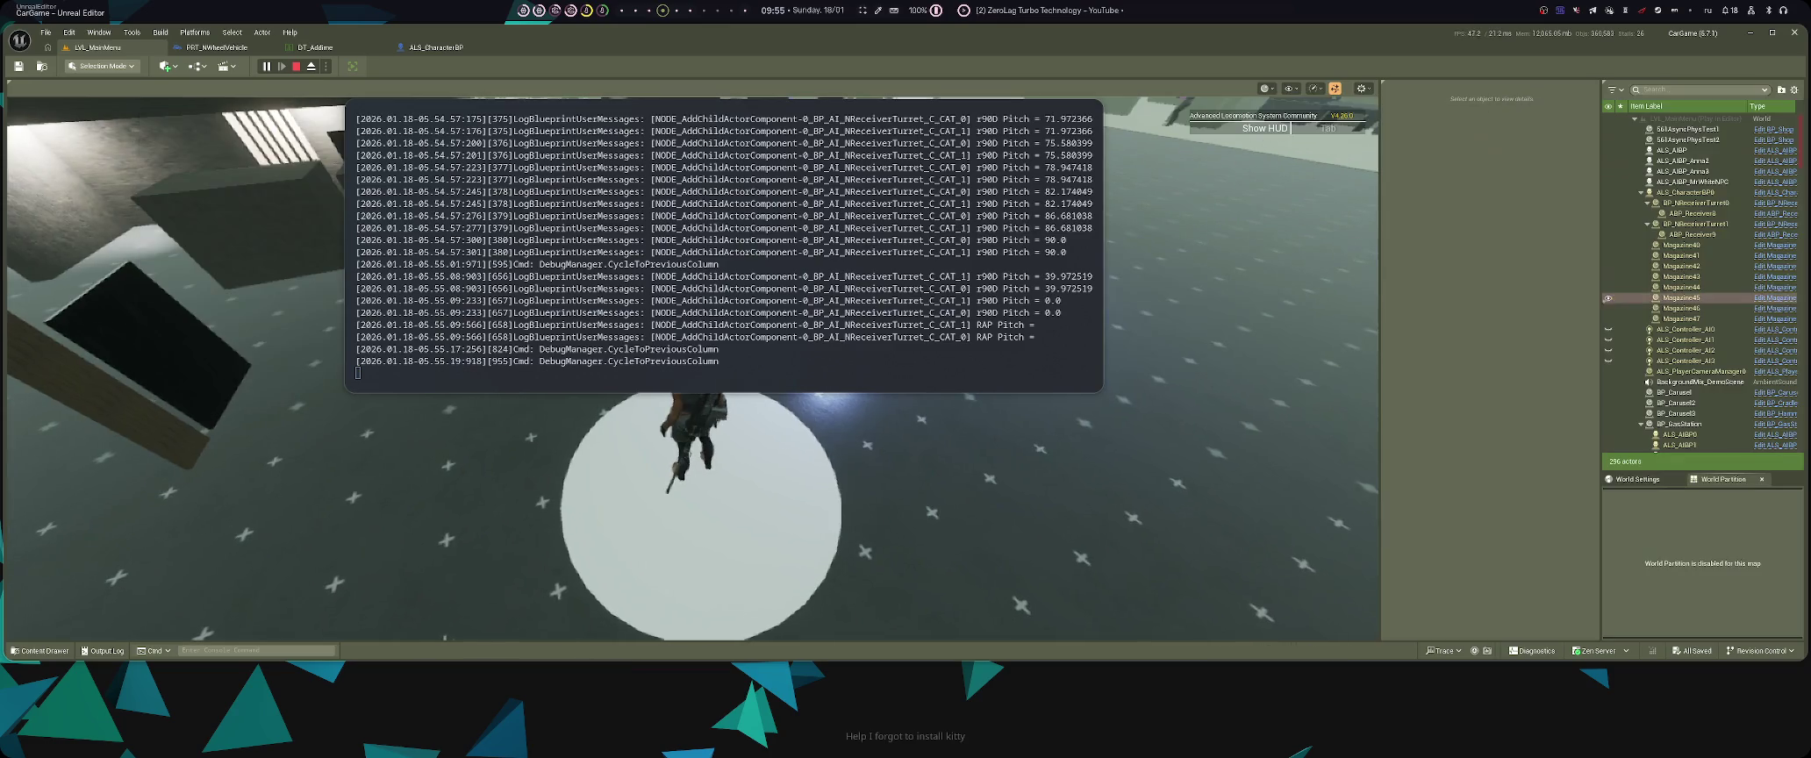
# - Inspect the BP_pooled_Bullet29 and BP_pooled_ShellCasing2 actors in the World Outliner
pyautogui.scroll(-2, 1688, 241)
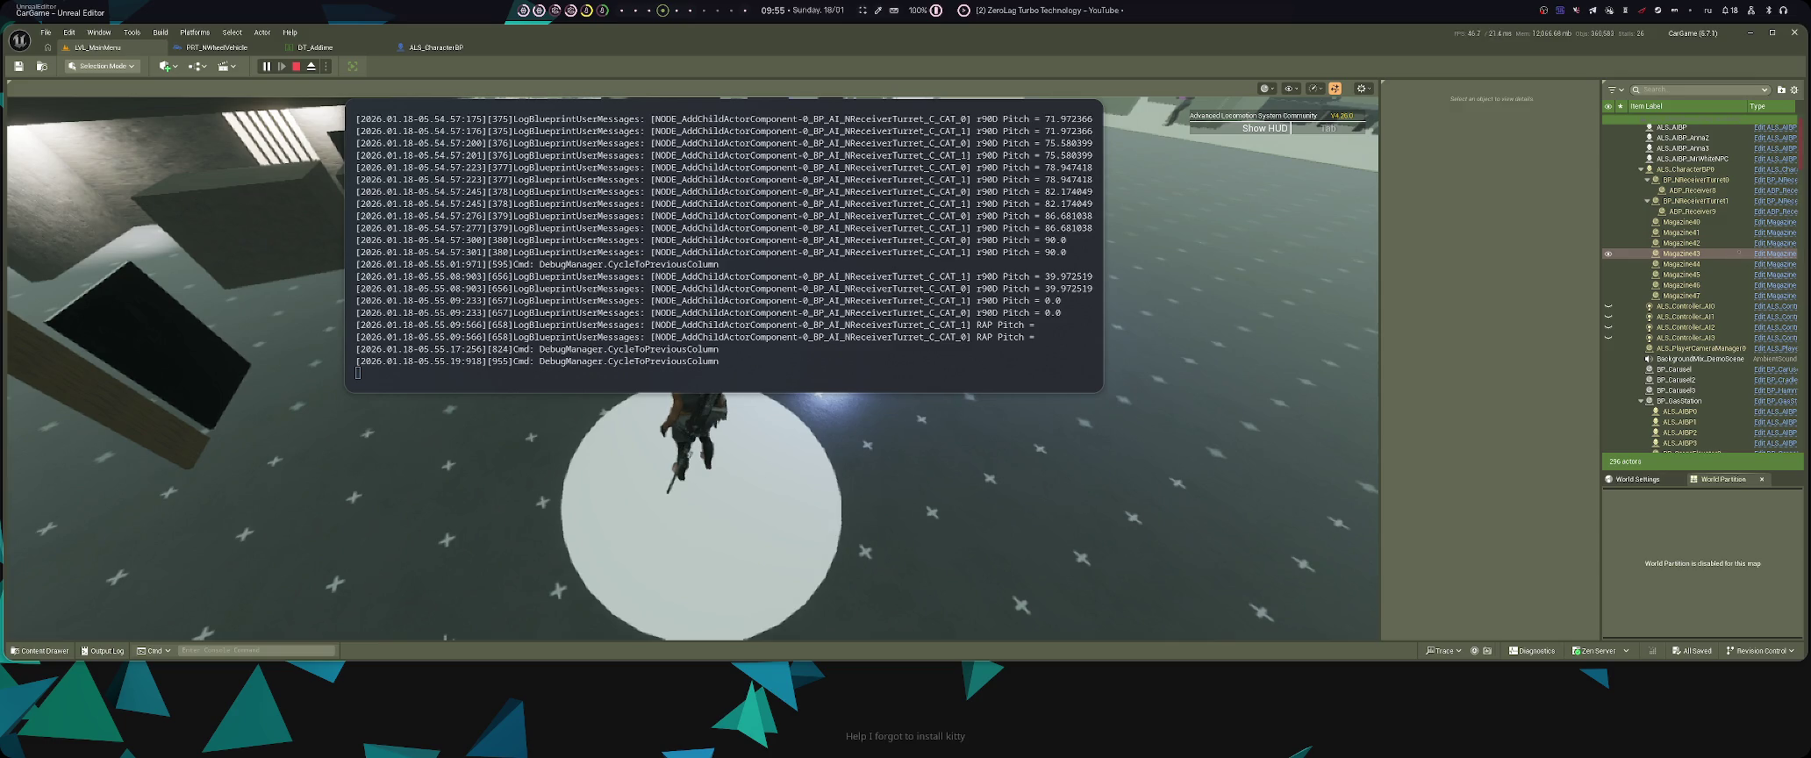
pyautogui.scroll(-10, 1737, 250)
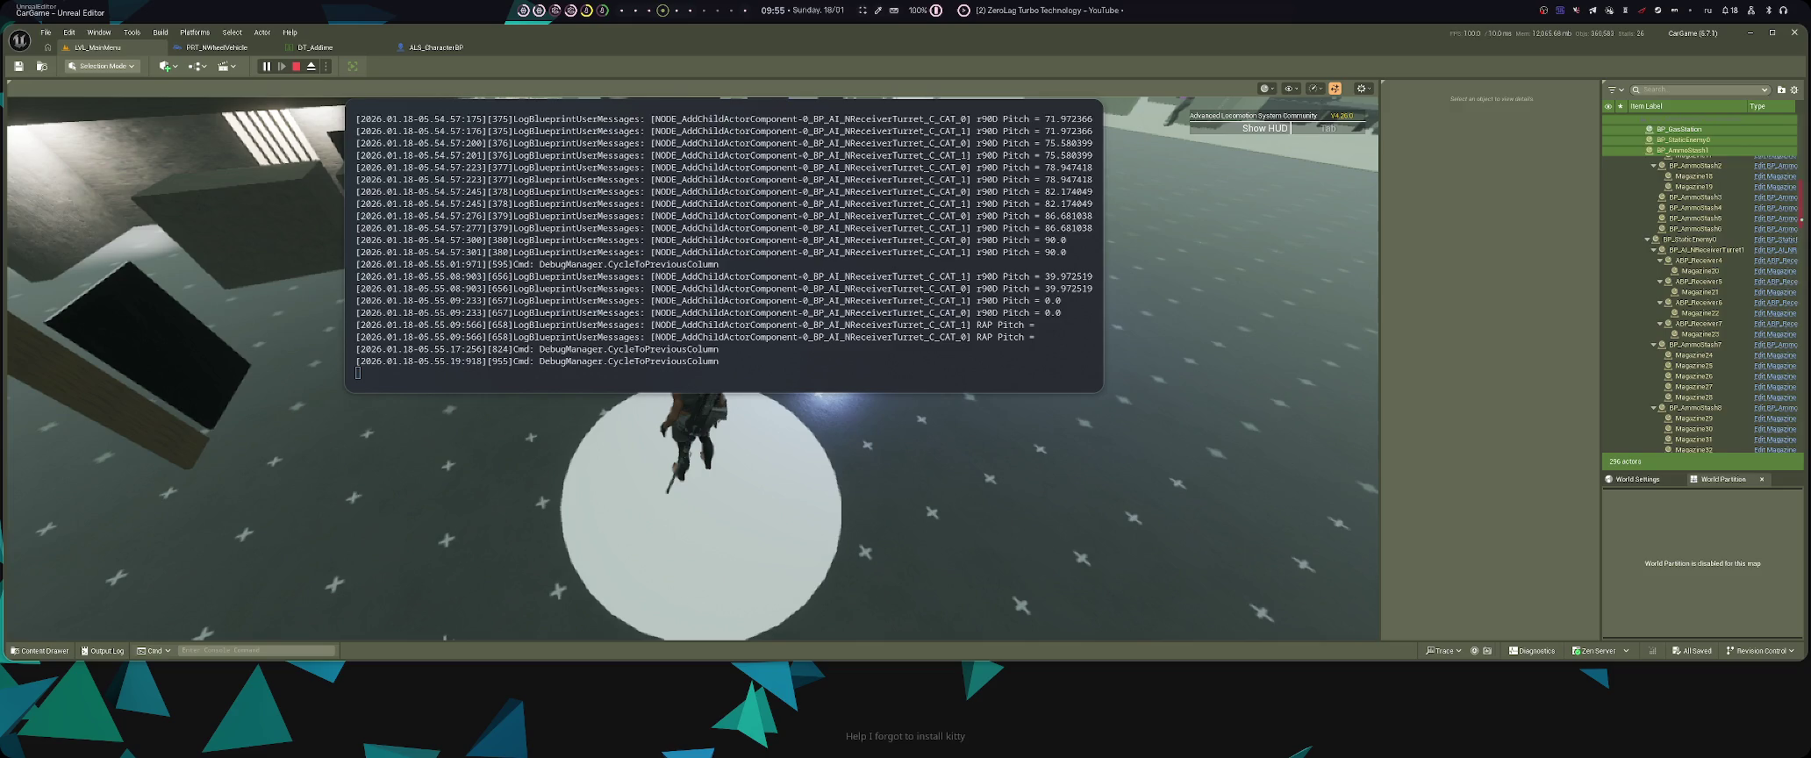
pyautogui.scroll(-10, 1702, 290)
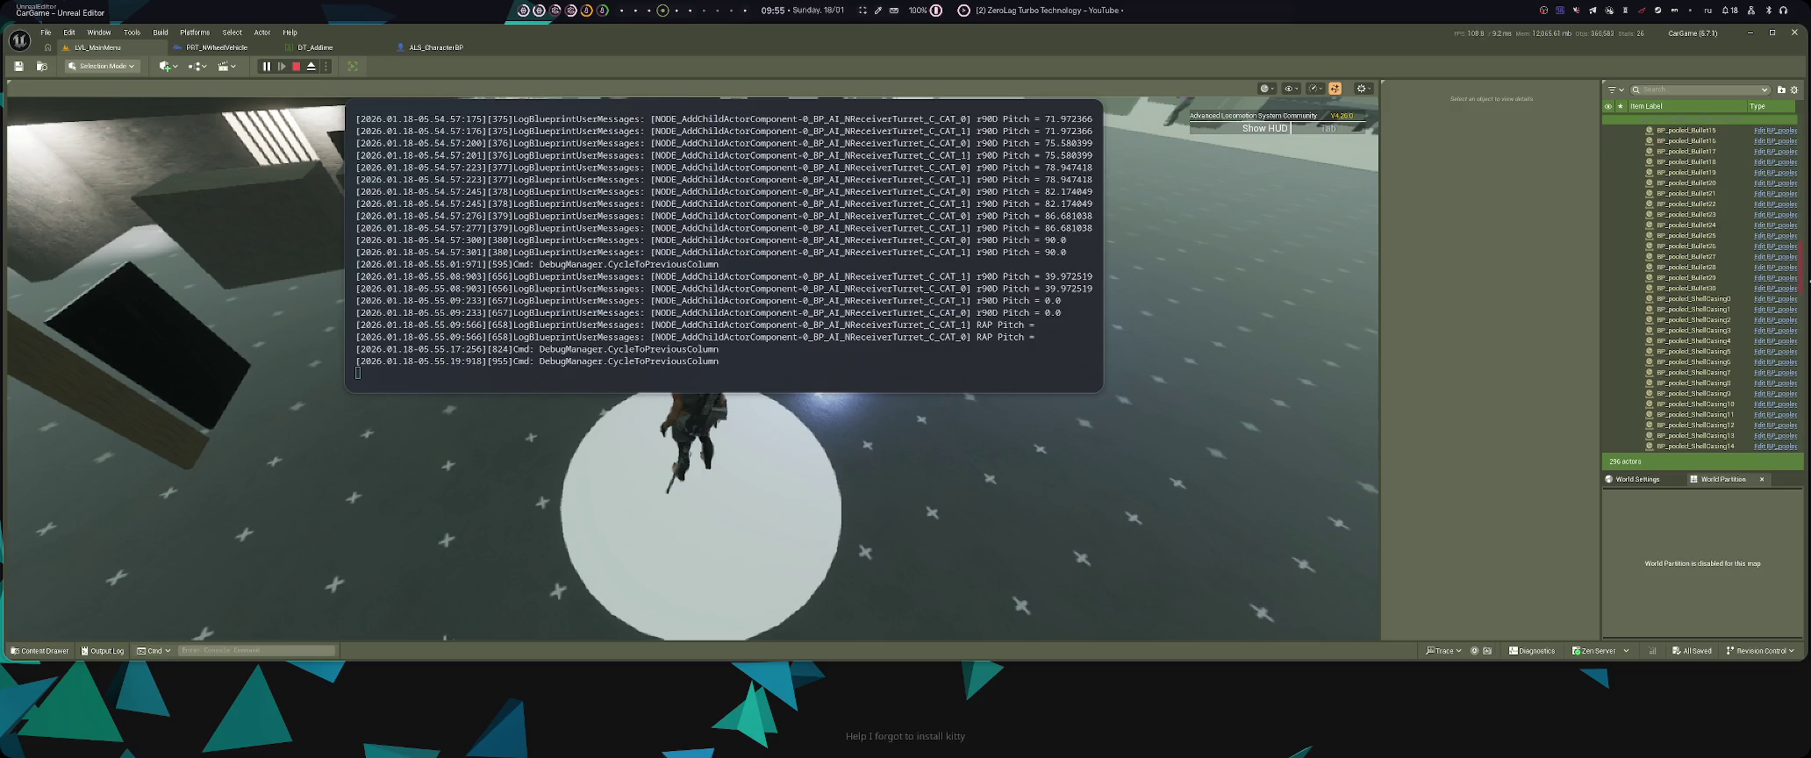
pyautogui.scroll(1, 1701, 290)
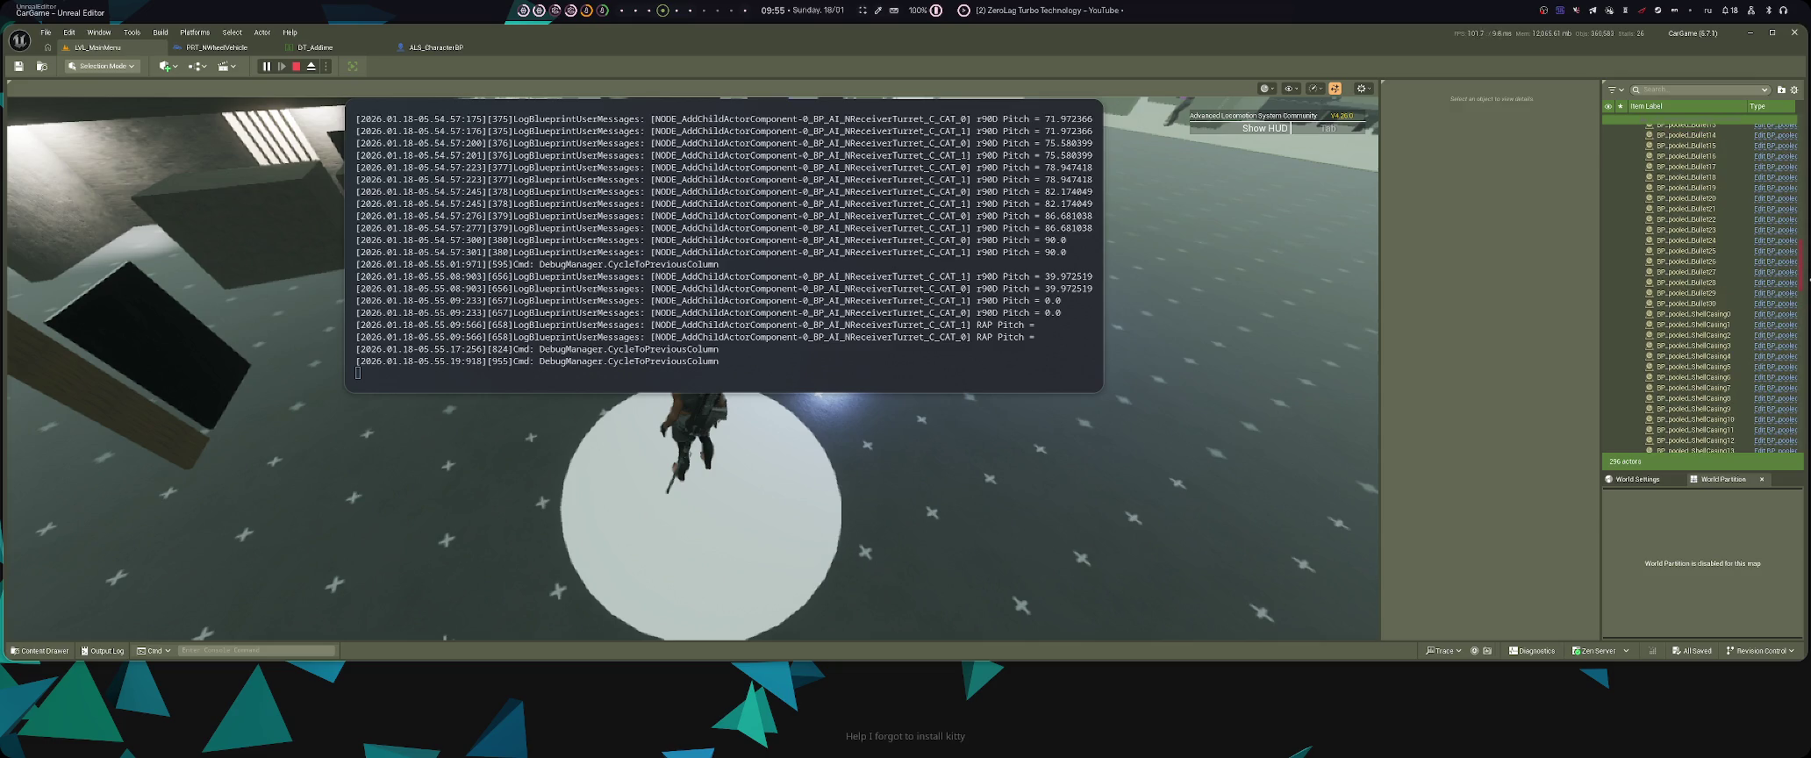
pyautogui.scroll(-1, 1702, 290)
pyautogui.click(1693, 288)
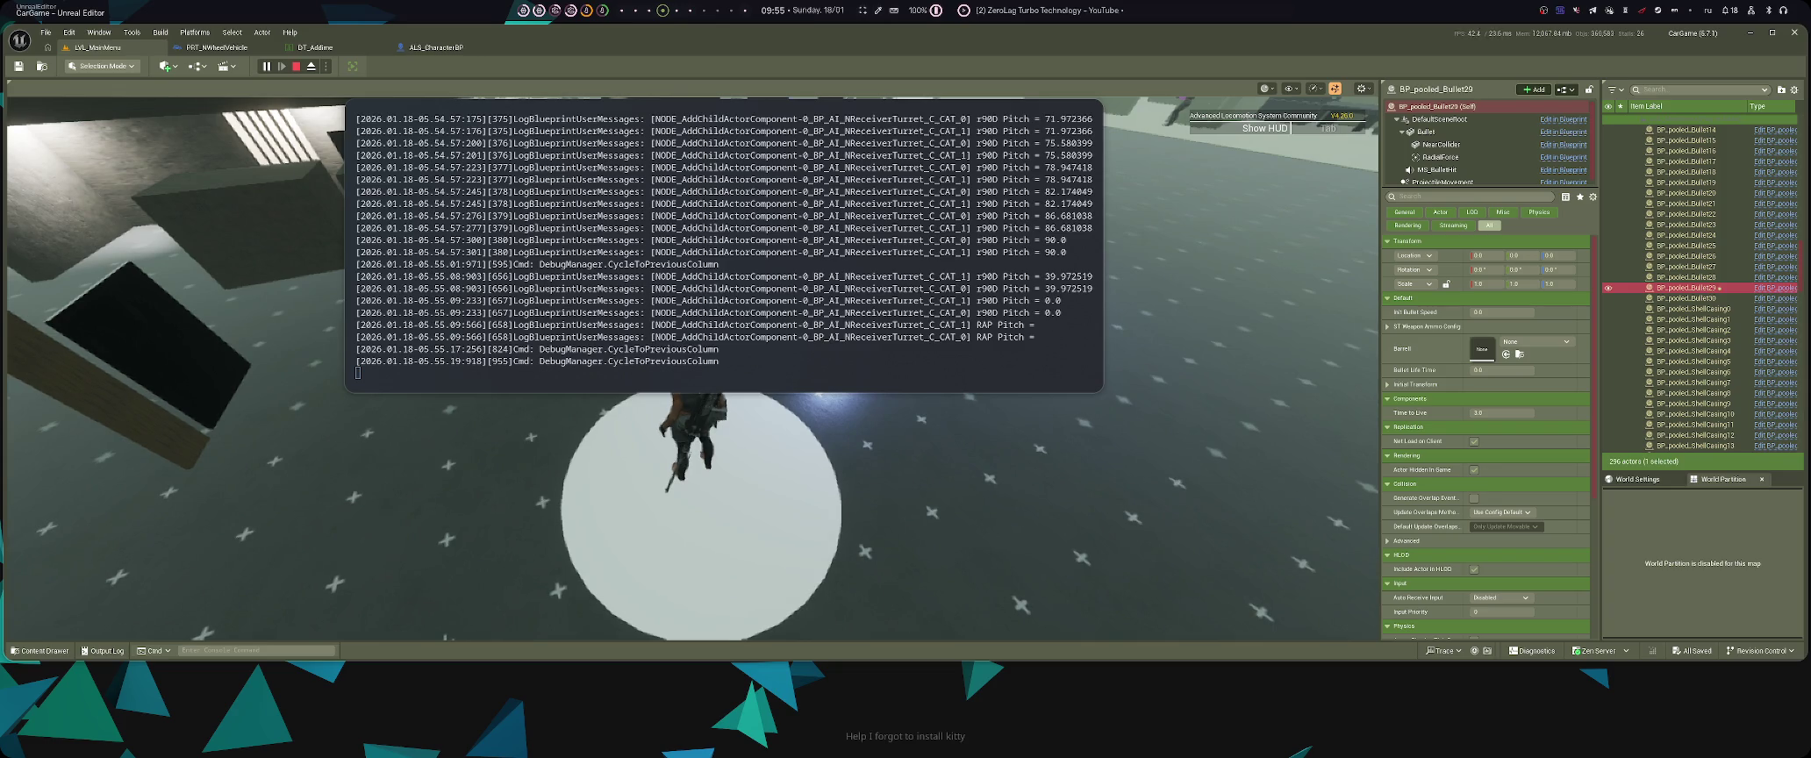
pyautogui.press('Escape')
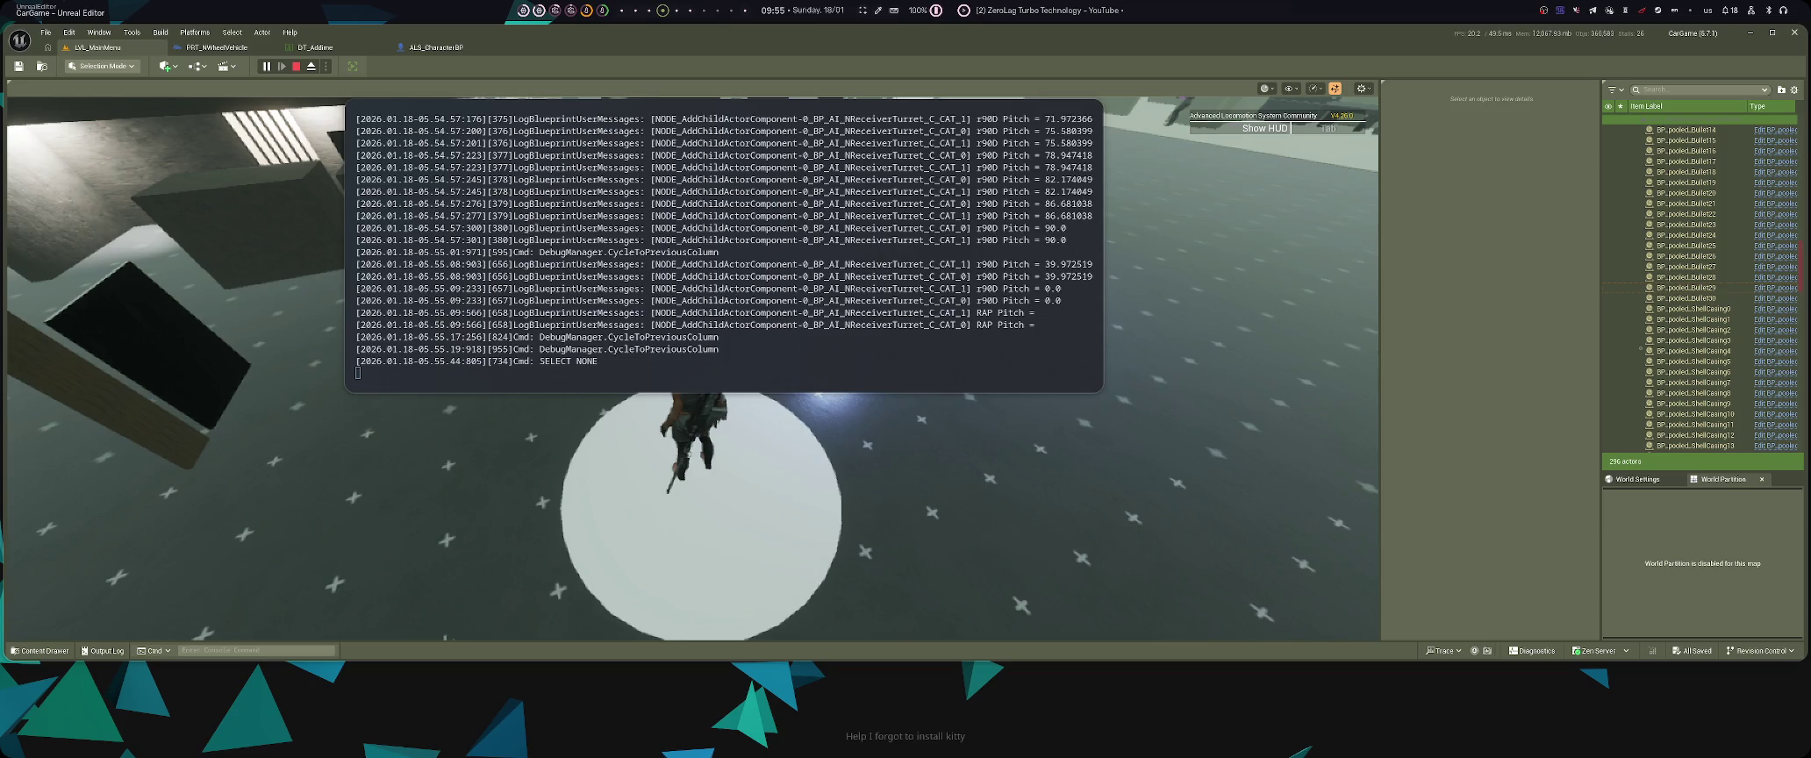
pyautogui.click(1693, 329)
pyautogui.press('`')
pyautogui.press('`')
pyautogui.press('`')
pyautogui.press('`')
pyautogui.press('`')
# - Select BP_pooled_Bullet21 and open its BP_pooled_Bullet Blueprint for editing
pyautogui.scroll(-2, 1699, 337)
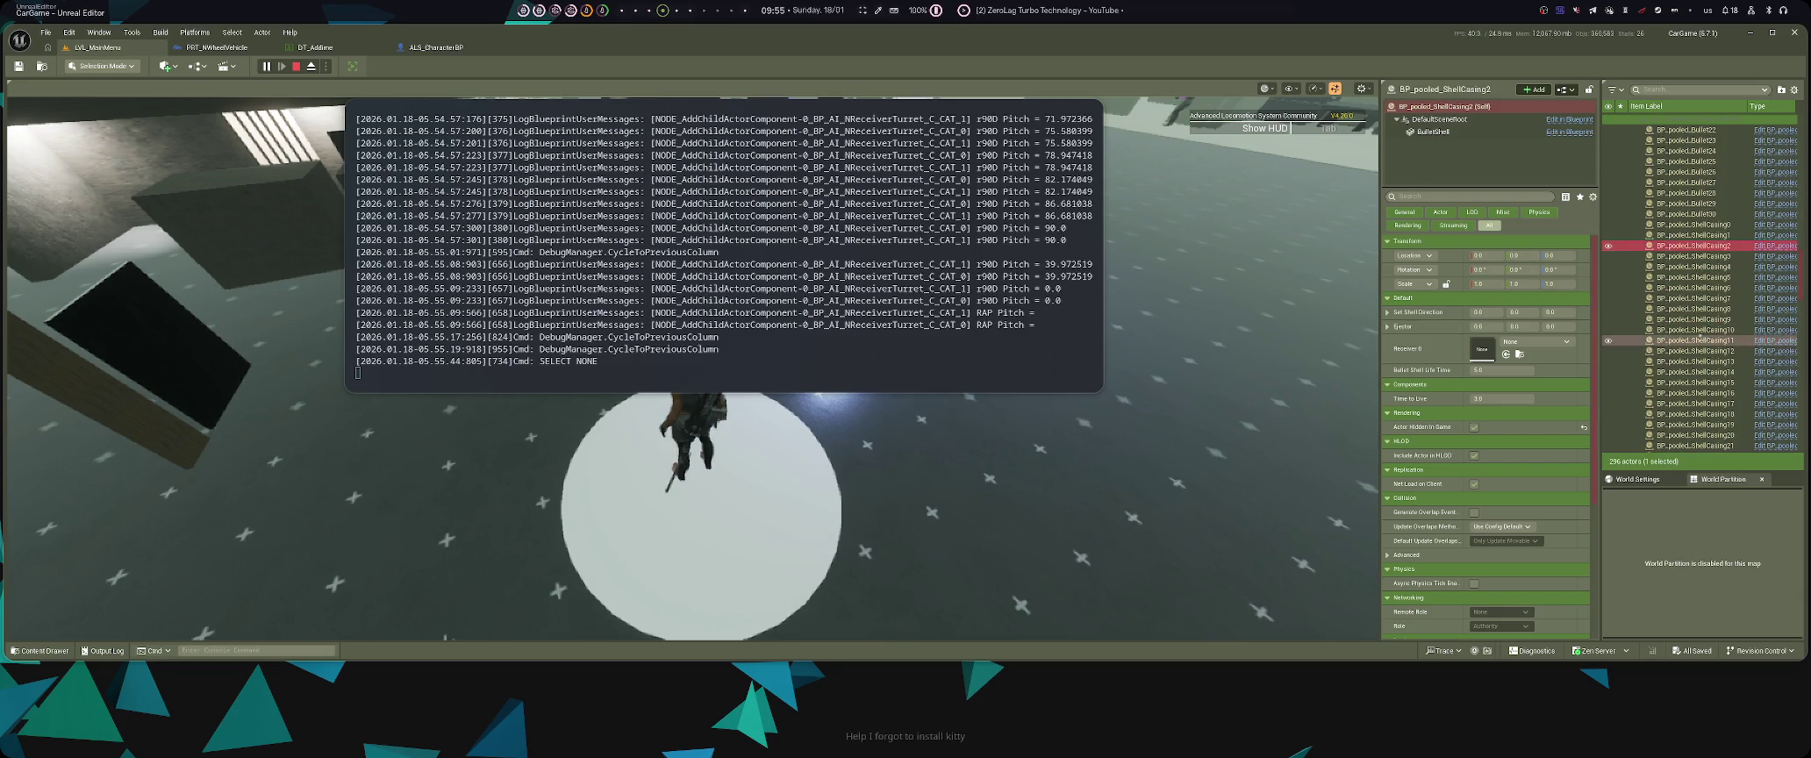
pyautogui.scroll(3, 1699, 337)
pyautogui.rightClick(1719, 283)
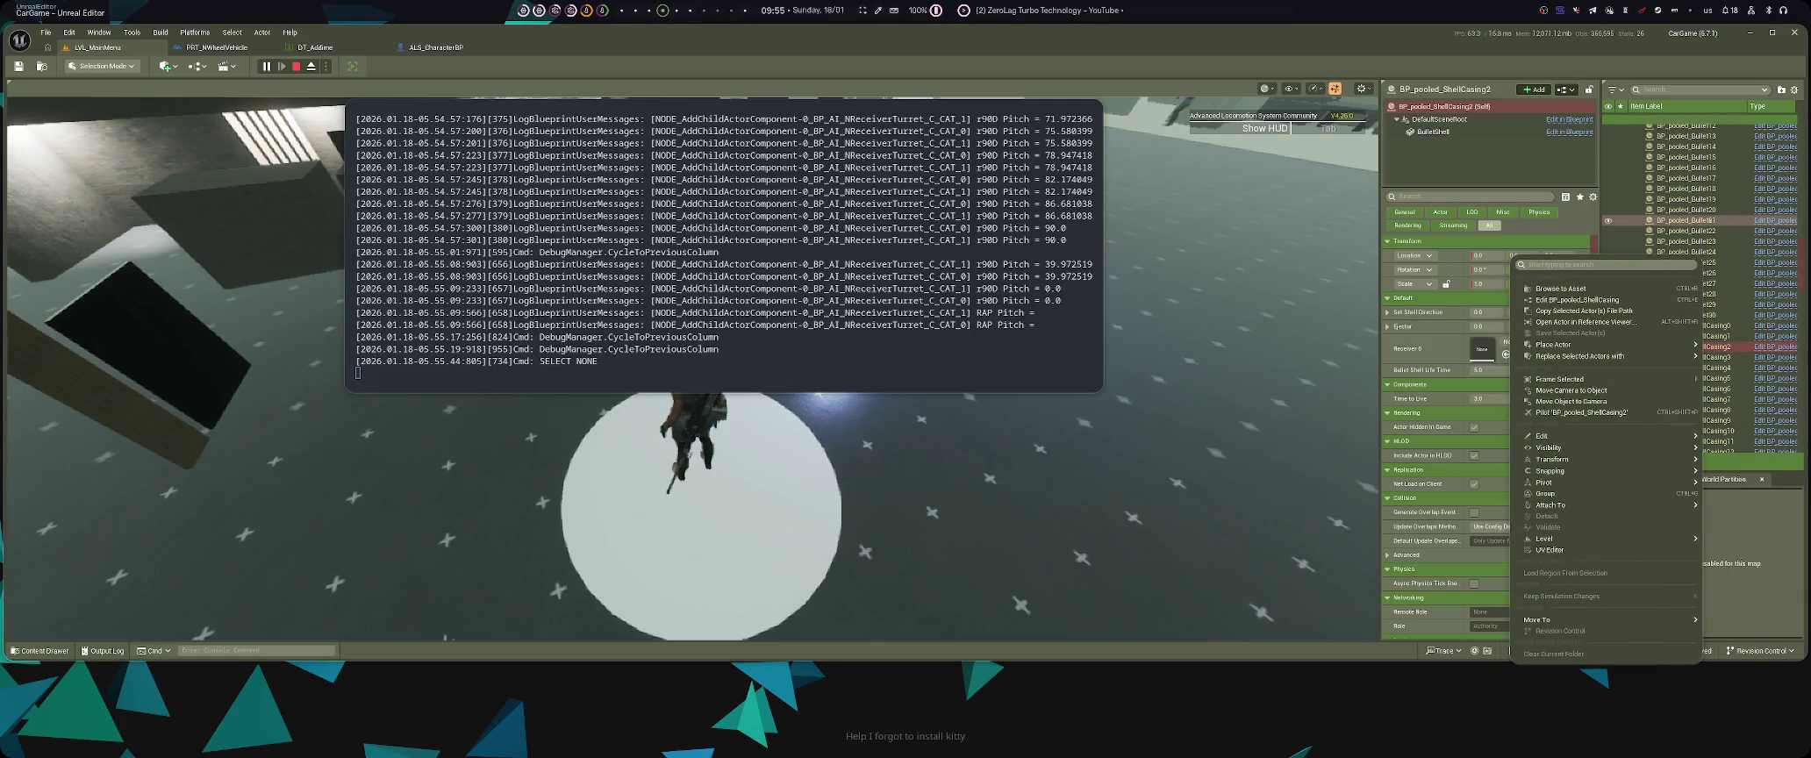
pyautogui.click(1689, 220)
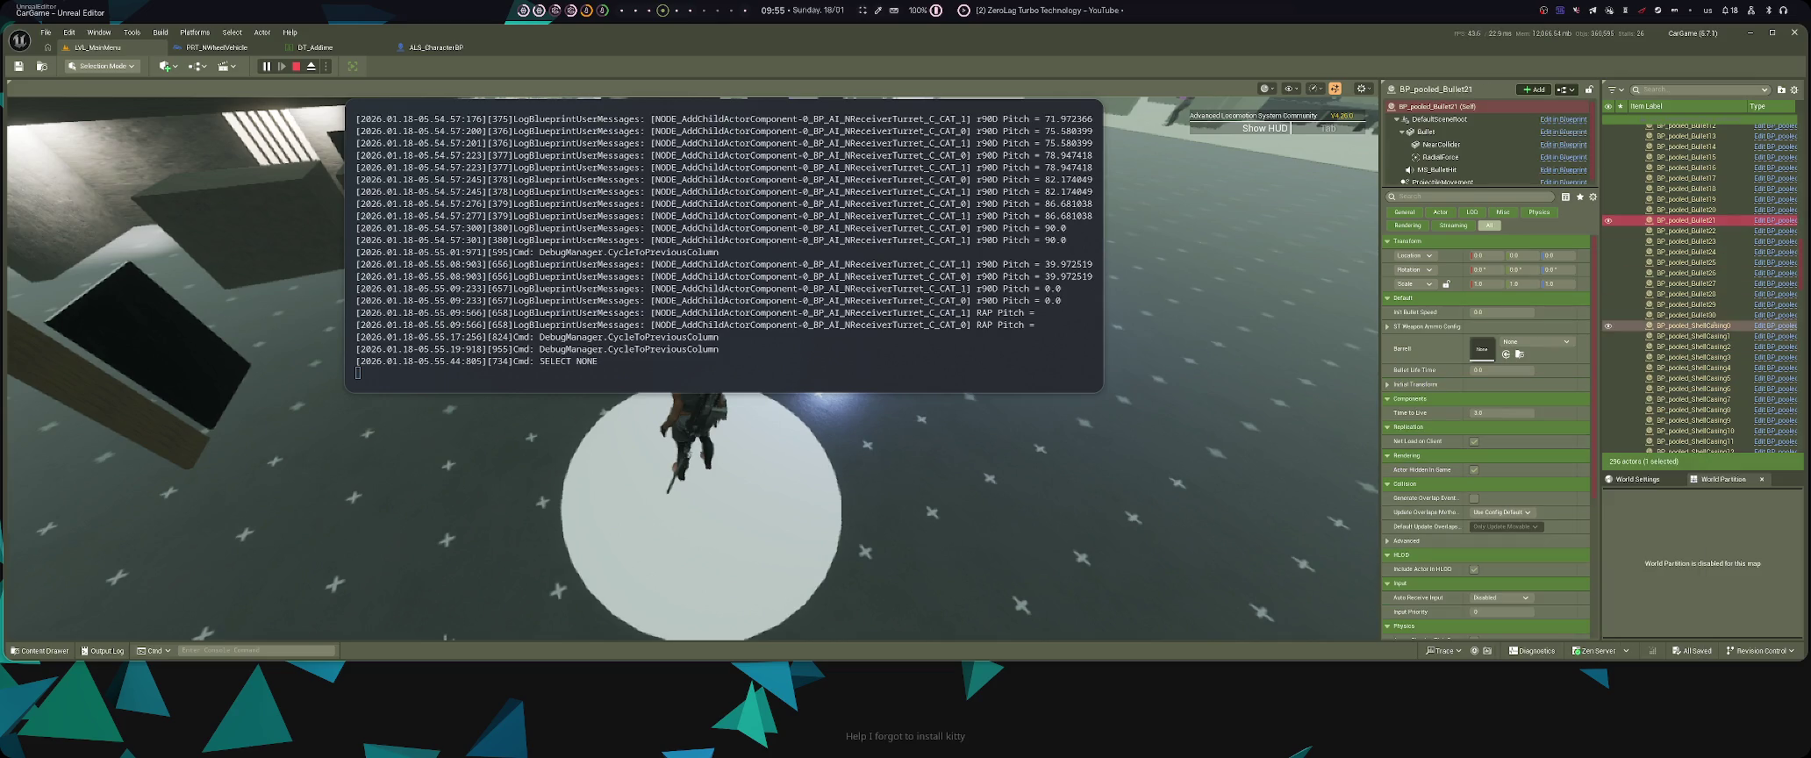
pyautogui.scroll(4, 1689, 263)
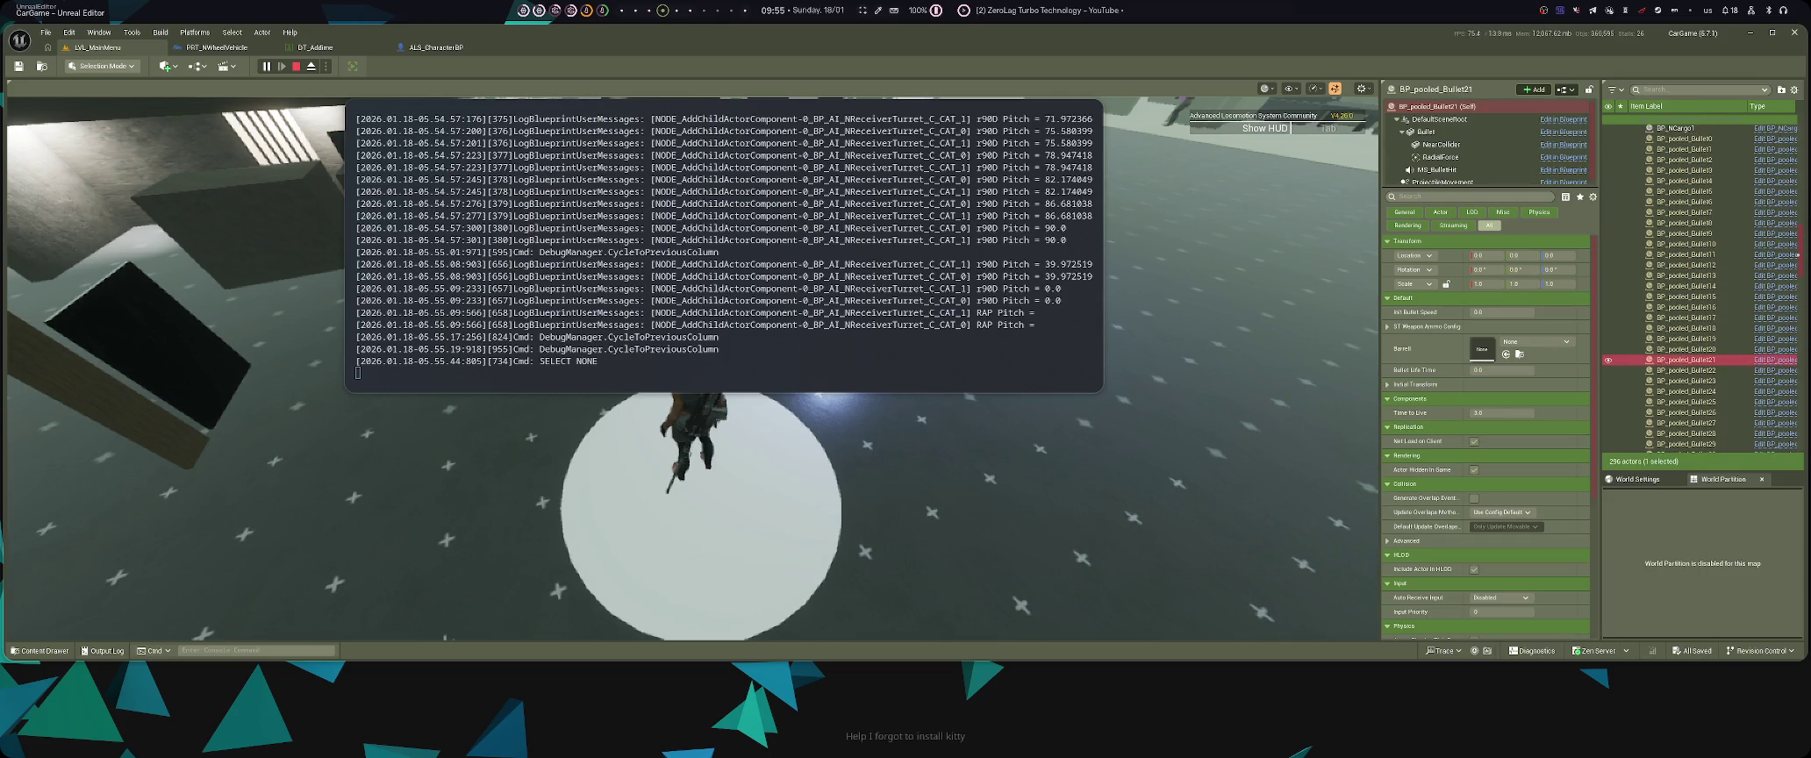
pyautogui.click(1773, 276)
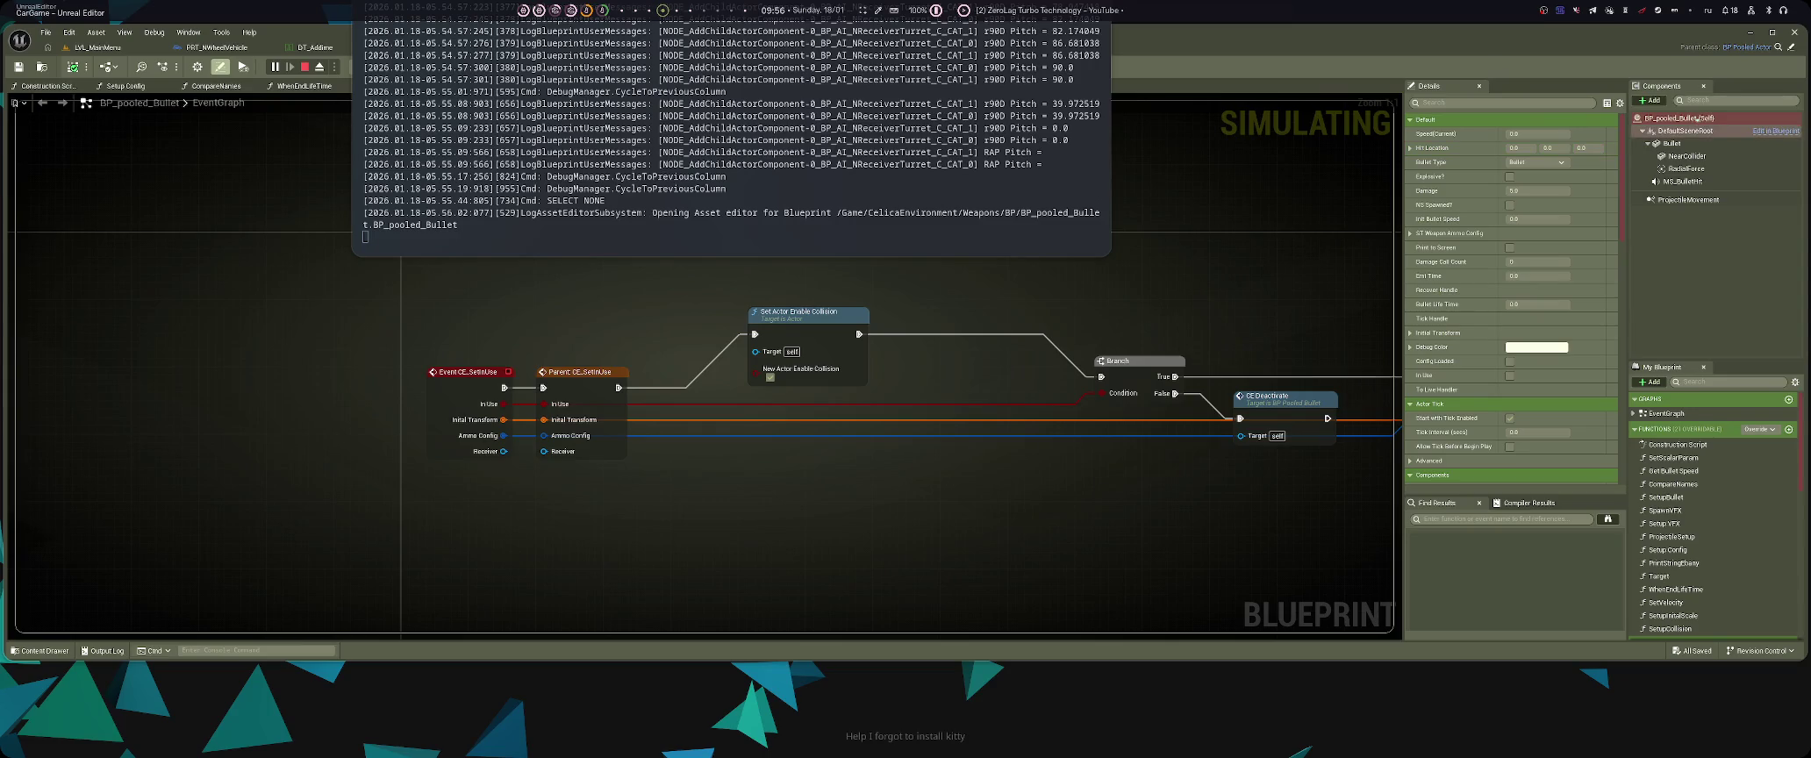
pyautogui.click(1685, 413)
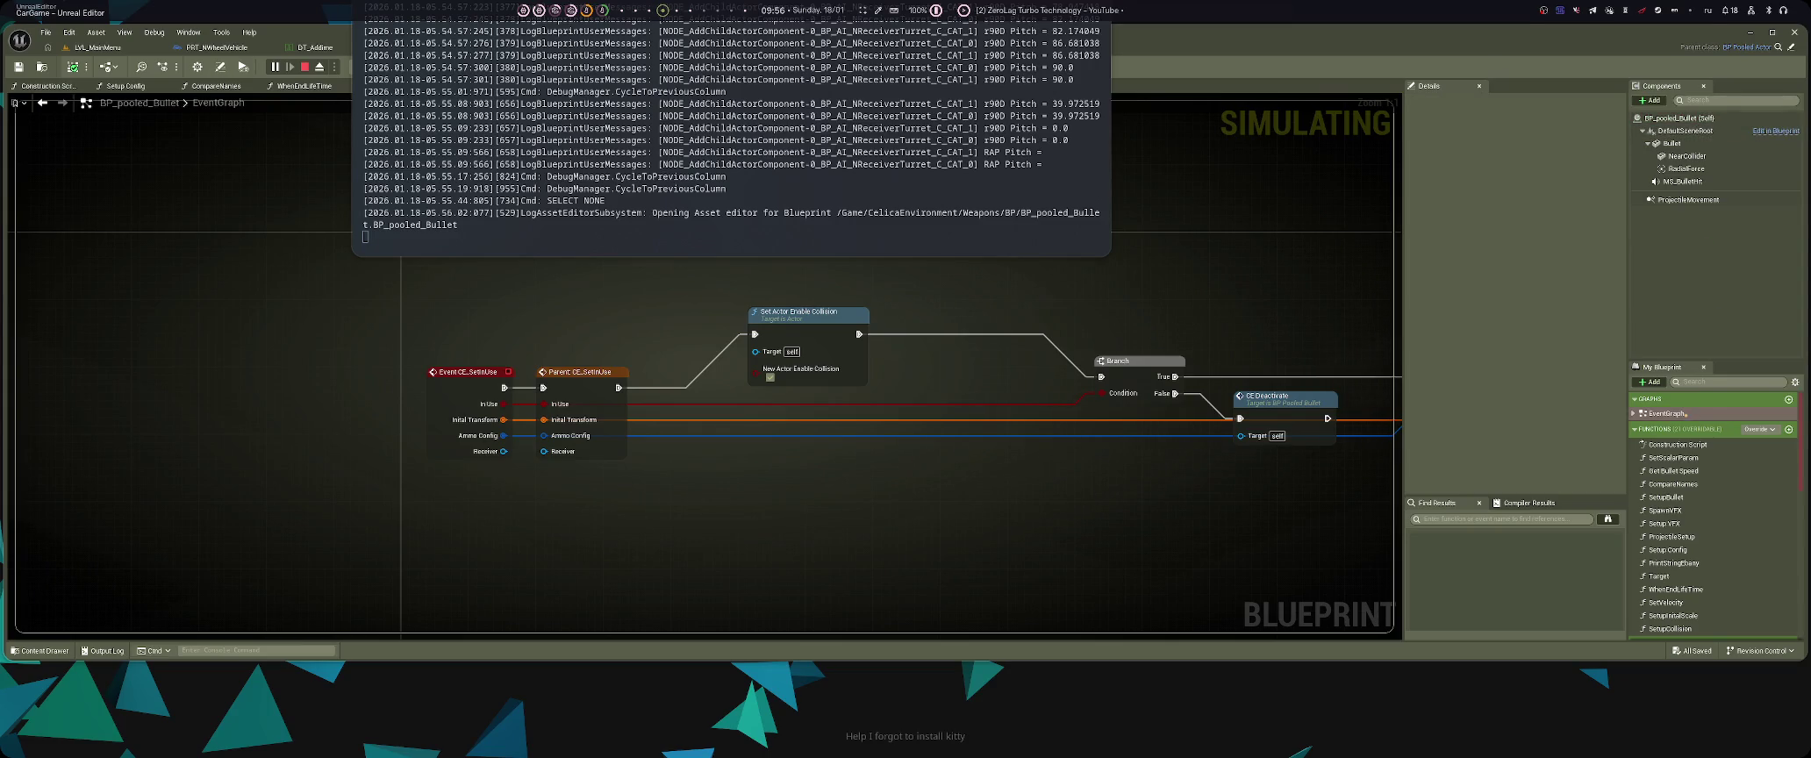
pyautogui.click(1681, 413)
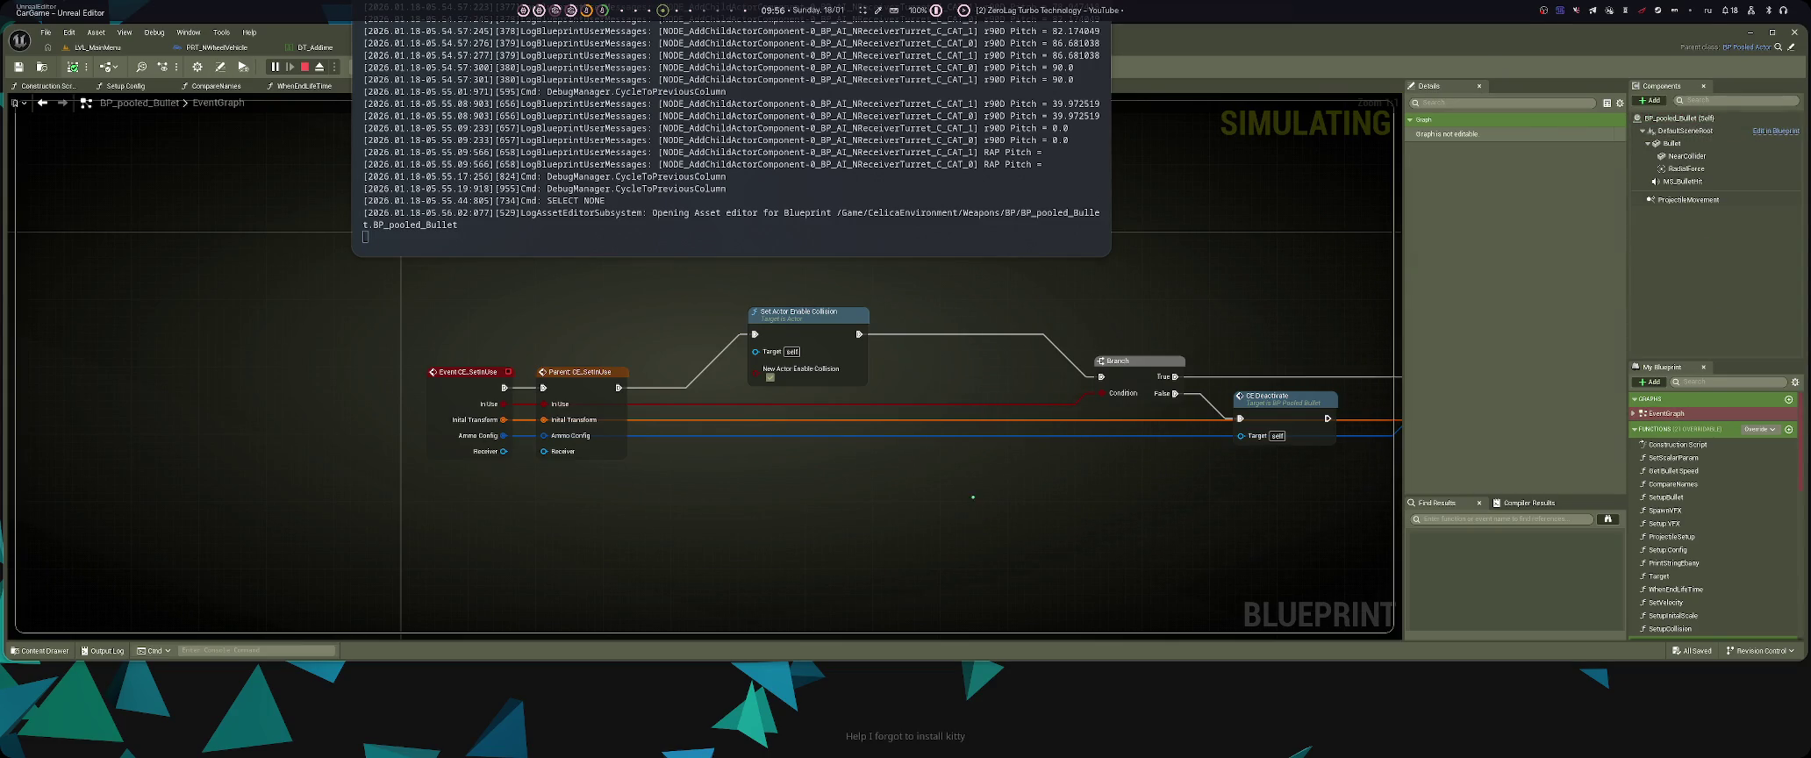
pyautogui.scroll(-5, 972, 497)
pyautogui.scroll(3, 721, 537)
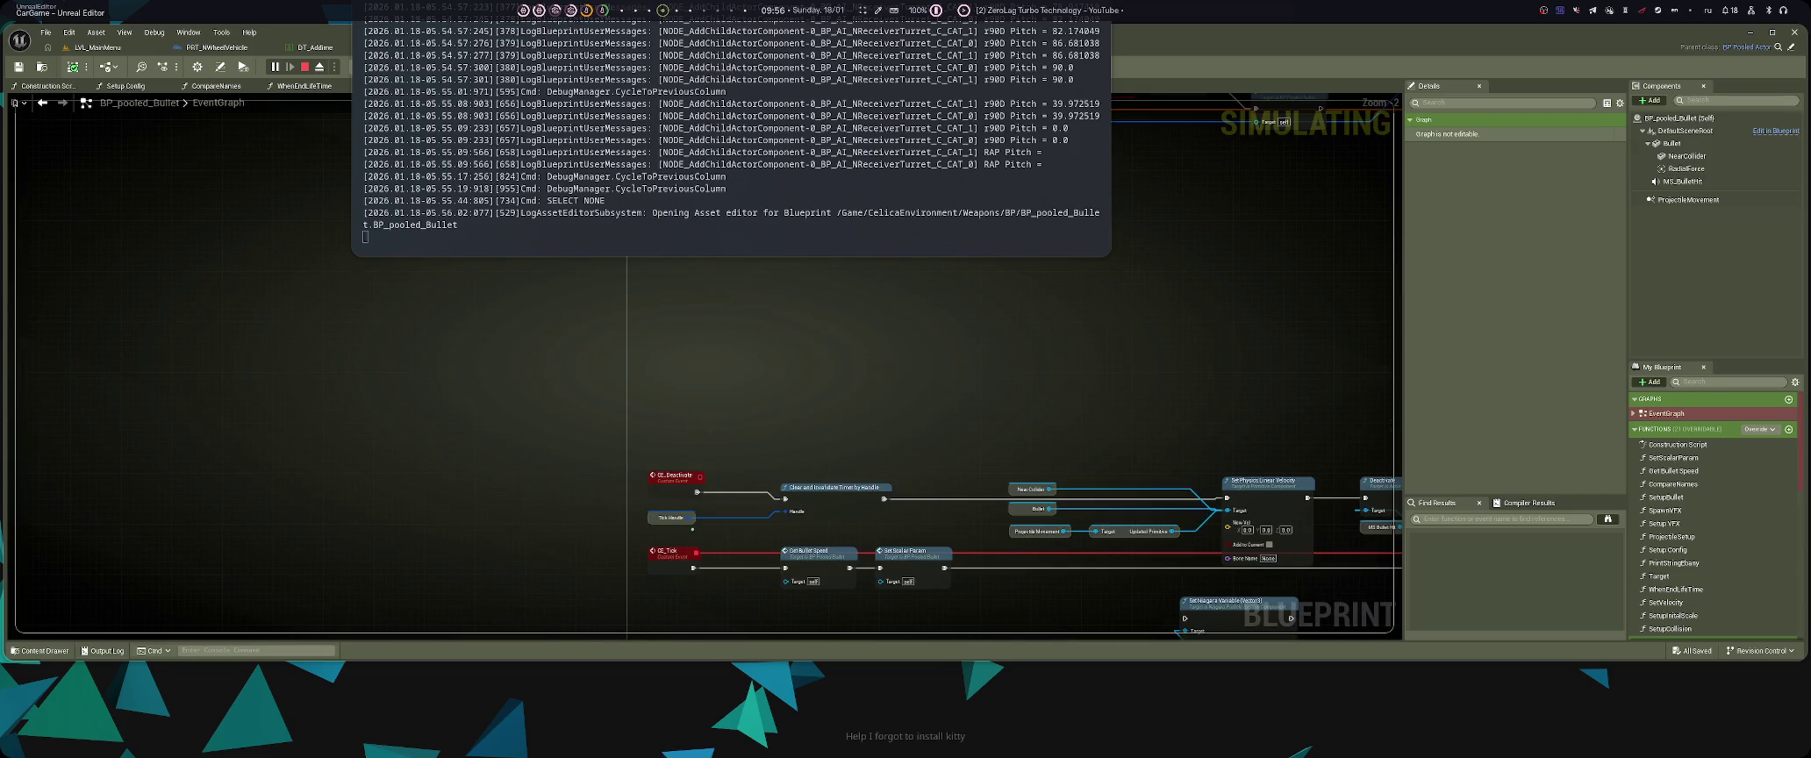
pyautogui.scroll(2, 711, 422)
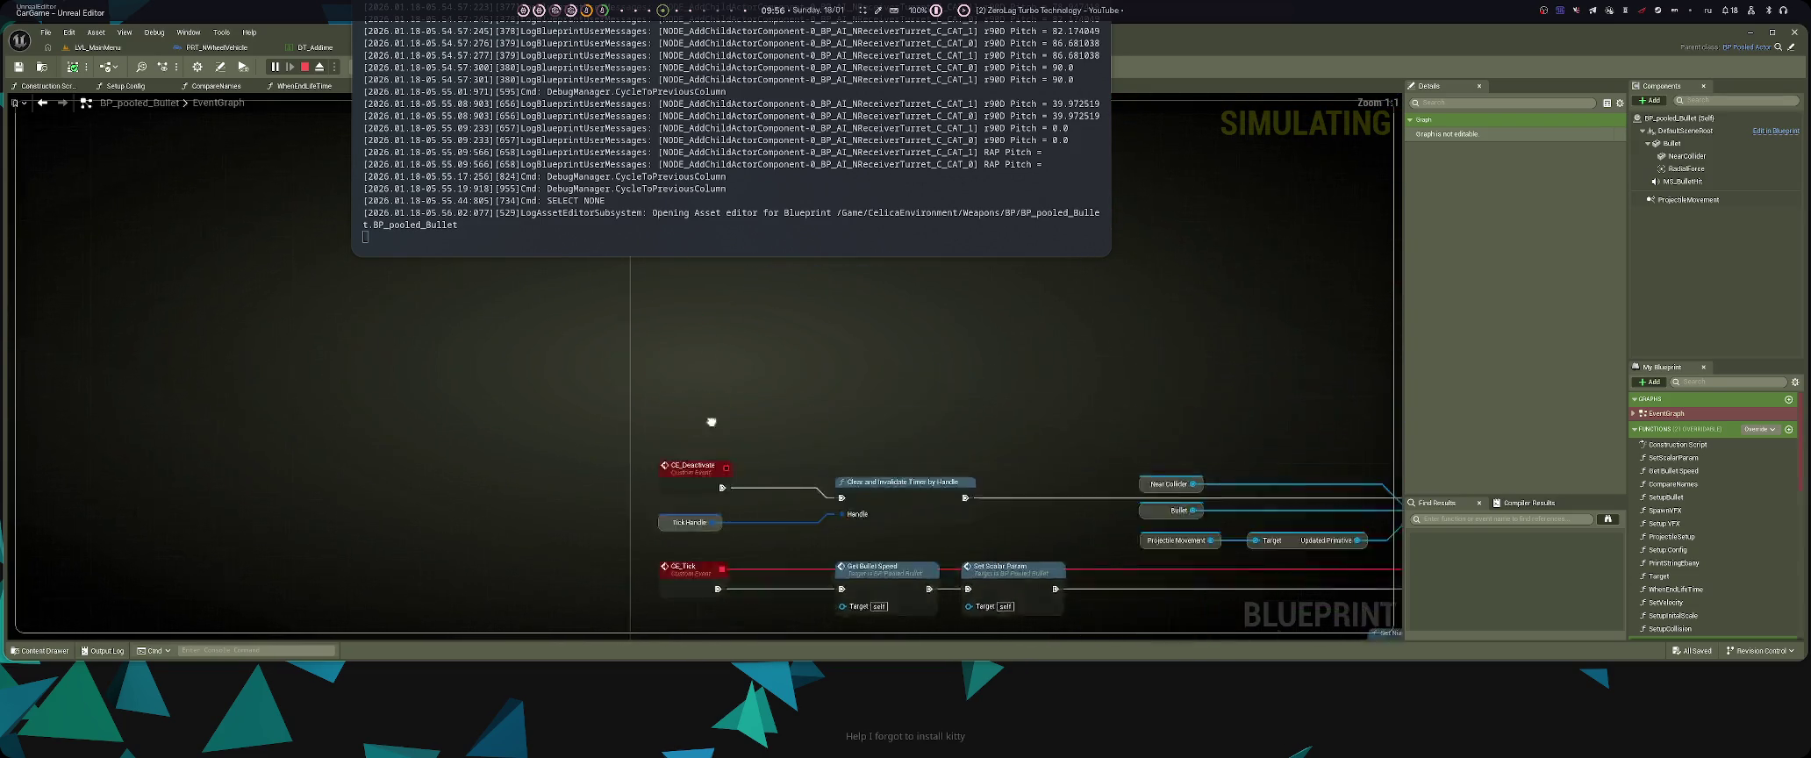
pyautogui.moveTo(642, 153)
pyautogui.mouseDown()
pyautogui.moveTo(331, 293)
pyautogui.moveTo(1267, 413)
pyautogui.moveTo(1264, 445)
pyautogui.mouseUp()
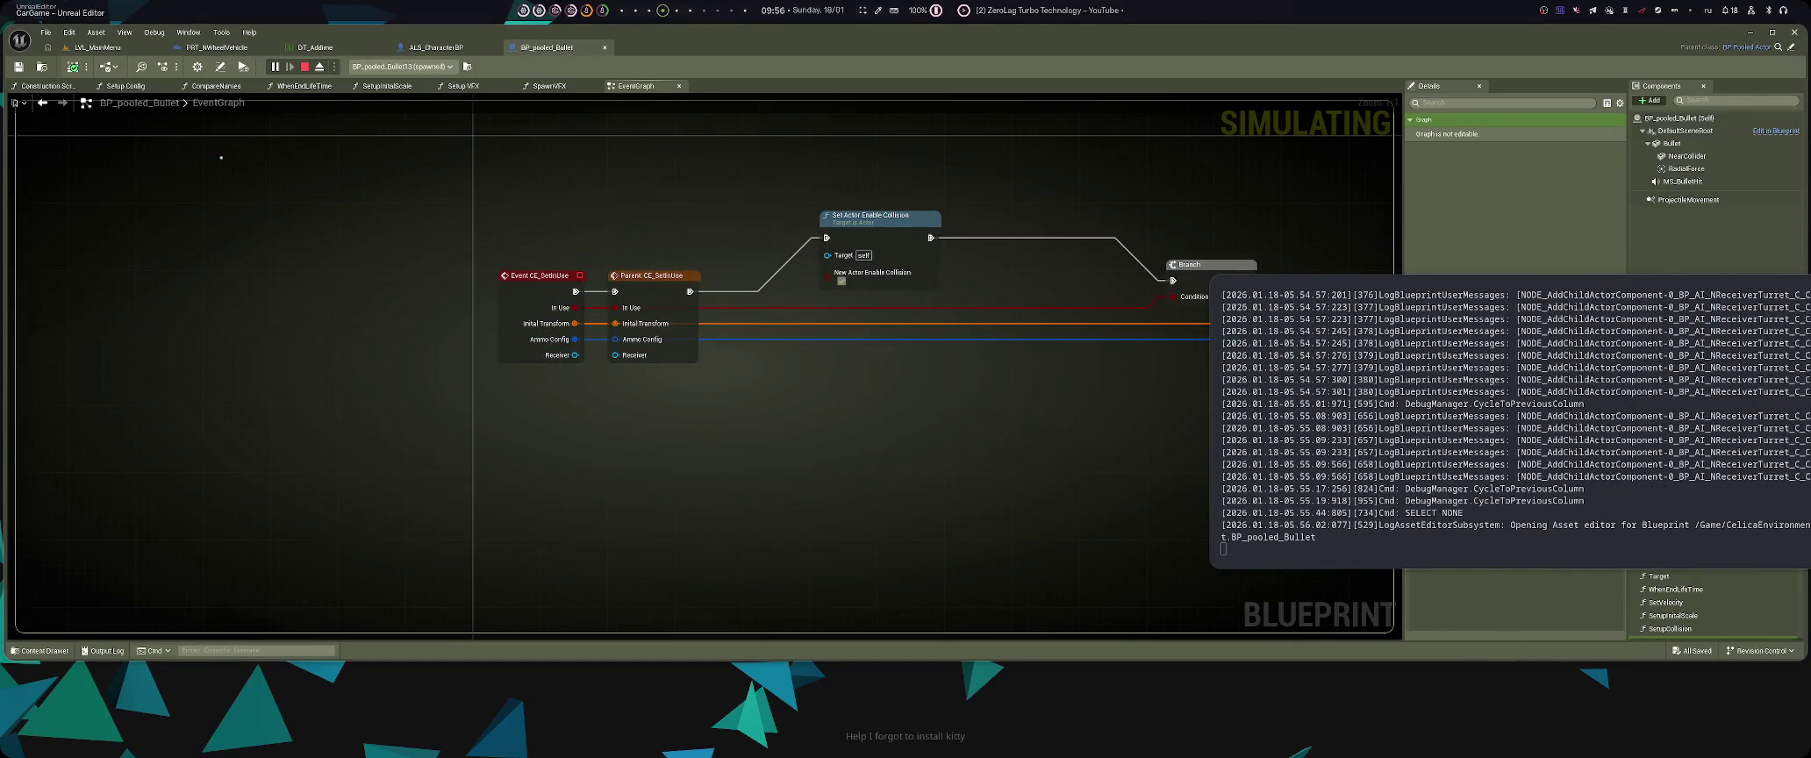
# - Return to the LVL_MainMenu level view and scroll through the World Outliner
pyautogui.click(97, 46)
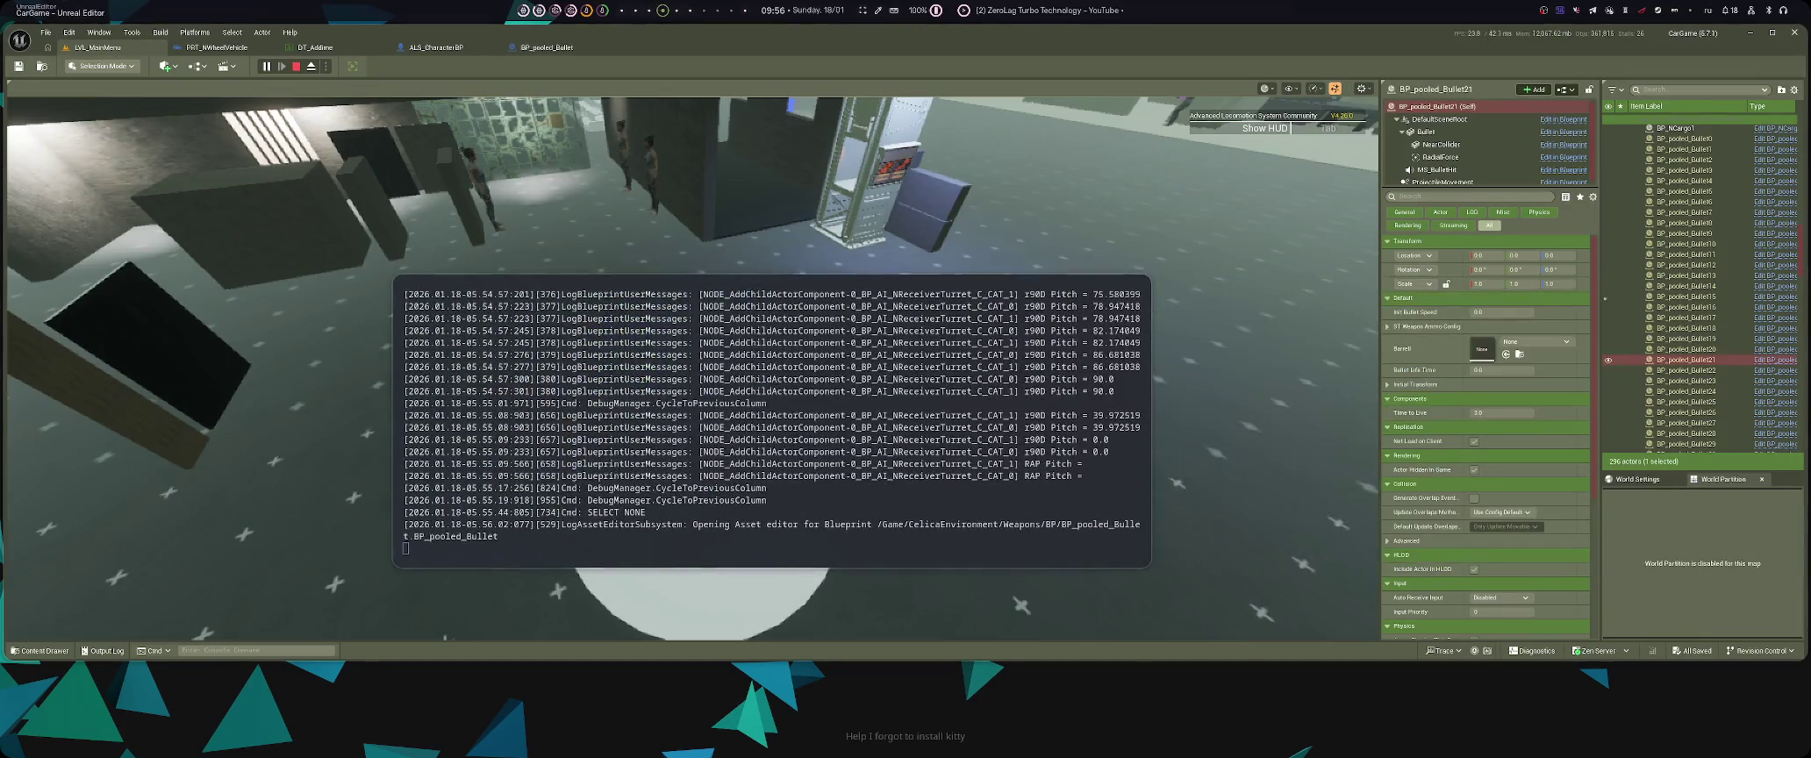
pyautogui.scroll(-10, 1693, 281)
pyautogui.scroll(5, 1693, 280)
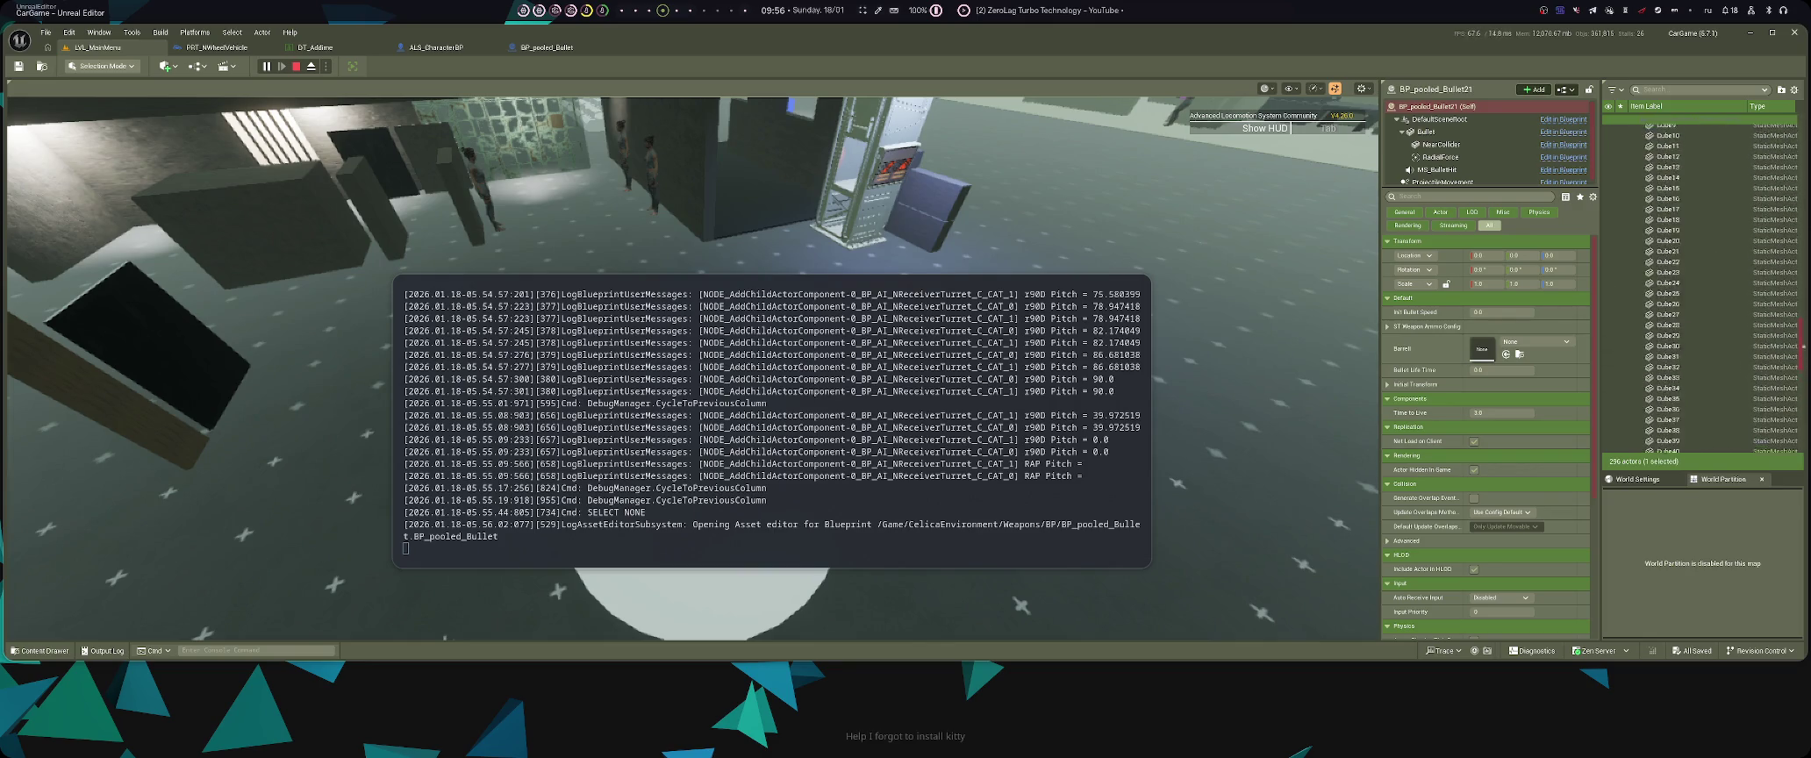
pyautogui.scroll(5, 1693, 280)
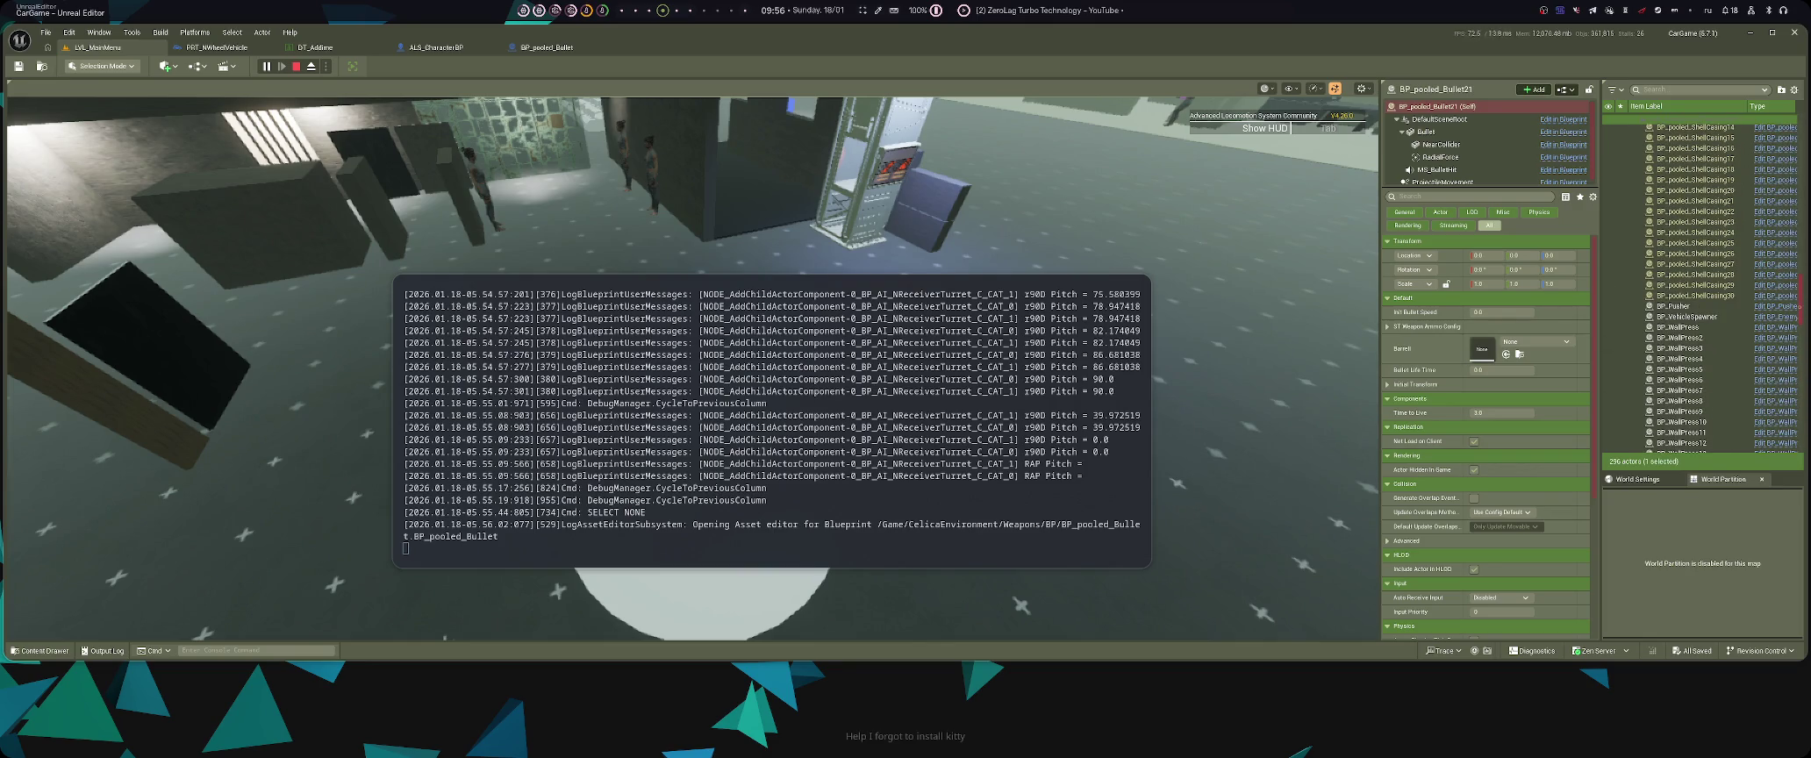
pyautogui.scroll(5, 1693, 280)
pyautogui.scroll(10, 1697, 281)
pyautogui.scroll(-5, 1698, 290)
pyautogui.scroll(-2, 1700, 298)
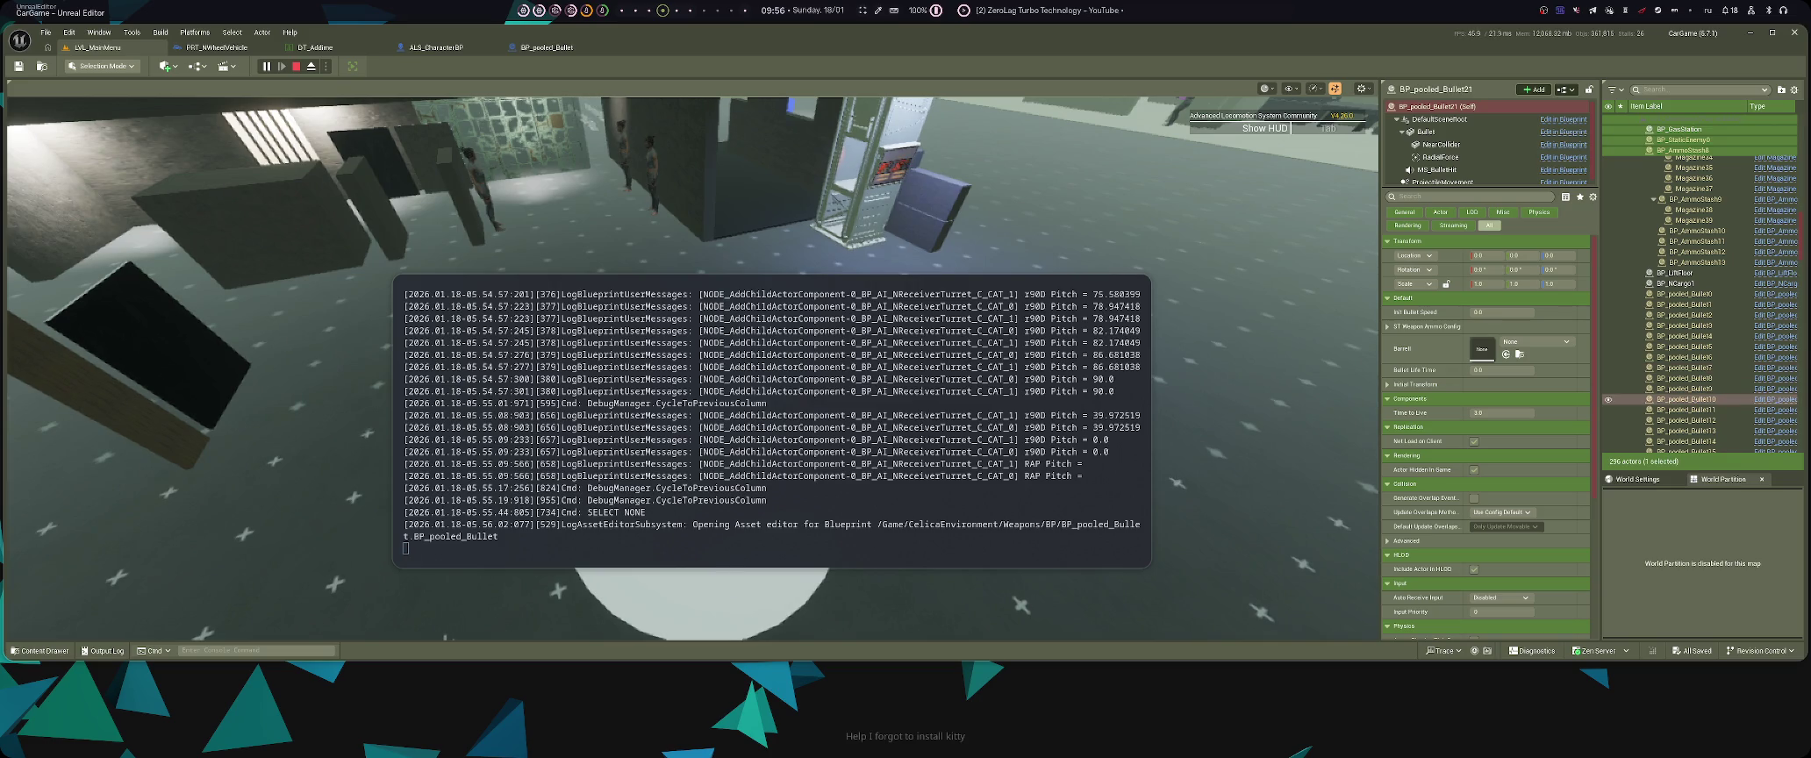
# - Move the log window top-left, resume the game, and show CelicaEnvironment in the content browser
pyautogui.moveTo(772, 421)
pyautogui.mouseDown()
pyautogui.moveTo(1005, 429)
pyautogui.moveTo(584, 182)
pyautogui.mouseUp()
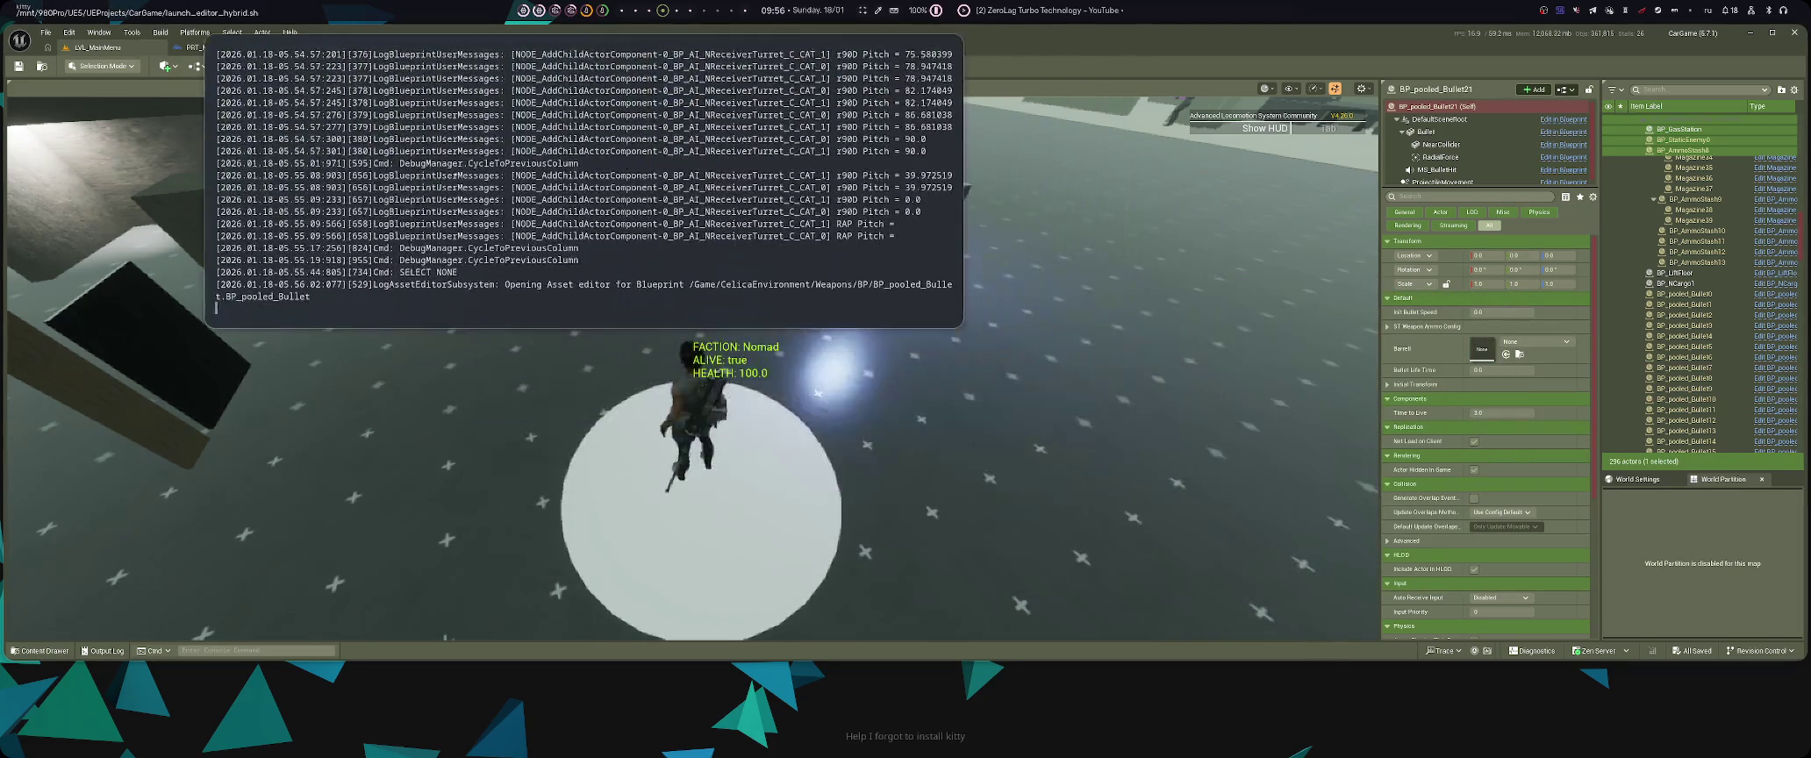
pyautogui.scroll(6, 1701, 294)
pyautogui.scroll(-10, 1700, 294)
pyautogui.scroll(4, 1700, 294)
pyautogui.scroll(-8, 1700, 293)
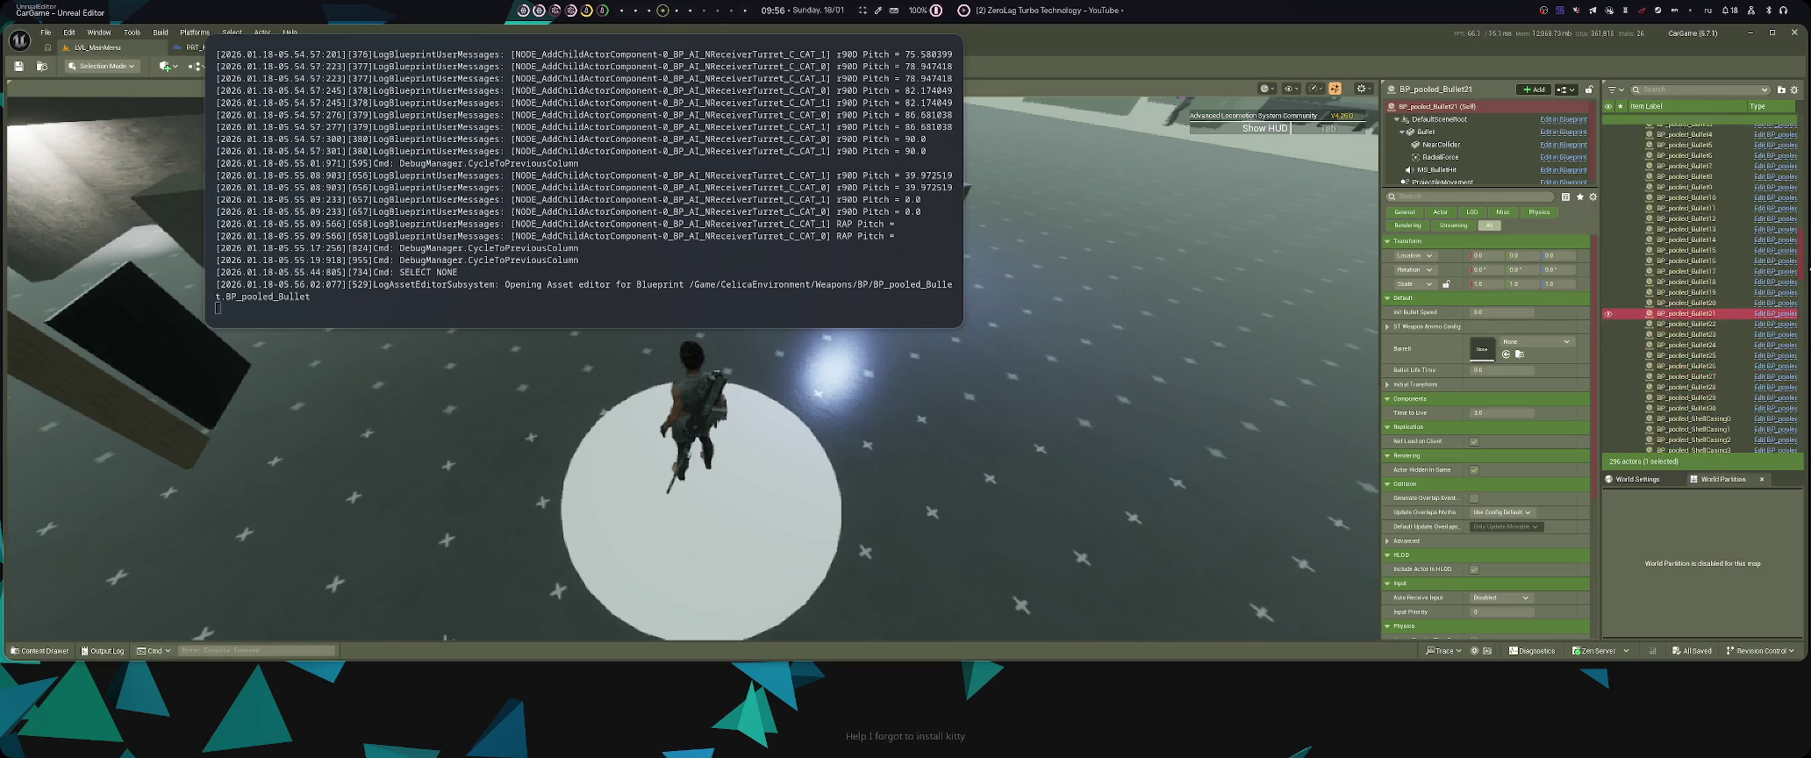
pyautogui.press('super+s')
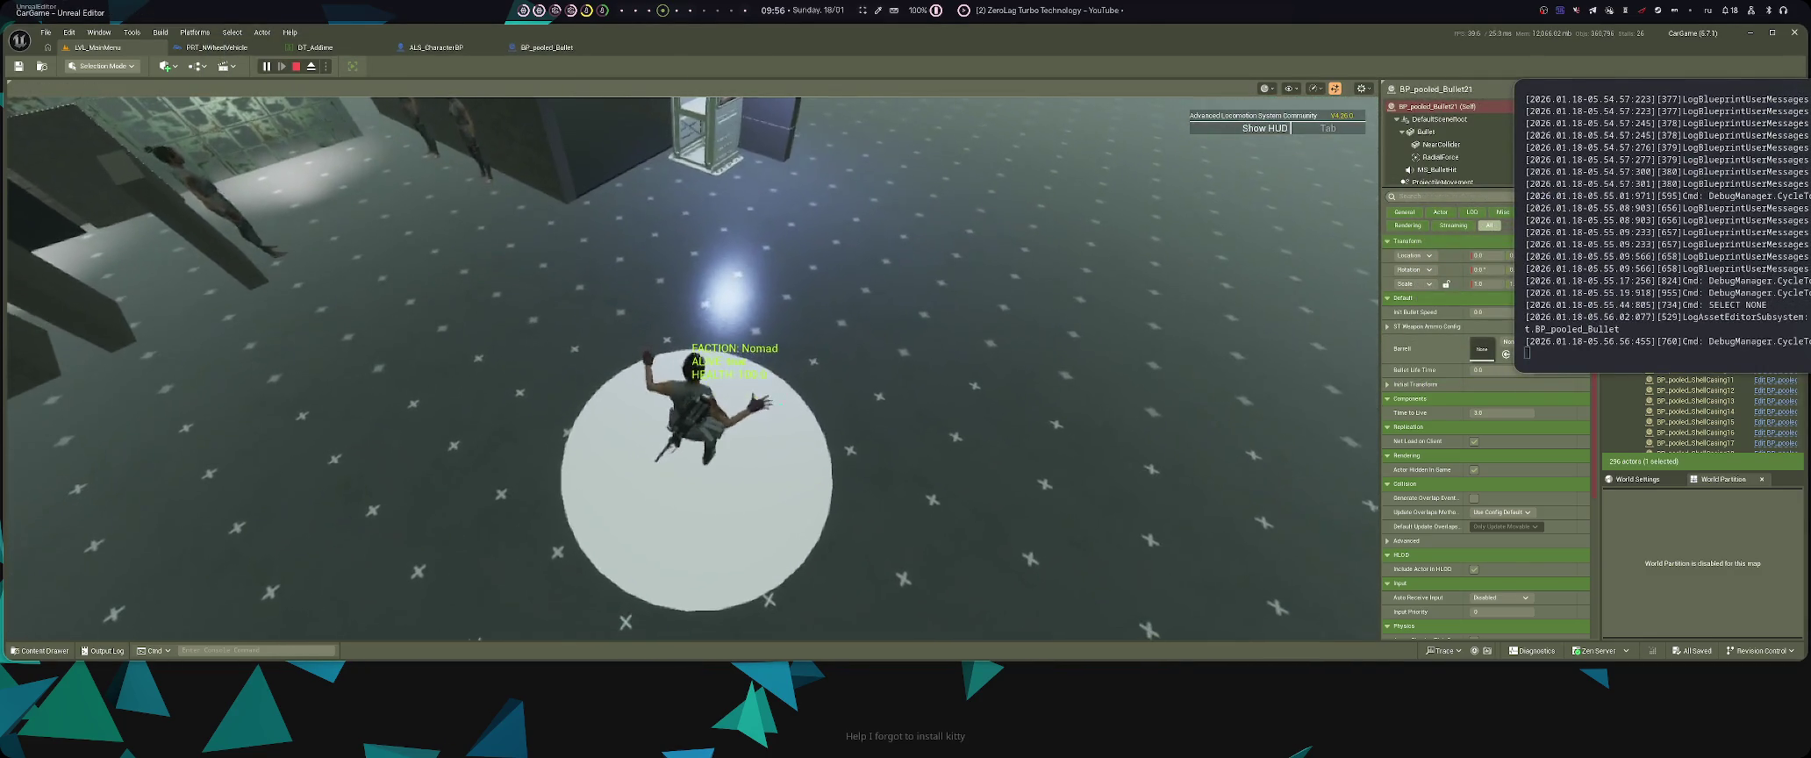
pyautogui.hotkey('ctrl', 'space')
pyautogui.click(96, 478)
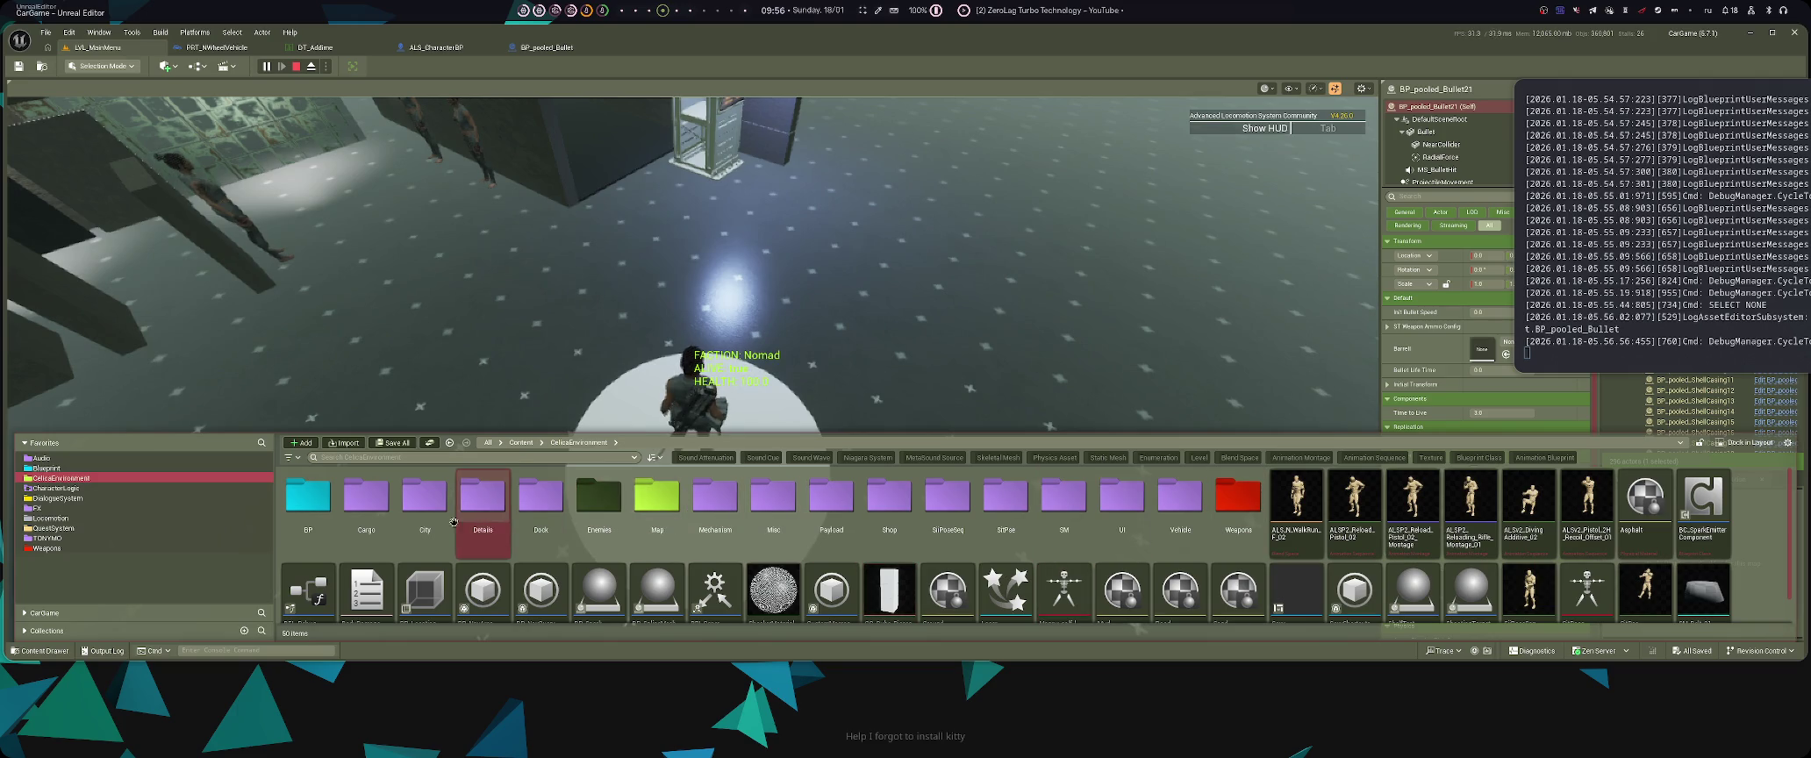
# - Browse to Vehicles > TONYMO > Setup and open the CVMVSS_GM Blueprint
pyautogui.scroll(-1, 877, 553)
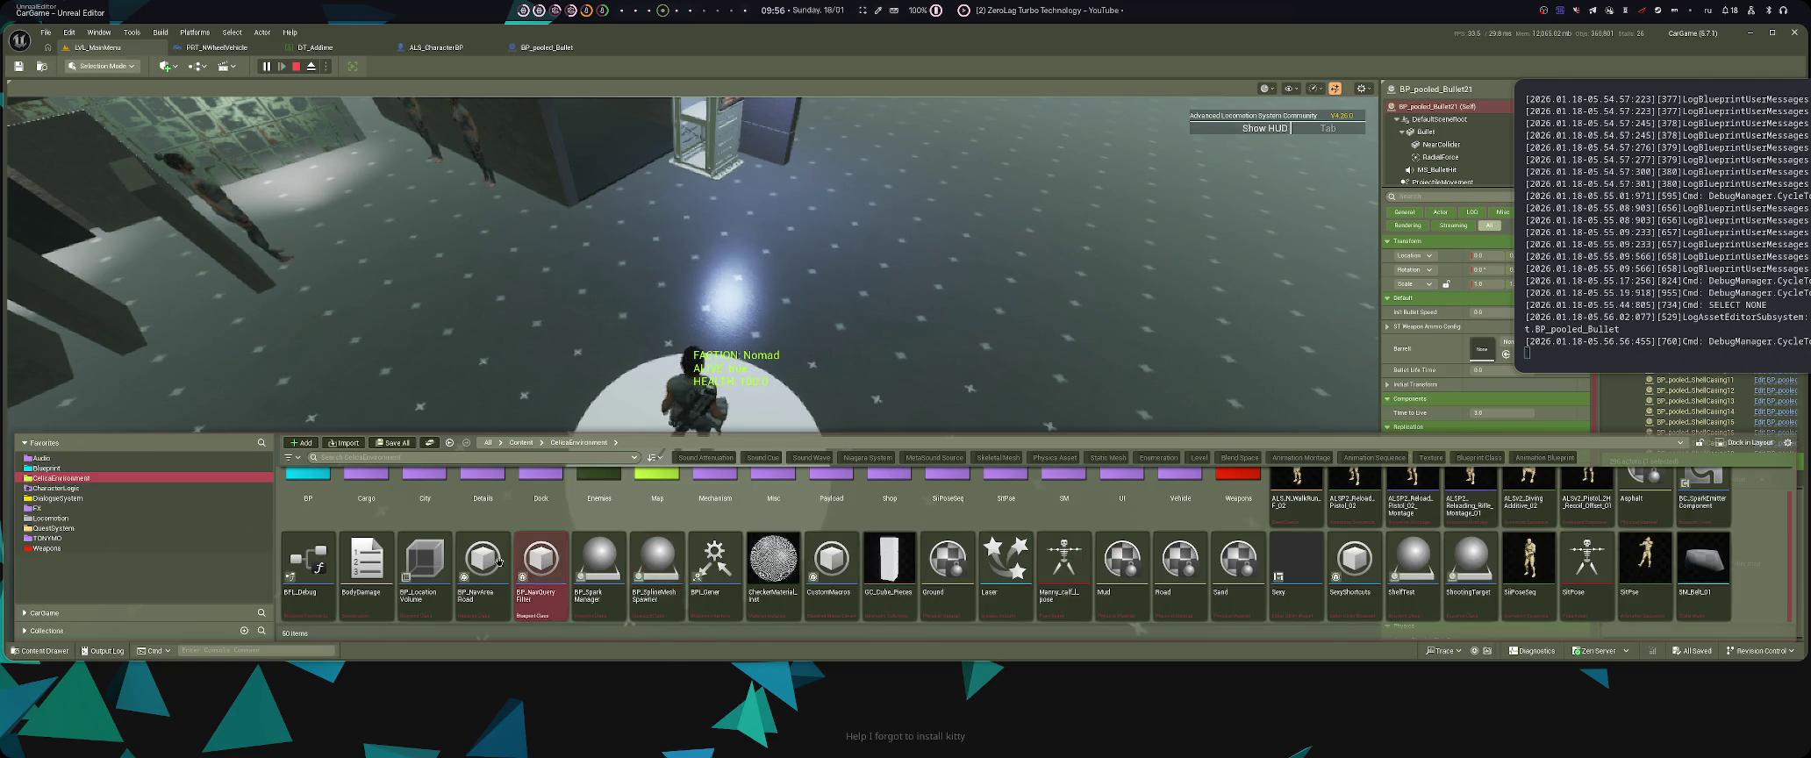
pyautogui.scroll(1, 540, 548)
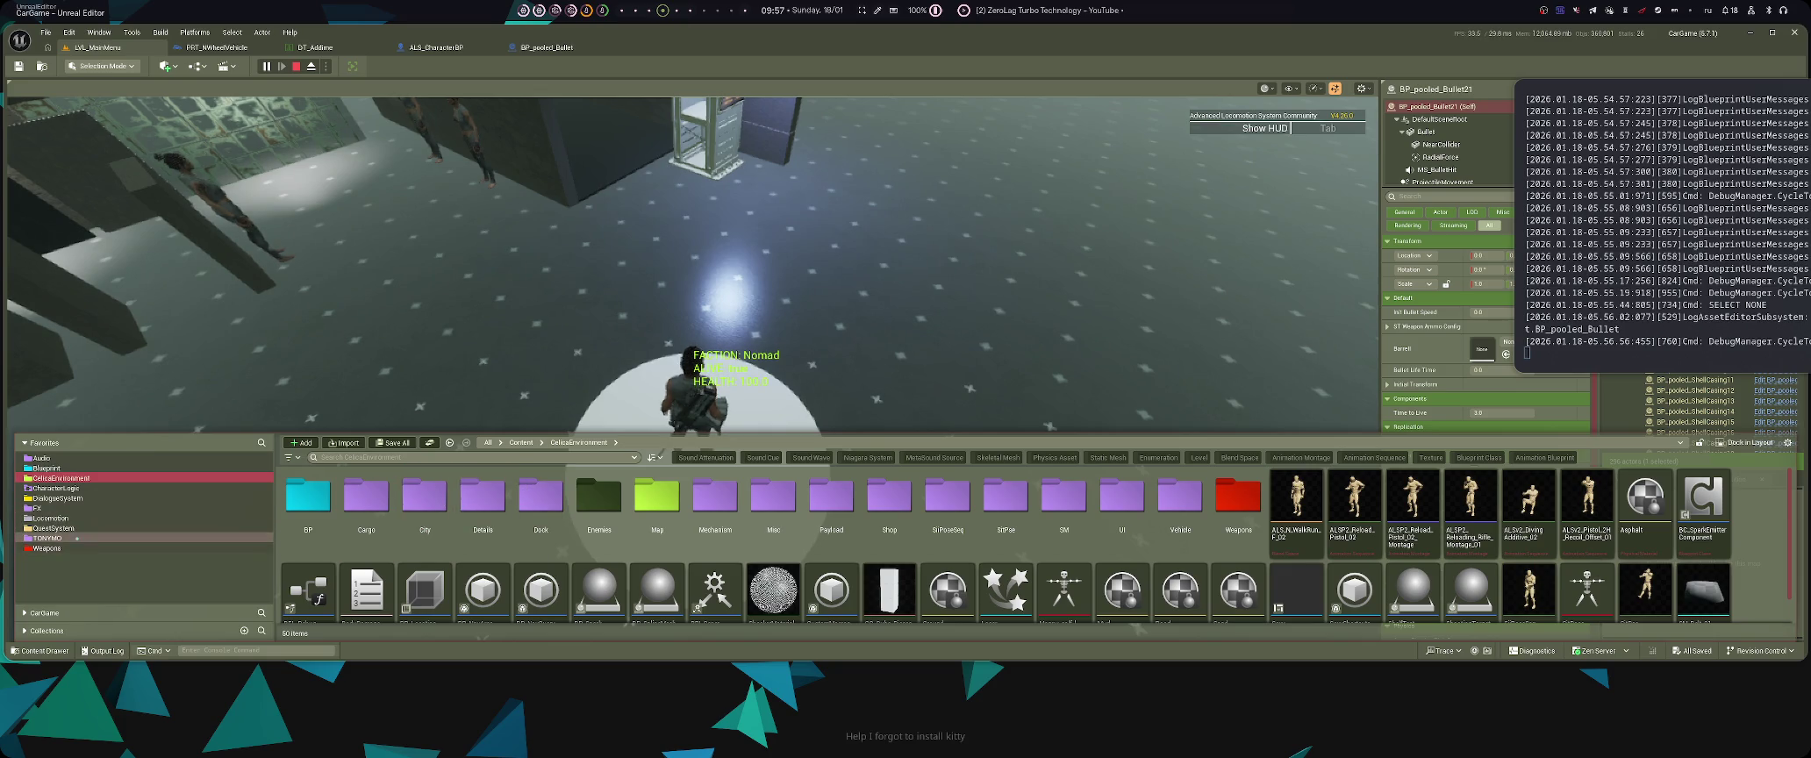
pyautogui.click(79, 538)
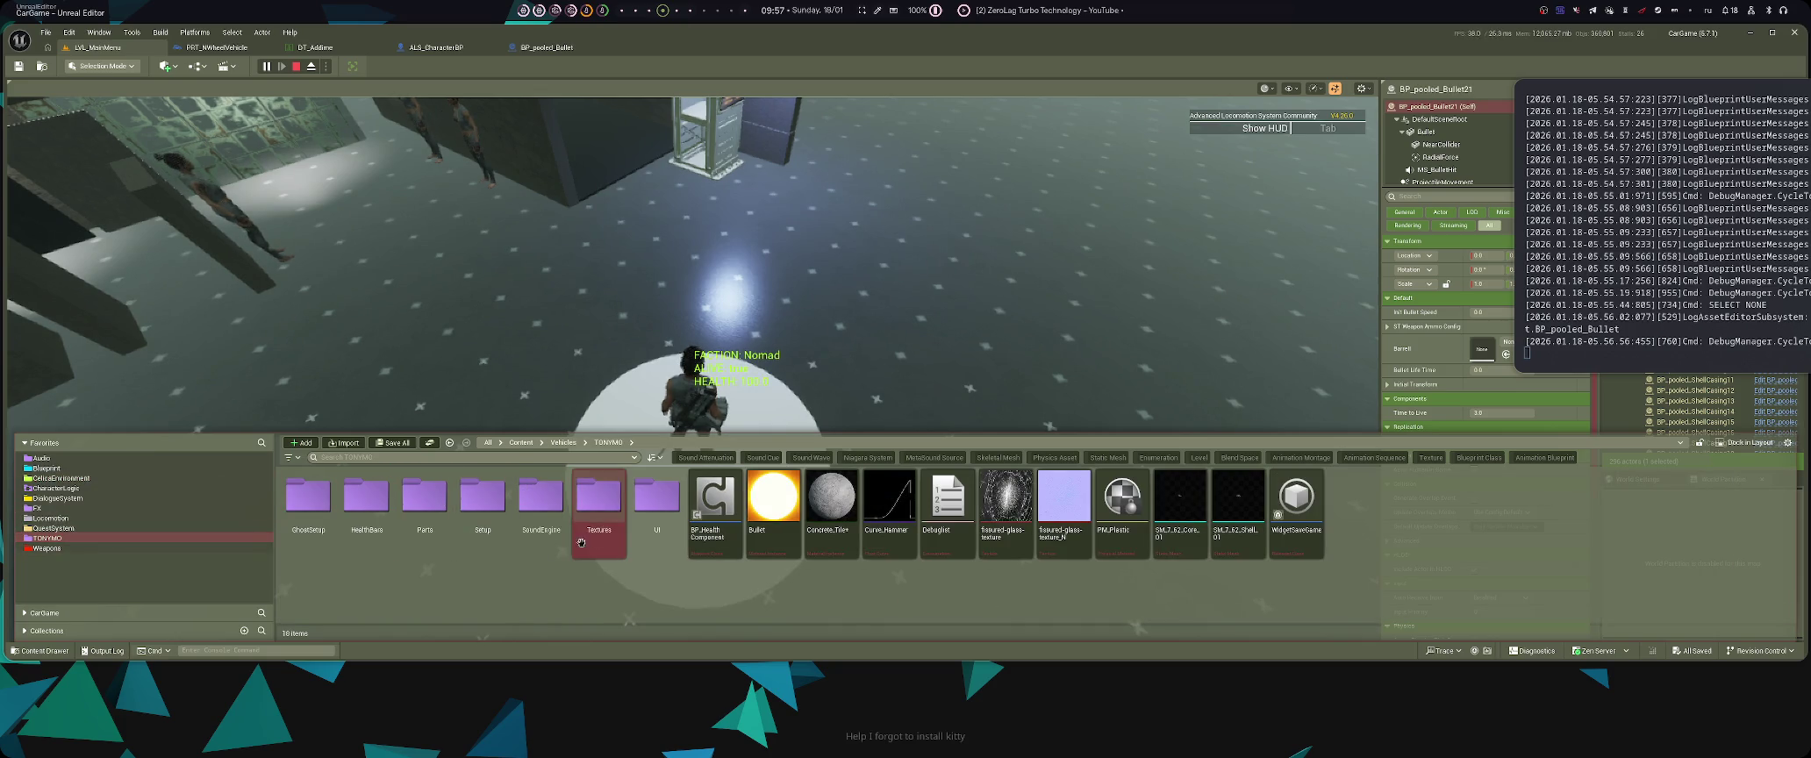
pyautogui.doubleClick(484, 518)
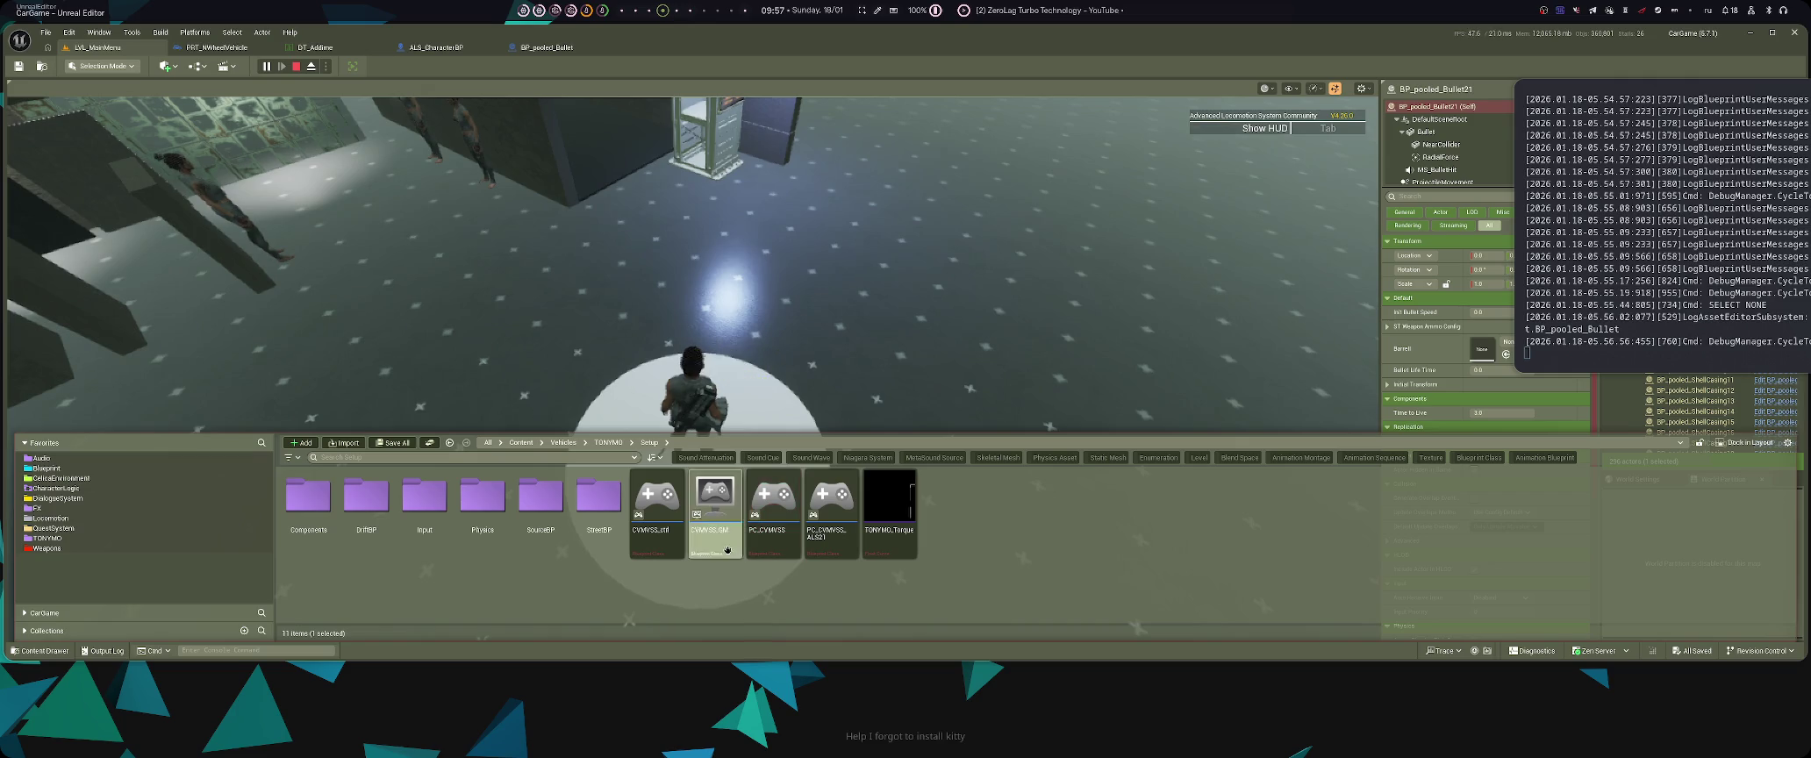
pyautogui.doubleClick(714, 509)
pyautogui.moveTo(767, 415); pyautogui.dragTo(628, 460)
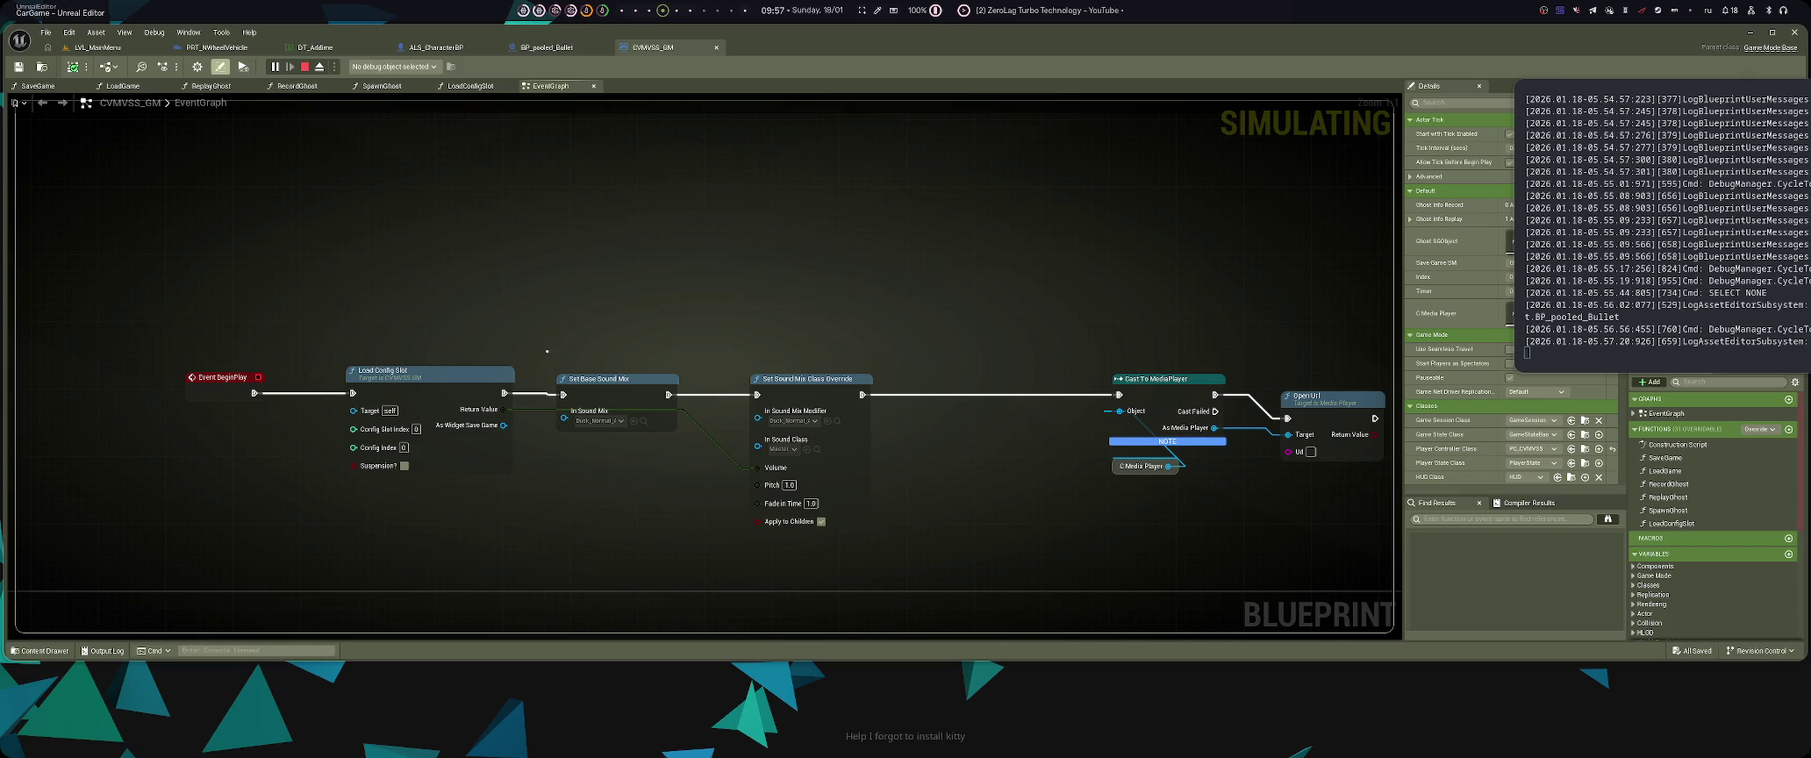
# - Inspect the Load Config Slot node in the CVMVSS_GM event graph
pyautogui.click(425, 386)
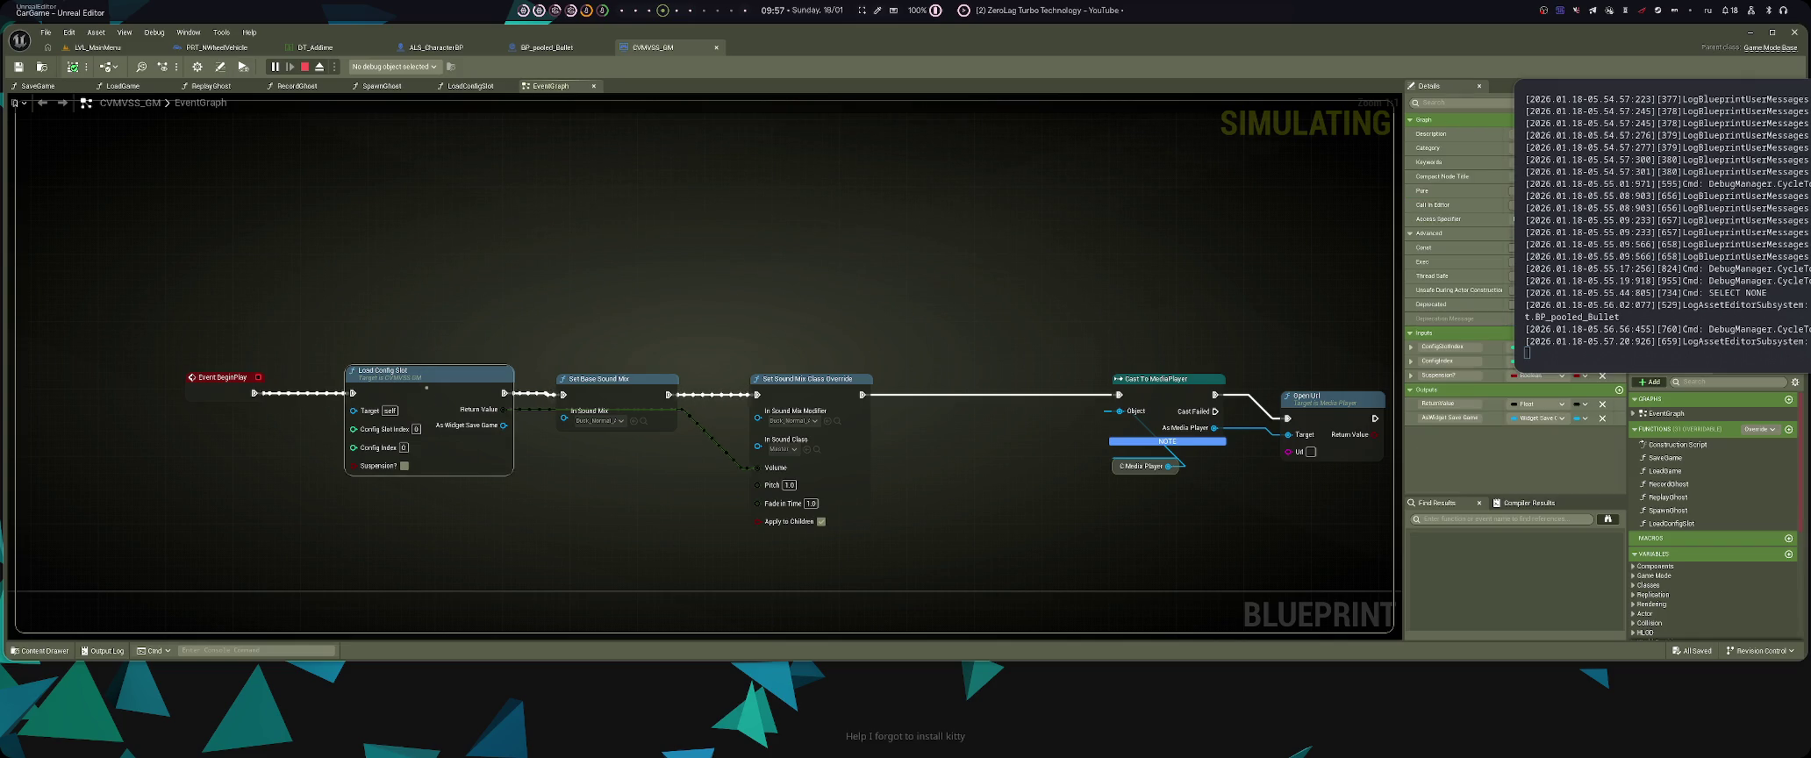
pyautogui.click(595, 505)
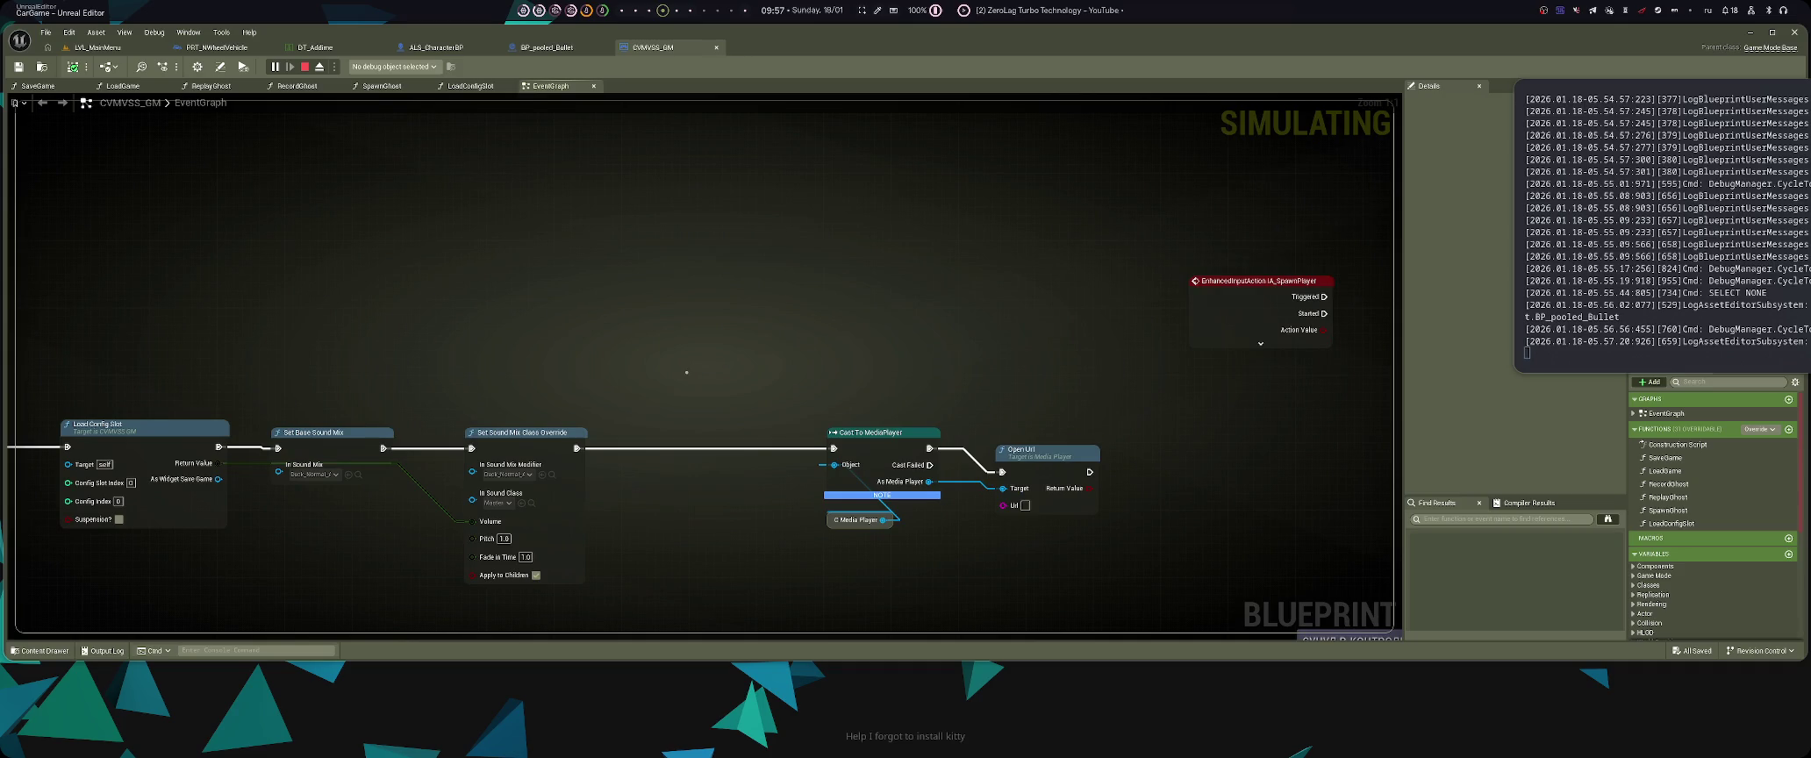
pyautogui.scroll(-5, 993, 409)
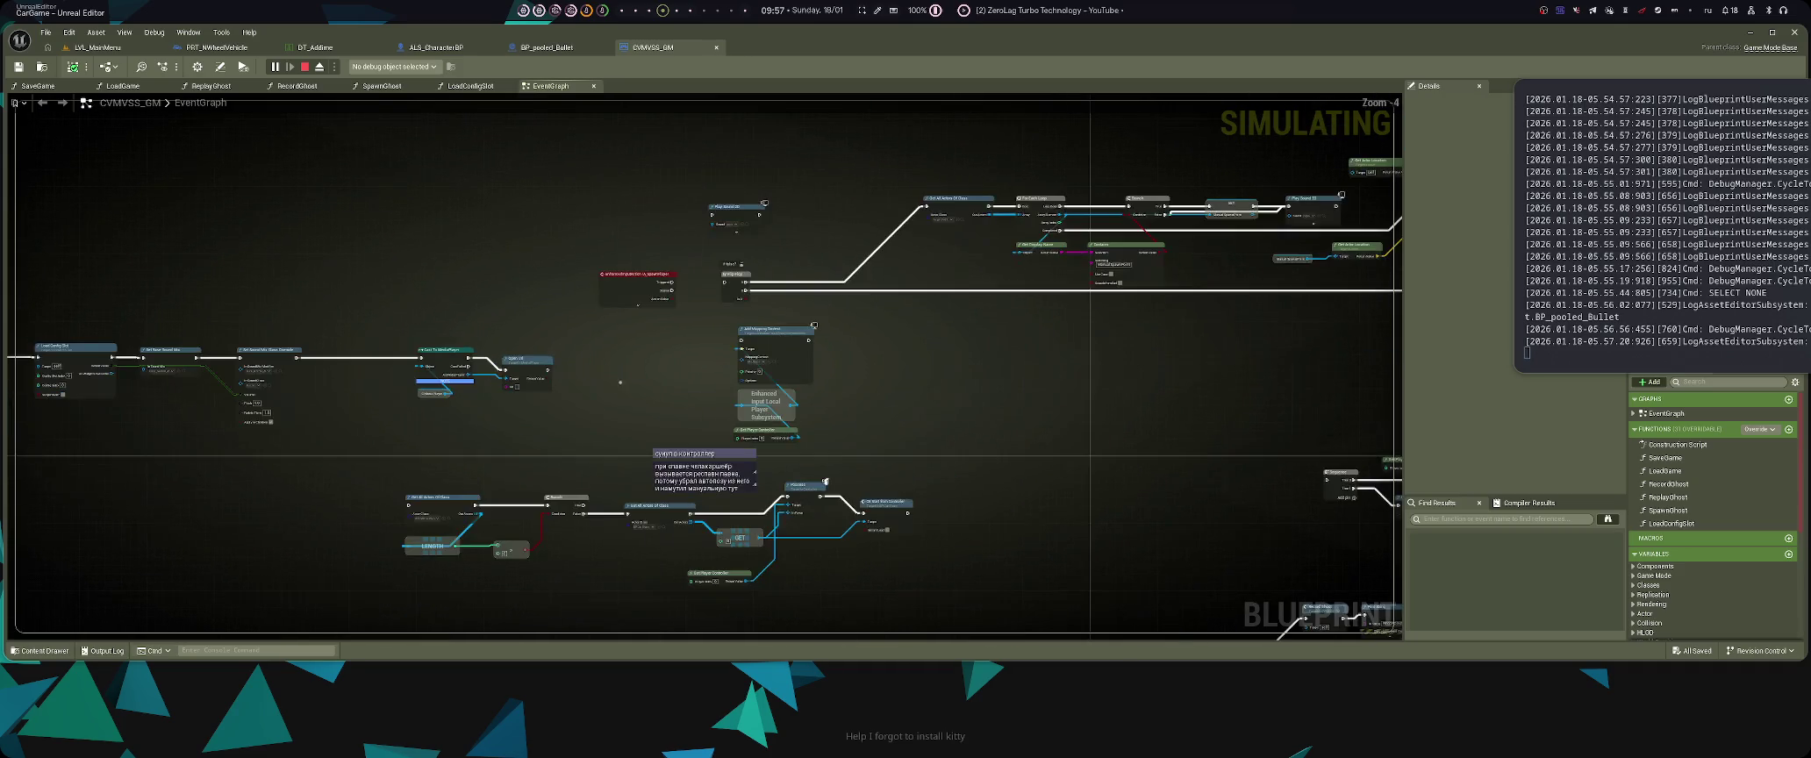
pyautogui.scroll(5, 511, 512)
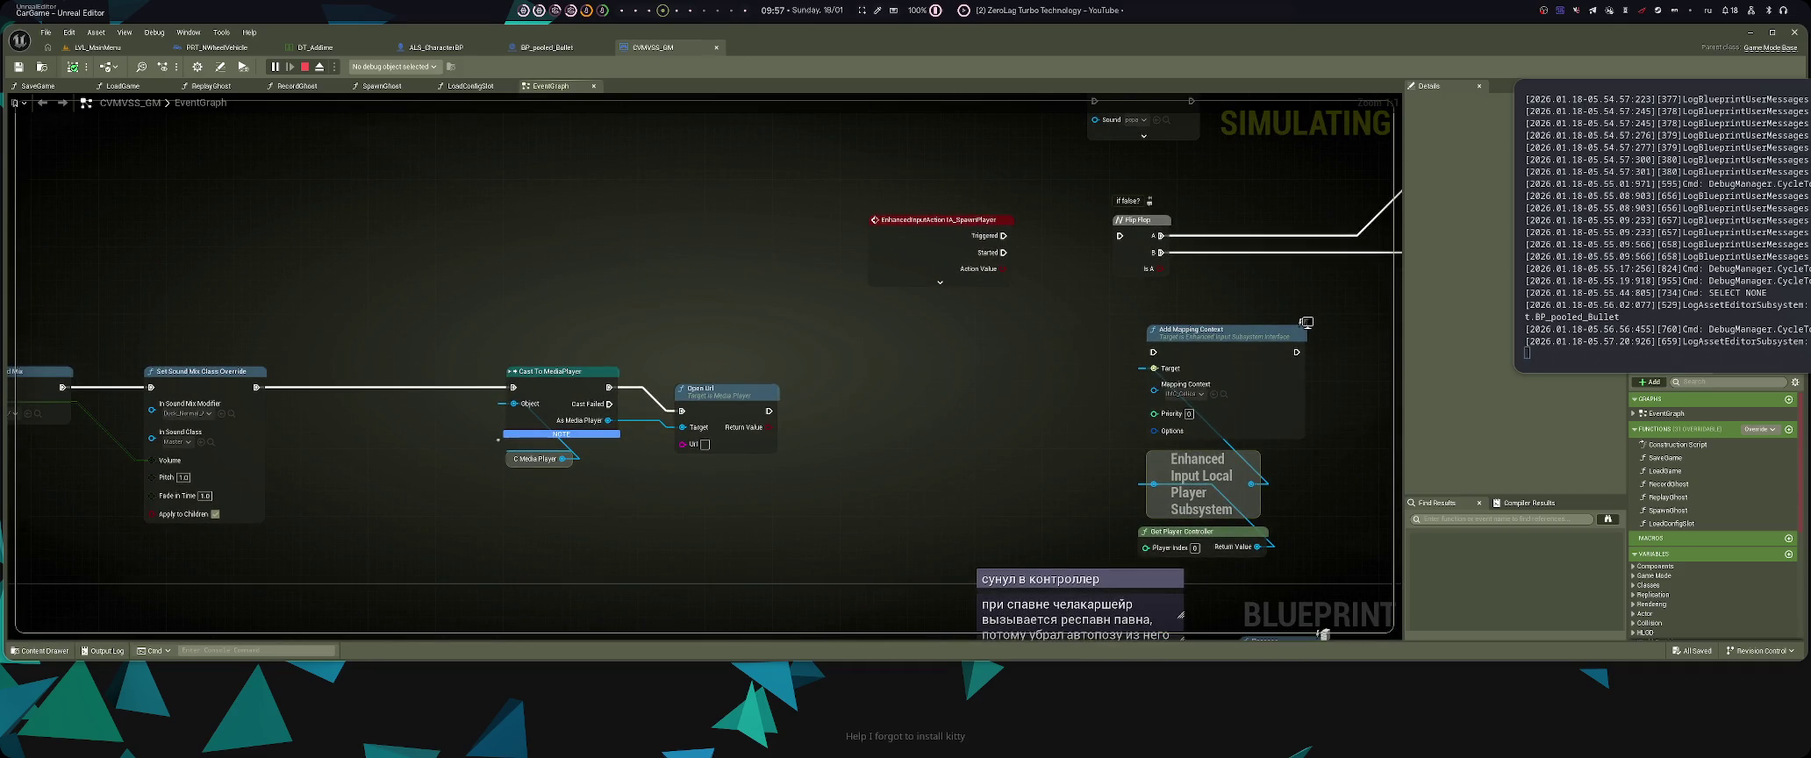
pyautogui.scroll(-4, 498, 438)
# - Search CVMVSS_GM for 'Fled', save it, and return to BP_pooled_Bullet with the content browser
pyautogui.hotkey('ctrl', 'f')
pyautogui.write('Fled')
pyautogui.press('Return')
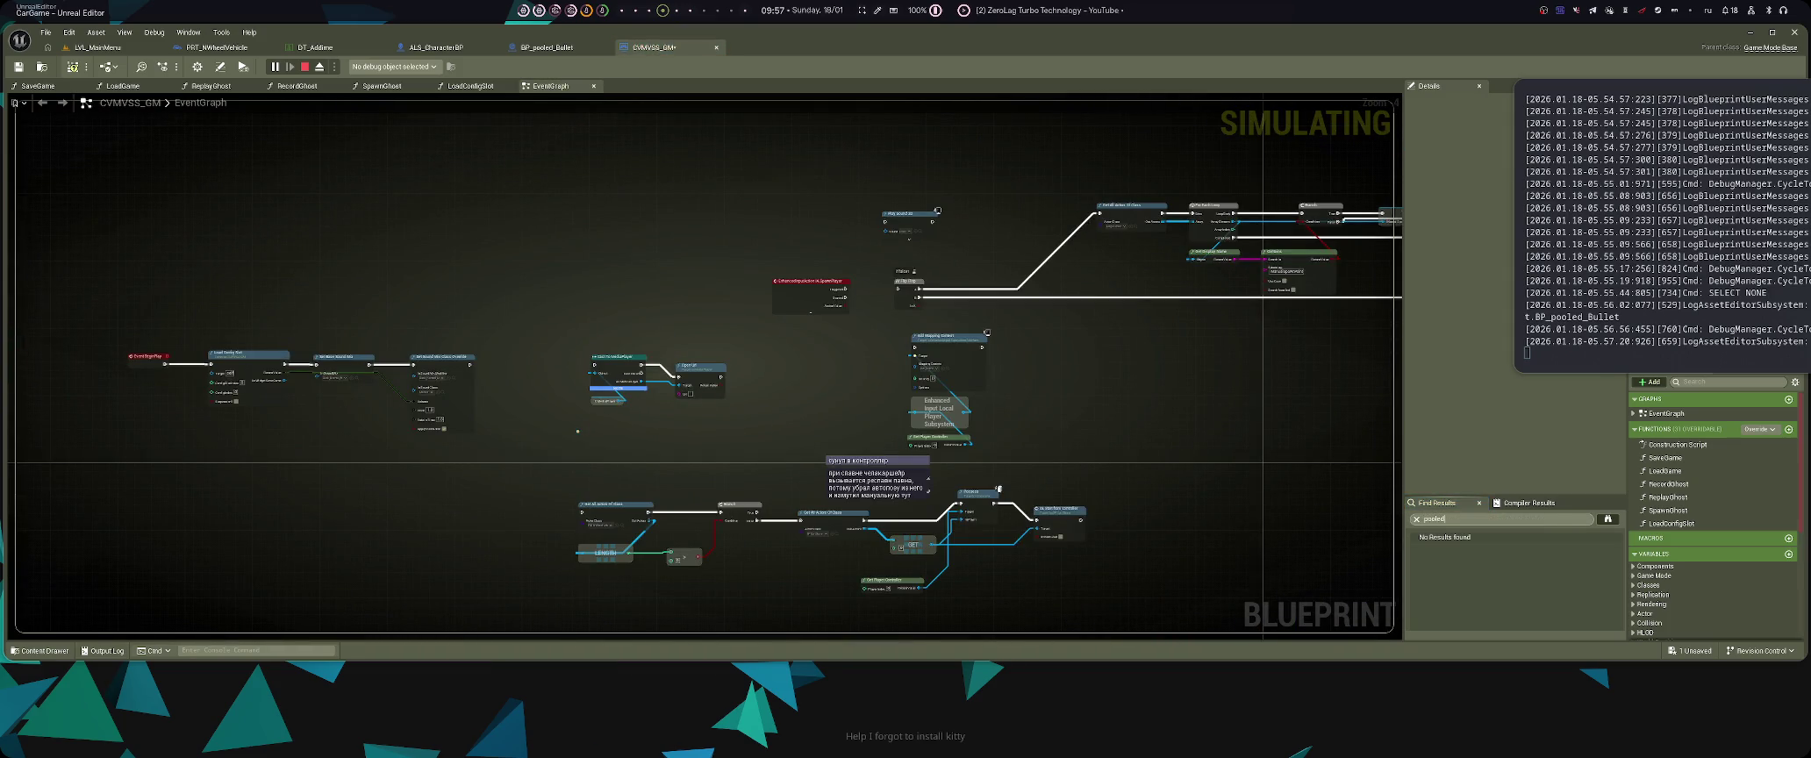
pyautogui.hotkey('ctrl', 's')
pyautogui.moveTo(446, 349); pyautogui.dragTo(740, 349)
pyautogui.hotkey('ctrl', 'Tab')
pyautogui.hotkey('ctrl', 'space')
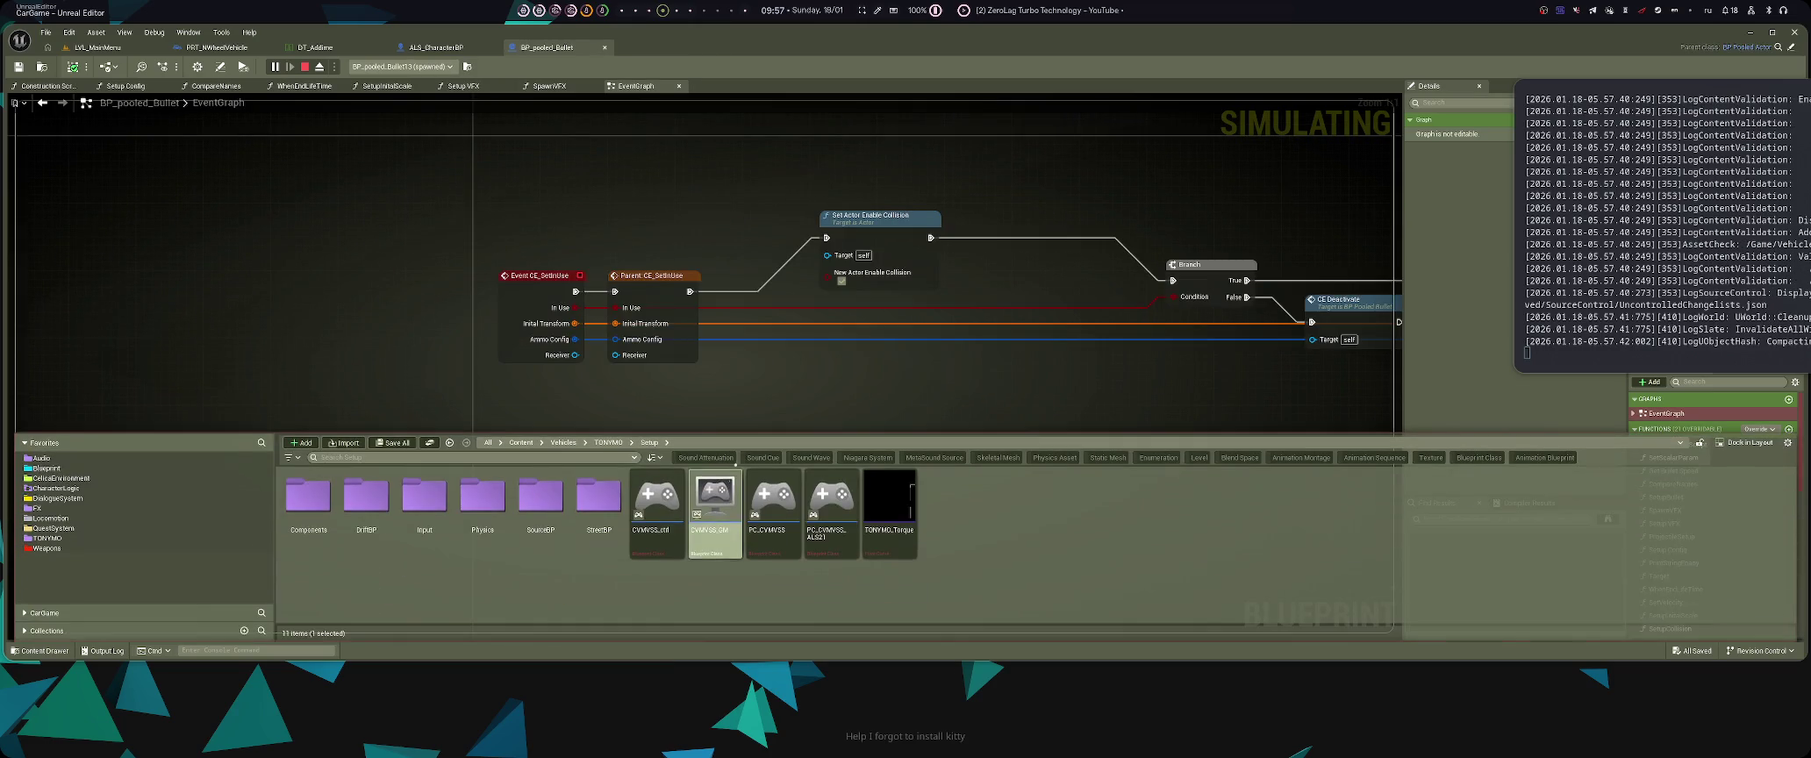
# - Open the PC_CVMVSS player controller and search its graph for 'Hed'
pyautogui.doubleClick(773, 553)
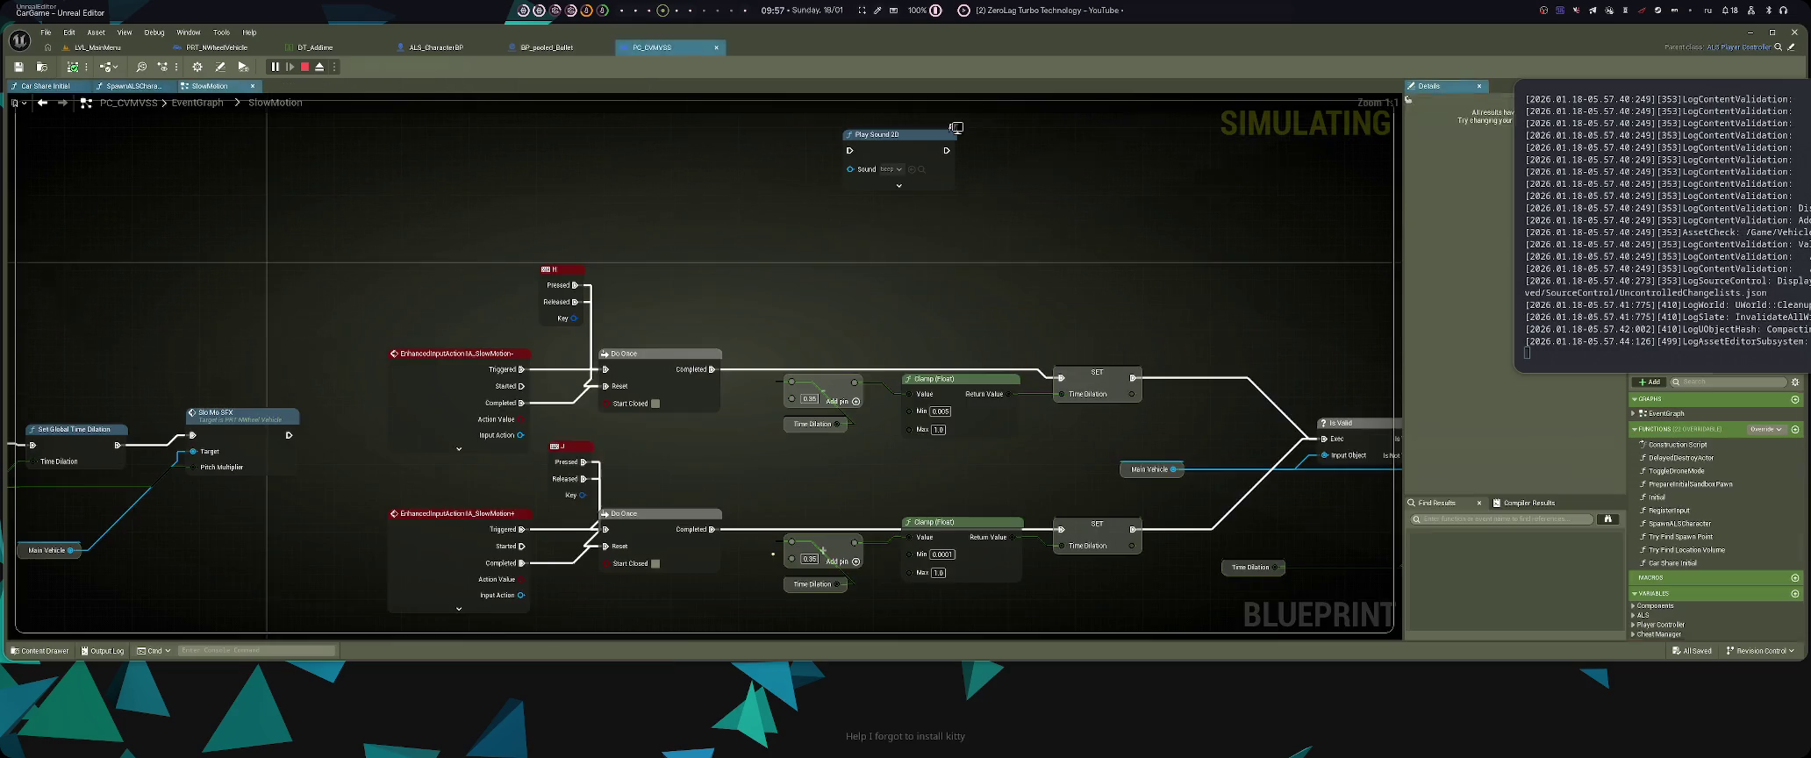
pyautogui.hotkey('ctrl', 'f')
pyautogui.write('H')
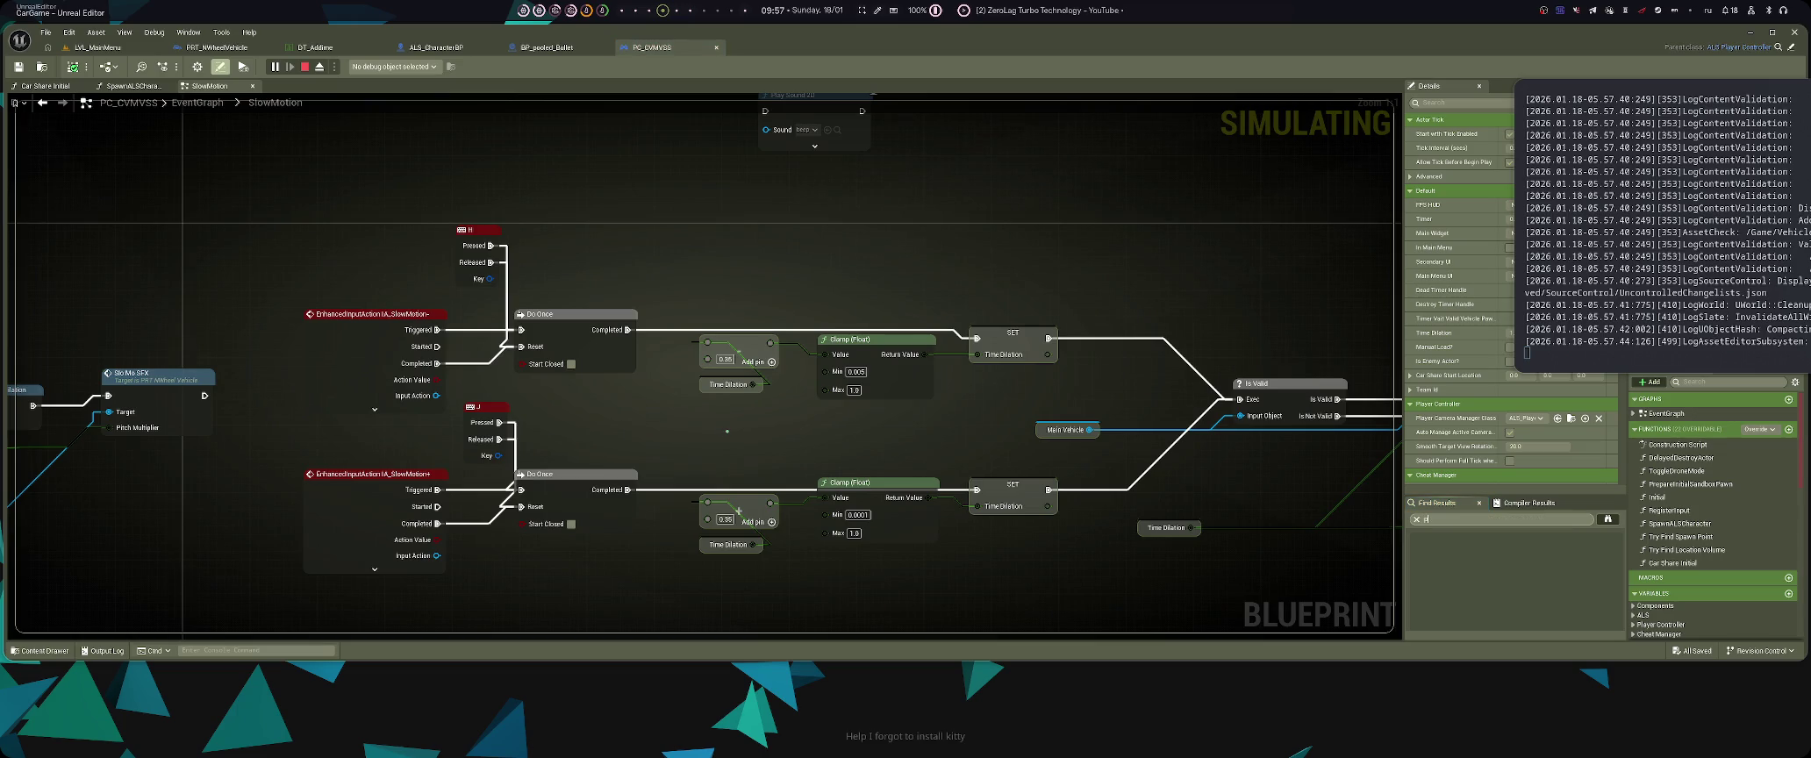
pyautogui.write('ed')
pyautogui.scroll(-5, 727, 431)
pyautogui.scroll(5, 687, 504)
pyautogui.scroll(-5, 686, 505)
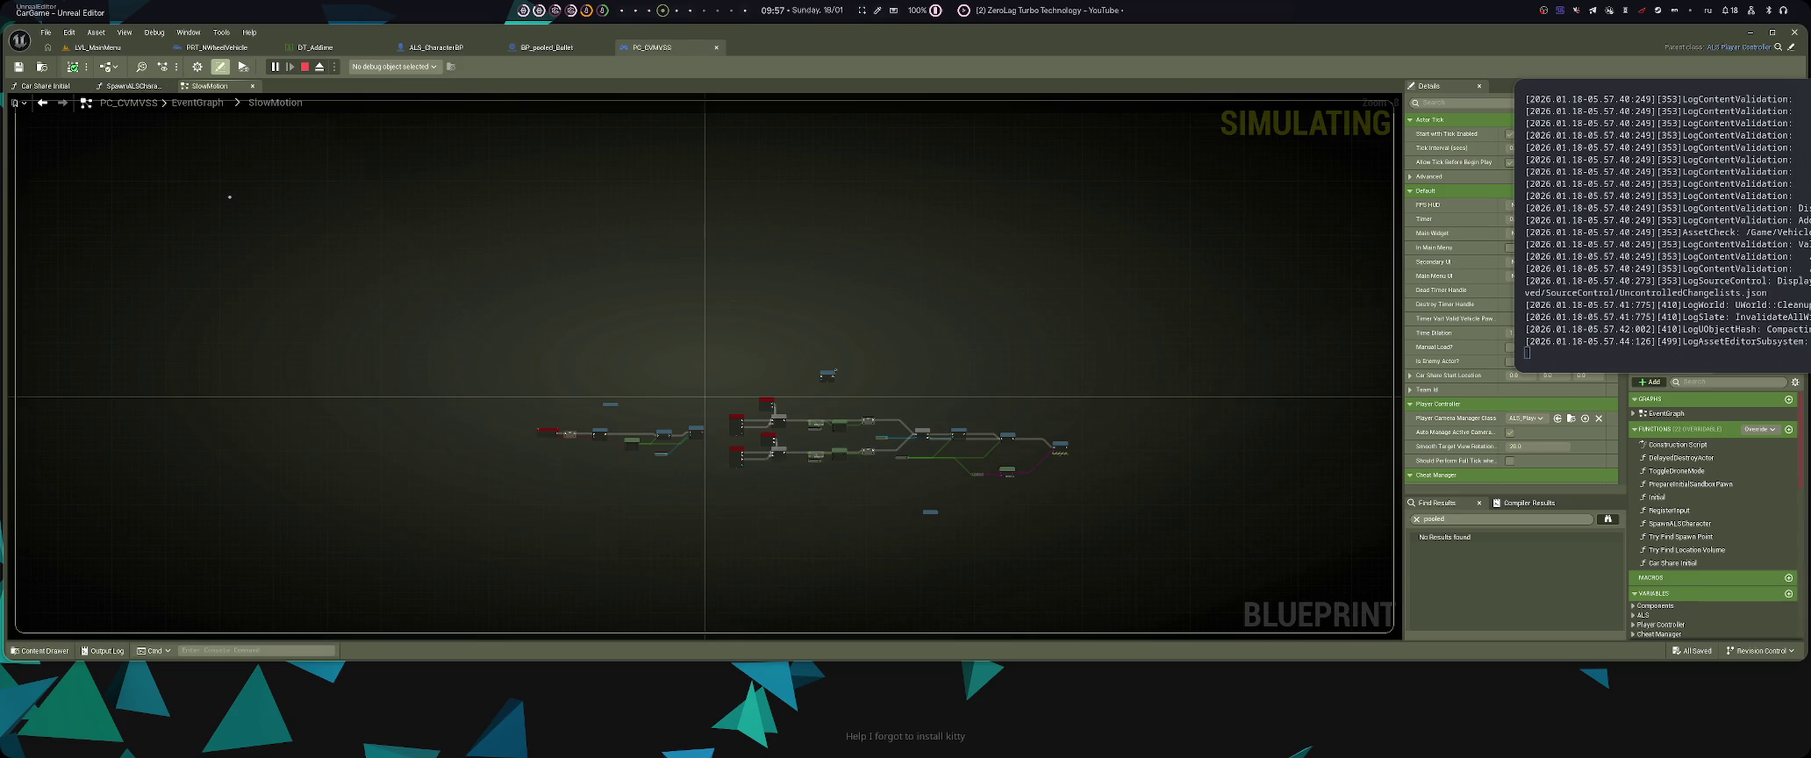
# - Pan the PC_CVMVSS EventGraph across the spawn, possess, sound and Teleport Actor nodes
pyautogui.click(196, 103)
pyautogui.scroll(6, 624, 174)
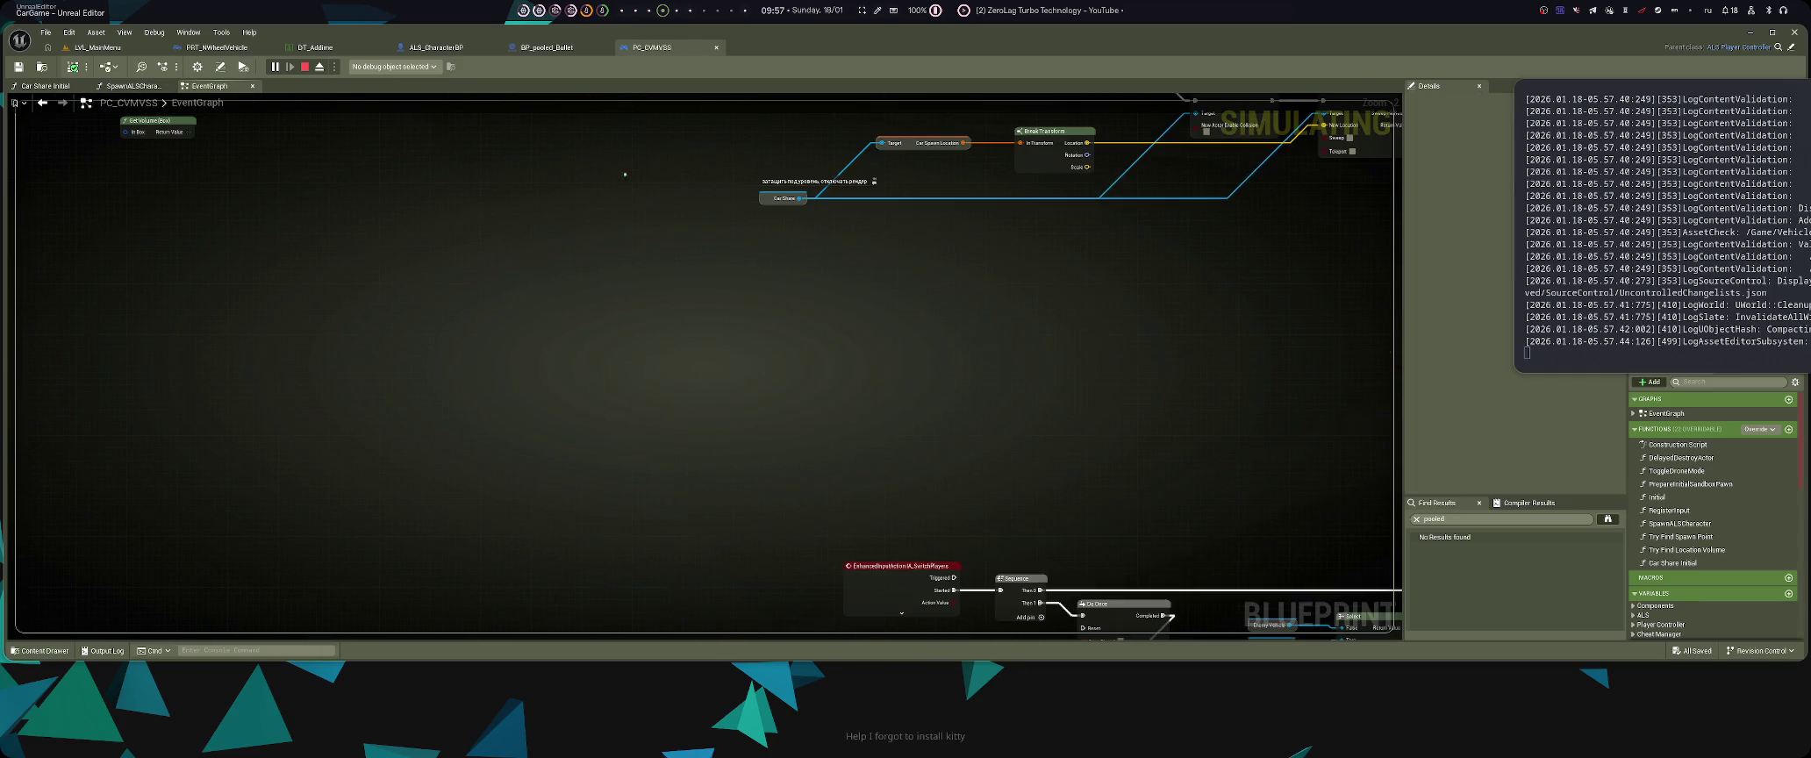
pyautogui.scroll(-3, 687, 393)
pyautogui.scroll(3, 702, 294)
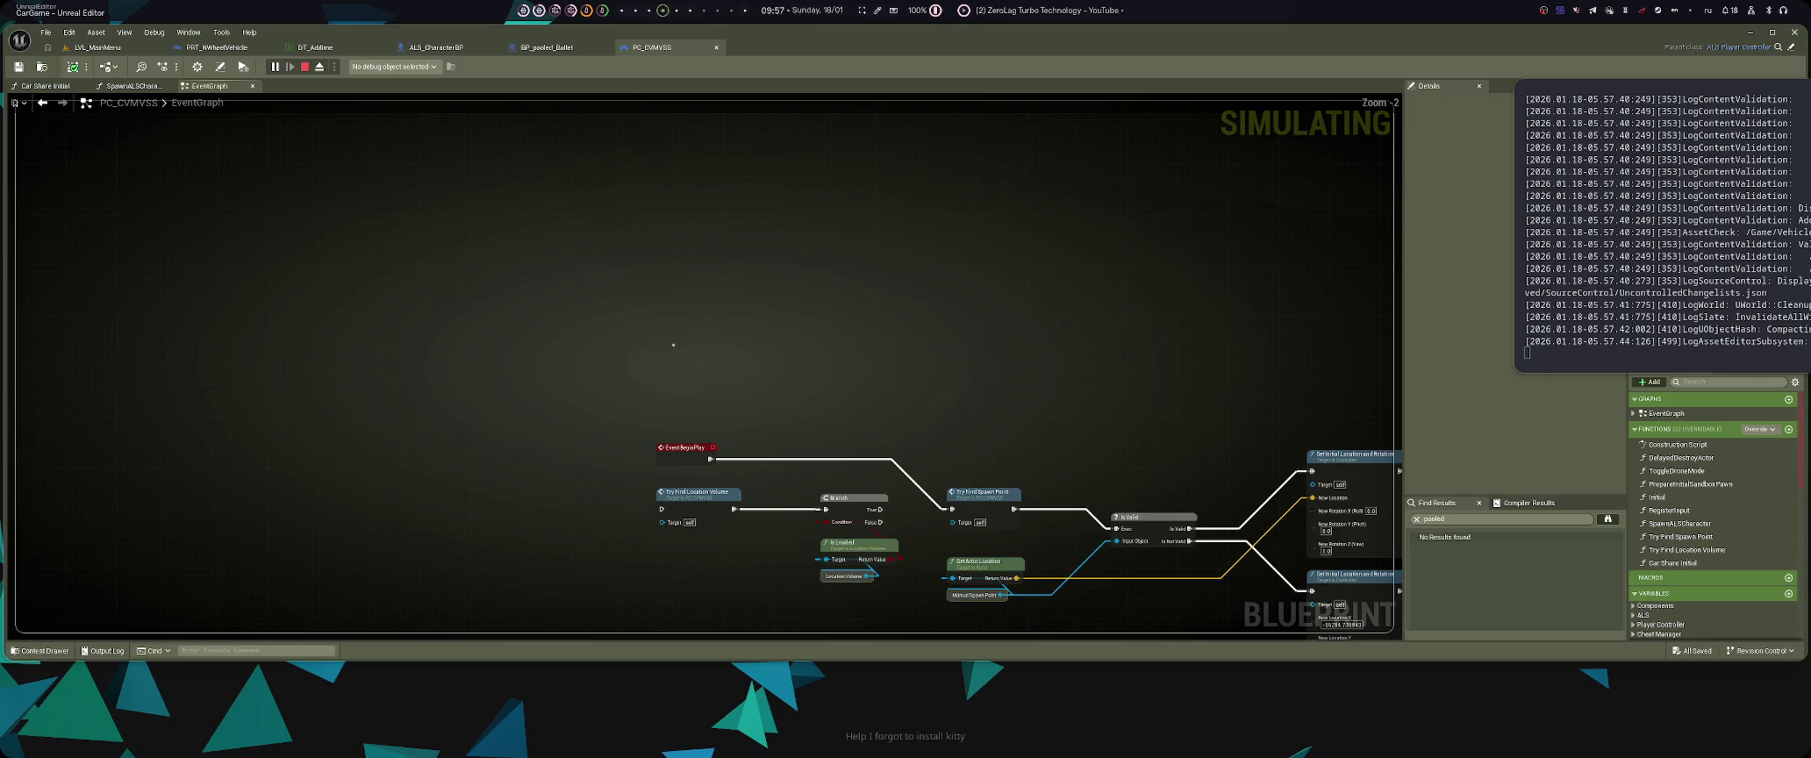
pyautogui.scroll(2, 710, 298)
pyautogui.moveTo(1158, 438); pyautogui.dragTo(409, 373)
pyautogui.moveTo(1372, 327); pyautogui.dragTo(733, 253)
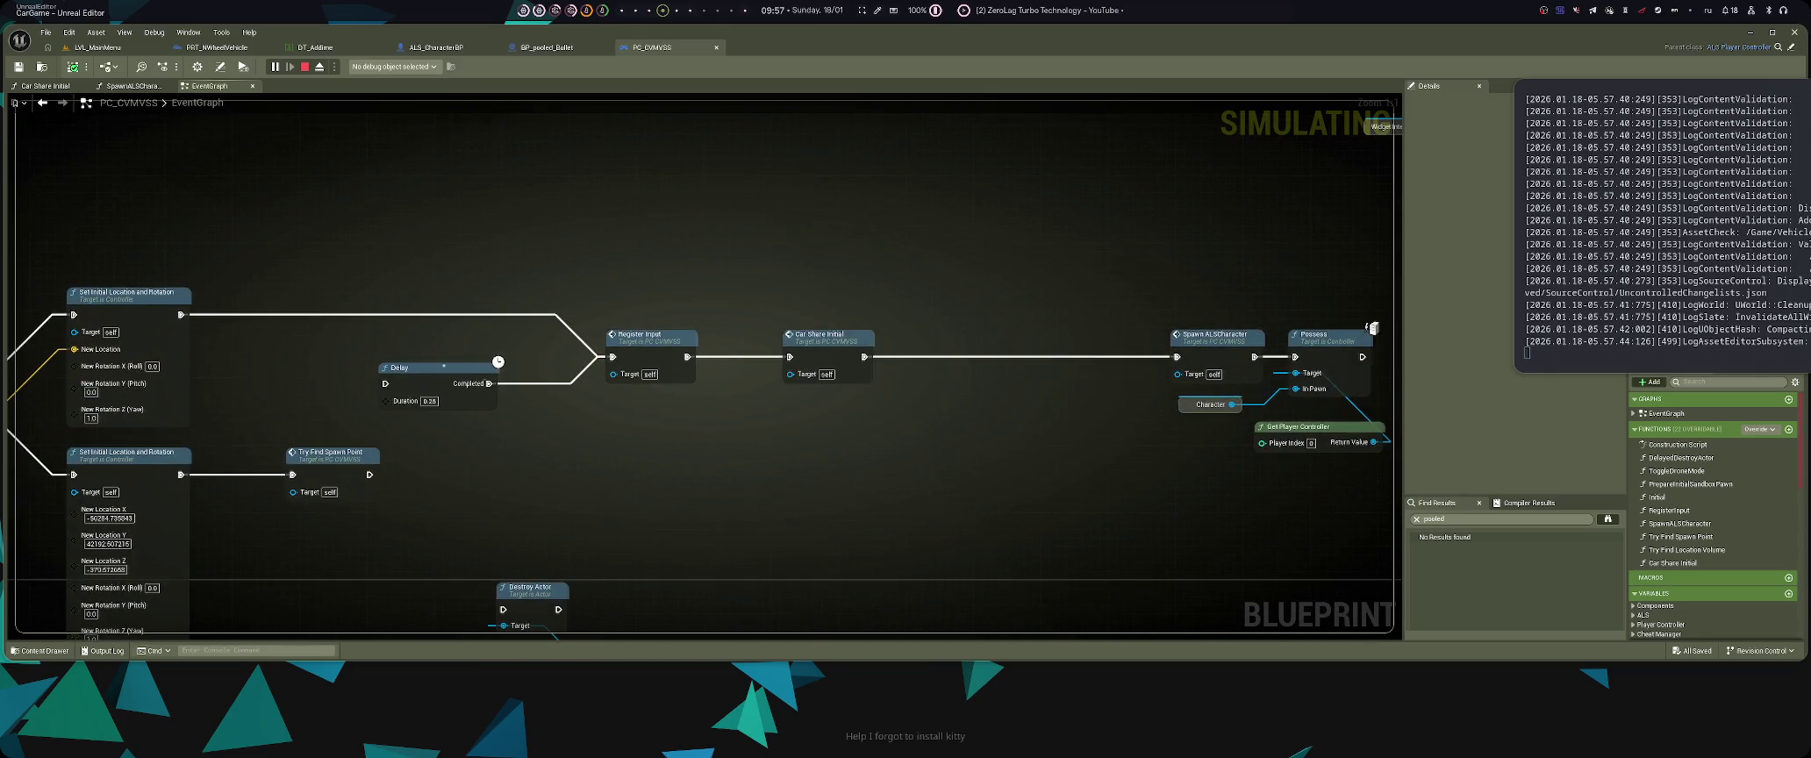
pyautogui.moveTo(1042, 464); pyautogui.dragTo(428, 444)
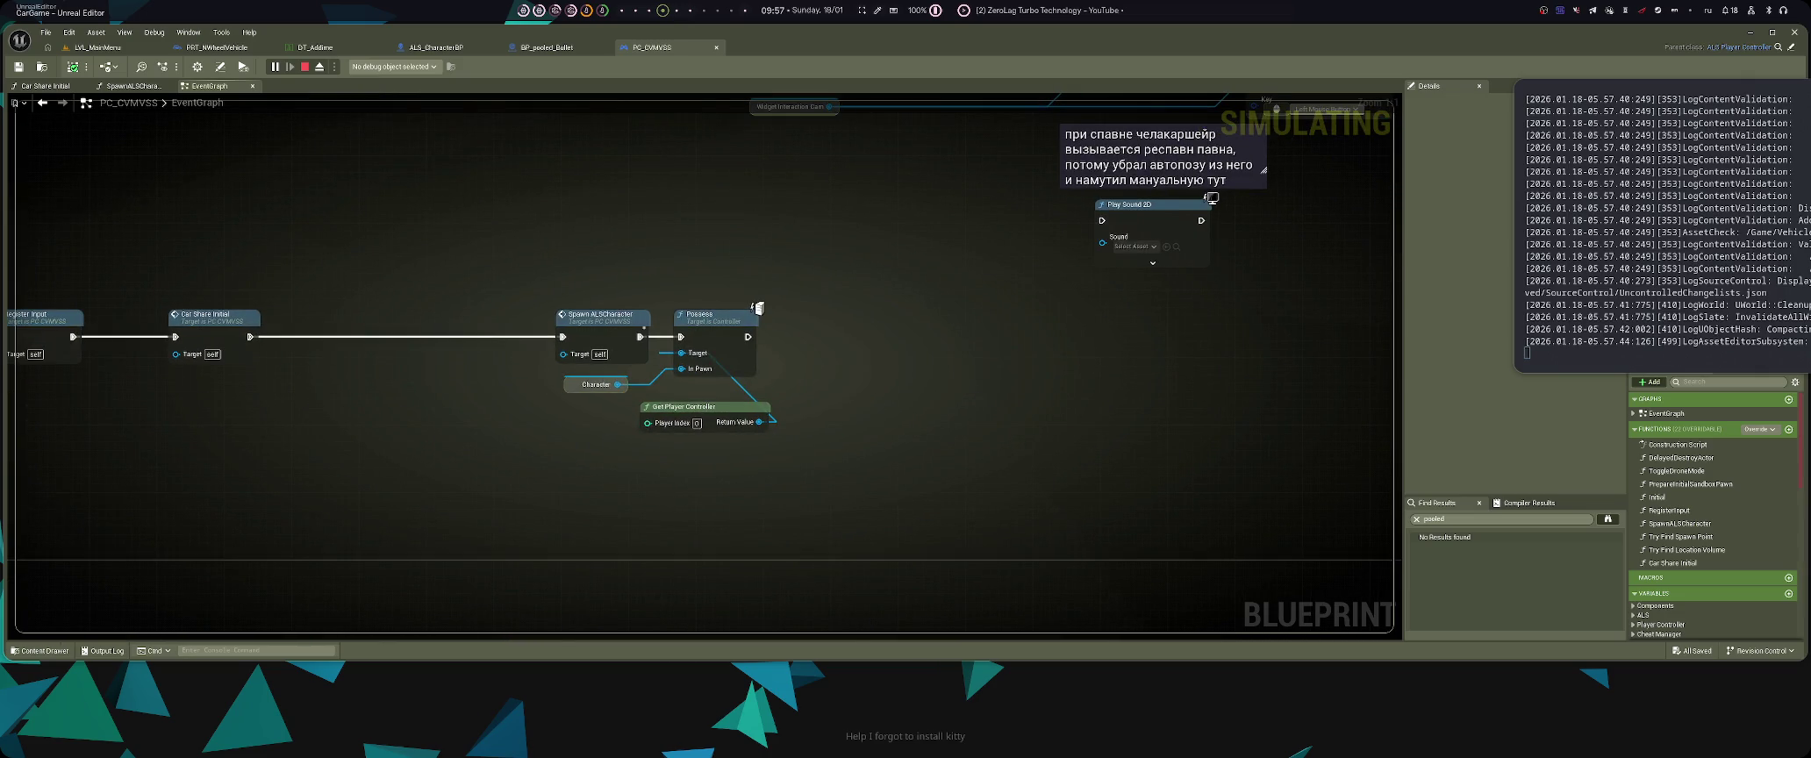
pyautogui.scroll(-4, 905, 445)
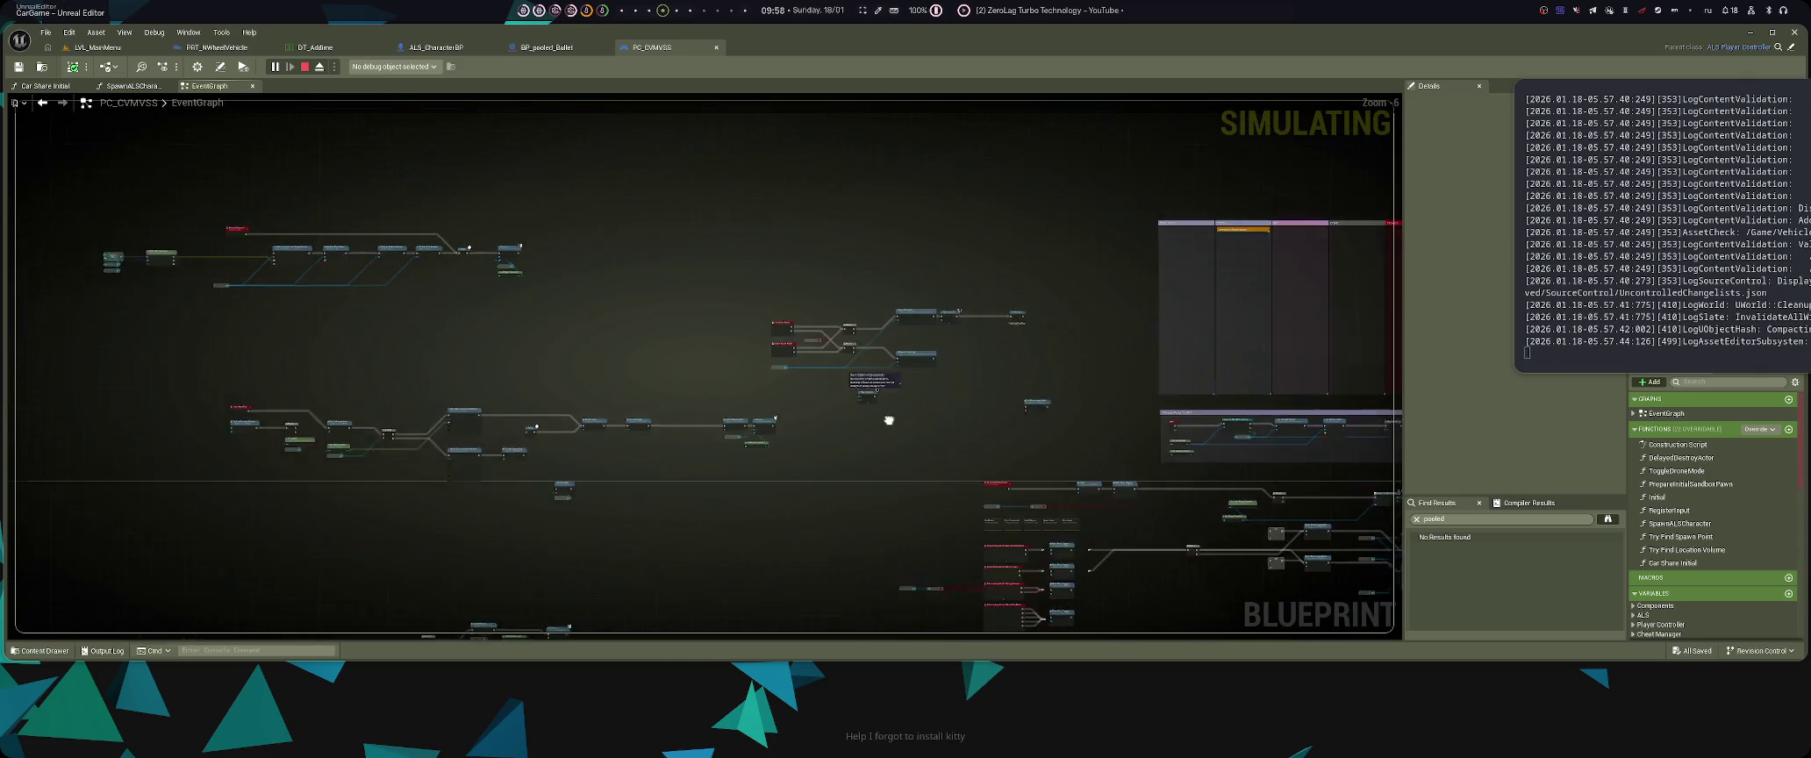
pyautogui.scroll(3, 1078, 535)
pyautogui.moveTo(1078, 536); pyautogui.dragTo(837, 260)
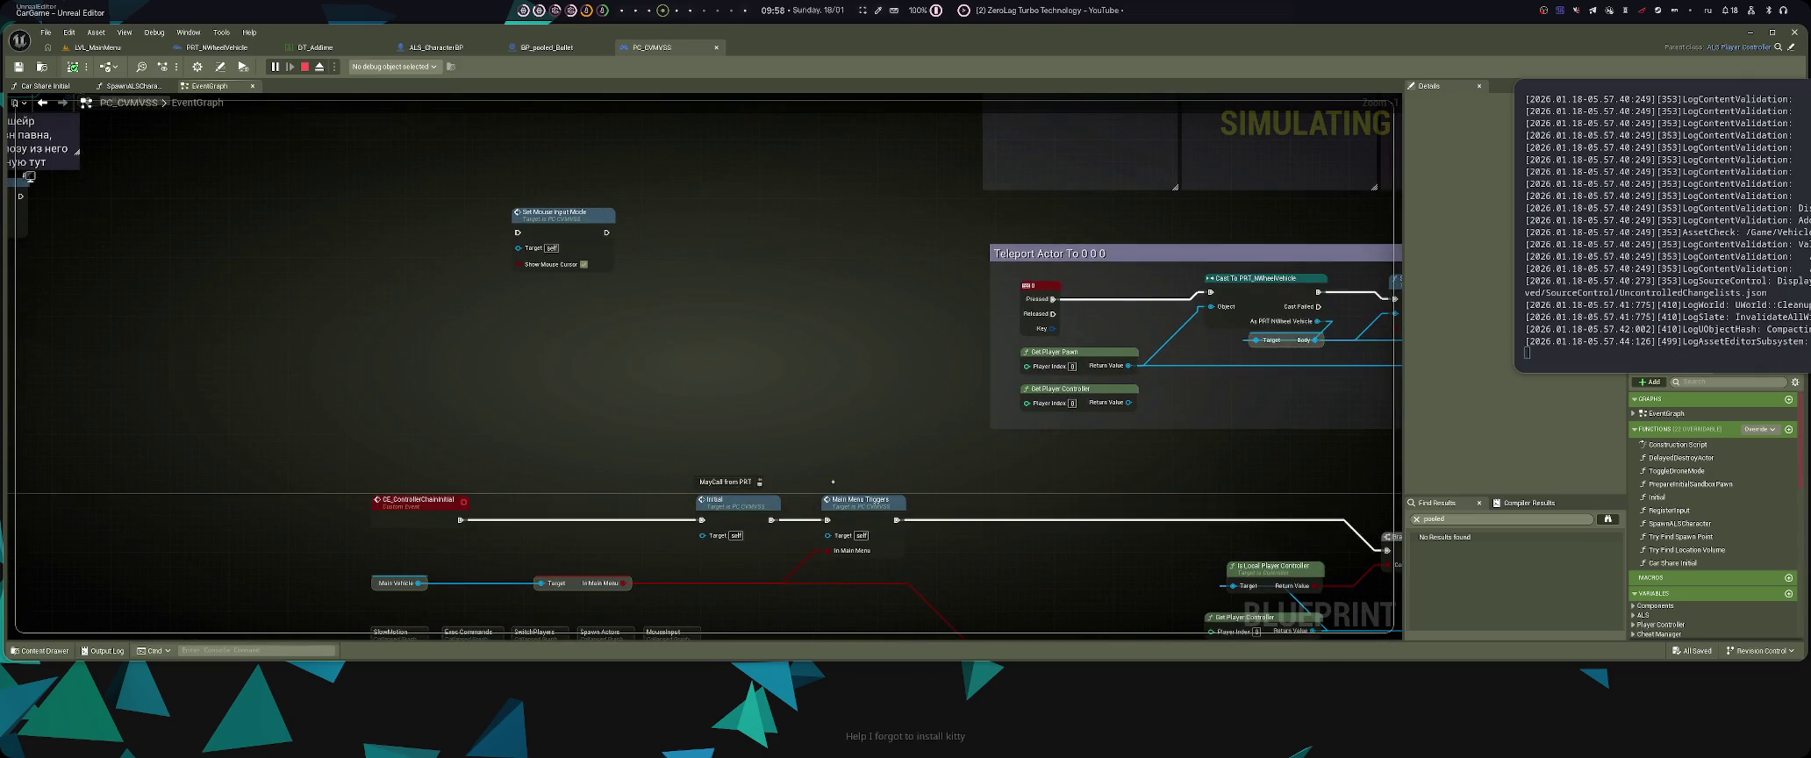
pyautogui.moveTo(832, 482); pyautogui.dragTo(829, 379)
# - Return to BP_pooled_Bullet and show the Weapons BP folder in the content browser
pyautogui.hotkey('ctrl', 'space')
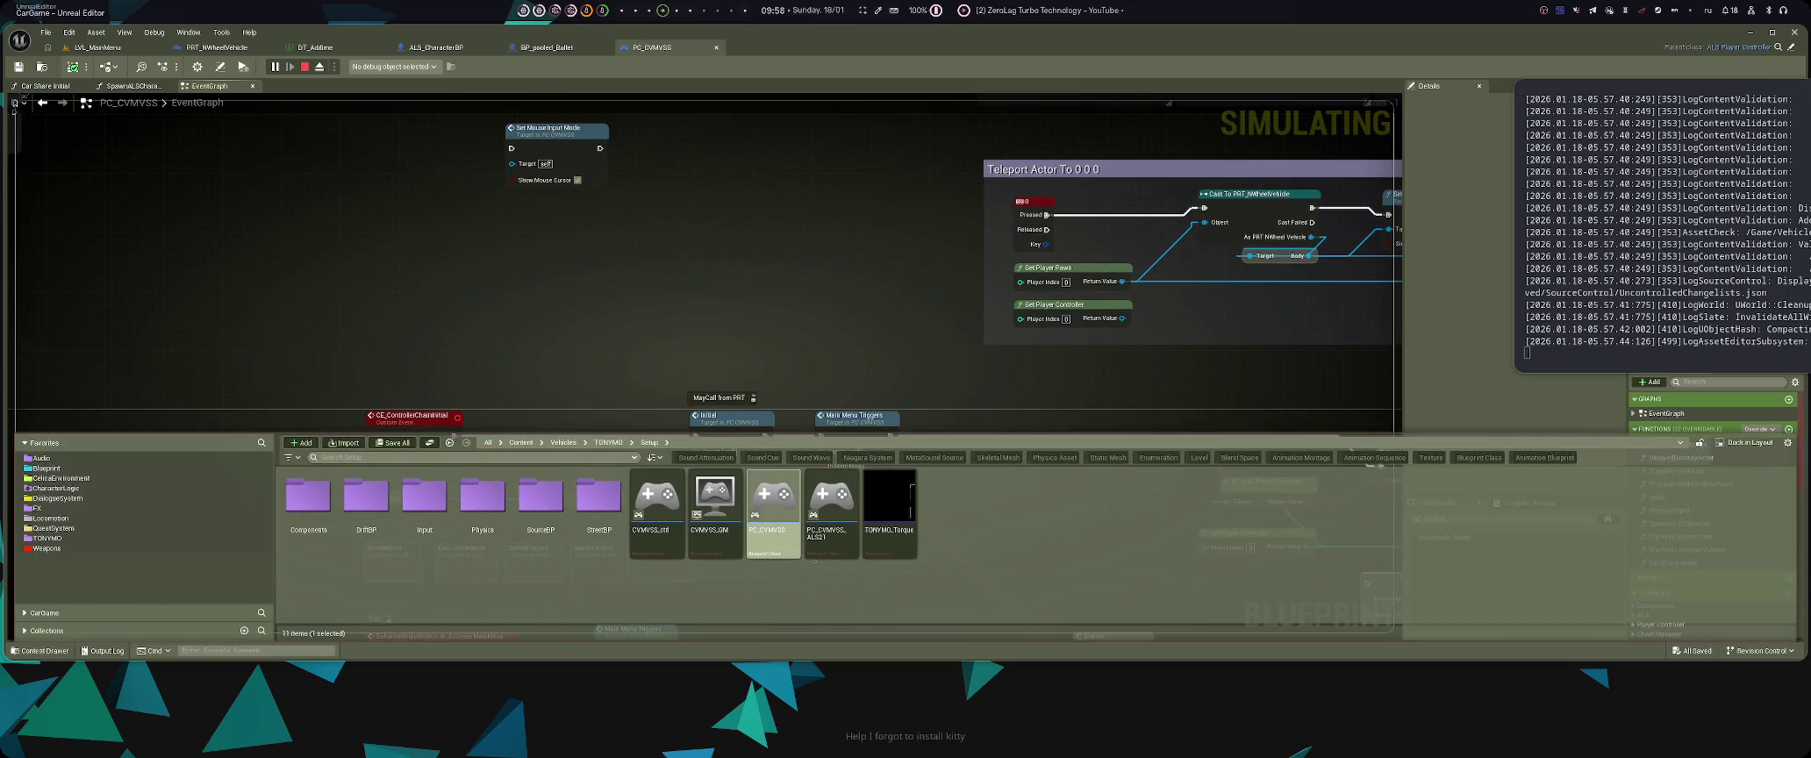
pyautogui.moveTo(573, 159); pyautogui.dragTo(700, 216)
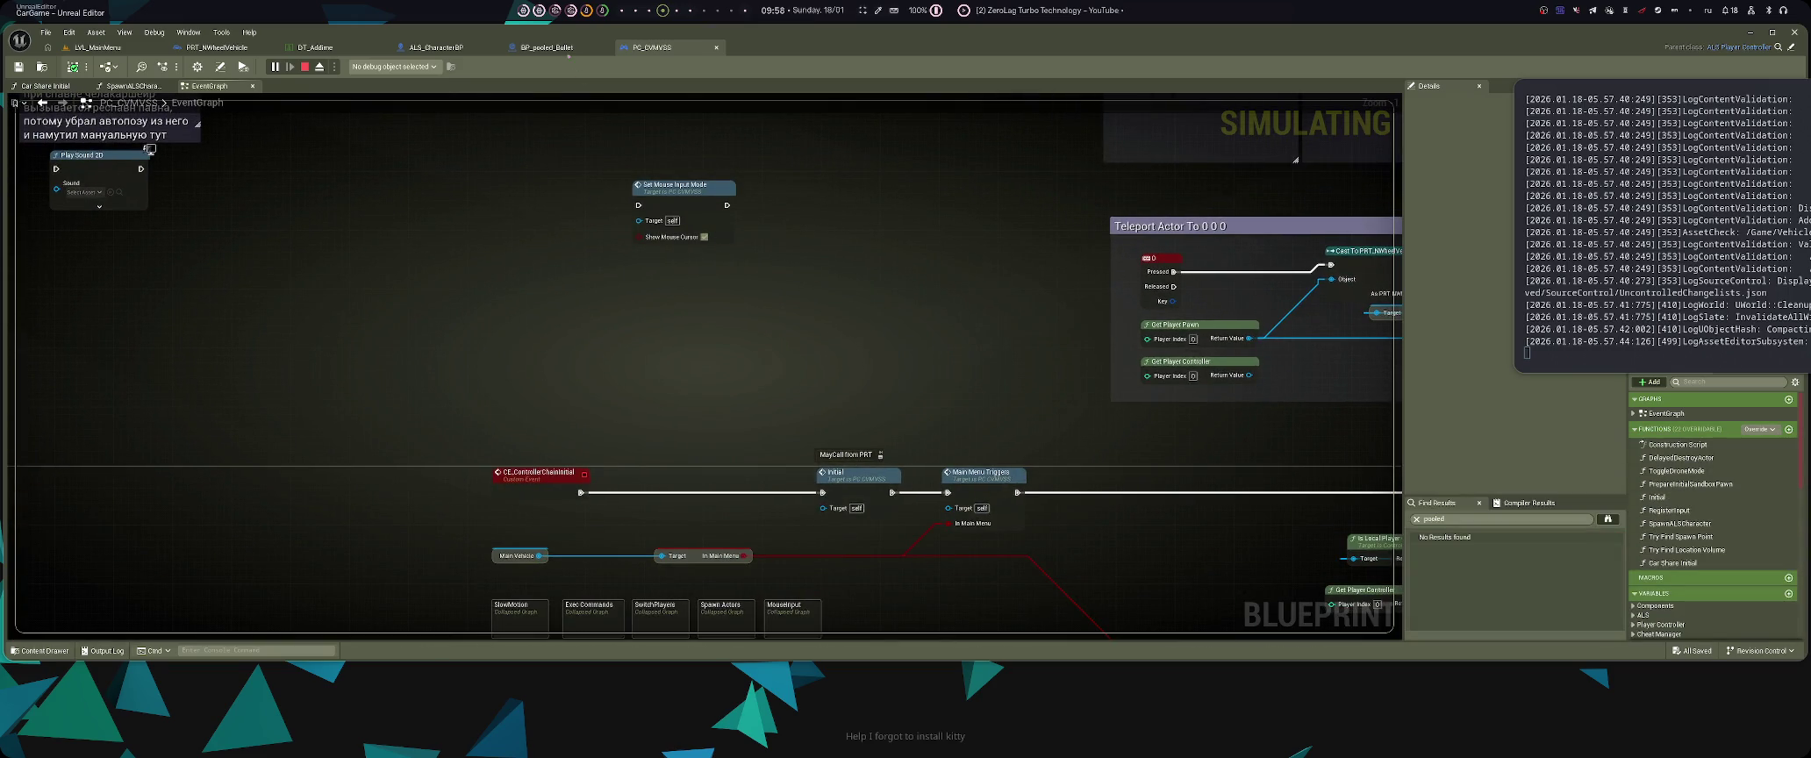
pyautogui.click(547, 47)
pyautogui.hotkey('ctrl', 'space')
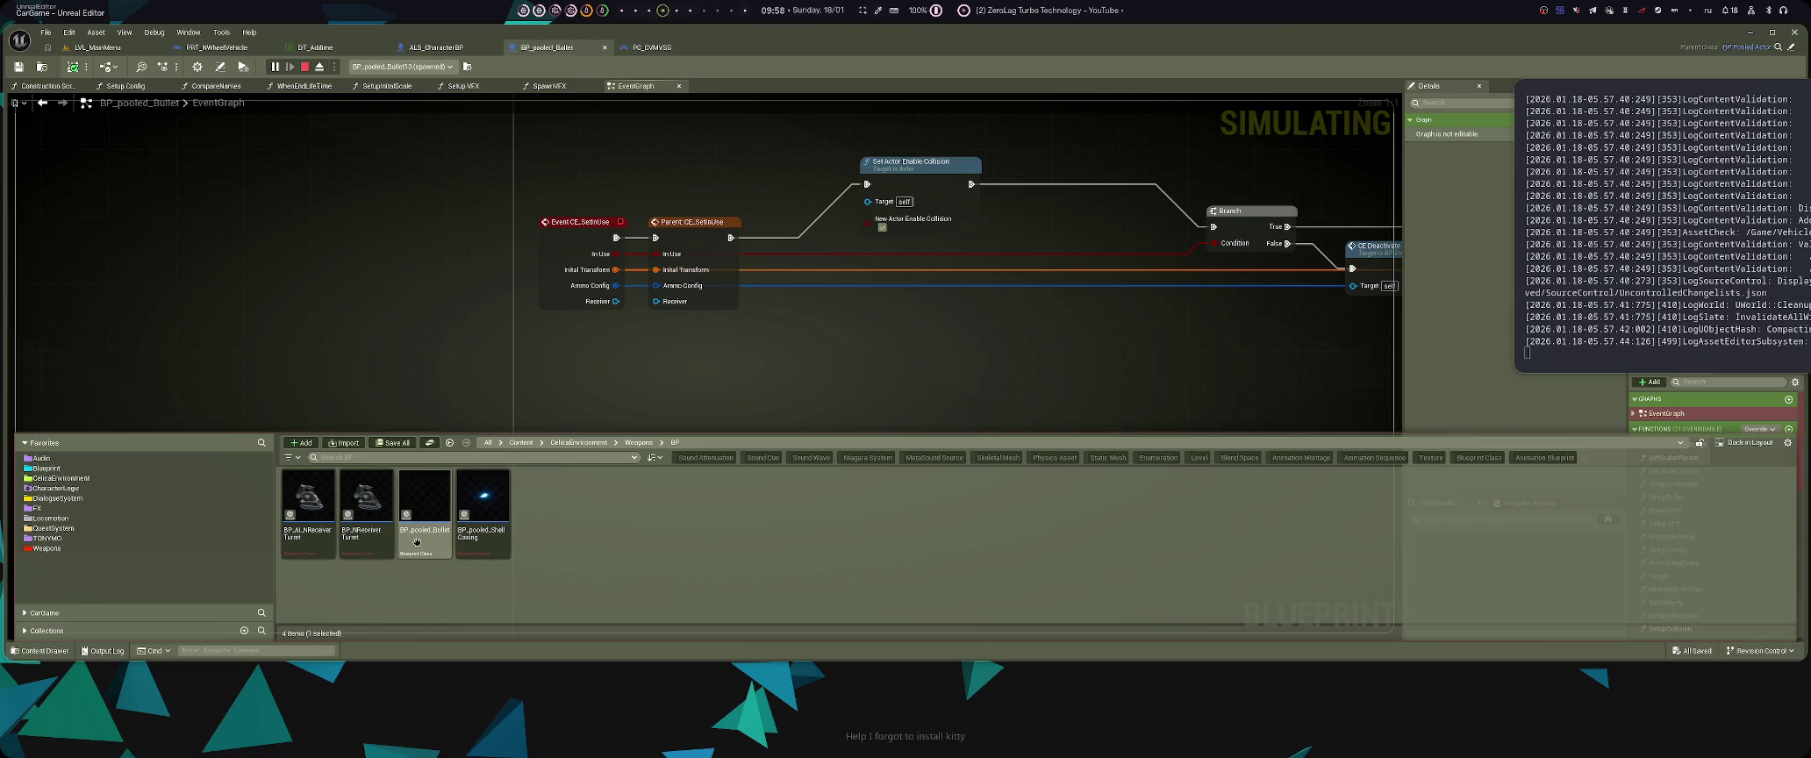
# - Open the Reference Viewer for BP_pooled_Bullet from its Asset Actions menu
pyautogui.rightClick(425, 544)
pyautogui.moveTo(460, 523)
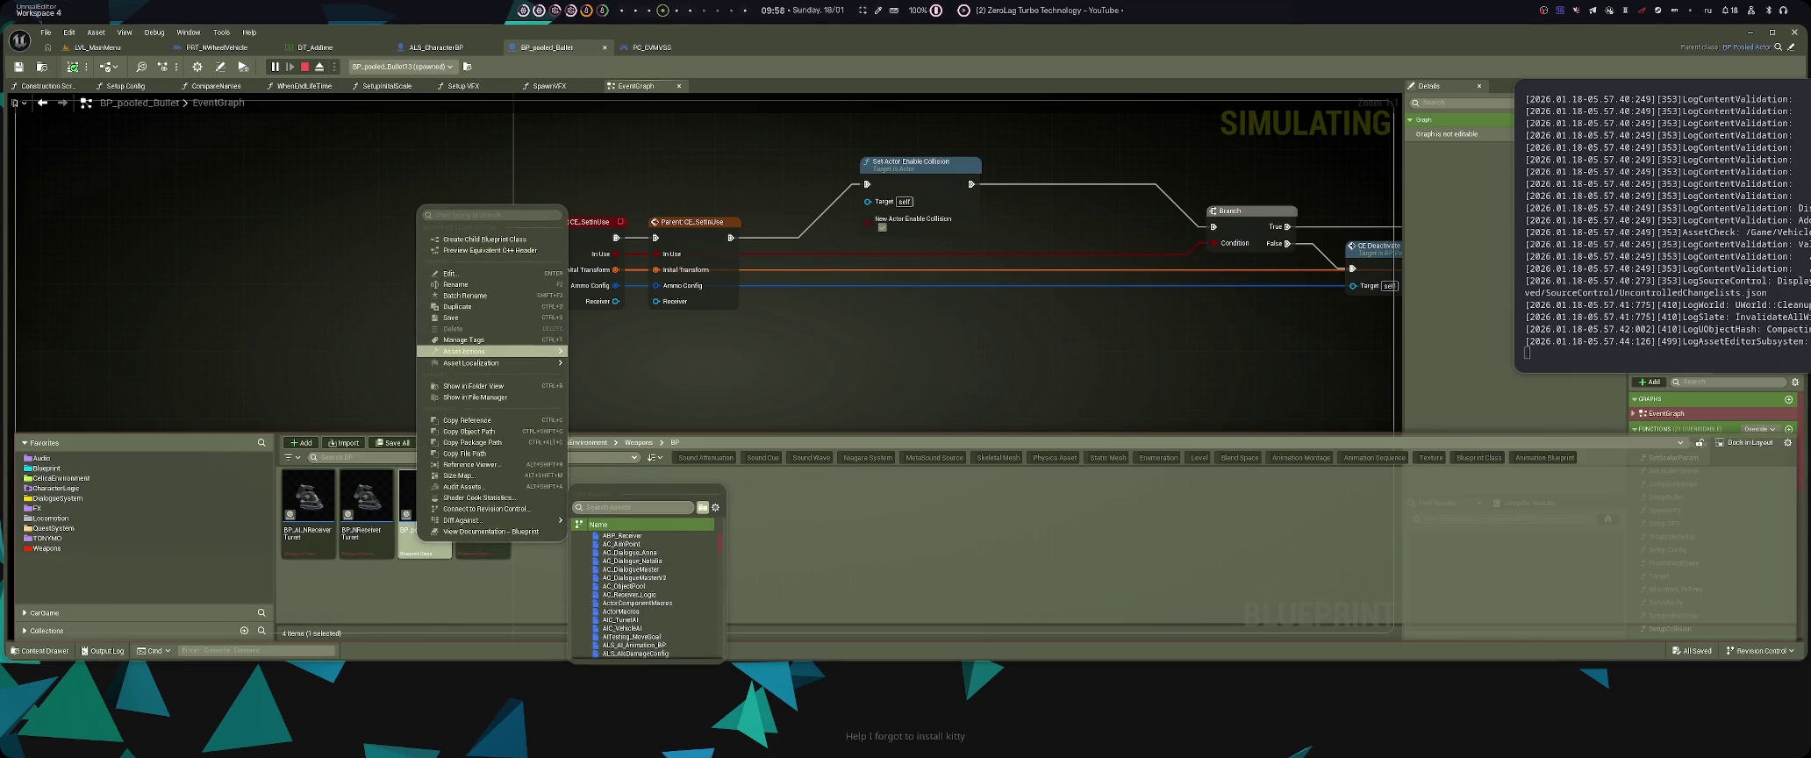
pyautogui.moveTo(501, 350)
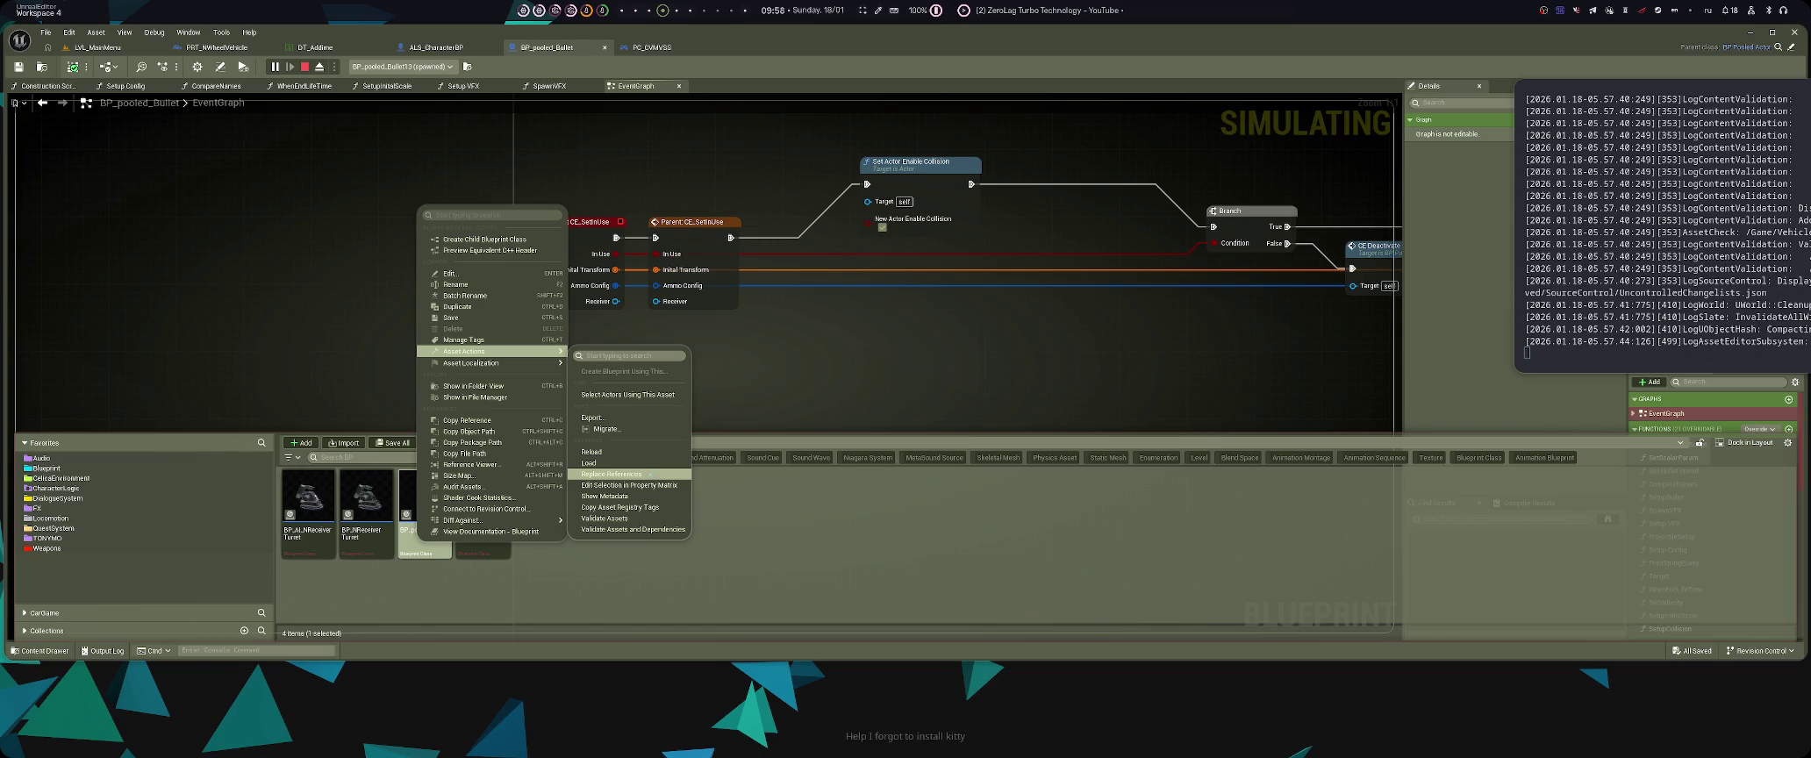
pyautogui.click(527, 465)
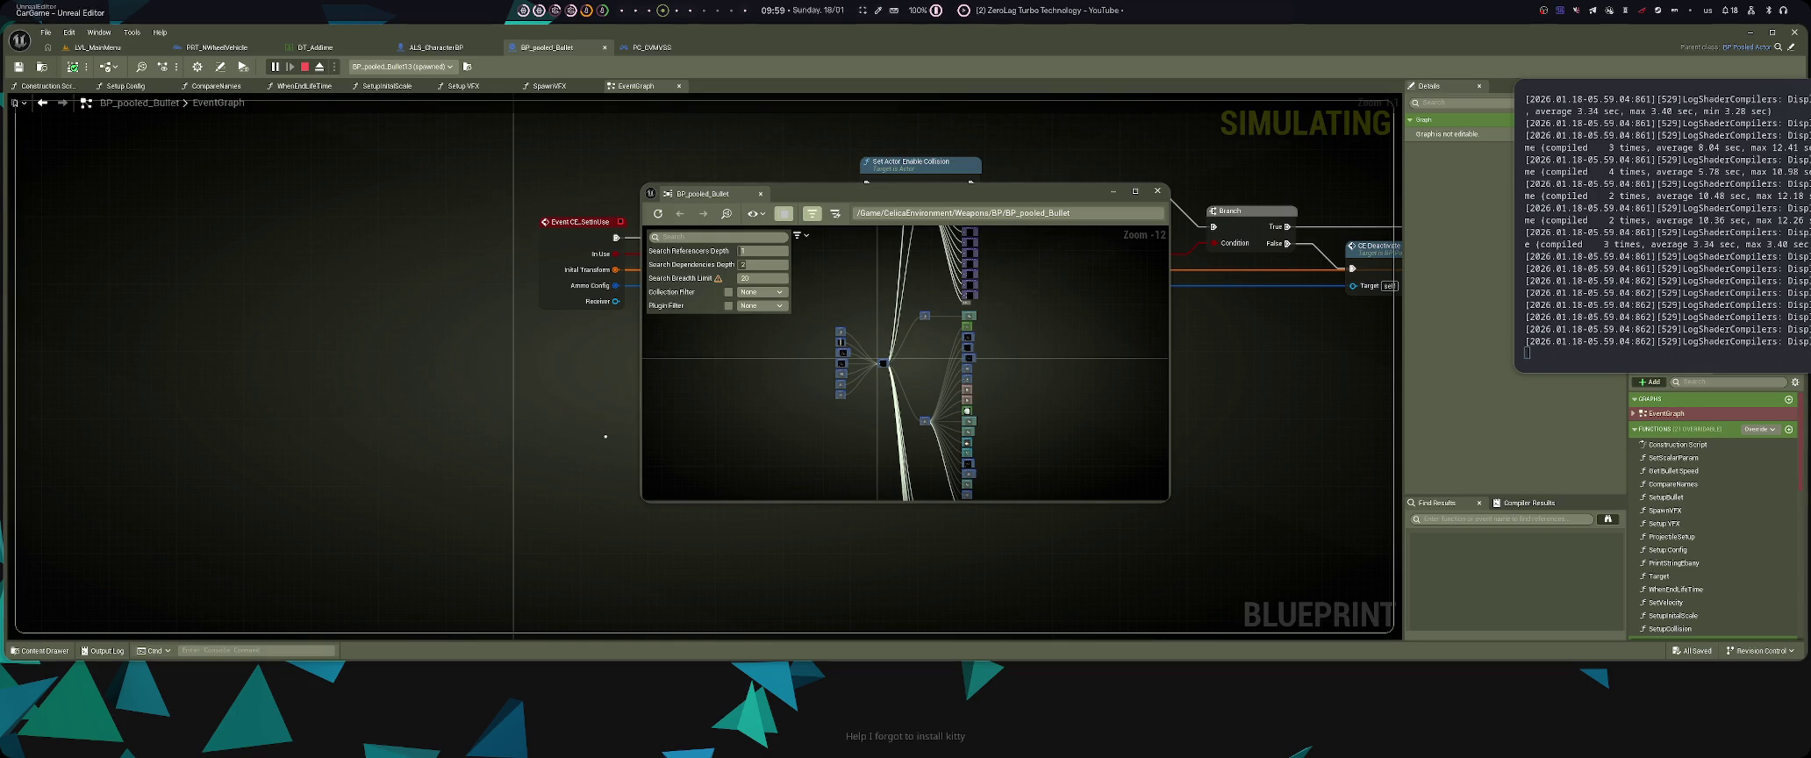
# - Reposition, tile and maximise the BP_pooled_Bullet Reference Viewer window, zooming its graph
pyautogui.moveTo(877, 193); pyautogui.dragTo(846, 109)
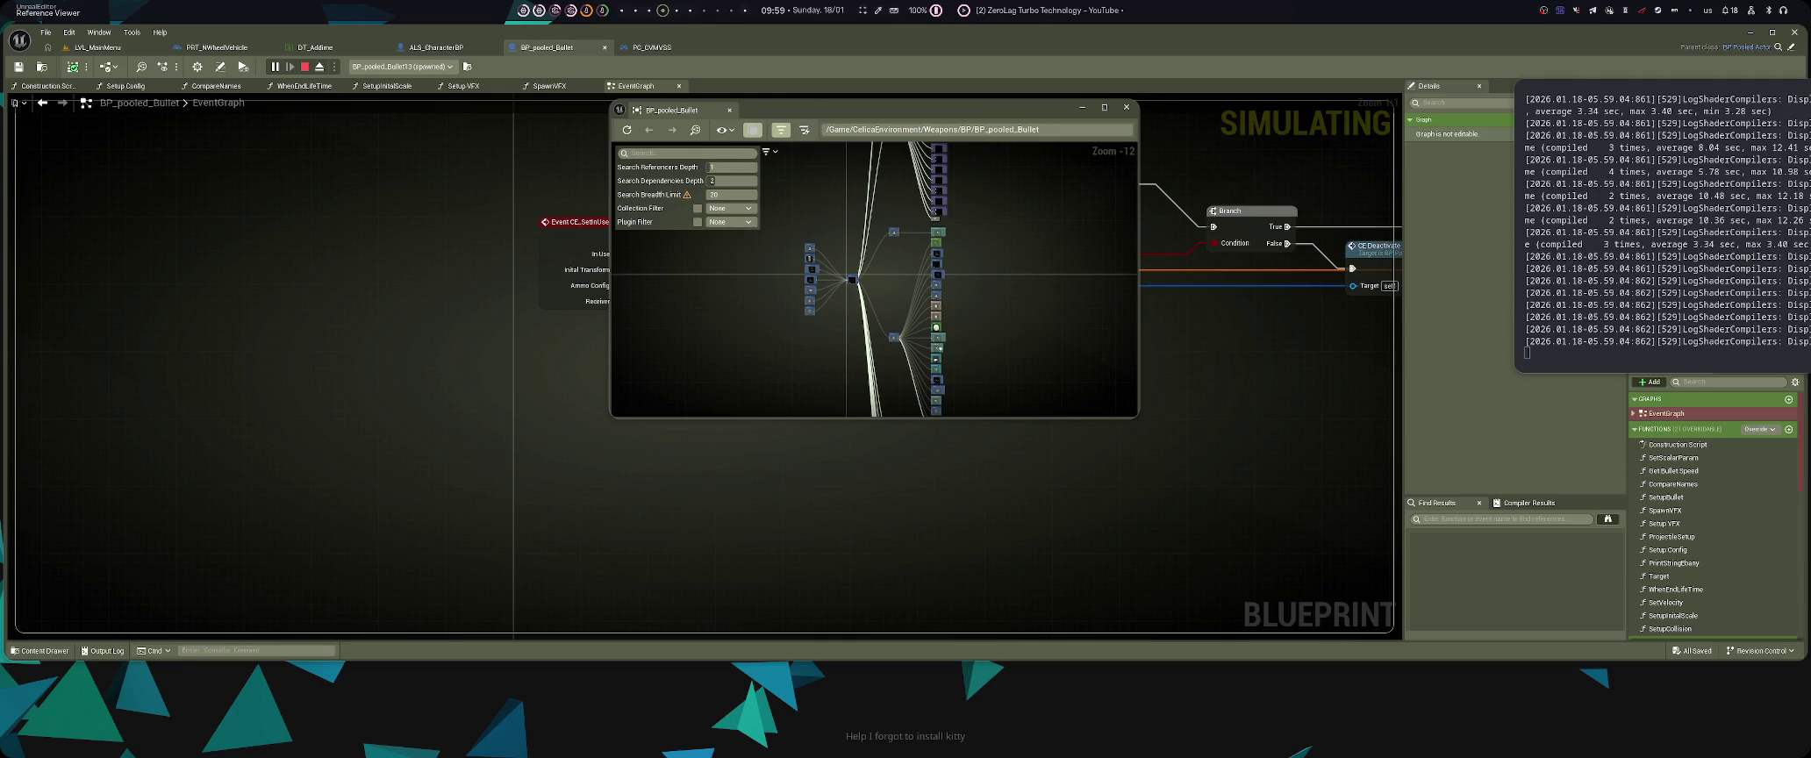
pyautogui.press('super+v')
pyautogui.press('super+f')
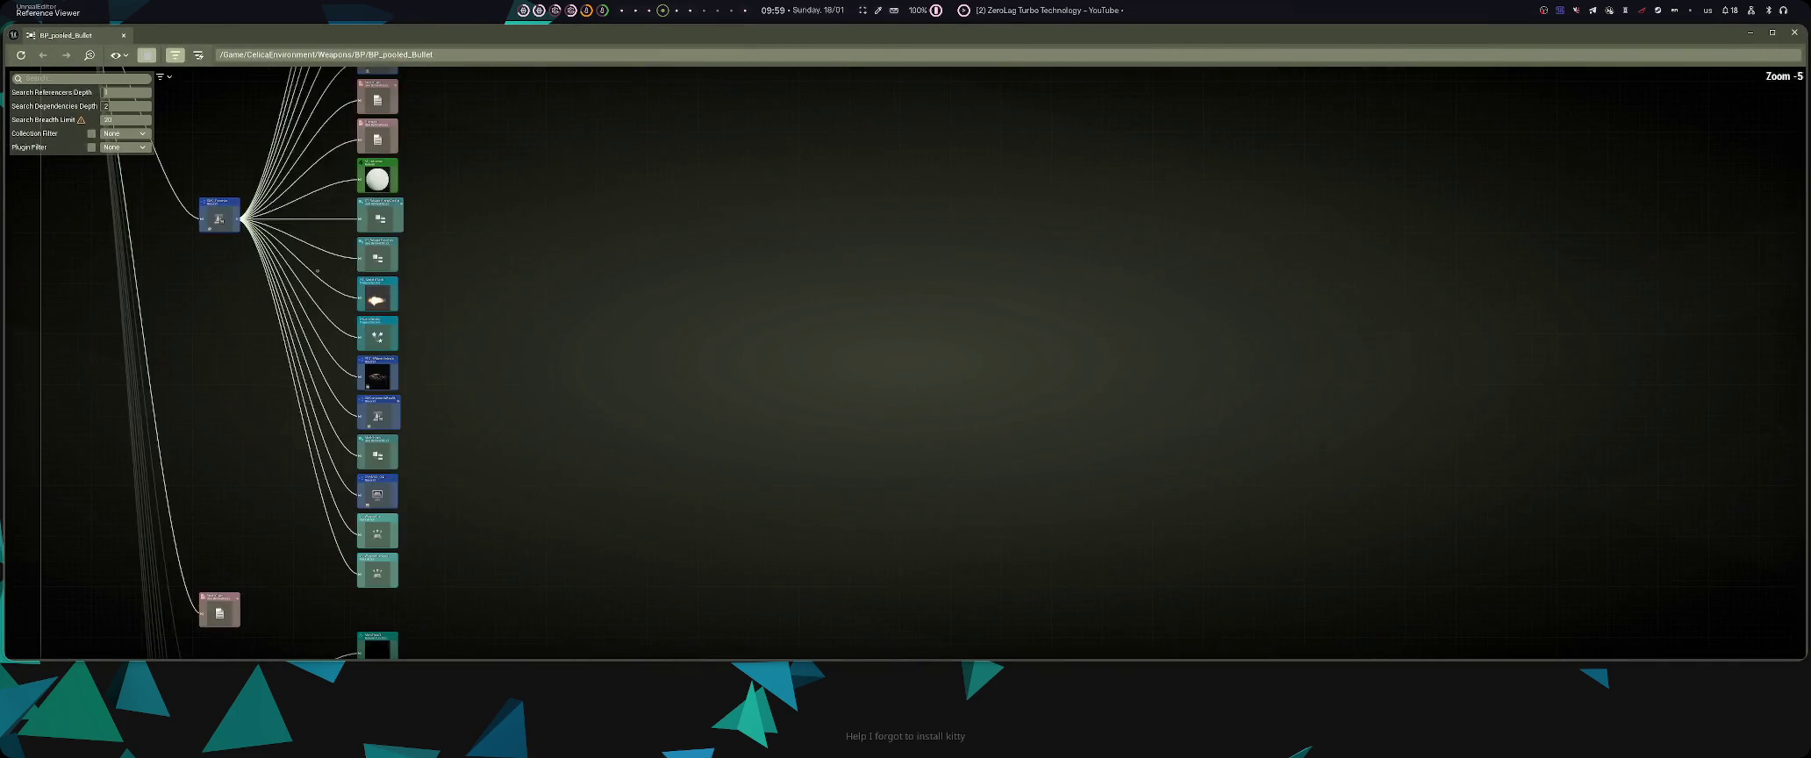
pyautogui.scroll(5, 1277, 537)
pyautogui.scroll(-4, 857, 512)
pyautogui.scroll(4, 712, 428)
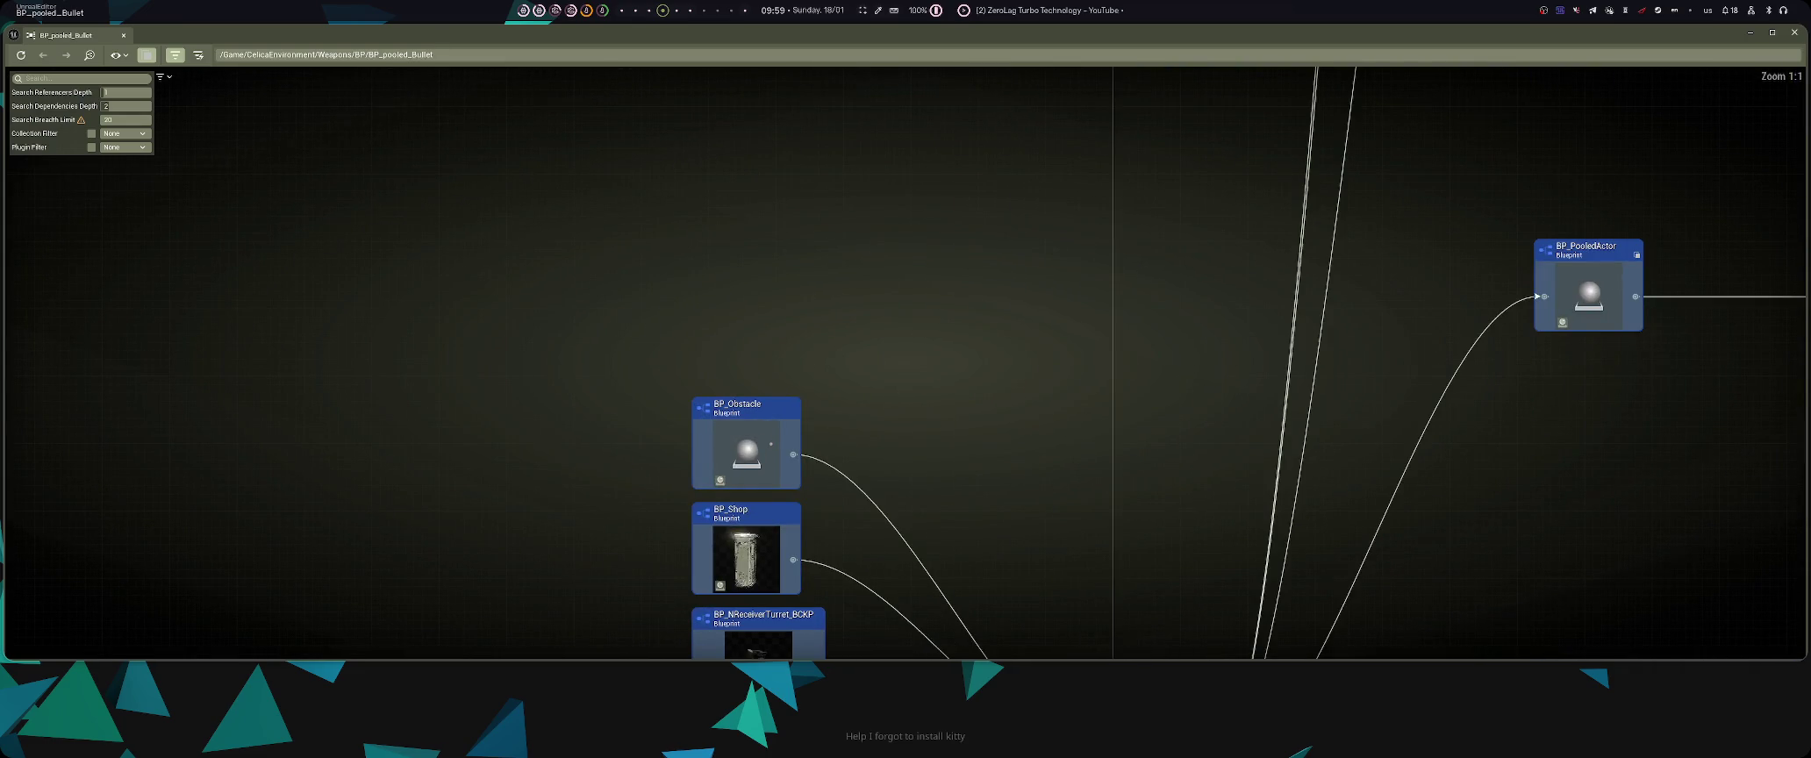
# - Pan through the referencers AC_Receiver_Logic, BP_NReceiverTurret, SMC_Receiver and CVMVSS_GM
pyautogui.moveTo(672, 552); pyautogui.dragTo(688, 344)
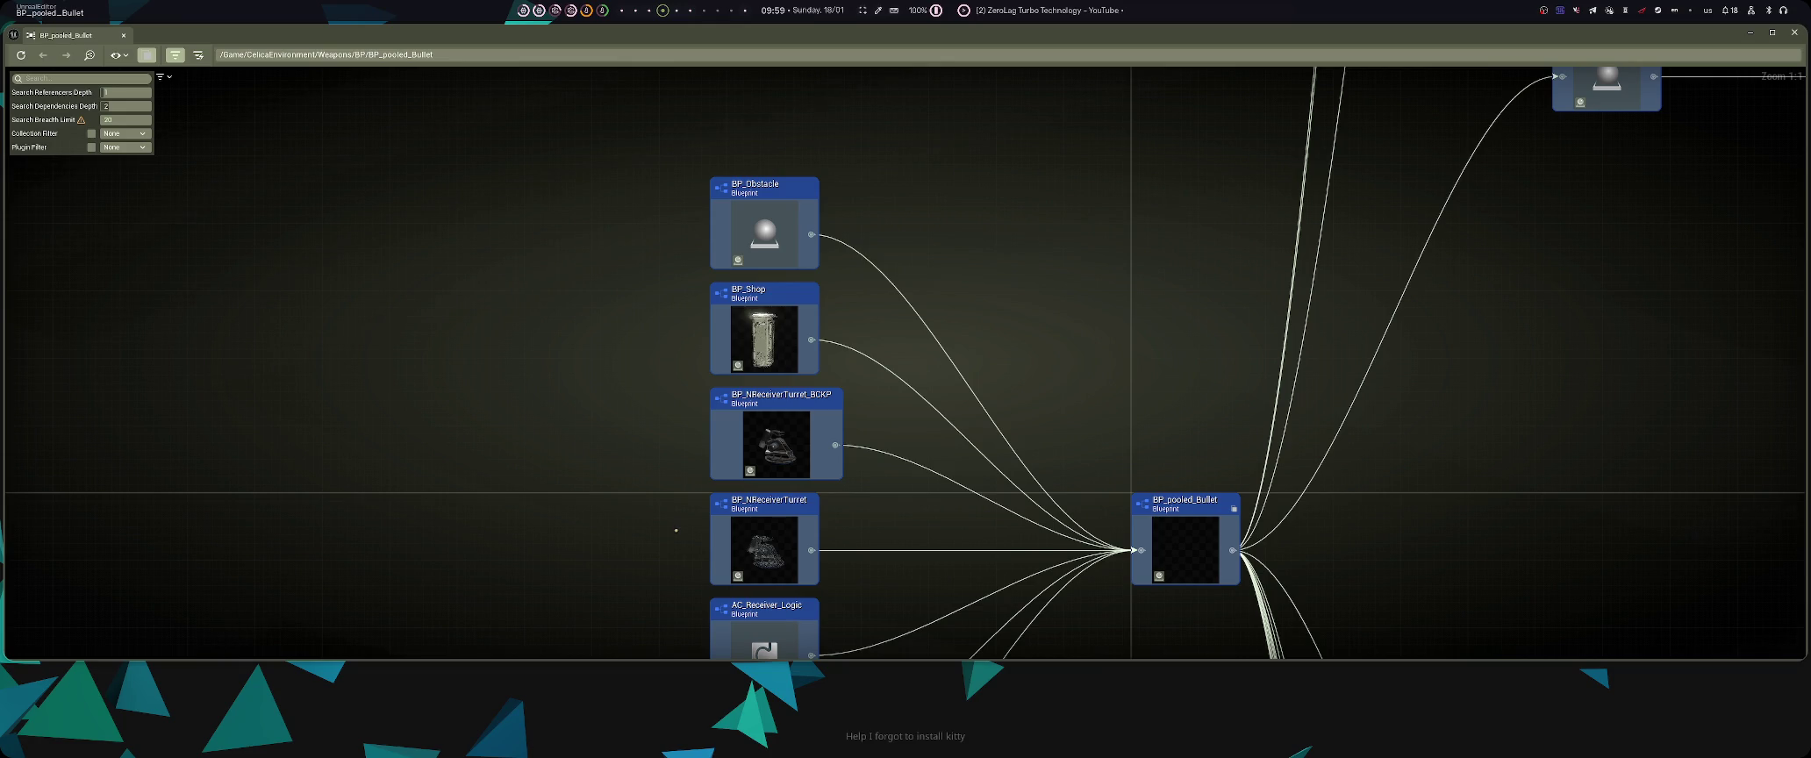
pyautogui.moveTo(676, 550); pyautogui.dragTo(595, 353)
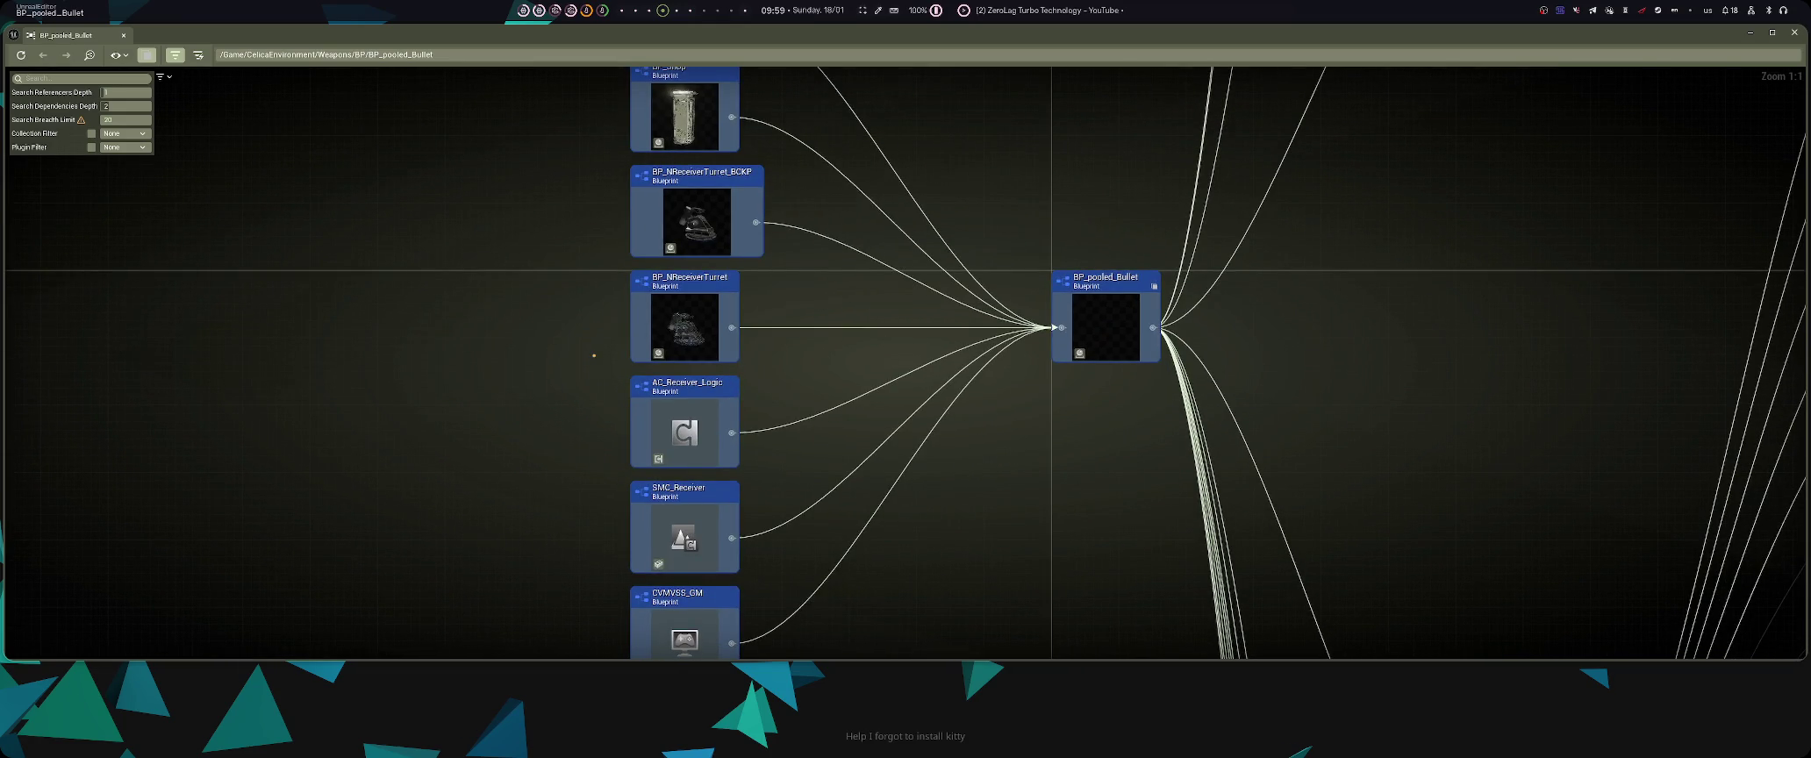
pyautogui.moveTo(521, 405); pyautogui.dragTo(495, 242)
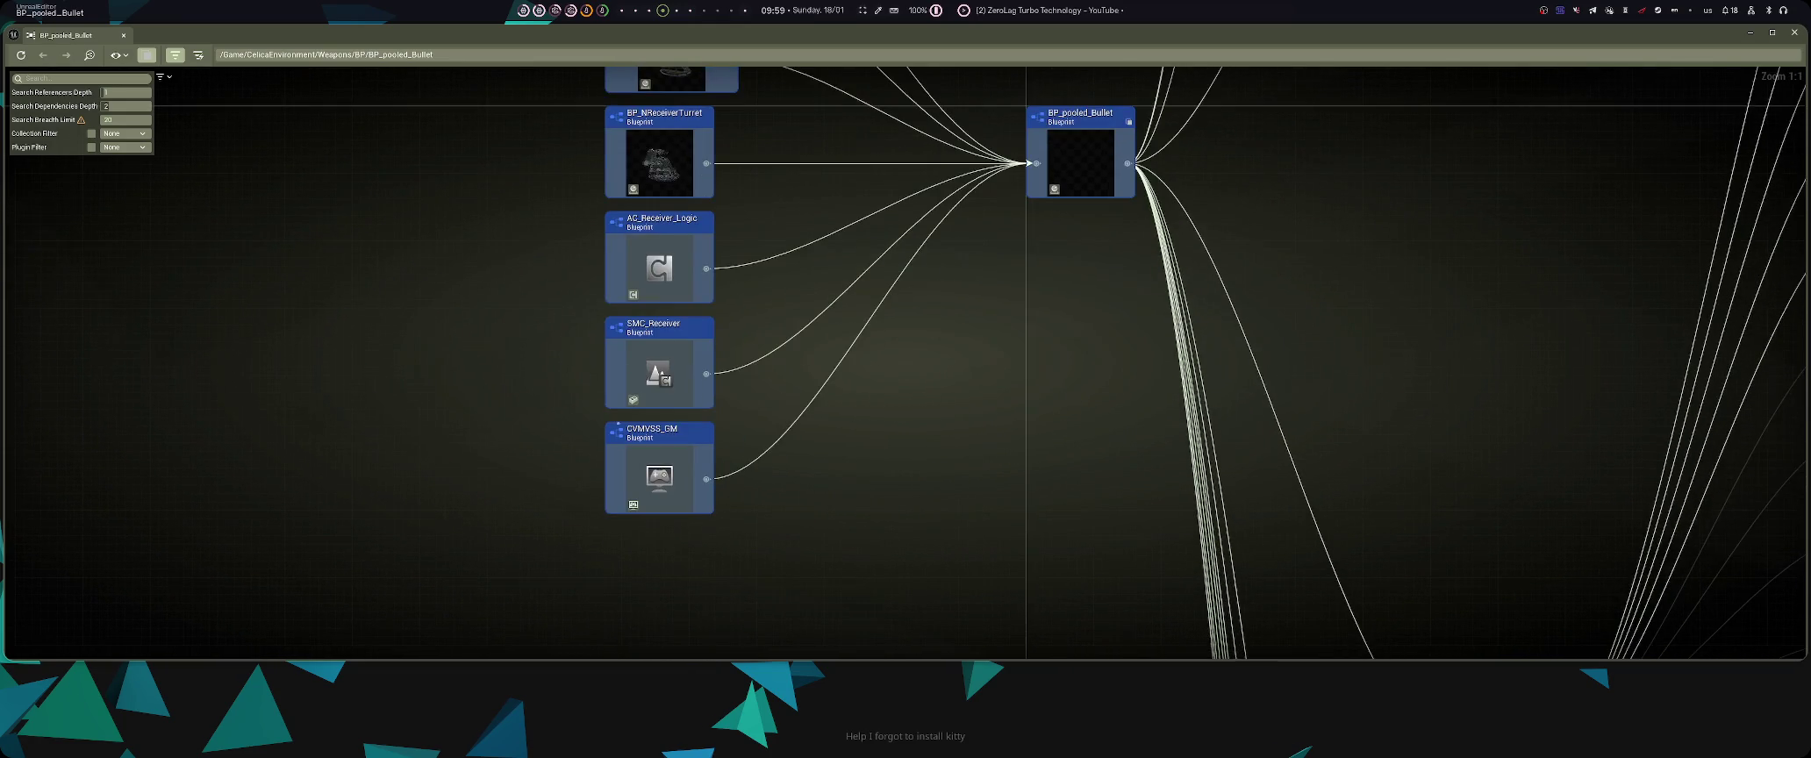
pyautogui.hotkey('alt', 'Left')
pyautogui.hotkey('alt', 'Right')
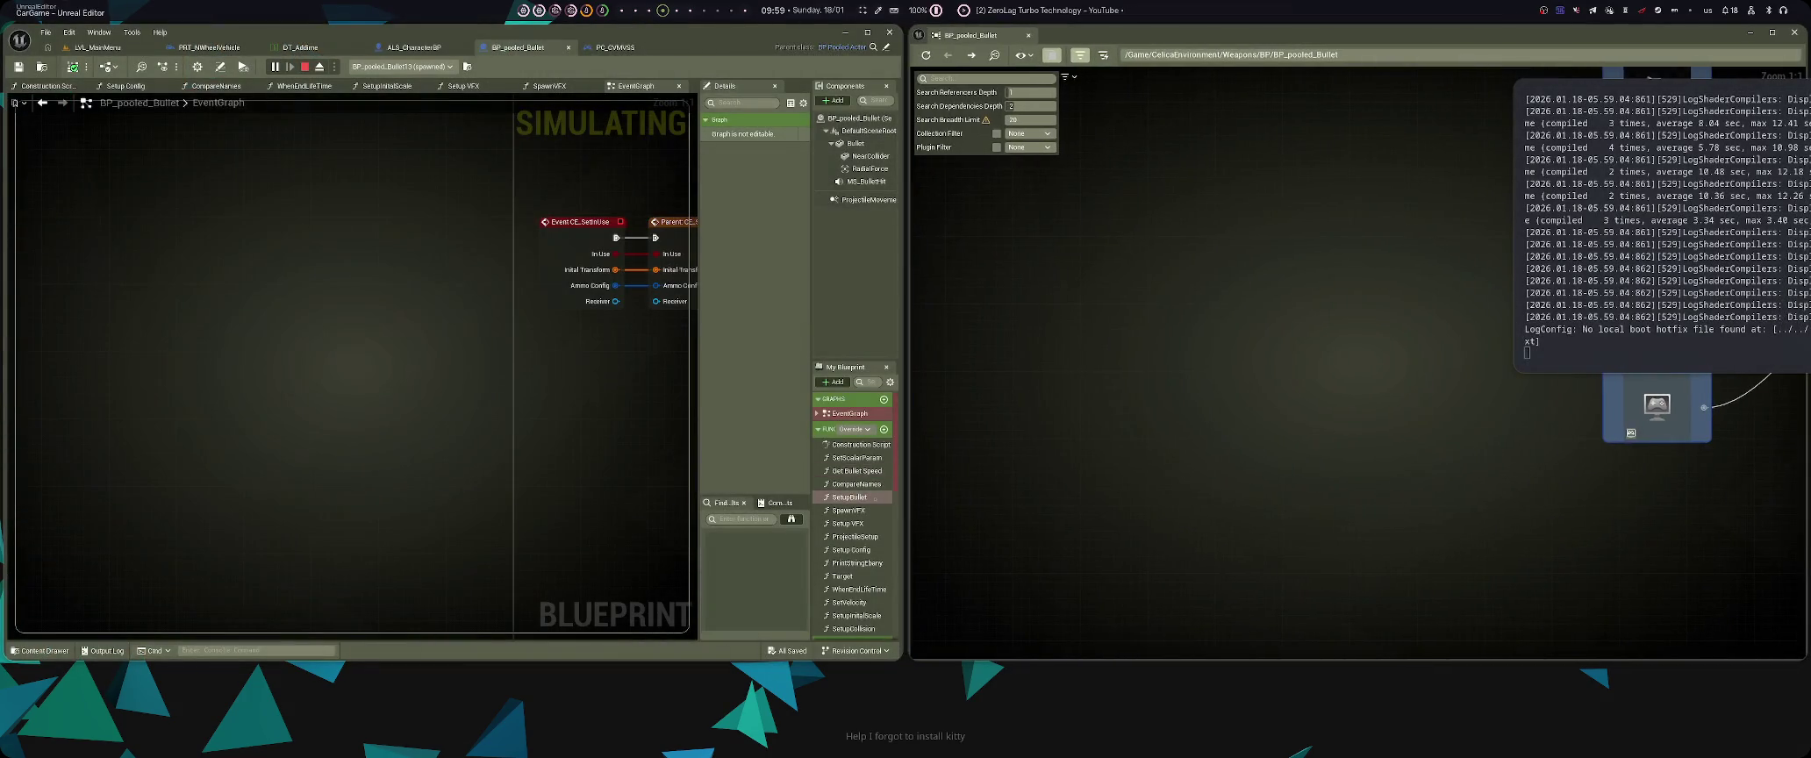
# - Browse the Content Drawer to the TONYMO > Setup folder with the editor maximised
pyautogui.hotkey('ctrl', 'space')
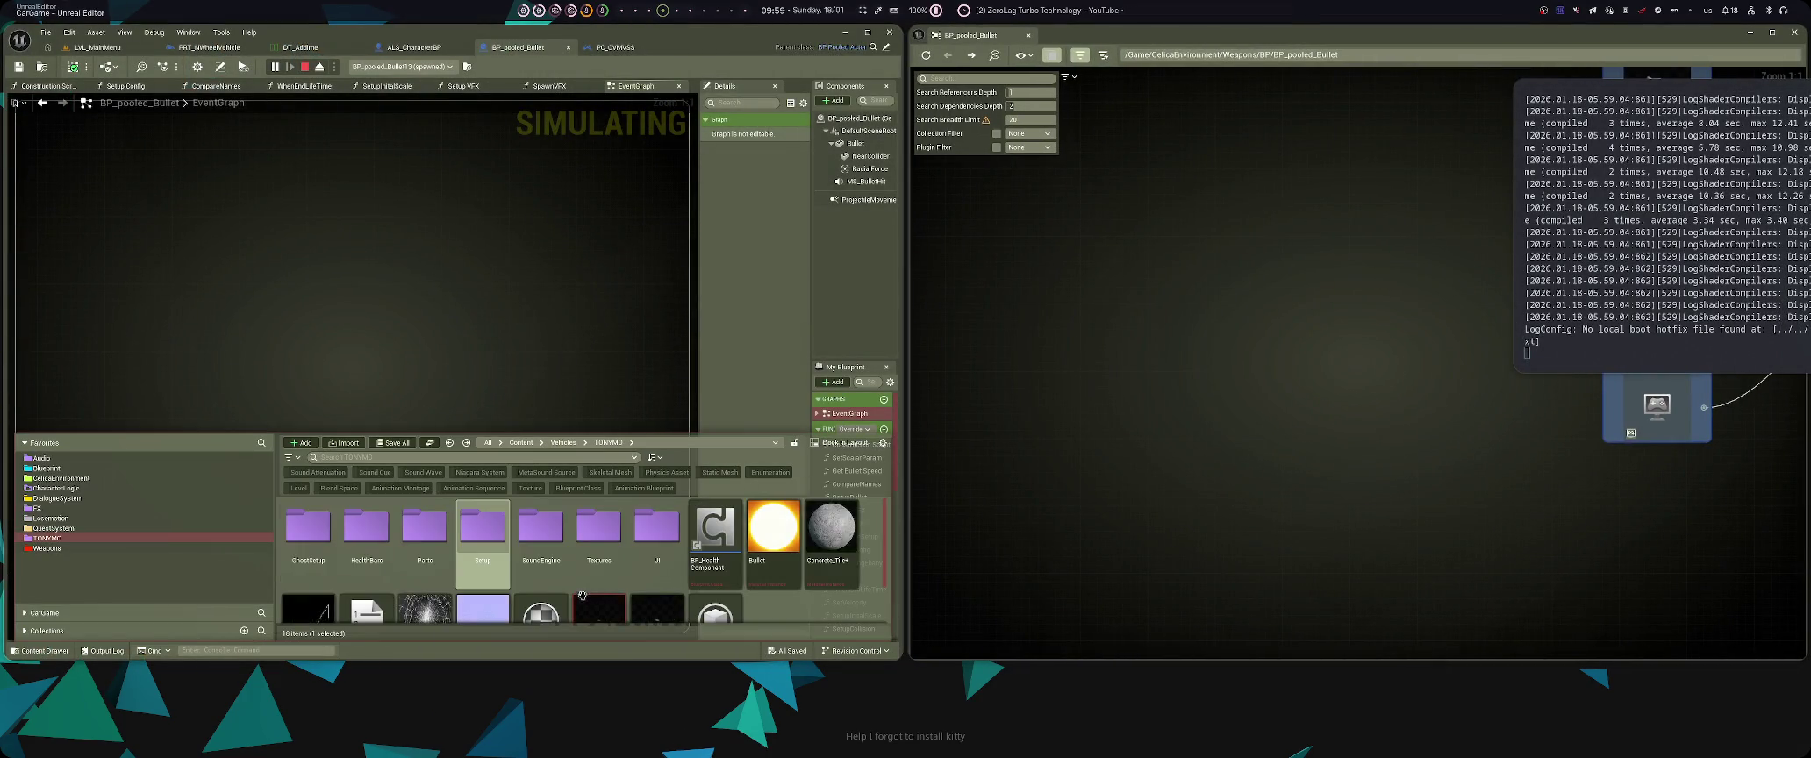
pyautogui.scroll(1, 719, 590)
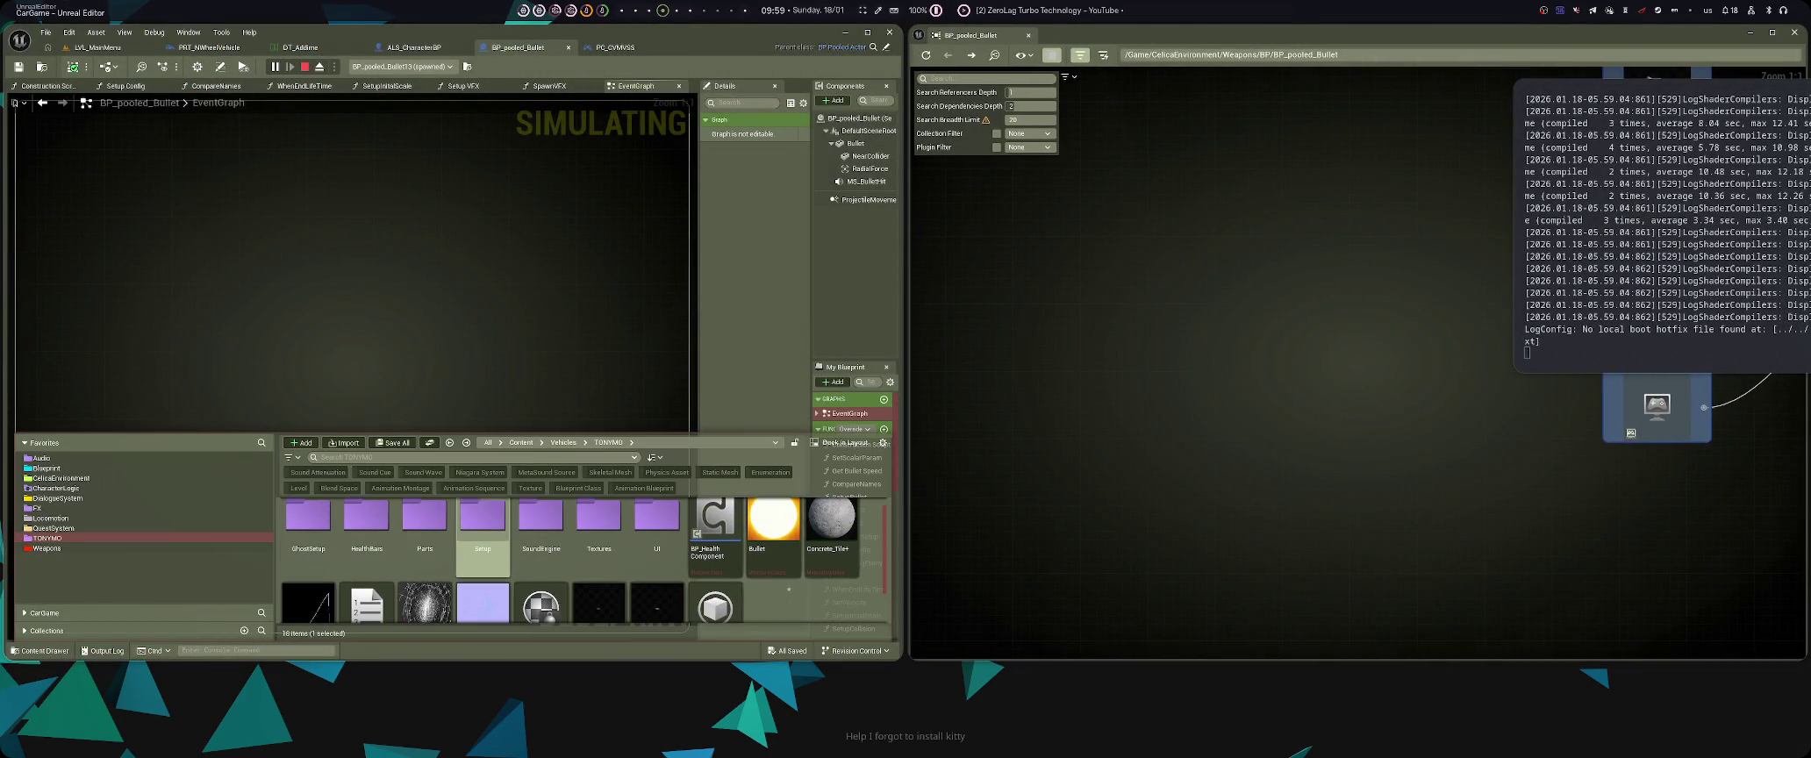
pyautogui.click(61, 478)
pyautogui.press('super+f')
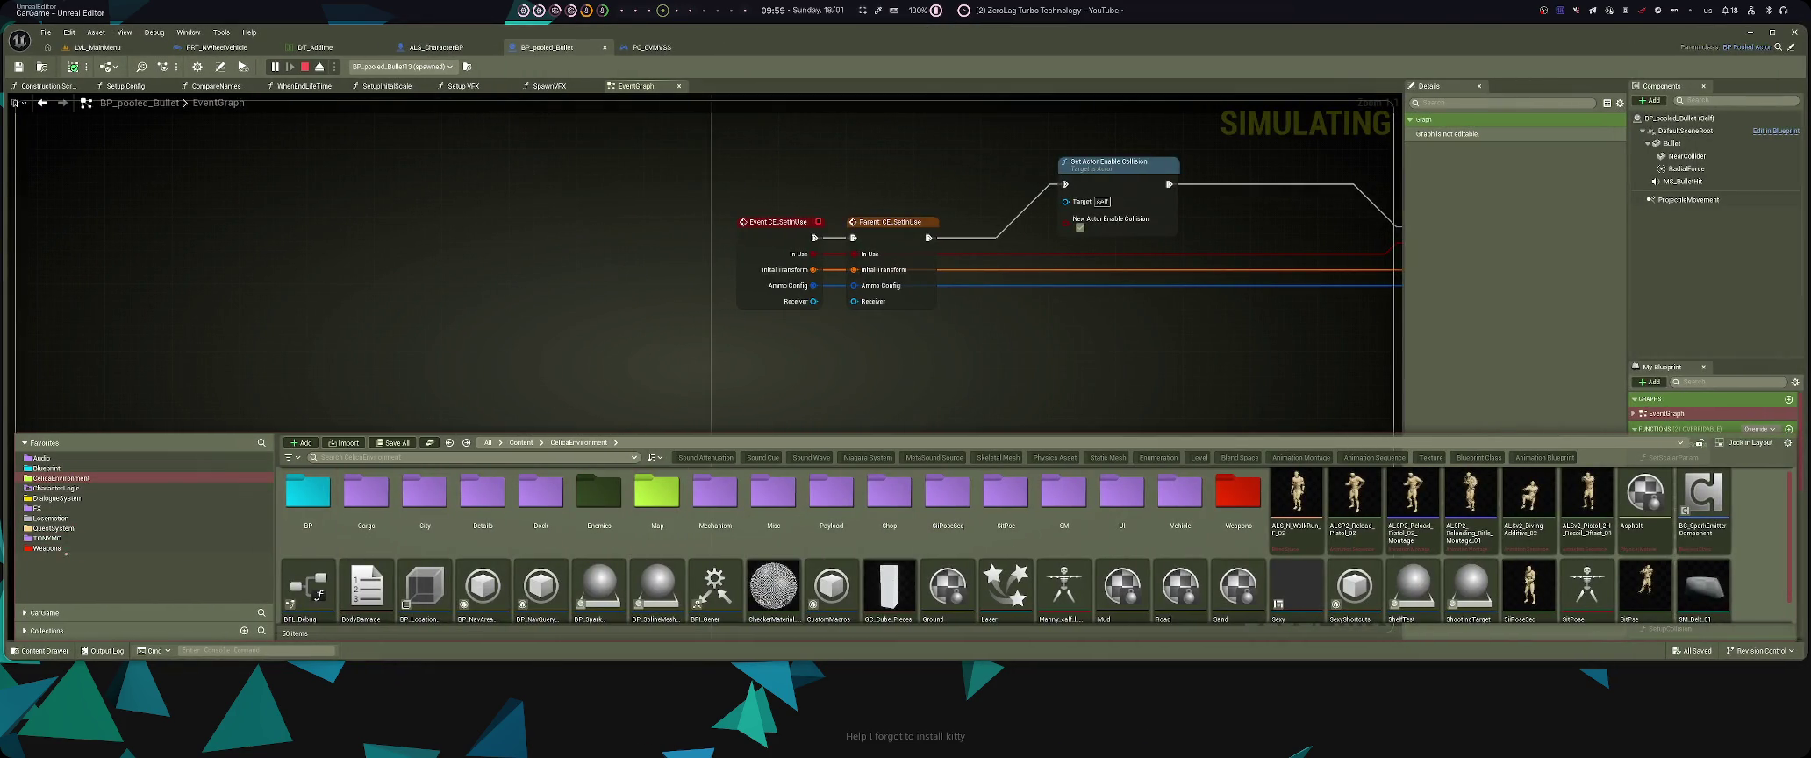
pyautogui.click(62, 538)
pyautogui.click(514, 535)
pyautogui.doubleClick(482, 500)
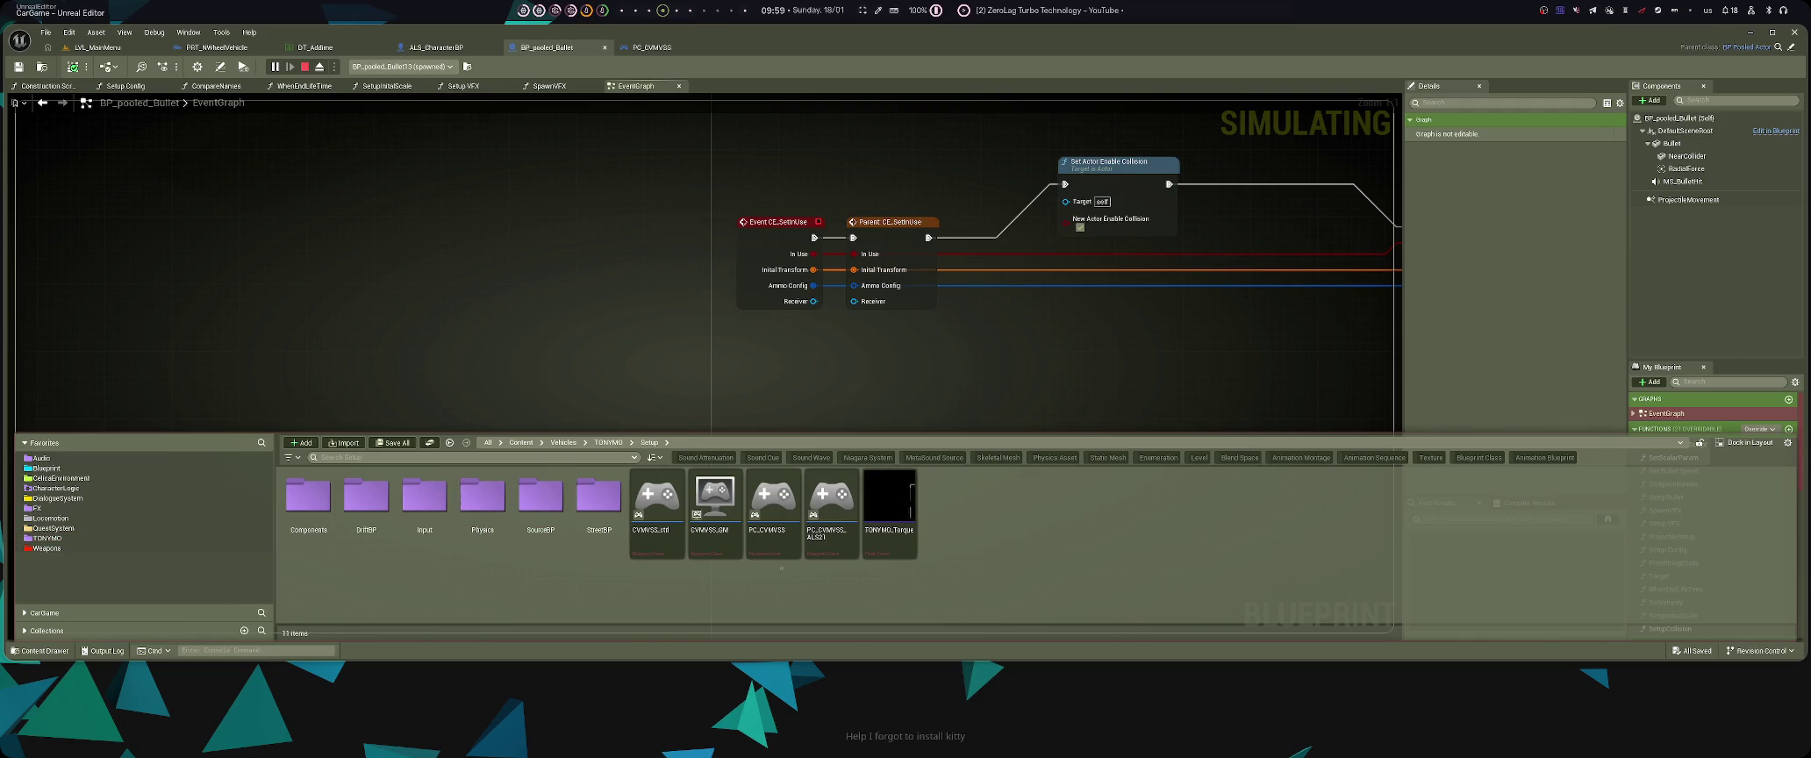
# - Open CVMVSS_GM, search it for 'pooled', then return to the Reference Viewer
pyautogui.click(723, 543)
pyautogui.doubleClick(724, 543)
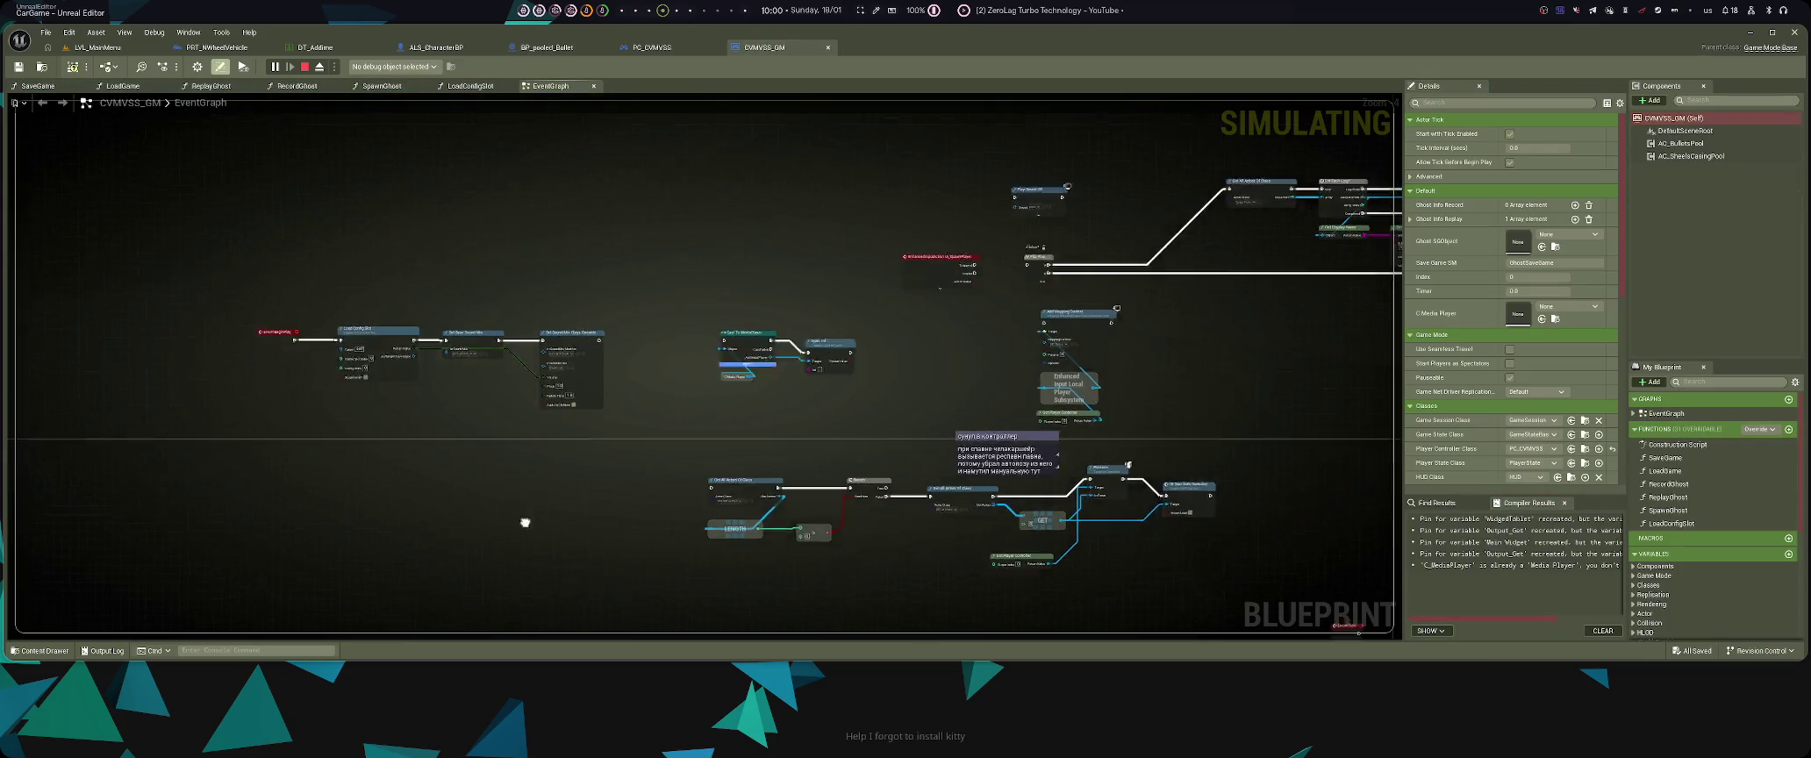
pyautogui.write('pooled')
pyautogui.press('Return')
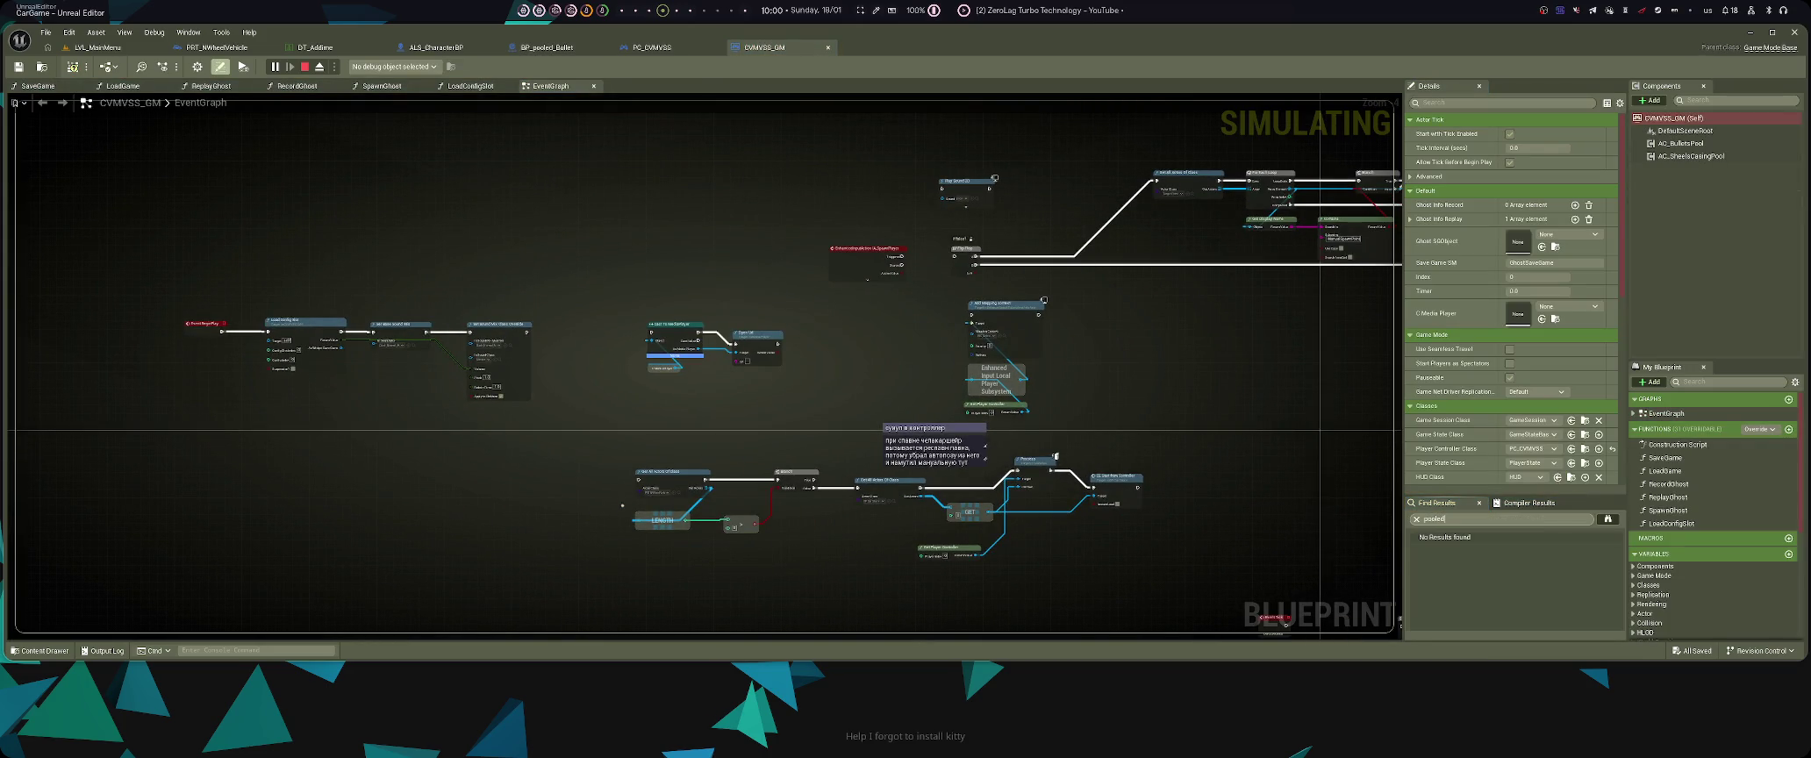
pyautogui.hotkey('alt', 'Tab')
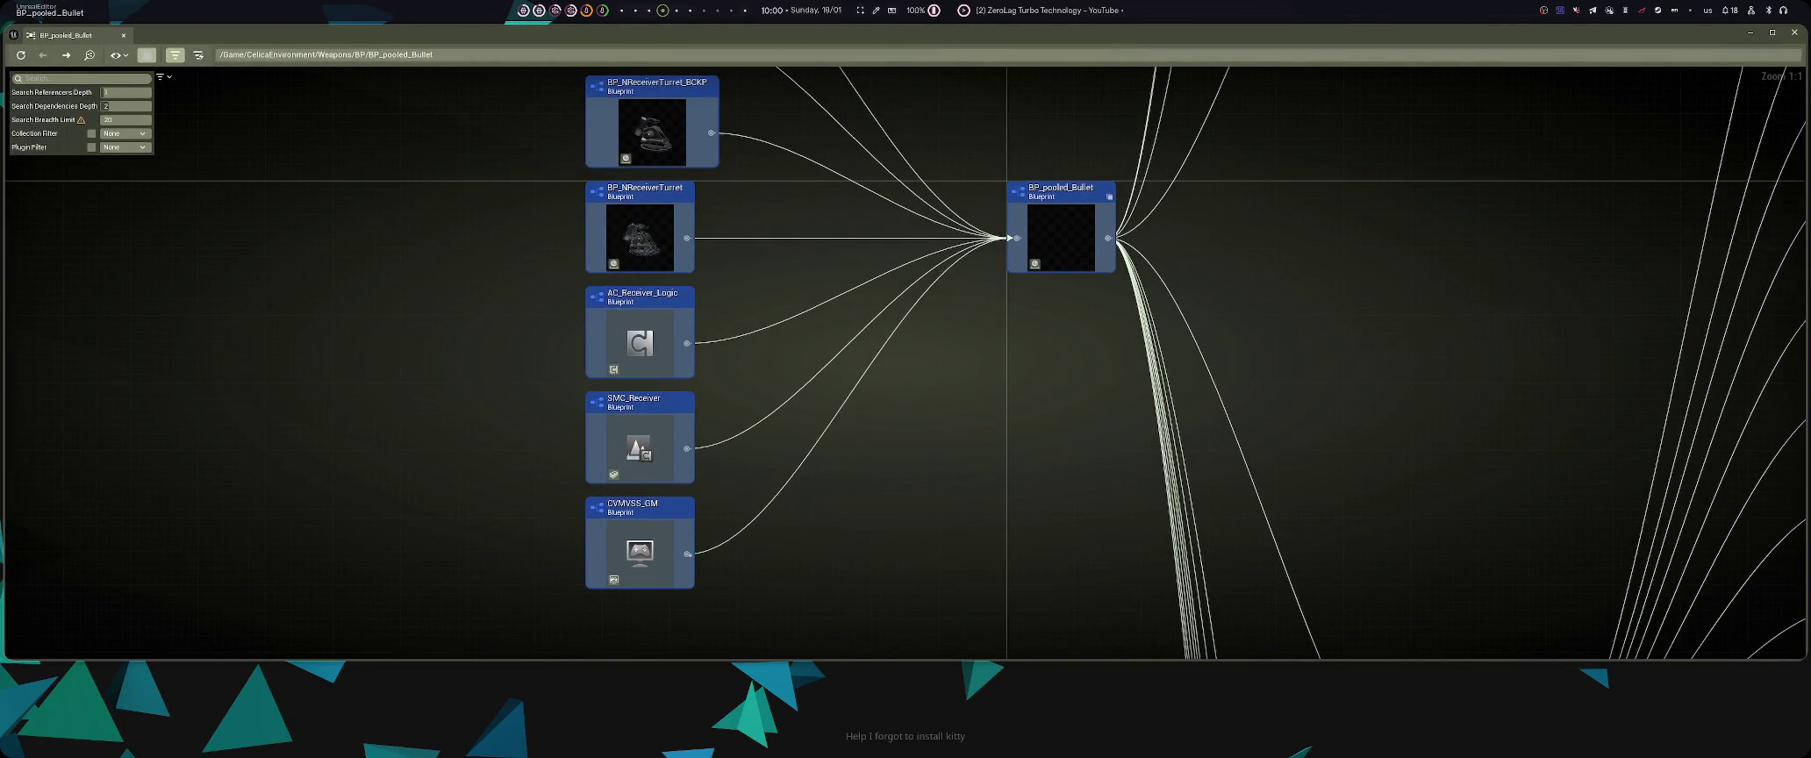
pyautogui.scroll(-3, 778, 412)
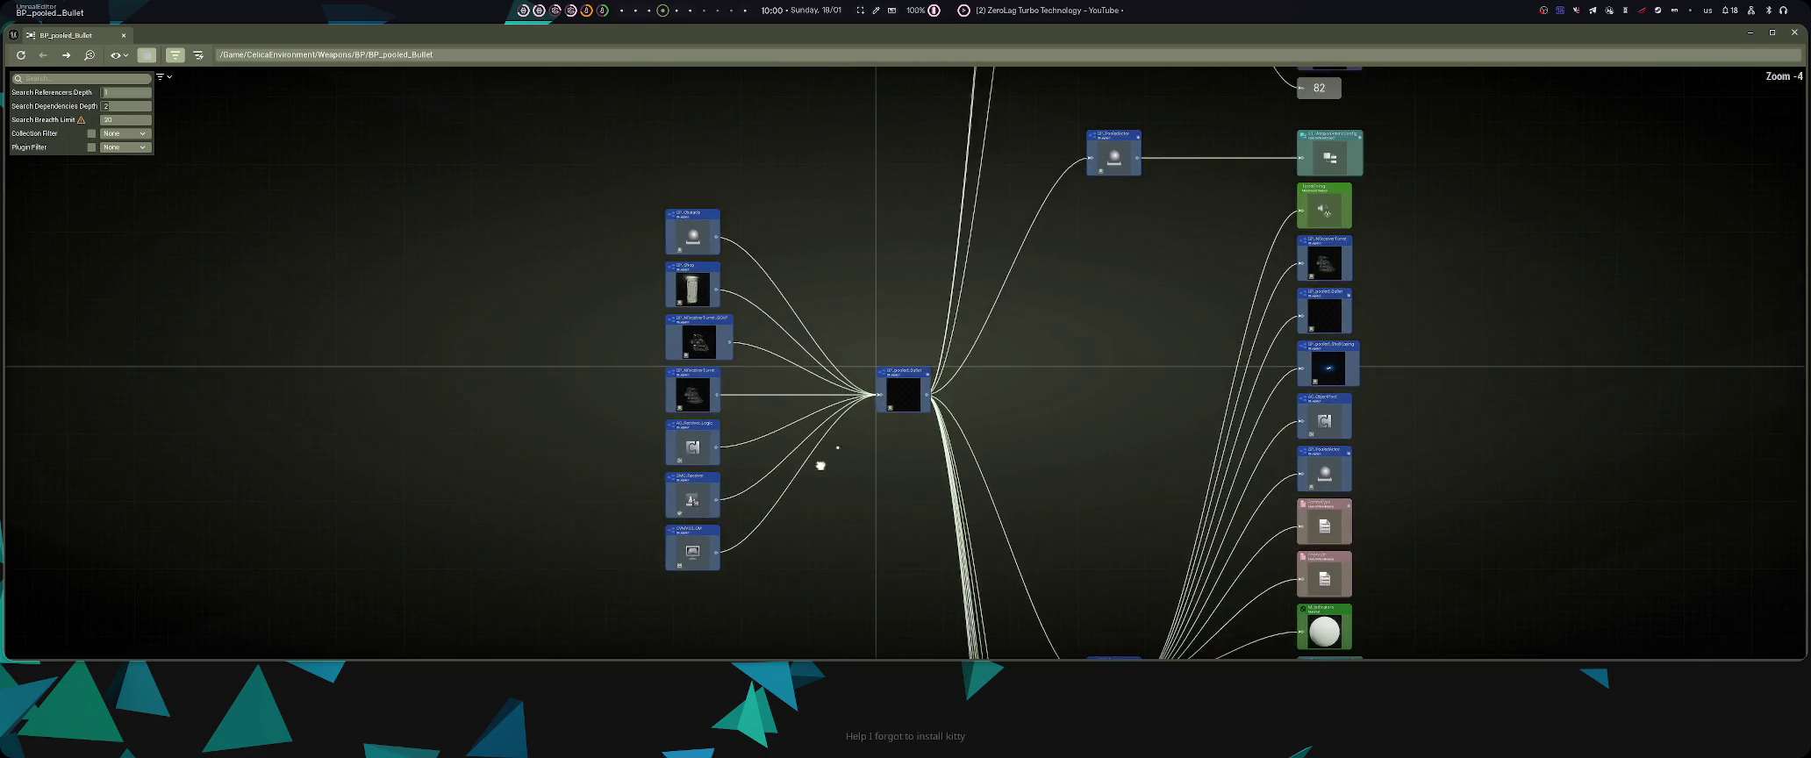
pyautogui.scroll(3, 871, 395)
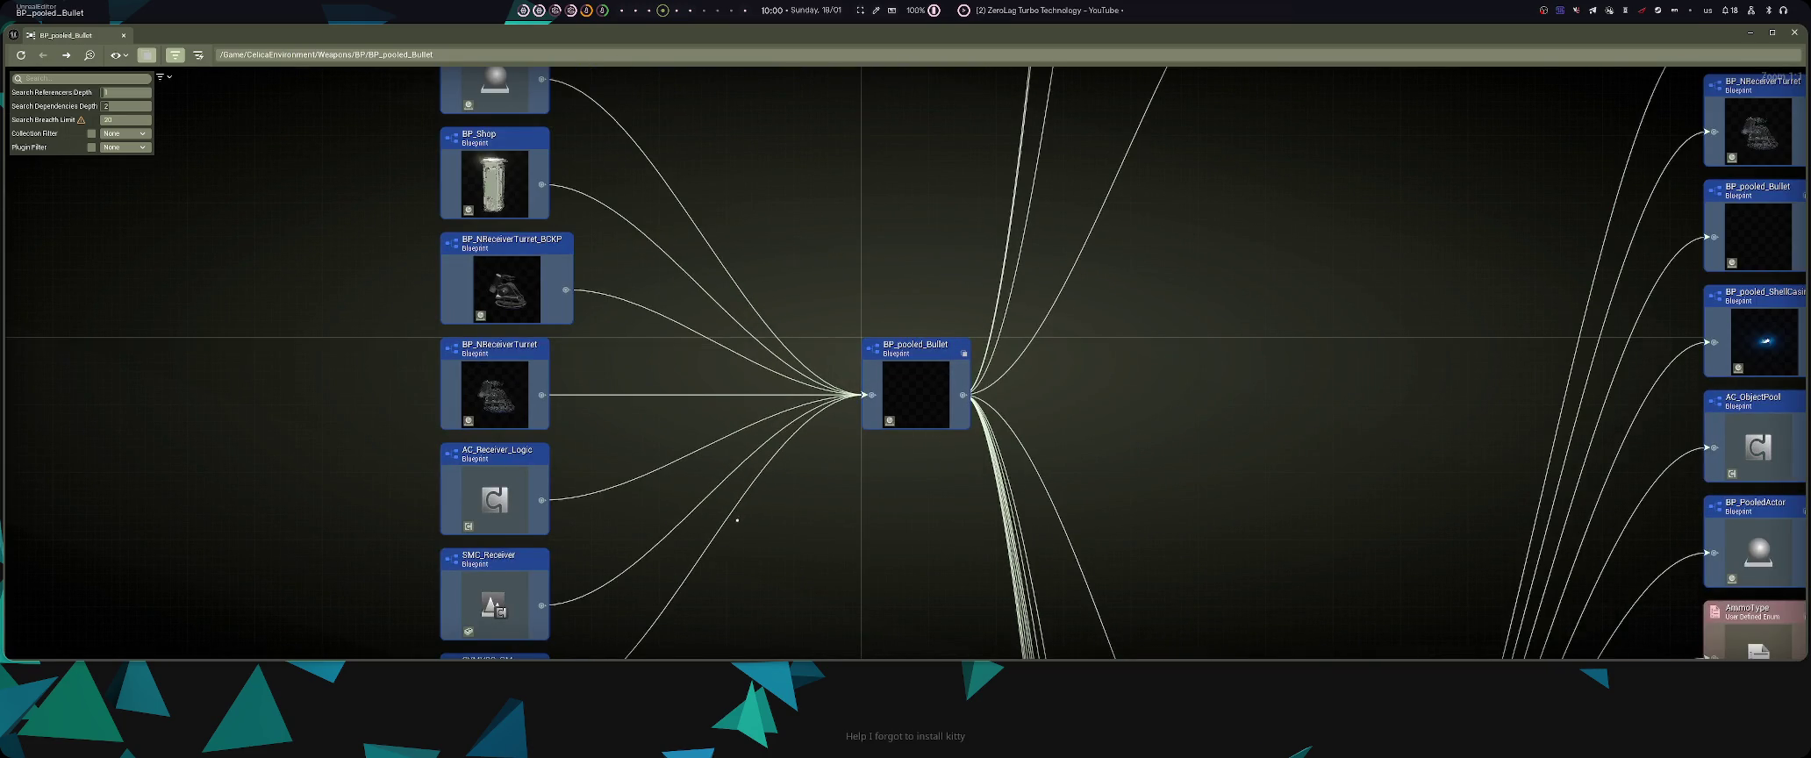
pyautogui.moveTo(737, 520); pyautogui.dragTo(836, 394)
pyautogui.doubleClick(660, 524)
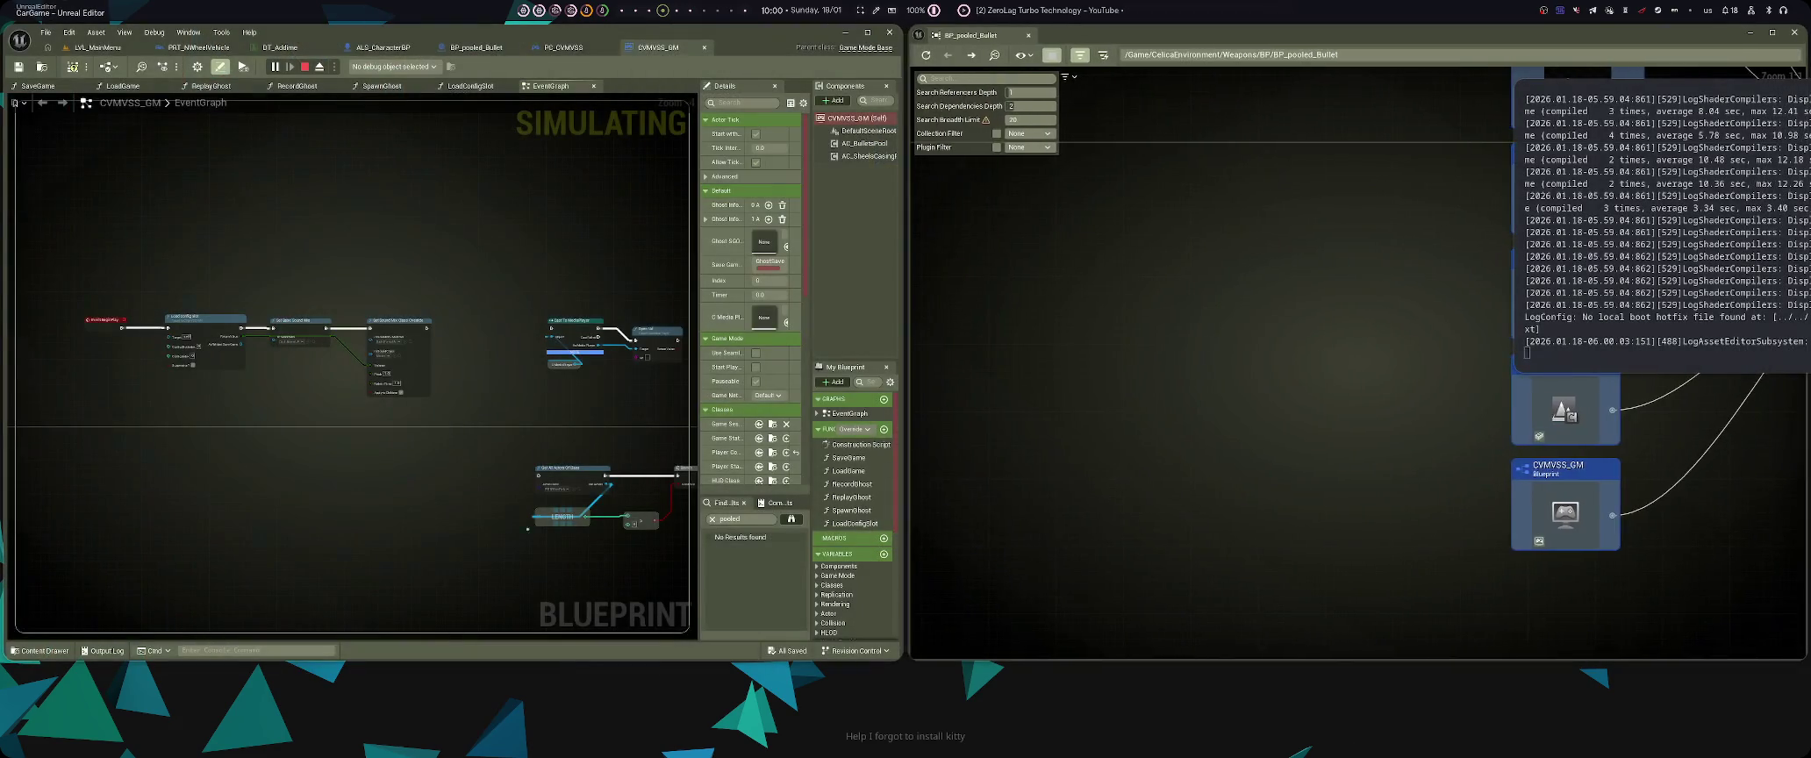
# - Maximise the CVMVSS_GM editor and inspect the Construction Script and EventGraph BeginPlay nodes
pyautogui.press('super+f')
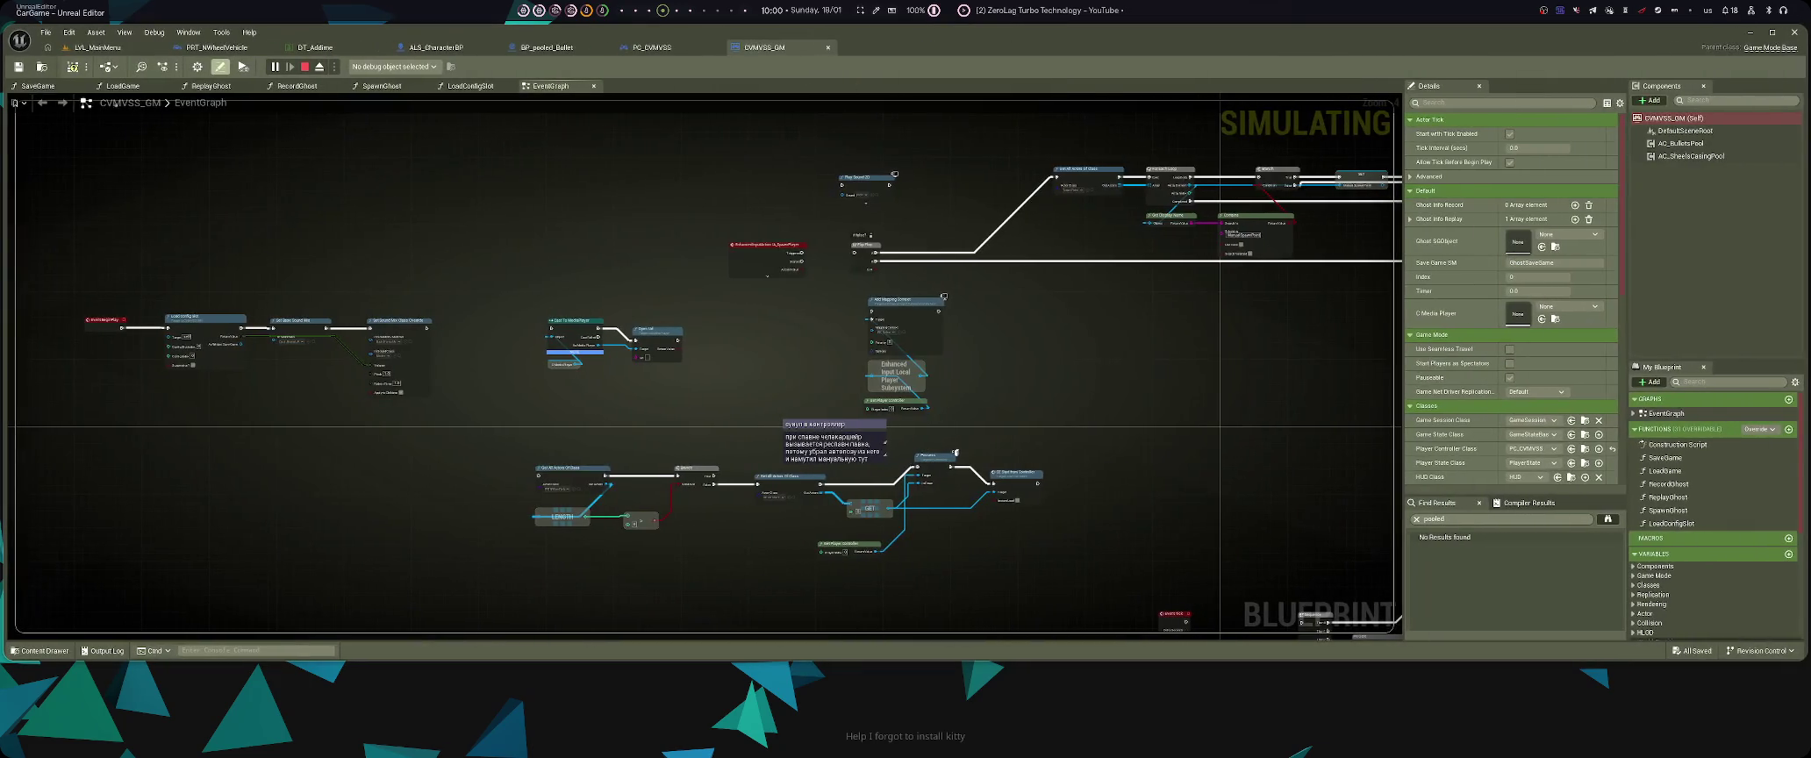
pyautogui.doubleClick(1677, 444)
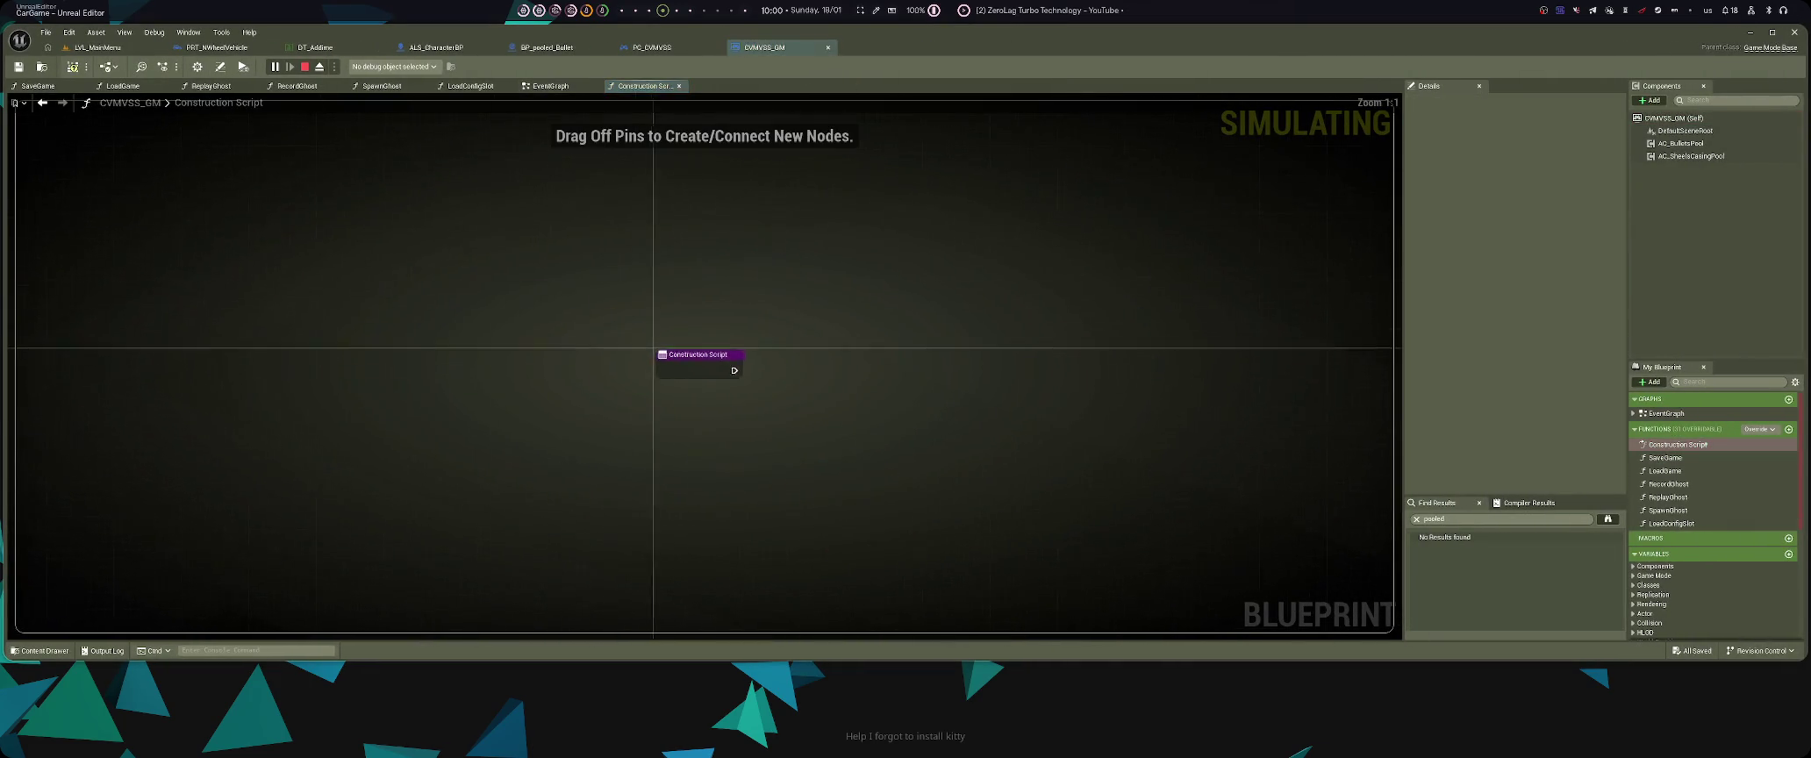
pyautogui.doubleClick(1666, 413)
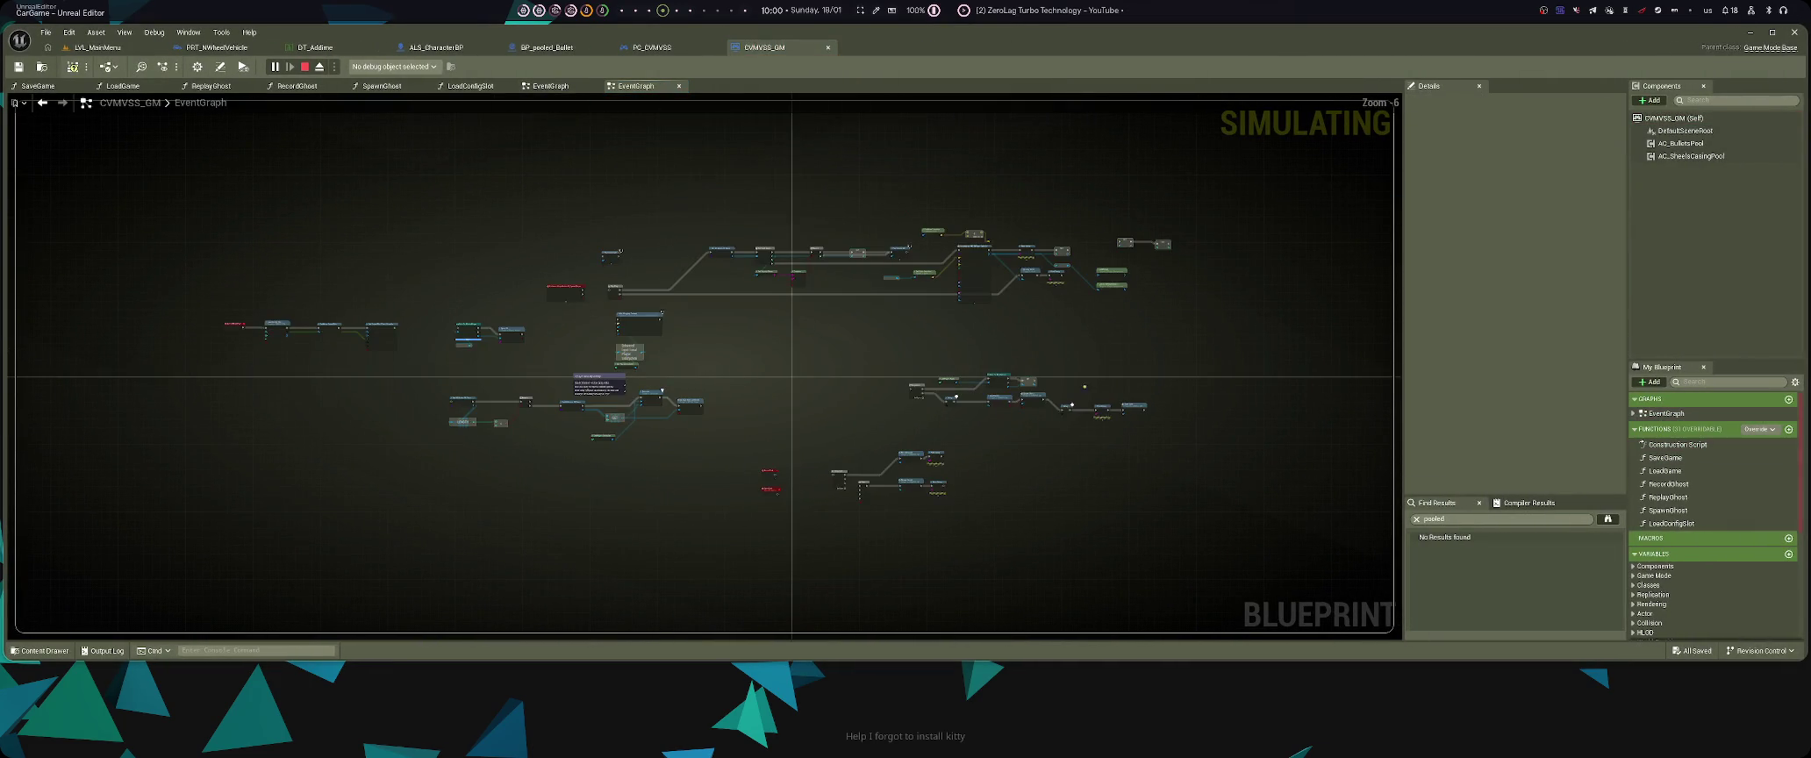
pyautogui.moveTo(702, 351)
pyautogui.mouseDown()
pyautogui.moveTo(633, 520)
pyautogui.moveTo(928, 303)
pyautogui.moveTo(906, 289)
pyautogui.mouseUp()
pyautogui.moveTo(593, 464)
pyautogui.mouseDown()
pyautogui.moveTo(734, 319)
pyautogui.moveTo(734, 361)
pyautogui.mouseUp()
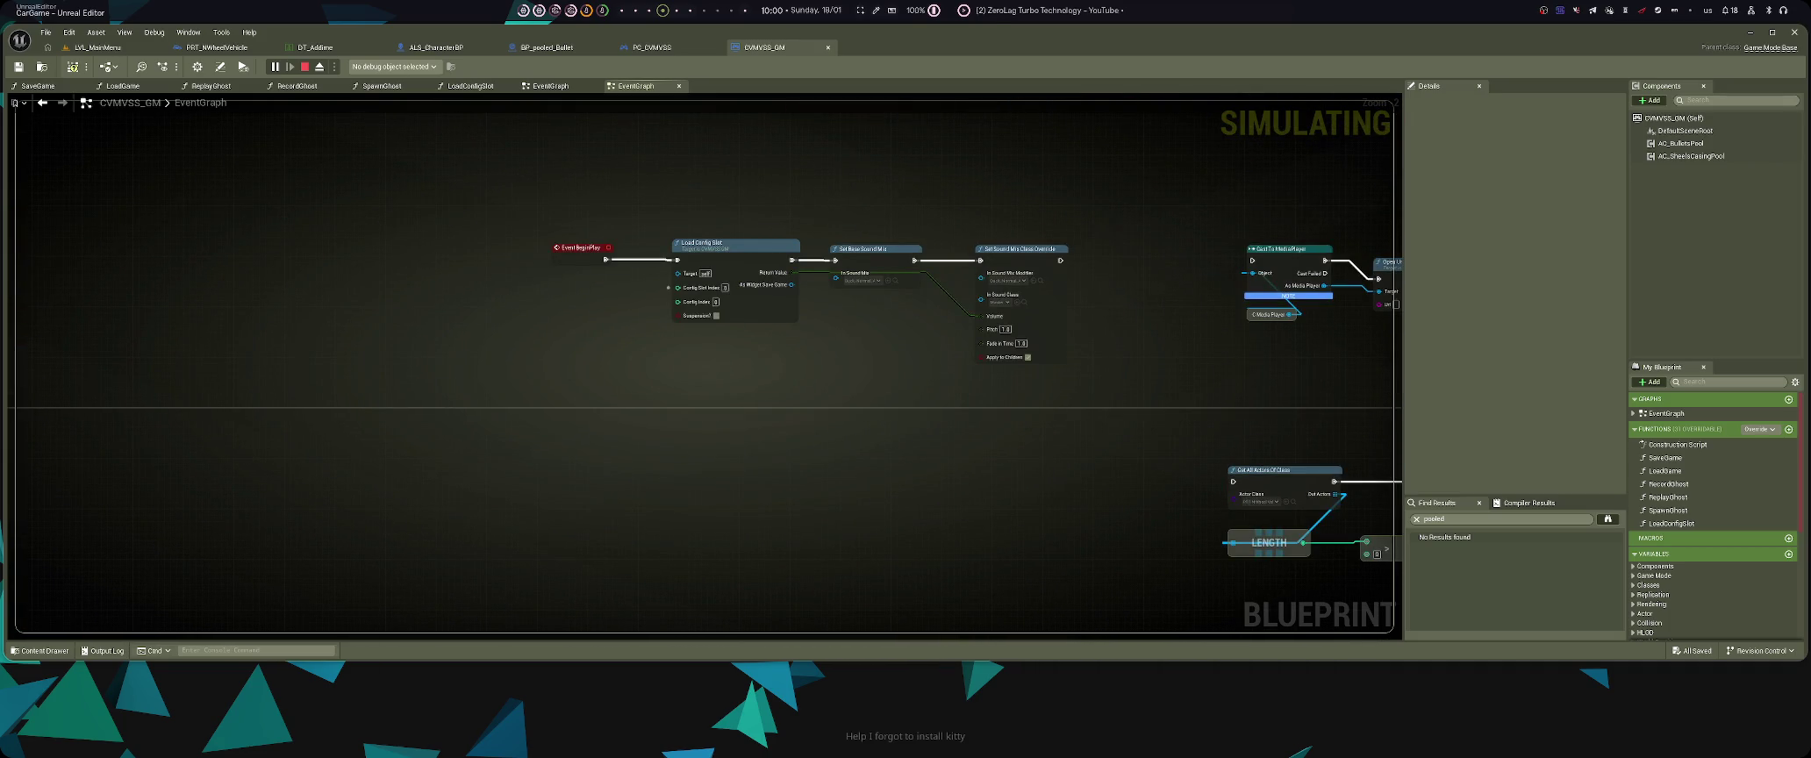
pyautogui.scroll(2, 1007, 234)
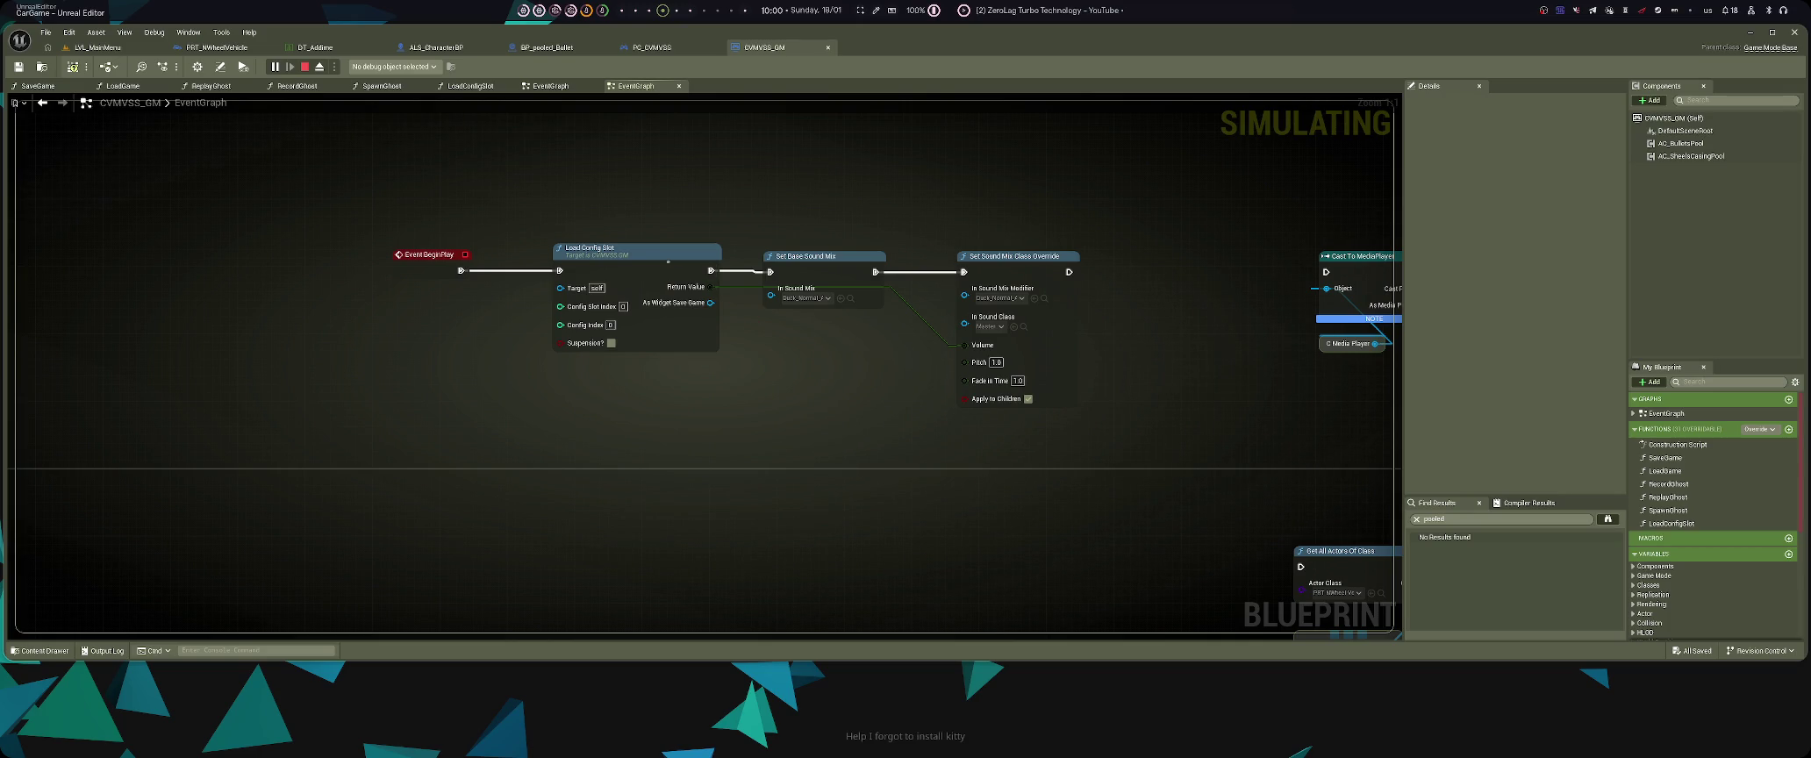
# - Inspect the LoadConfigSlot function's GET nodes and Return Node, then return to the EventGraph
pyautogui.doubleClick(661, 259)
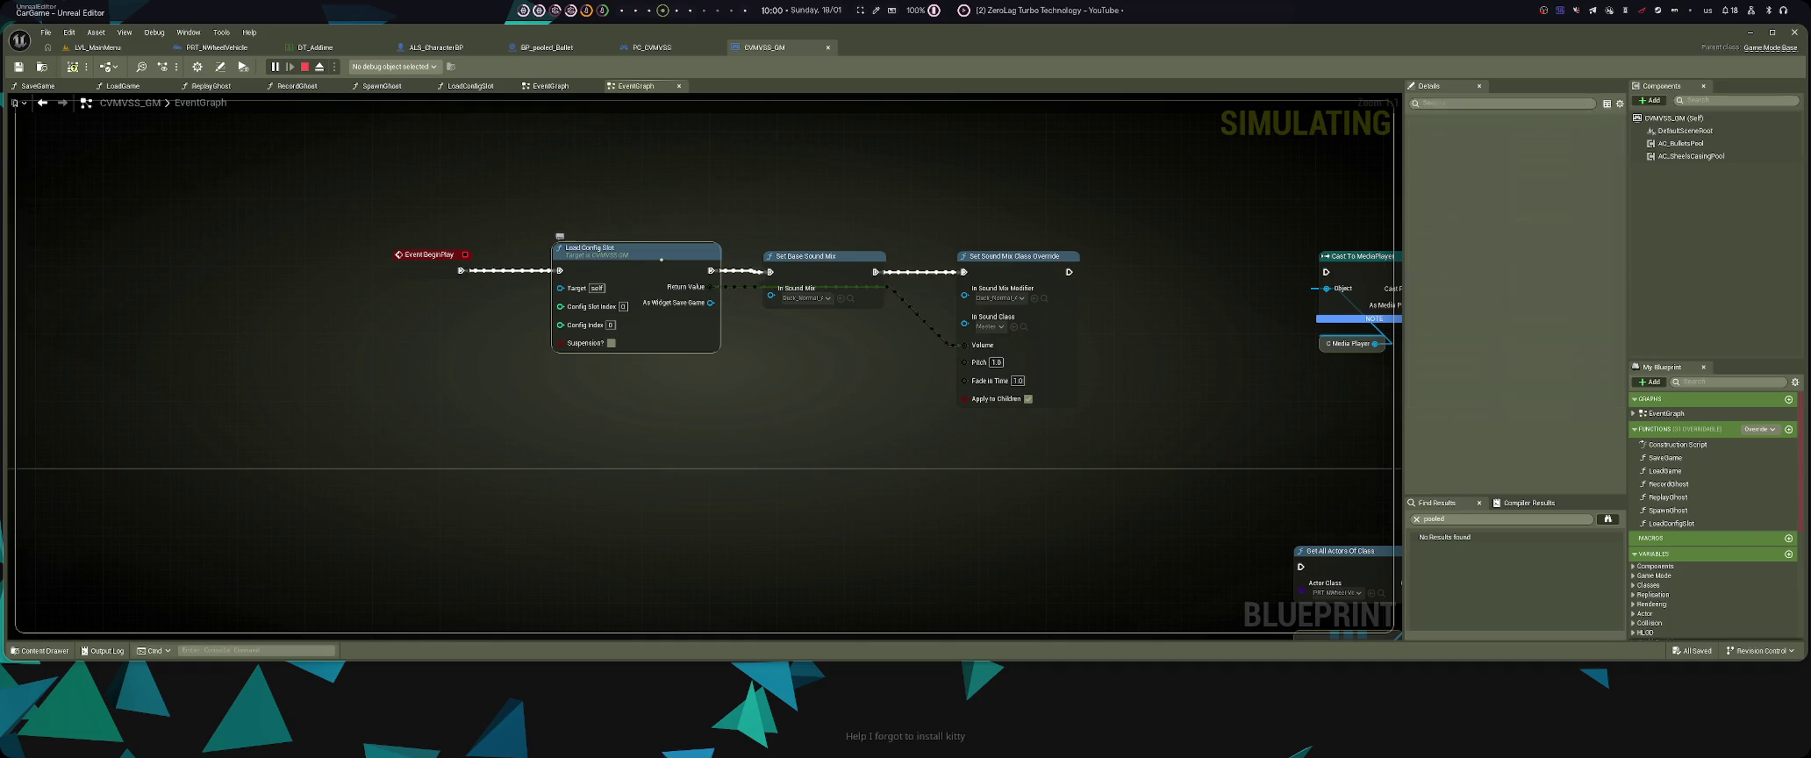
pyautogui.moveTo(1005, 309)
pyautogui.mouseDown()
pyautogui.moveTo(421, 294)
pyautogui.moveTo(258, 323)
pyautogui.mouseUp()
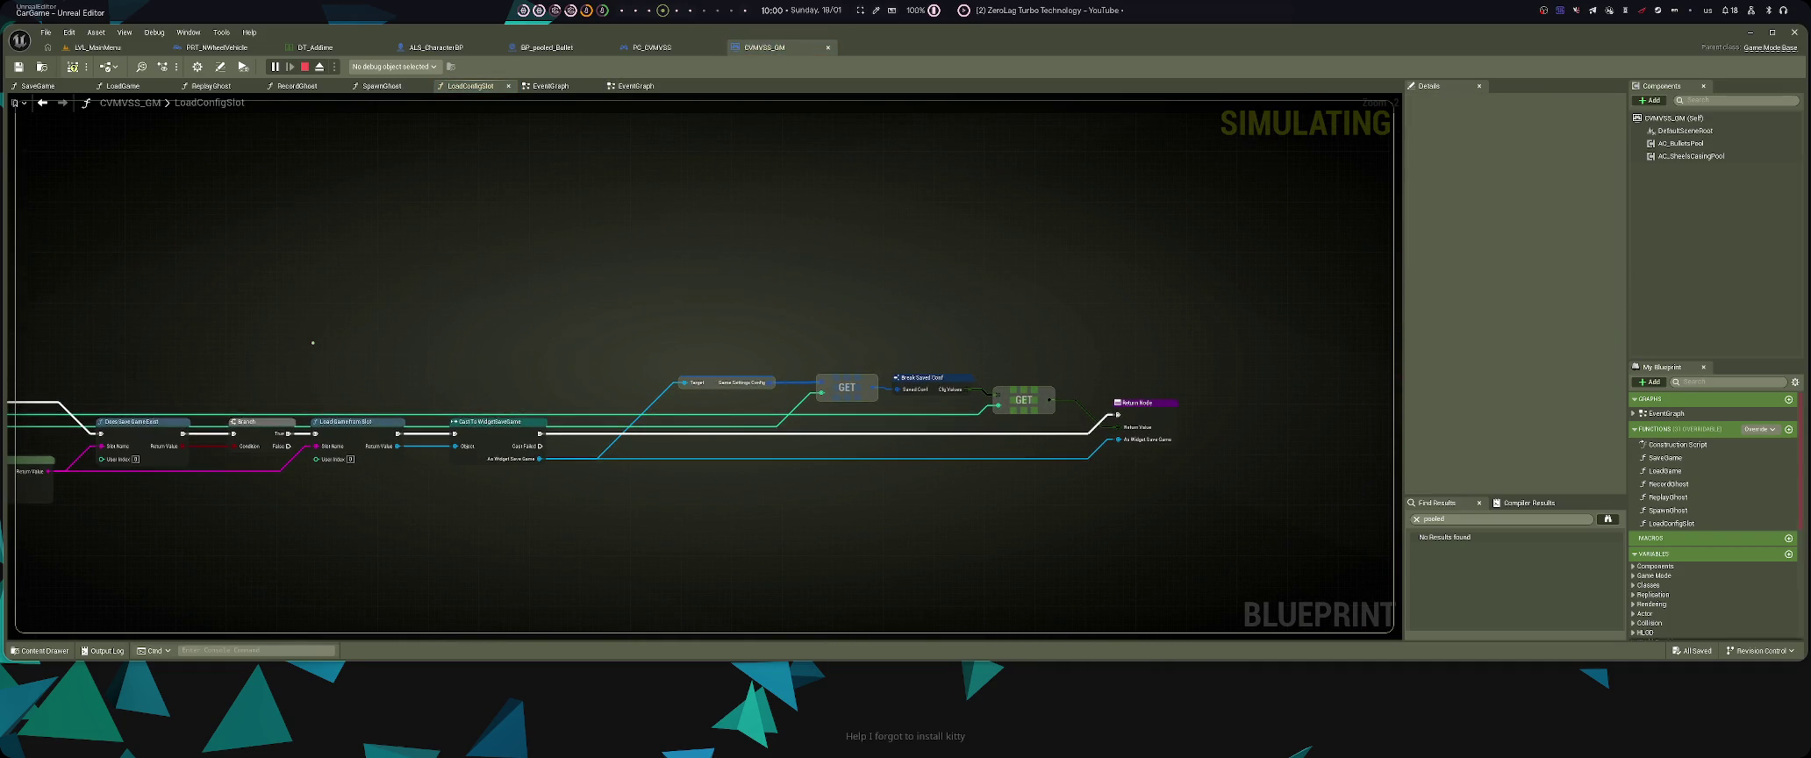
pyautogui.click(632, 85)
pyautogui.scroll(-3, 792, 361)
pyautogui.scroll(3, 792, 360)
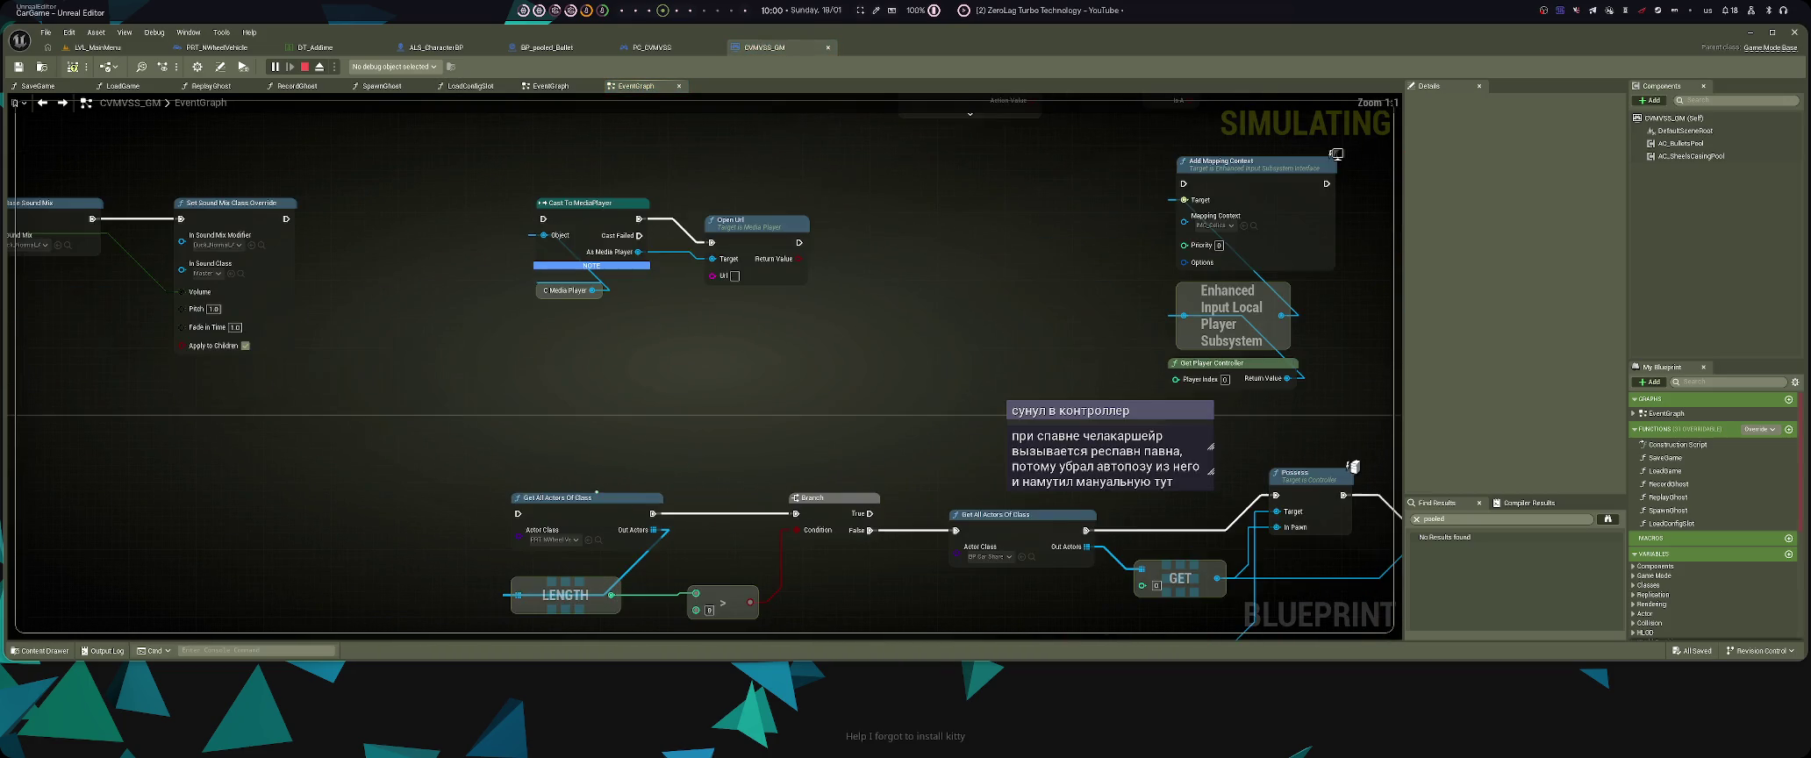
pyautogui.scroll(-2, 792, 361)
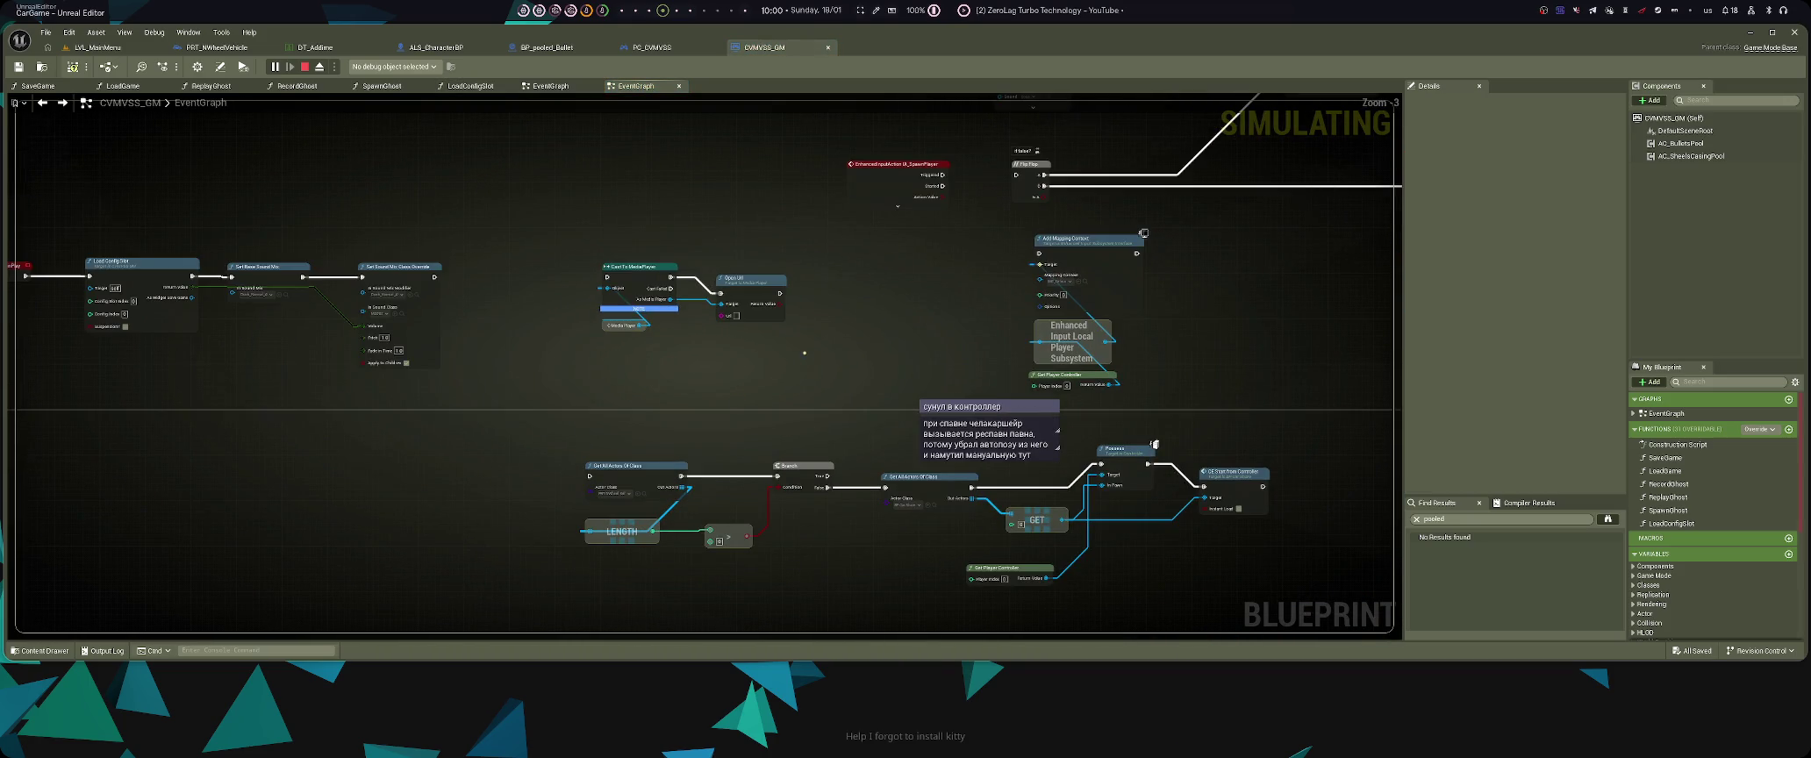
pyautogui.scroll(2, 942, 546)
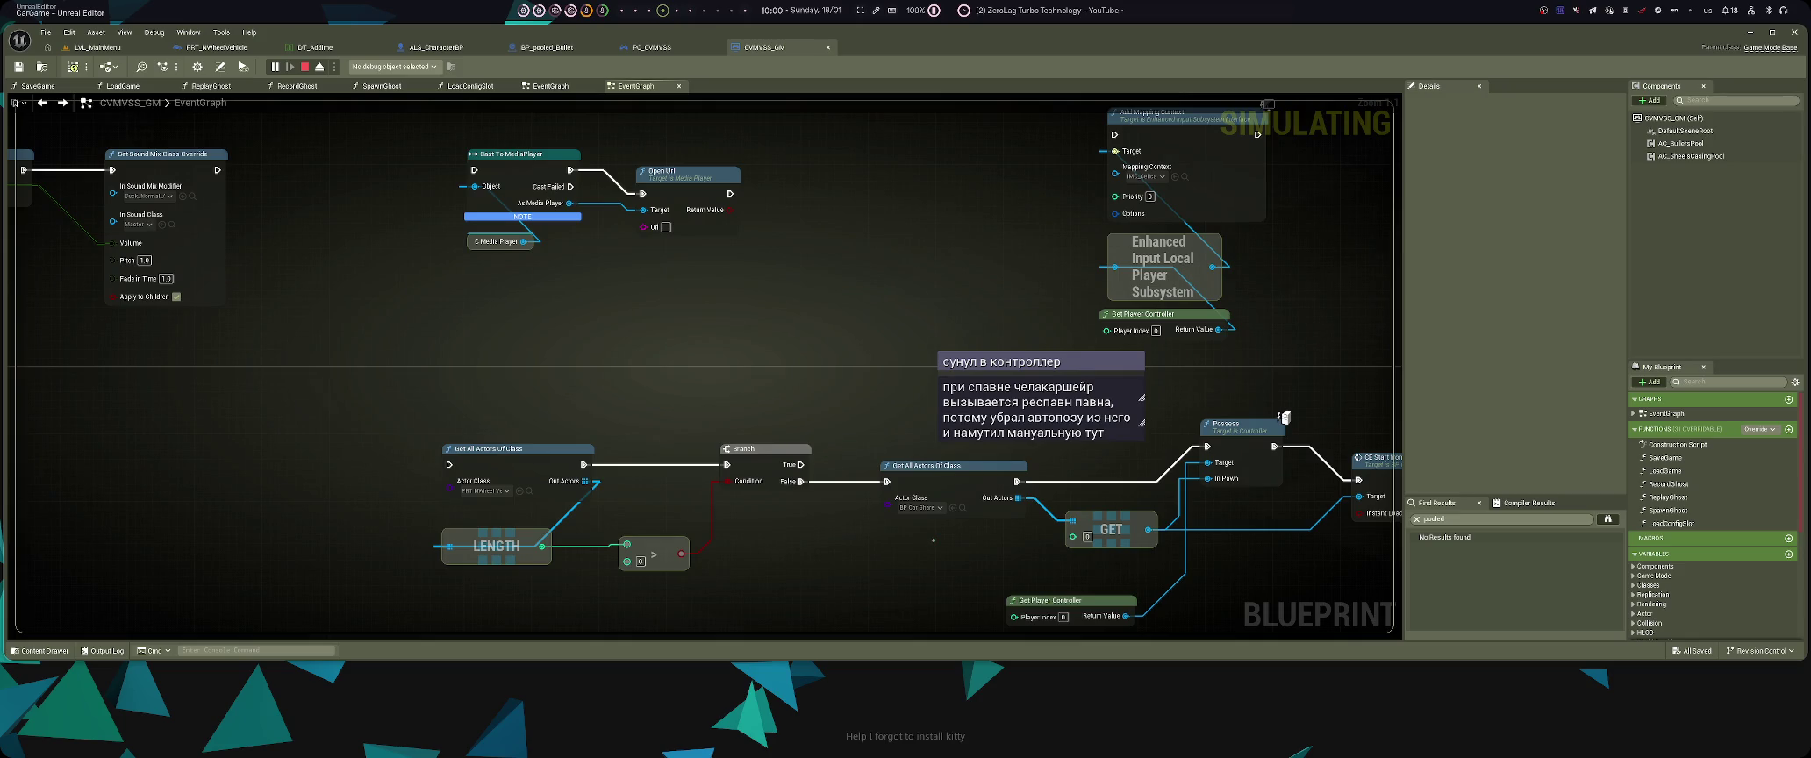
pyautogui.scroll(-3, 932, 539)
# - Search the CVMVSS_GM Blueprint for 'spawn' and scroll through the matches
pyautogui.hotkey('ctrl', 'f')
pyautogui.write('spawn')
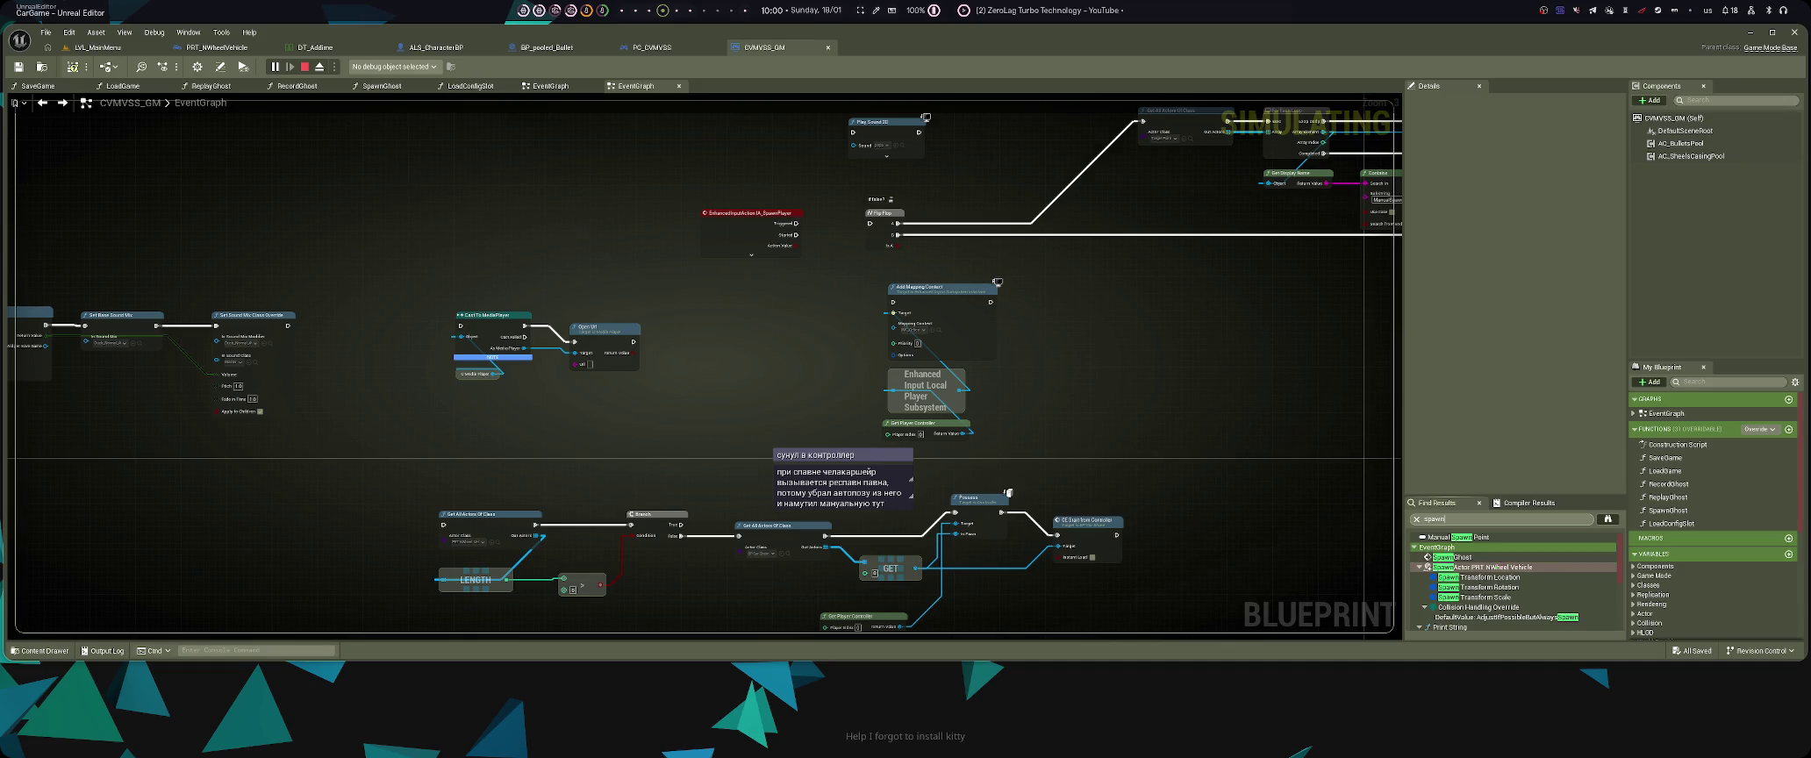
pyautogui.scroll(-3, 1491, 570)
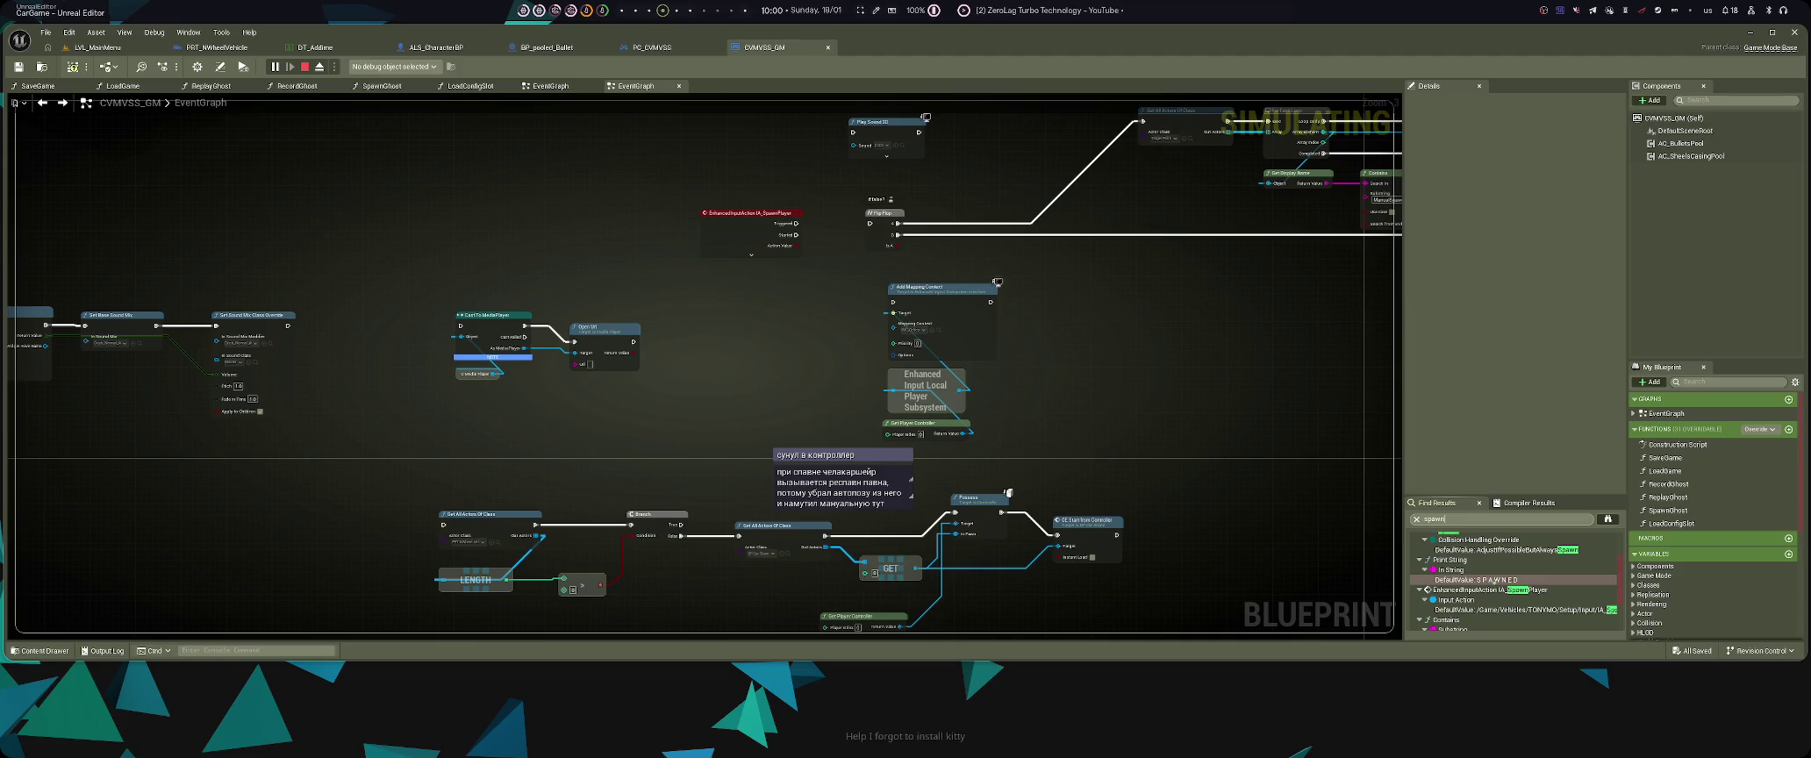
pyautogui.scroll(-3, 1496, 588)
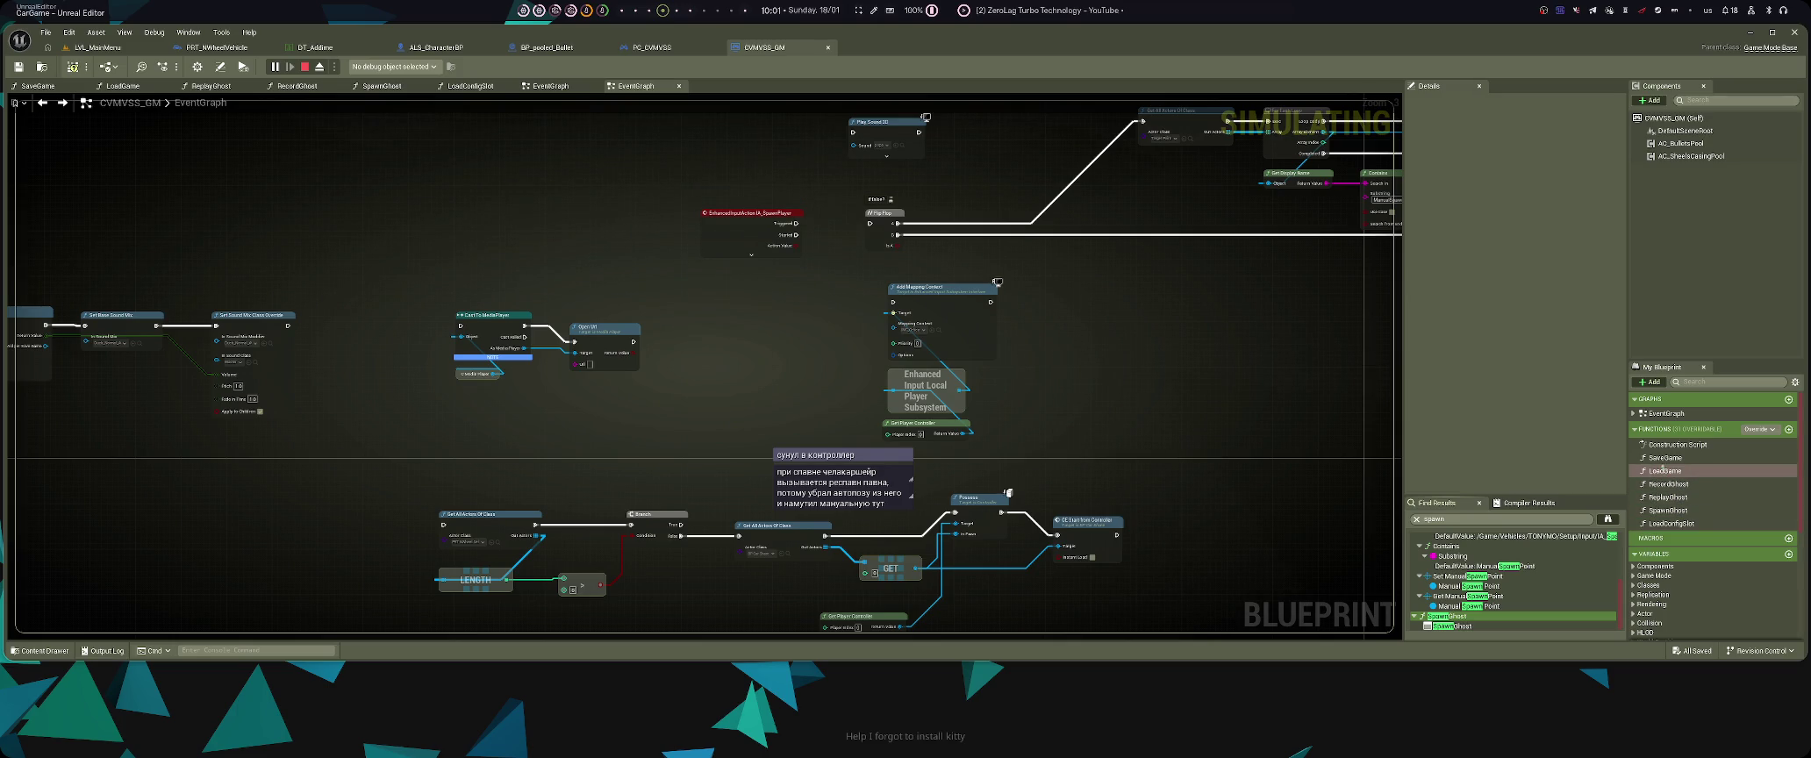
pyautogui.scroll(-5, 1280, 359)
pyautogui.scroll(5, 865, 368)
pyautogui.scroll(4, 836, 532)
pyautogui.scroll(-4, 730, 515)
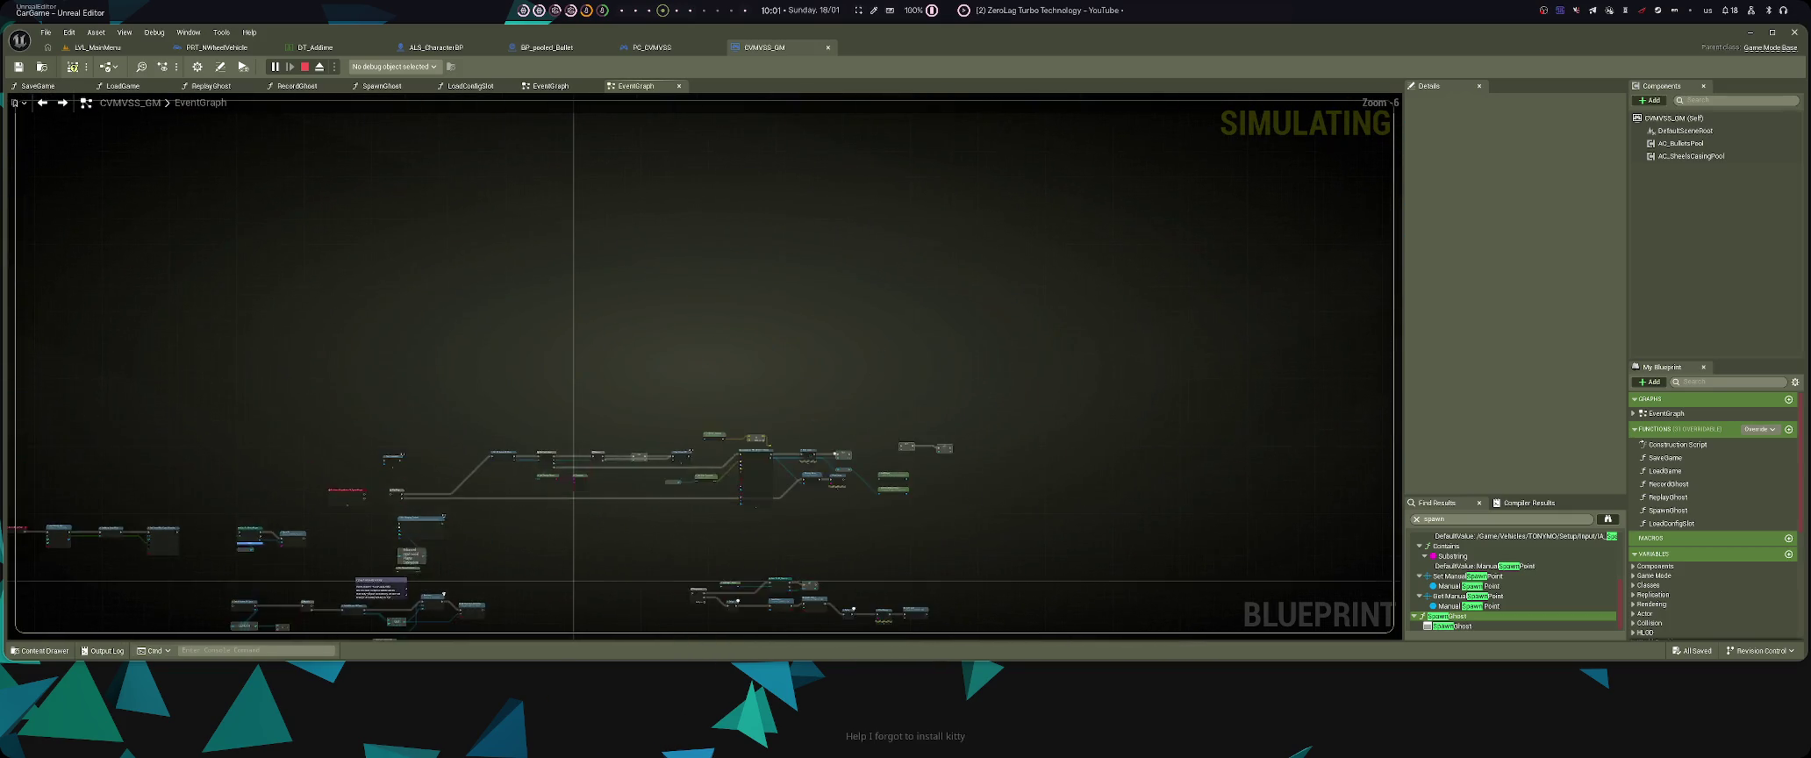
pyautogui.scroll(2, 600, 430)
pyautogui.scroll(1, 676, 442)
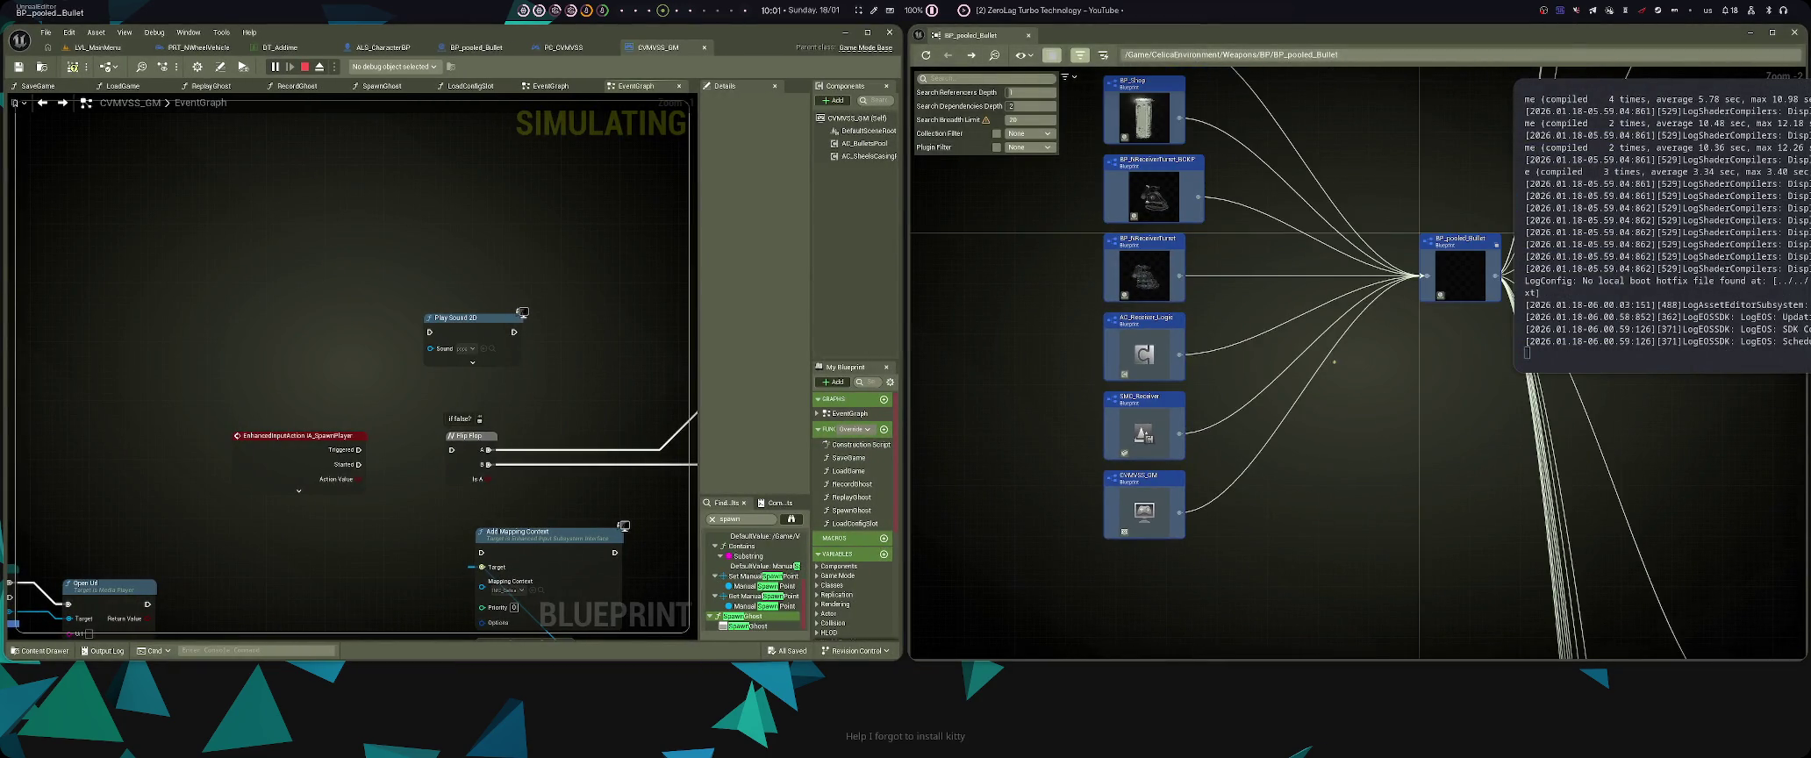
# - Pan and zoom the BP_pooled_Bullet reference graph to inspect more referencers
pyautogui.moveTo(1333, 361); pyautogui.dragTo(1277, 442)
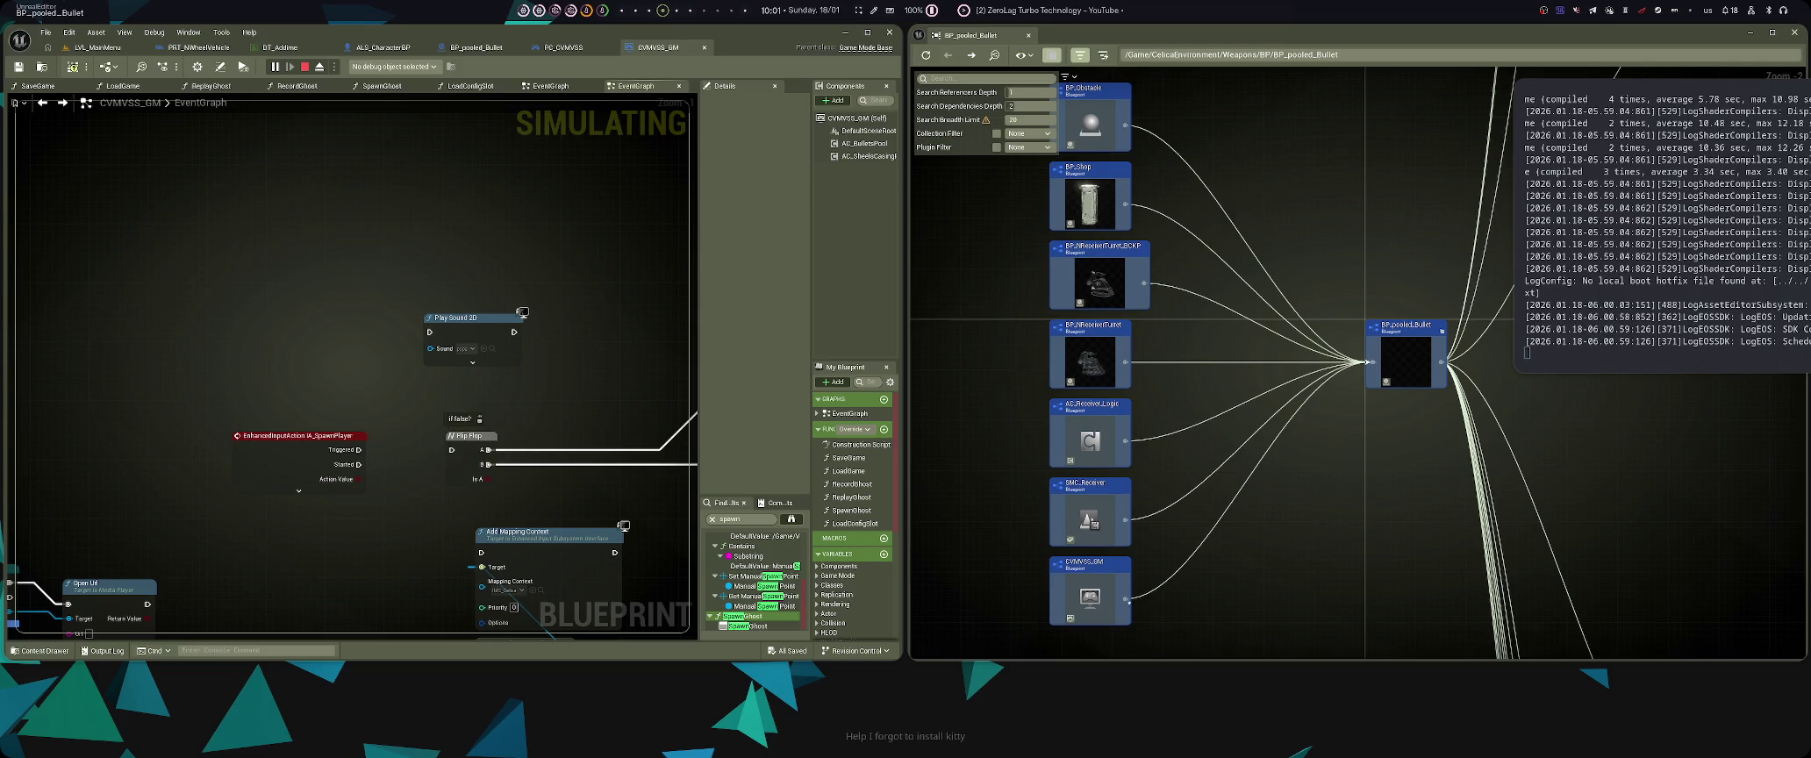
pyautogui.scroll(9, 1072, 566)
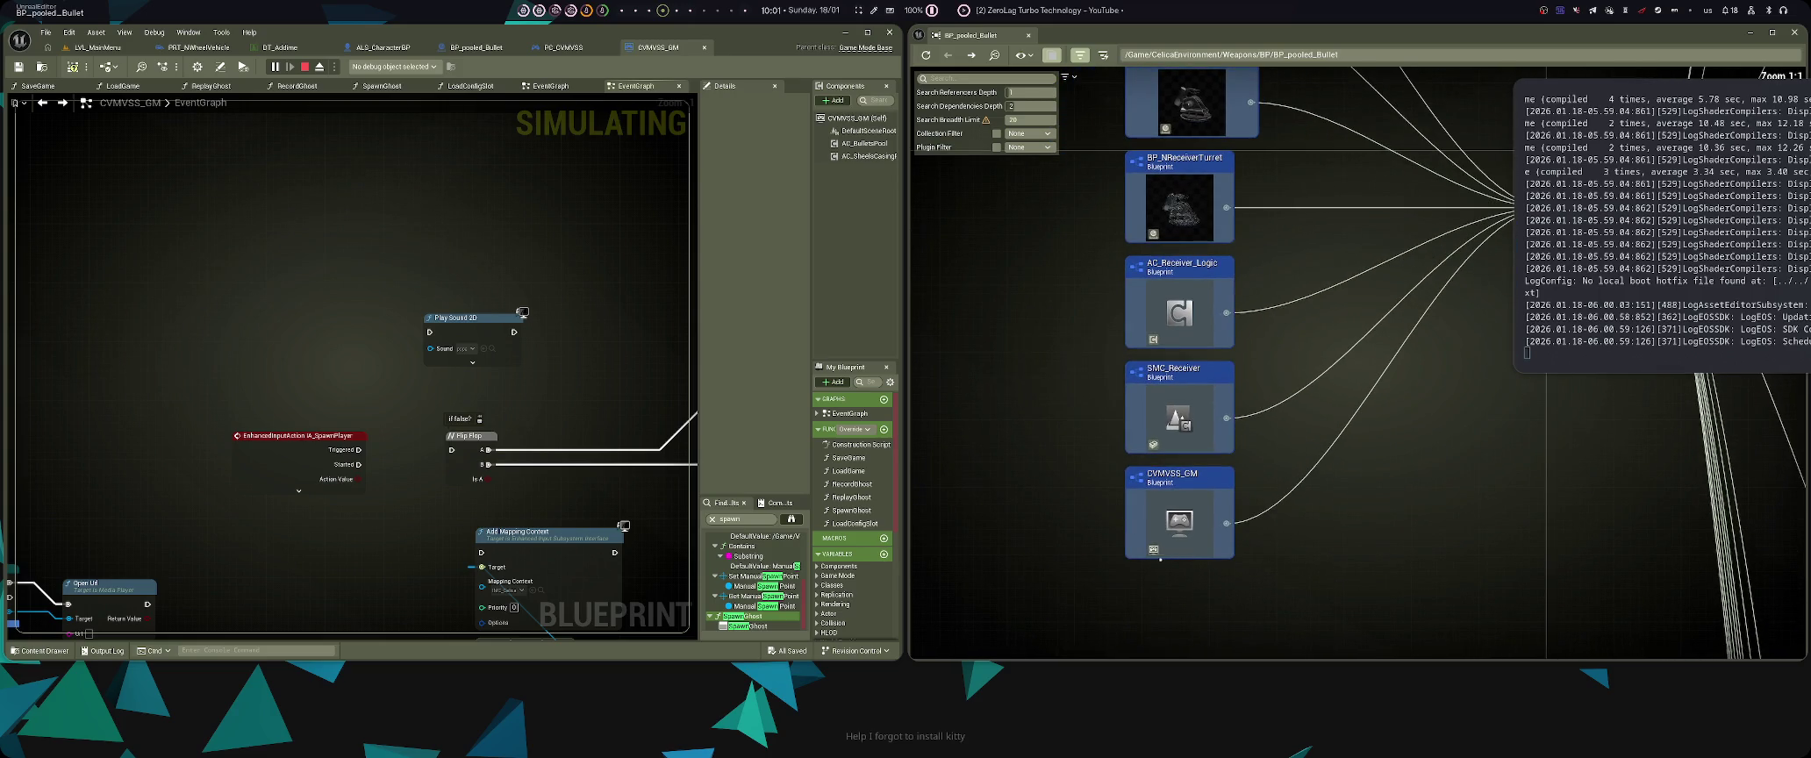
pyautogui.scroll(-5, 1249, 529)
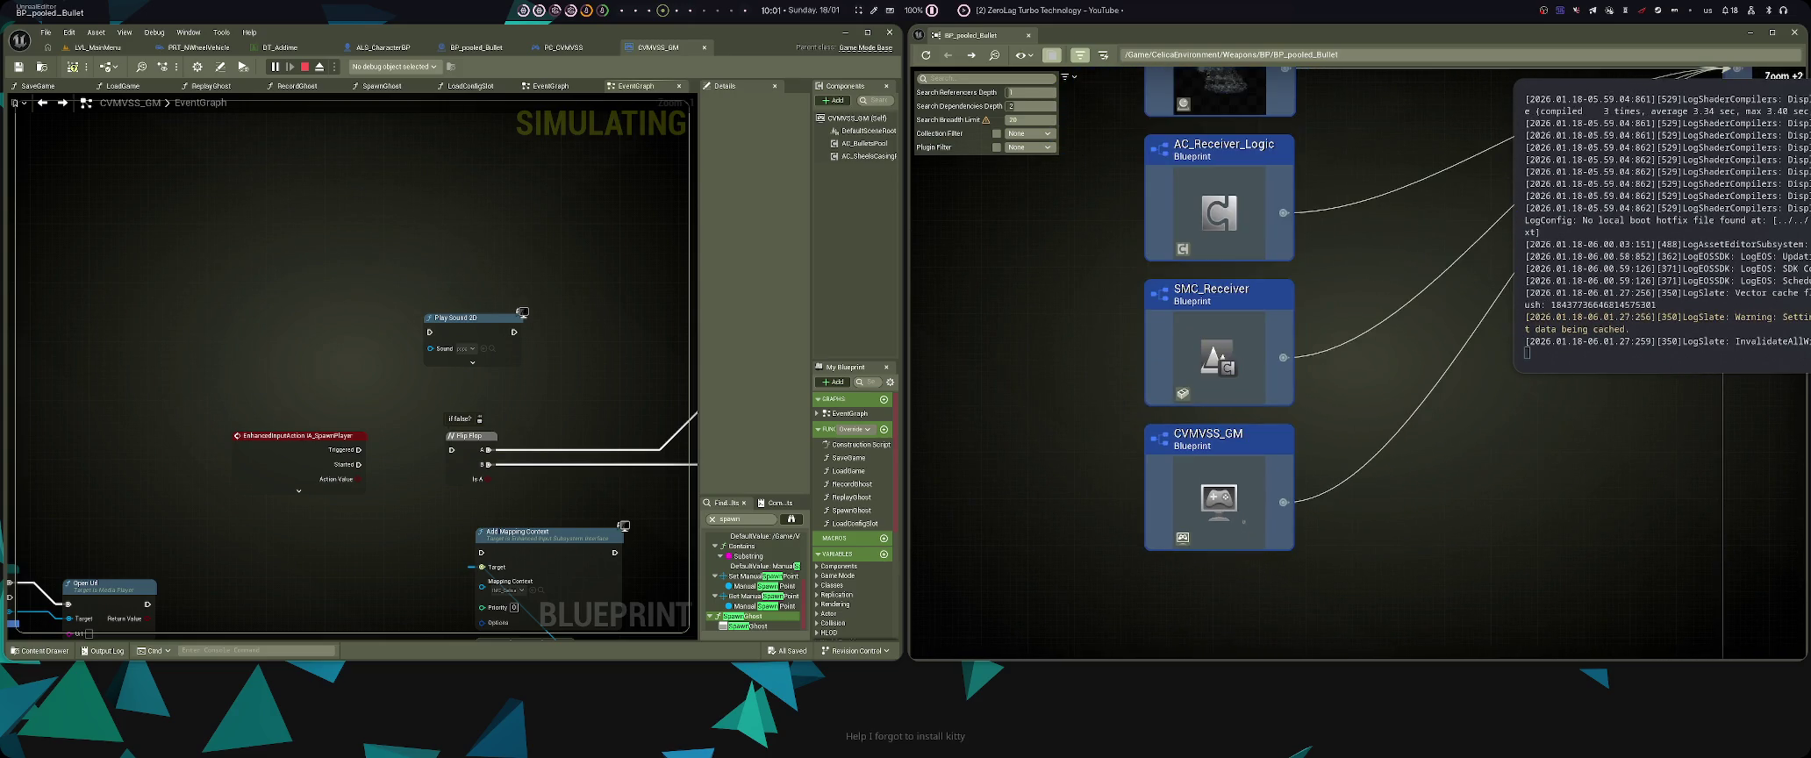
pyautogui.scroll(-8, 1300, 445)
pyautogui.scroll(6, 1300, 445)
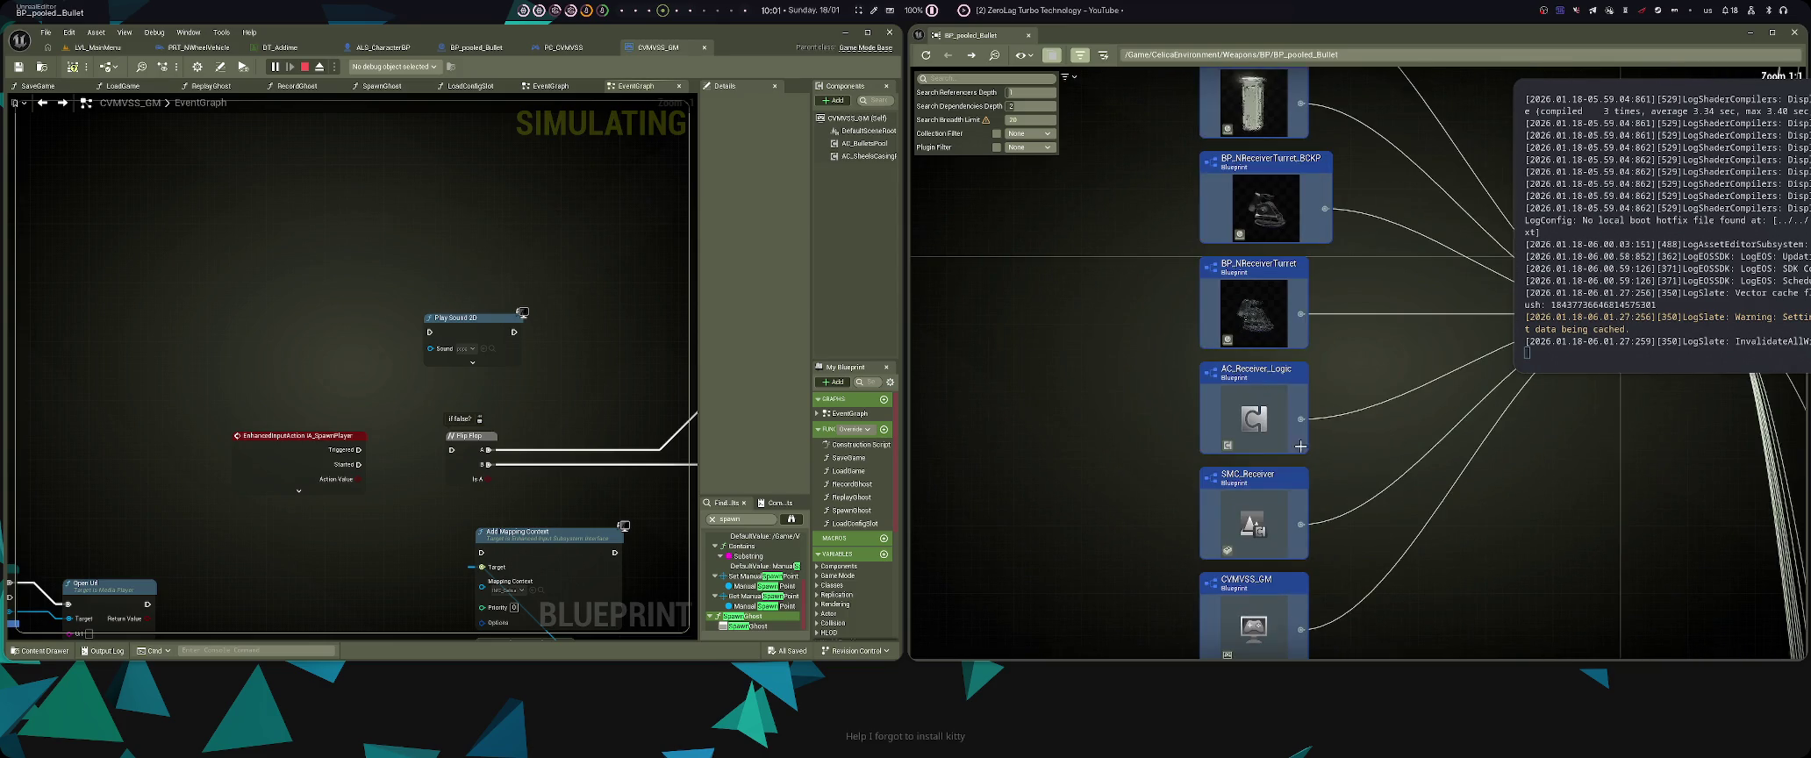
pyautogui.scroll(-8, 1402, 421)
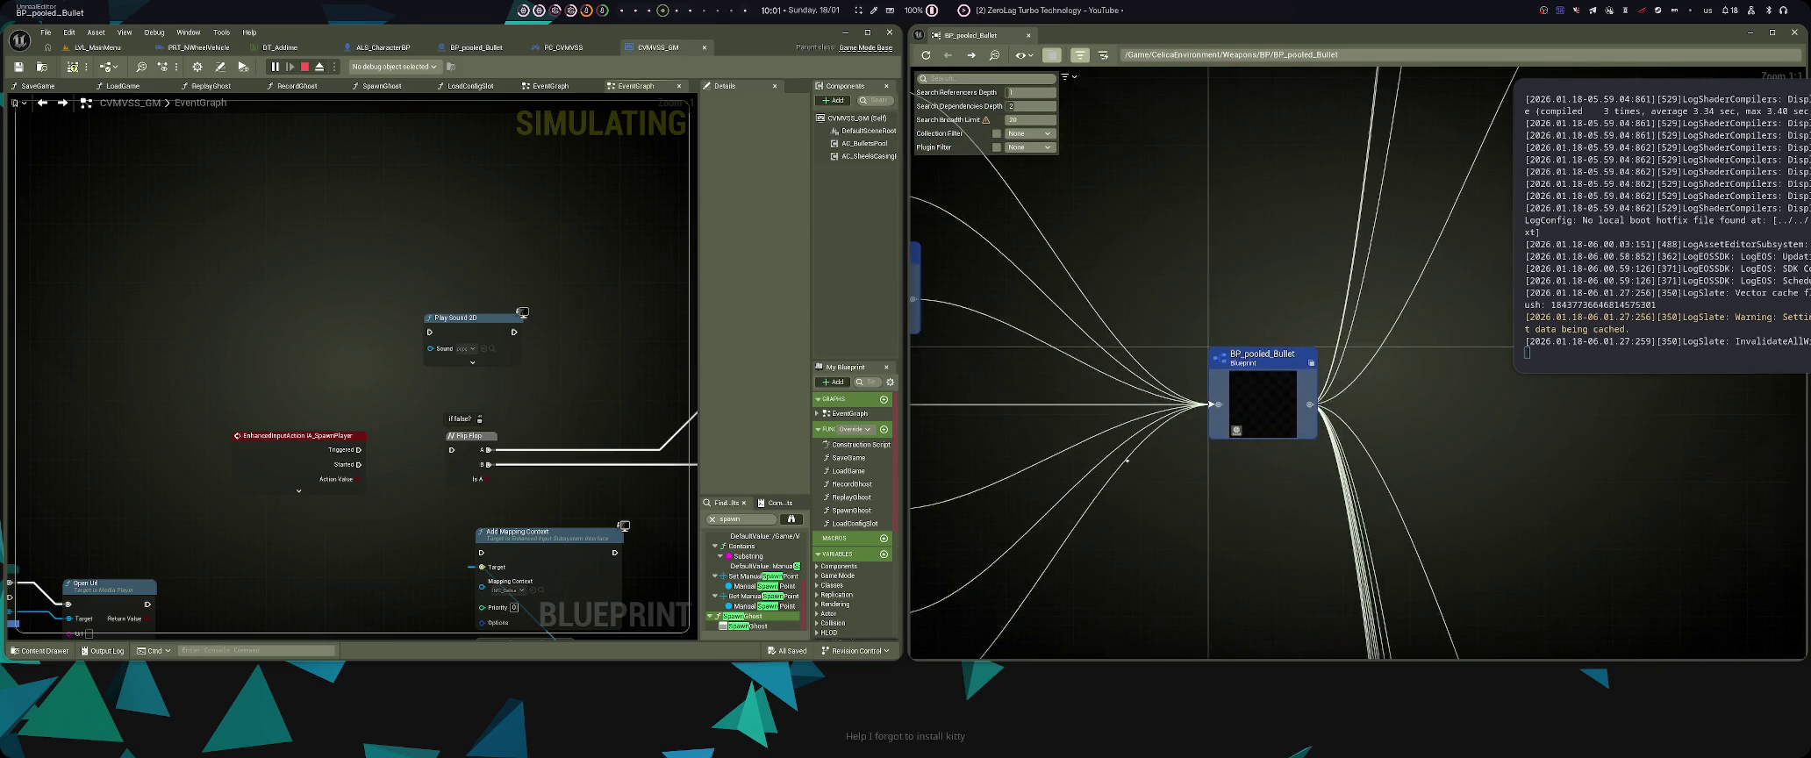
pyautogui.scroll(8, 1184, 520)
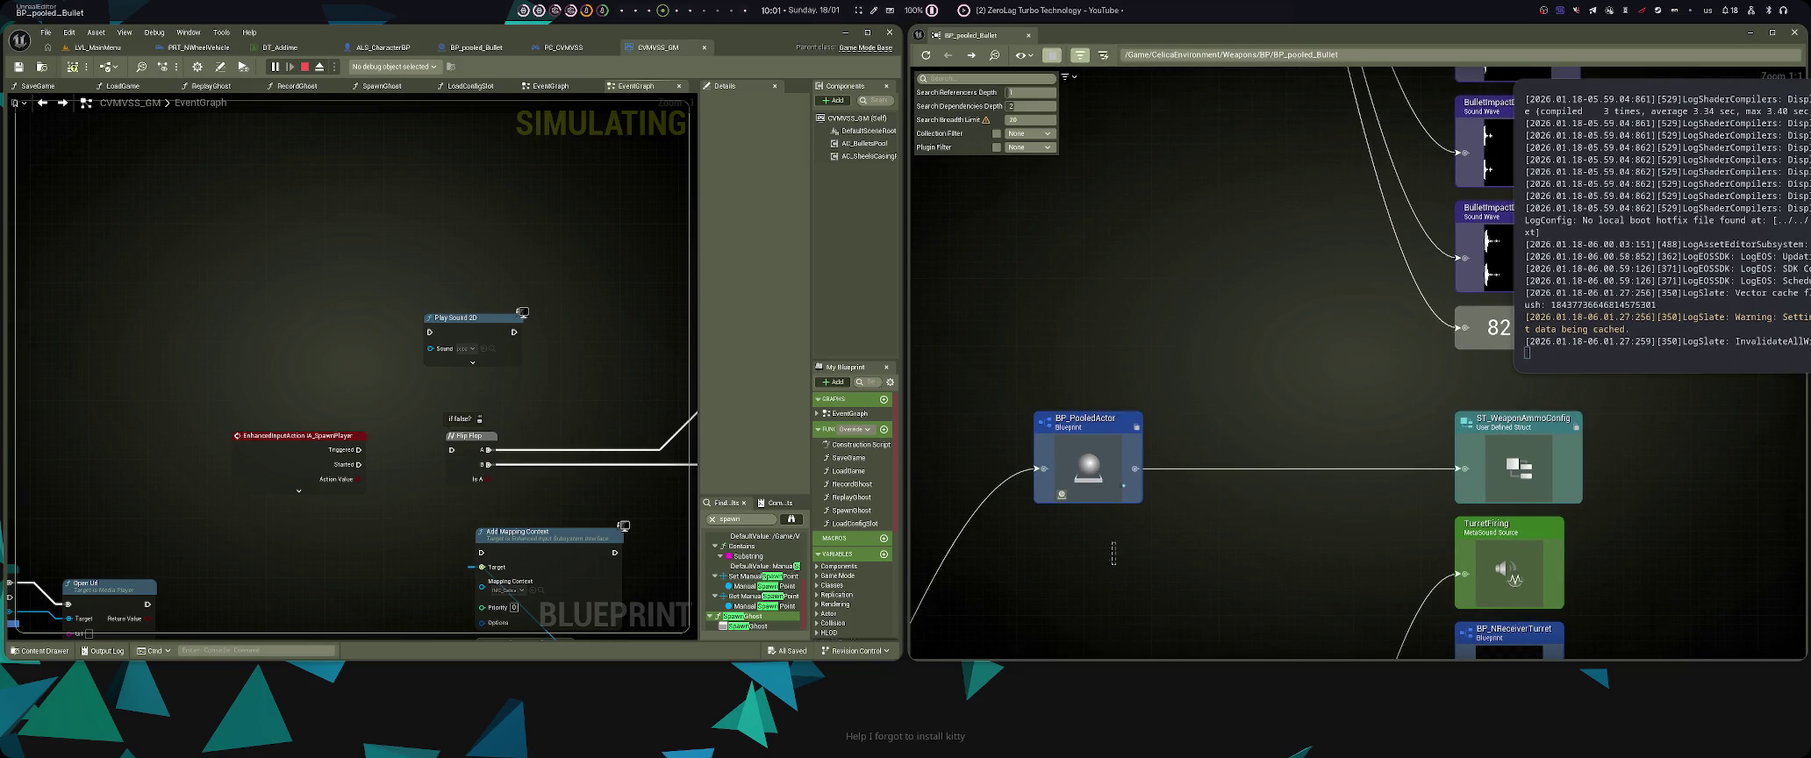
pyautogui.scroll(-4, 1184, 526)
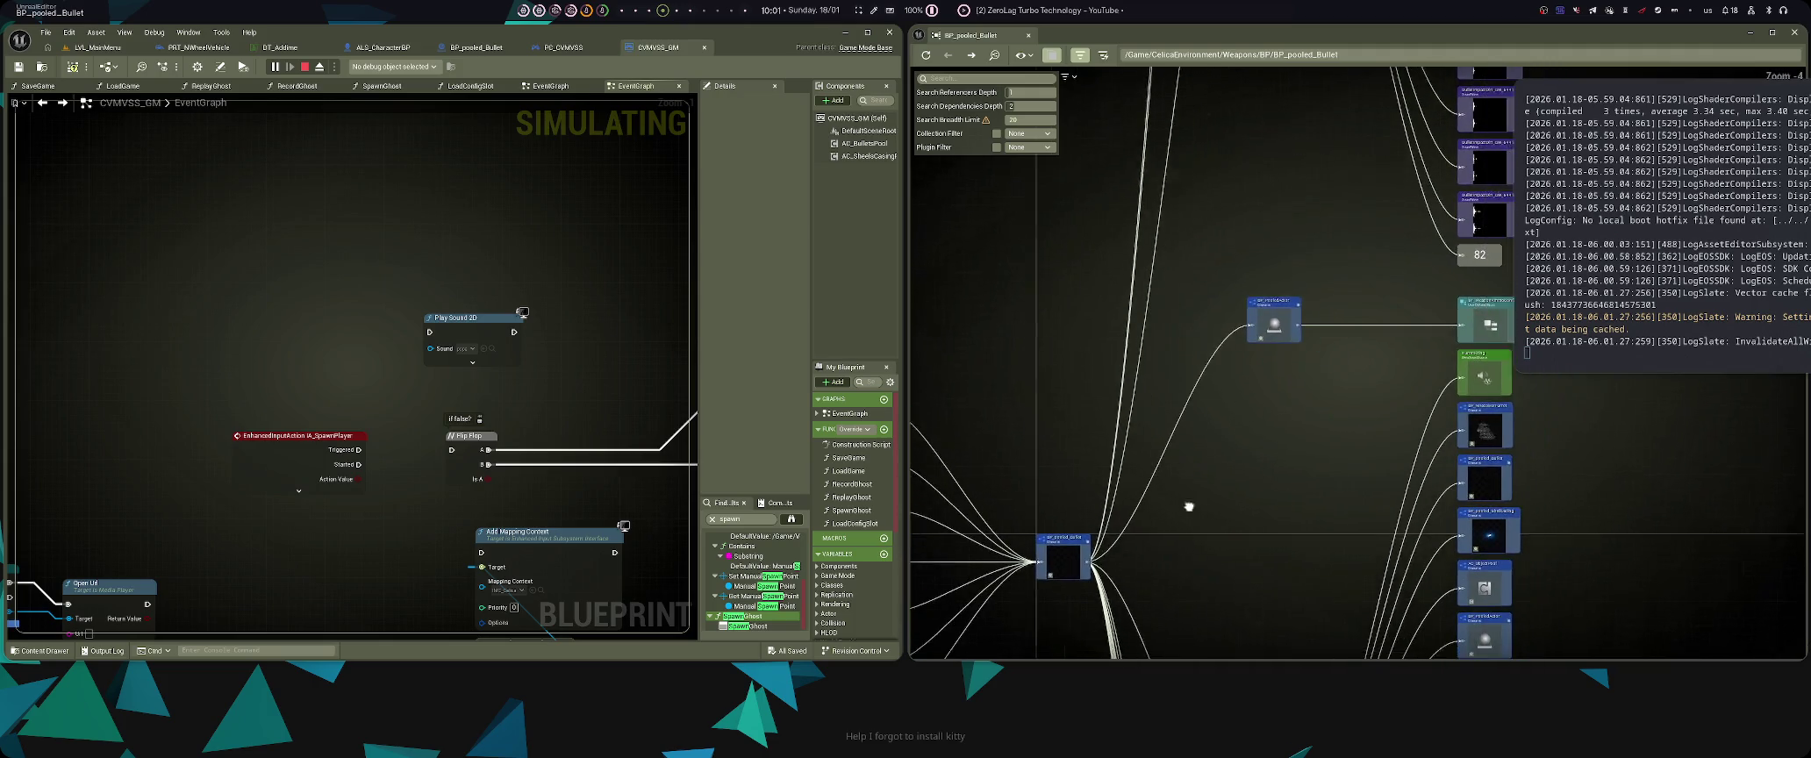
pyautogui.scroll(2, 1026, 530)
pyautogui.scroll(-7, 1174, 616)
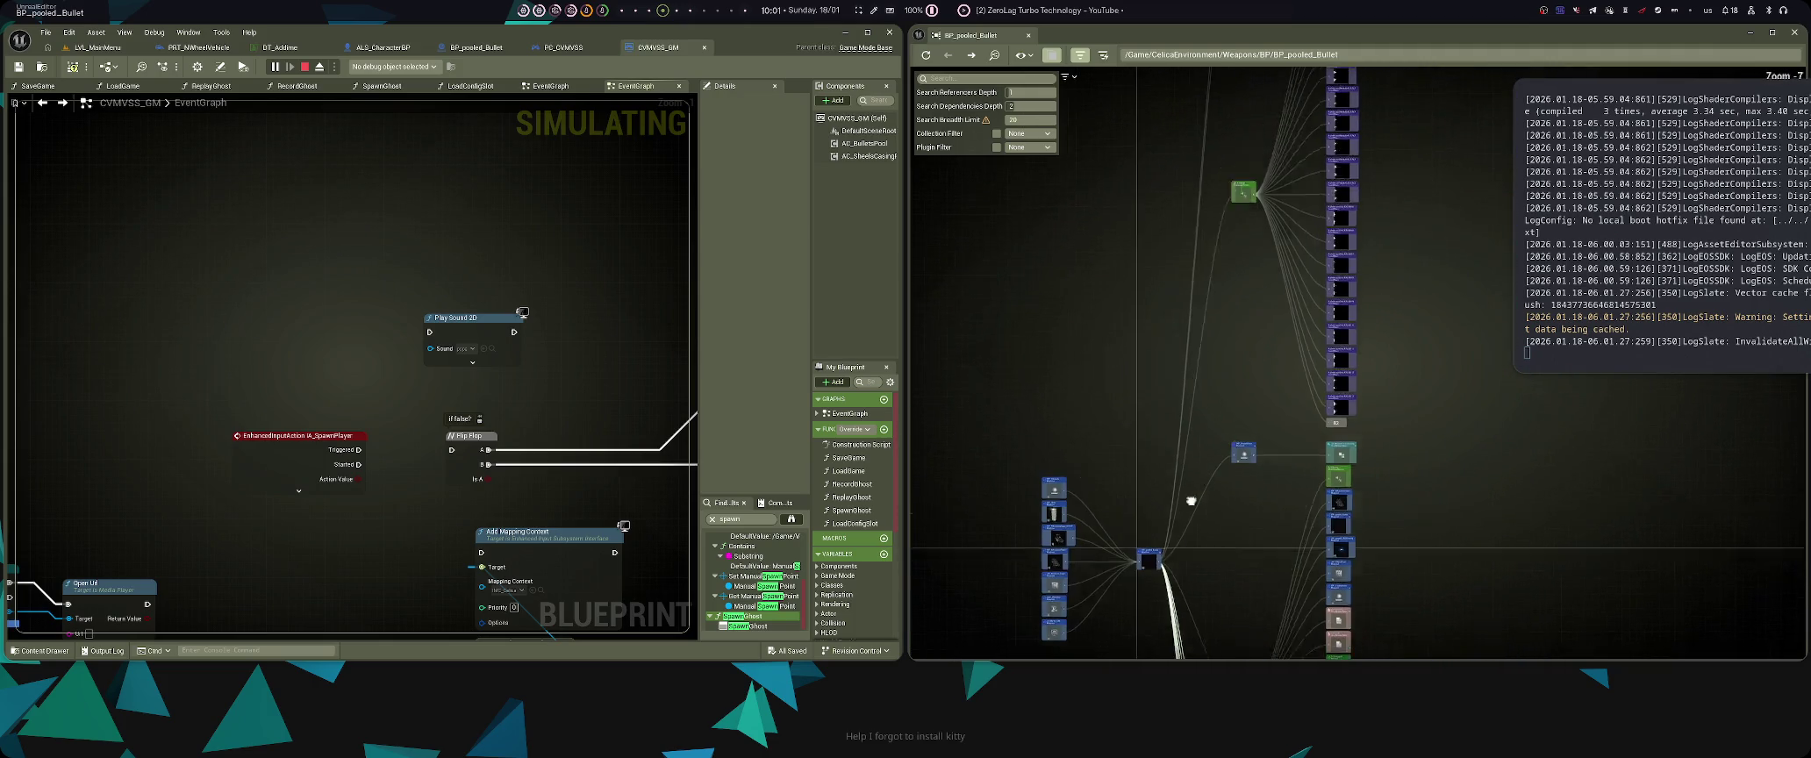
pyautogui.scroll(2, 1290, 527)
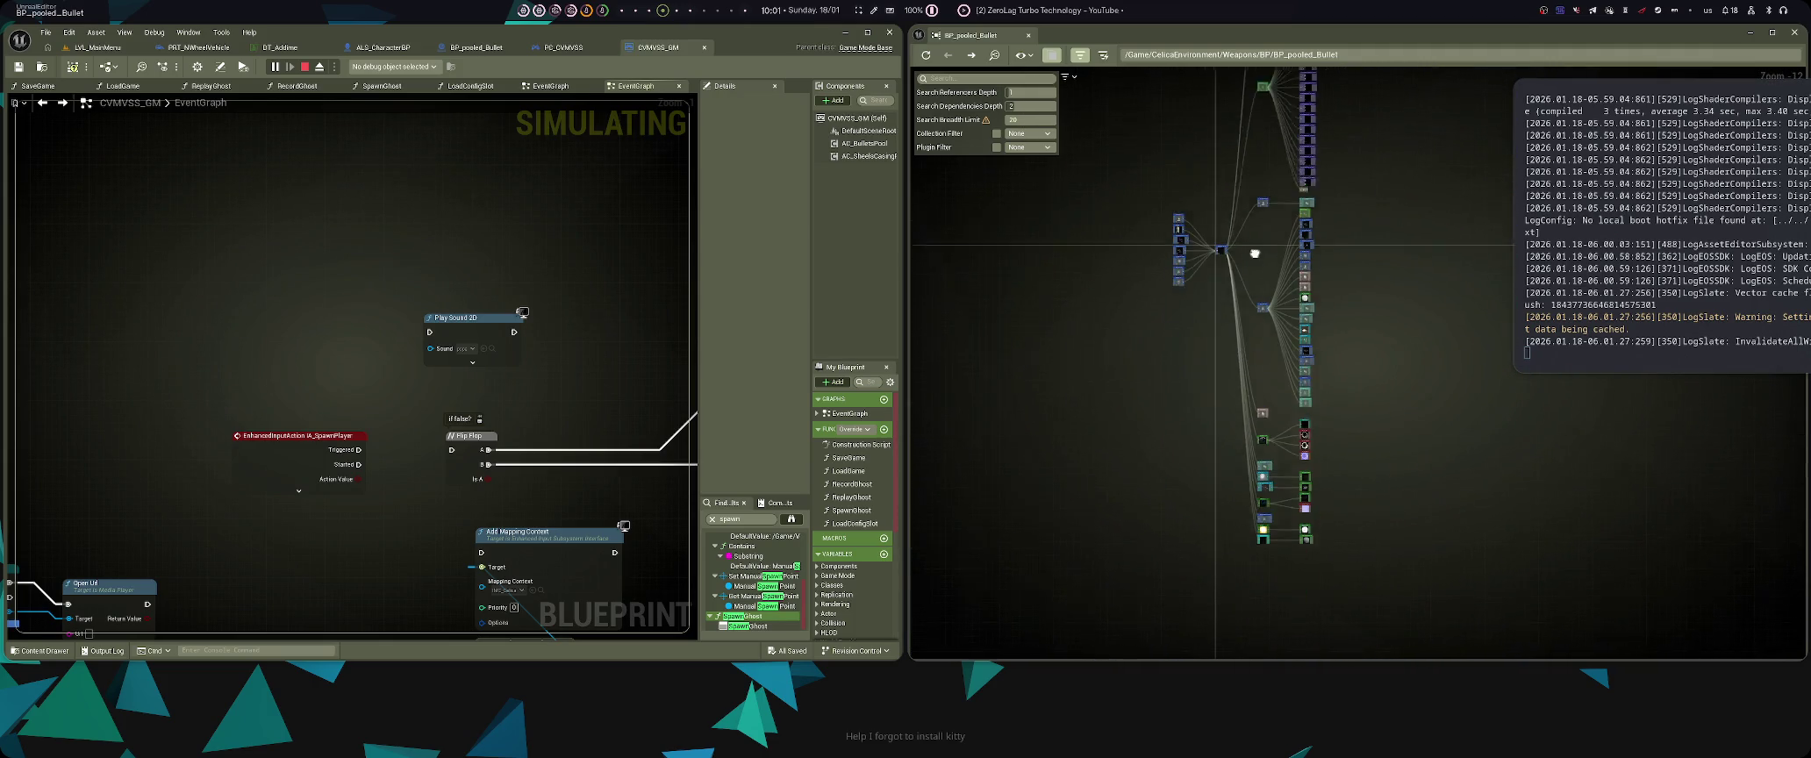
pyautogui.scroll(3, 1289, 528)
pyautogui.scroll(-4, 1248, 315)
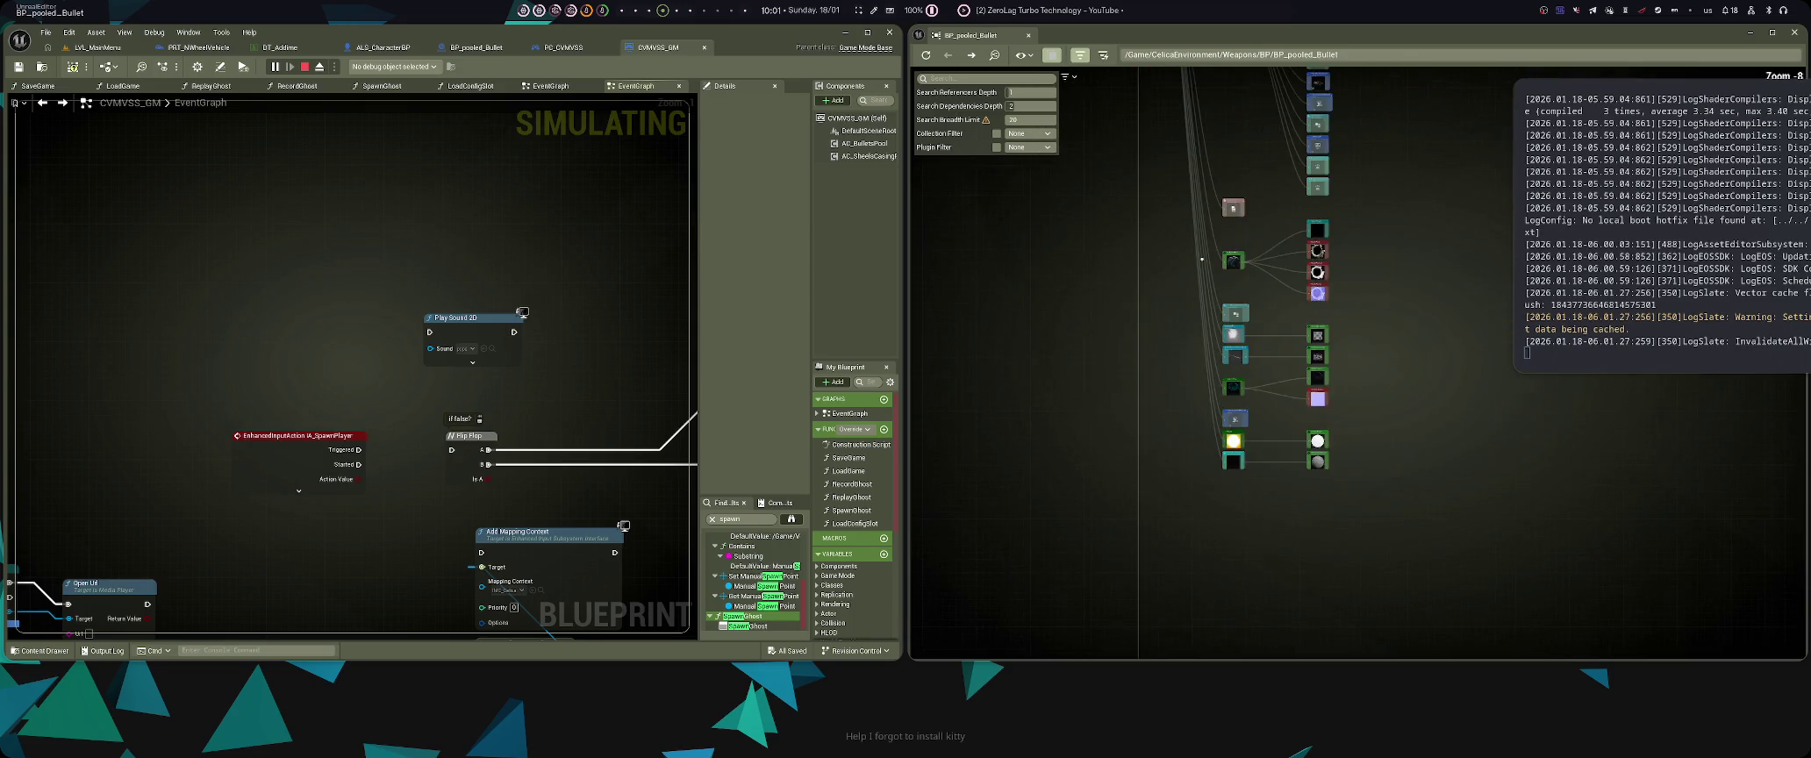
pyautogui.scroll(5, 1248, 315)
pyautogui.scroll(3, 1241, 347)
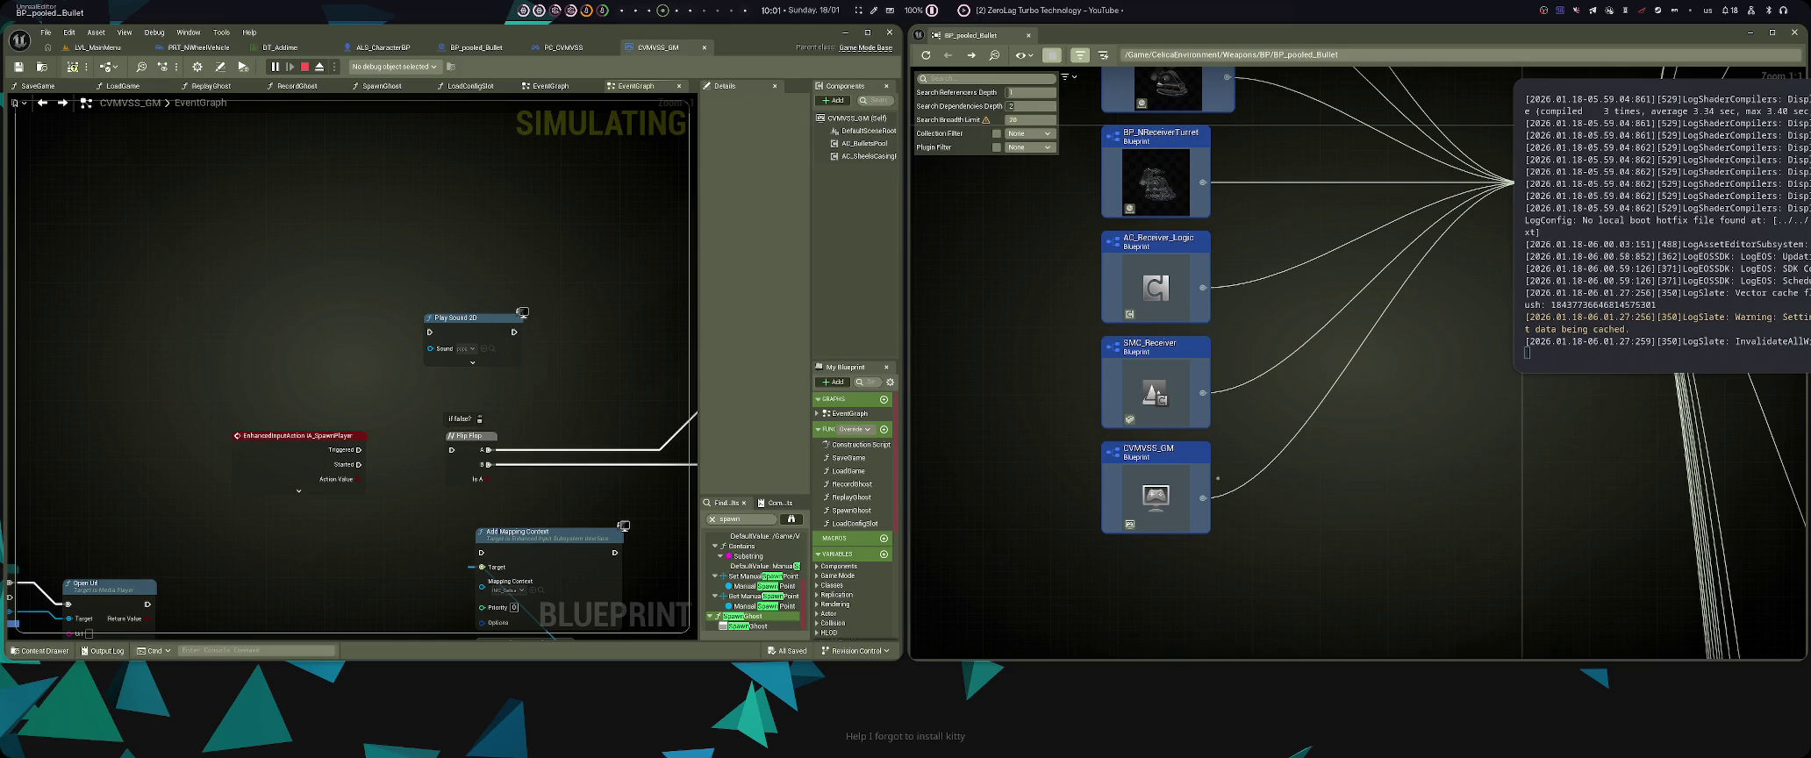
# - Re-root on CVMVSS_GM, return to frame BP_pooled_Bullet's referencers, then open the Content Drawer full-width
pyautogui.doubleClick(1143, 516)
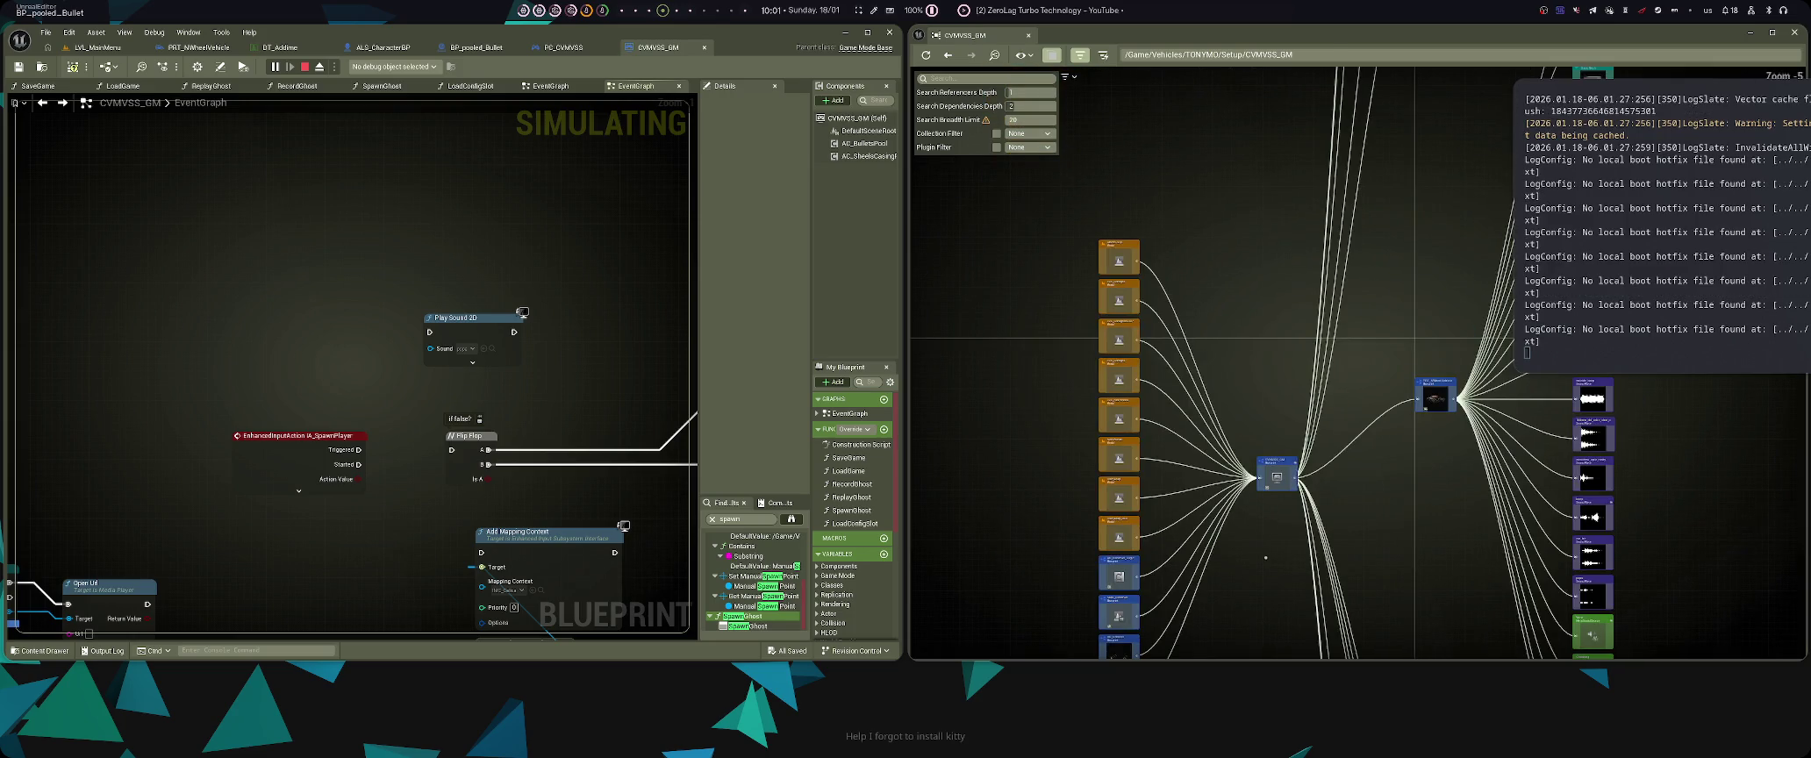
pyautogui.hotkey('alt', 'Left')
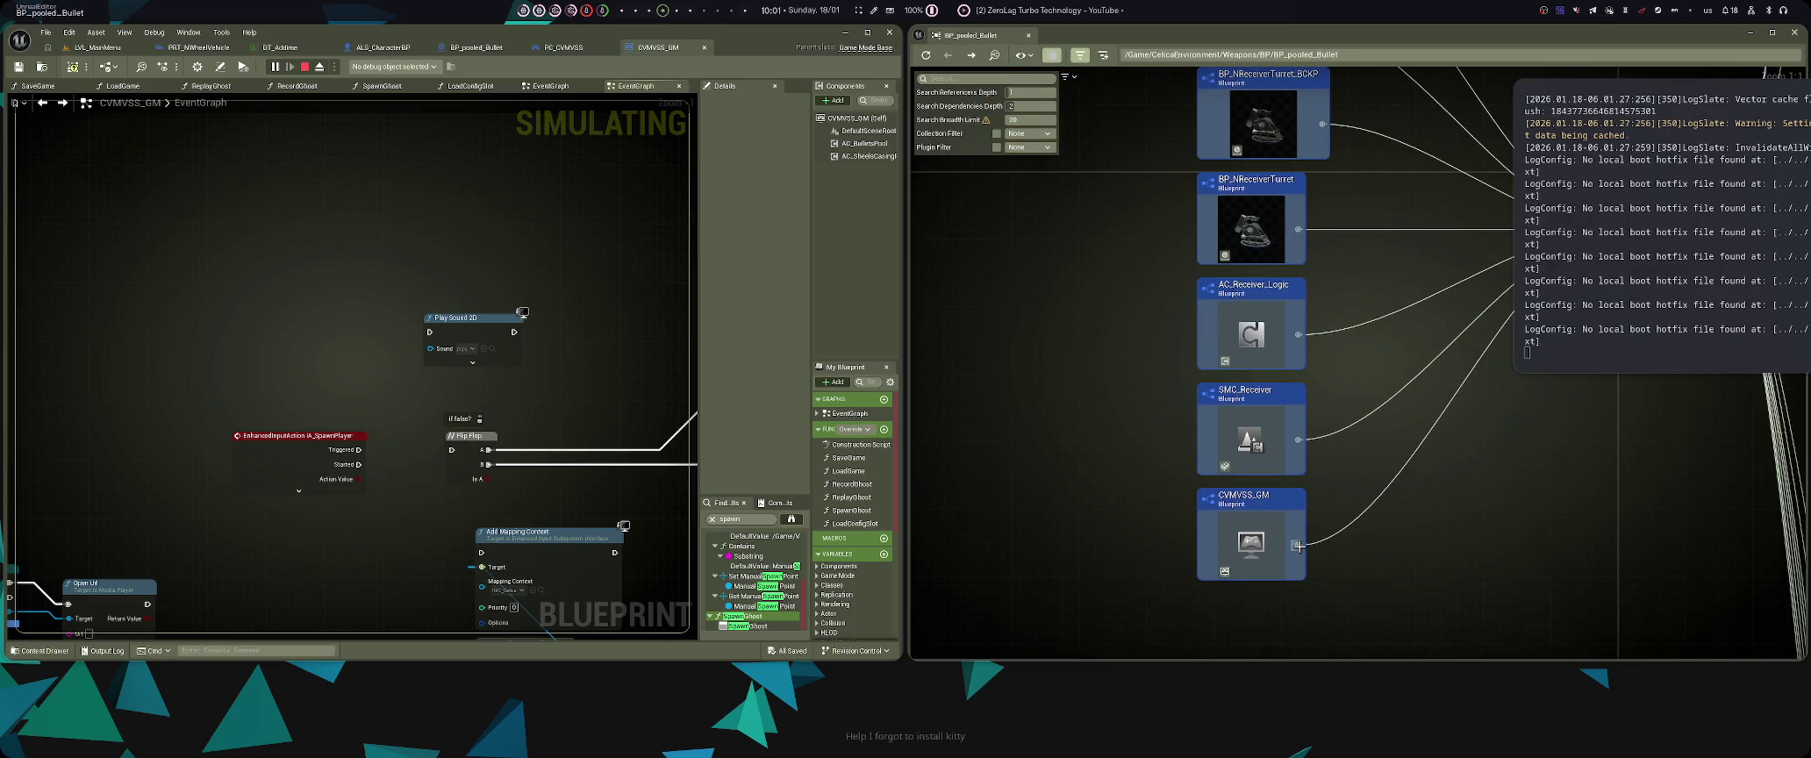
pyautogui.rightClick(1299, 545)
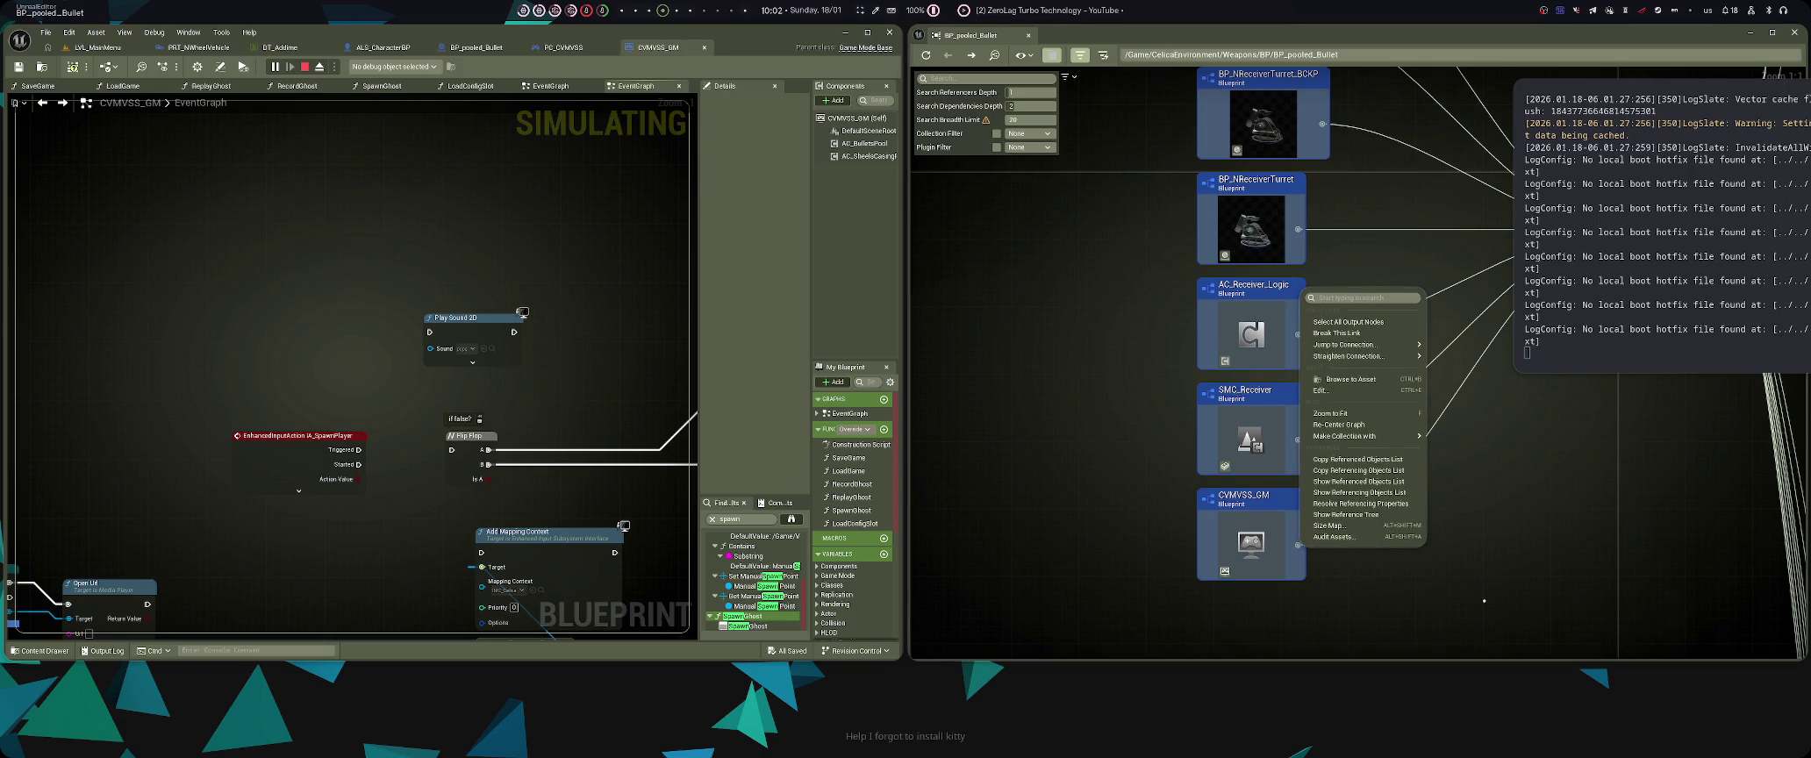
pyautogui.click(1487, 599)
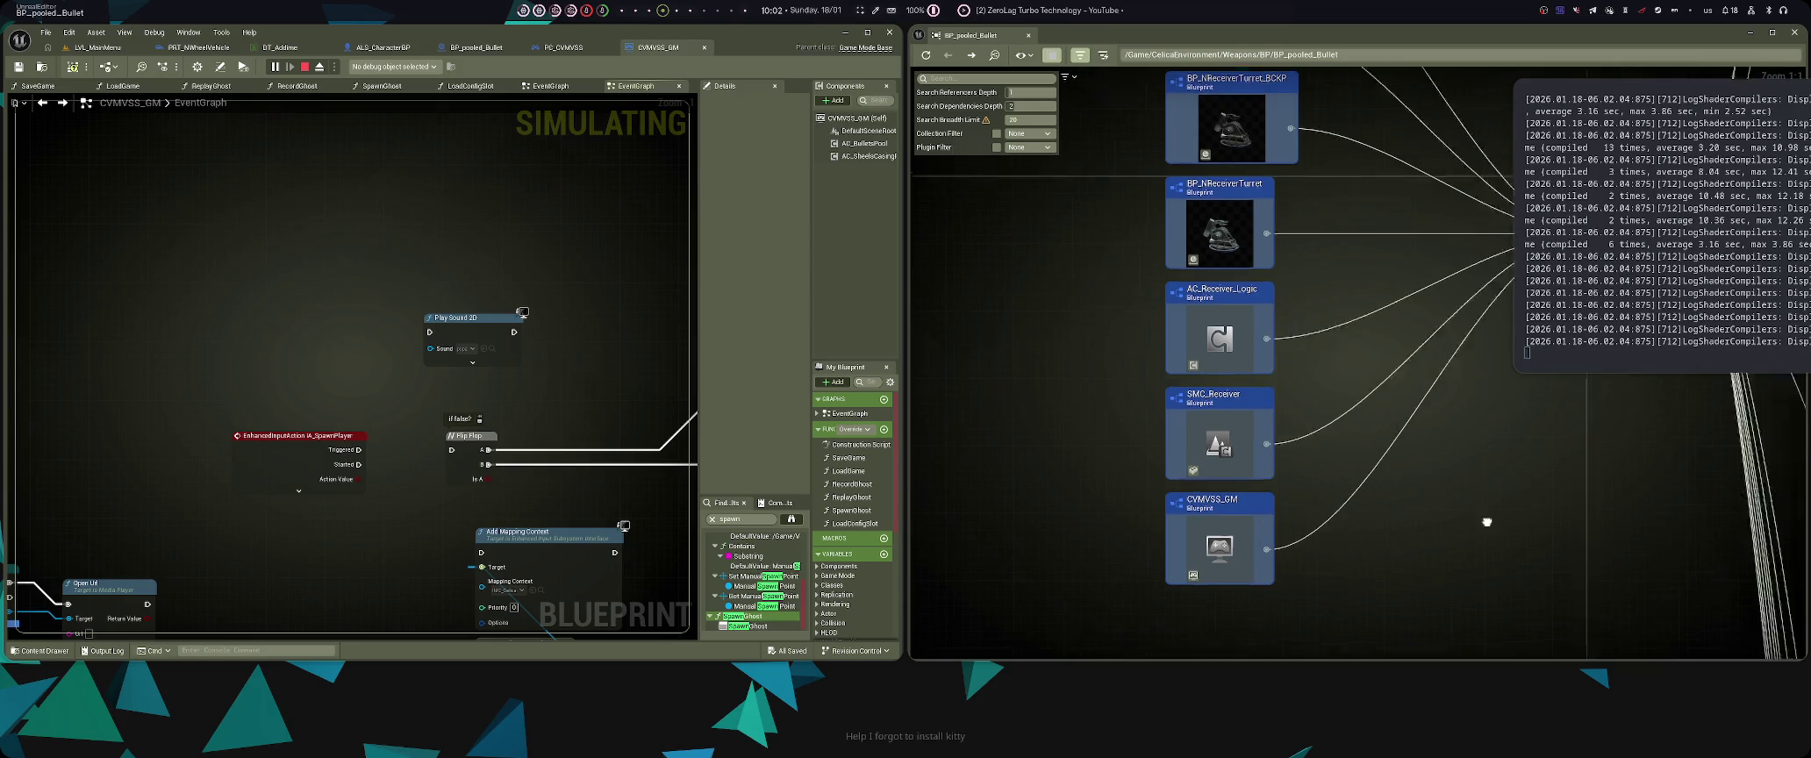
pyautogui.press('f')
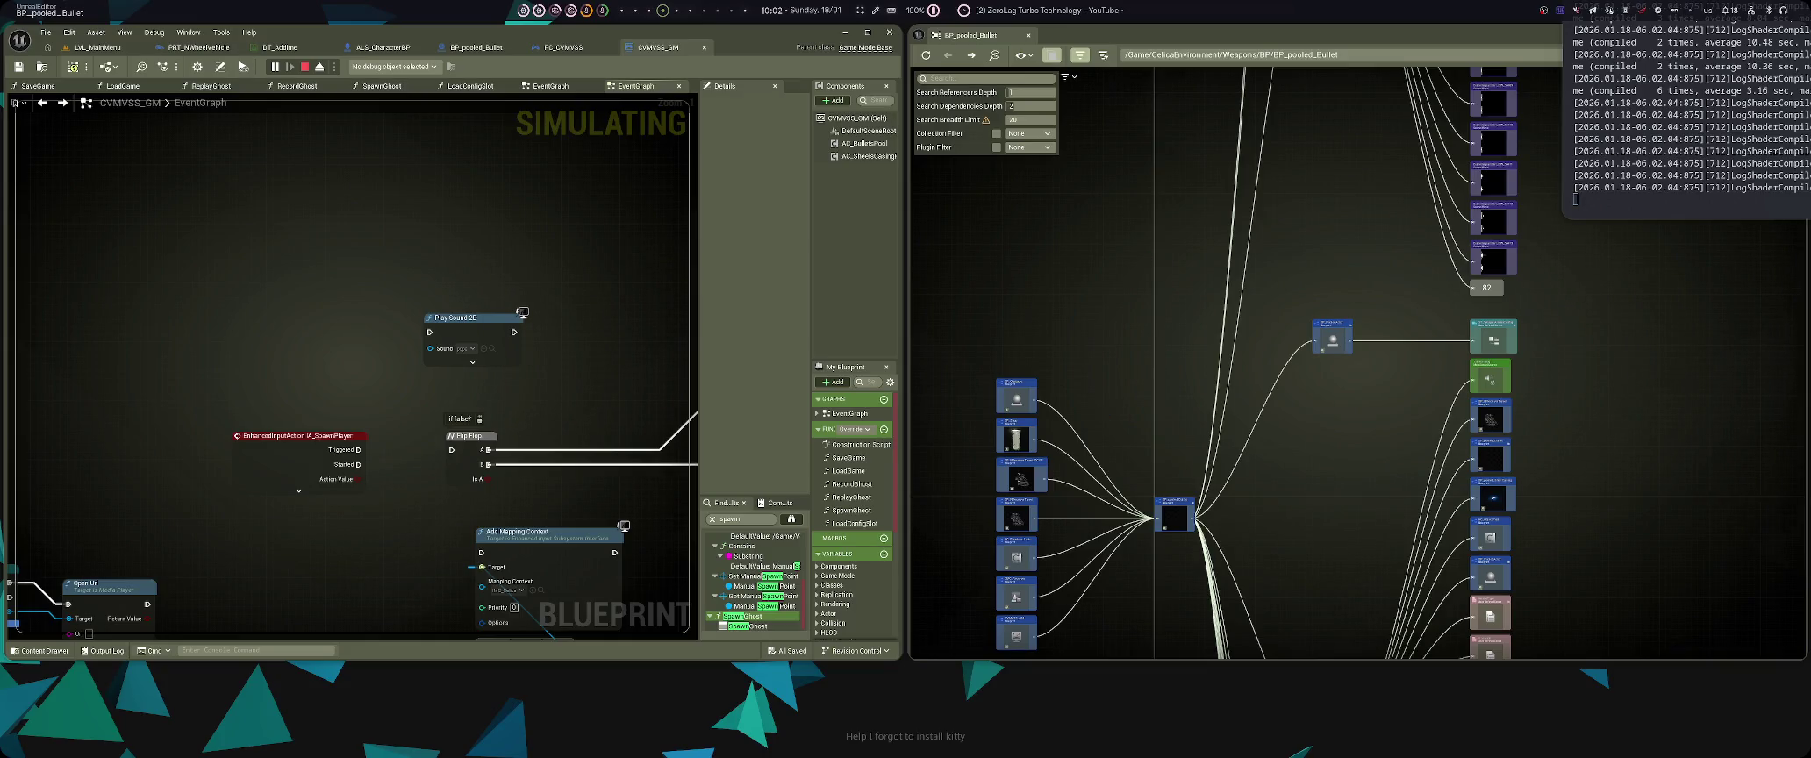
pyautogui.scroll(3, 987, 576)
pyautogui.moveTo(307, 385); pyautogui.dragTo(368, 345)
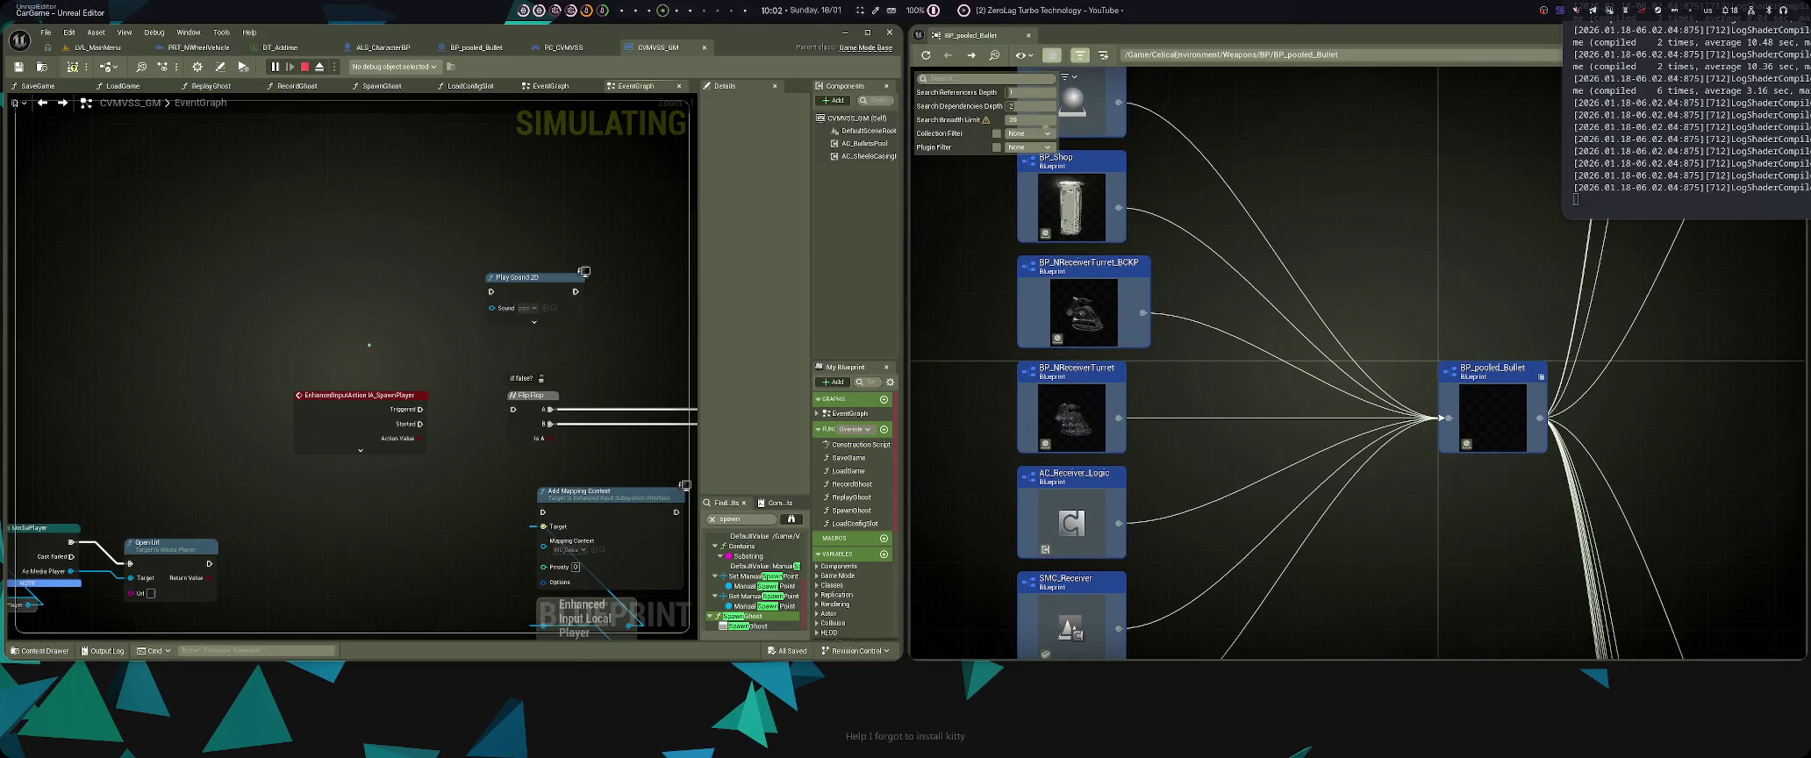
pyautogui.press('super+q')
pyautogui.hotkey('ctrl', 'space')
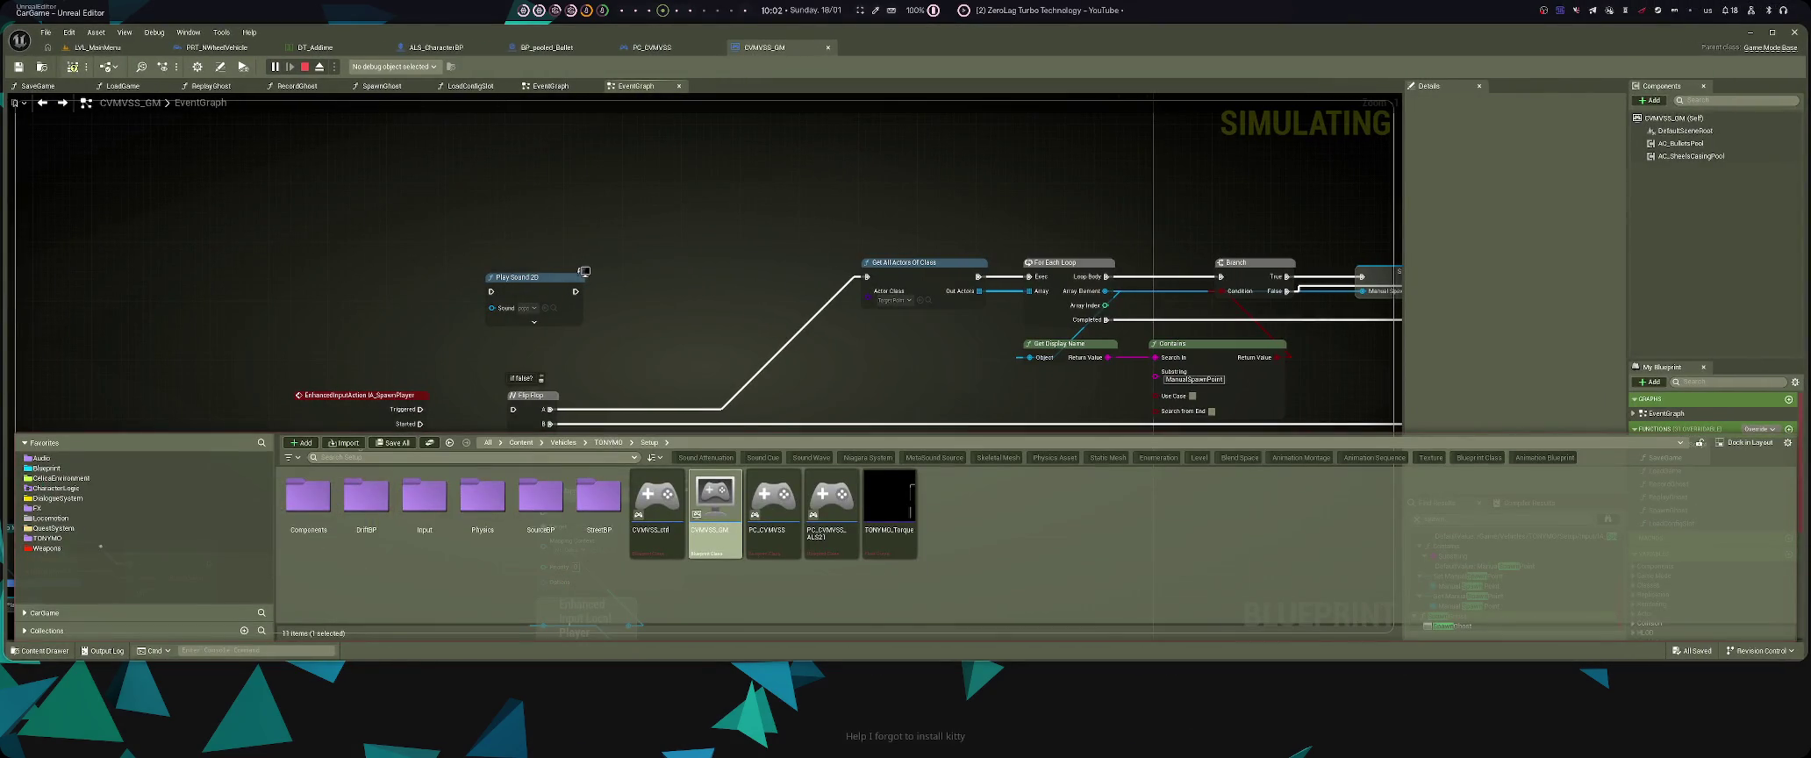
# - Open BP_NReceiverTurret from the Weapons BP folder
pyautogui.click(46, 467)
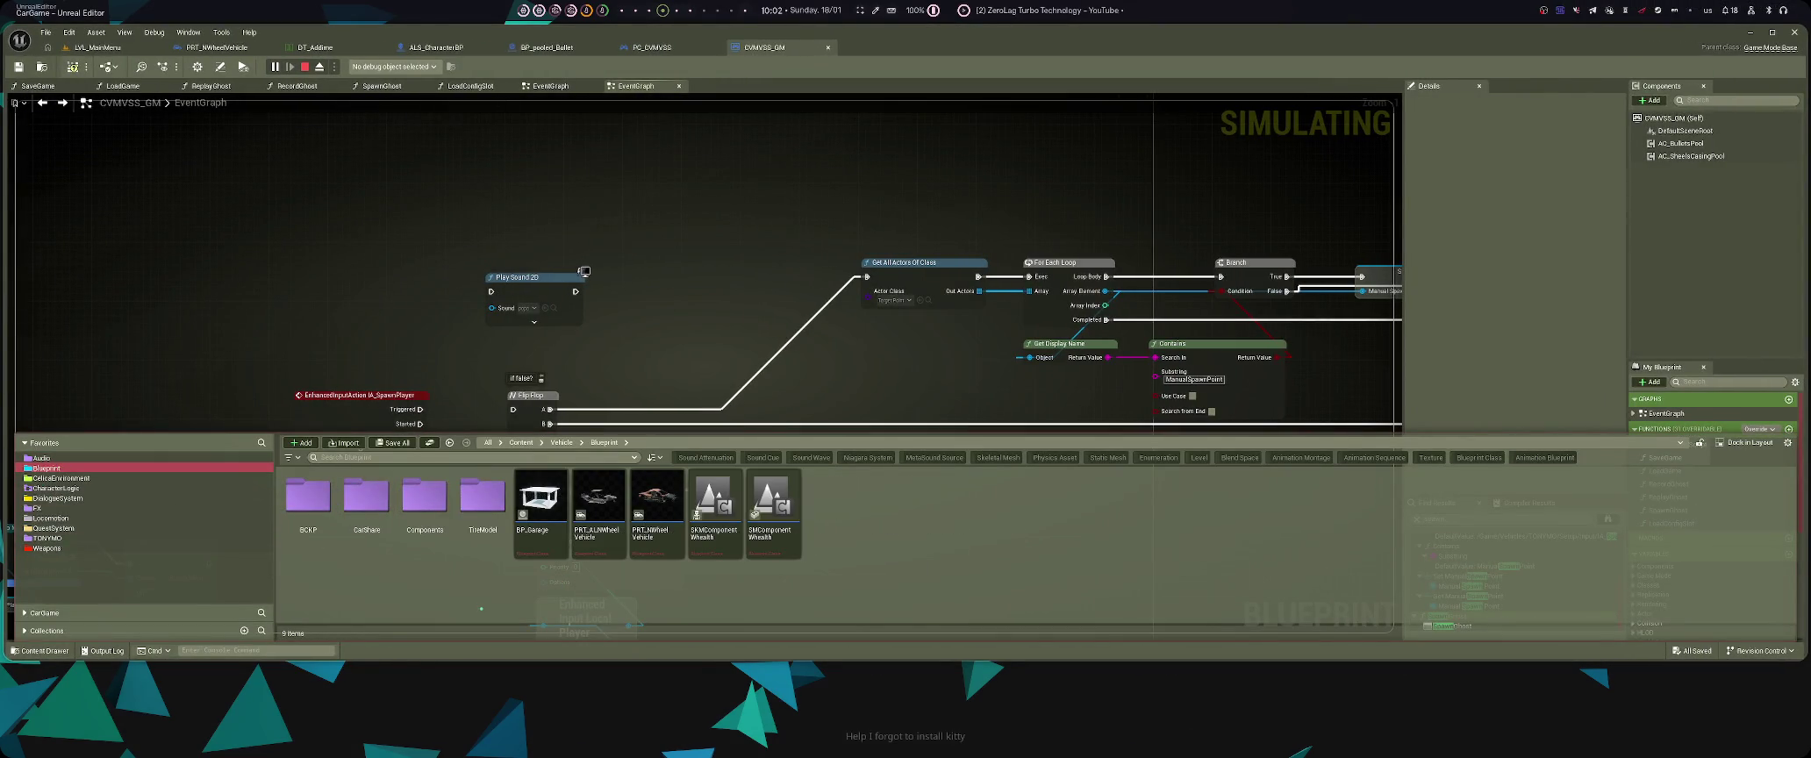
pyautogui.click(46, 548)
pyautogui.doubleClick(379, 526)
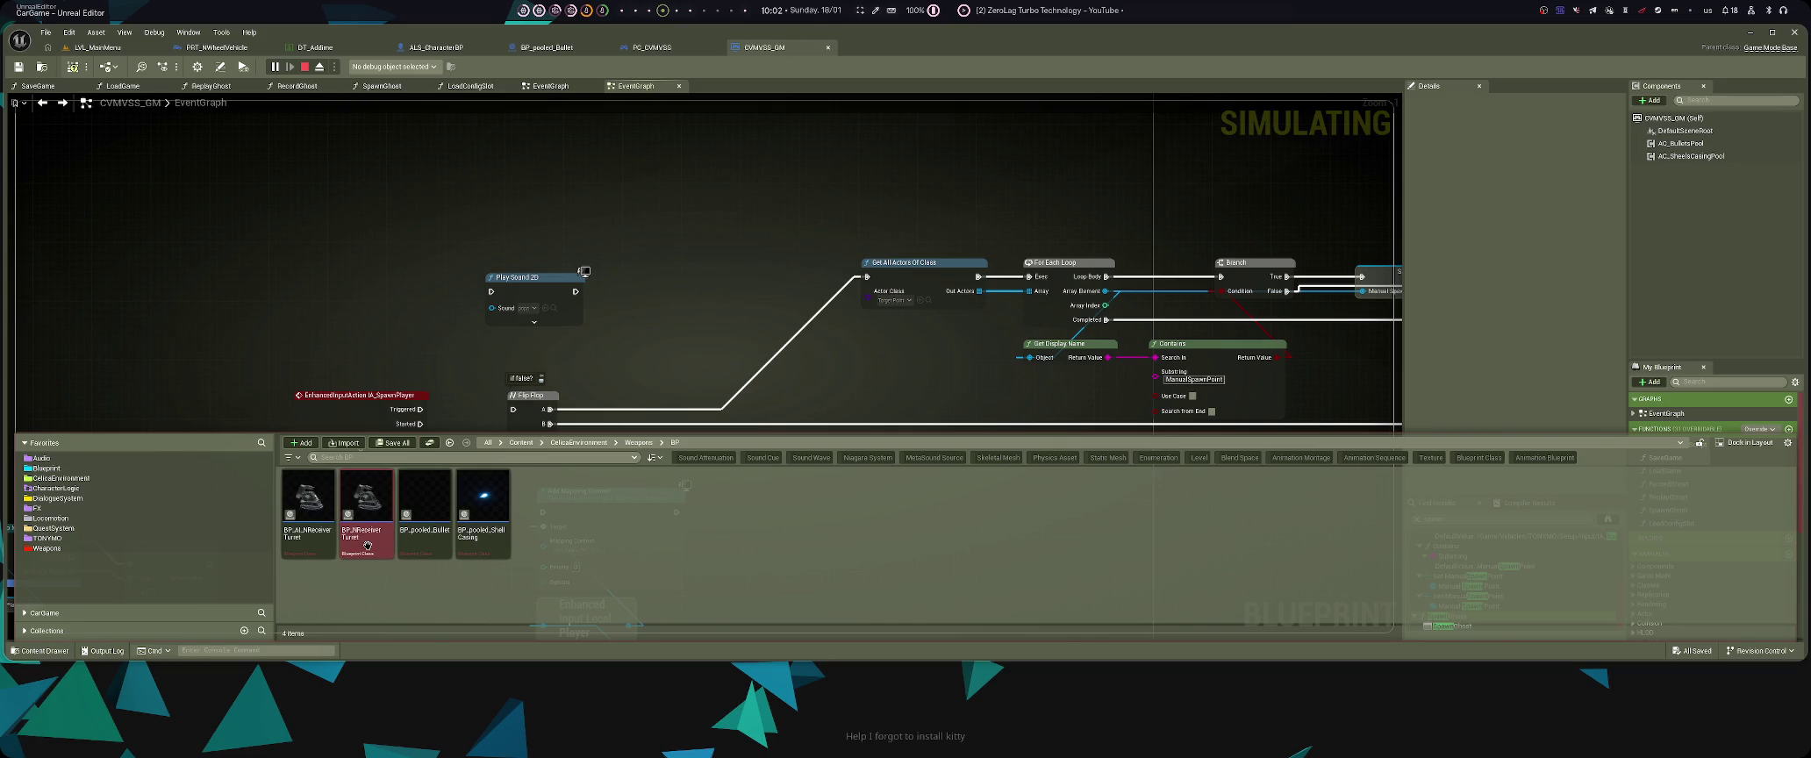
pyautogui.click(368, 545)
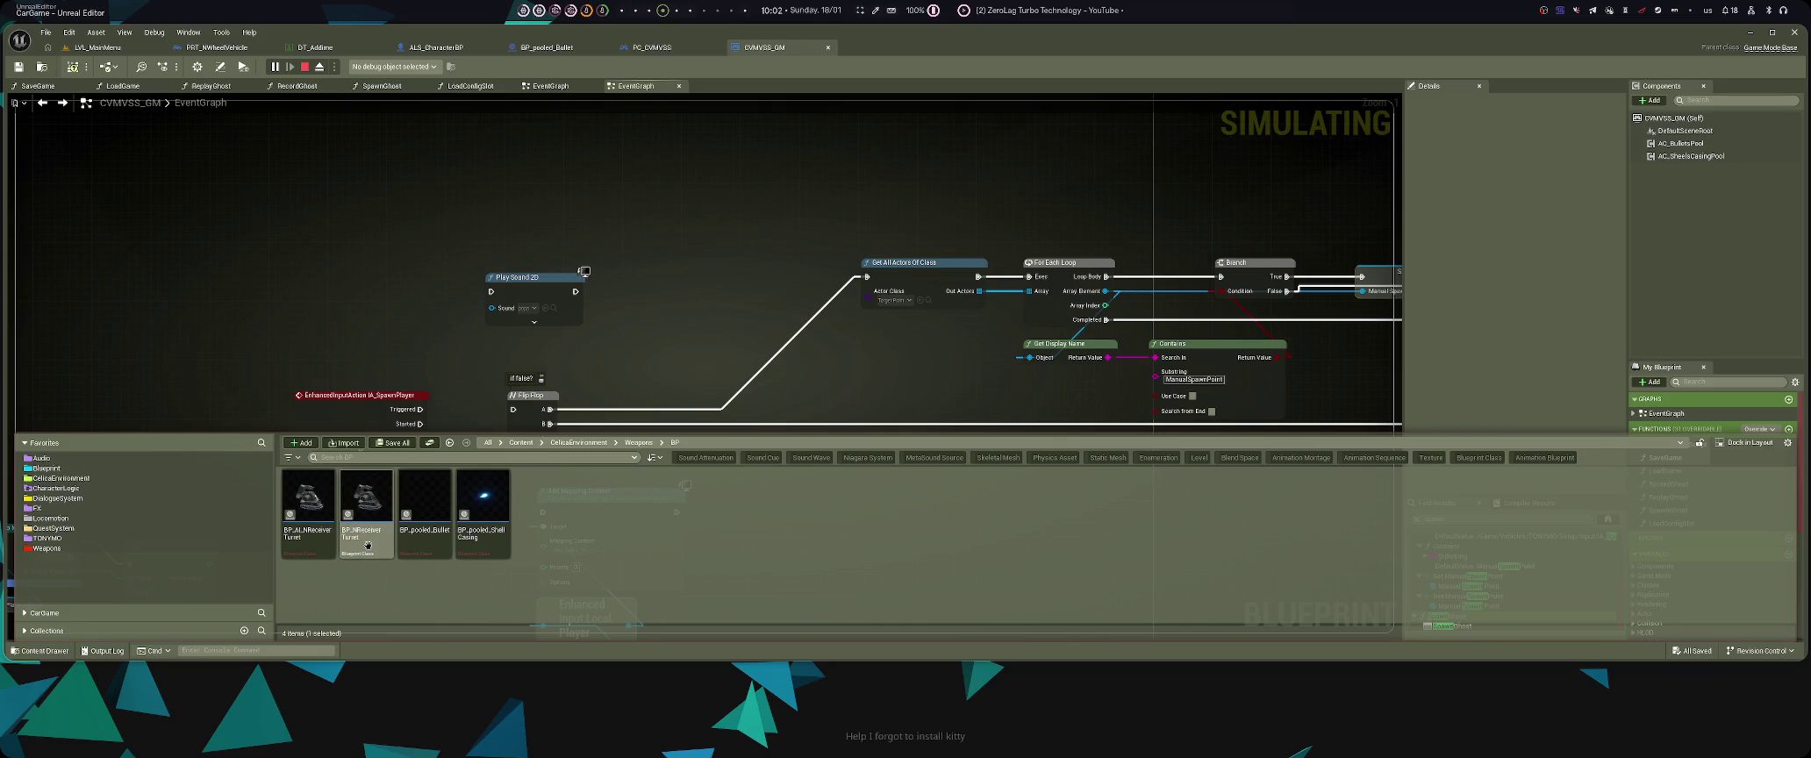
pyautogui.doubleClick(369, 547)
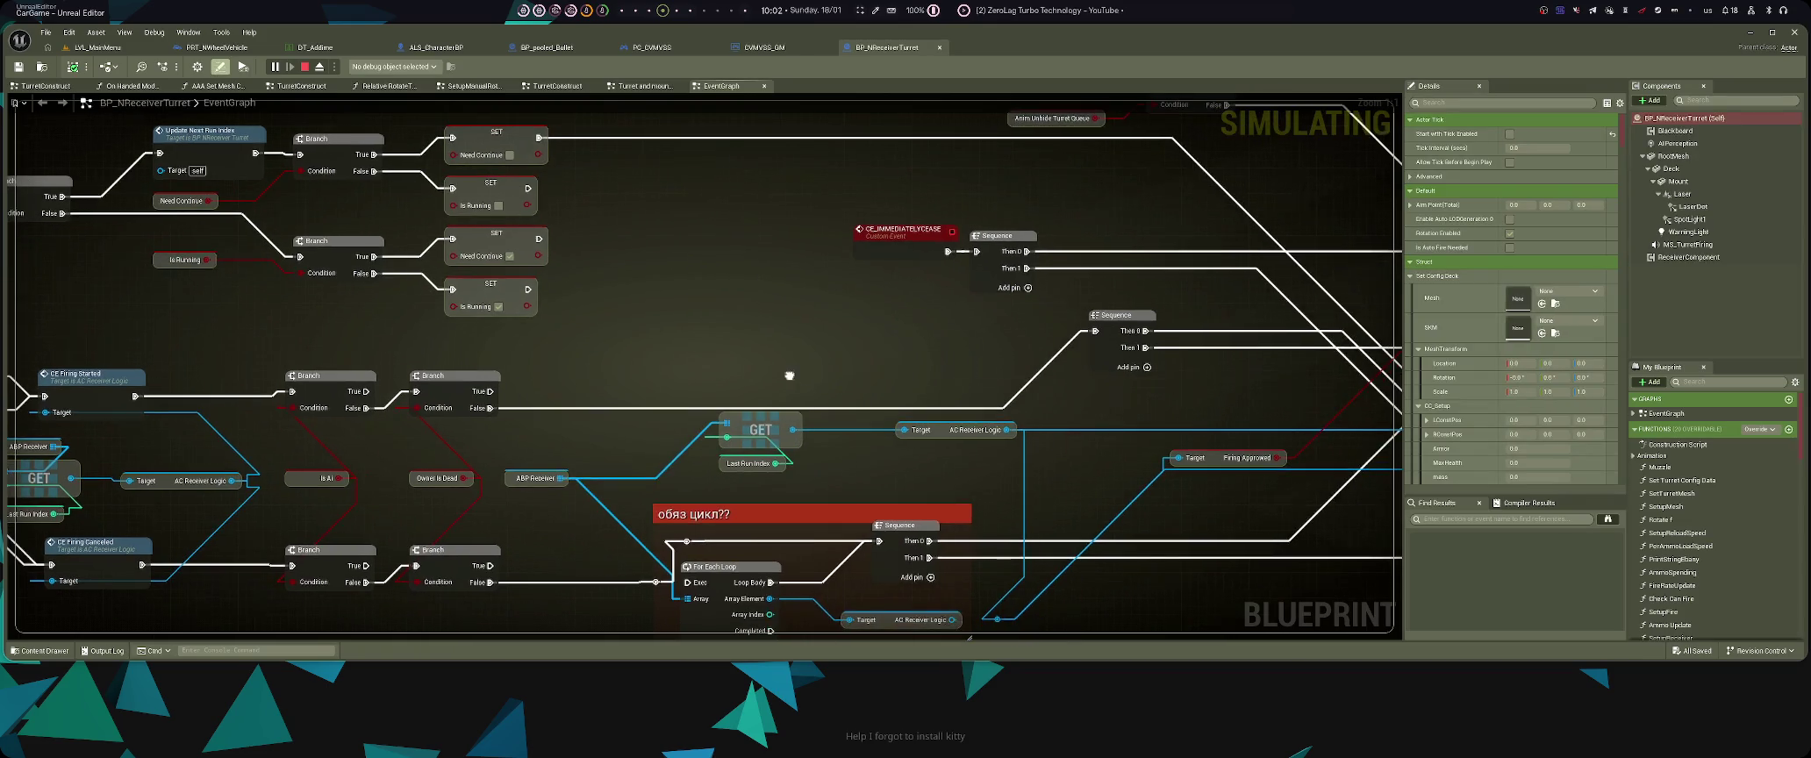
# - Search BP_NReceiverTurret for pooled references and inspect the Projectile default value match
pyautogui.hotkey('ctrl', 'f')
pyautogui.write('pos')
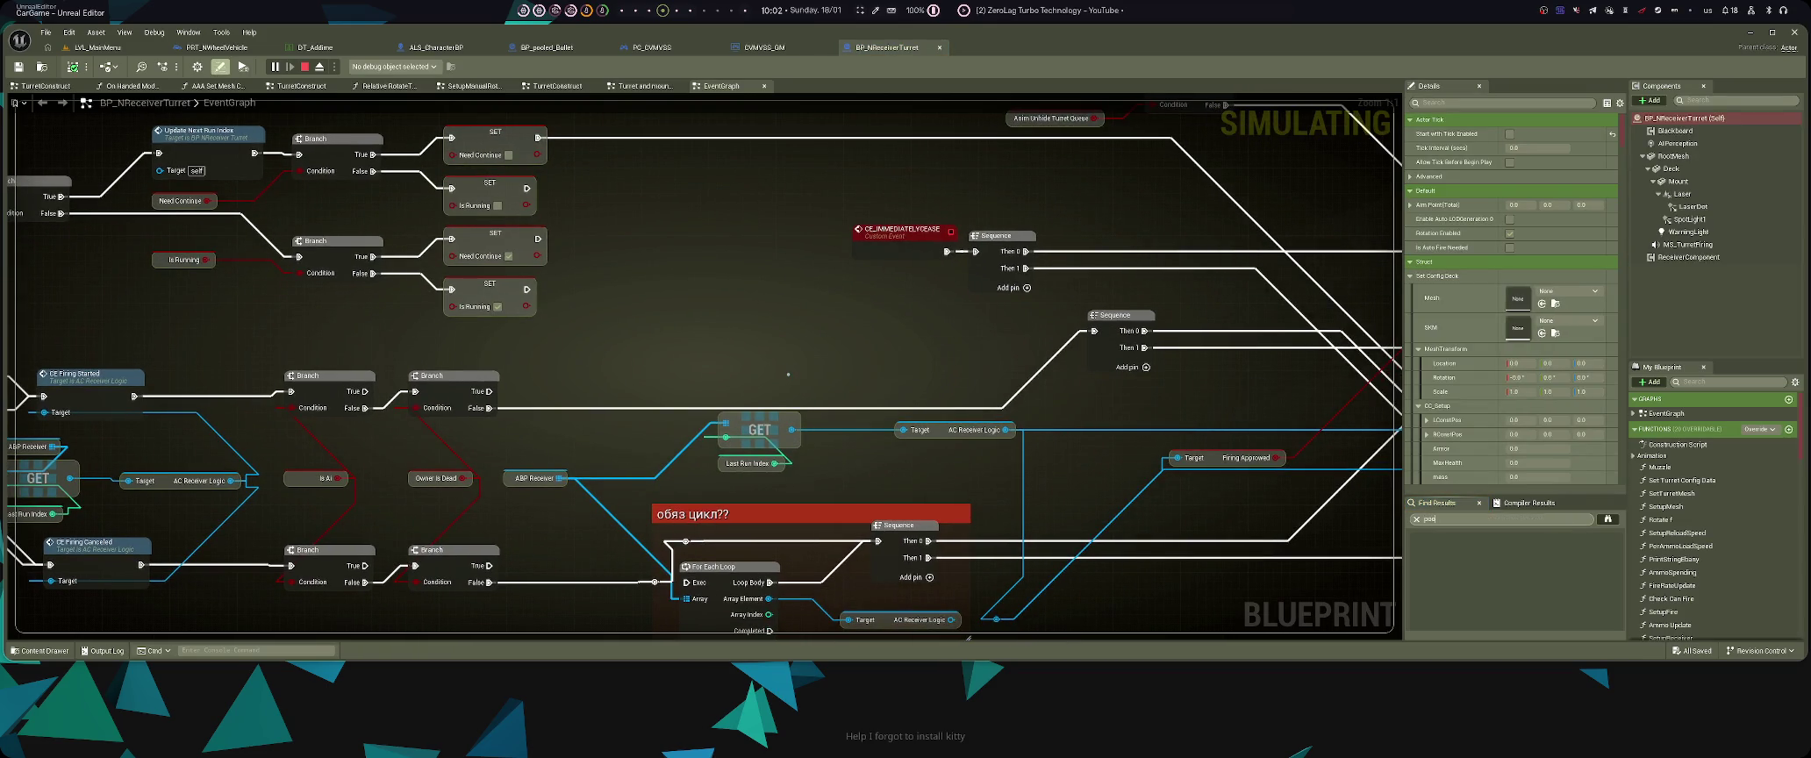
pyautogui.press('Return')
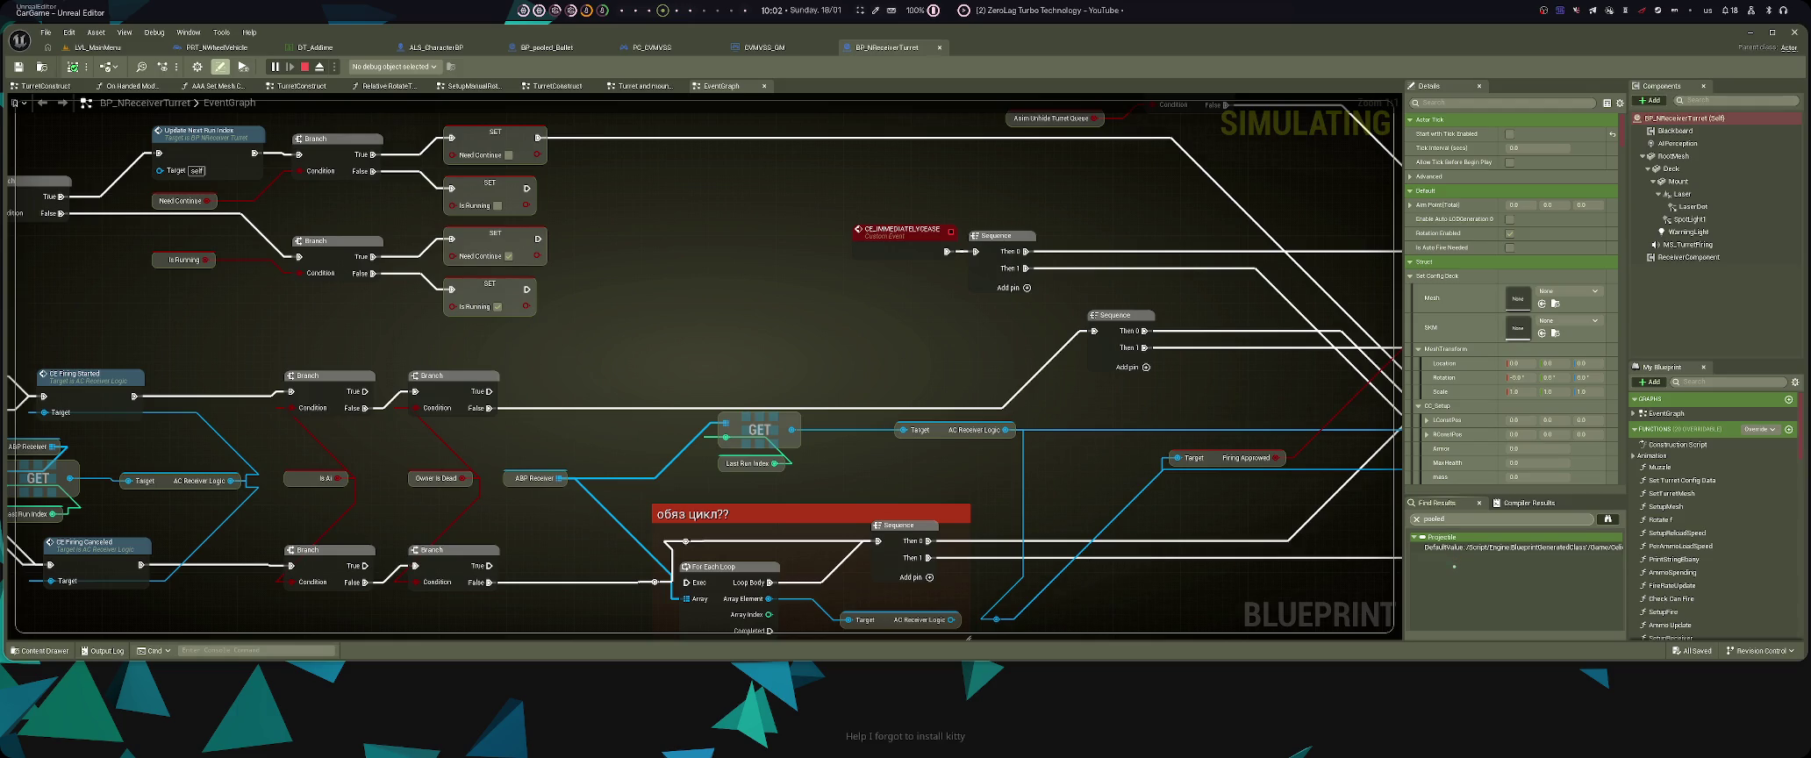
pyautogui.click(1522, 546)
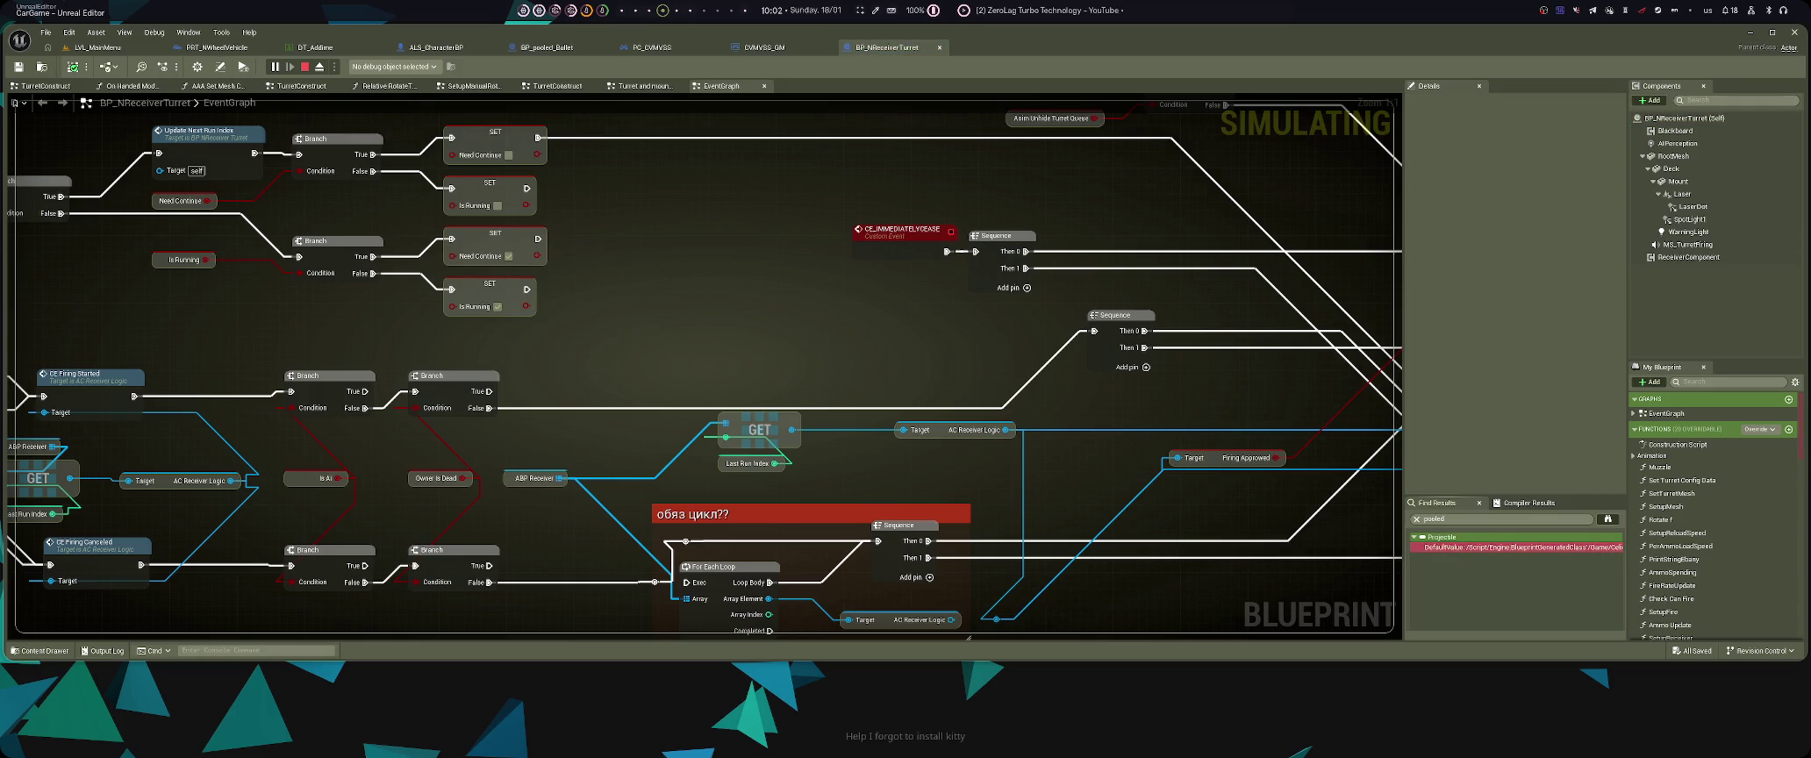
pyautogui.hotkey('ctrl', 'f')
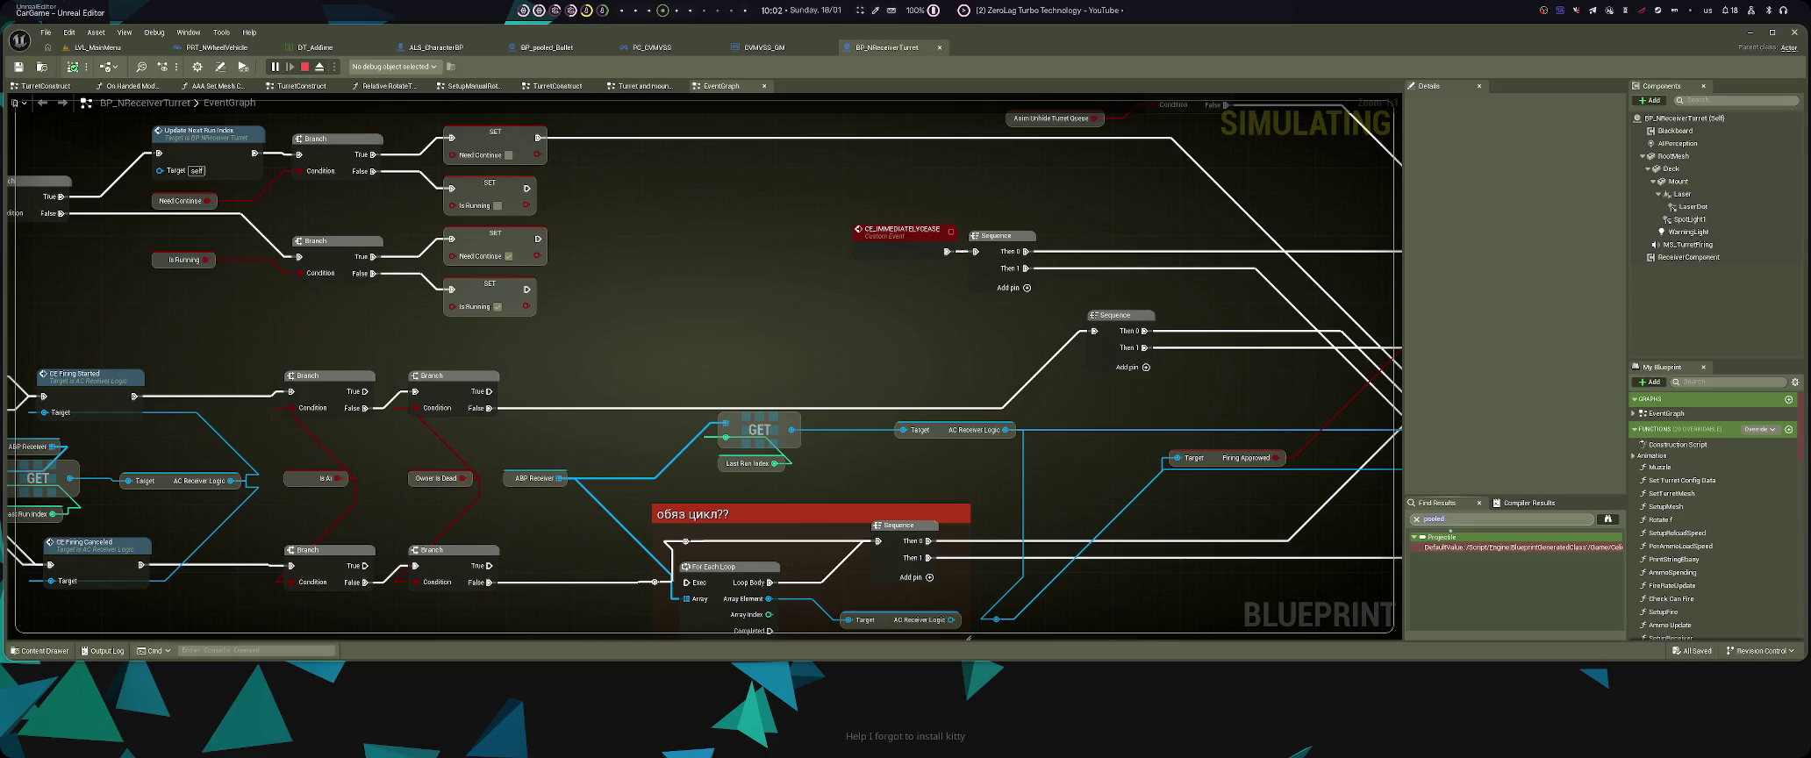
# - Tile BP_pooled_Bullet's Reference Viewer beside the editor, briefly filter members by 'pool', and recentre the graph
pyautogui.hotkey('alt', 'shift', 'r')
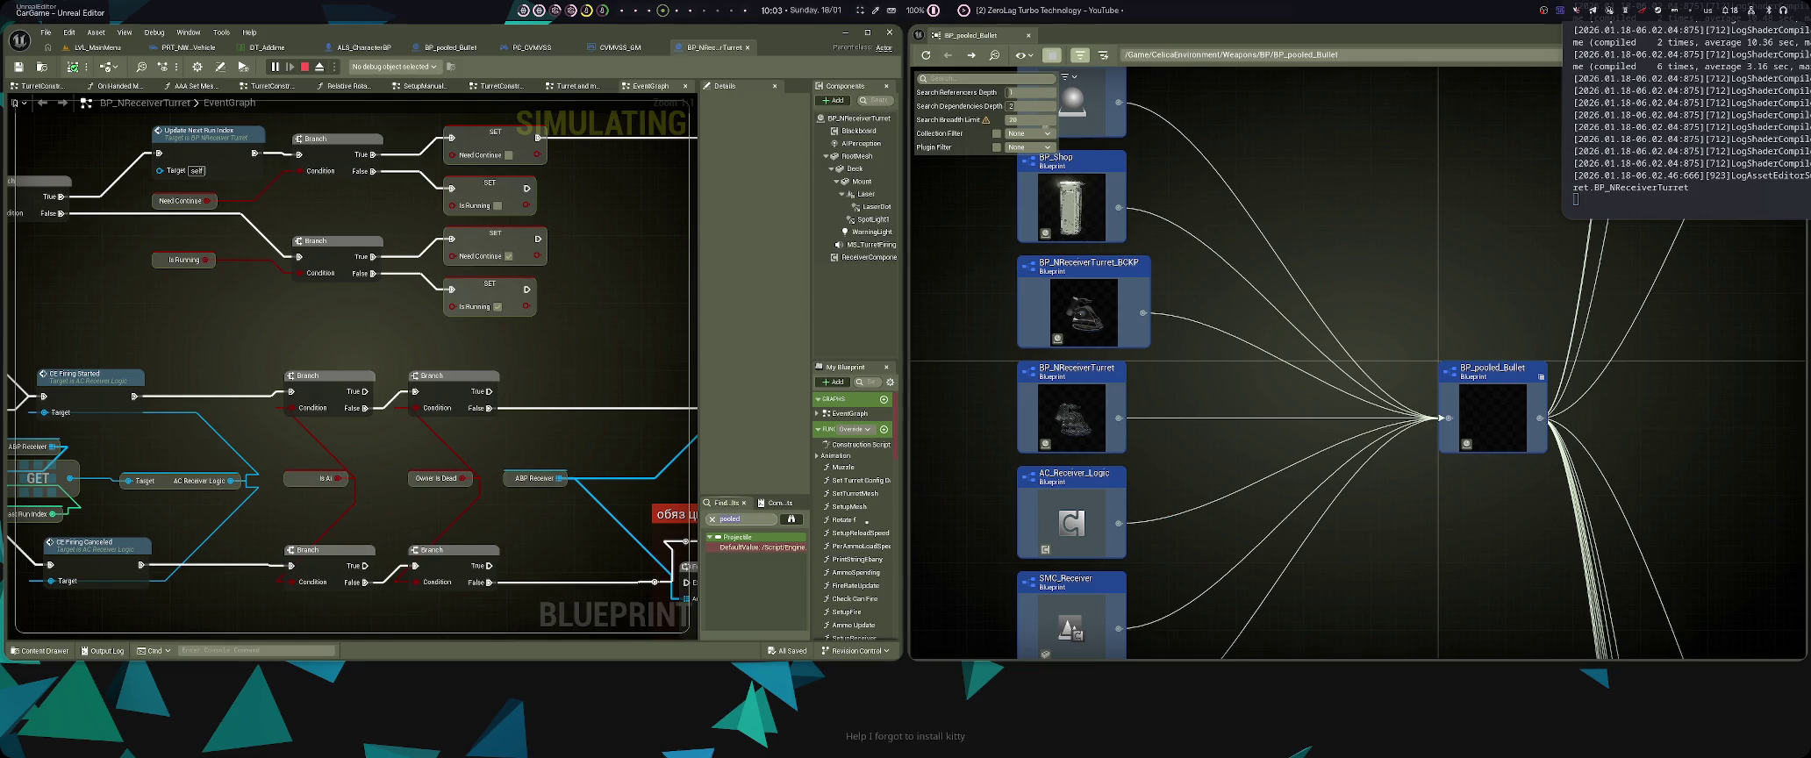
pyautogui.press('super+f')
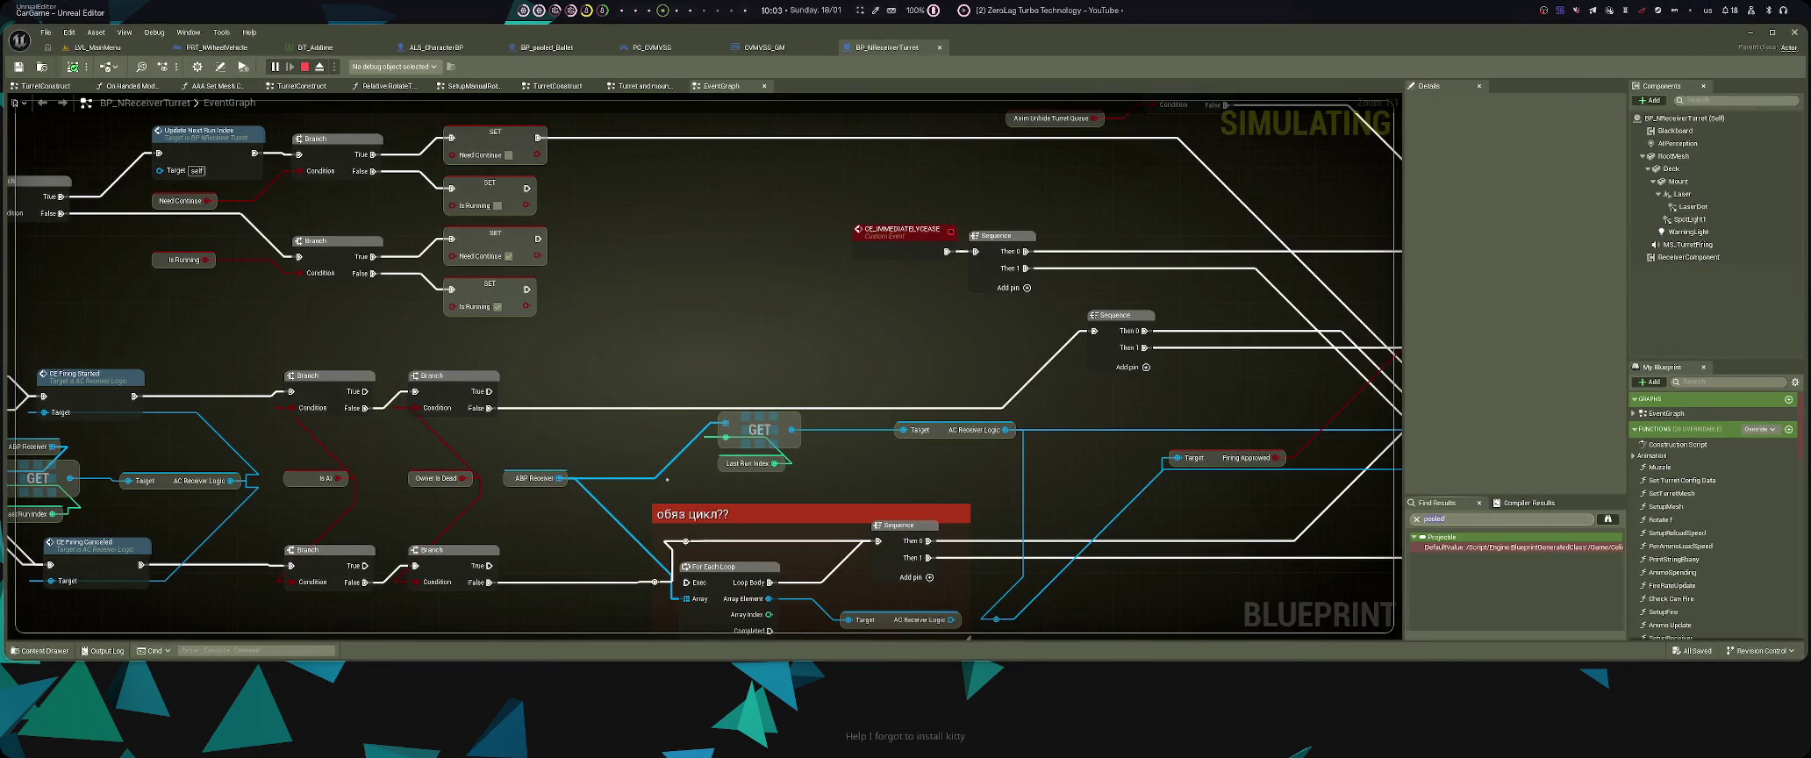
pyautogui.click(1683, 381)
pyautogui.write('pool')
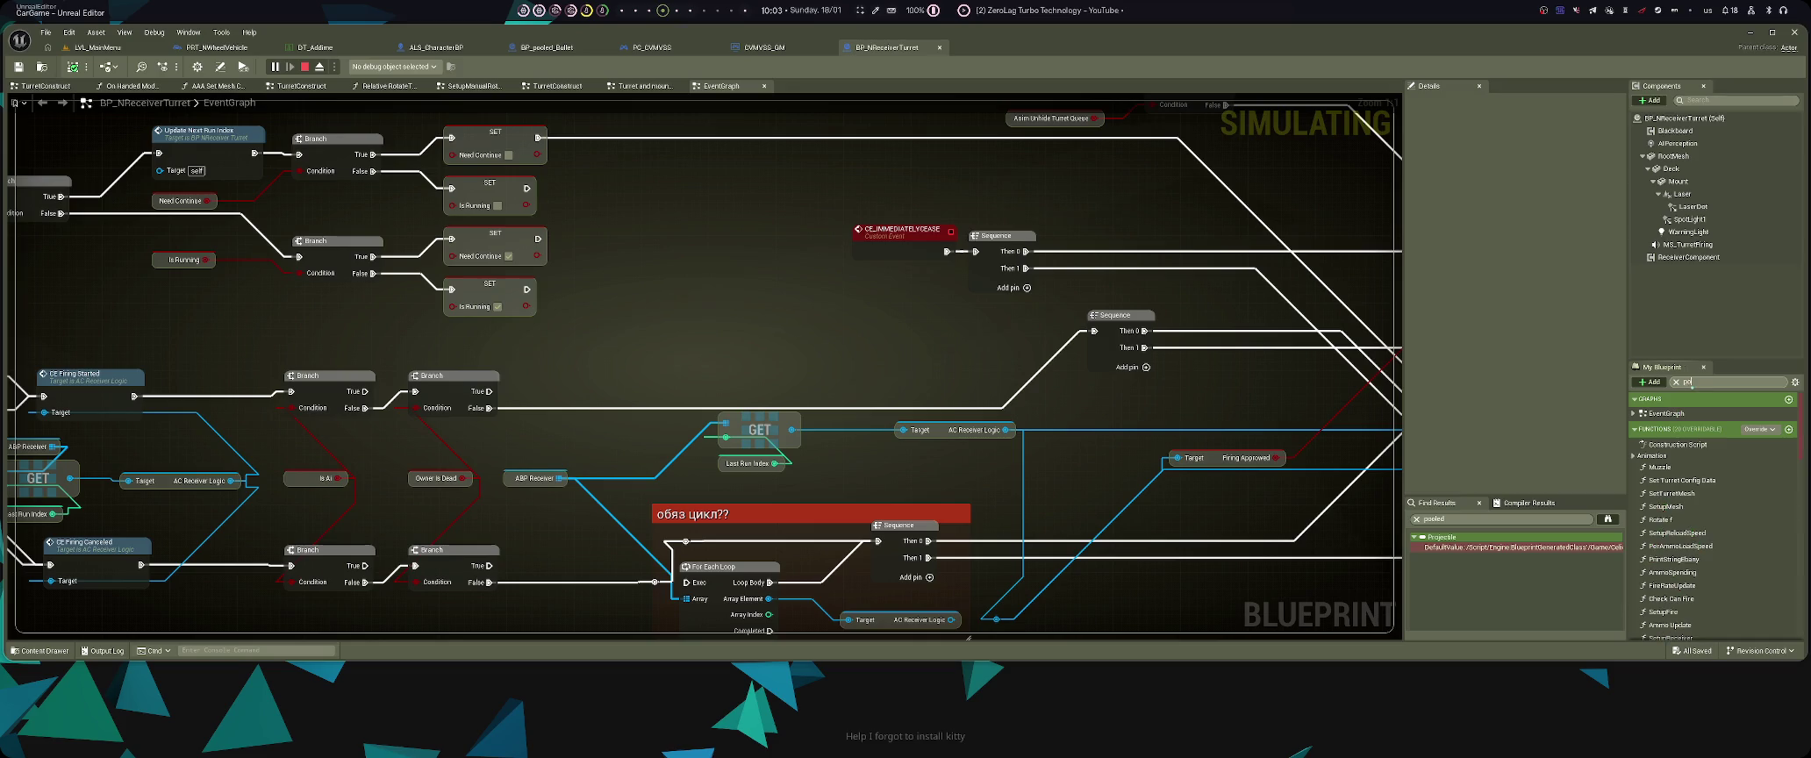
pyautogui.press('Escape')
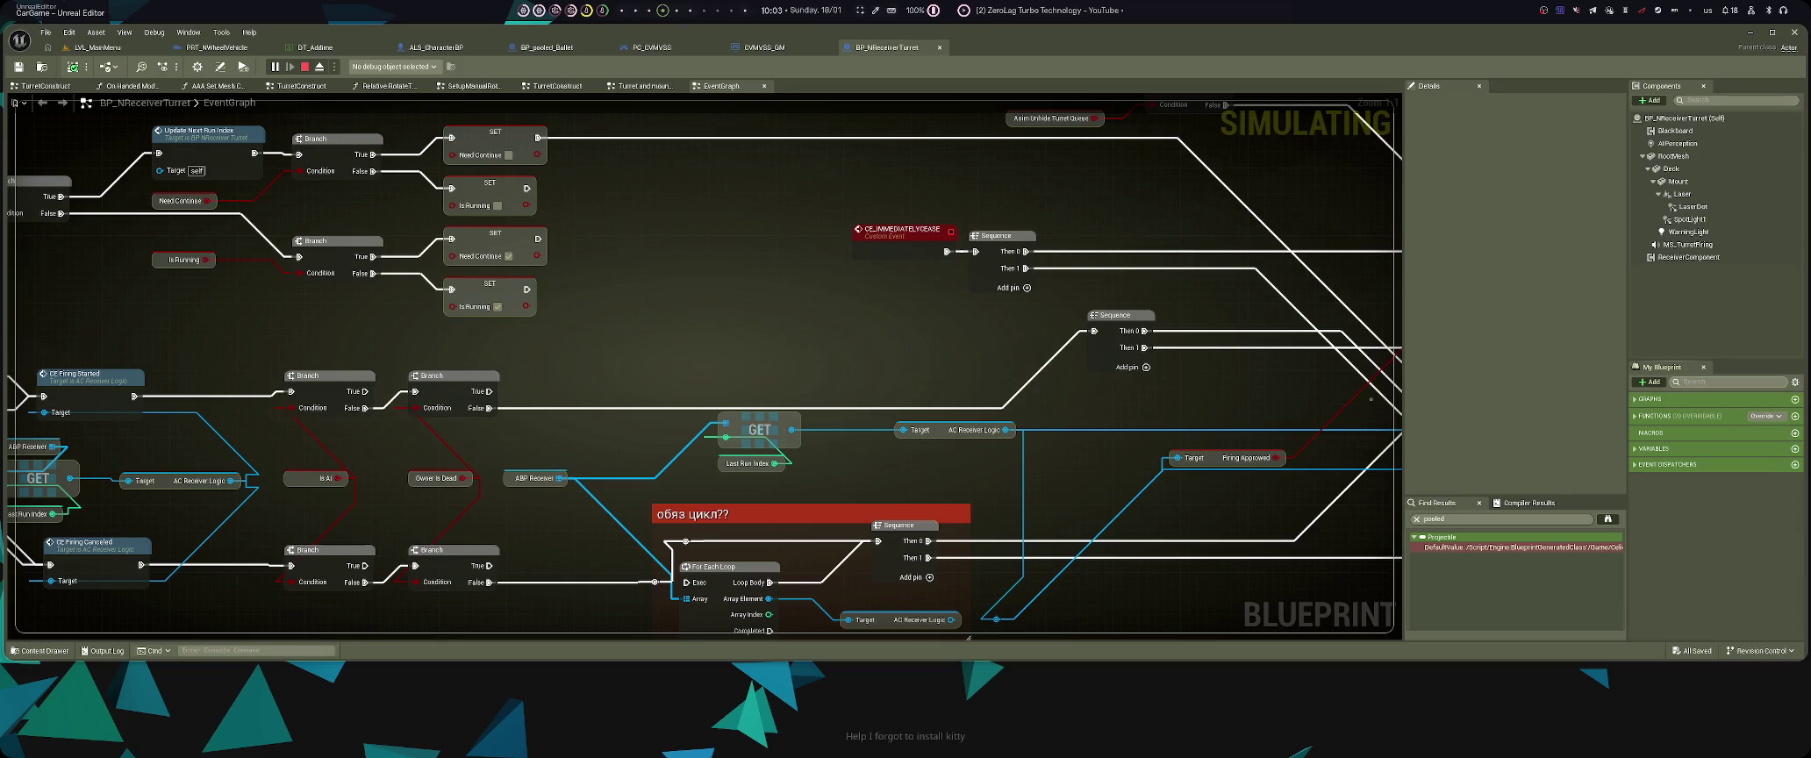
pyautogui.hotkey('ctrl', 'space')
pyautogui.click(606, 569)
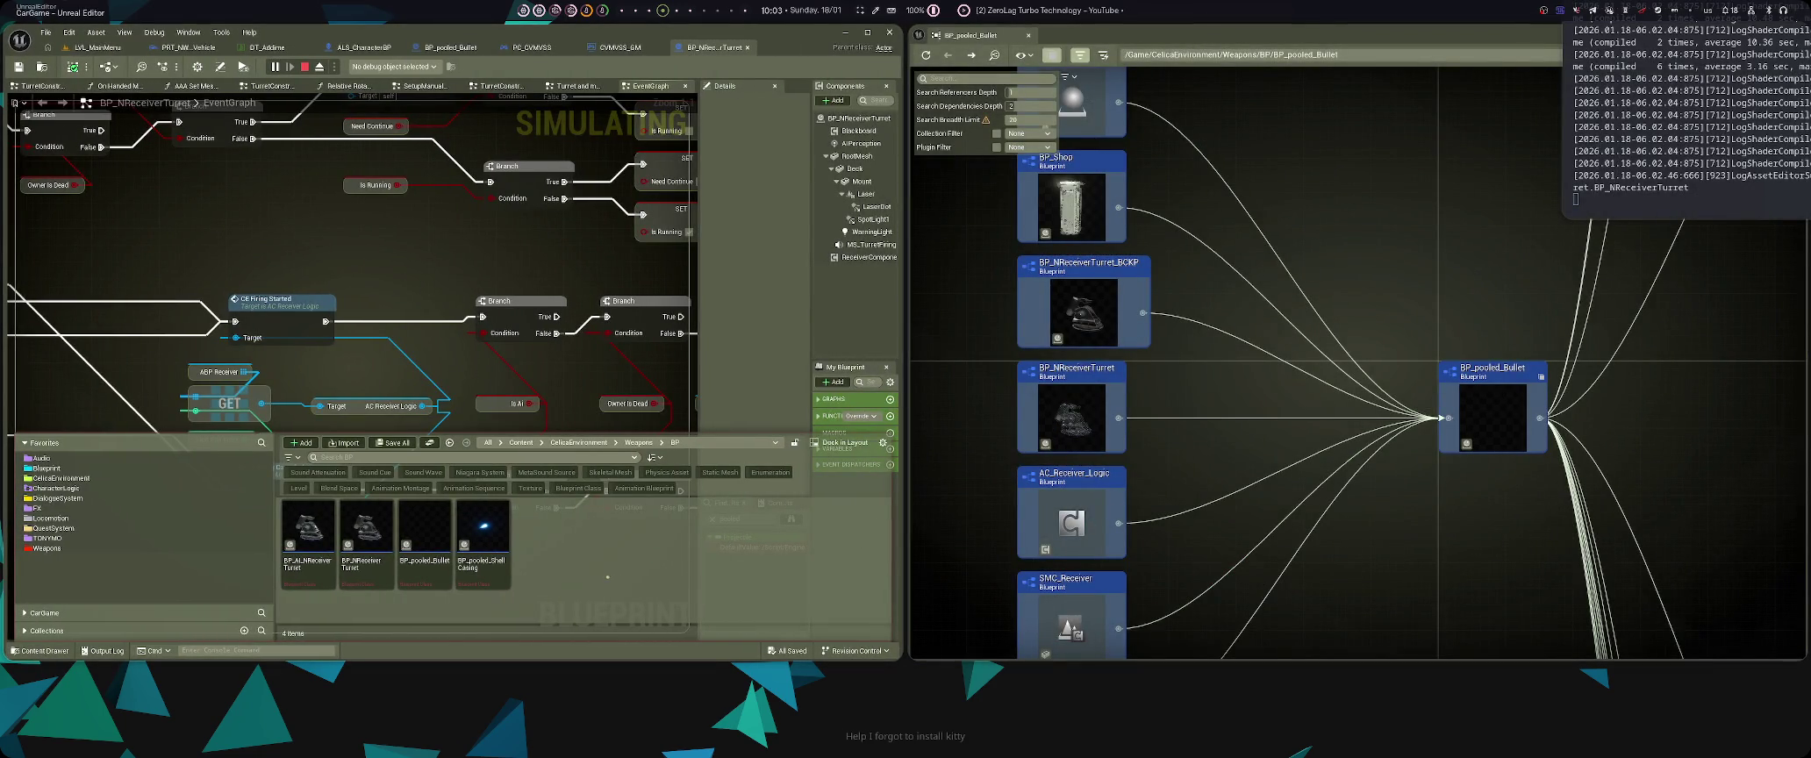
pyautogui.moveTo(1228, 399); pyautogui.dragTo(1278, 526)
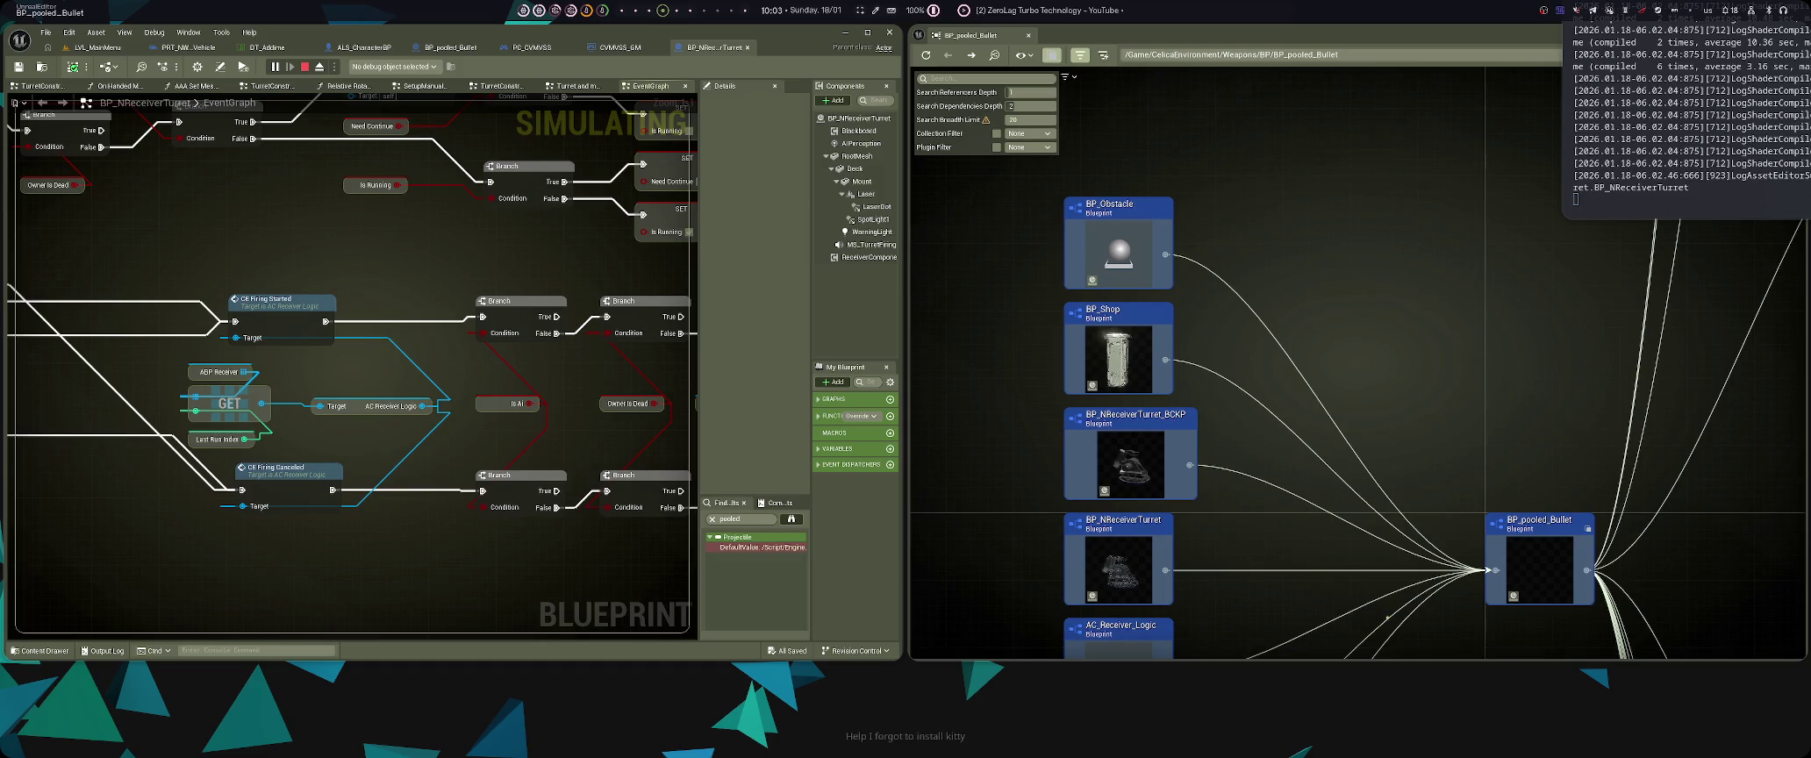
pyautogui.moveTo(1381, 589); pyautogui.dragTo(1245, 376)
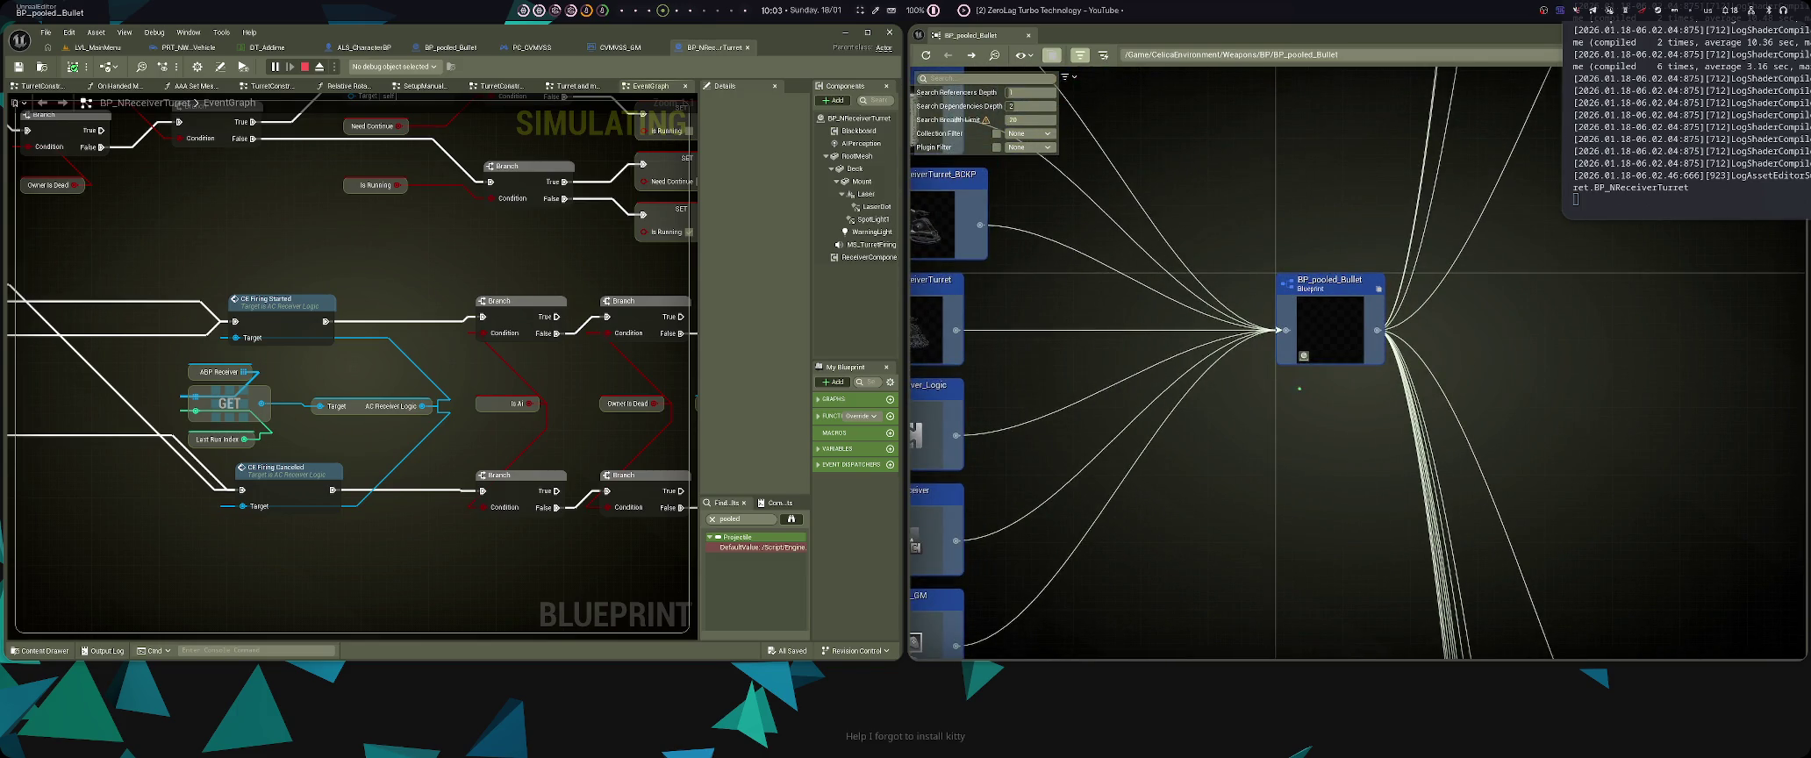
# - Audit and load BP_pooled_Bullet, revealing its 955.363 KiB disk size
pyautogui.moveTo(1418, 367); pyautogui.dragTo(1233, 419)
pyautogui.scroll(-2, 1233, 419)
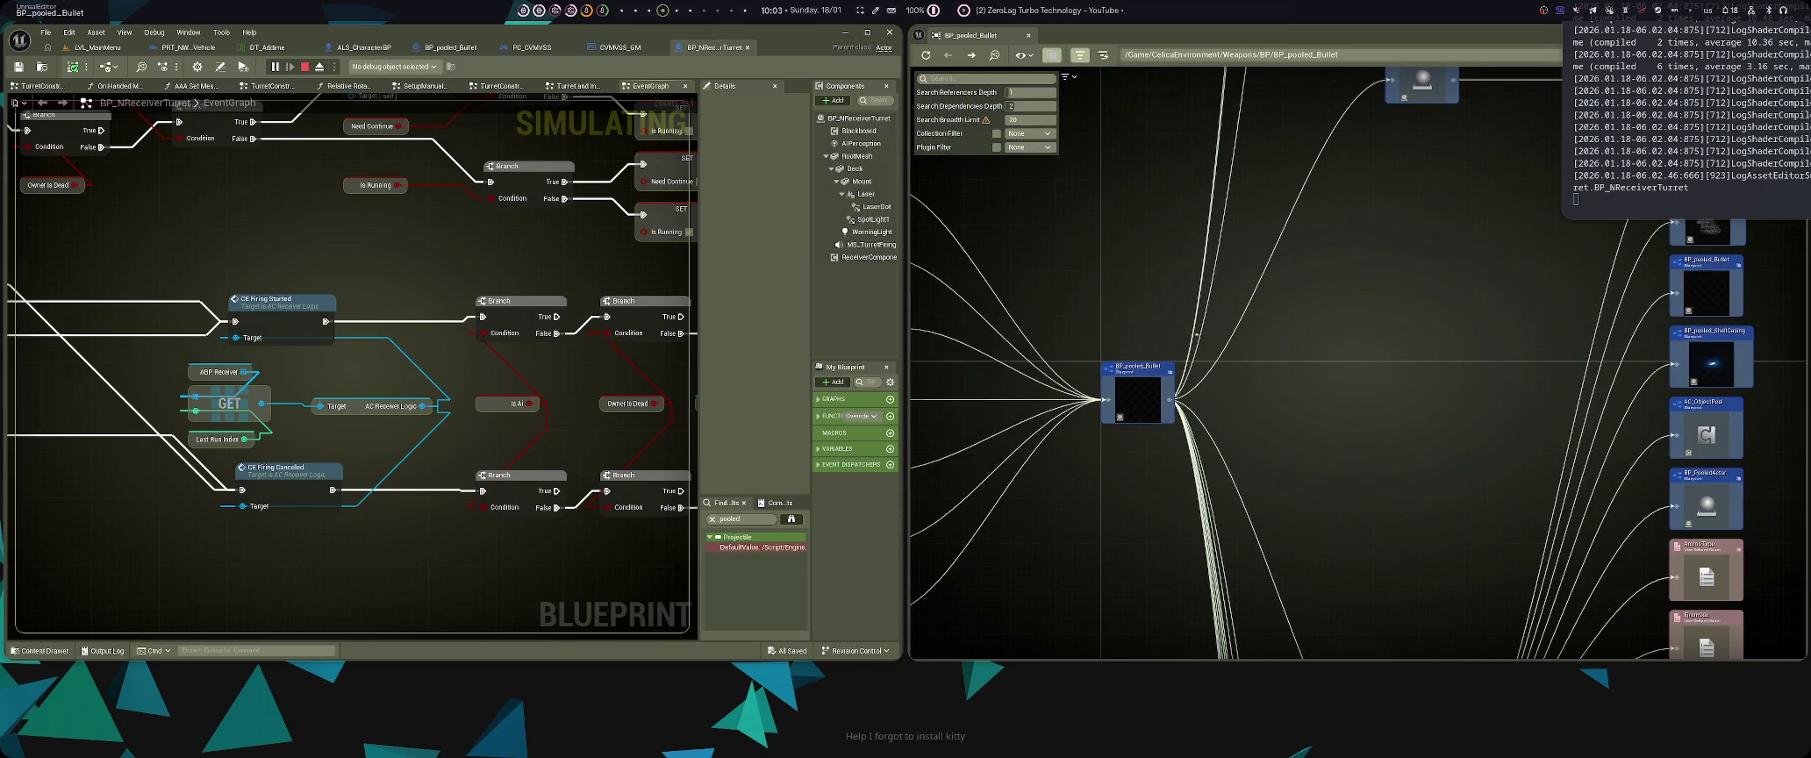
pyautogui.scroll(1, 1167, 360)
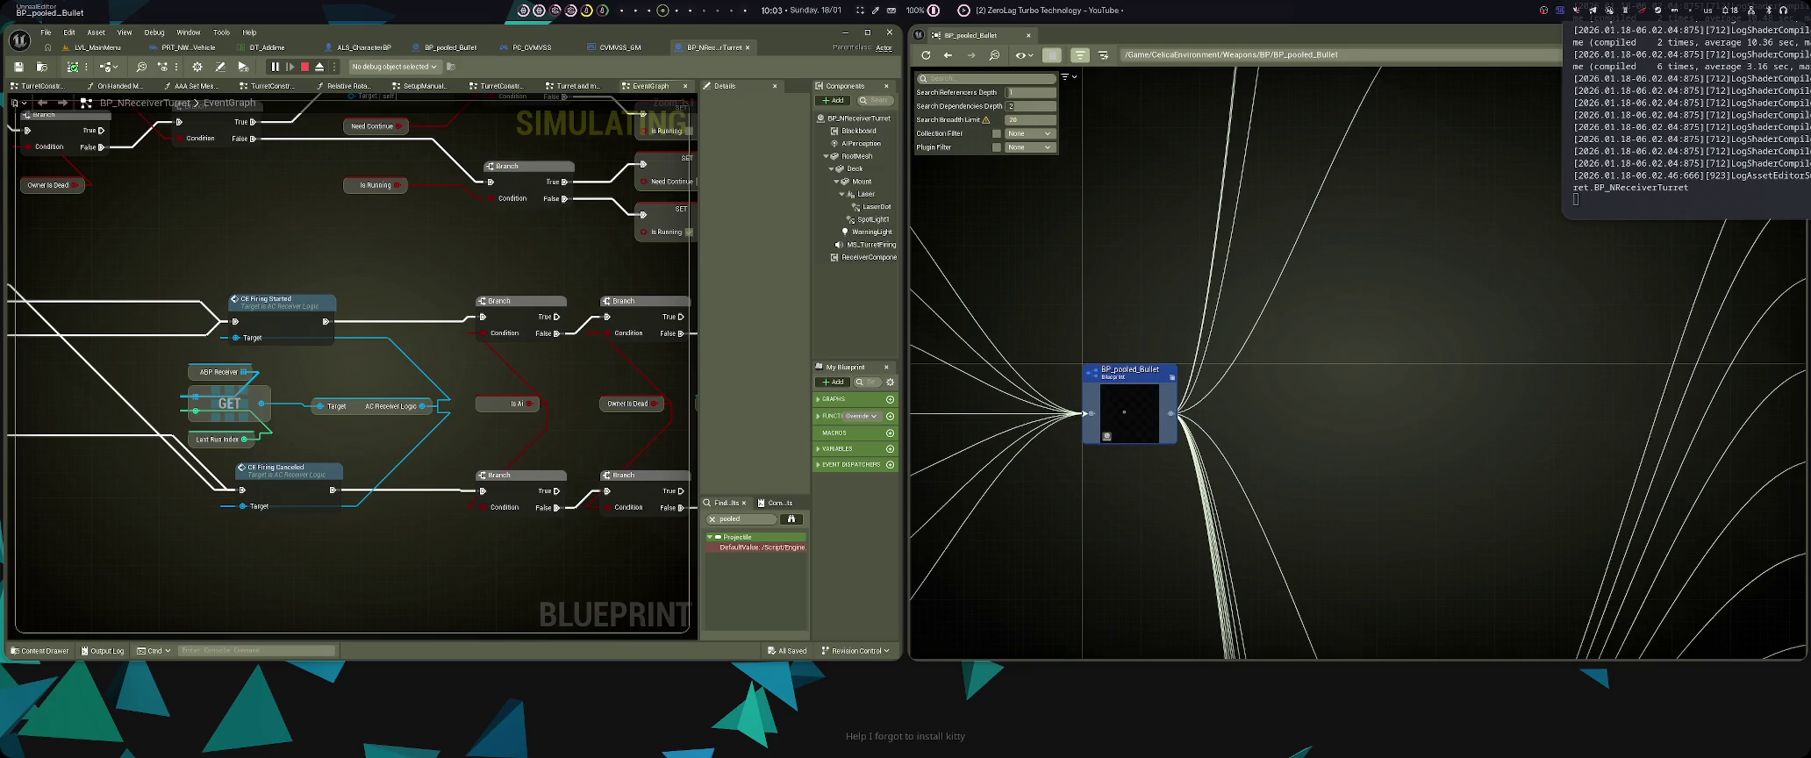
pyautogui.rightClick(1128, 412)
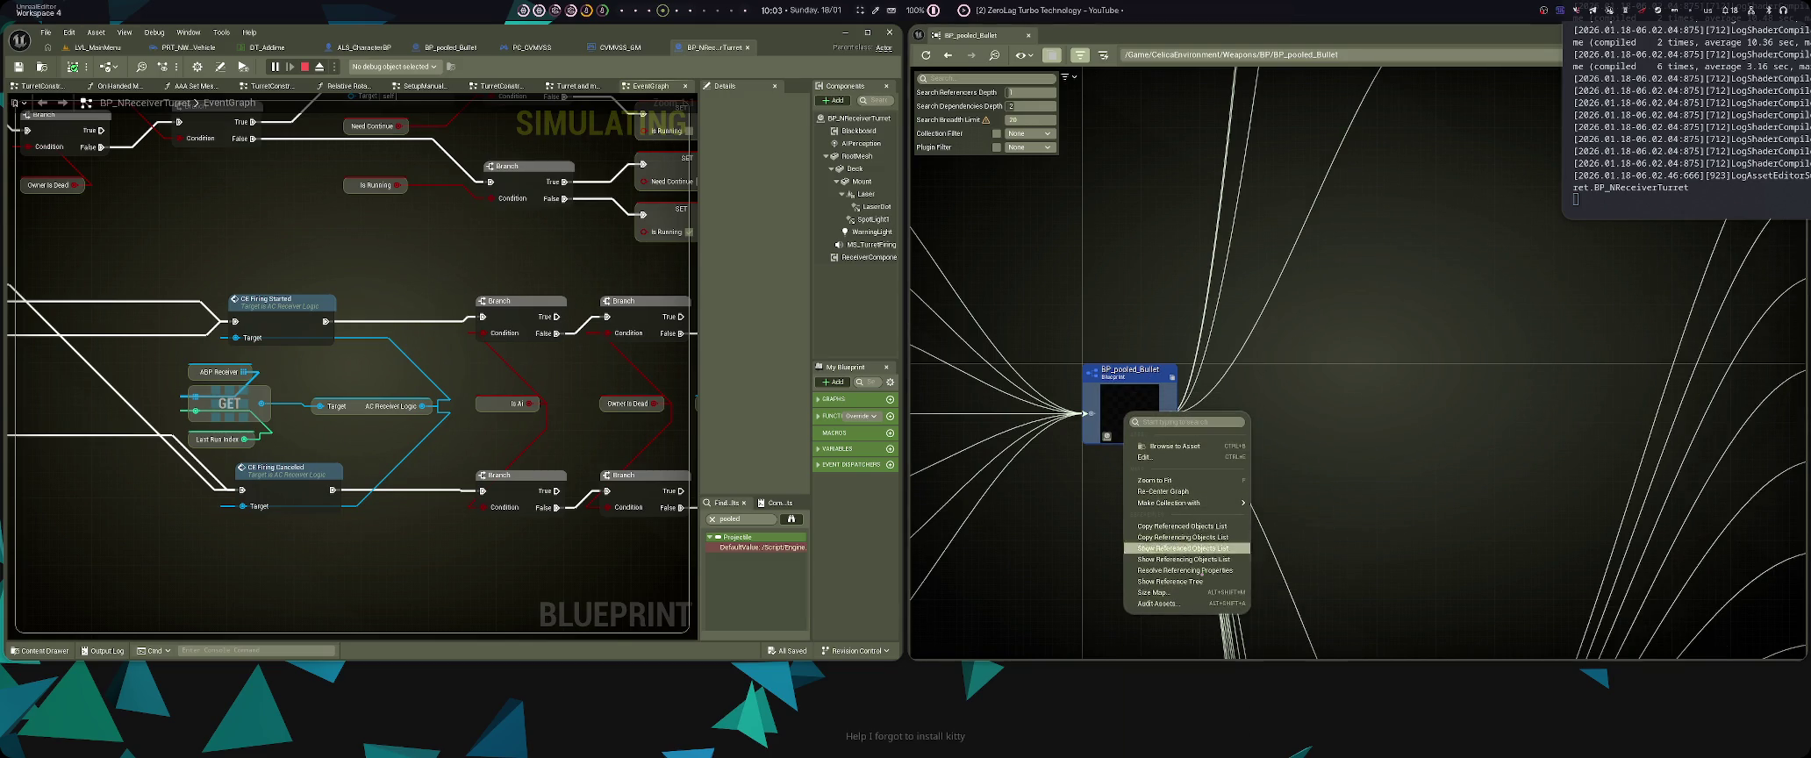
pyautogui.click(1156, 599)
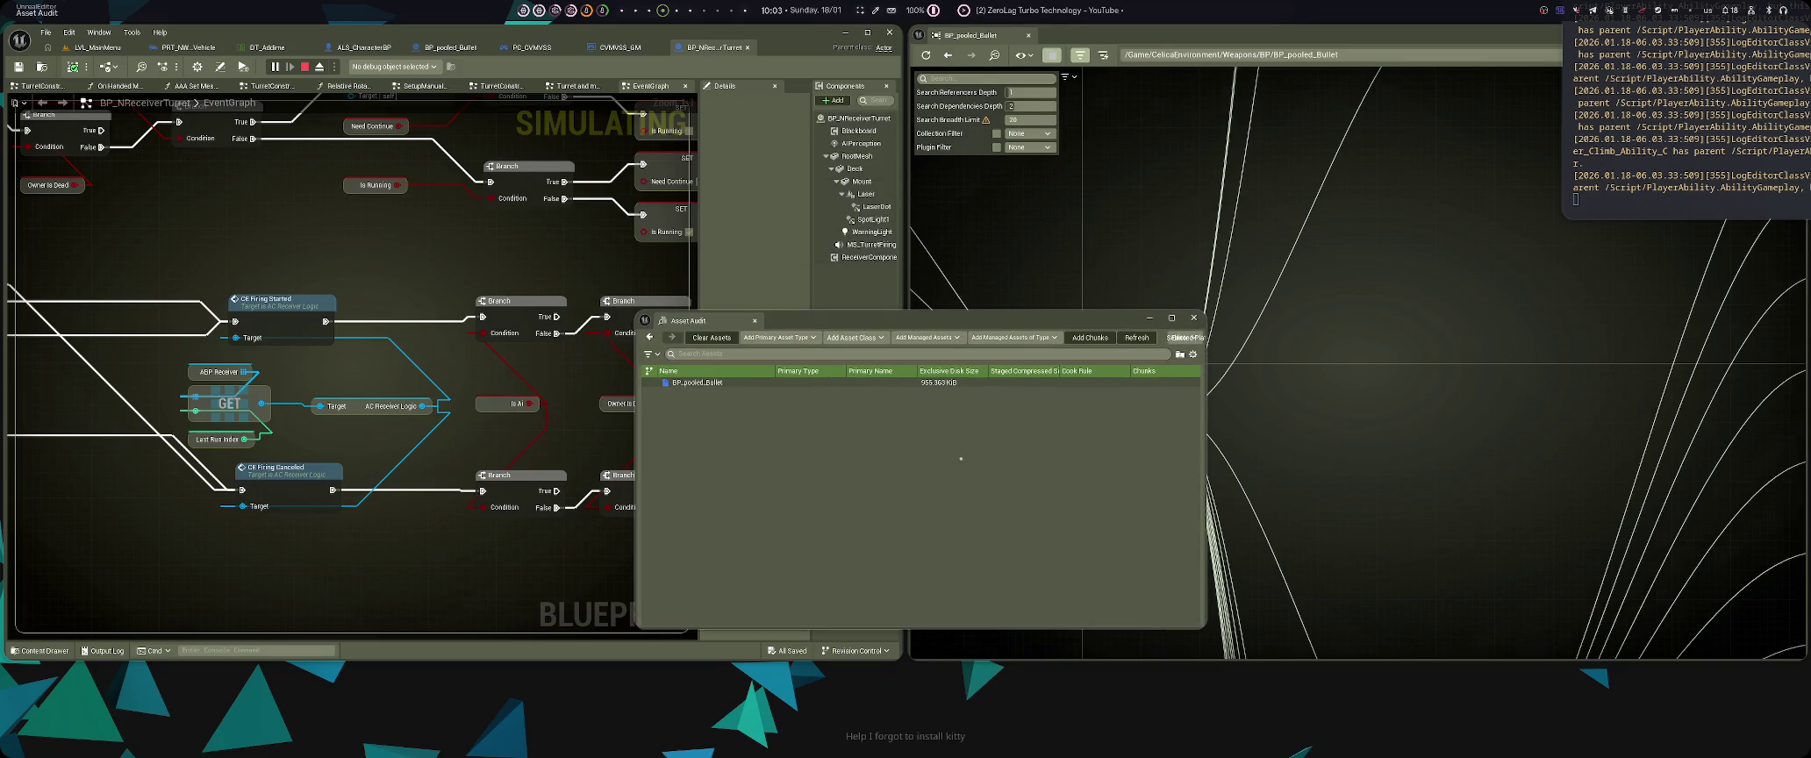
pyautogui.rightClick(939, 382)
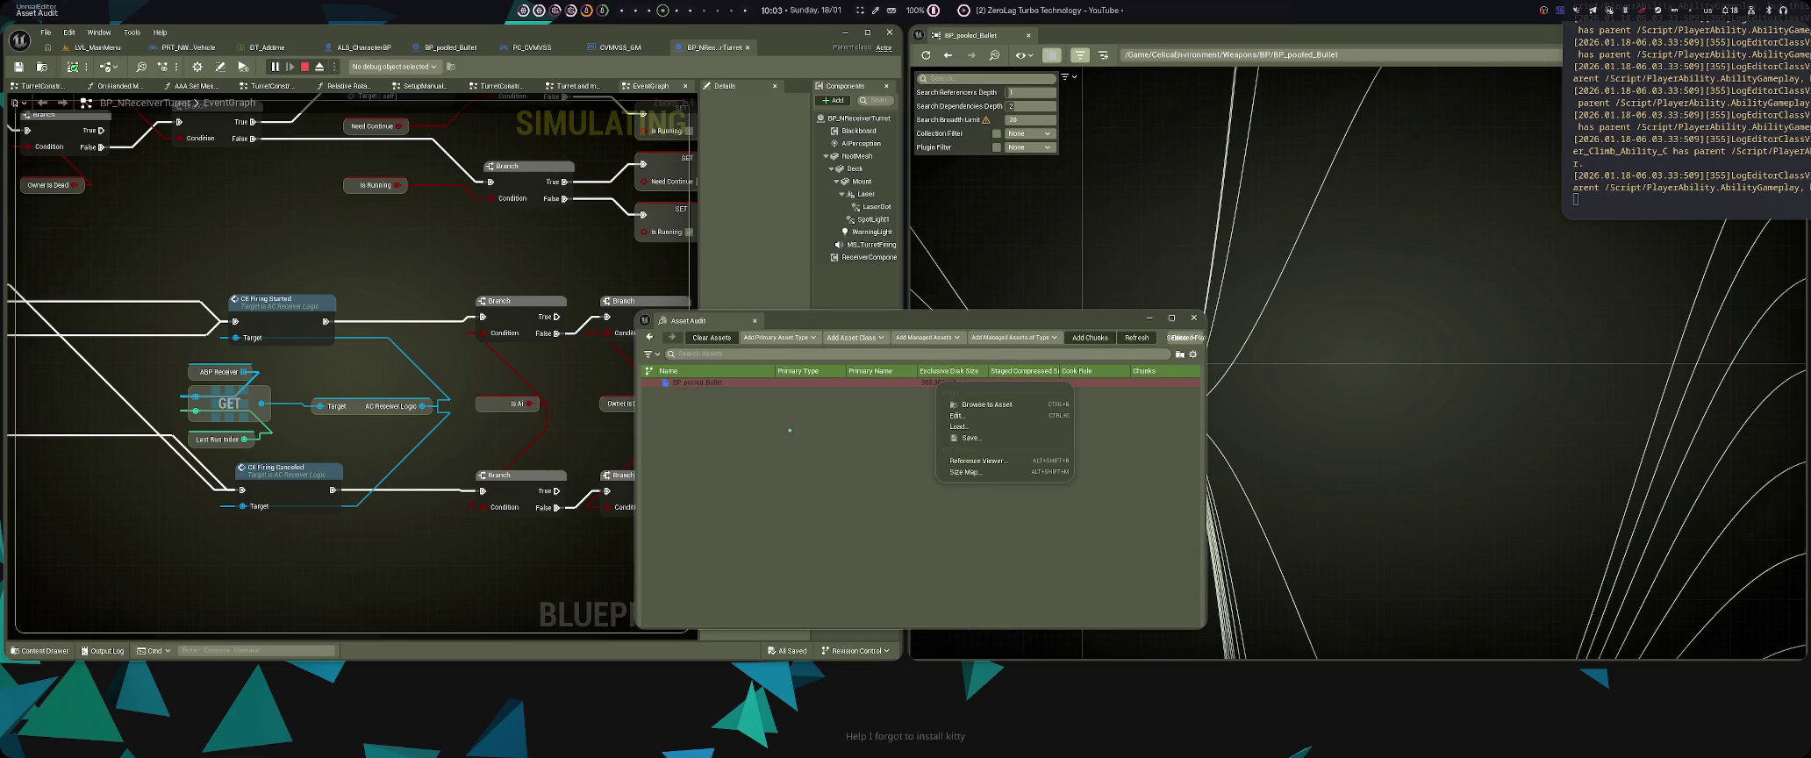
pyautogui.click(789, 430)
pyautogui.click(1101, 470)
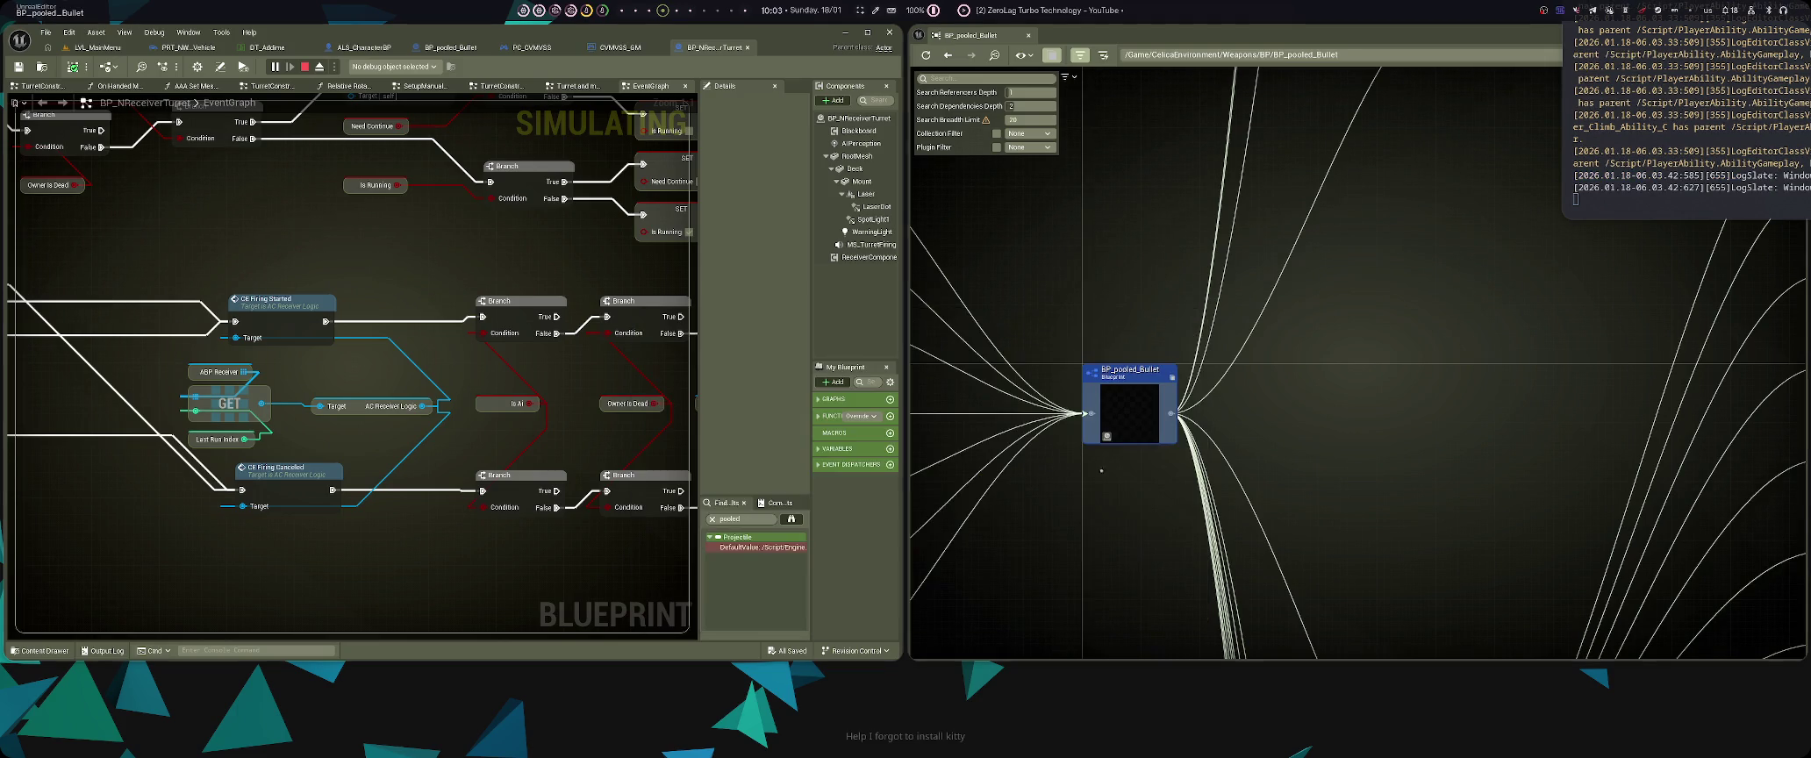
# - Show BP_pooled_Bullet's reference tree, then close it
pyautogui.rightClick(1137, 405)
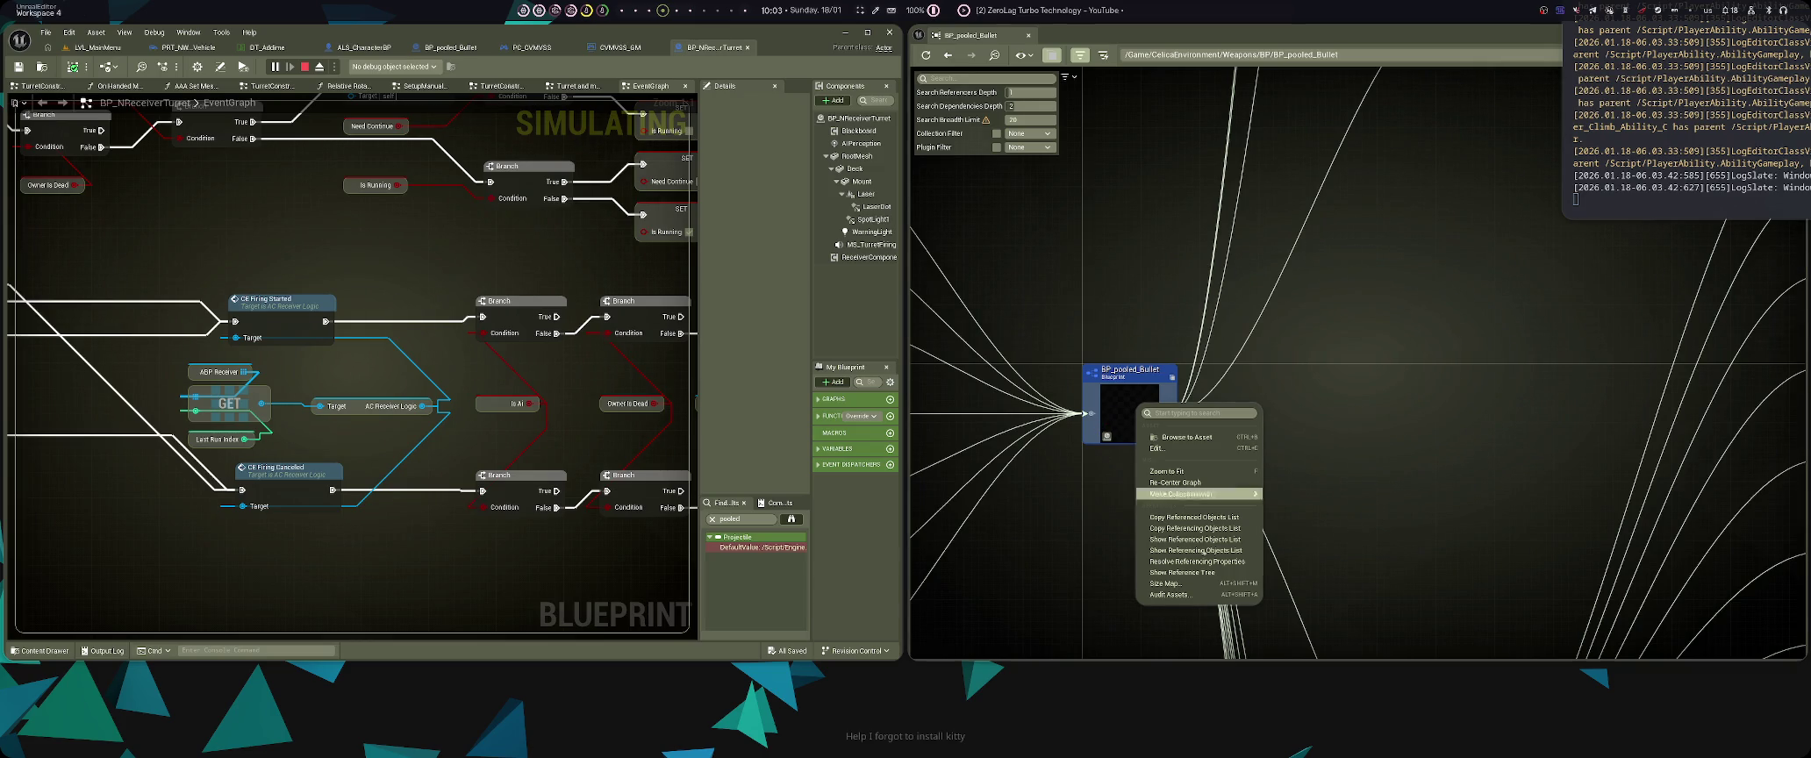
pyautogui.click(1182, 572)
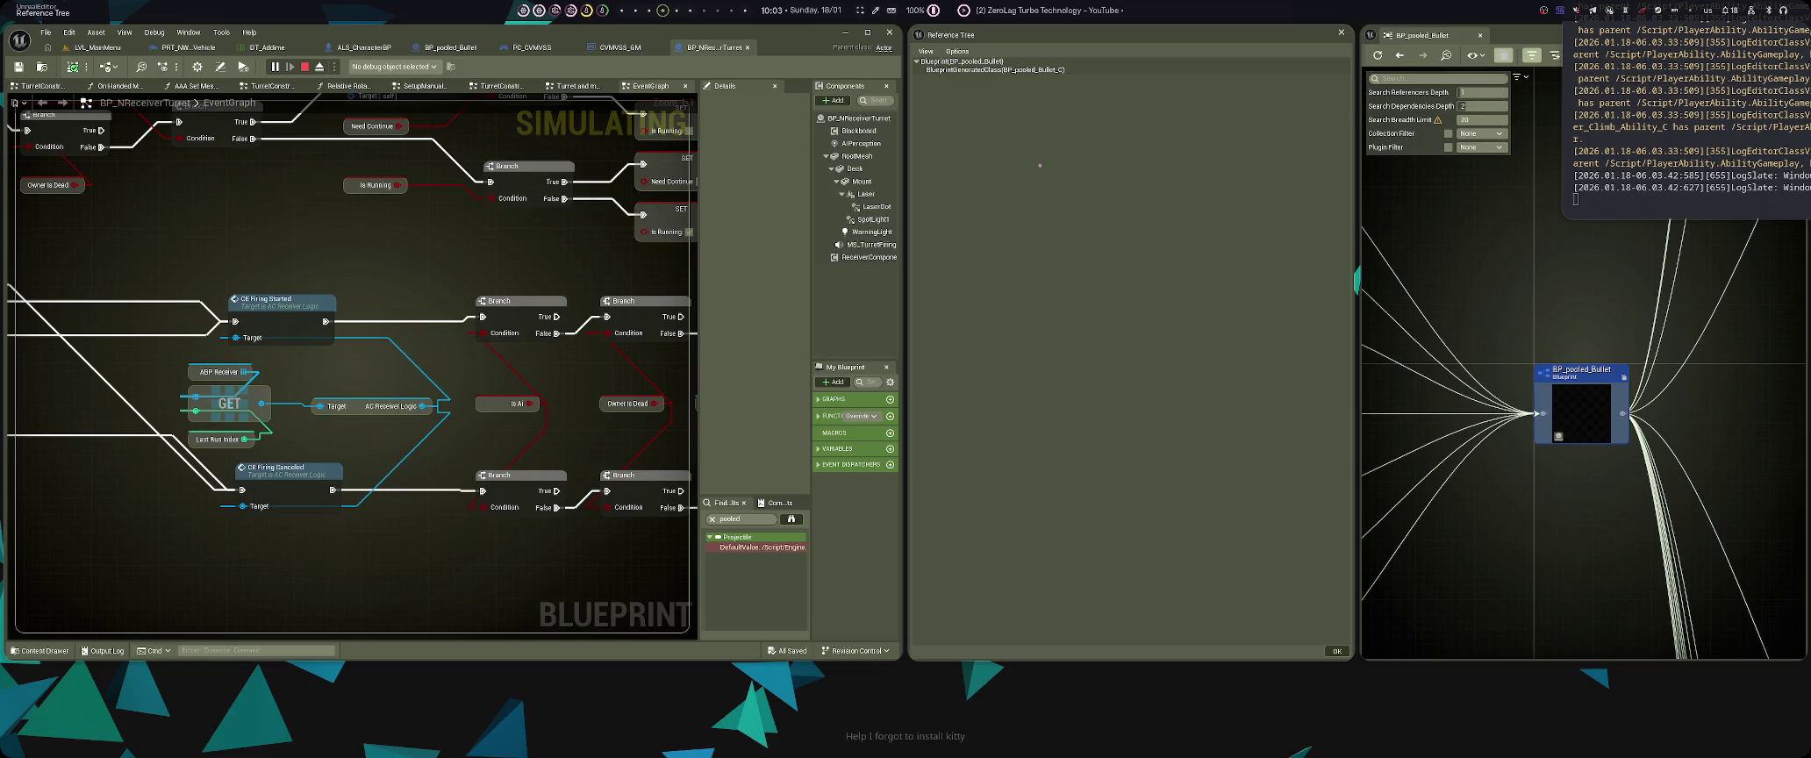
pyautogui.press('Escape')
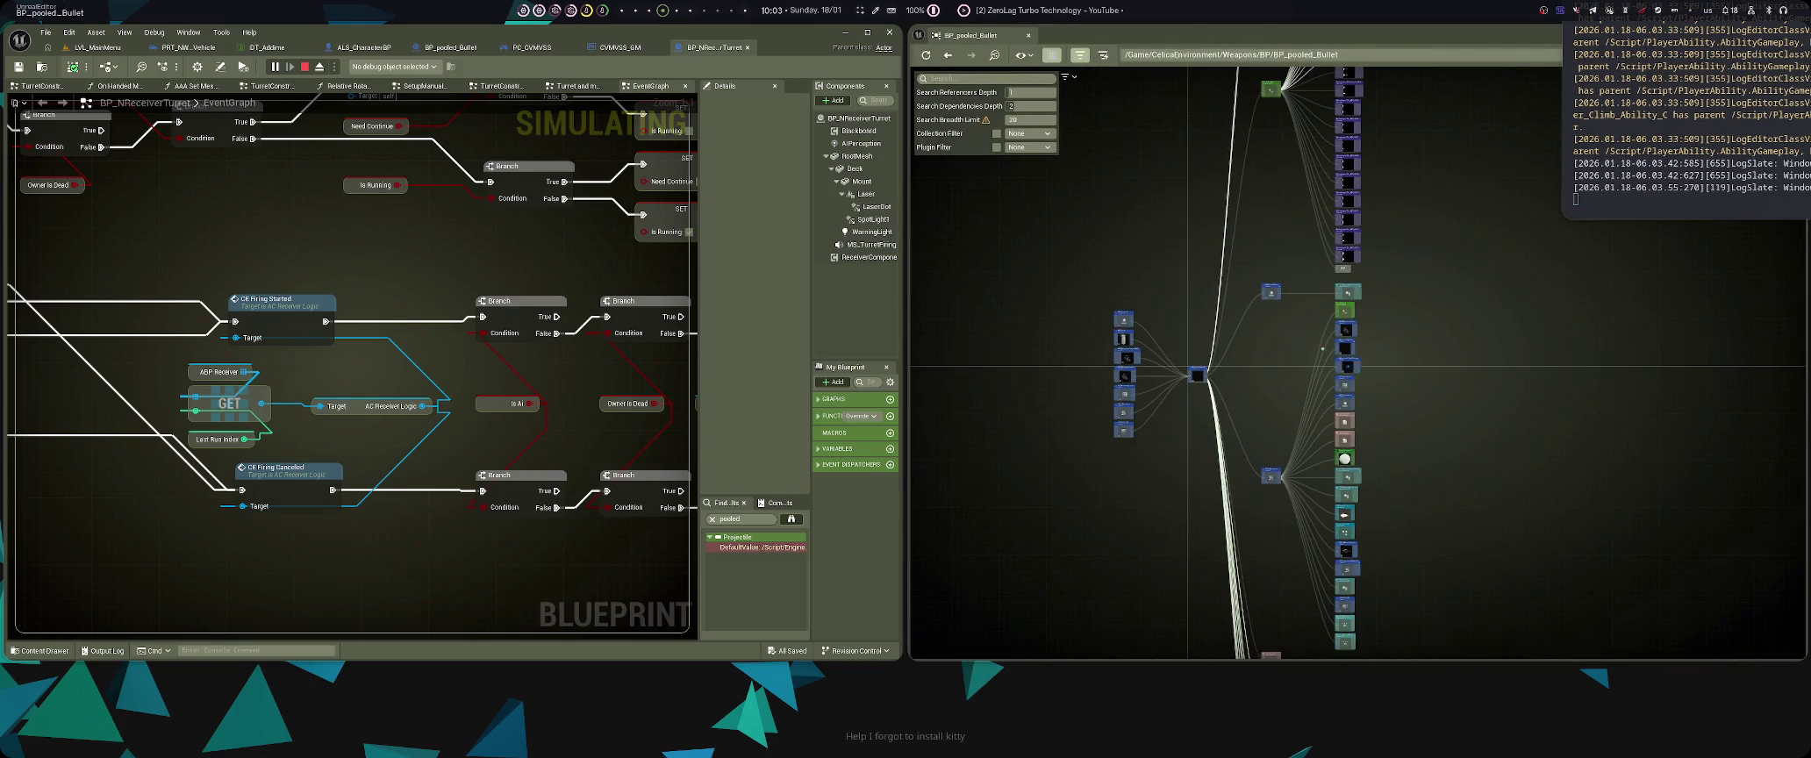
# - Pan to ST_WeaponAmmoConfig and sound nodes, briefly re-rooting the graph on BP_PooledActor
pyautogui.scroll(5, 1311, 487)
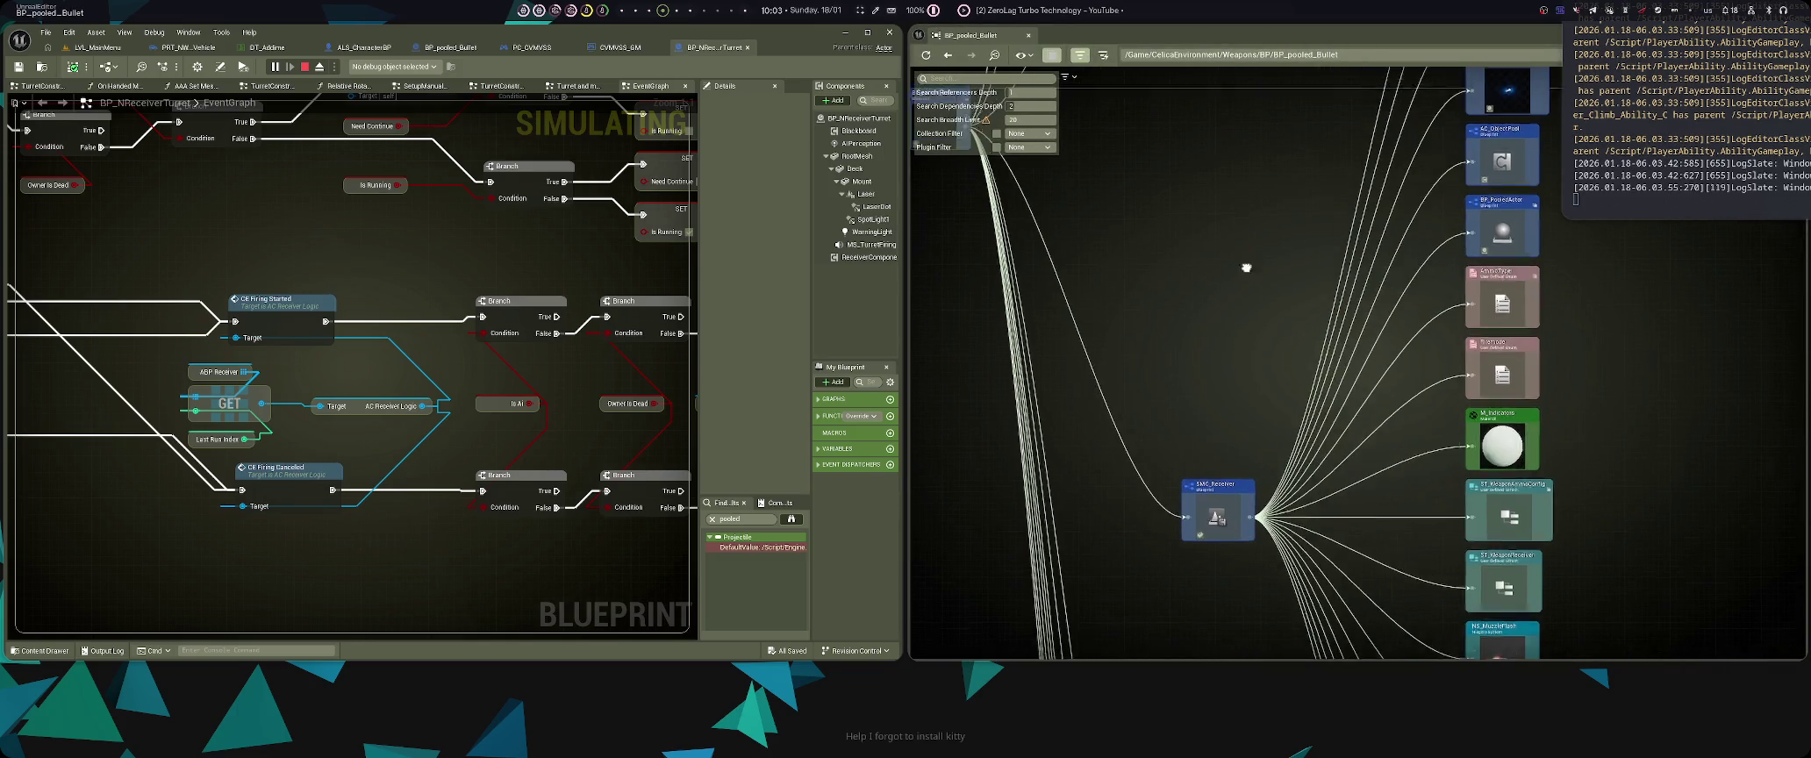
pyautogui.scroll(2, 1235, 279)
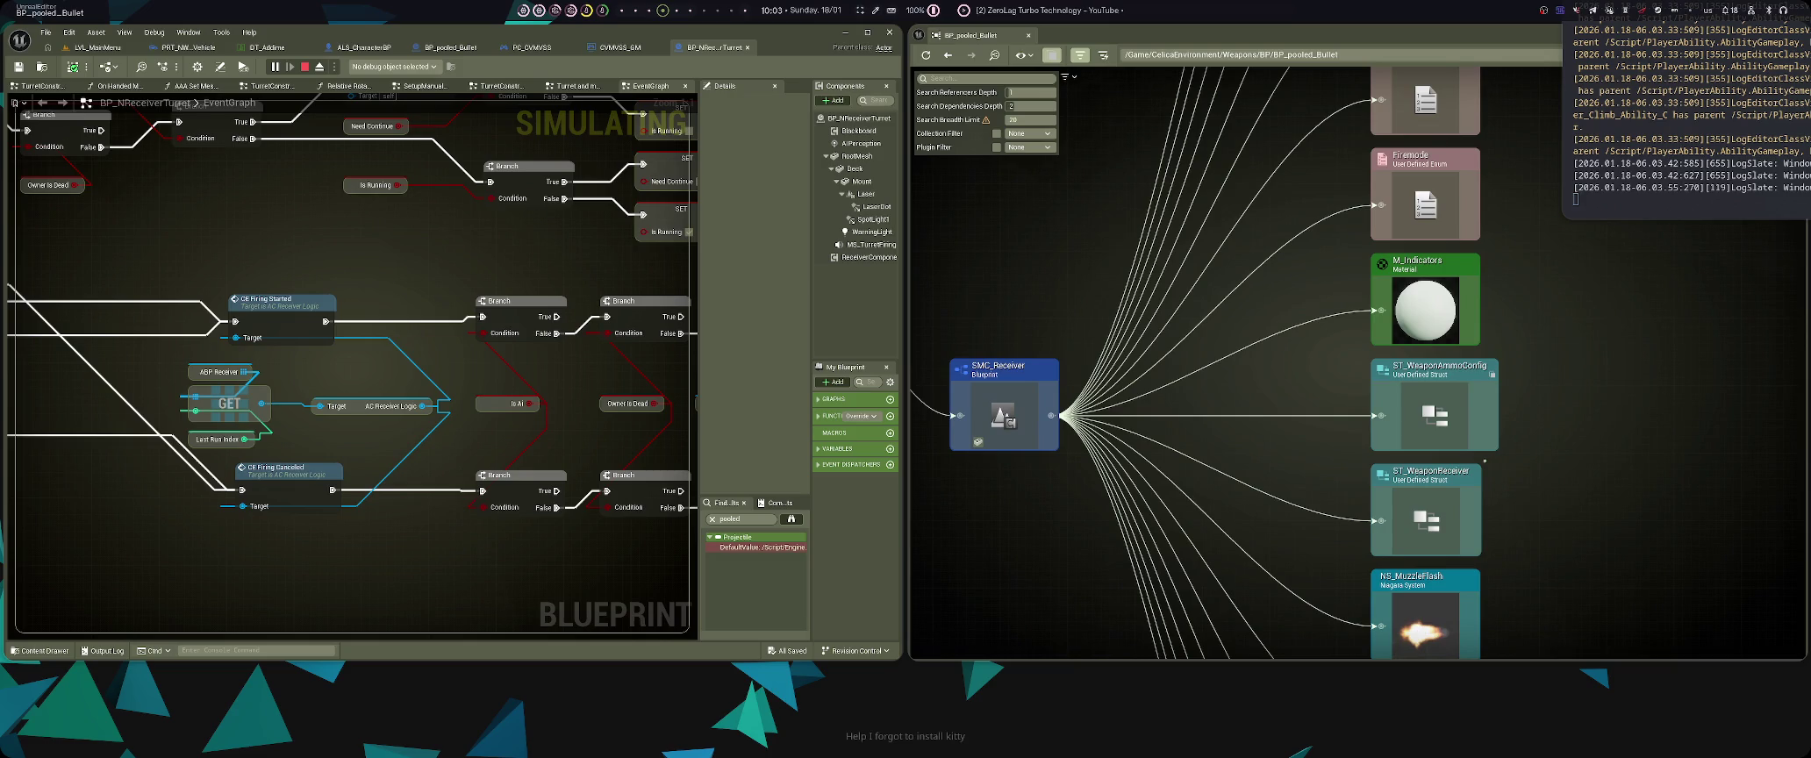
pyautogui.scroll(-3, 1141, 340)
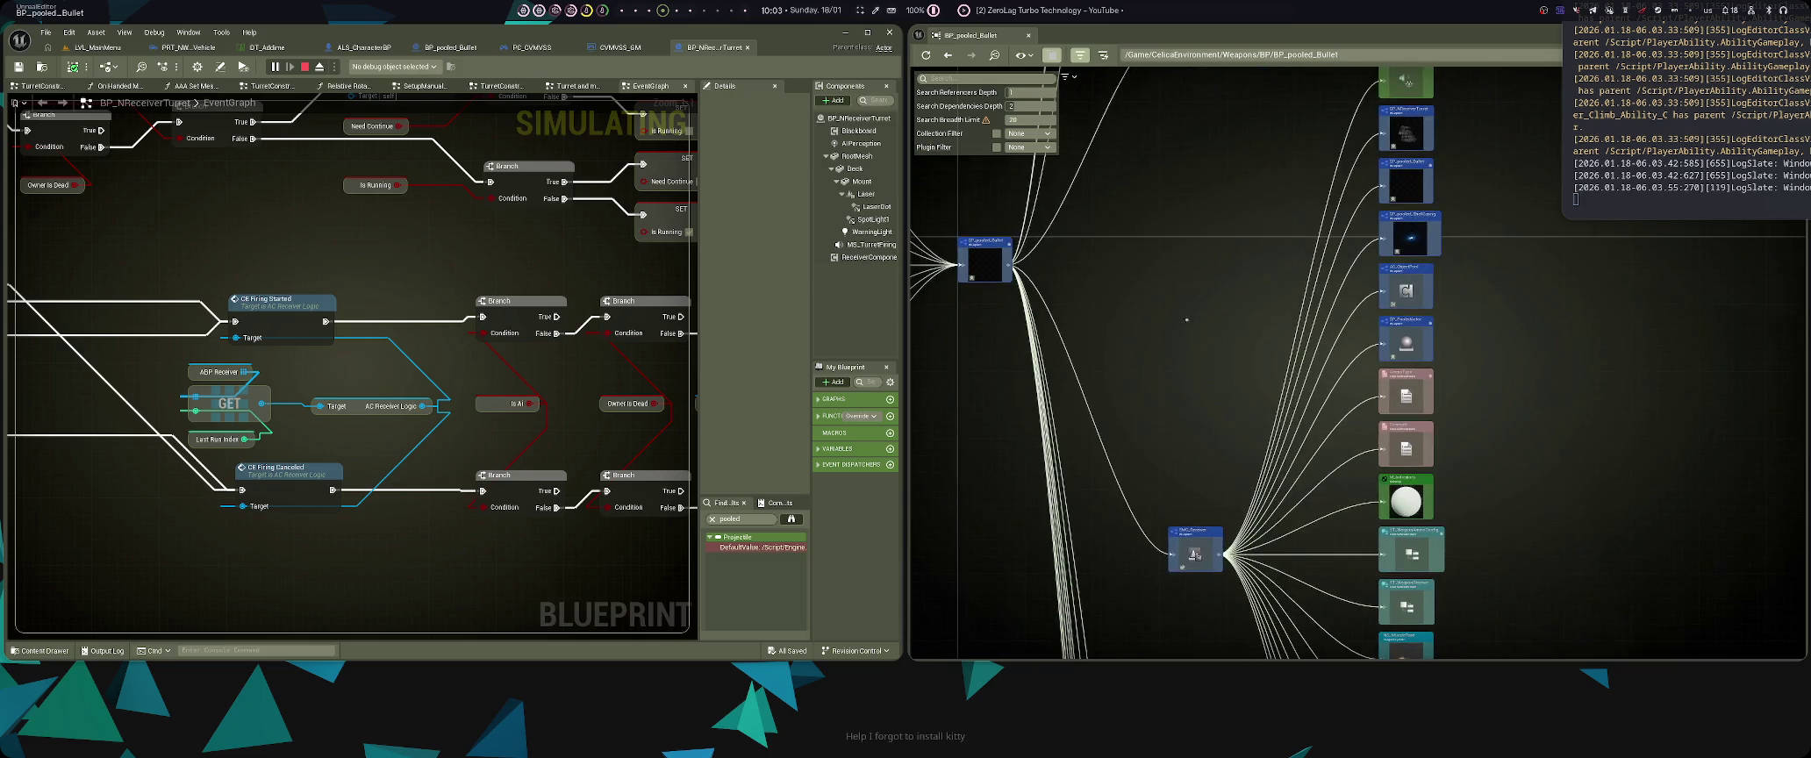
pyautogui.scroll(3, 1258, 177)
pyautogui.moveTo(1258, 177); pyautogui.dragTo(1192, 423)
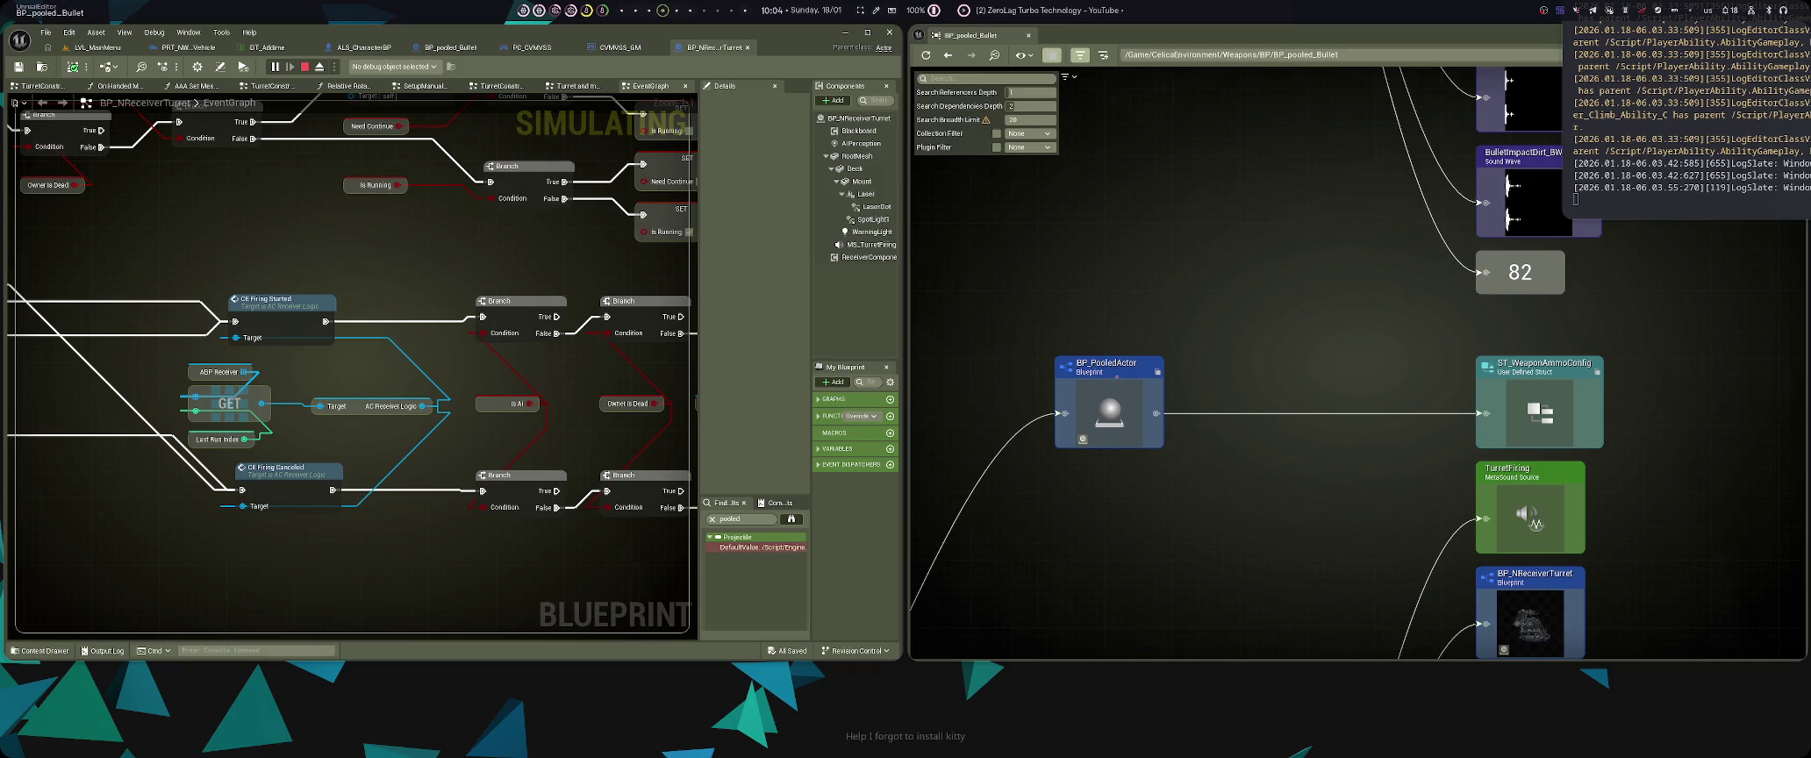
pyautogui.doubleClick(1109, 405)
pyautogui.hotkey('alt', 'Left')
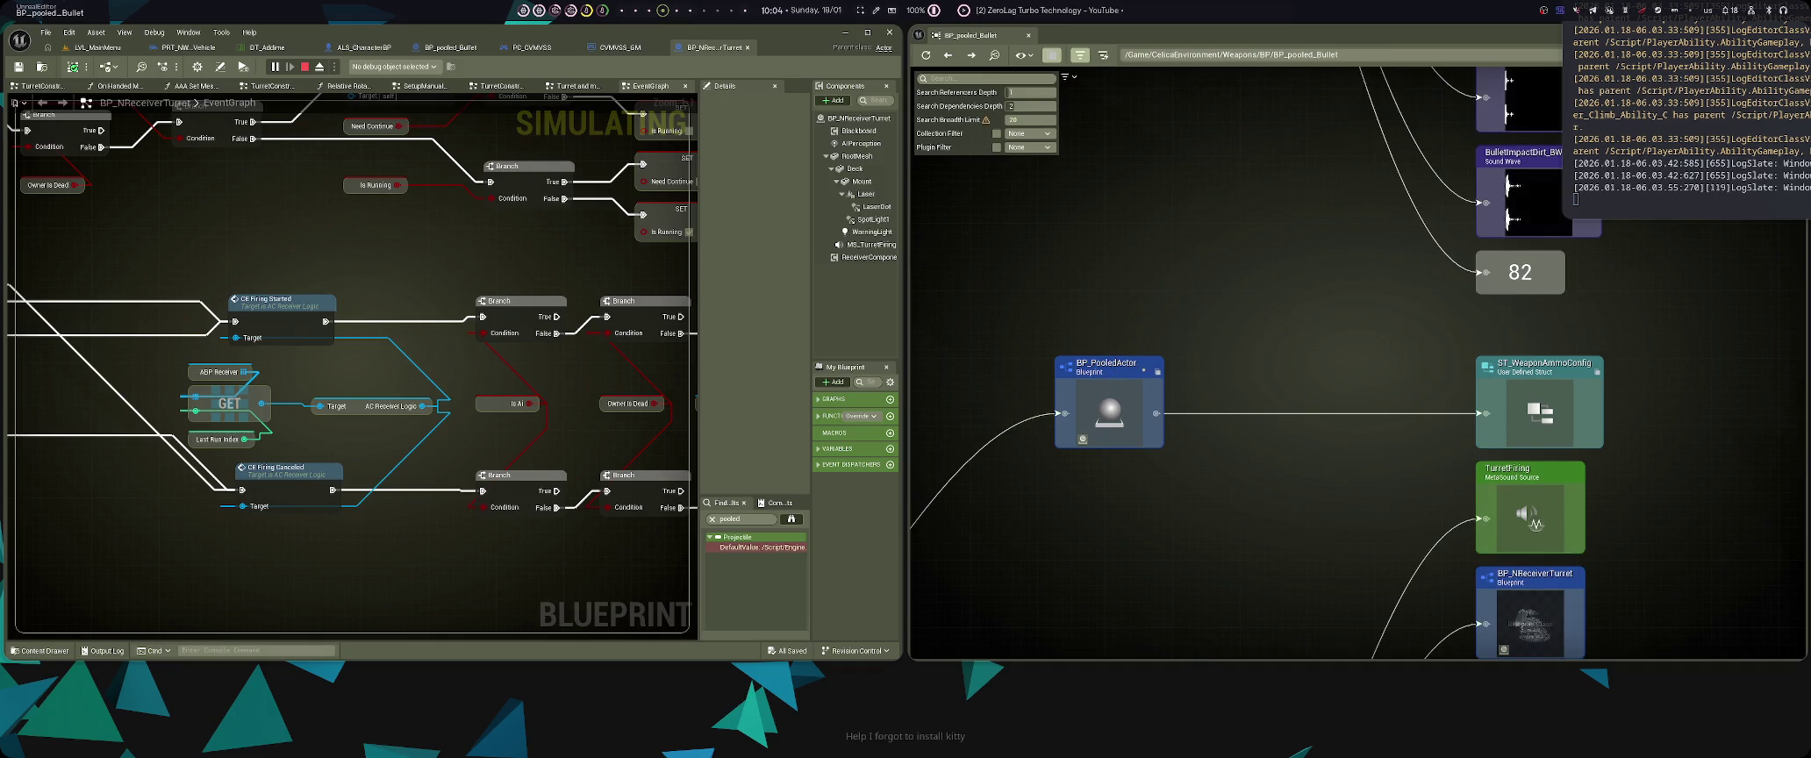
# - Open the BP_PooledActor Blueprint from the Content Browser
pyautogui.rightClick(1127, 363)
pyautogui.press('Escape')
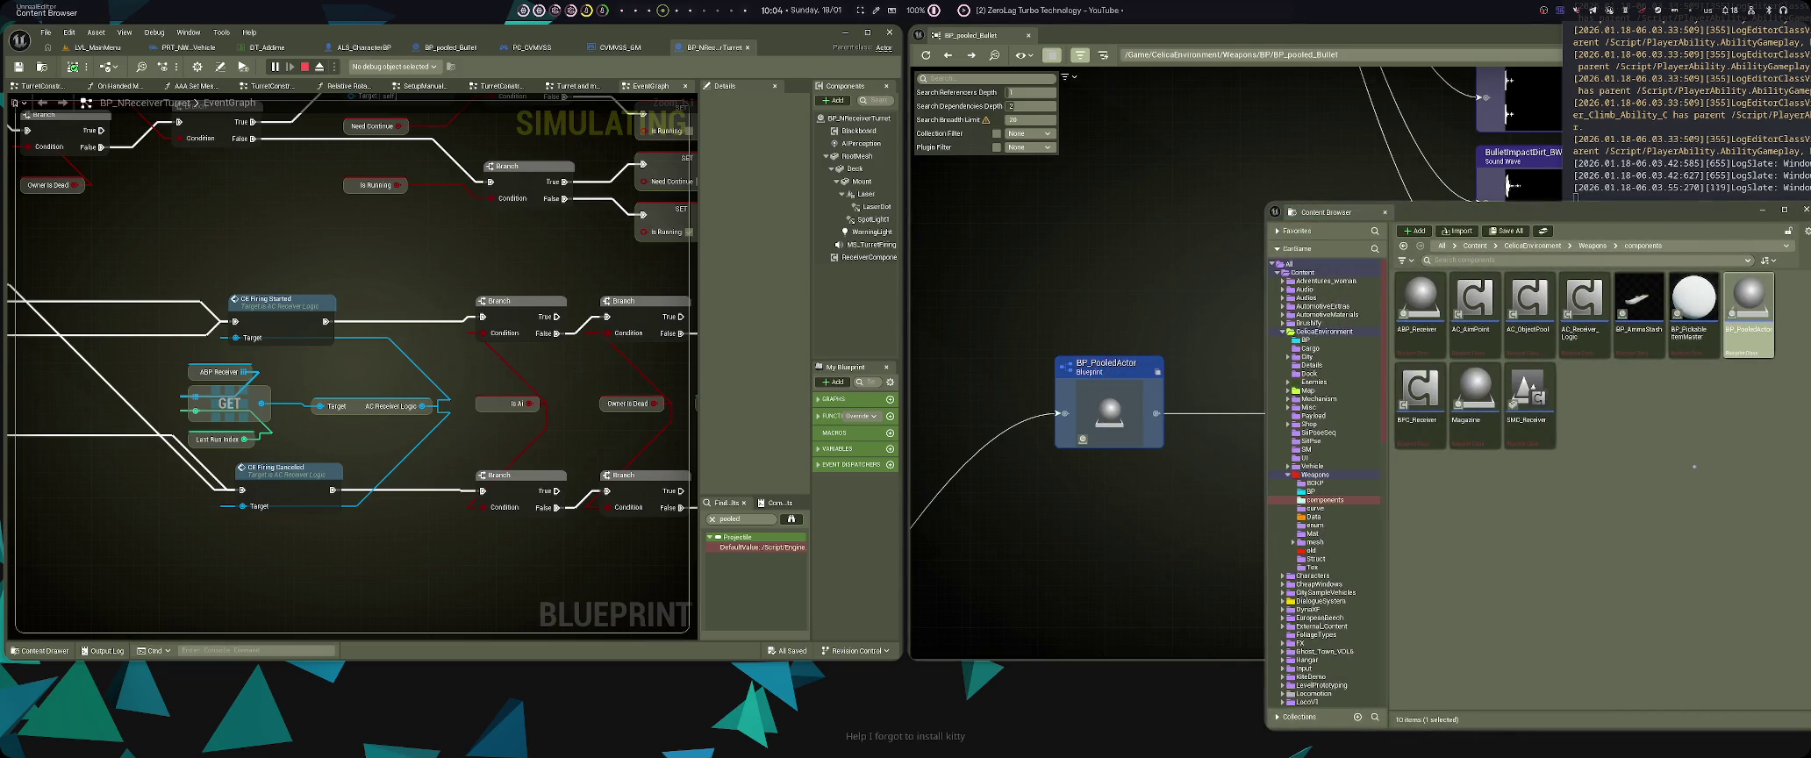
pyautogui.click(1748, 340)
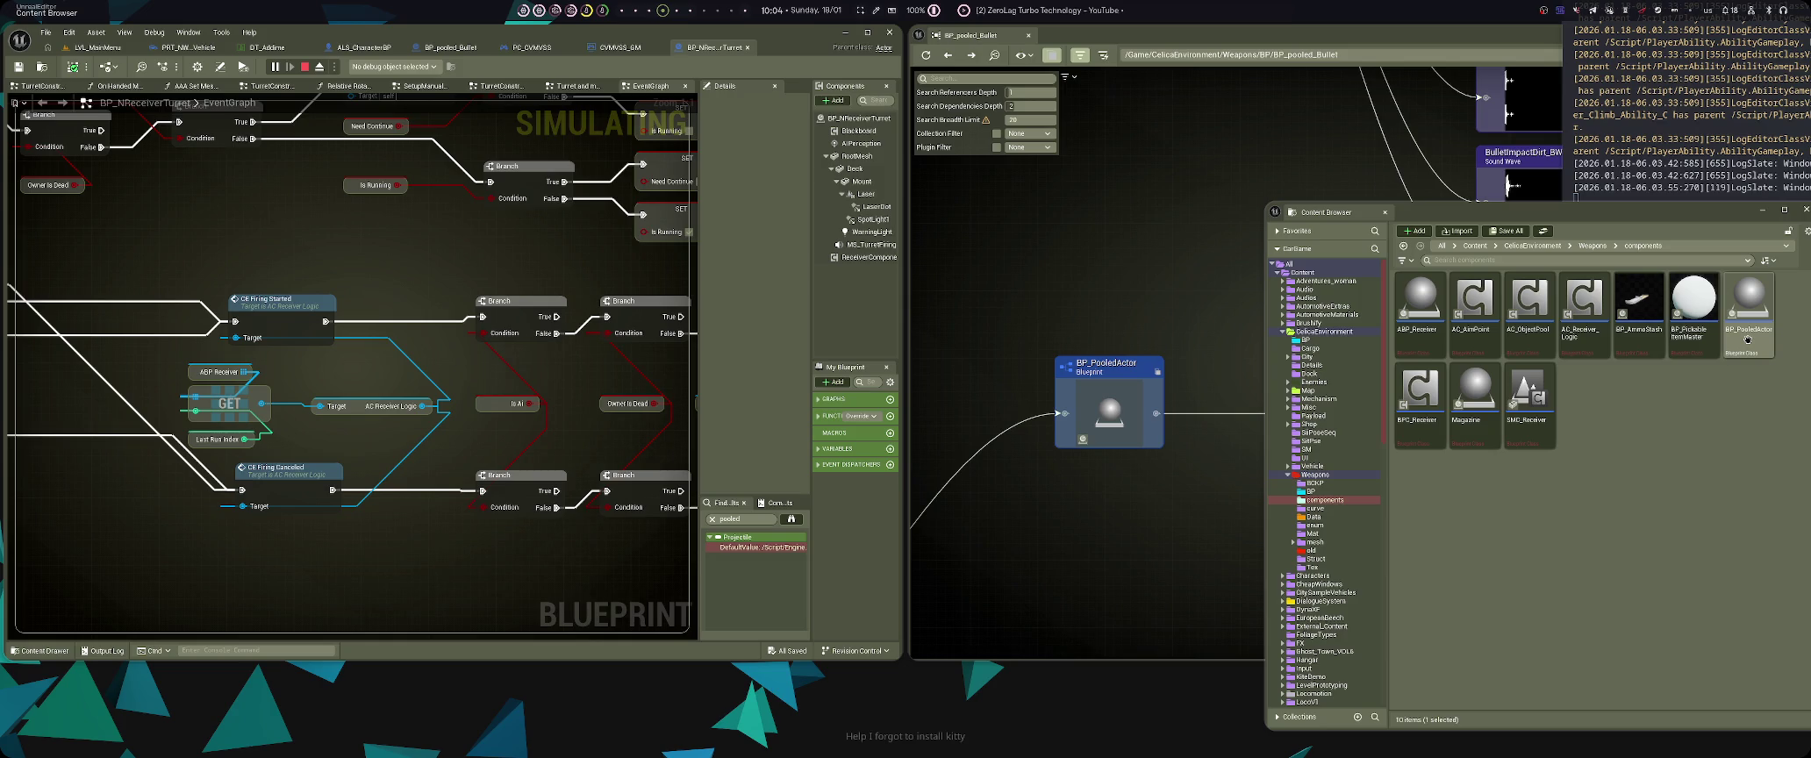
pyautogui.doubleClick(1748, 340)
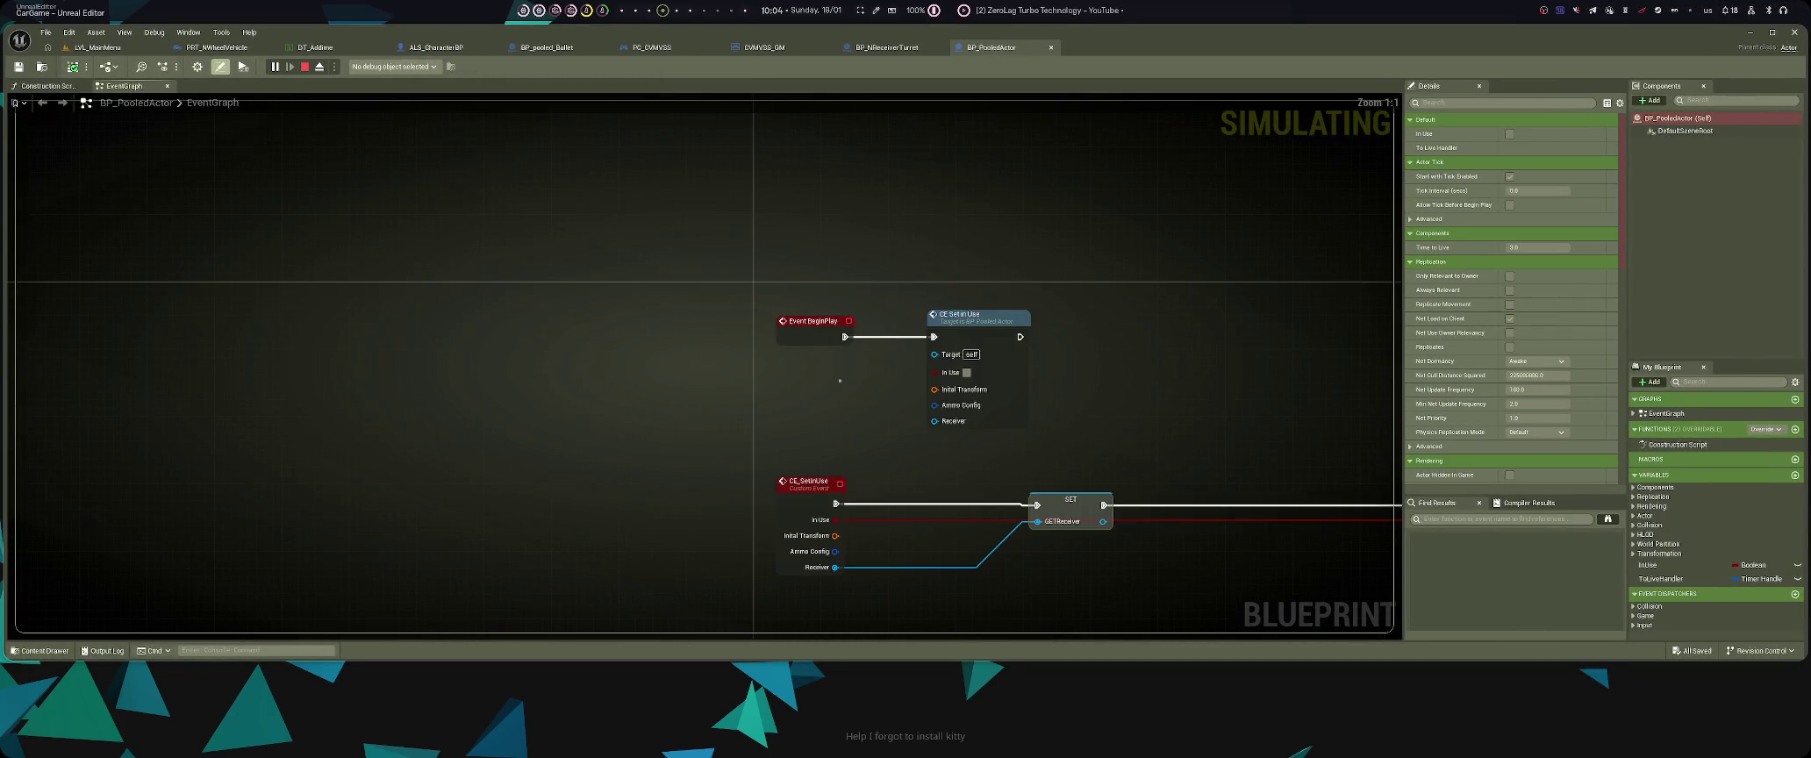
# - Break Event BeginPlay's link to CE Set In Use and save BP_PooledActor
pyautogui.keyDown('alt'); pyautogui.click(845, 337); pyautogui.keyUp('alt')
pyautogui.moveTo(846, 348); pyautogui.dragTo(644, 343)
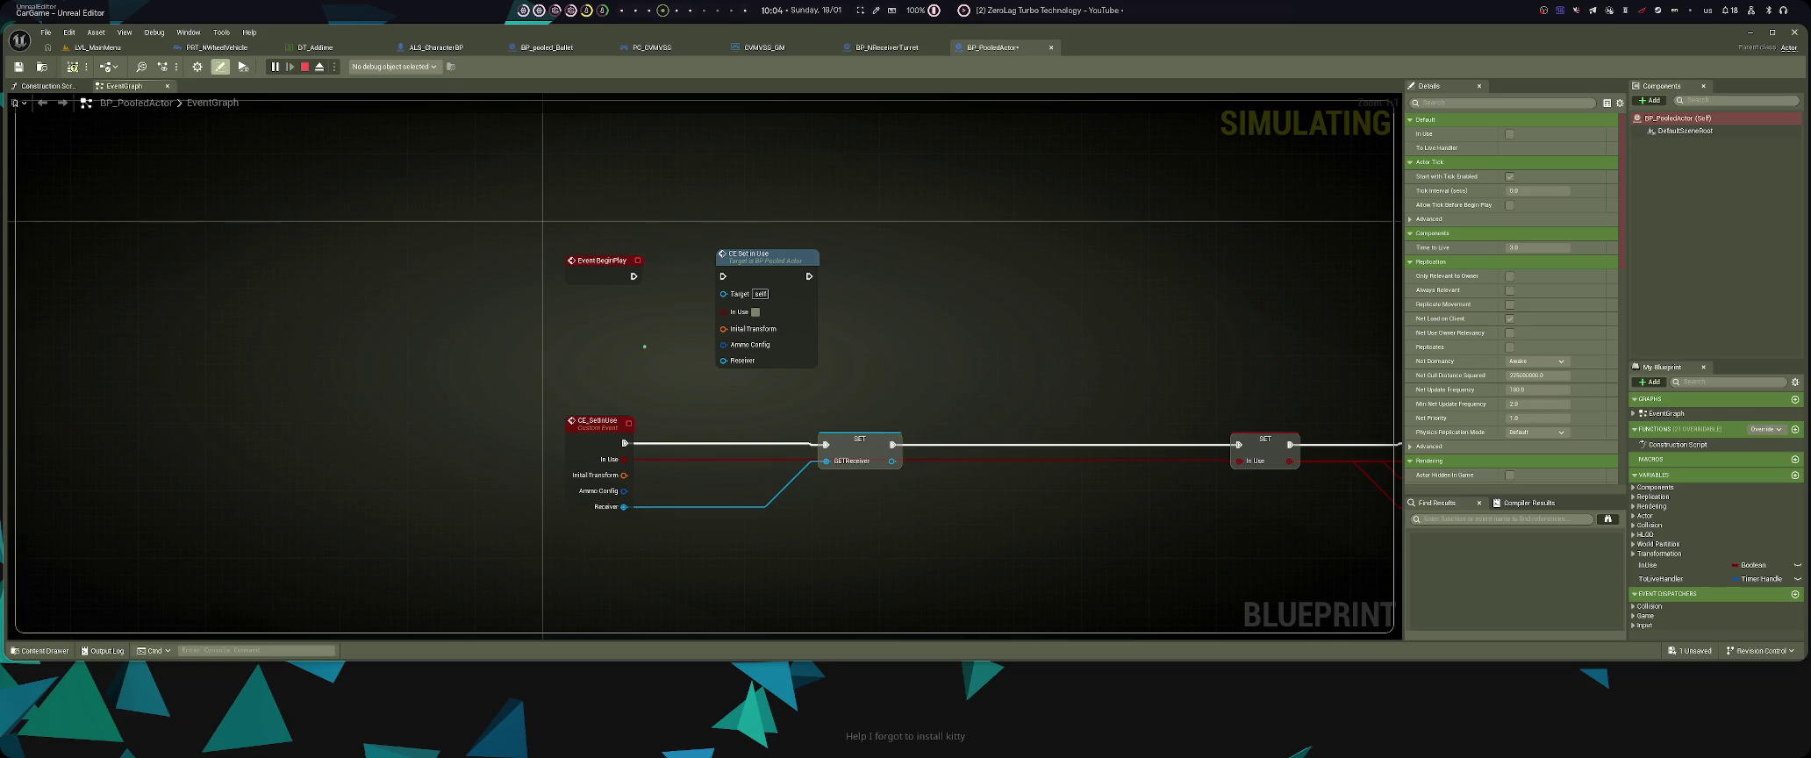
pyautogui.hotkey('ctrl', 's')
# - Pan across the graph, then switch to the running LVL_MainMenu level tab
pyautogui.moveTo(477, 343); pyautogui.dragTo(549, 346)
pyautogui.moveTo(317, 333); pyautogui.dragTo(447, 346)
pyautogui.moveTo(200, 198); pyautogui.dragTo(424, 214)
pyautogui.click(124, 32)
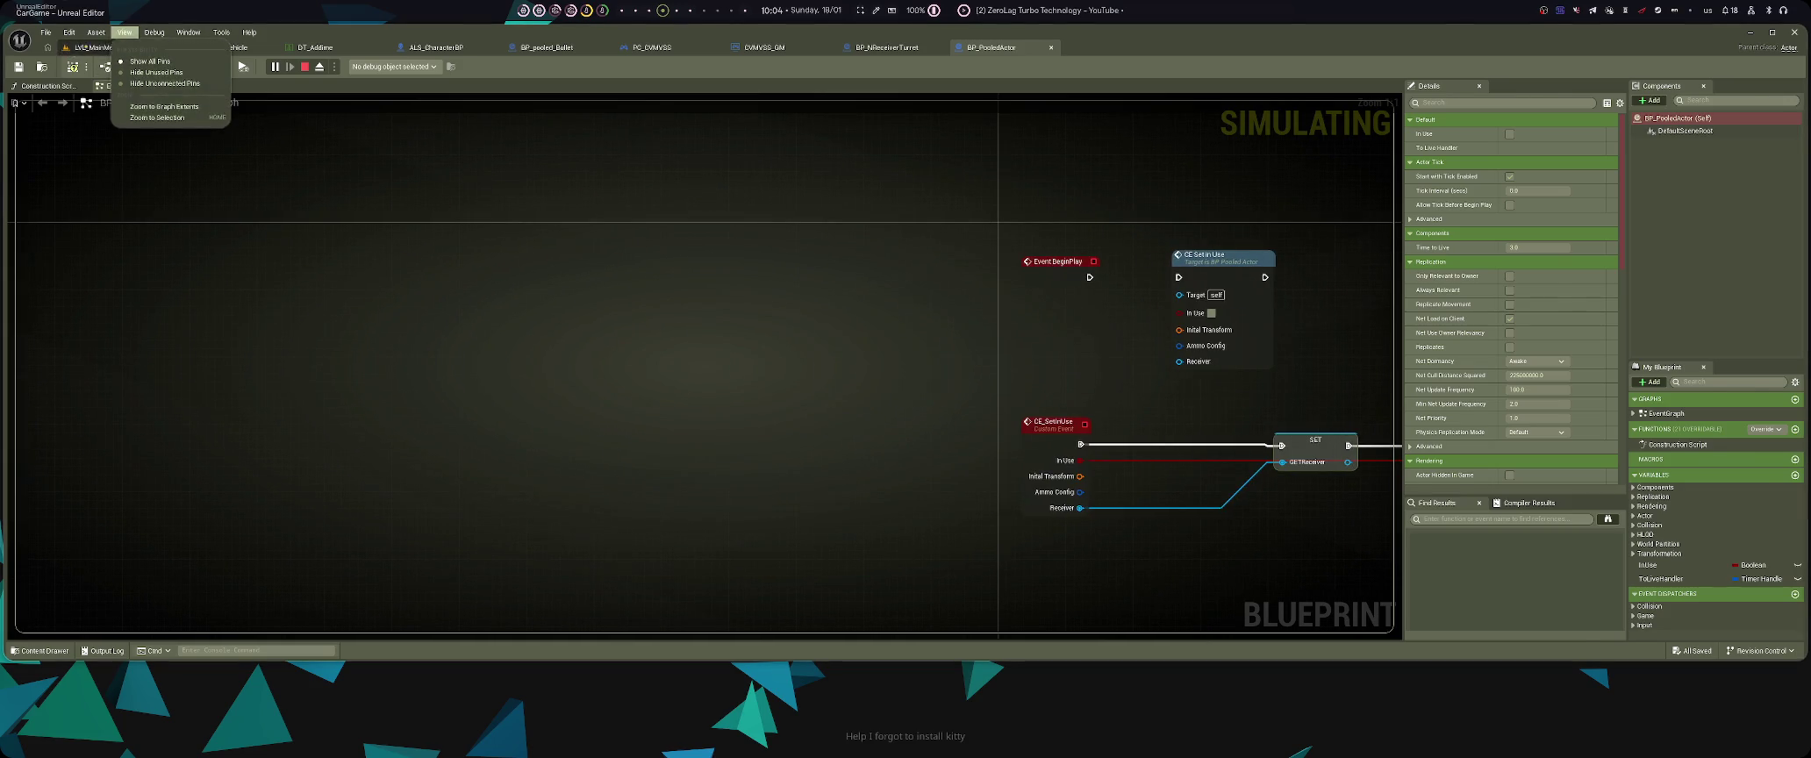
pyautogui.click(92, 48)
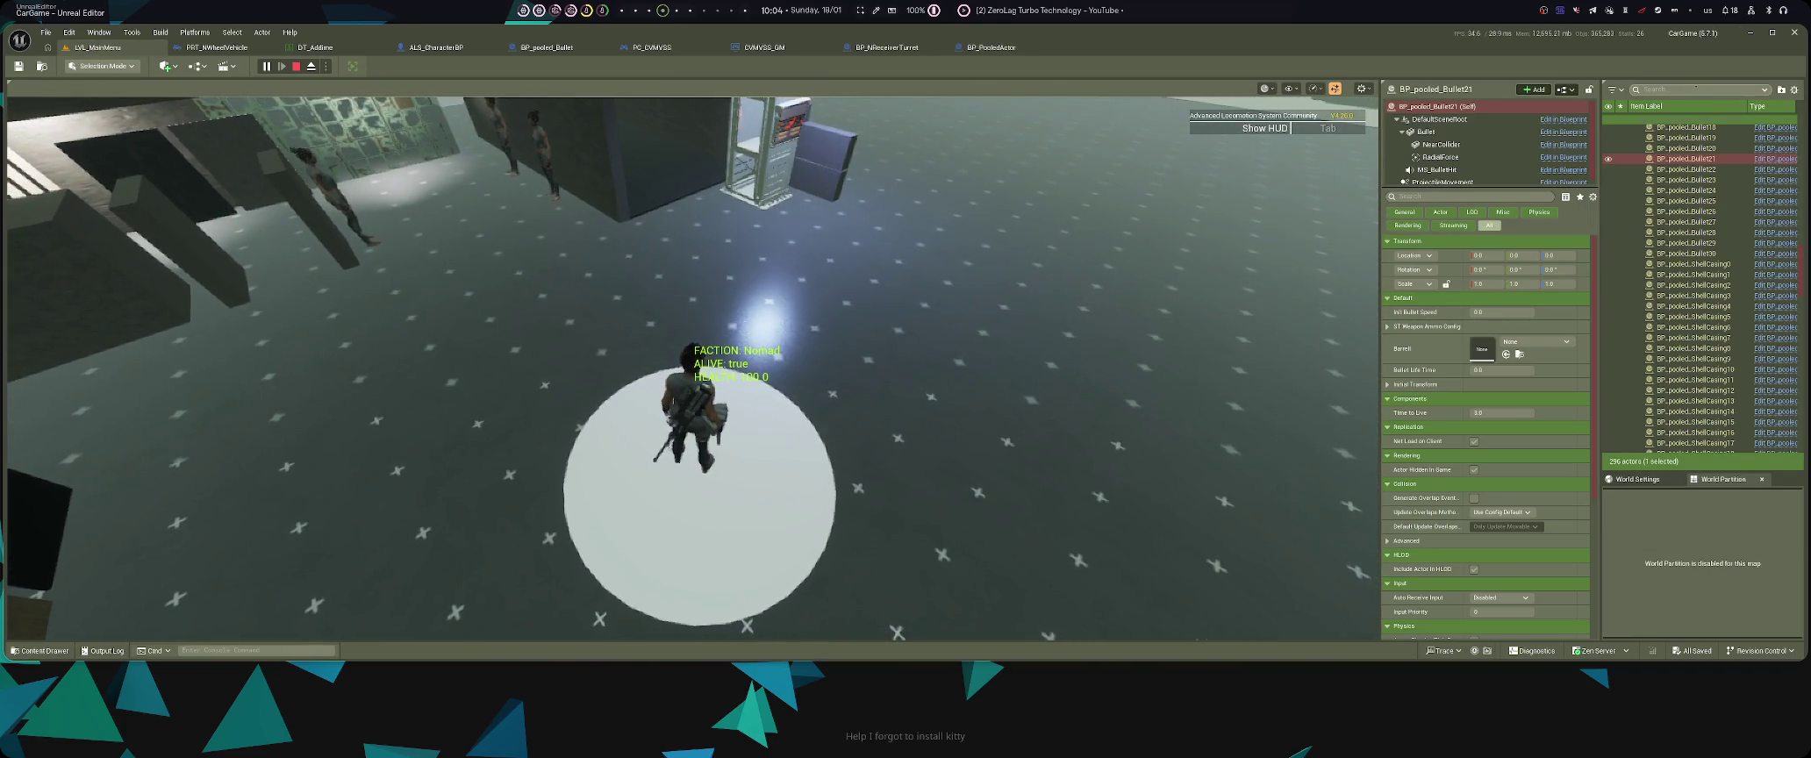
# - Filter the Outliner for 'pooled_ac', clear it, then stop the play session with Esc
pyautogui.write('pool')
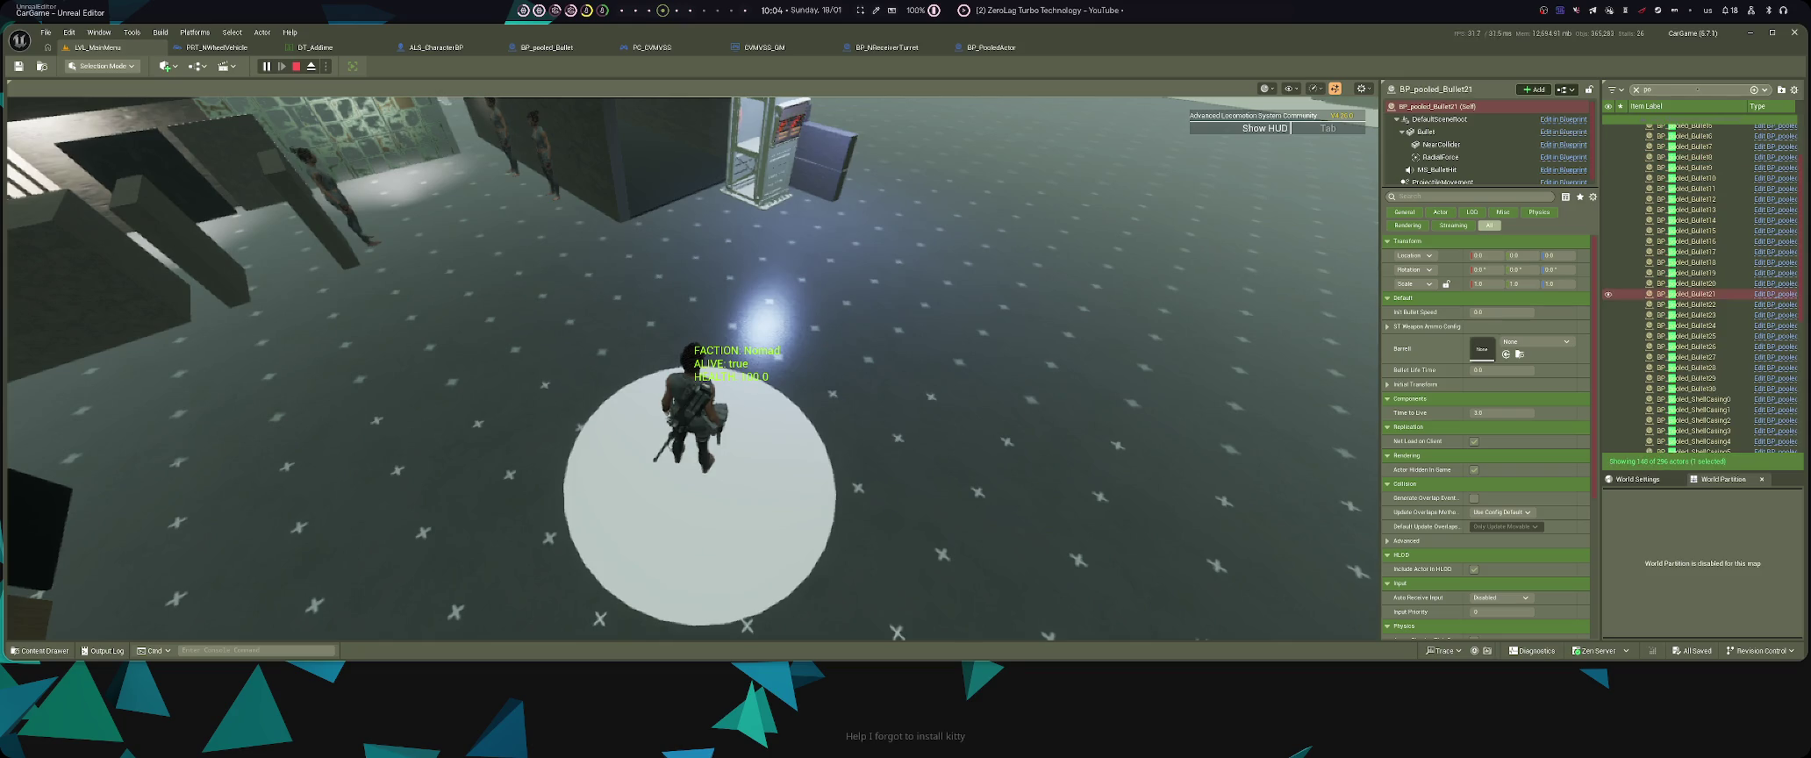
pyautogui.write('ed_ac')
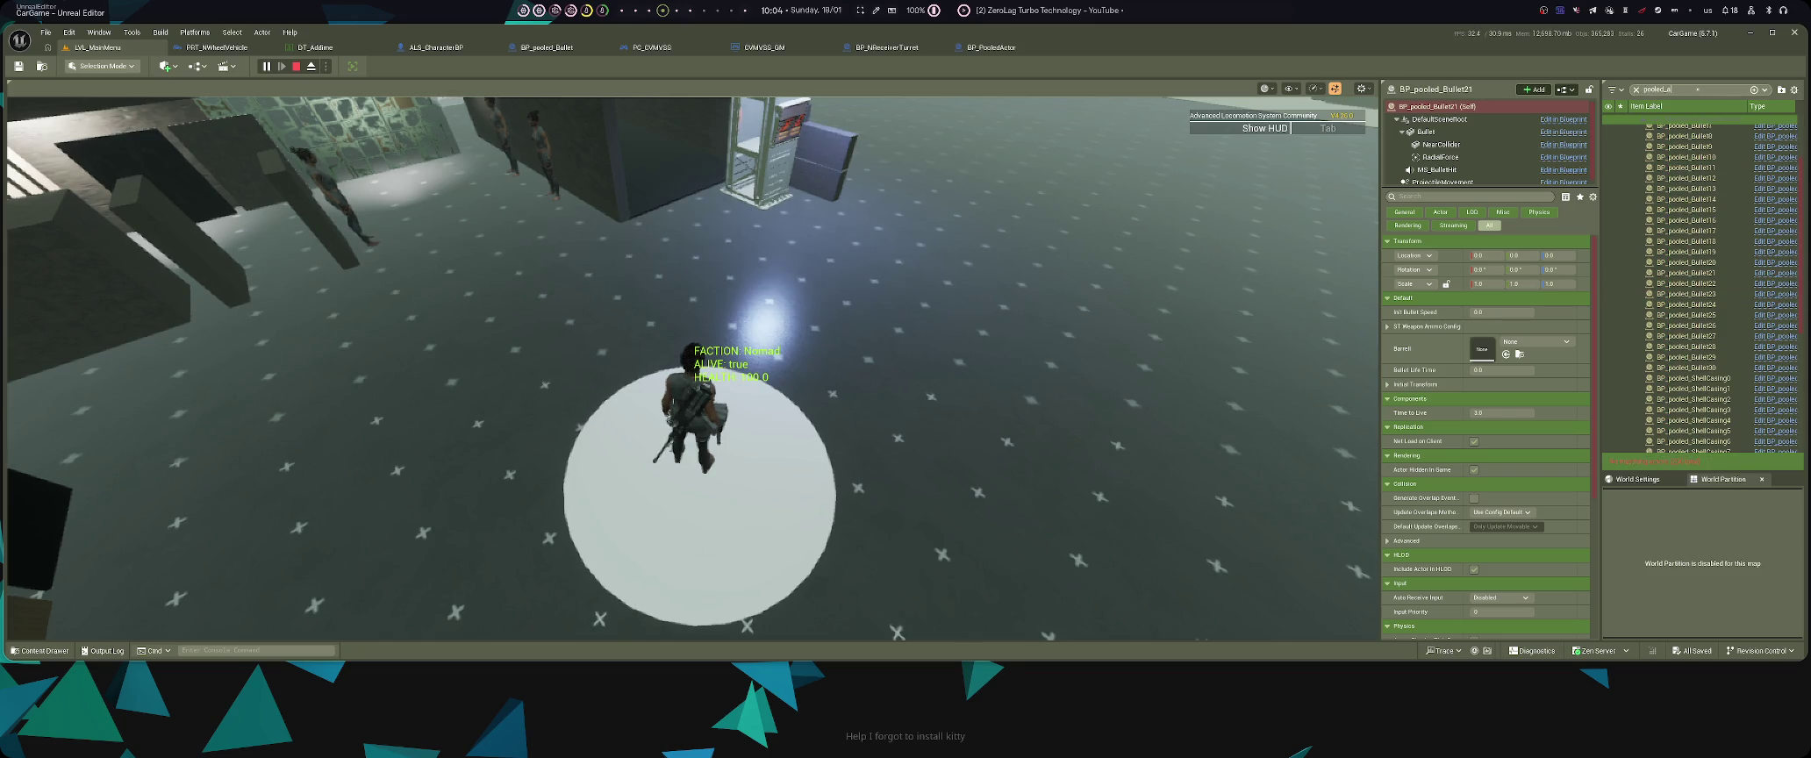
pyautogui.press('BackSpace')
pyautogui.press('BackSpace')
pyautogui.press('BackSpace')
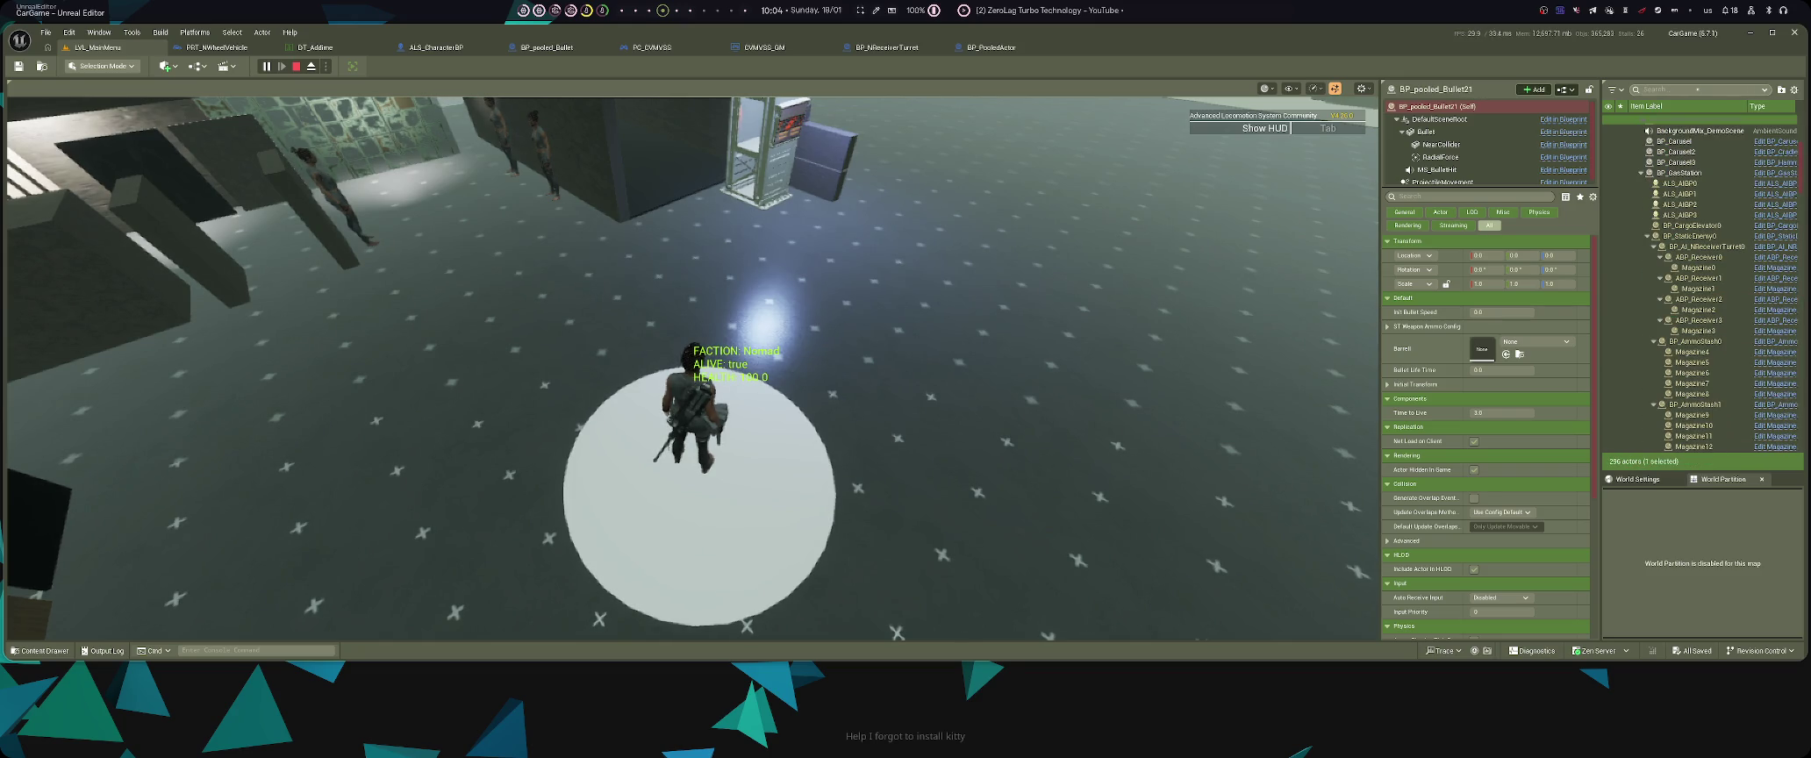
pyautogui.scroll(3, 1725, 184)
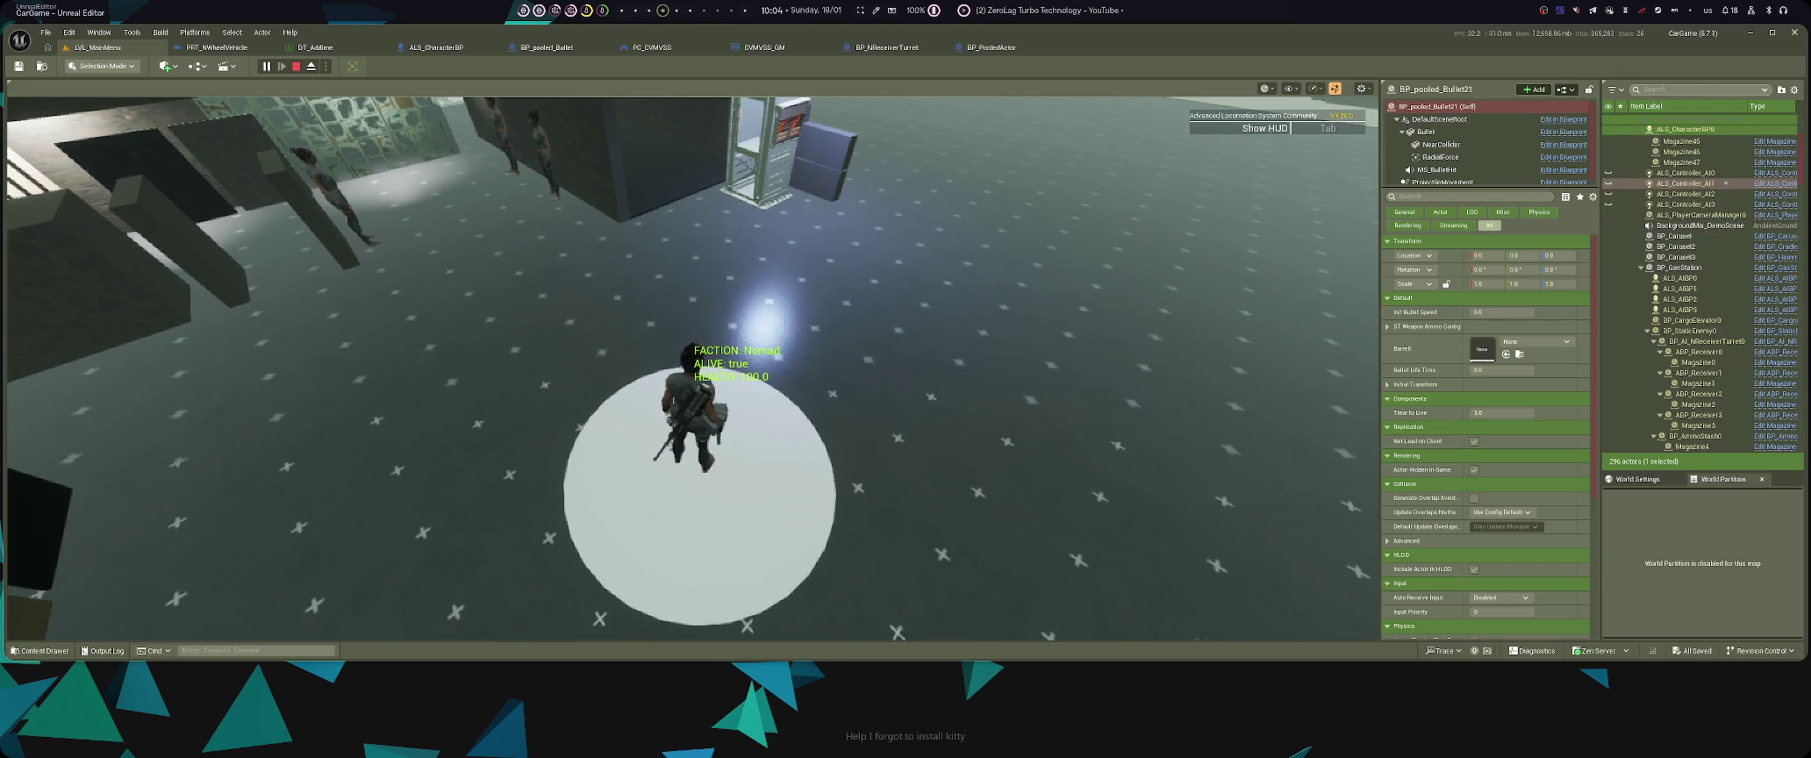
pyautogui.scroll(-5, 1661, 184)
pyautogui.click(1150, 317)
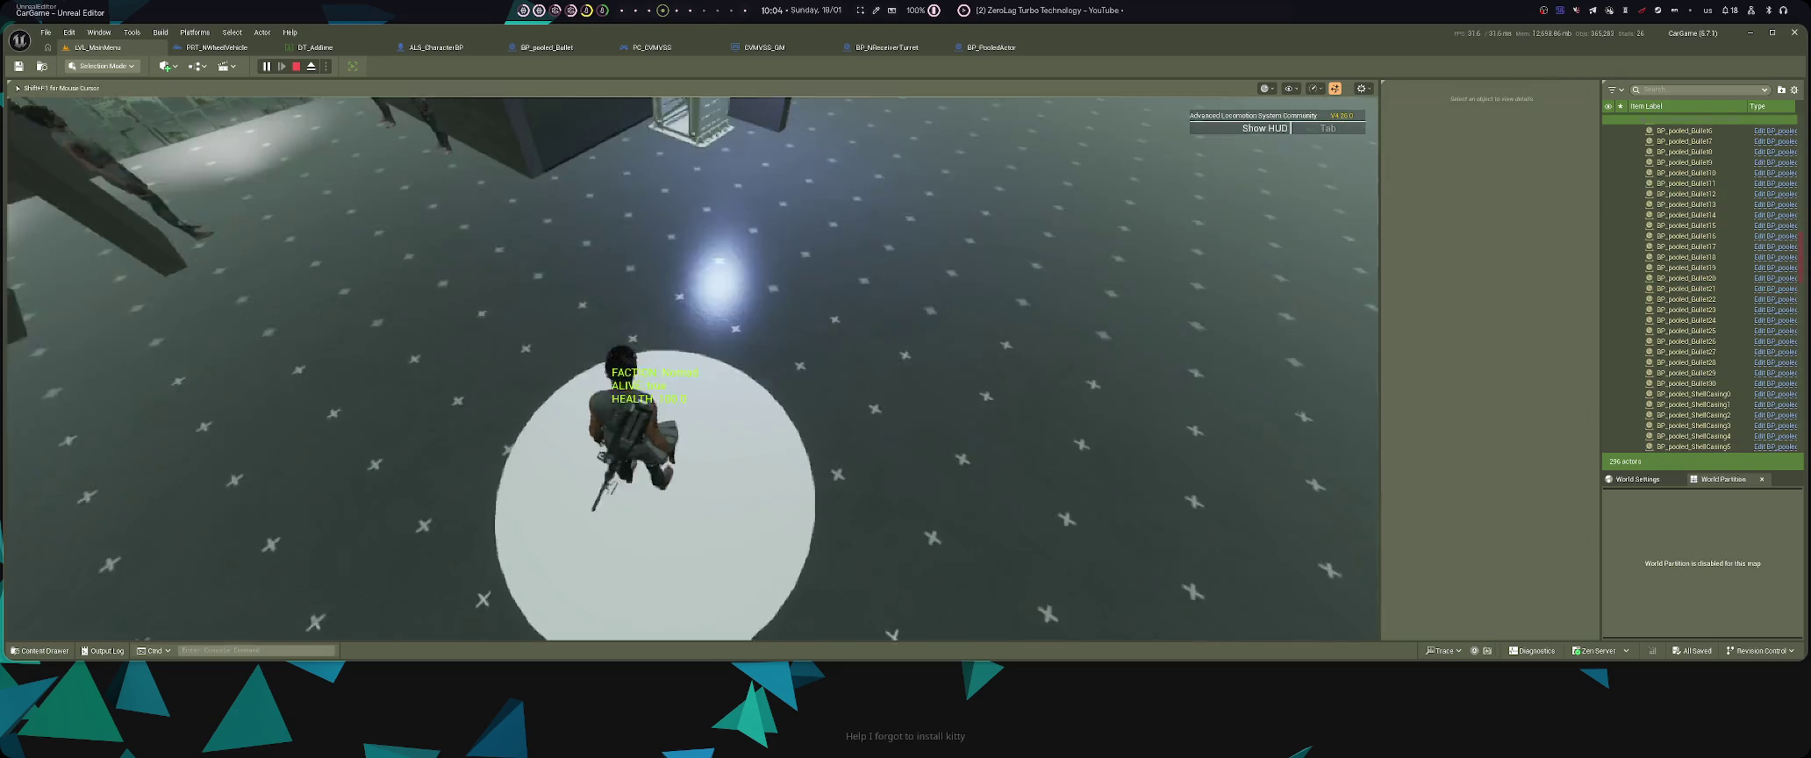
pyautogui.press('Escape')
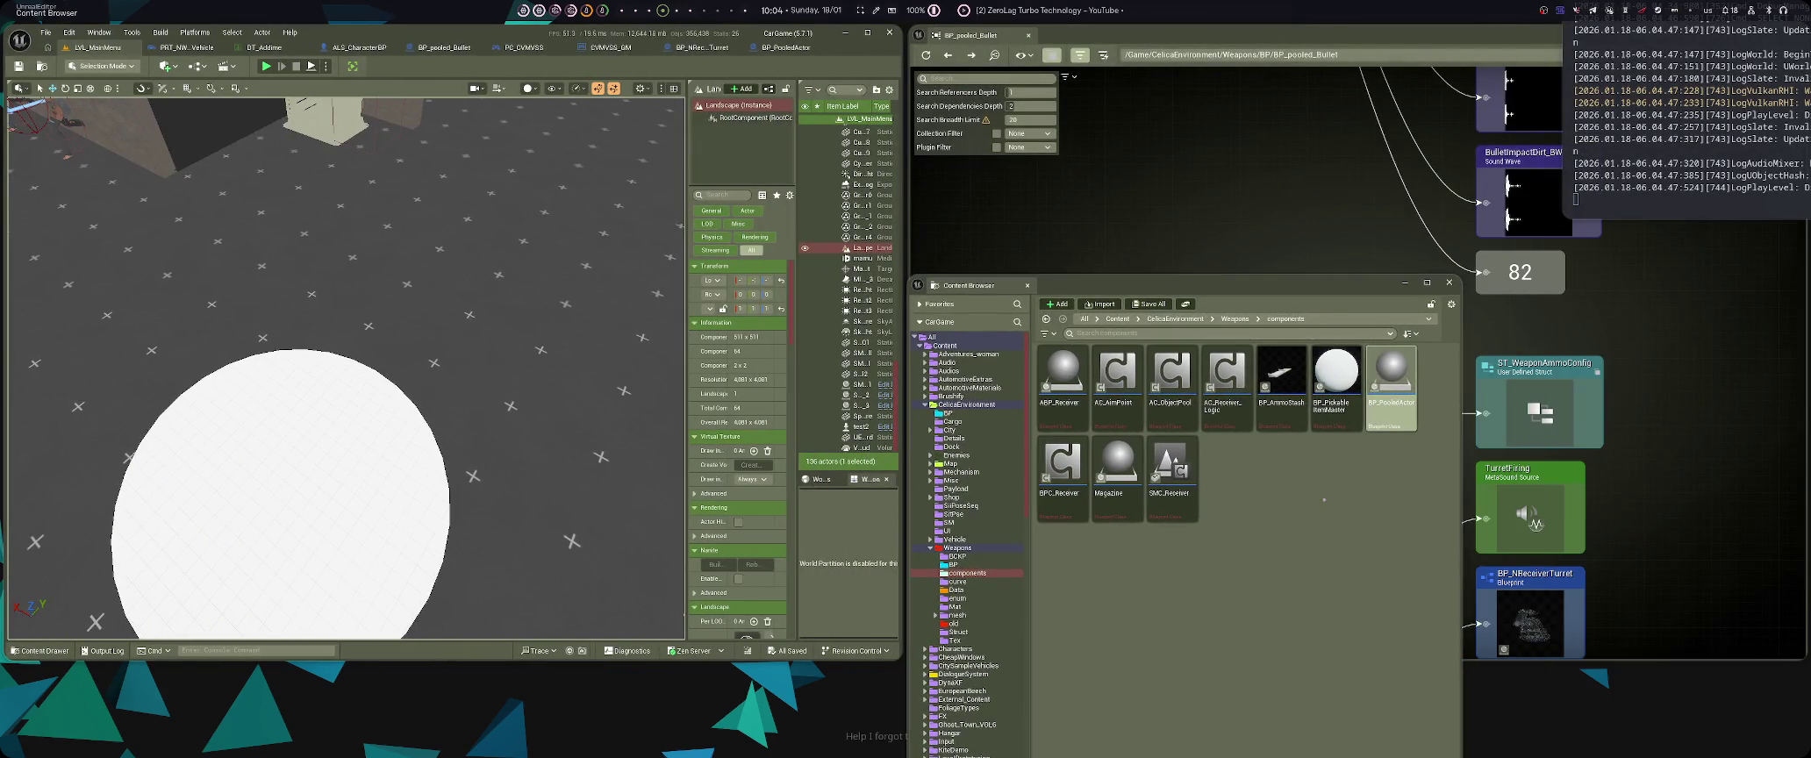
# - Browse BP_PooledActor's Asset Actions in the full-screen Content Browser, then bring the Reference Viewer full screen
pyautogui.press('super+f')
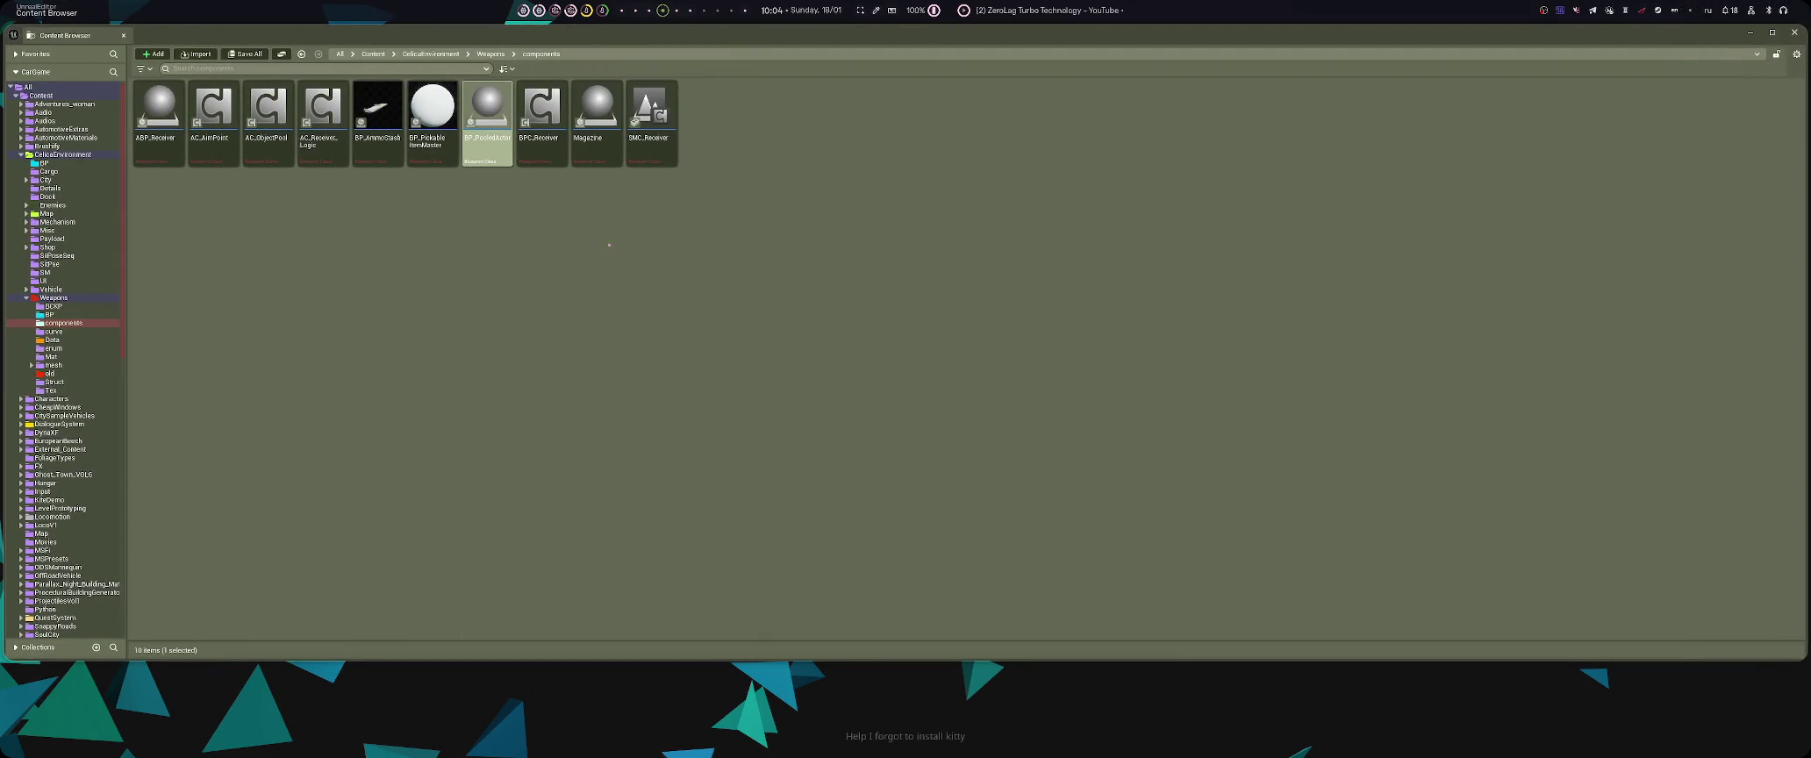
pyautogui.rightClick(495, 150)
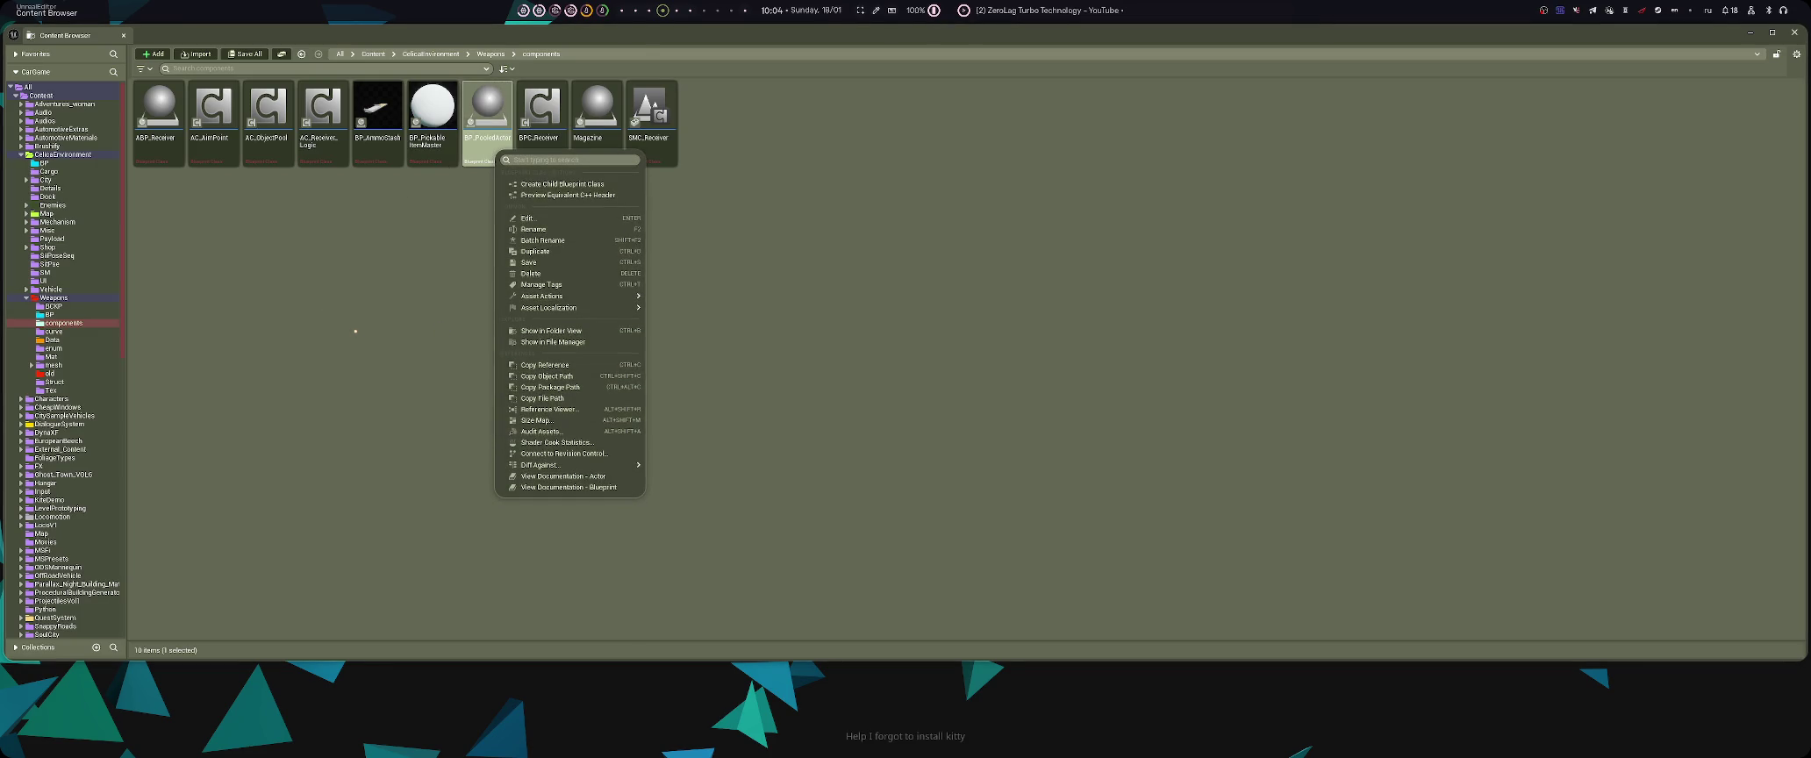
pyautogui.moveTo(543, 295)
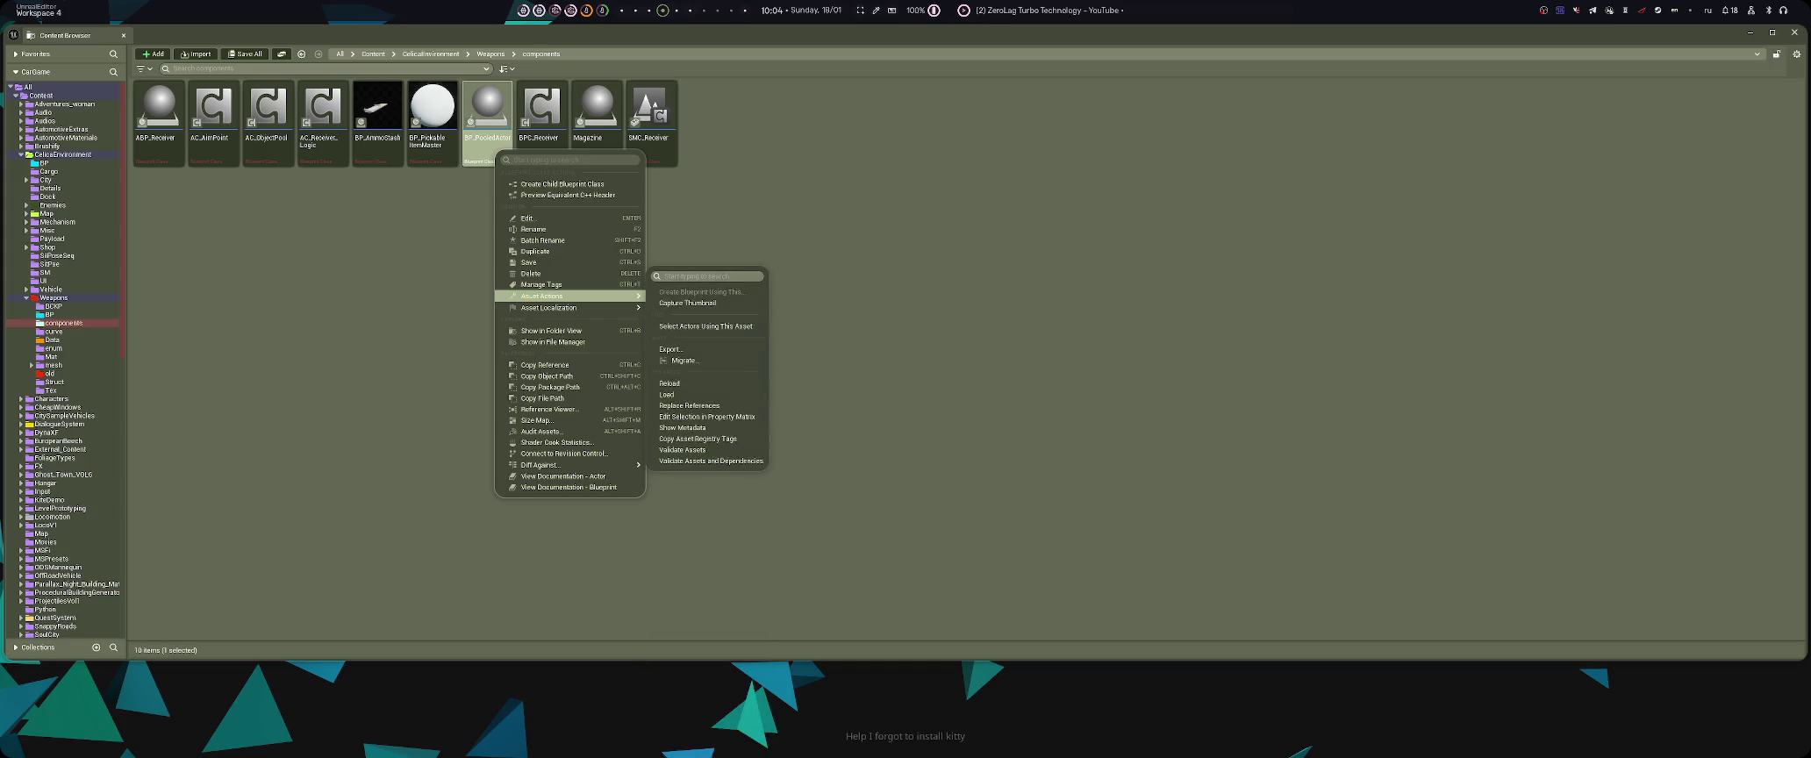
pyautogui.click(549, 408)
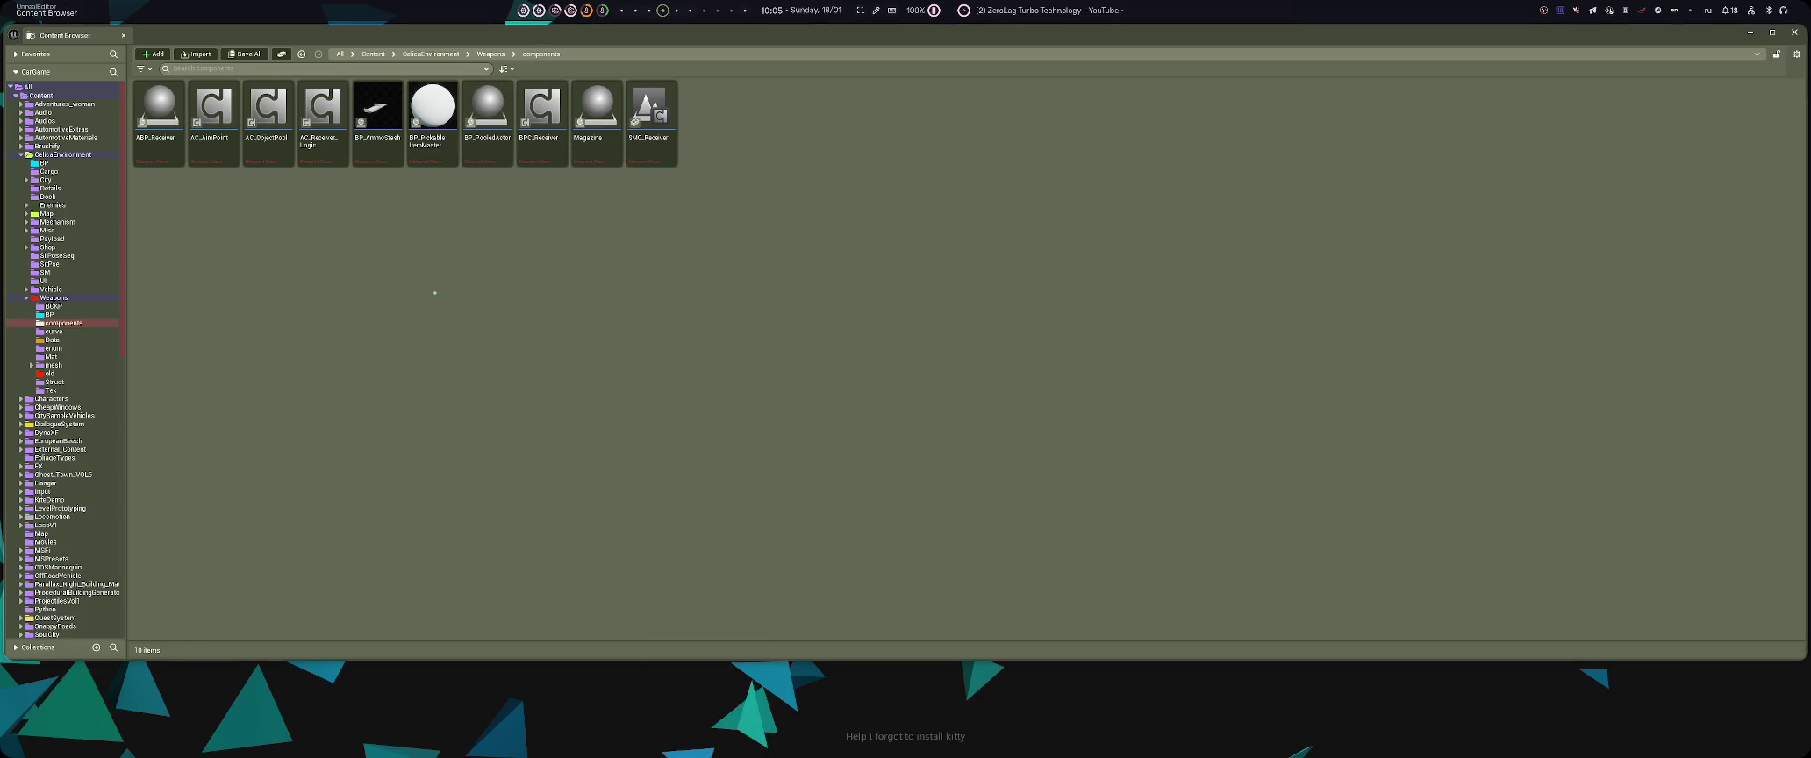
pyautogui.press('super+f')
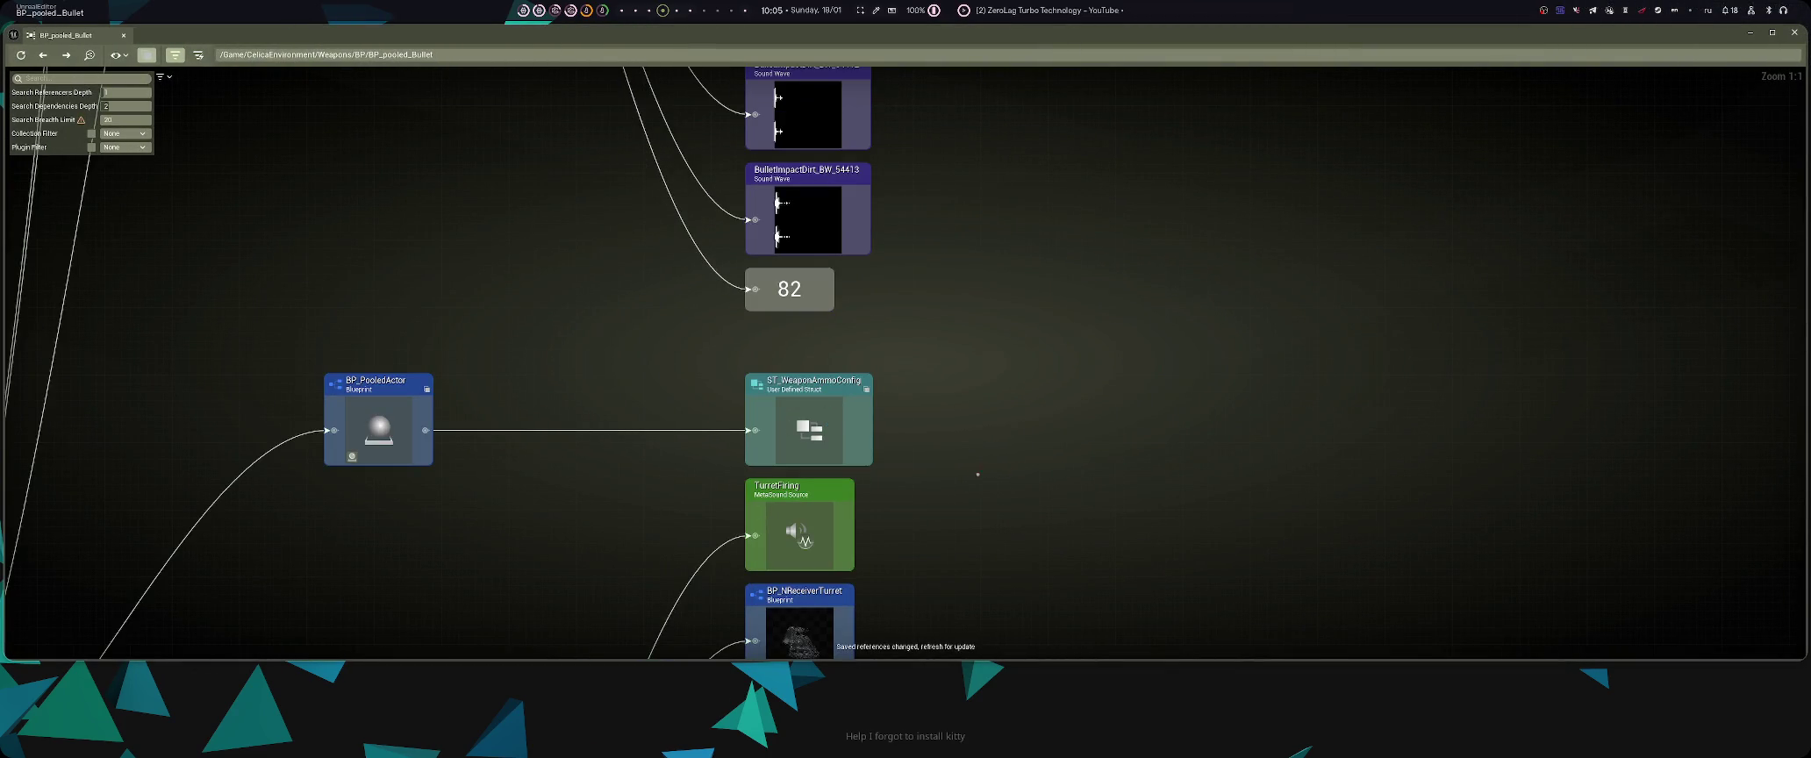
# - Zoom and pan the reference graph to show the Sphere mesh and material dependencies
pyautogui.scroll(-5, 966, 481)
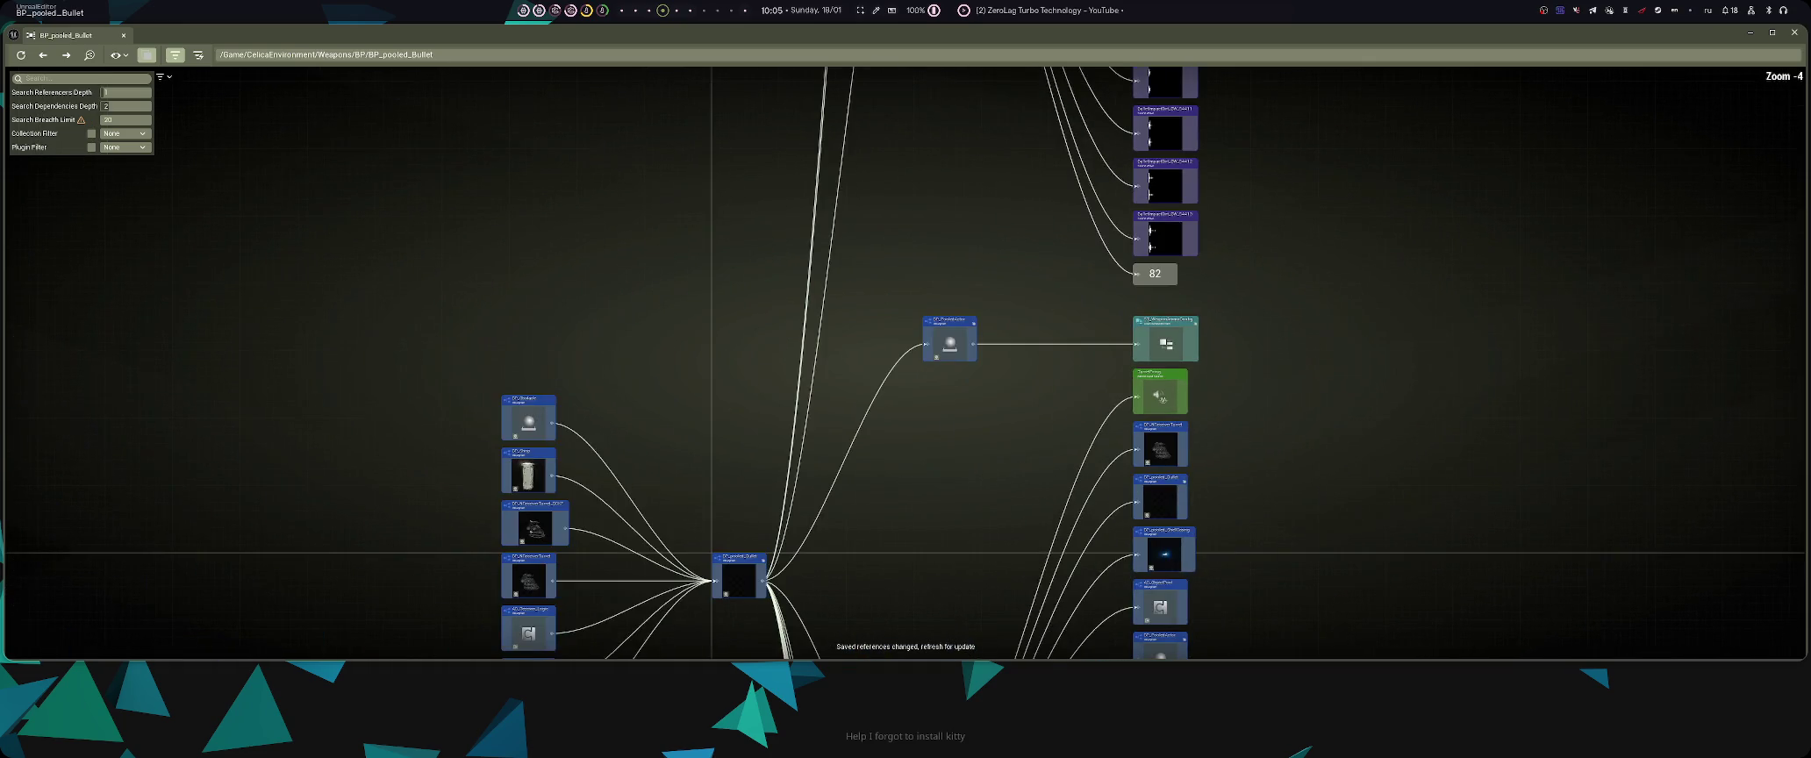
pyautogui.scroll(5, 1190, 405)
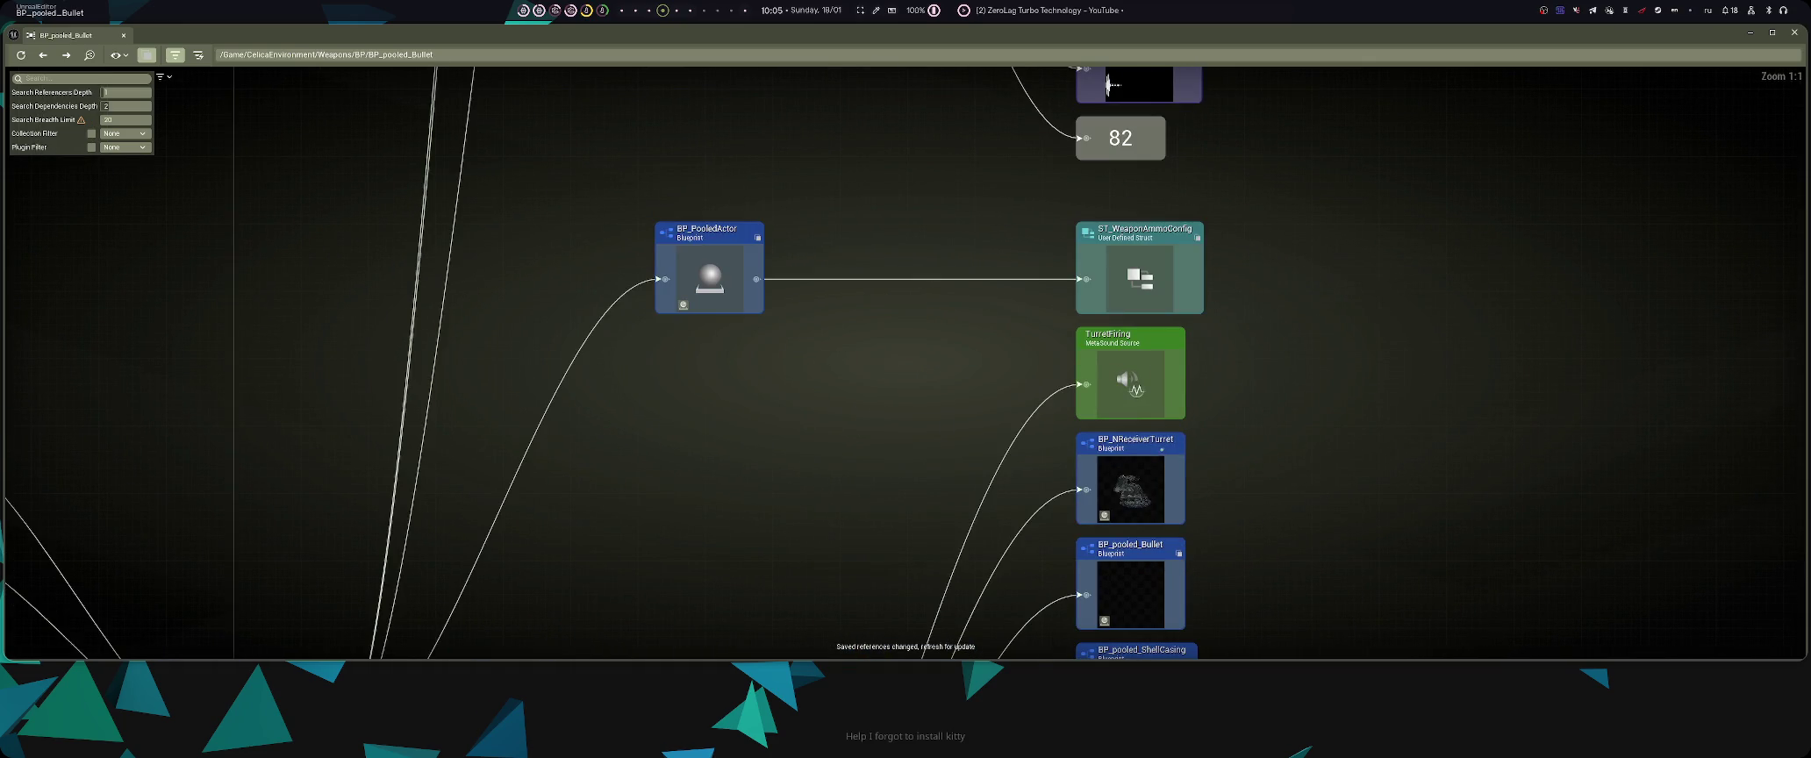
pyautogui.scroll(-8, 1269, 300)
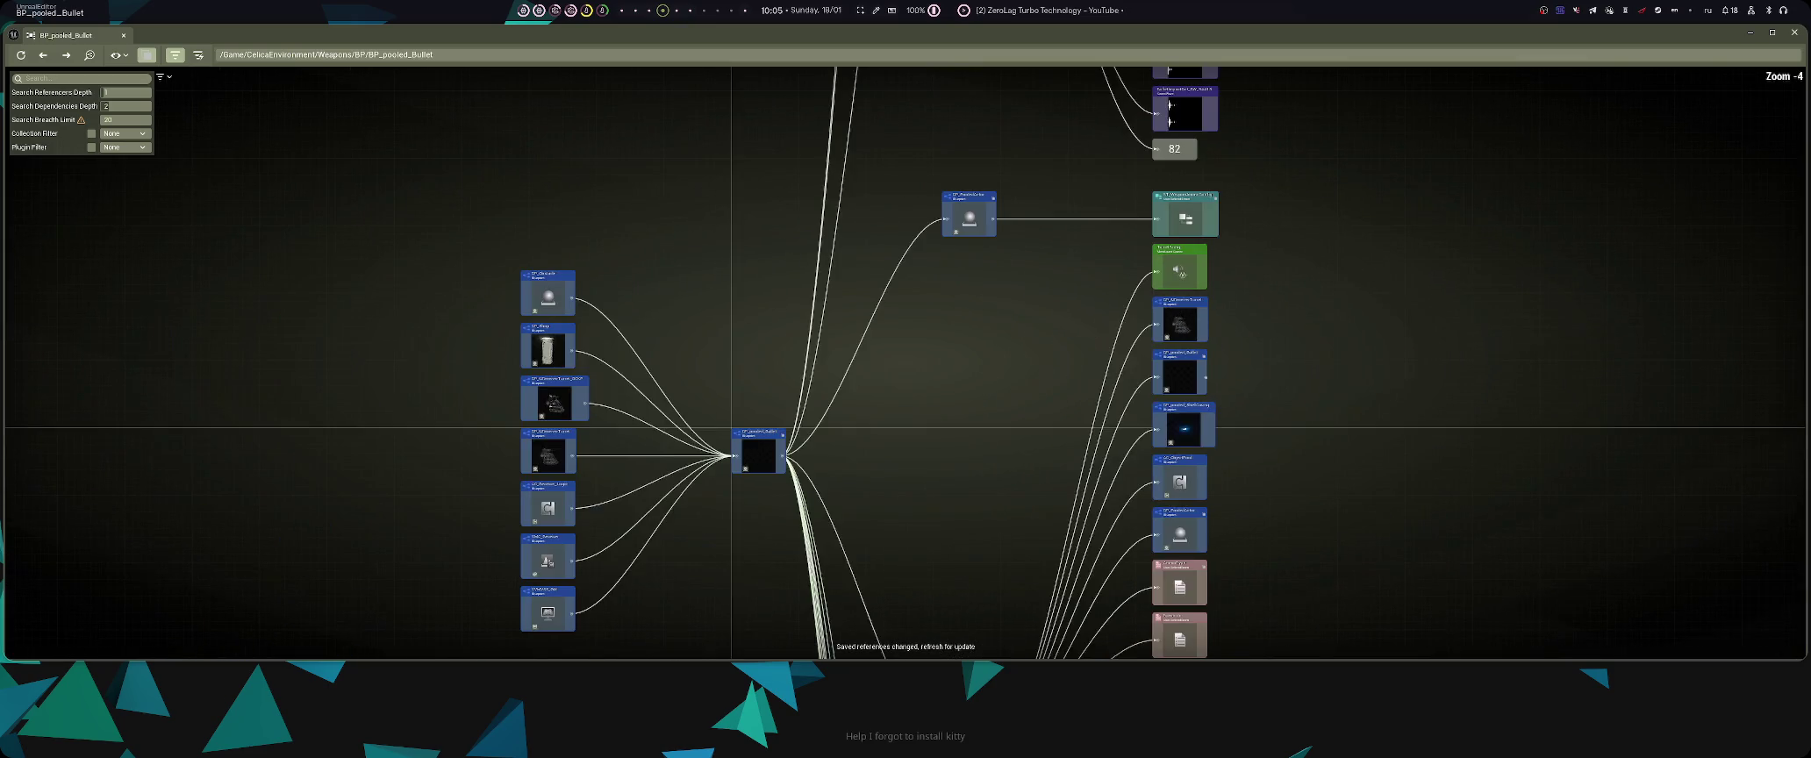
pyautogui.scroll(6, 1028, 279)
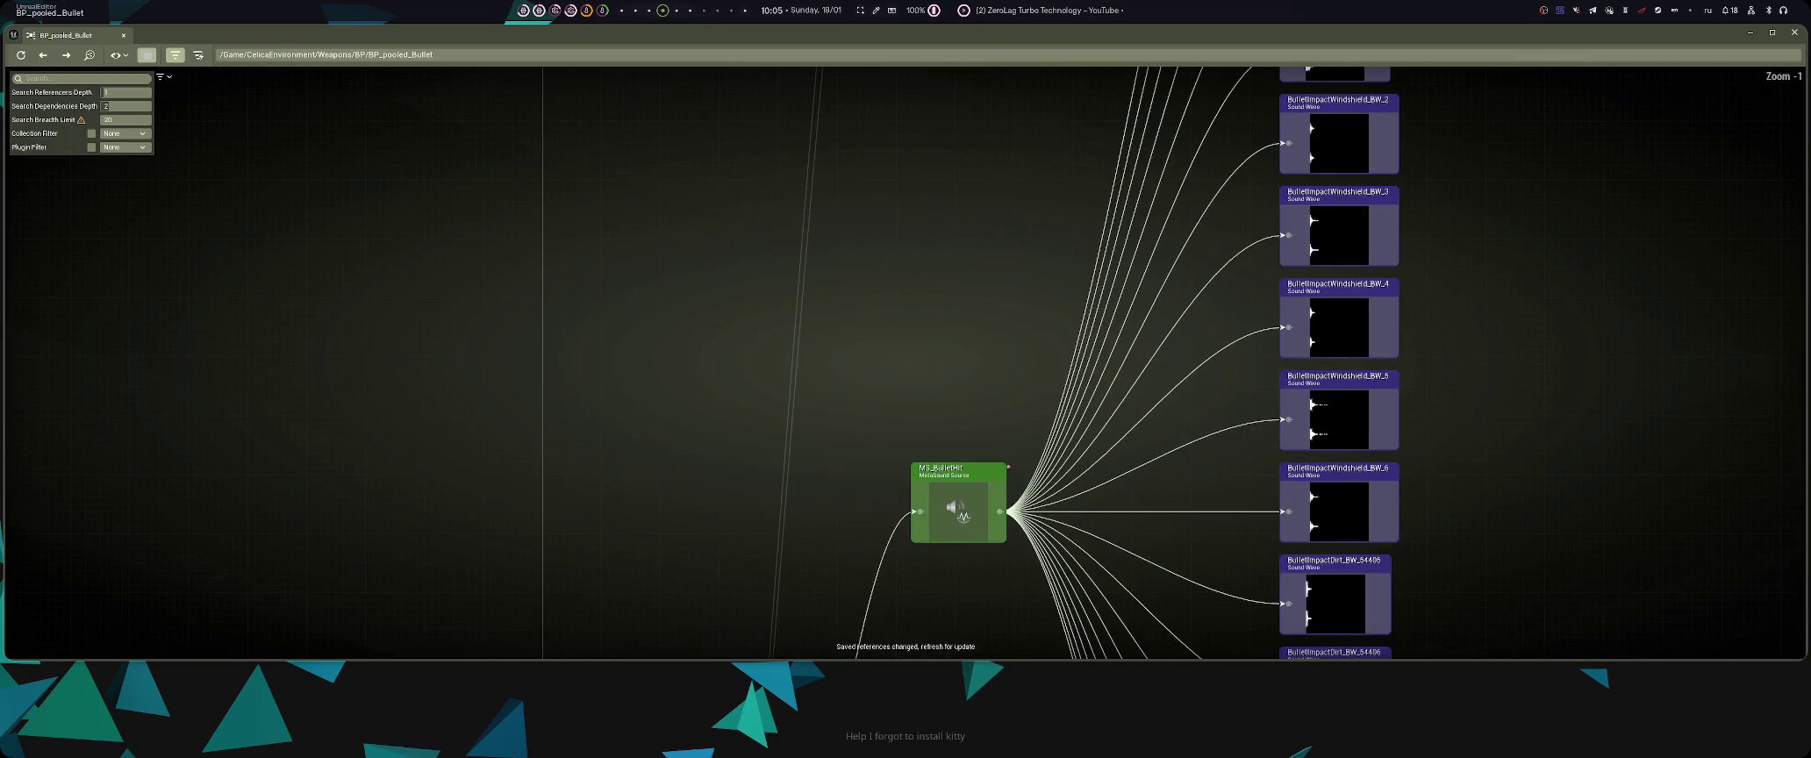
pyautogui.scroll(1, 1021, 267)
pyautogui.moveTo(1021, 268); pyautogui.dragTo(1006, 436)
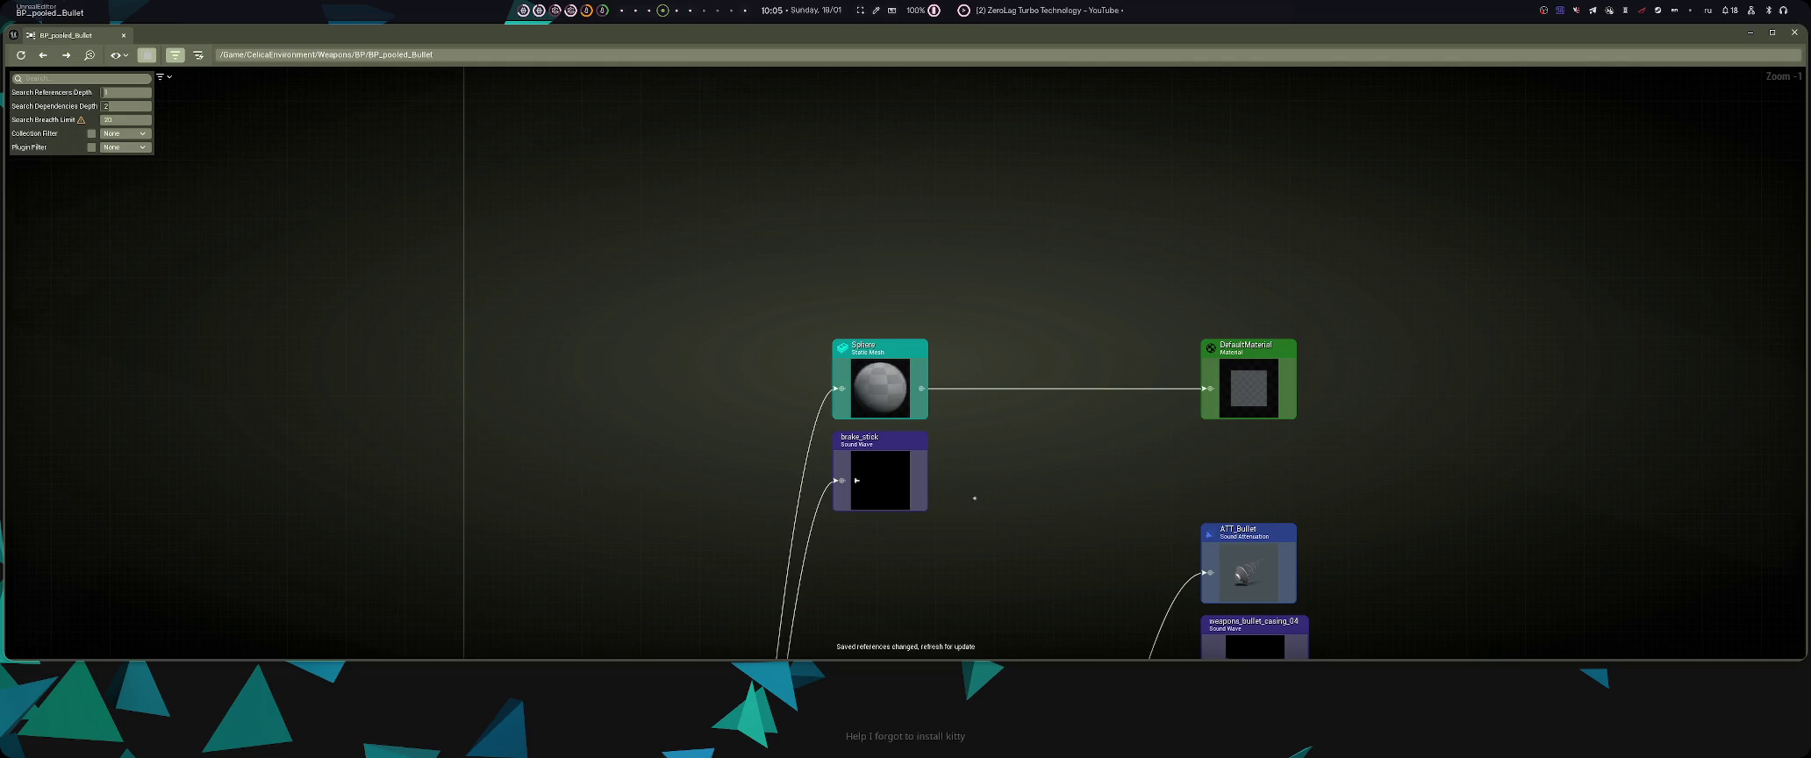
# - Pan the graph to inspect ST_WeaponAmmoConfig, NS_BulletHit and the BulletHole textures
pyautogui.scroll(-7, 973, 498)
pyautogui.scroll(3, 1004, 447)
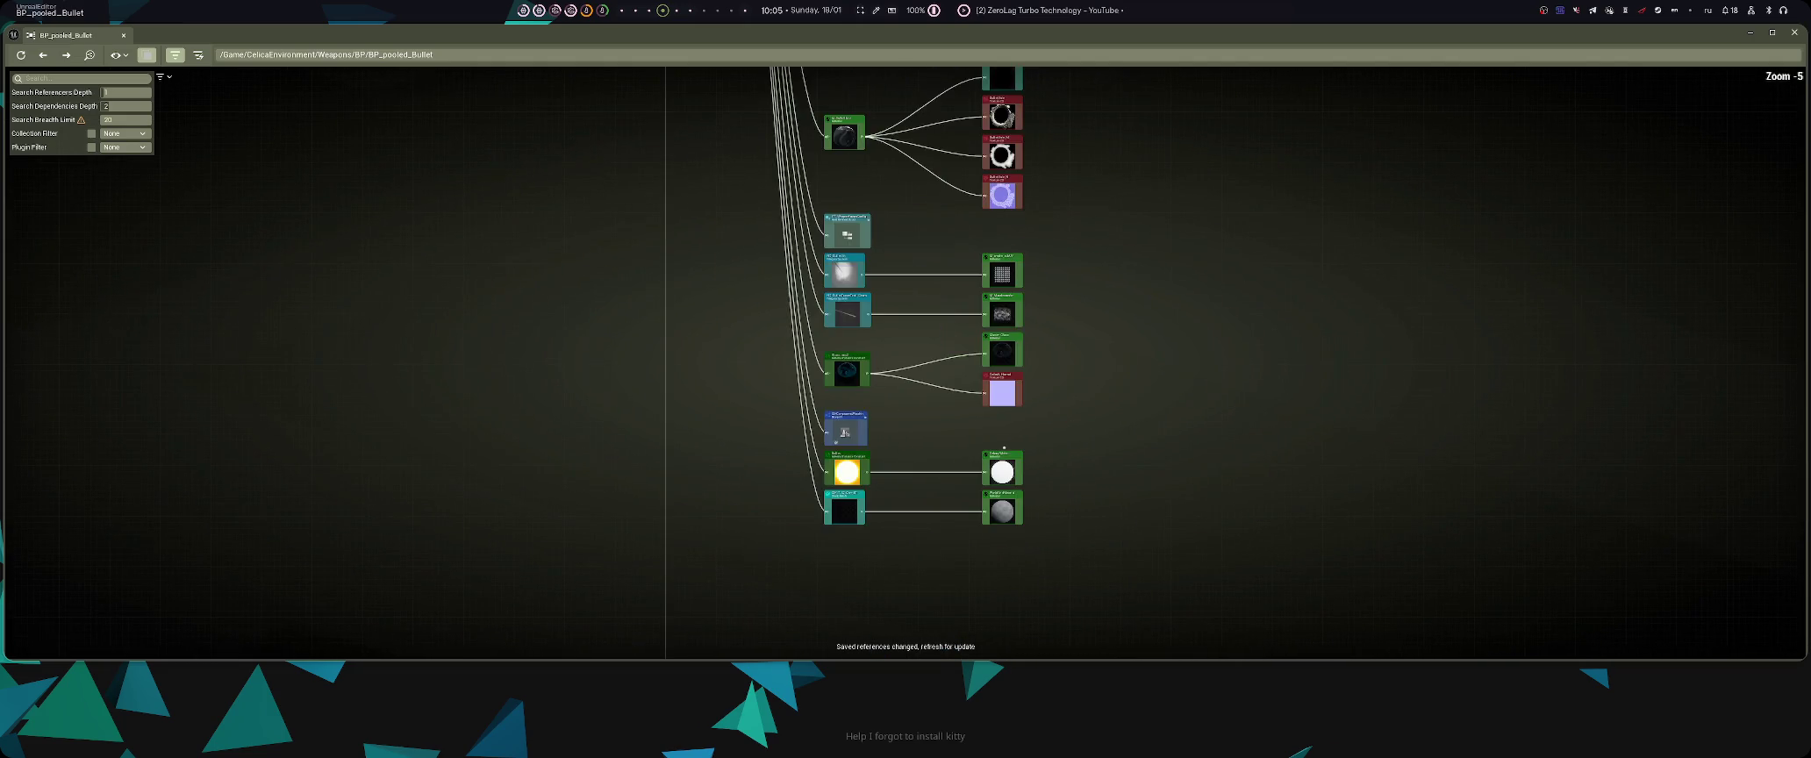
pyautogui.scroll(4, 933, 427)
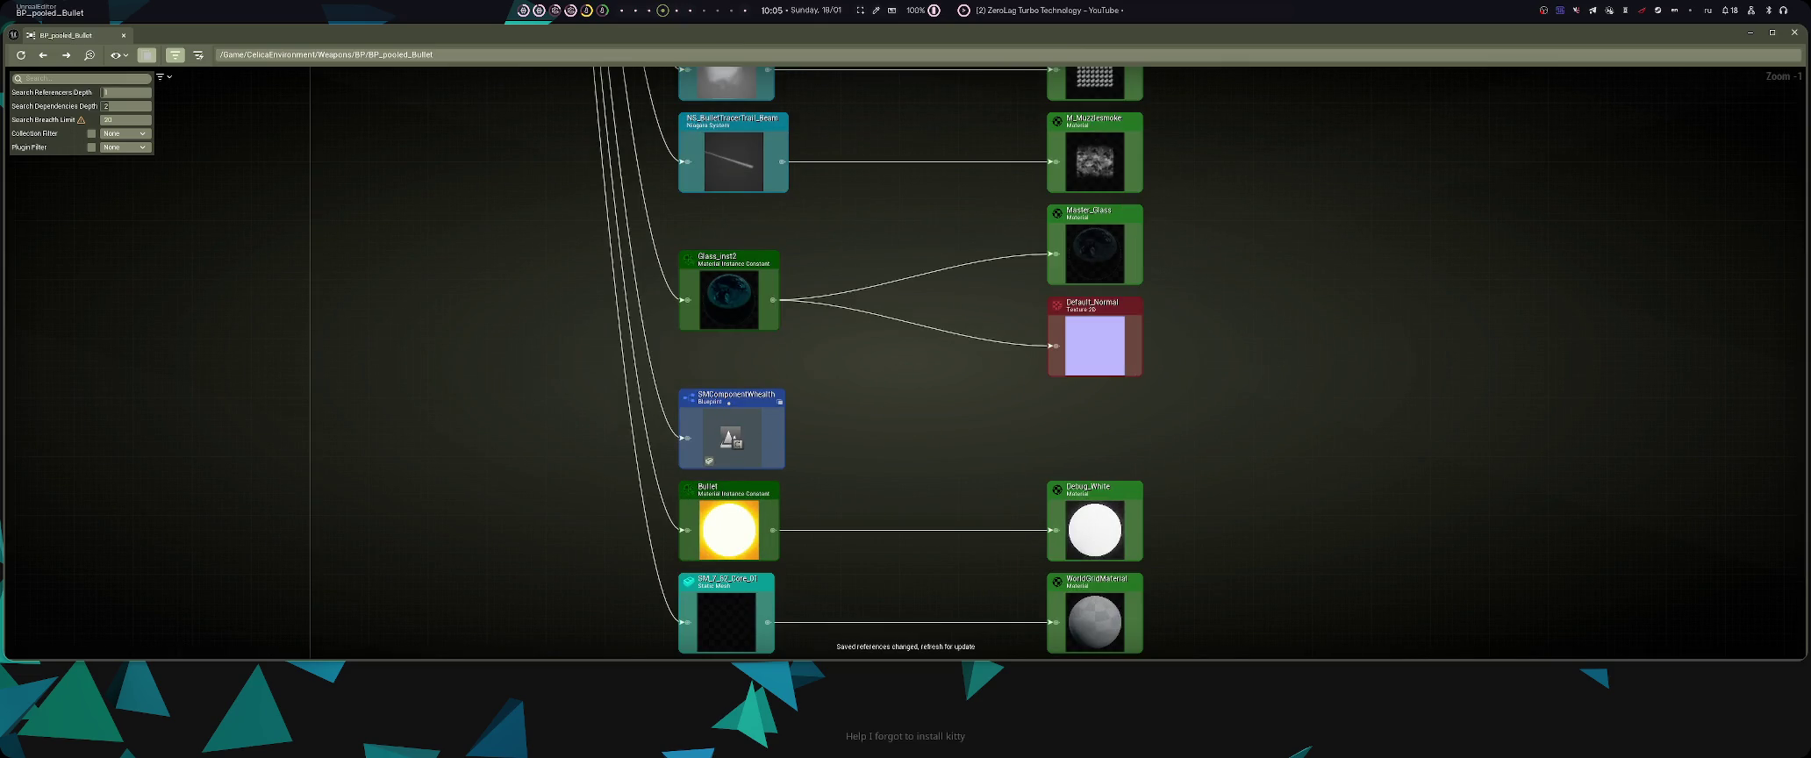
pyautogui.scroll(-1, 865, 430)
pyautogui.moveTo(877, 270); pyautogui.dragTo(882, 457)
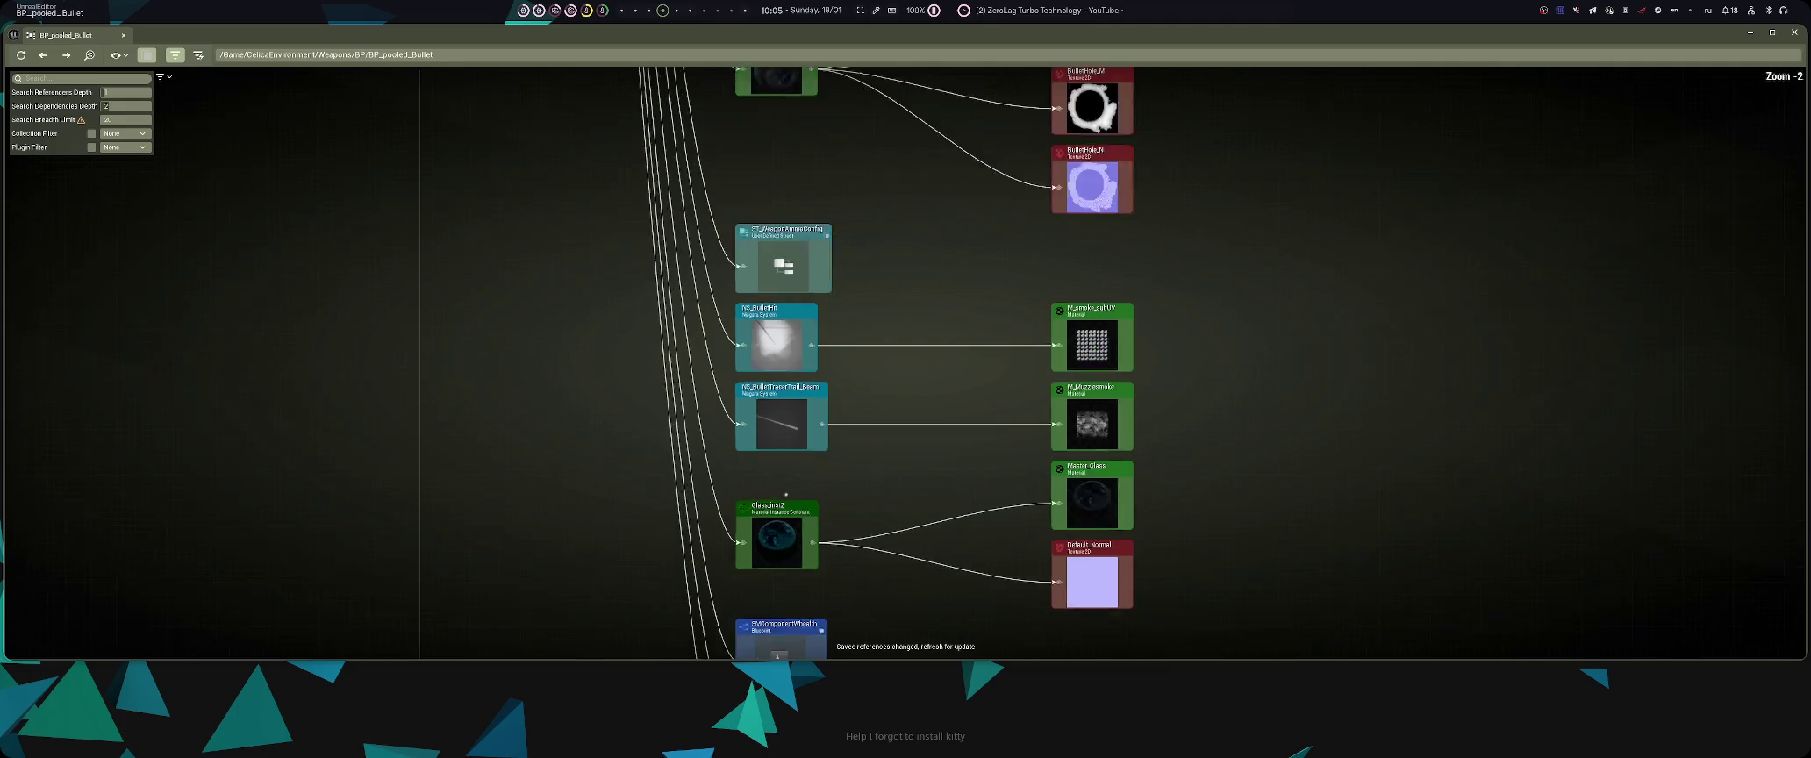
pyautogui.scroll(2, 921, 189)
pyautogui.moveTo(921, 189); pyautogui.dragTo(913, 372)
# - Reveal the blueprints referencing BP_pooled_Bullet, then restore the tiled window layout
pyautogui.scroll(-3, 912, 372)
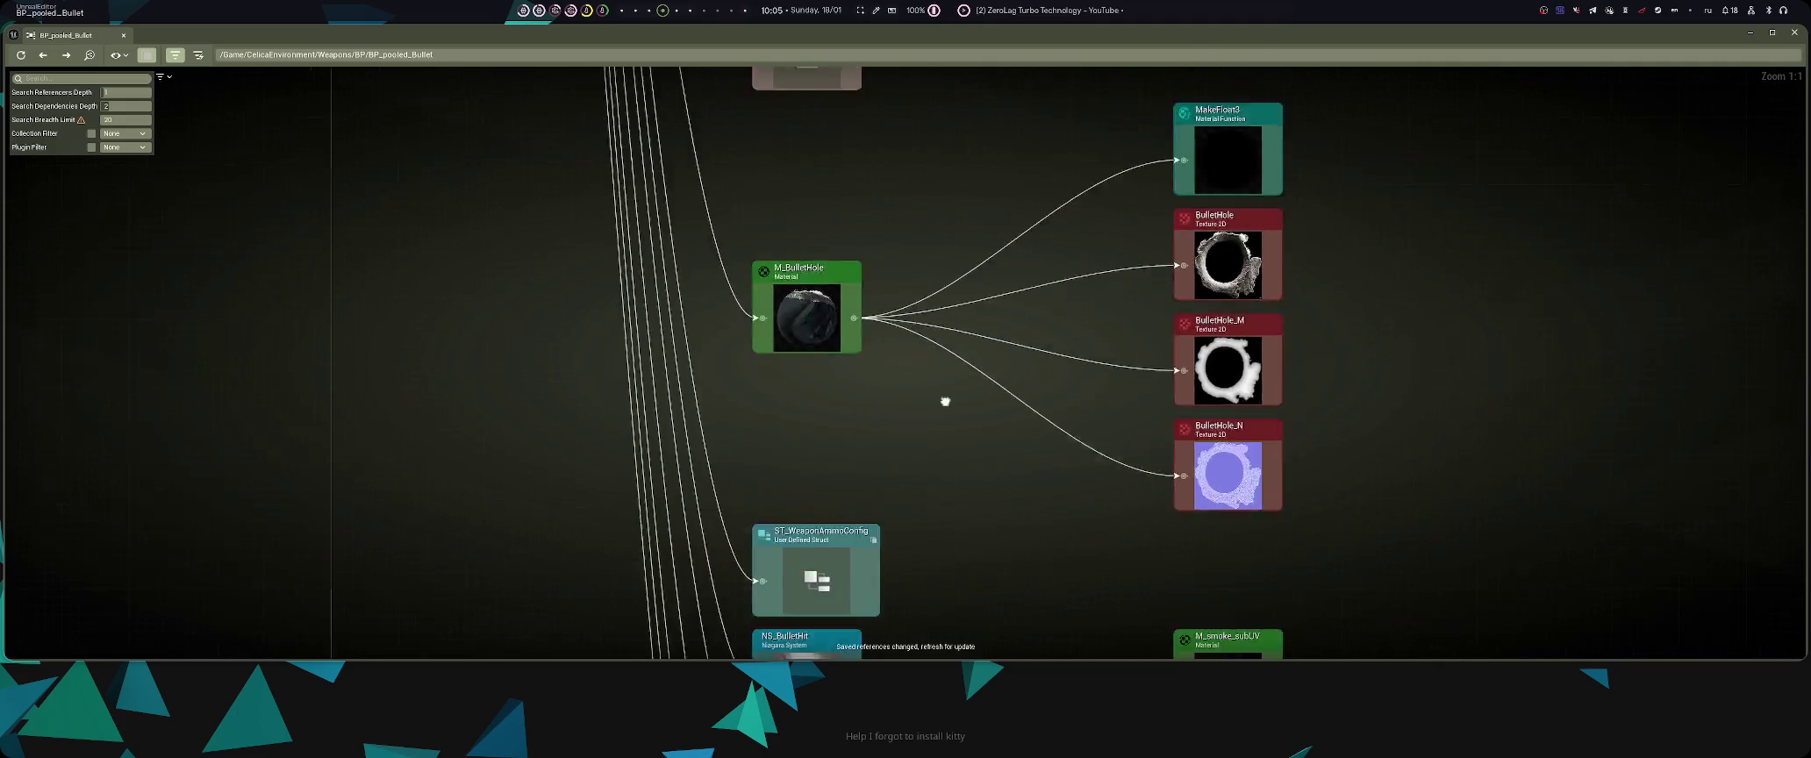
pyautogui.scroll(-2, 899, 189)
pyautogui.moveTo(898, 189); pyautogui.dragTo(922, 471)
pyautogui.scroll(4, 922, 471)
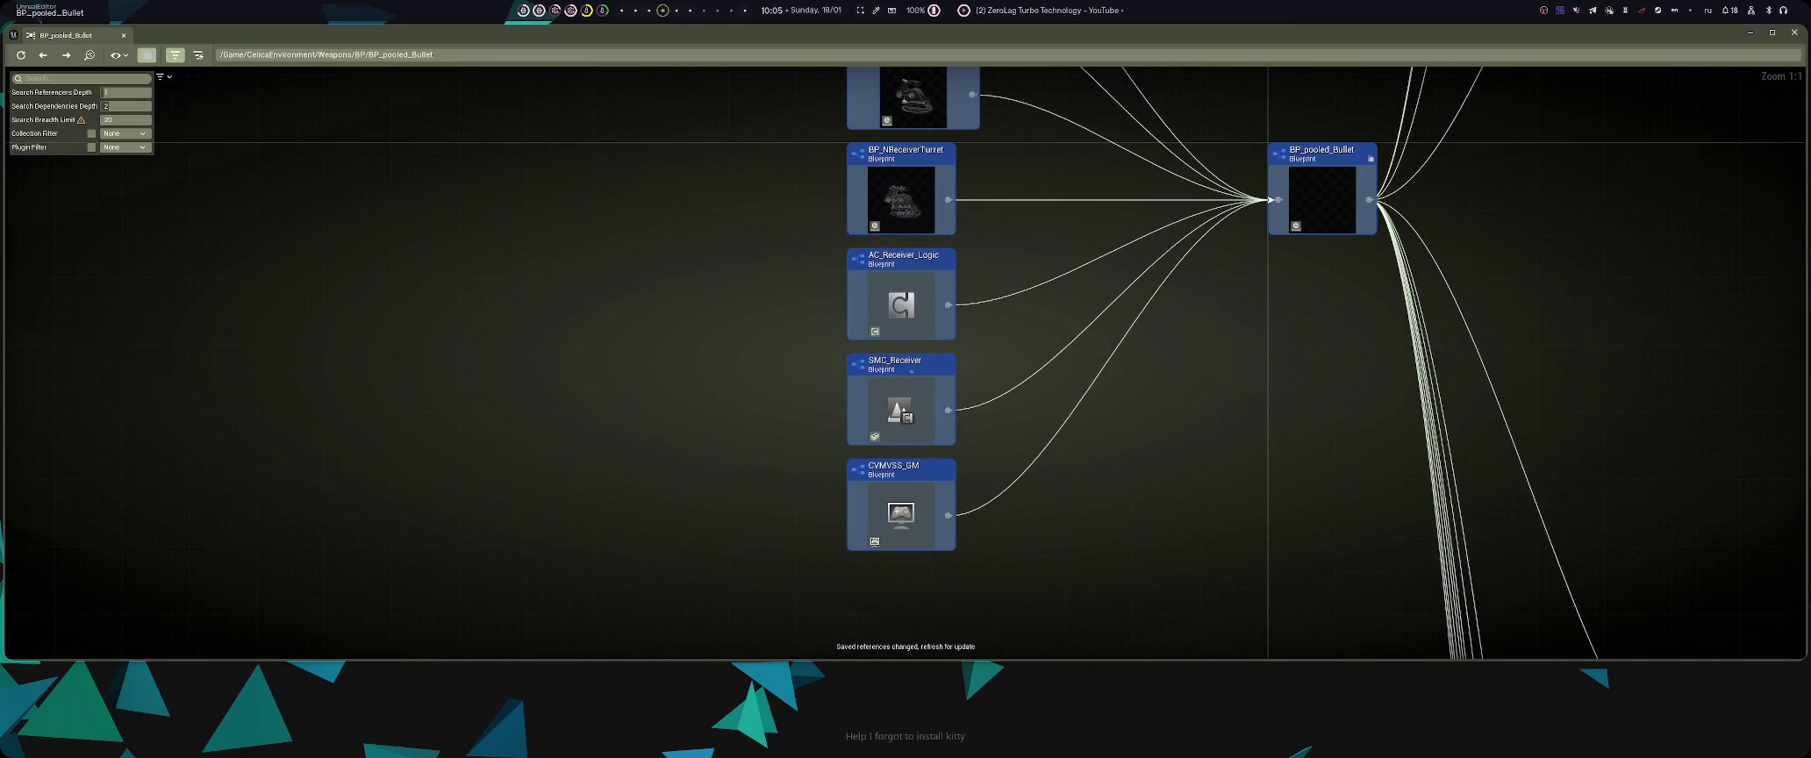
pyautogui.moveTo(921, 243); pyautogui.dragTo(971, 383)
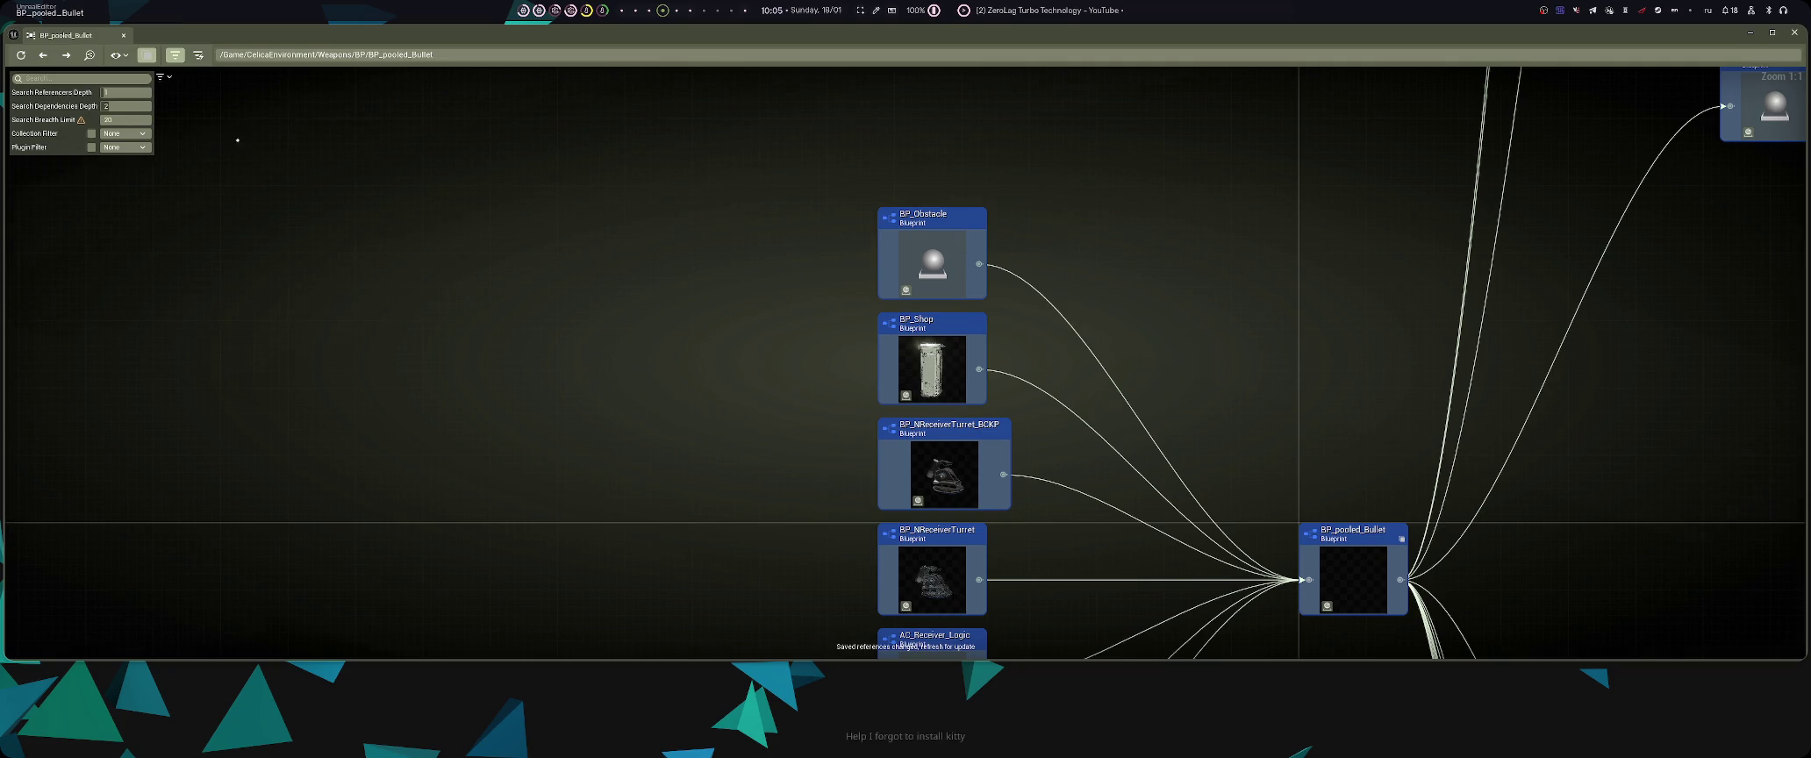
pyautogui.press('super+f')
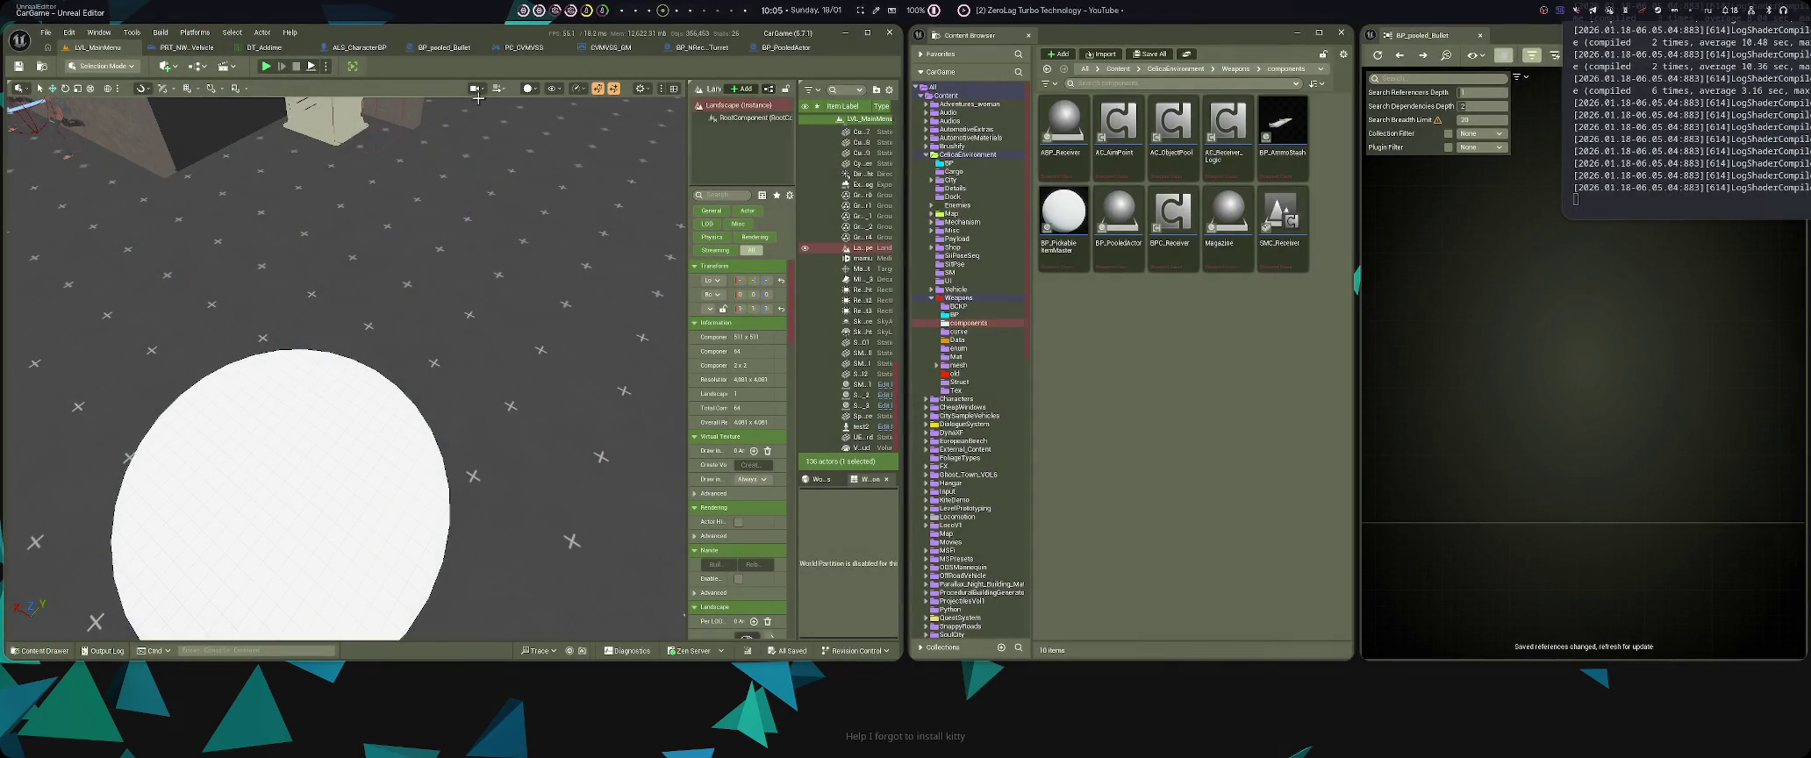
# - Run a full-screen play-in-editor test session, then stop it
pyautogui.hotkey('alt', 'p')
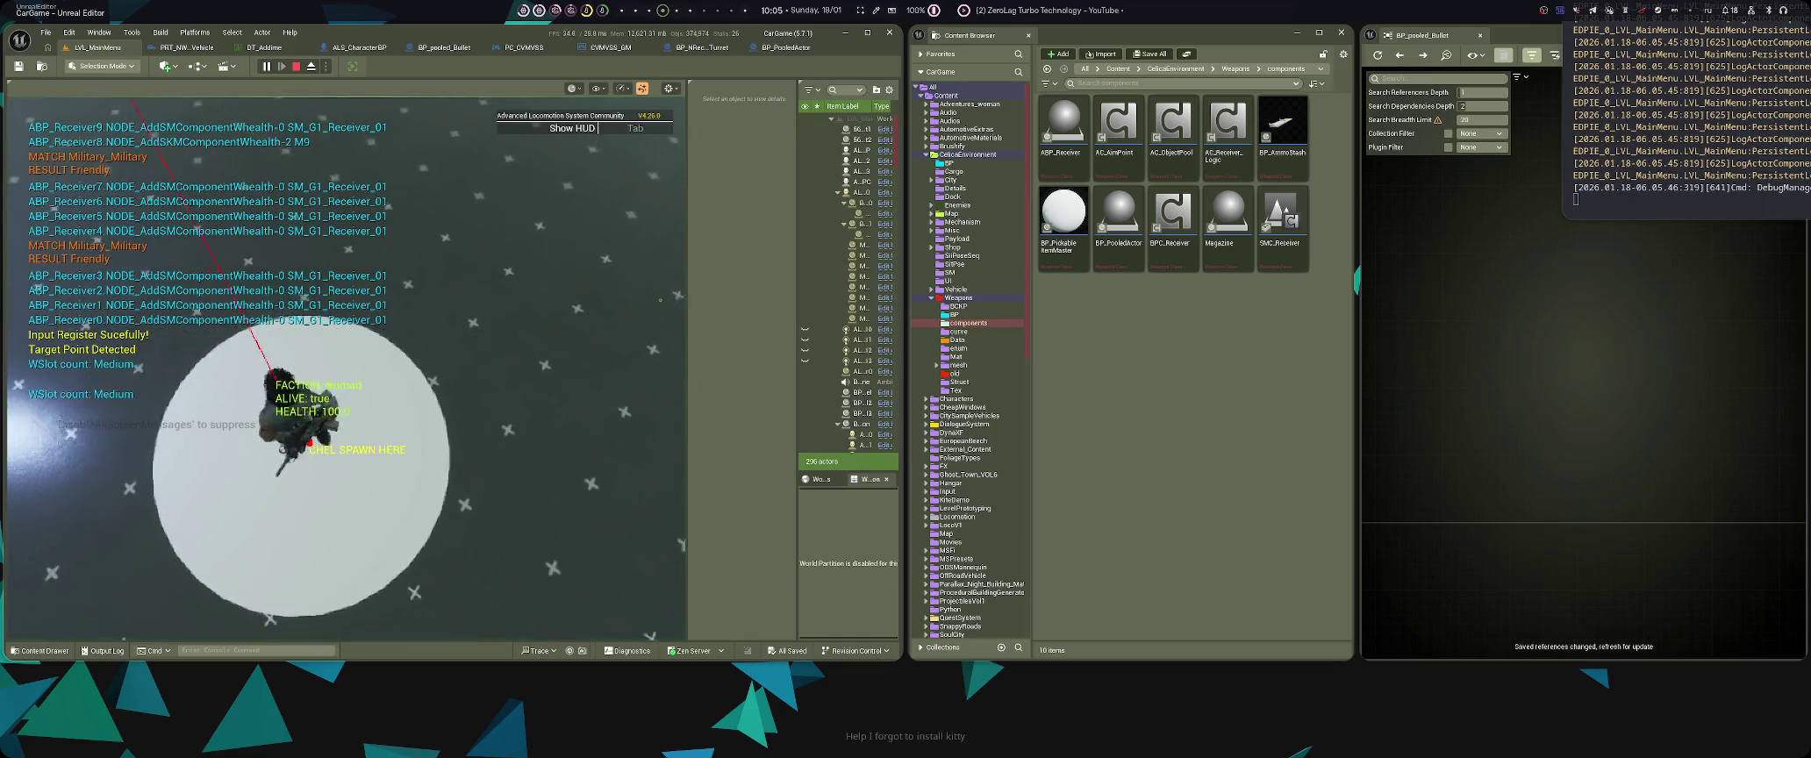
pyautogui.press('super+f')
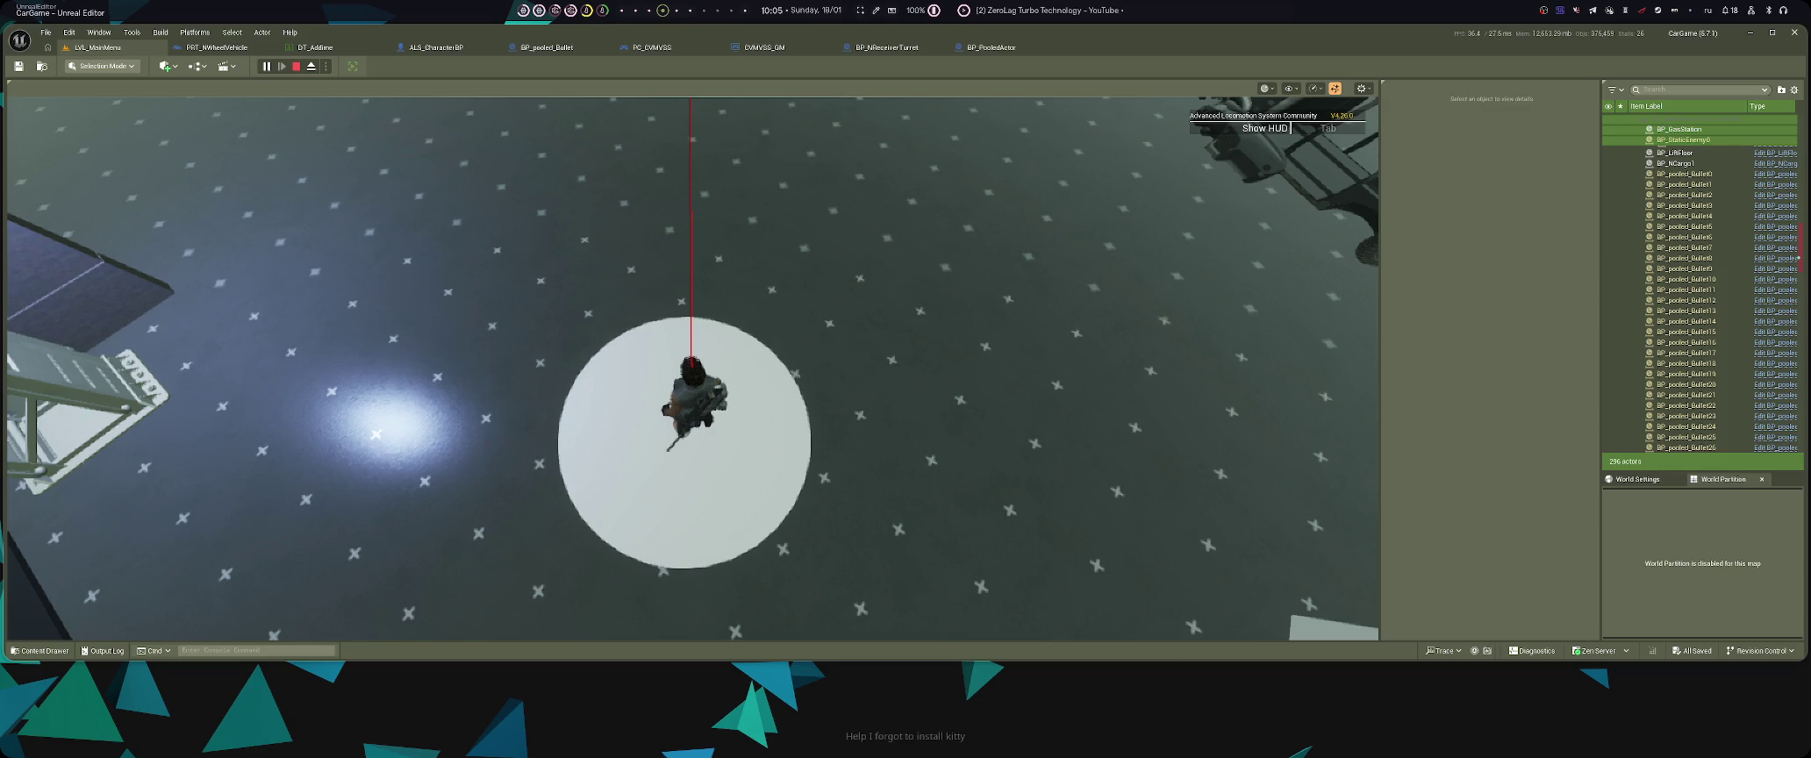
pyautogui.scroll(-10, 1702, 289)
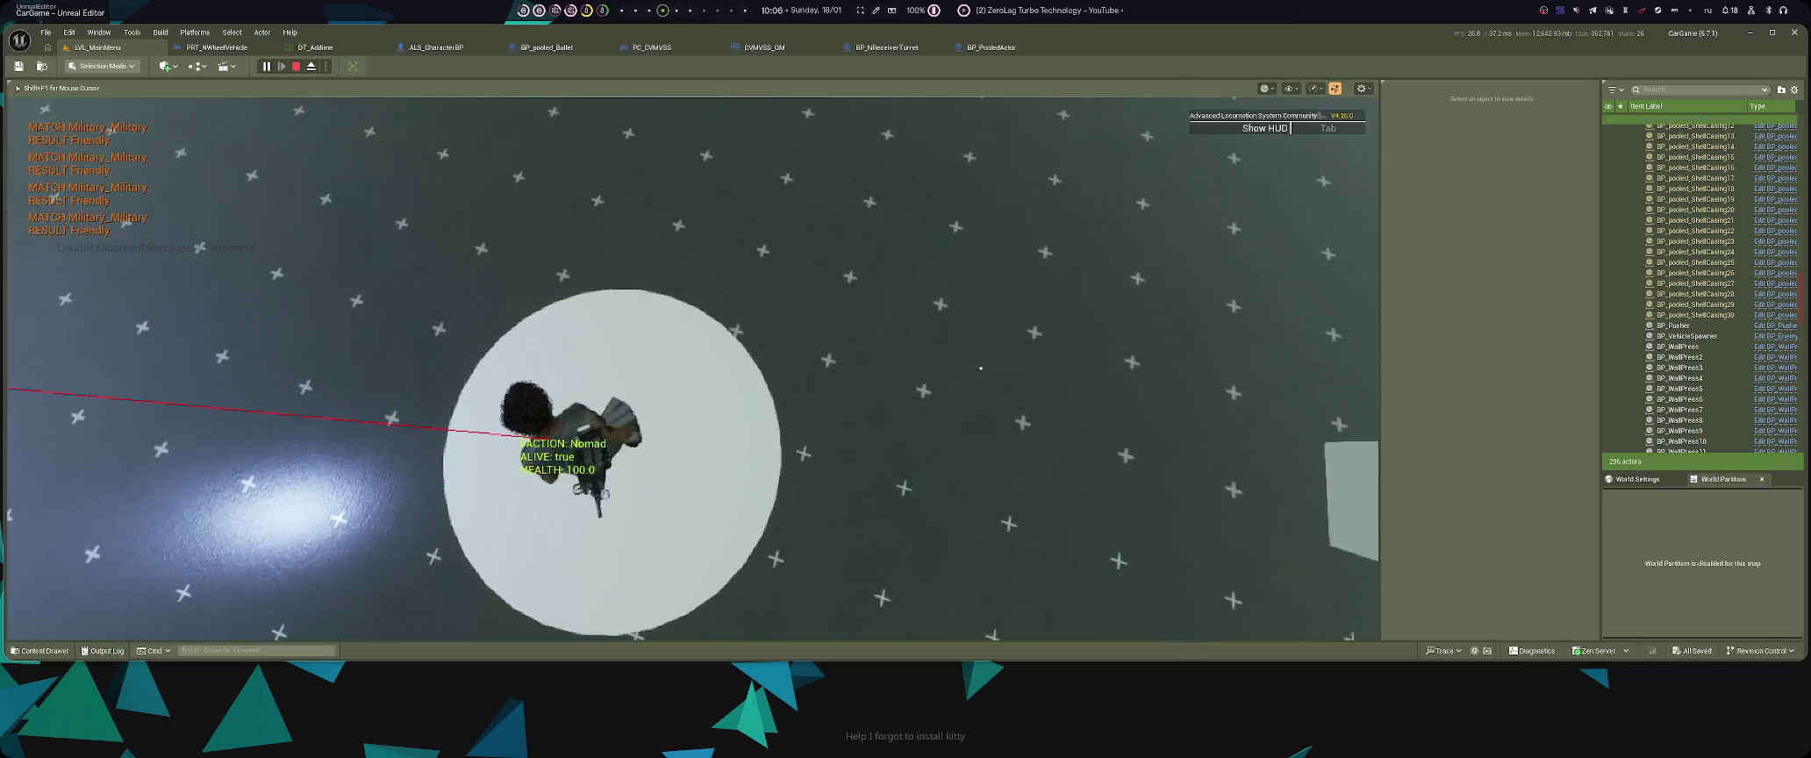
pyautogui.press('Escape')
# - Go to the Weapons folder in the Content Drawer and return to the BP_PooledActor Blueprint
pyautogui.hotkey('ctrl', 'space')
pyautogui.click(637, 442)
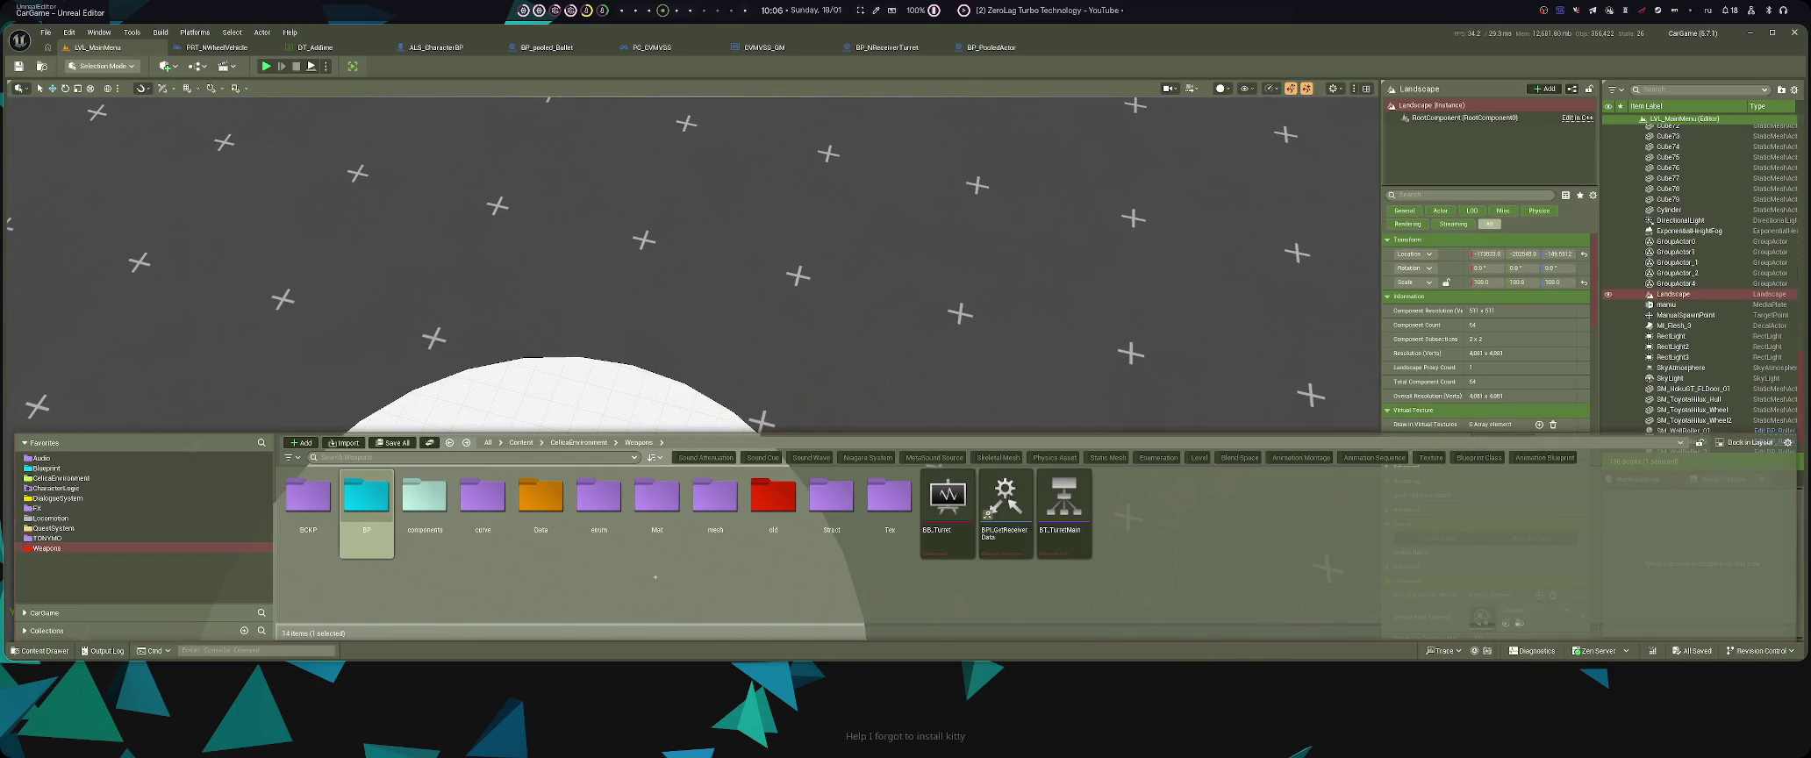
pyautogui.click(991, 47)
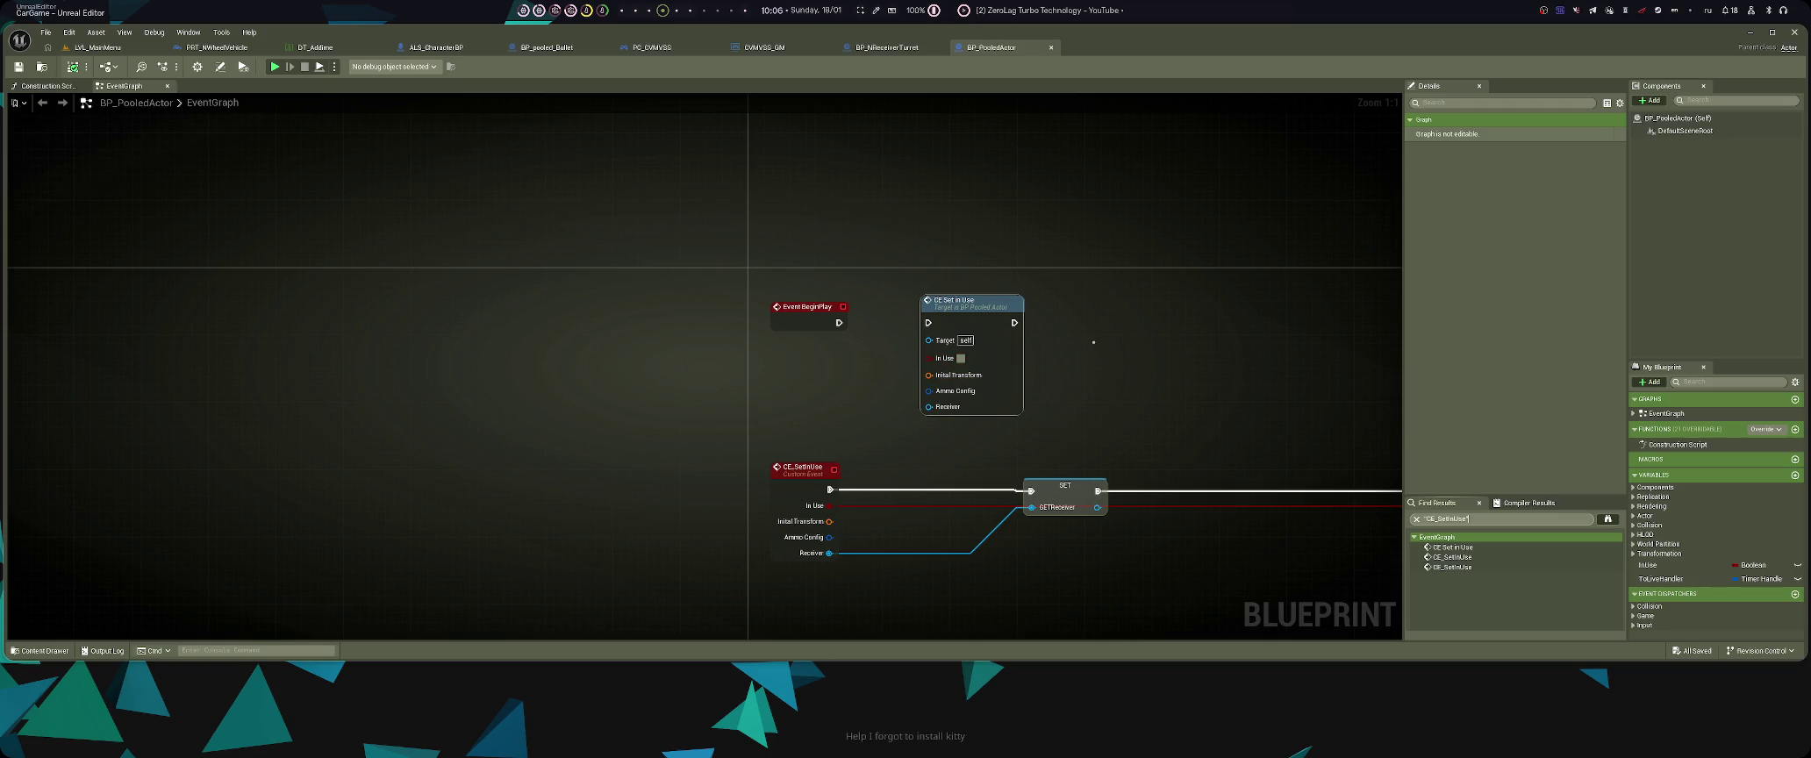
# - Find all CE_SetInUse references in Blueprints and pick the result inside AC_ObjectPool
pyautogui.doubleClick(888, 451)
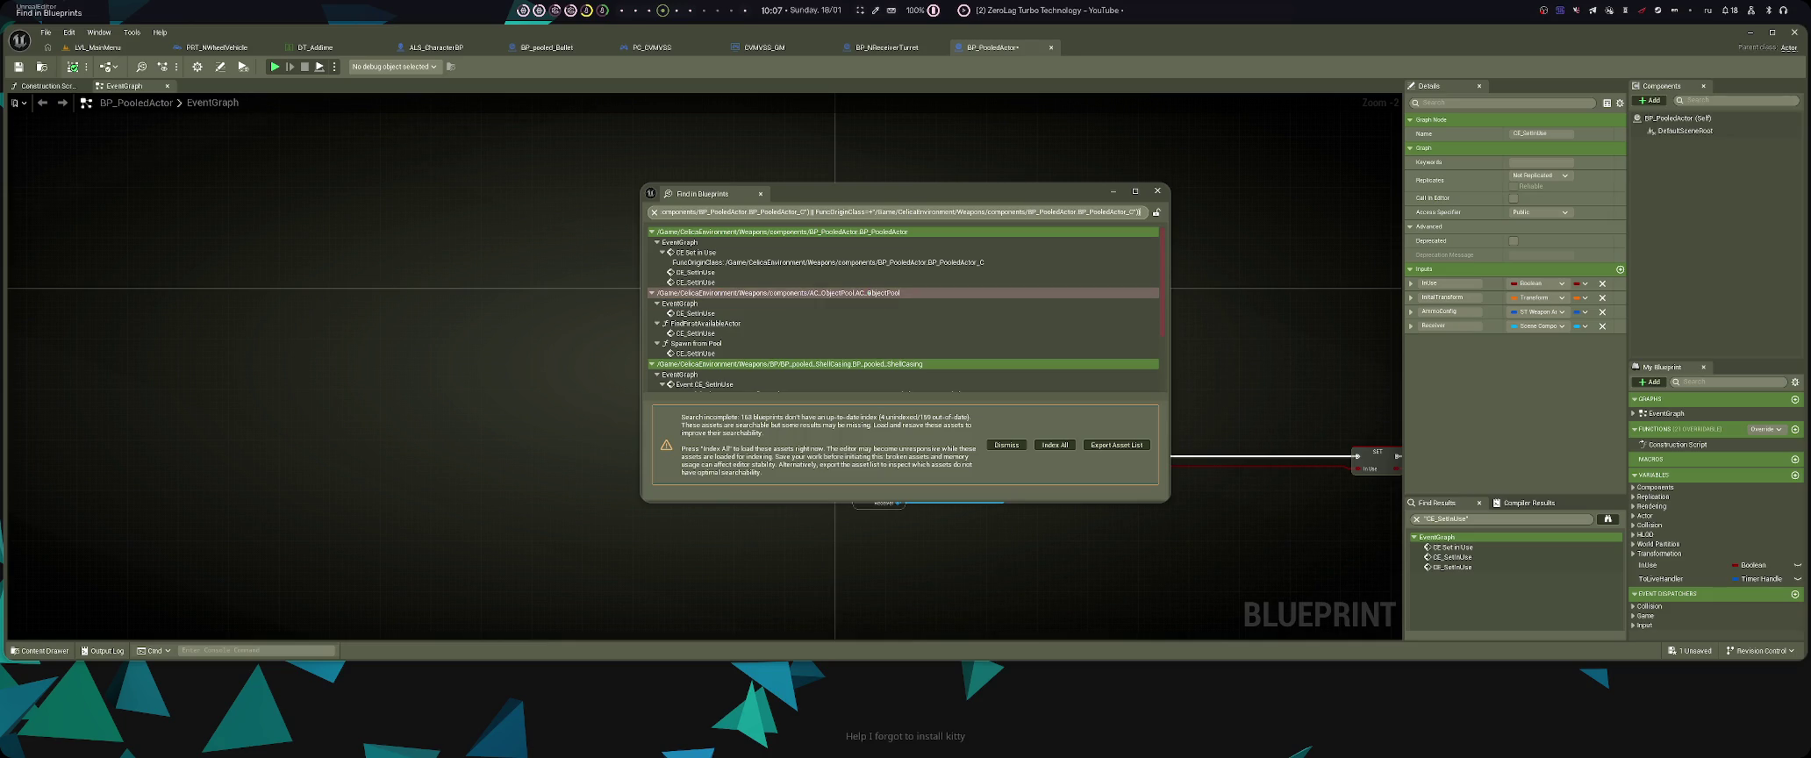
pyautogui.click(720, 314)
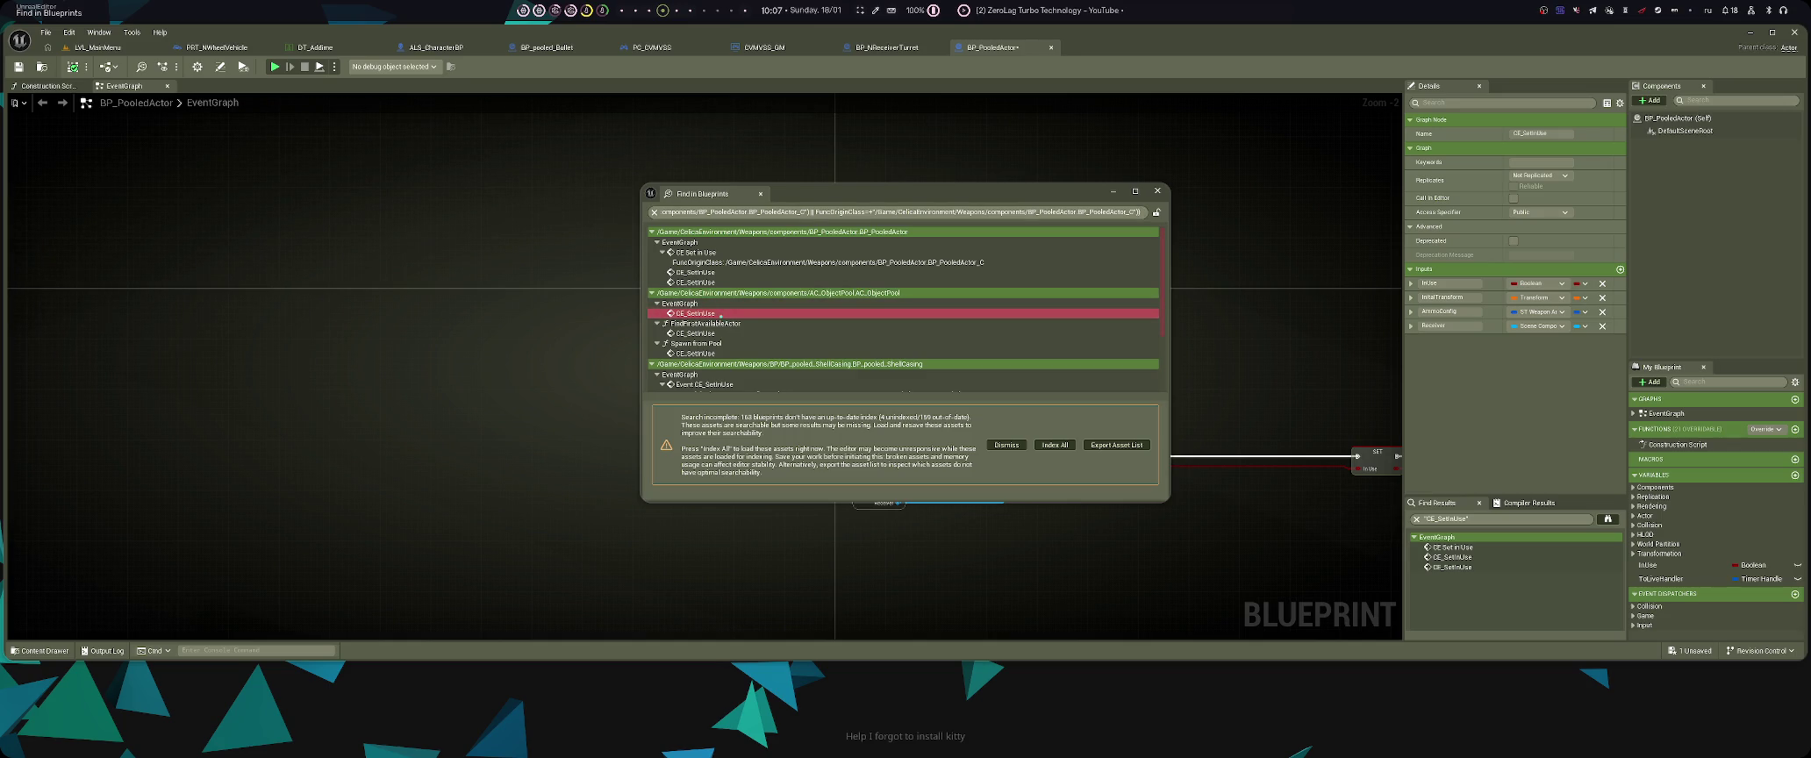
# - Disconnect Event Begin Play from Initialize Pool in AC_ObjectPool
pyautogui.moveTo(877, 193); pyautogui.dragTo(1505, 257)
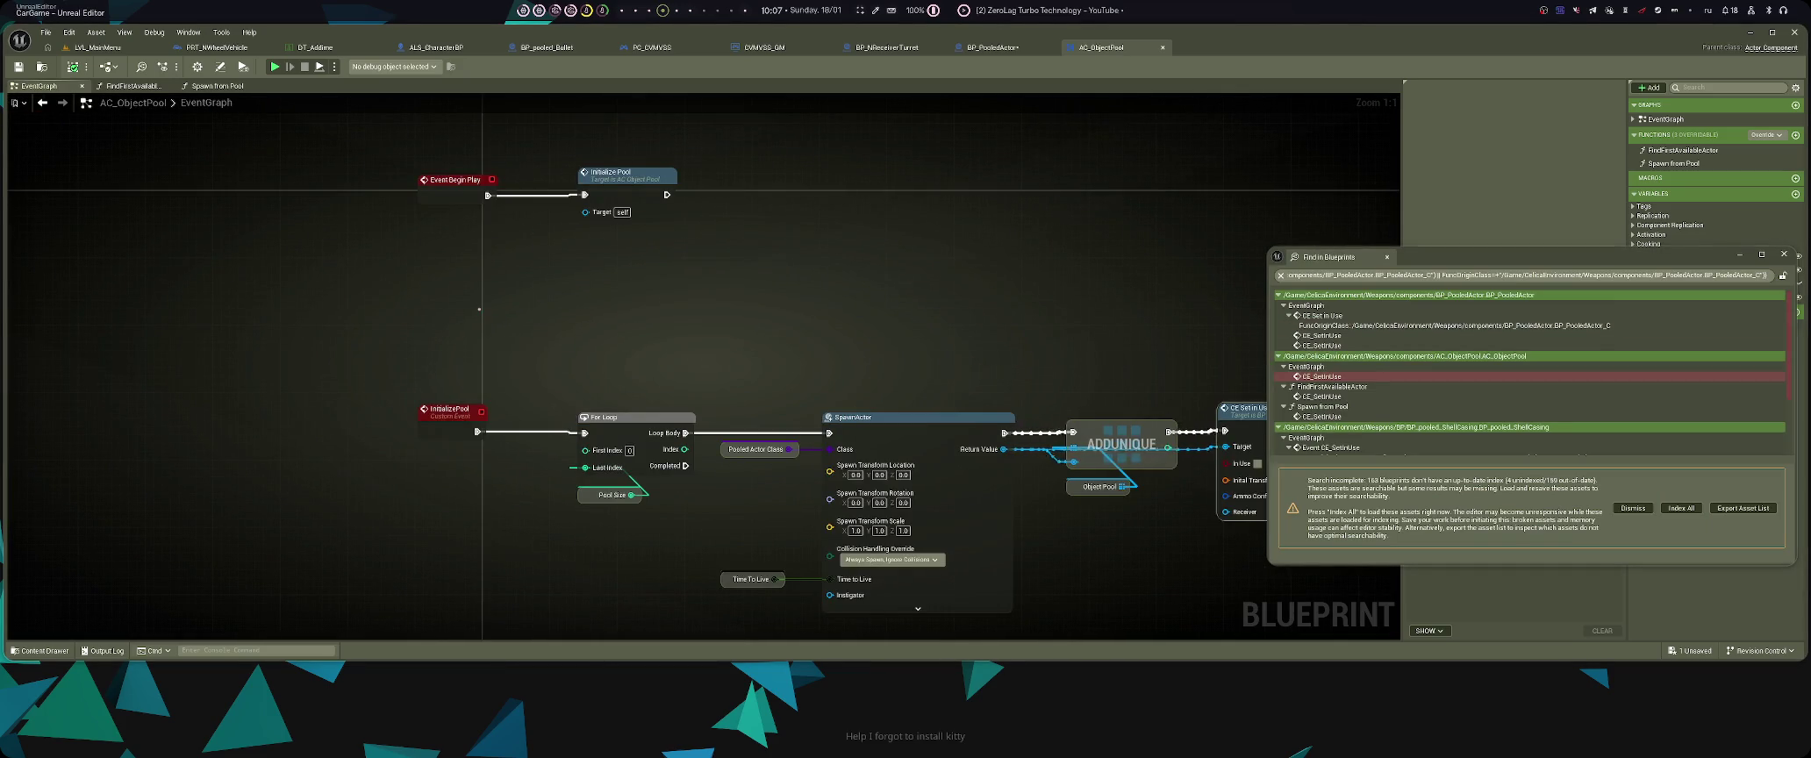
pyautogui.scroll(-2, 625, 285)
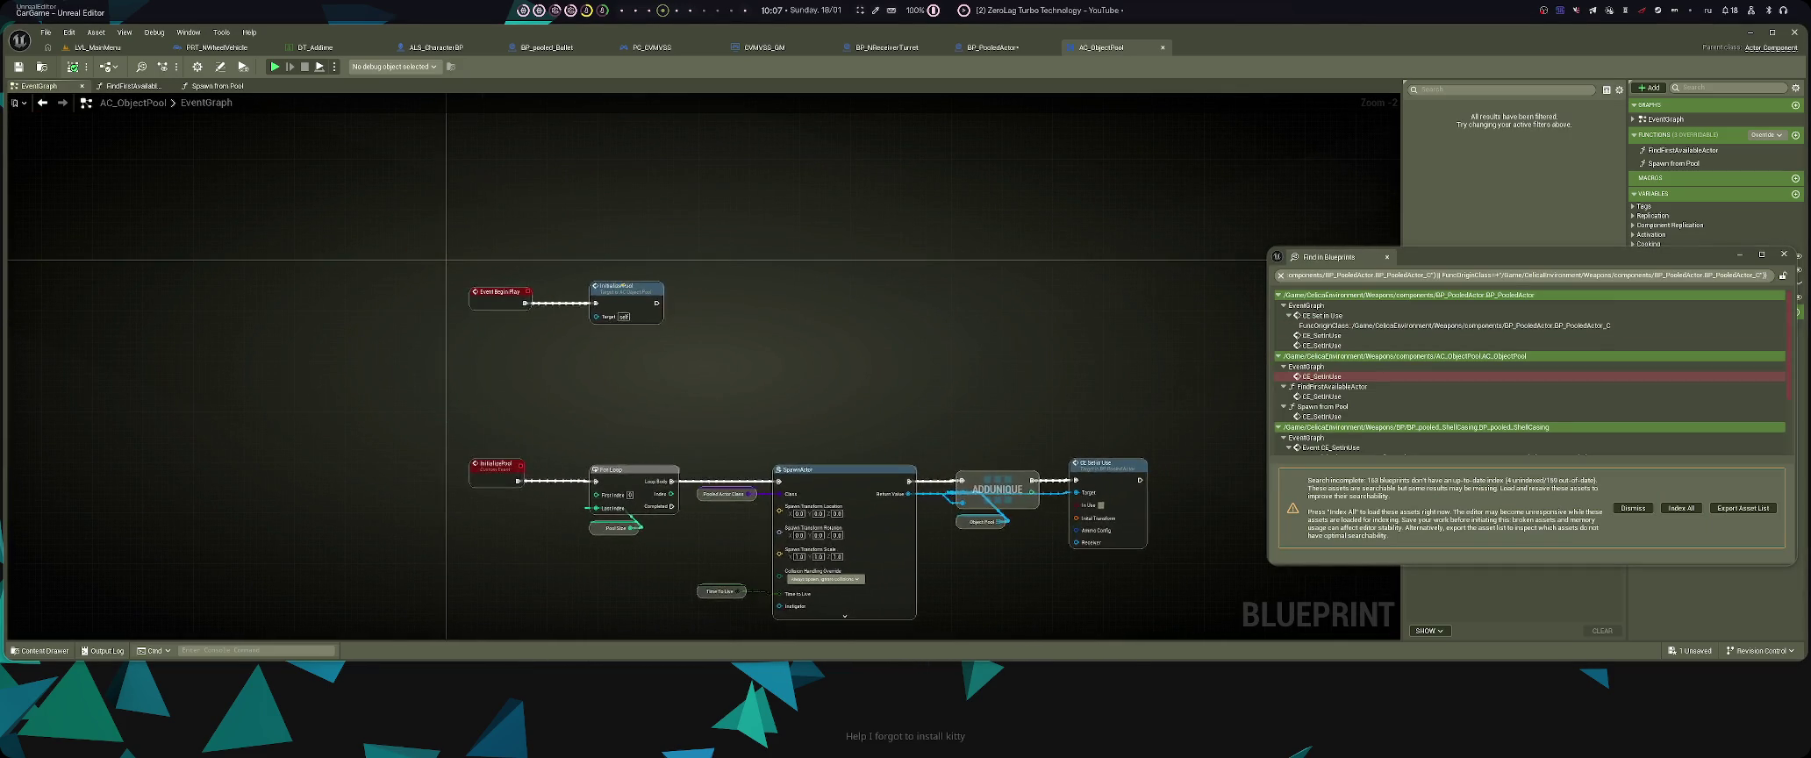
pyautogui.scroll(1, 680, 328)
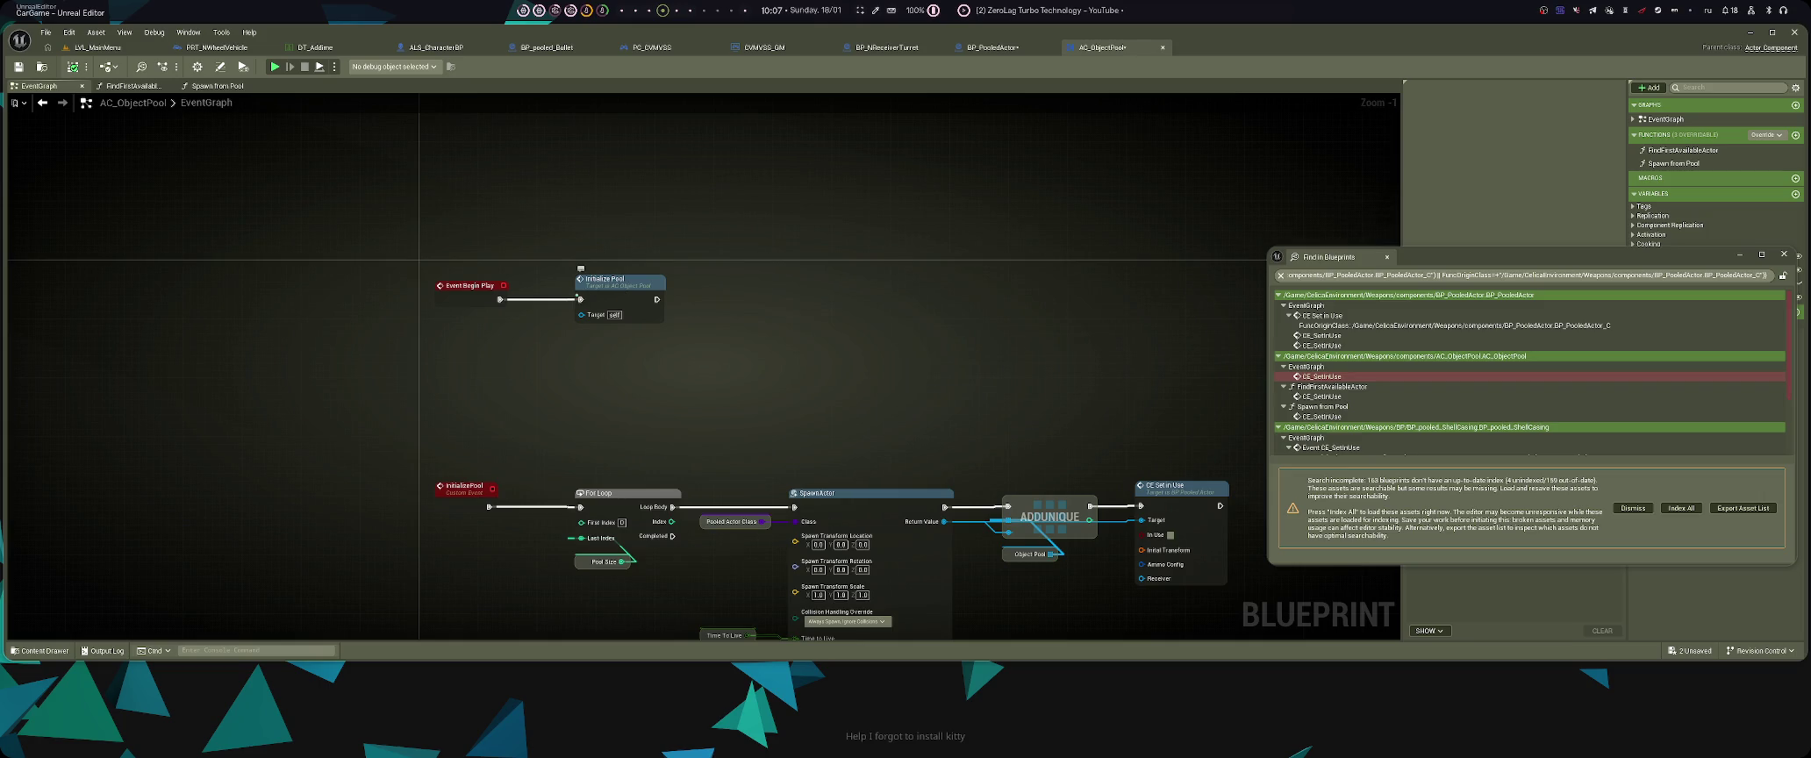
pyautogui.keyDown('alt'); pyautogui.click(580, 299); pyautogui.keyUp('alt')
# - Search the main level's Outliner for AC_ObjectPool actors
pyautogui.hotkey('ctrl', 'space')
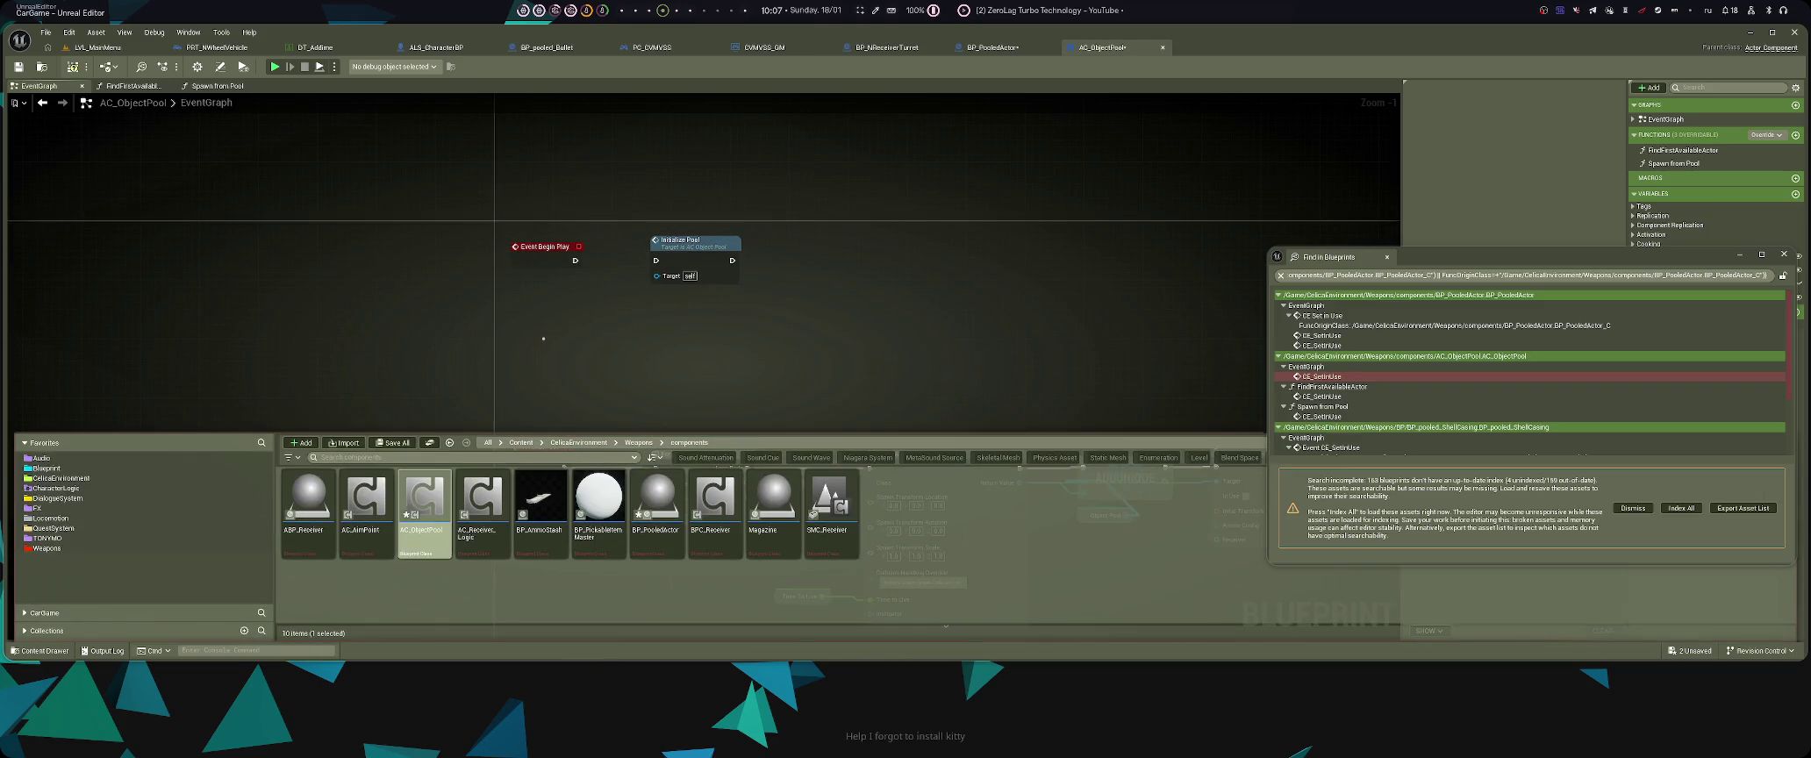
pyautogui.press('F2')
pyautogui.click(98, 46)
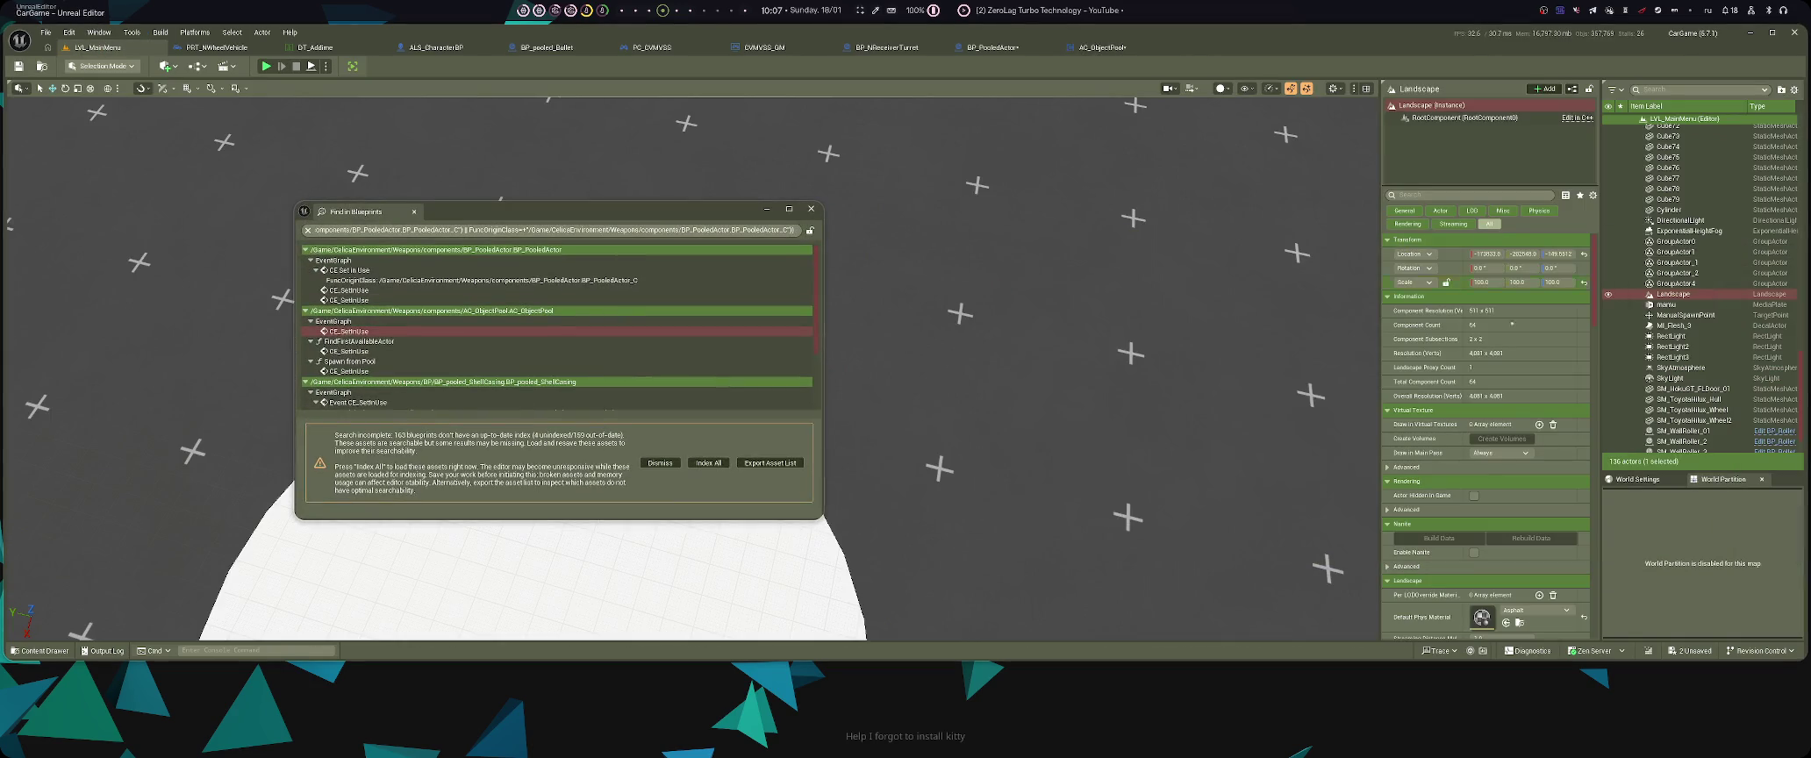
pyautogui.click(1697, 89)
pyautogui.write('AC_ObjectPool')
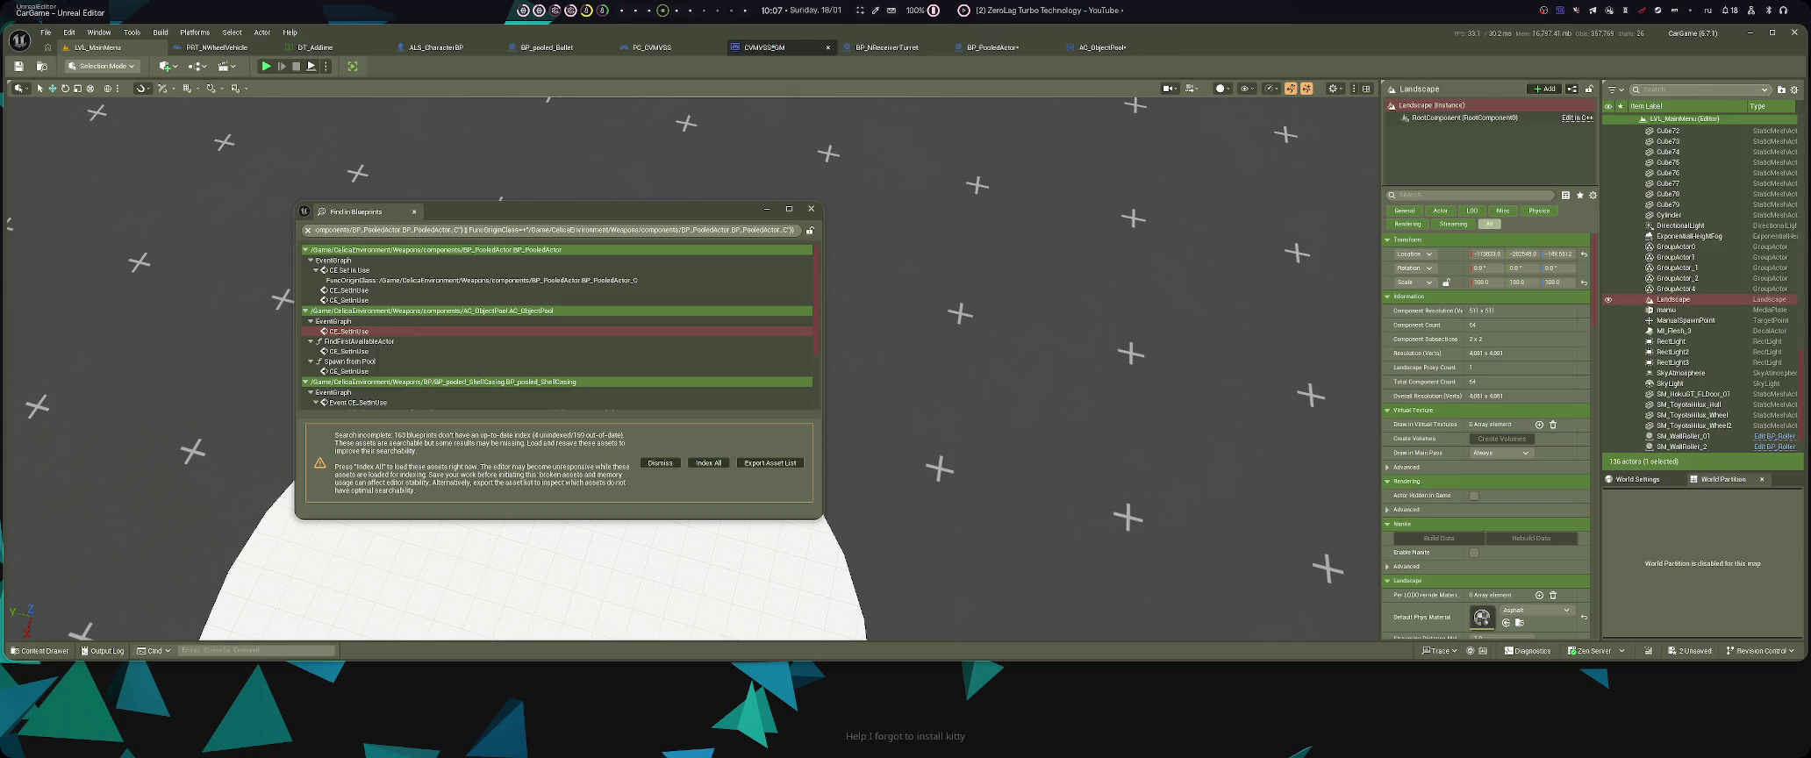
# - Search the CVMVSS_GM game mode blueprint for AC_ObjectPool references
pyautogui.click(764, 47)
pyautogui.click(1500, 518)
pyautogui.hotkey('ctrl', 'a')
pyautogui.write('AC_ObjectPool')
pyautogui.press('Return')
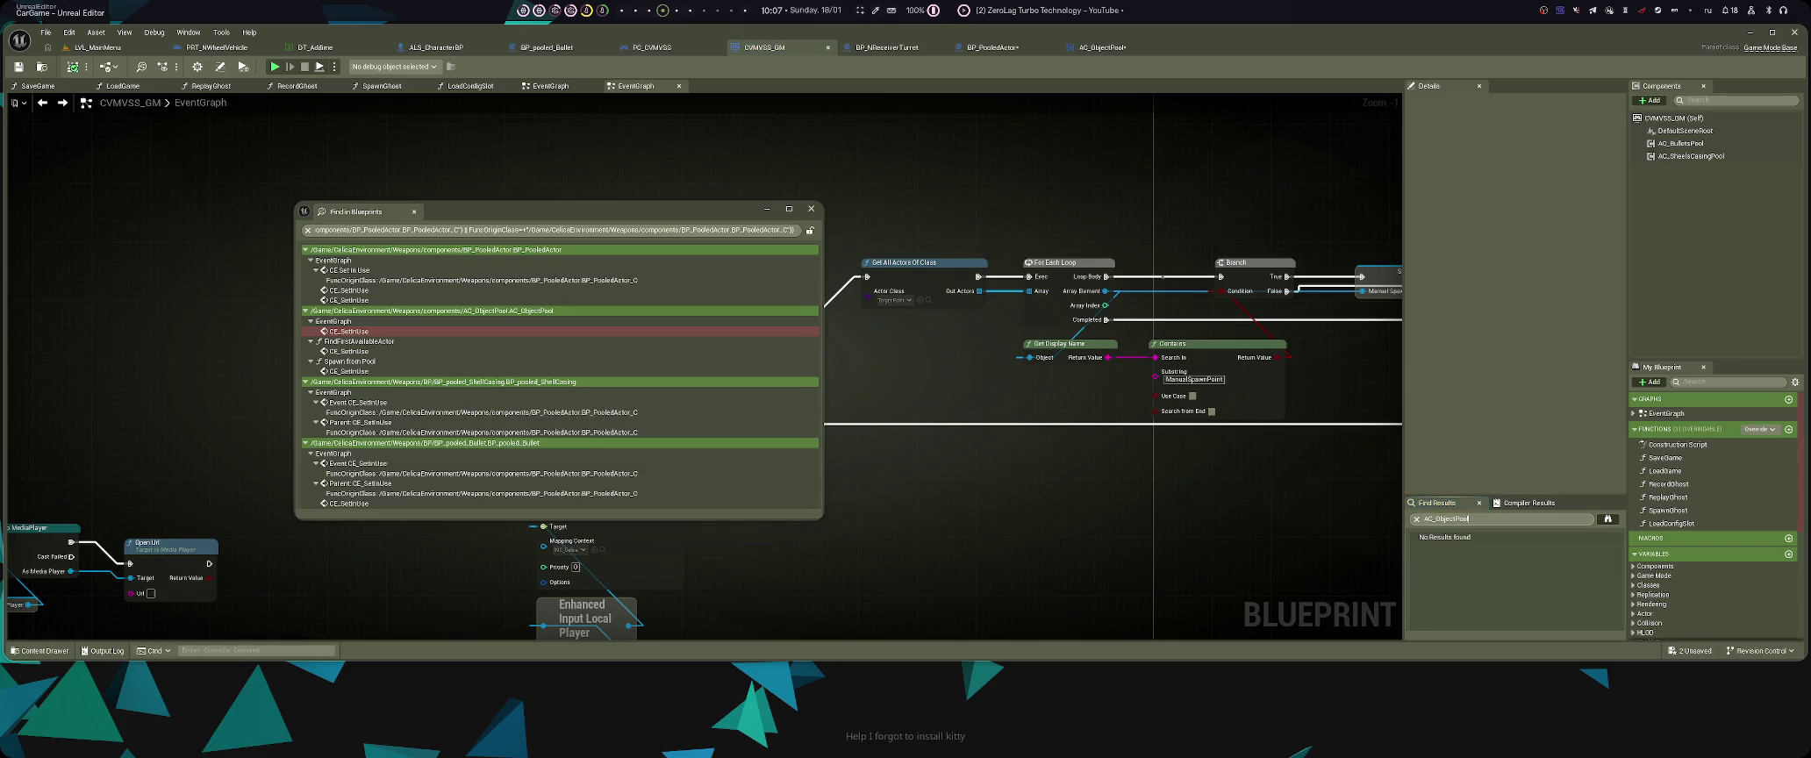
# - Open the PC_CVMVSS player controller from TONYMO Setup, then return to CVMVSS_GM
pyautogui.hotkey('ctrl', 'space')
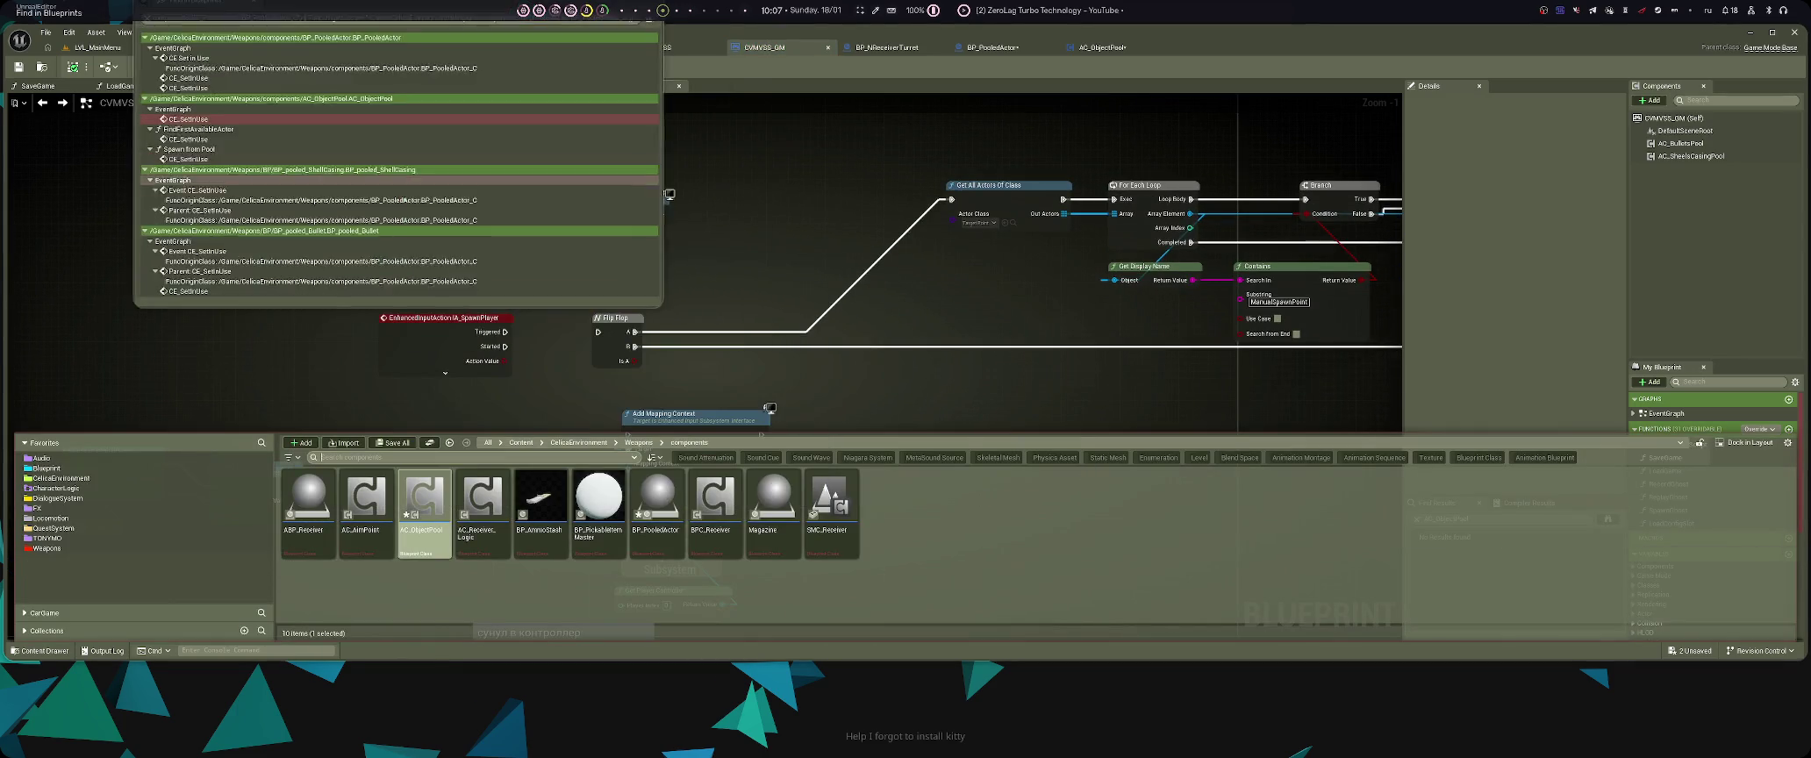
pyautogui.hotkey('alt', 'Left')
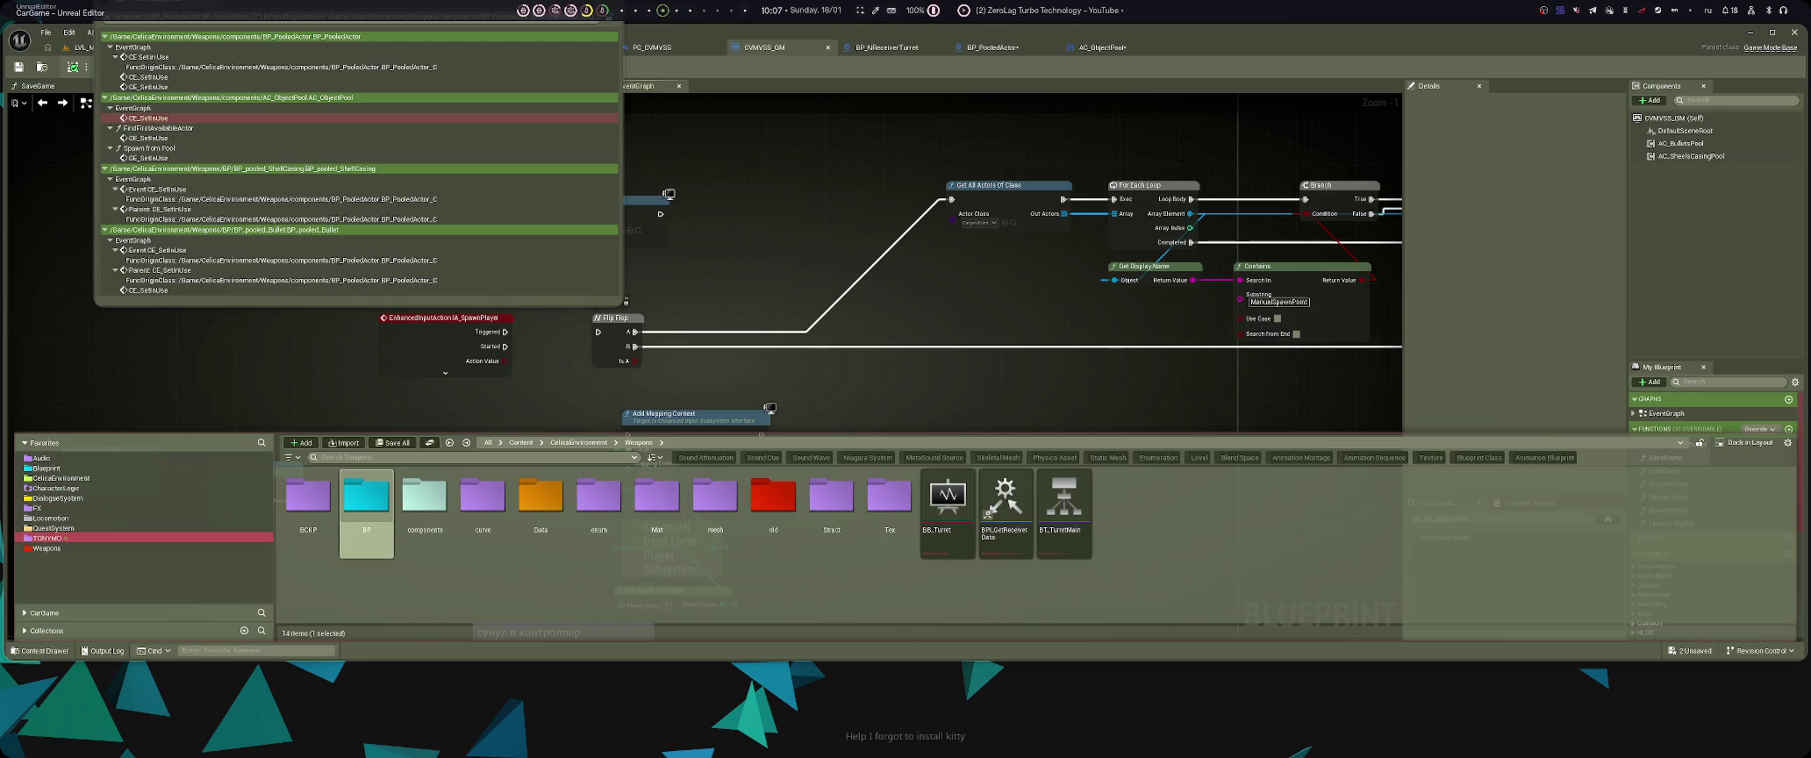
pyautogui.click(52, 538)
pyautogui.doubleClick(482, 495)
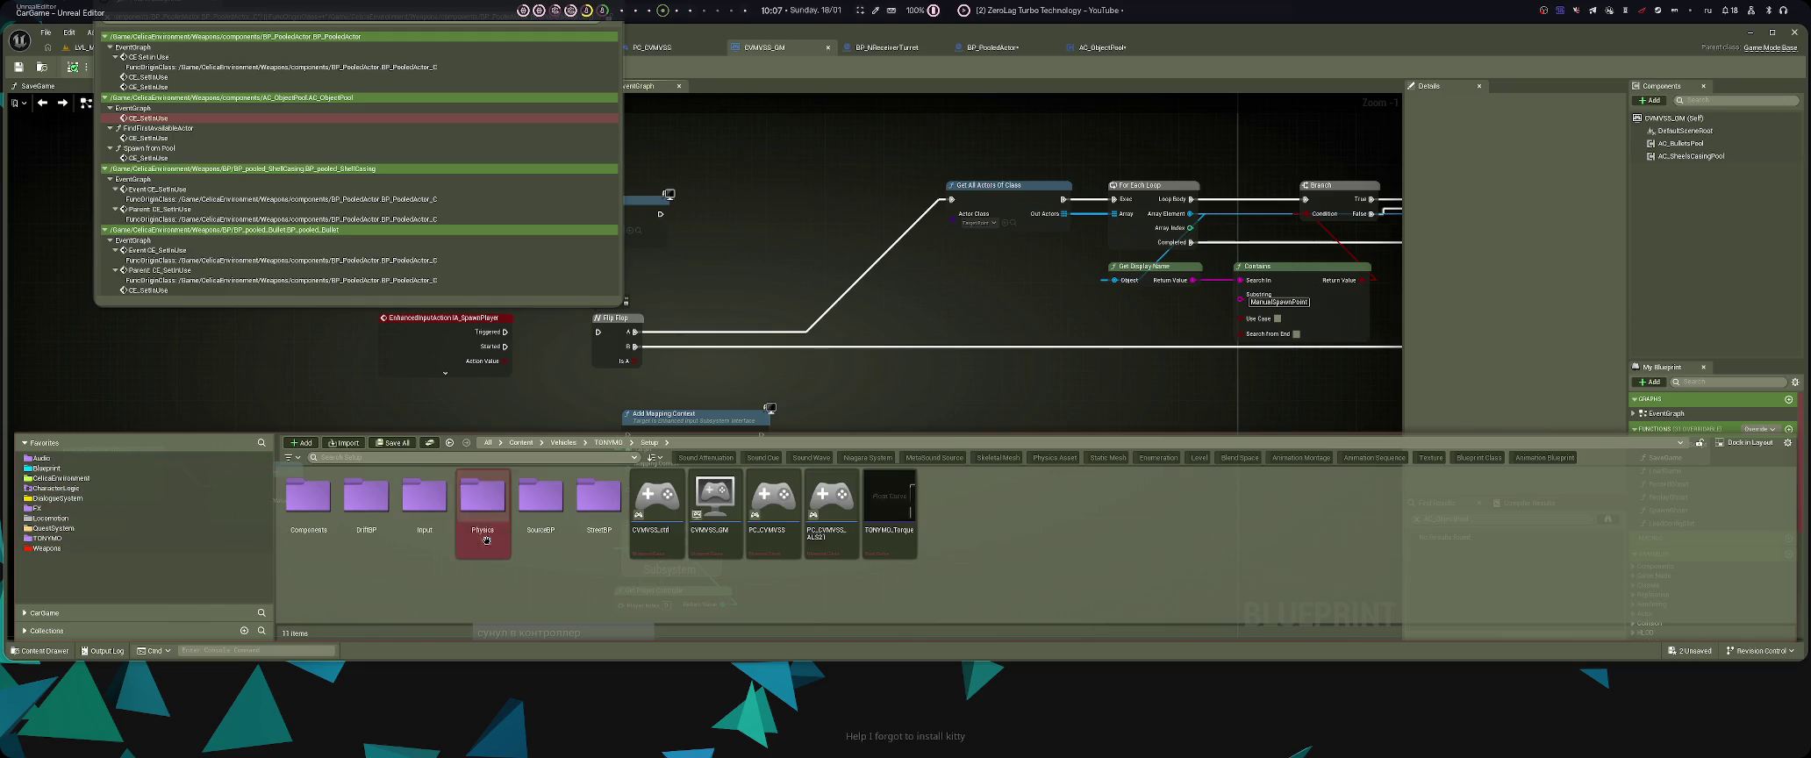
pyautogui.doubleClick(779, 549)
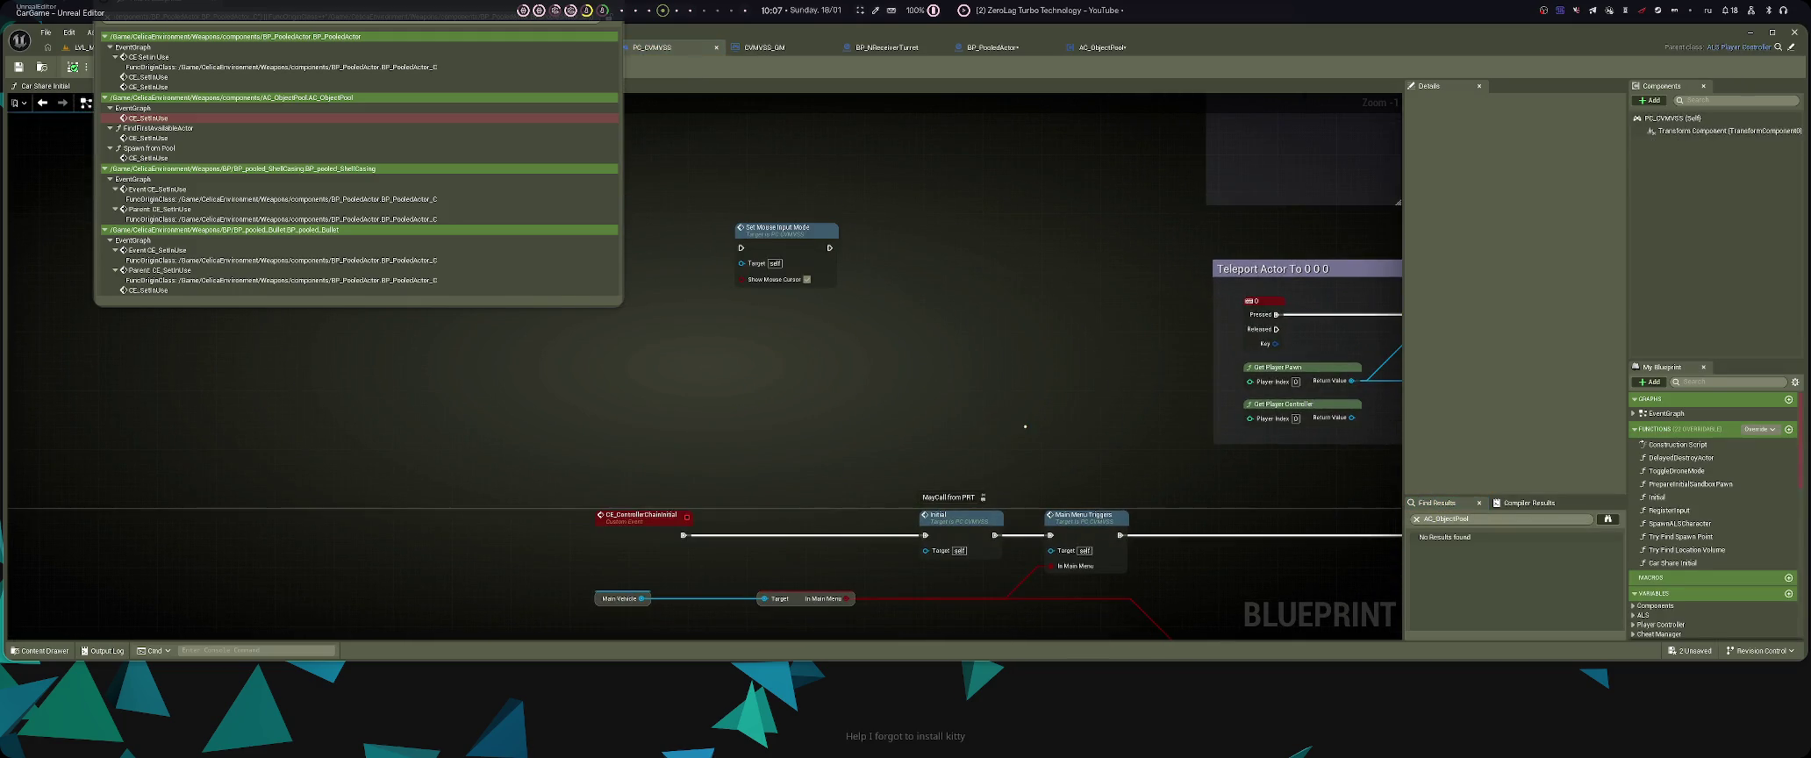
pyautogui.hotkey('ctrl', 'space')
pyautogui.click(1029, 399)
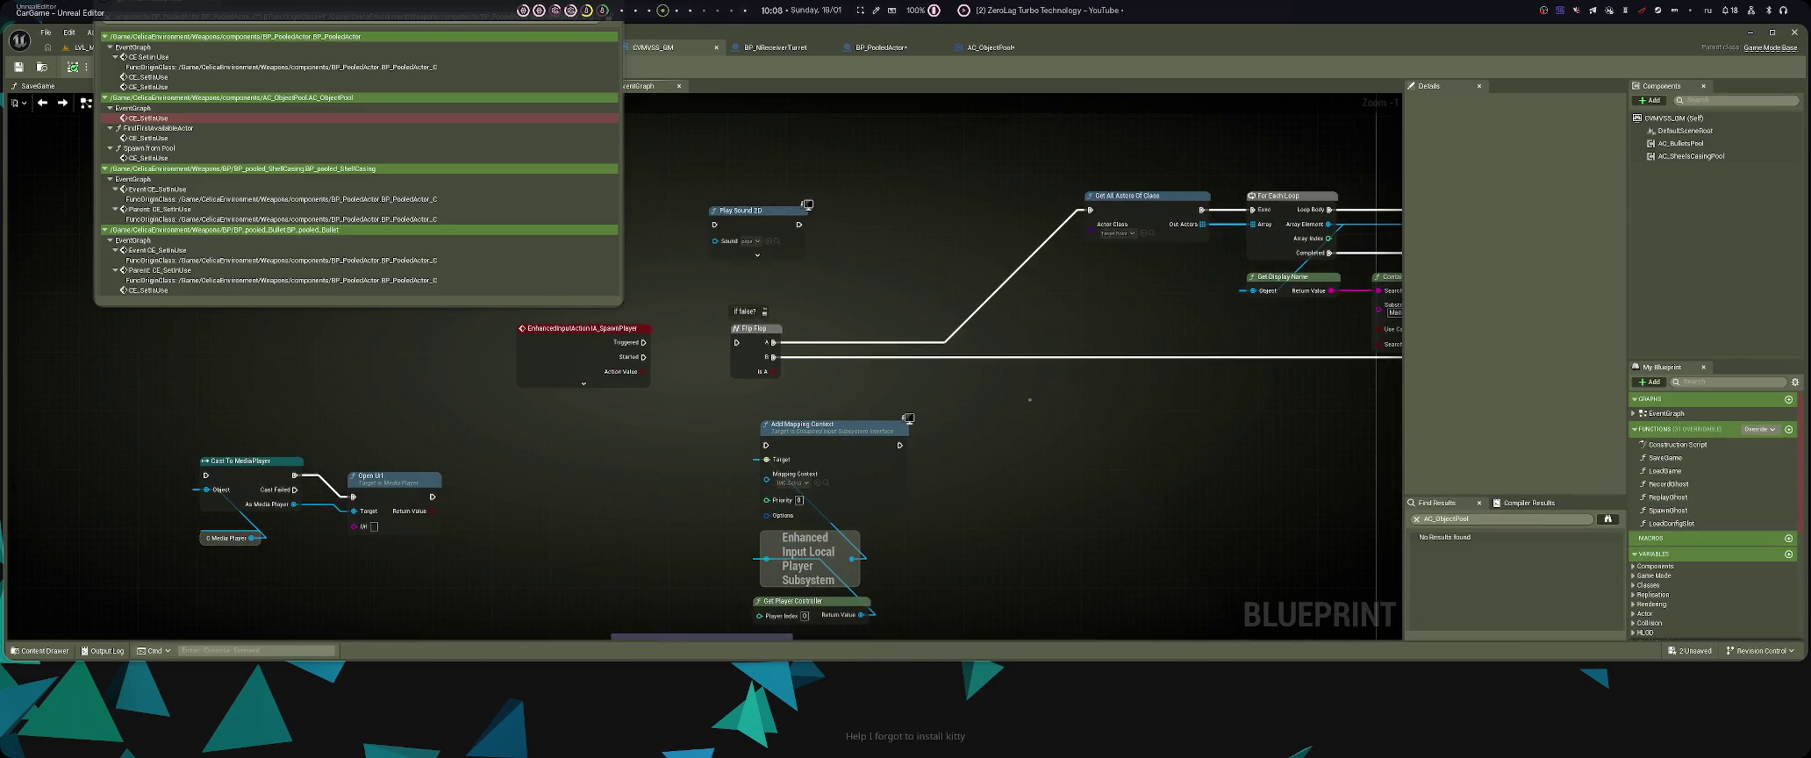
# - Find and delete the AC_BulletsPool and AC_SheelsCasingPool components from CVMVSS_GM
pyautogui.click(1505, 518)
pyautogui.write('B')
pyautogui.press('Return')
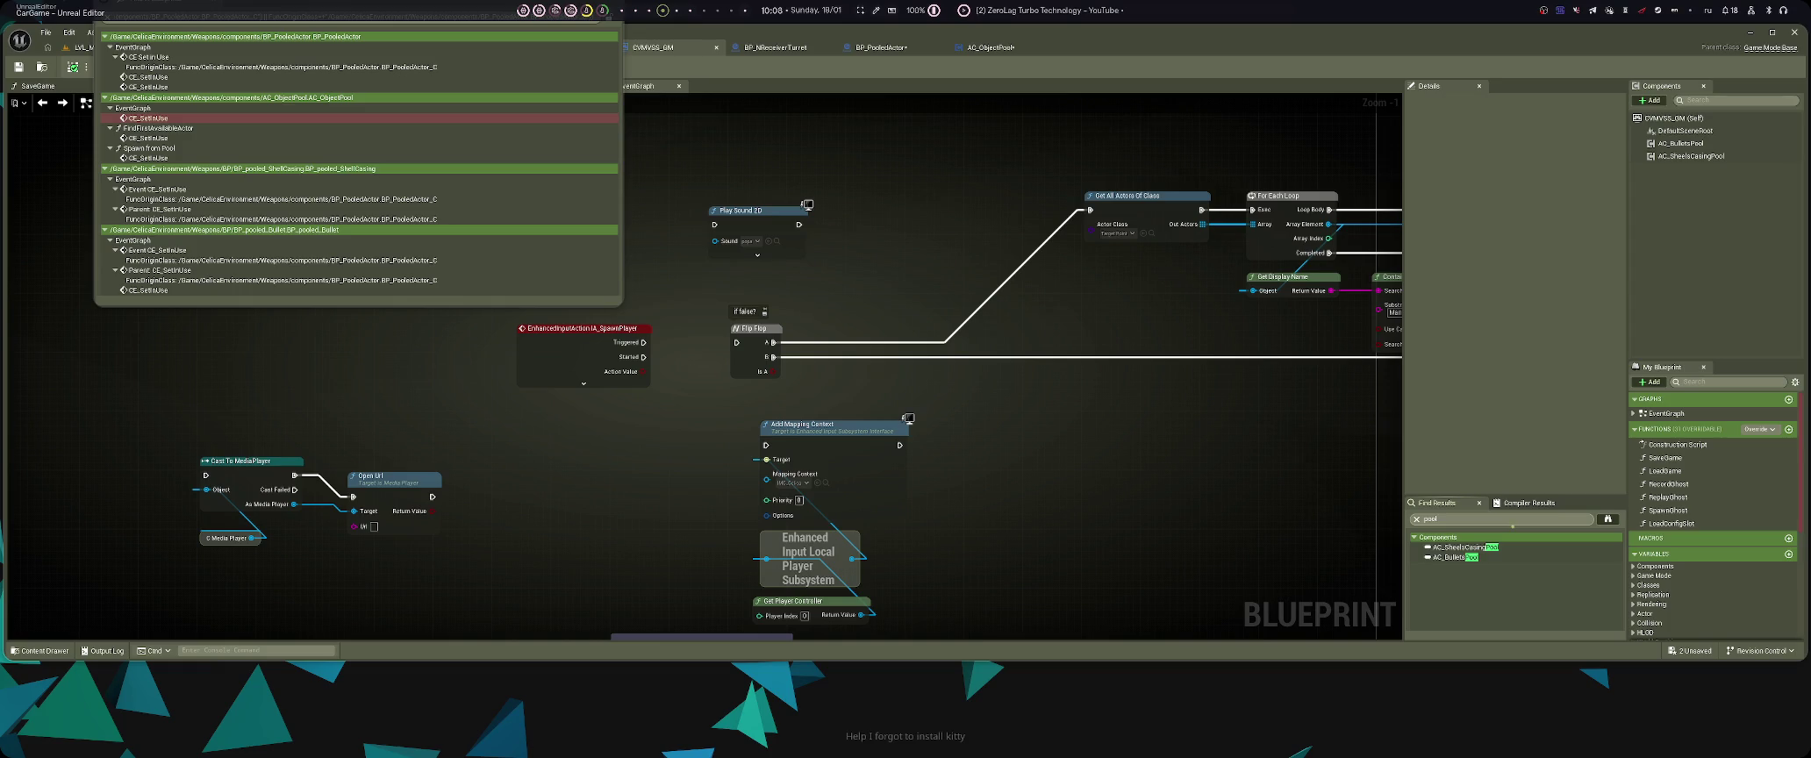
pyautogui.doubleClick(1454, 557)
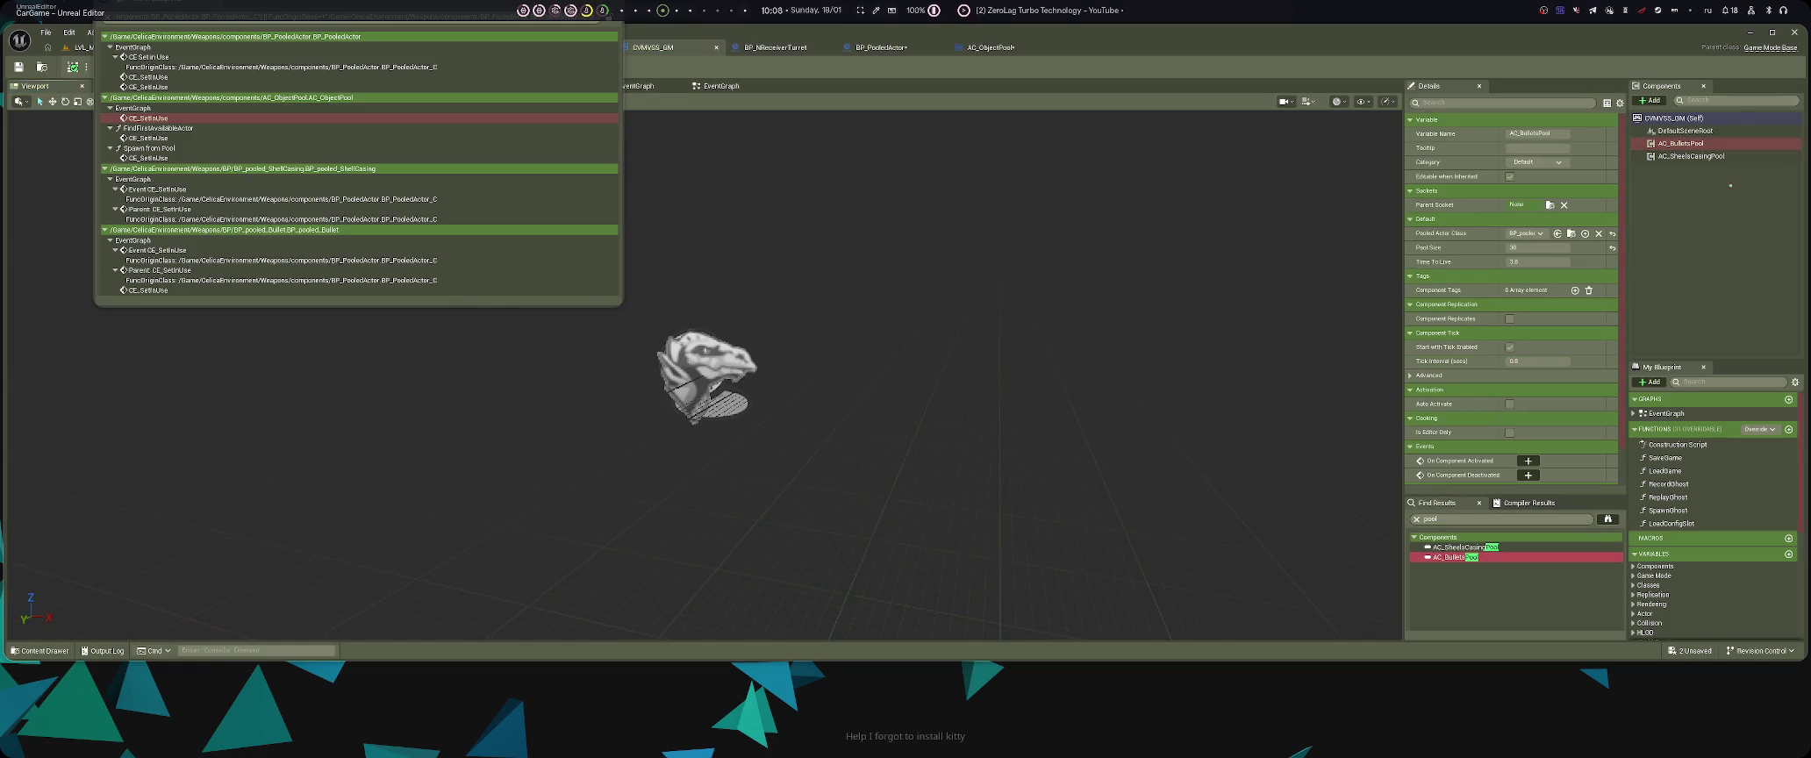
pyautogui.click(1690, 156)
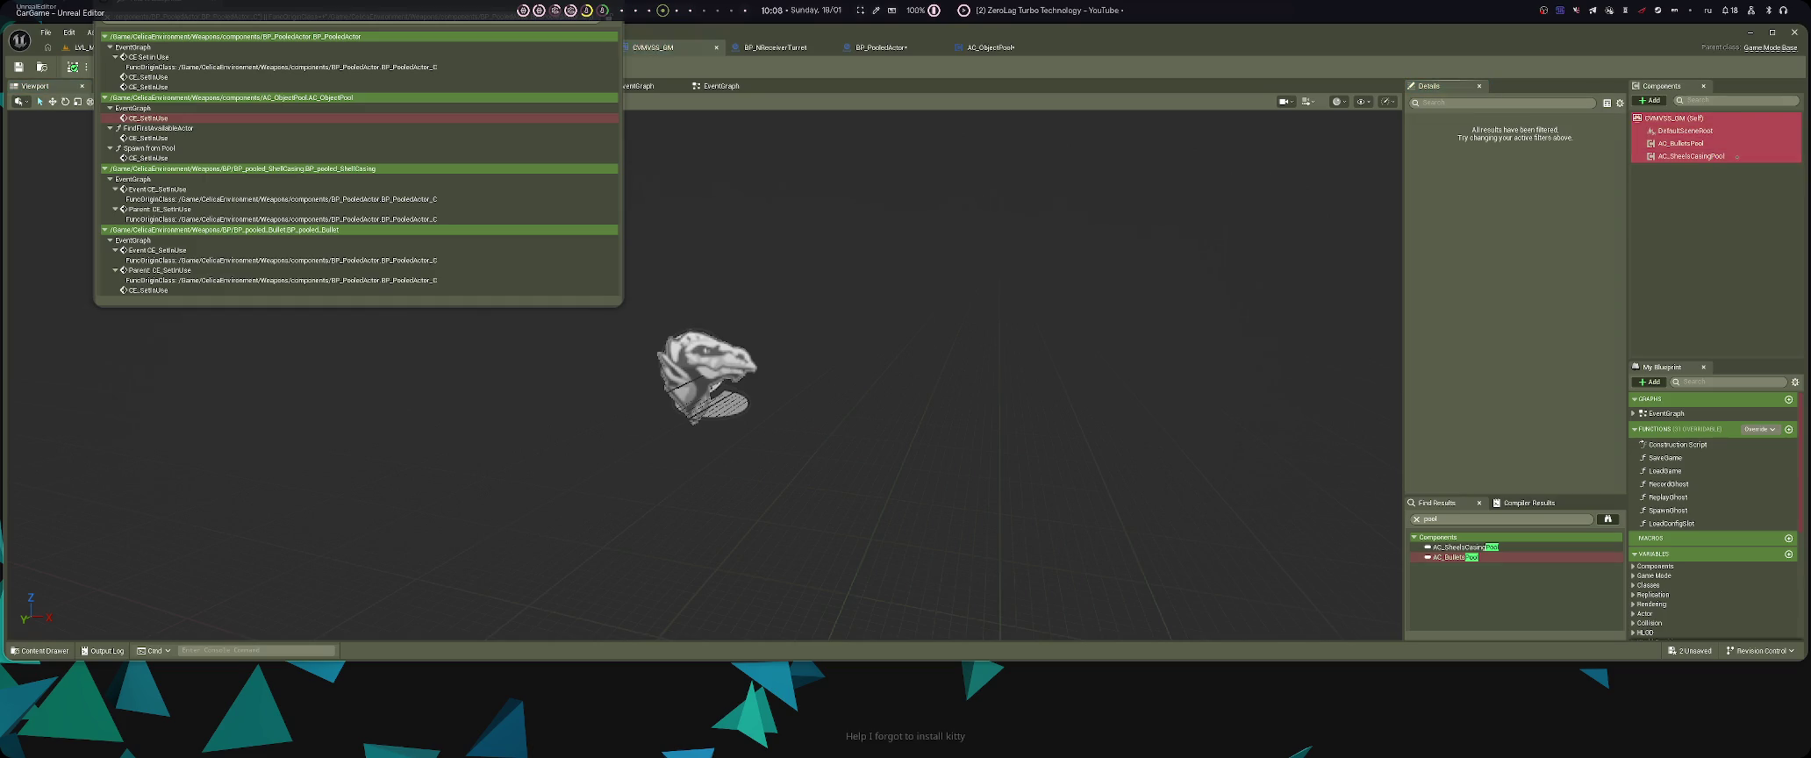
pyautogui.press('Delete')
pyautogui.click(1680, 143)
pyautogui.press('Delete')
# - Compile CVMVSS_GM and start a play-in-editor test from the main level
pyautogui.moveTo(211, 123); pyautogui.dragTo(444, 137)
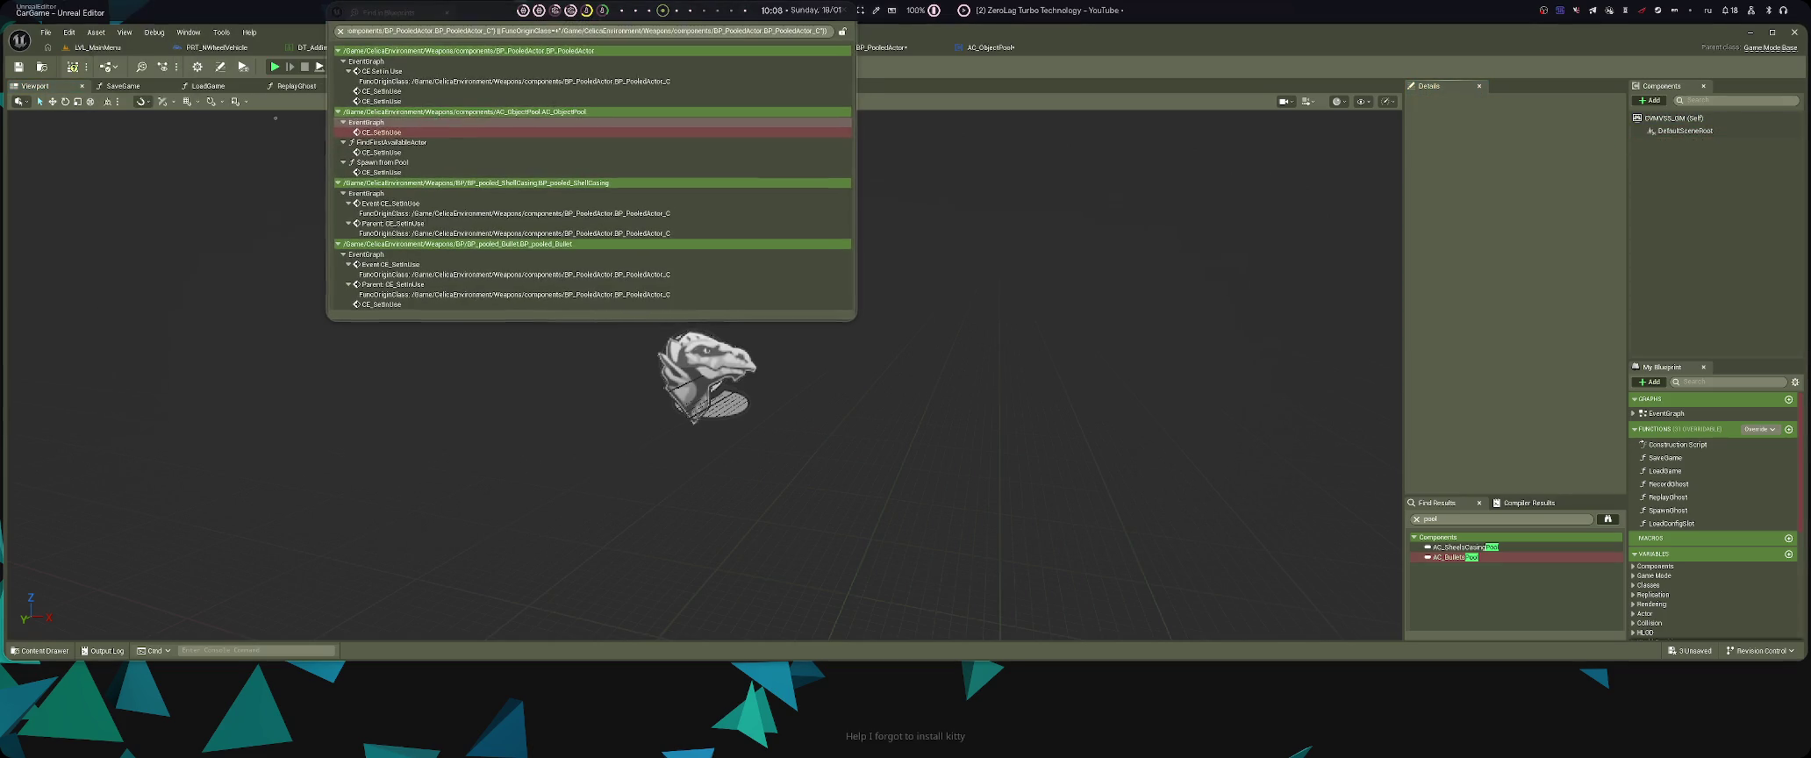
pyautogui.hotkey('ctrl', 's')
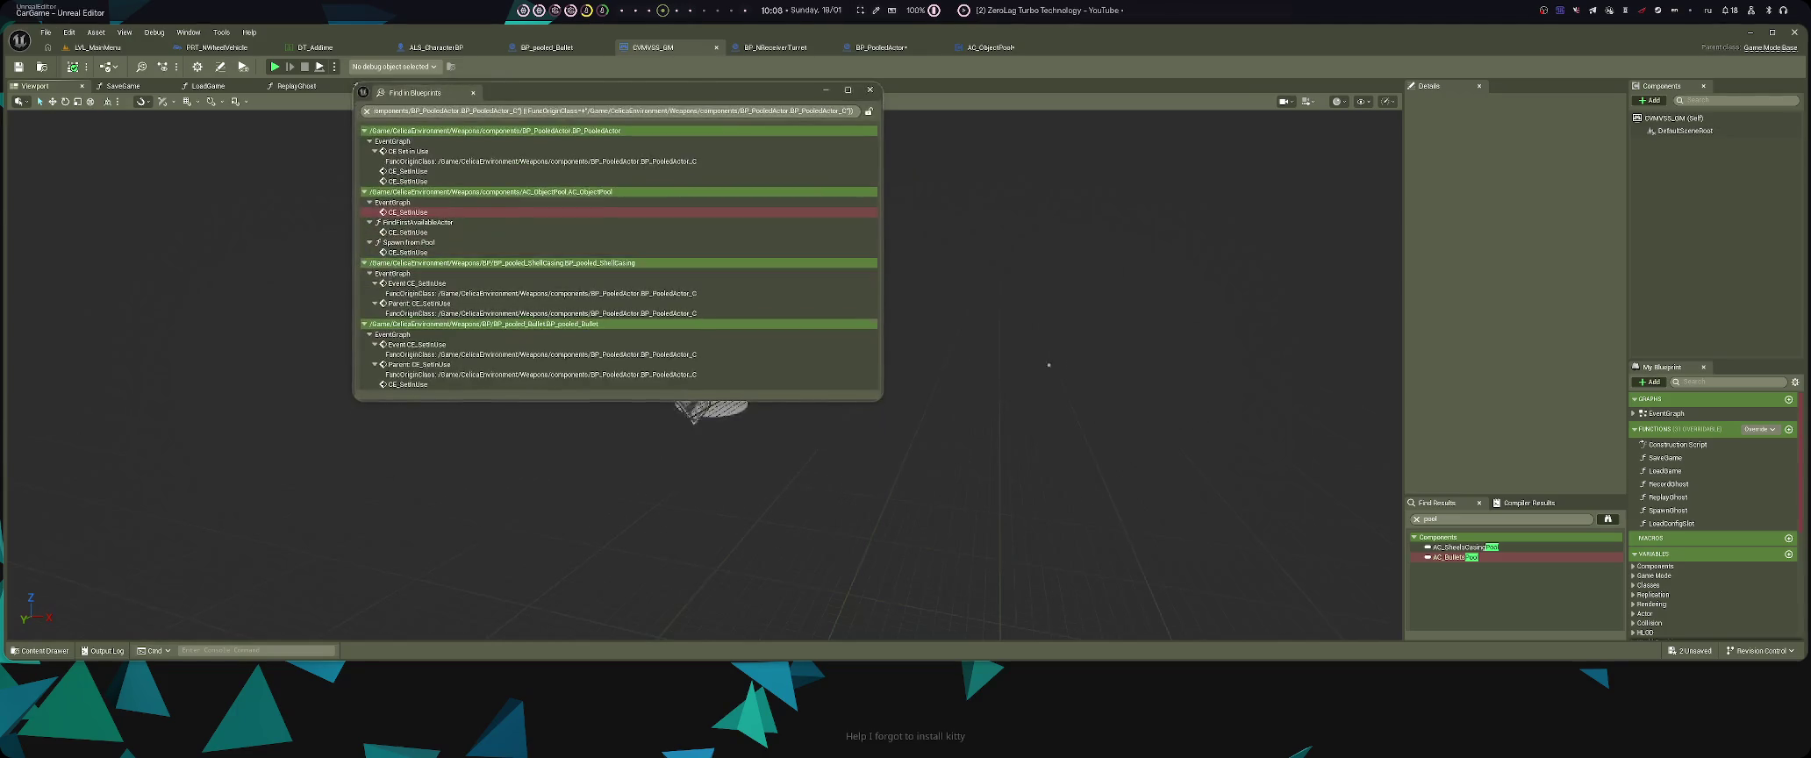
pyautogui.click(297, 86)
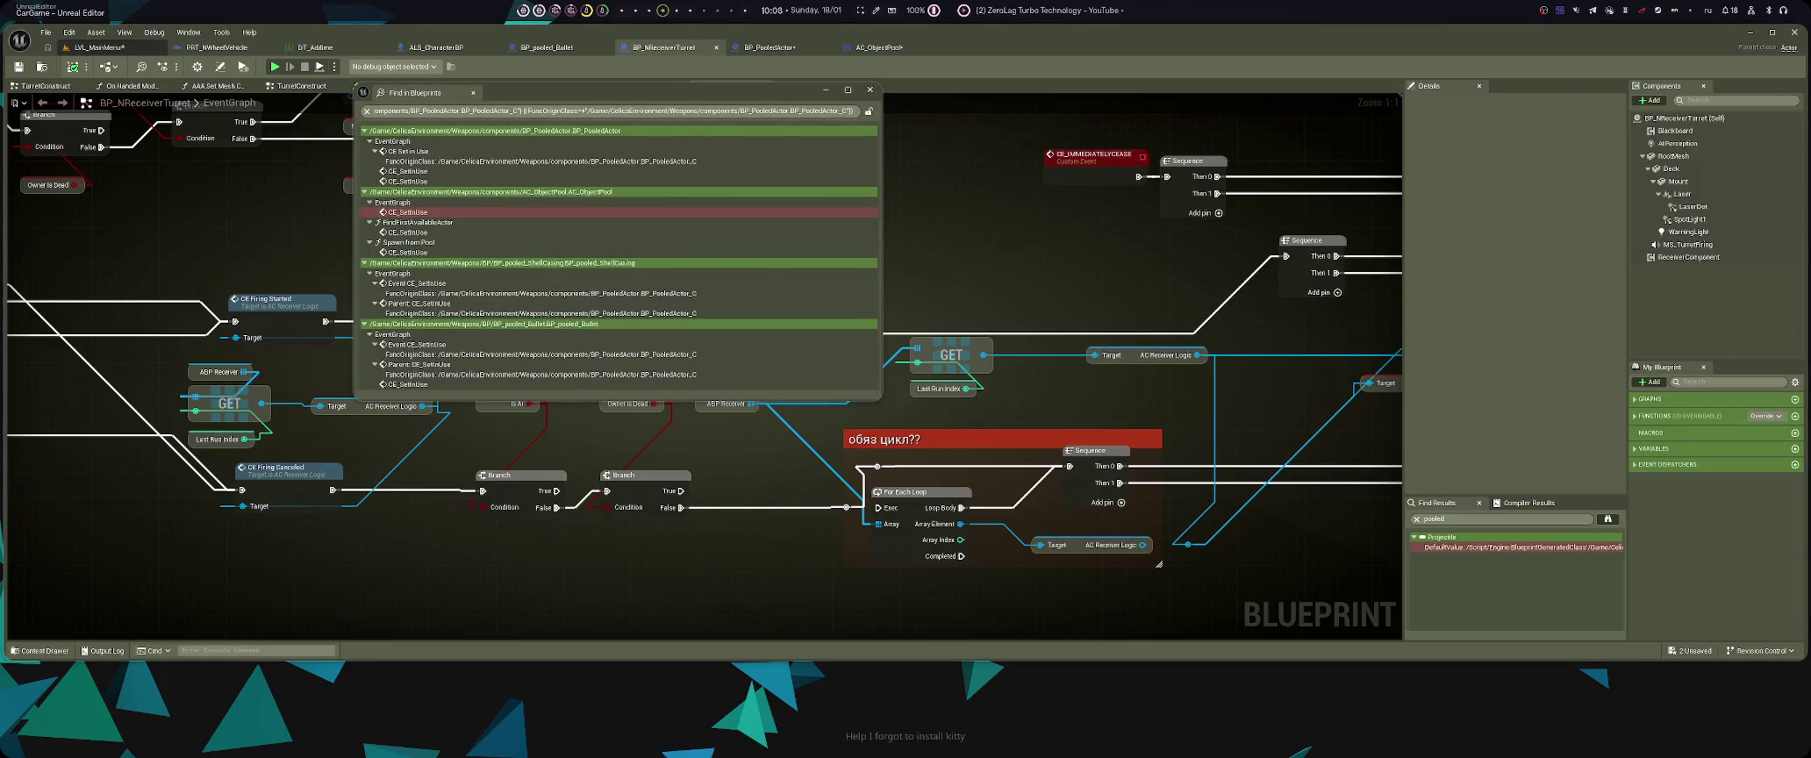
pyautogui.click(97, 48)
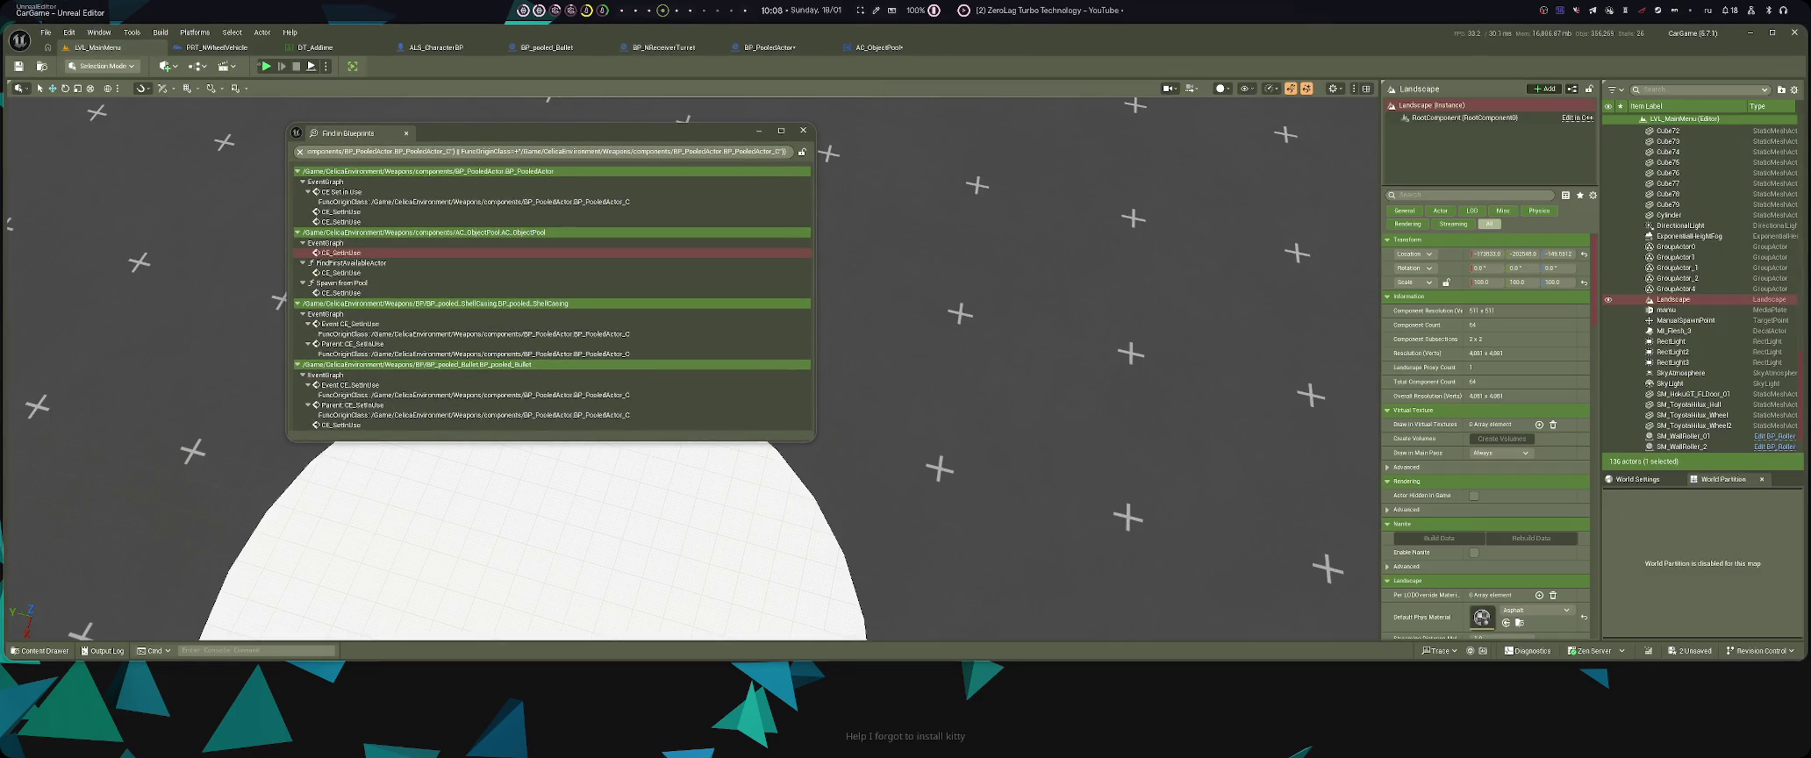
pyautogui.hotkey('alt', 'p')
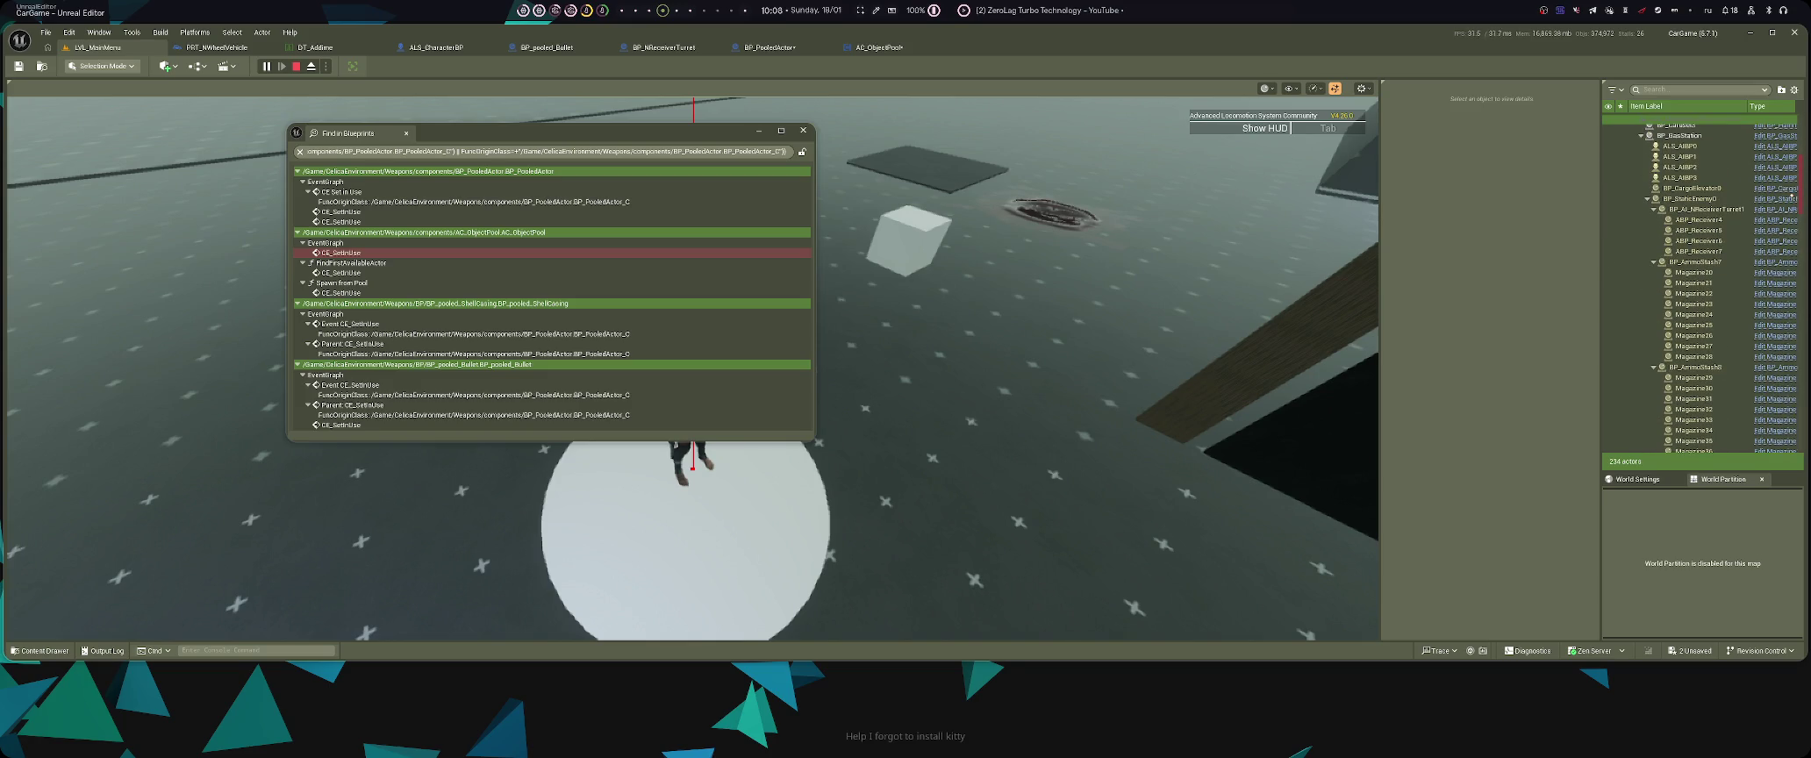
pyautogui.press('super+2')
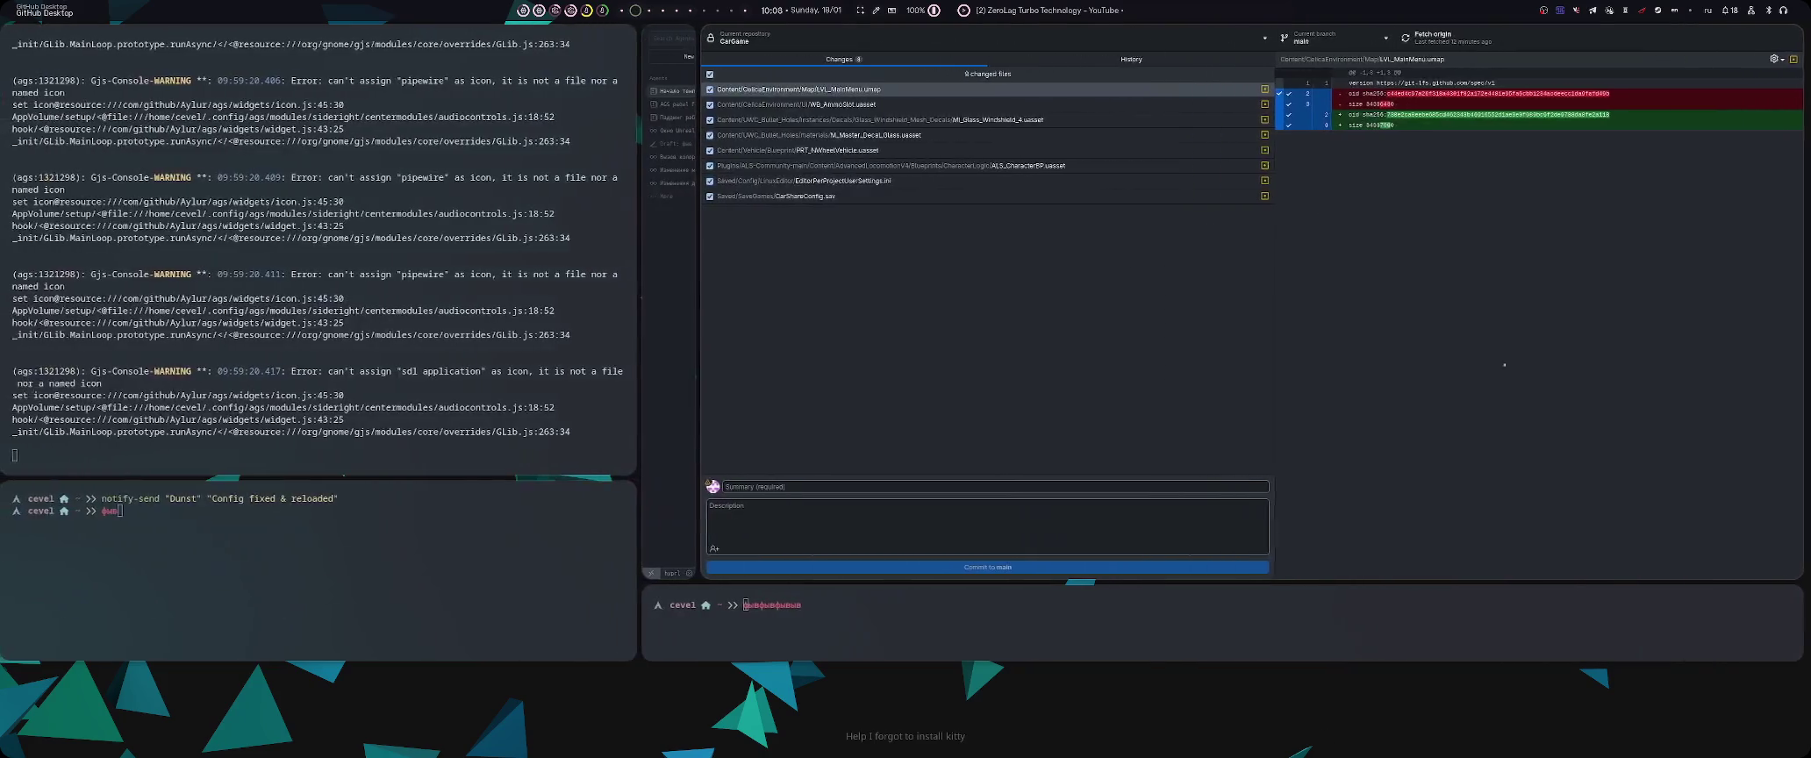
# - Write the Russian commit description 'старый VMVSS' in GitHub Desktop, then return to Unreal Editor
pyautogui.write('фыв')
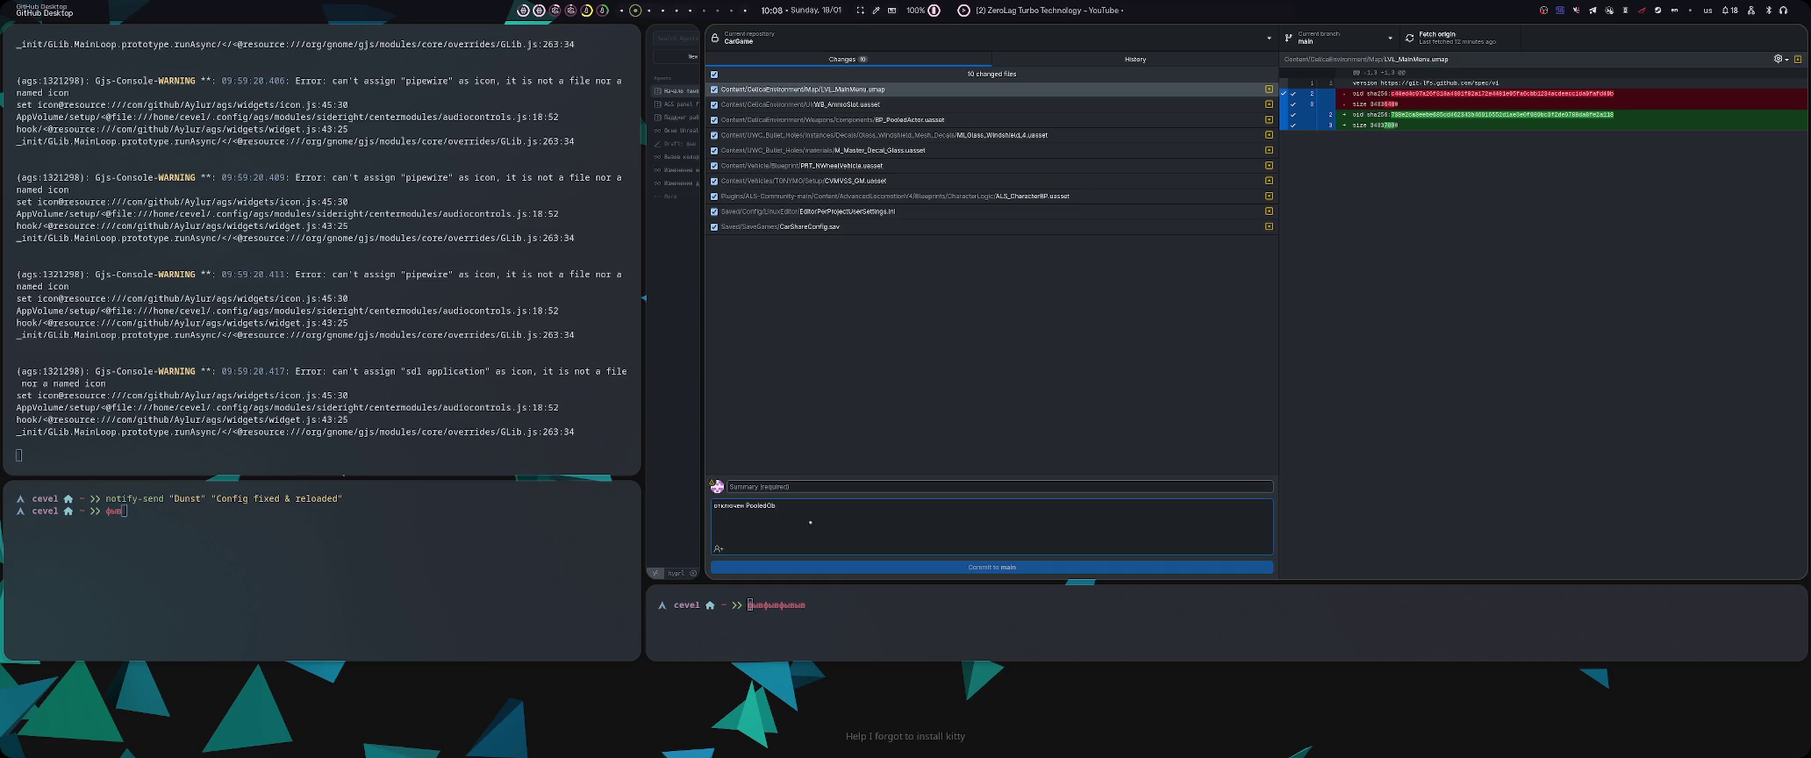
pyautogui.write('старый ')
pyautogui.write('VMVSS')
pyautogui.press('super+4')
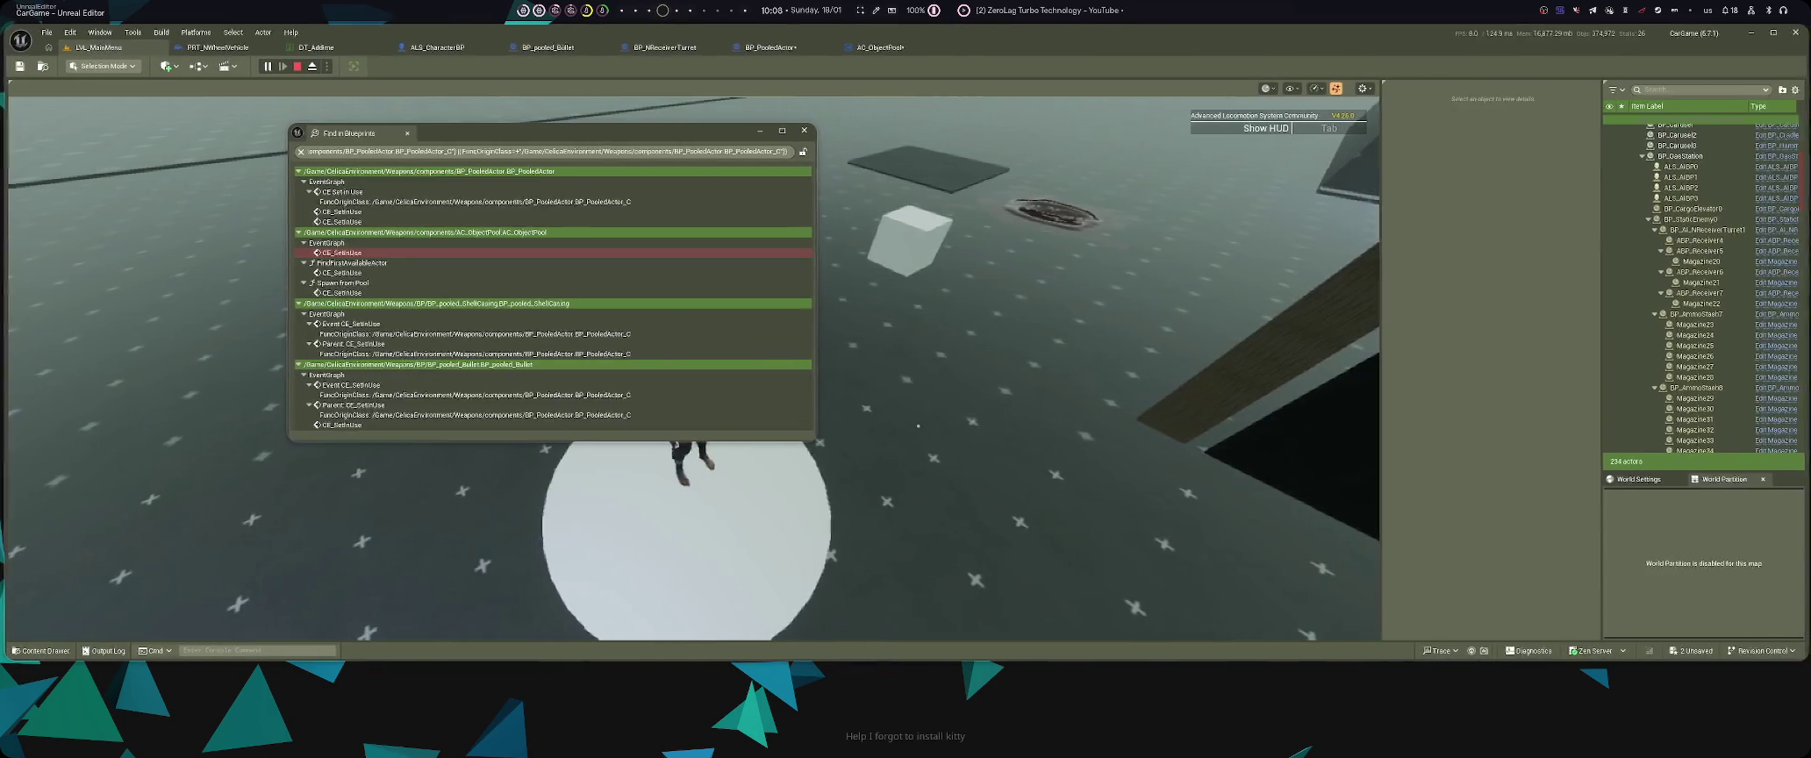
# - Stop the test run, restore the tiled layout and close the extra blueprint windows
pyautogui.press('Escape')
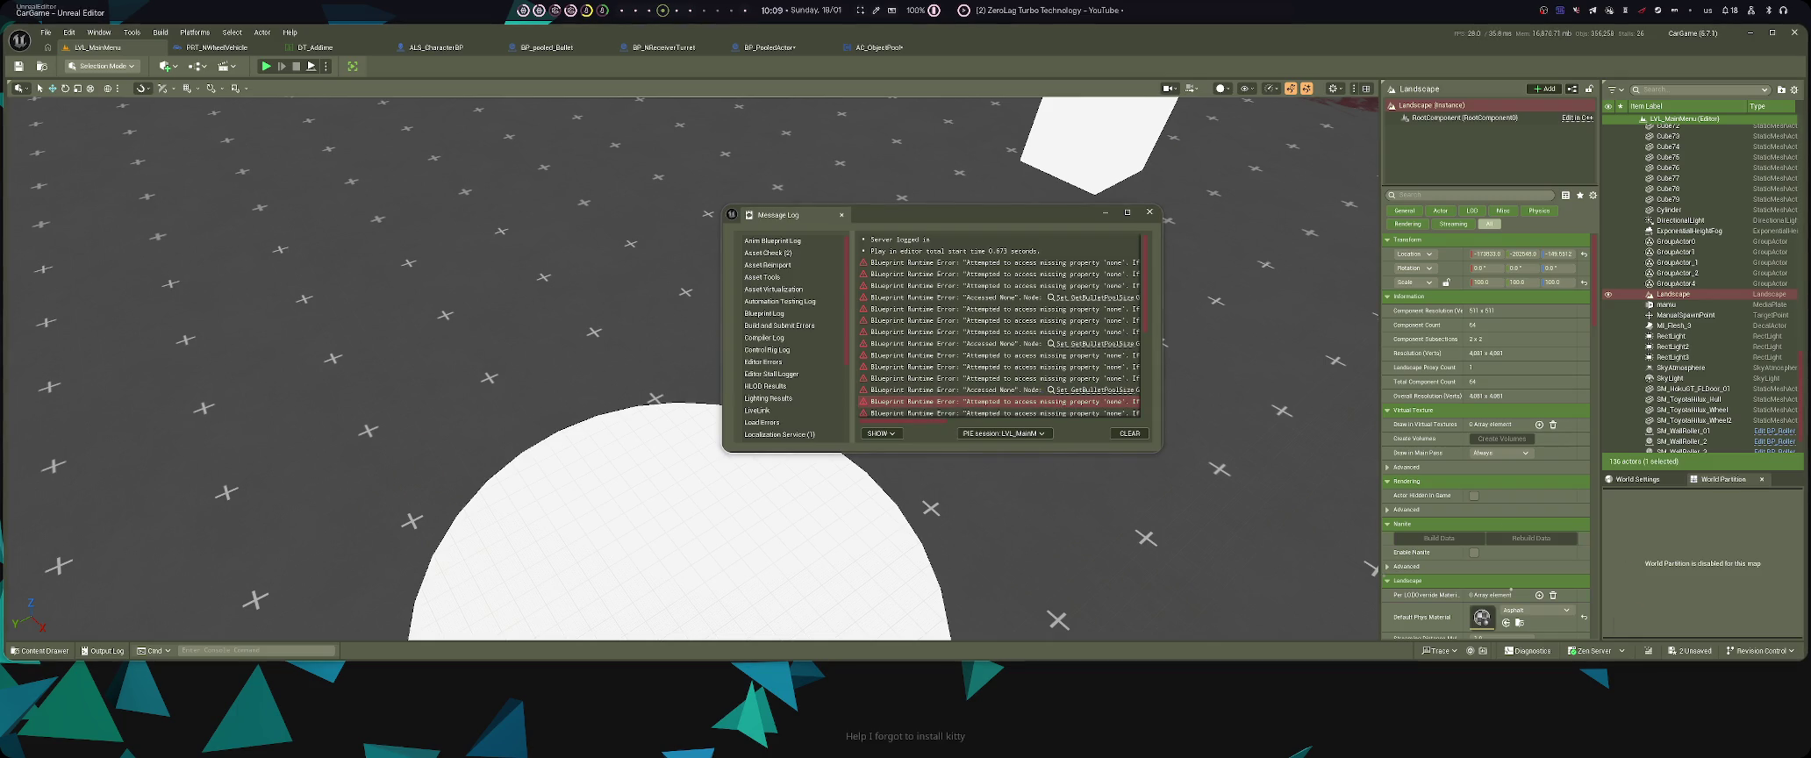
pyautogui.press('super+f')
pyautogui.press('super+q')
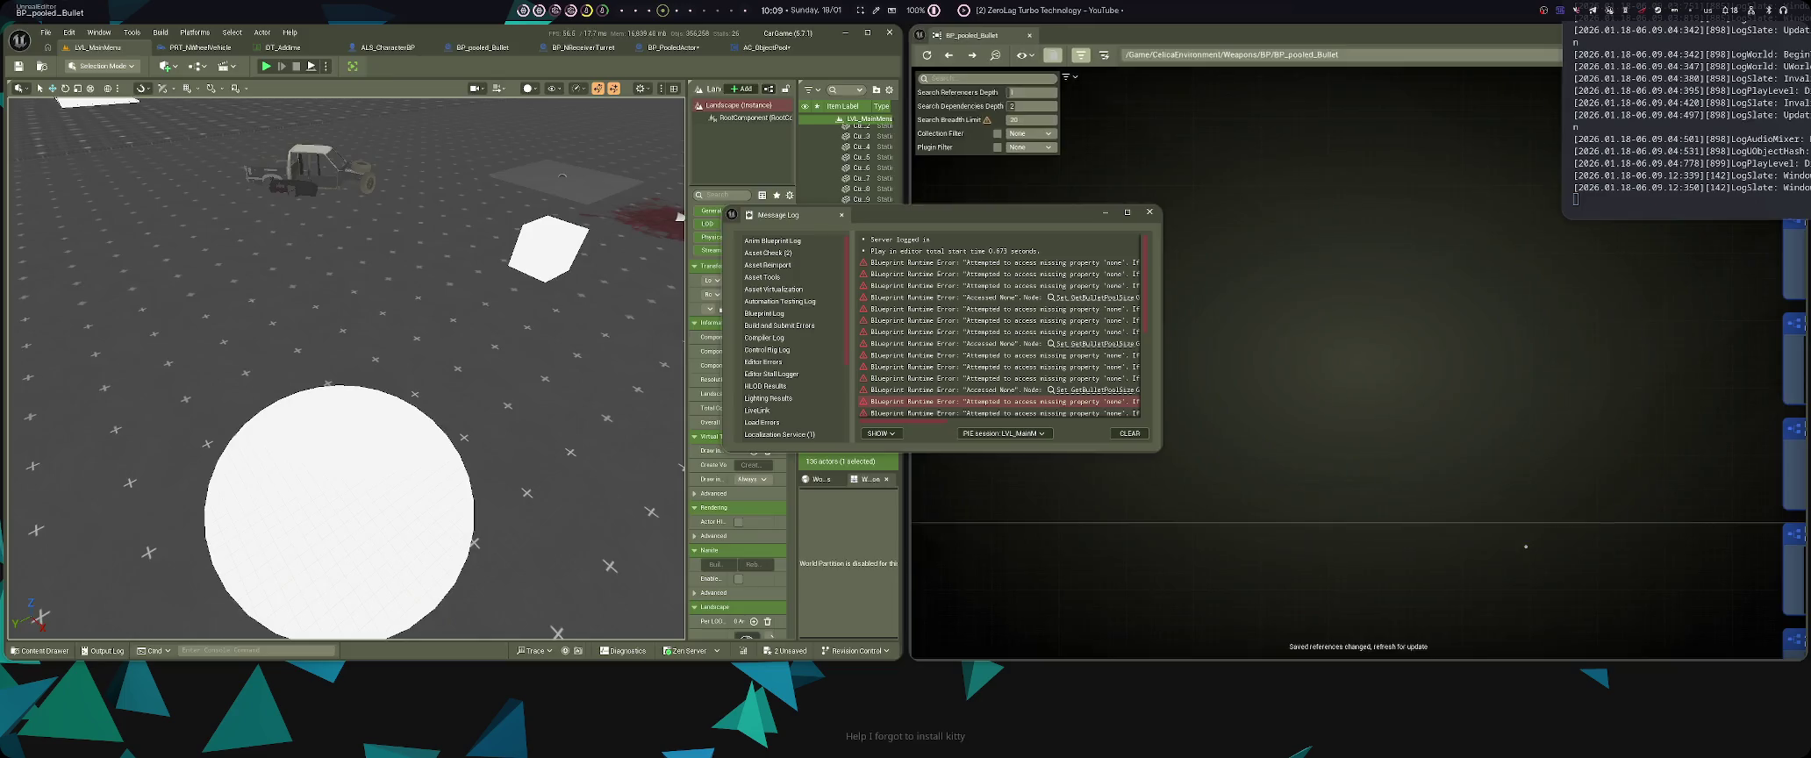
pyautogui.press('super+q')
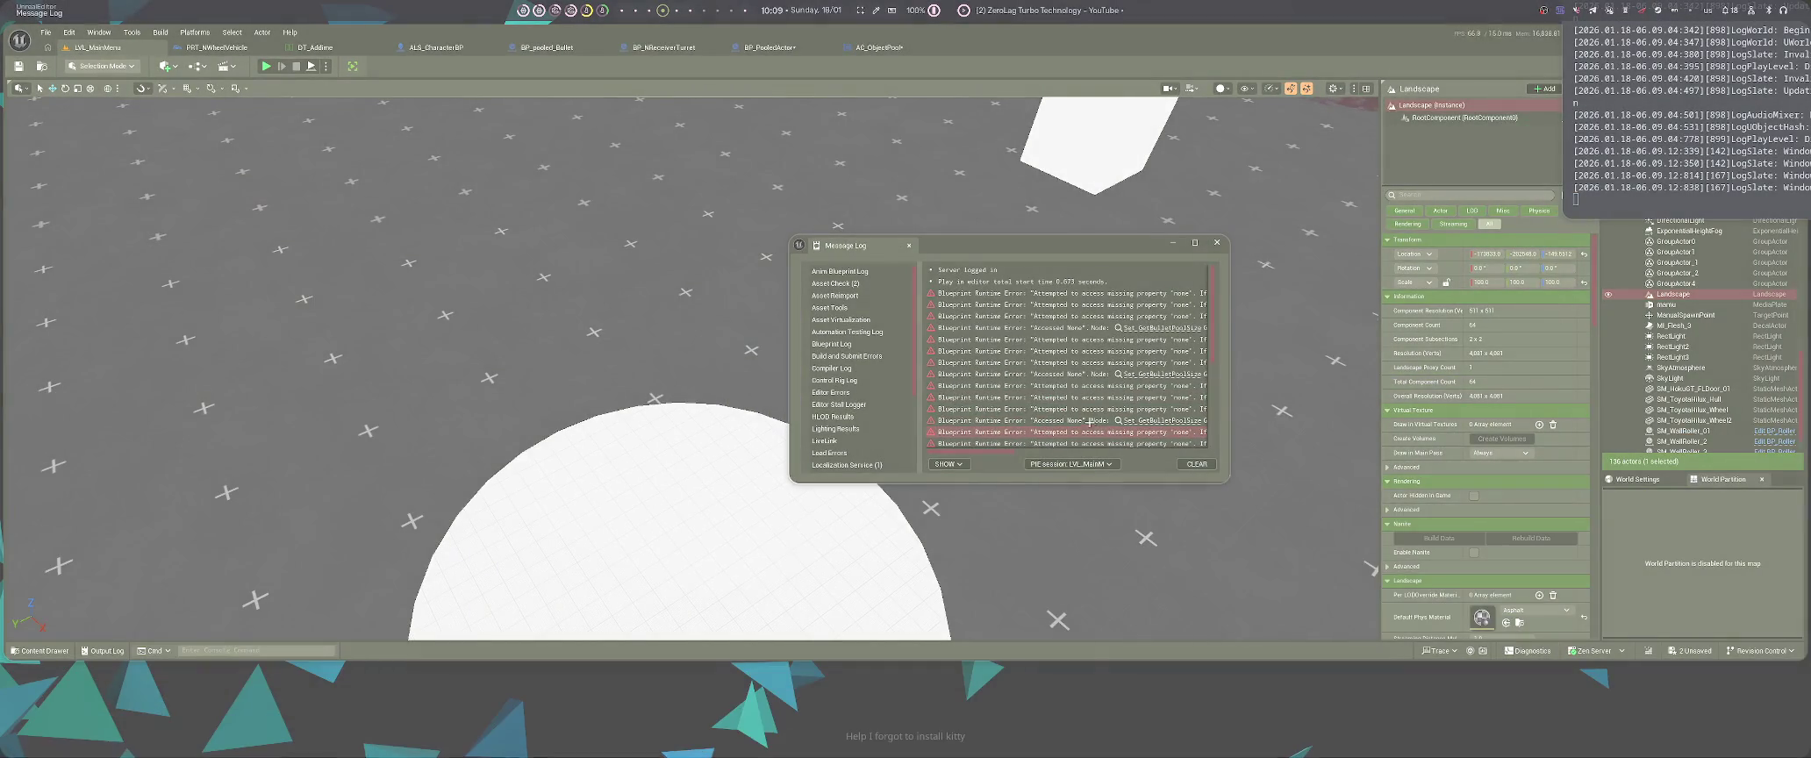
# - Open the Message Log full screen and follow the error link to the InitialBulletSpawn node
pyautogui.press('super+v')
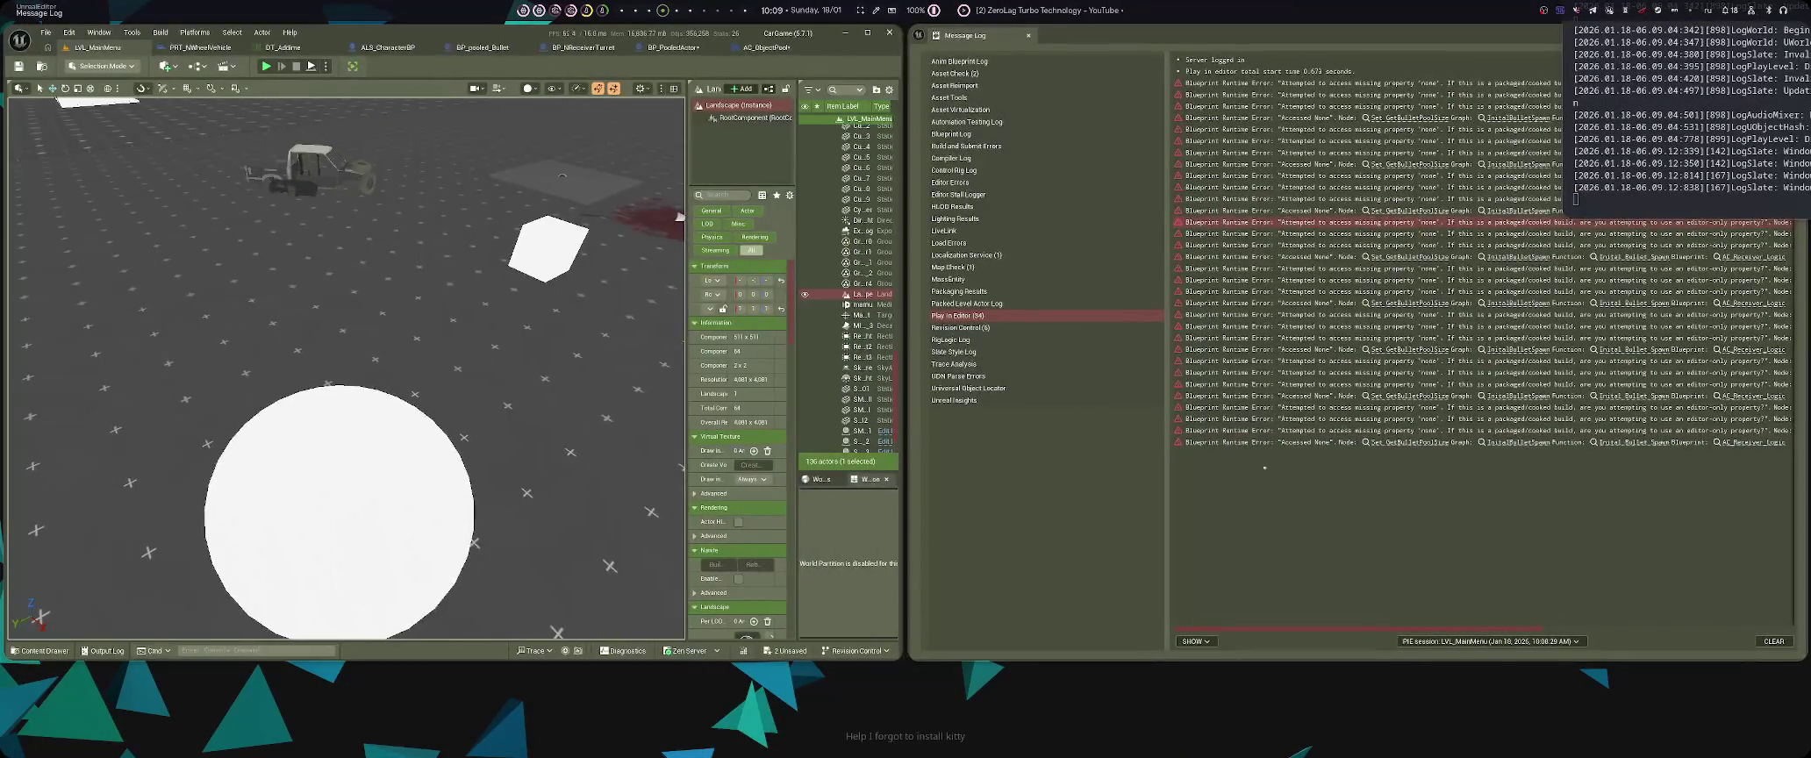
pyautogui.moveTo(1332, 458)
pyautogui.mouseDown()
pyautogui.moveTo(1087, 589)
pyautogui.moveTo(650, 473)
pyautogui.mouseUp()
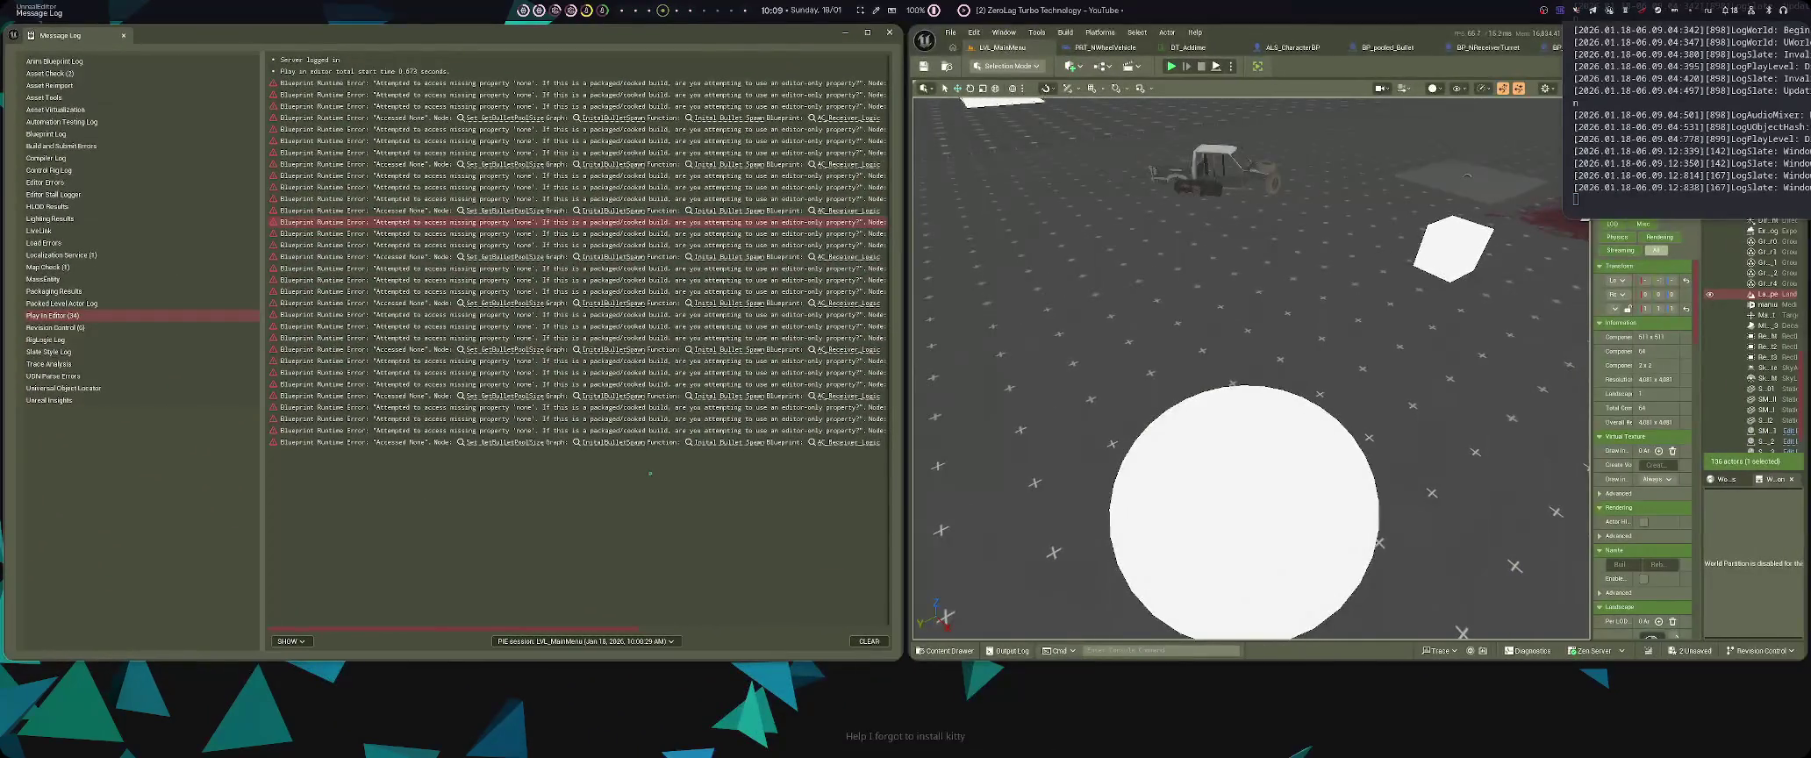
pyautogui.press('super+f')
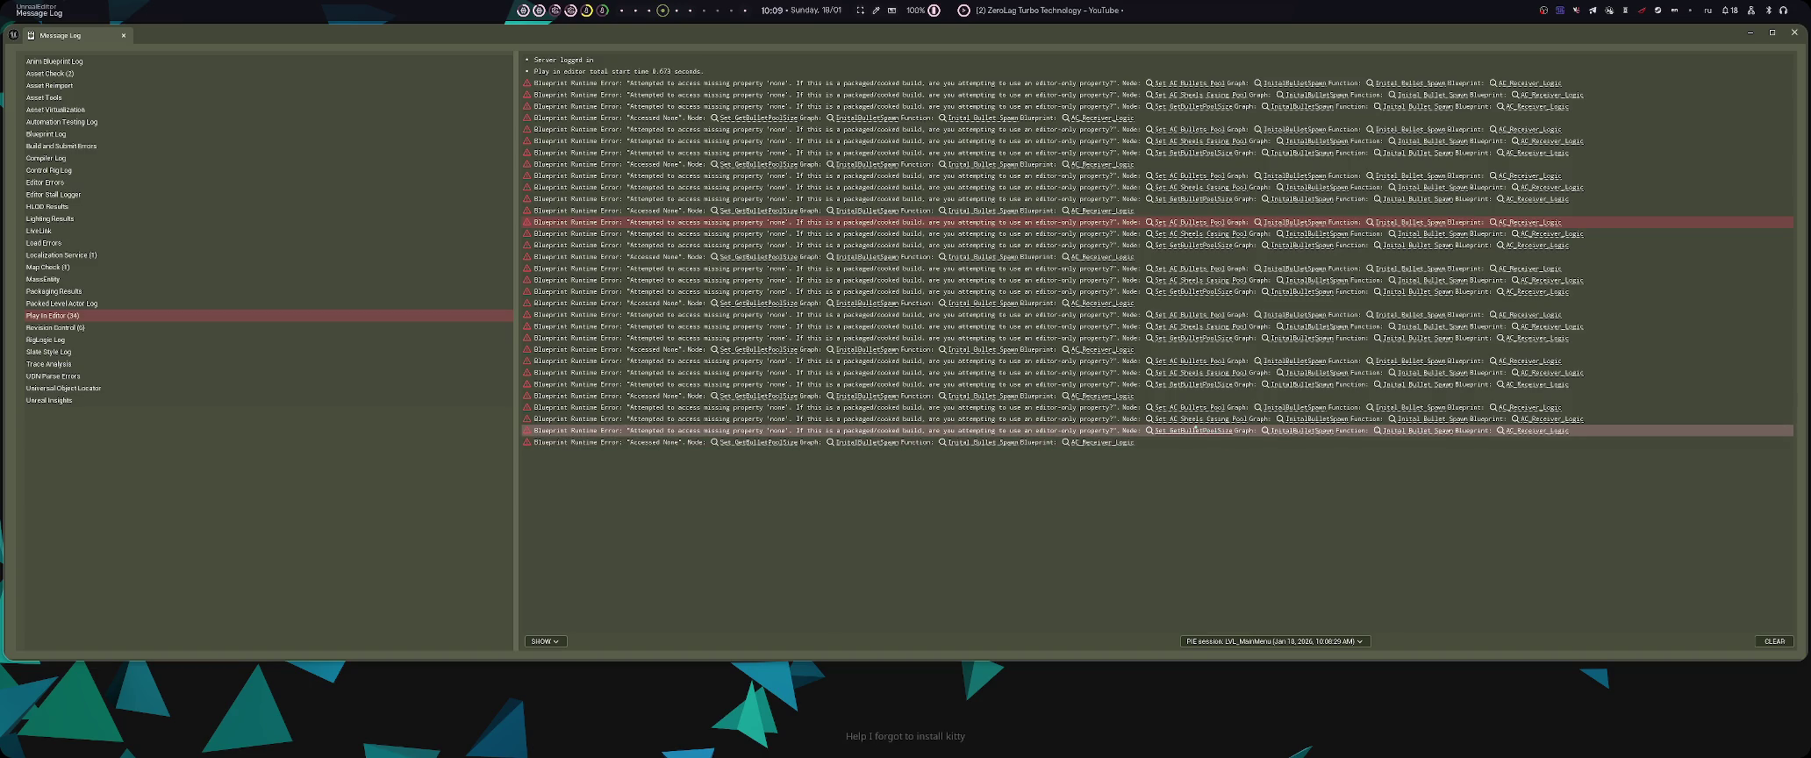
pyautogui.click(1202, 430)
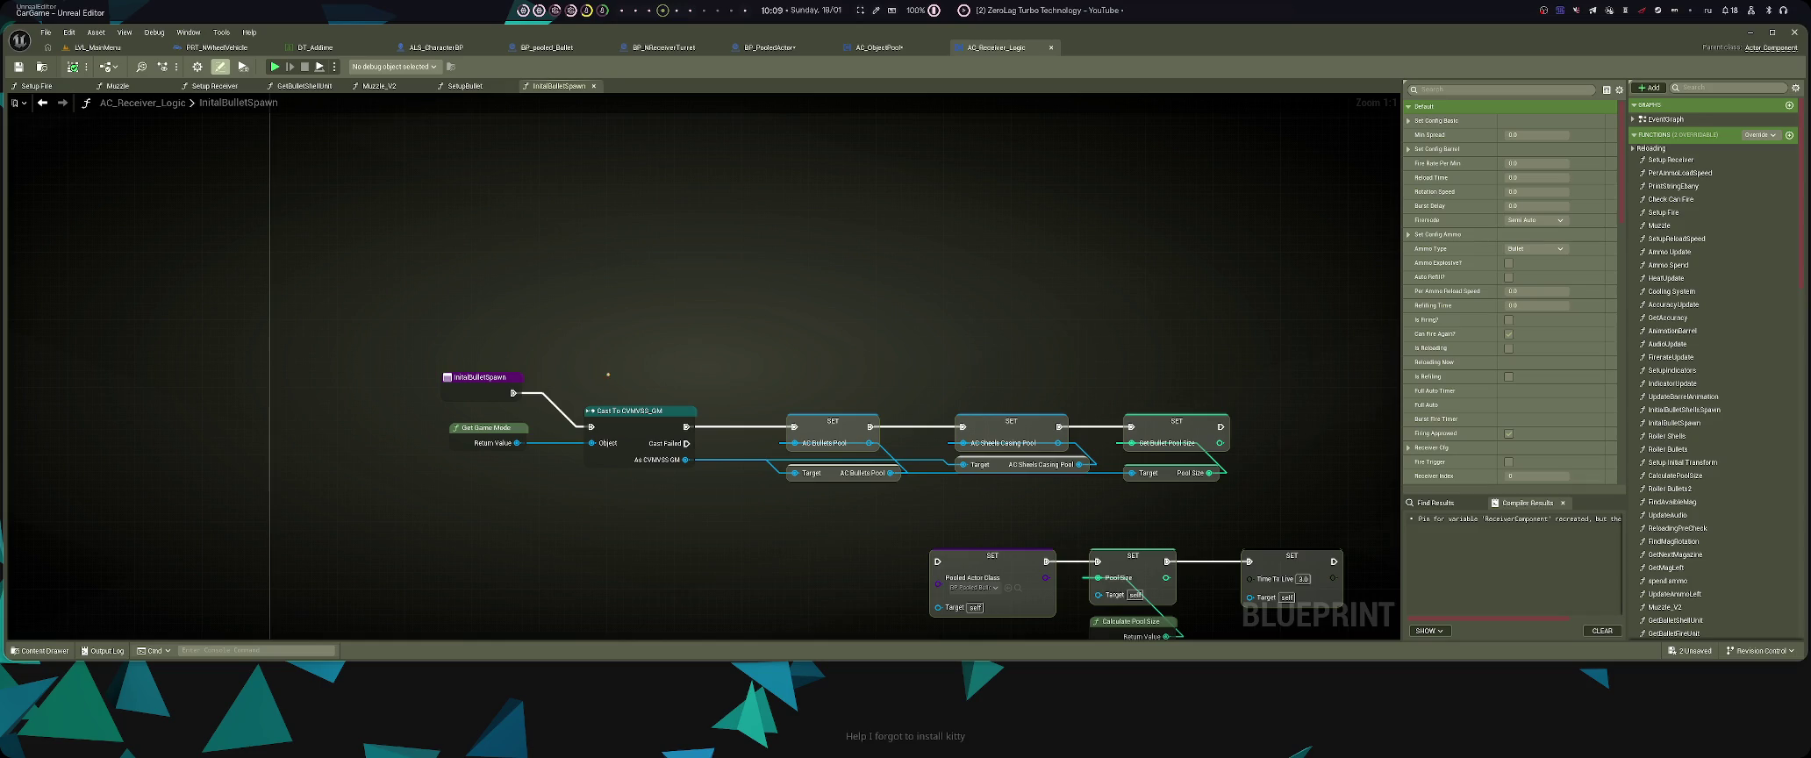
# - Locate both Initial Bullet Spawn call nodes in the EventGraph and delete them
pyautogui.scroll(-8, 607, 403)
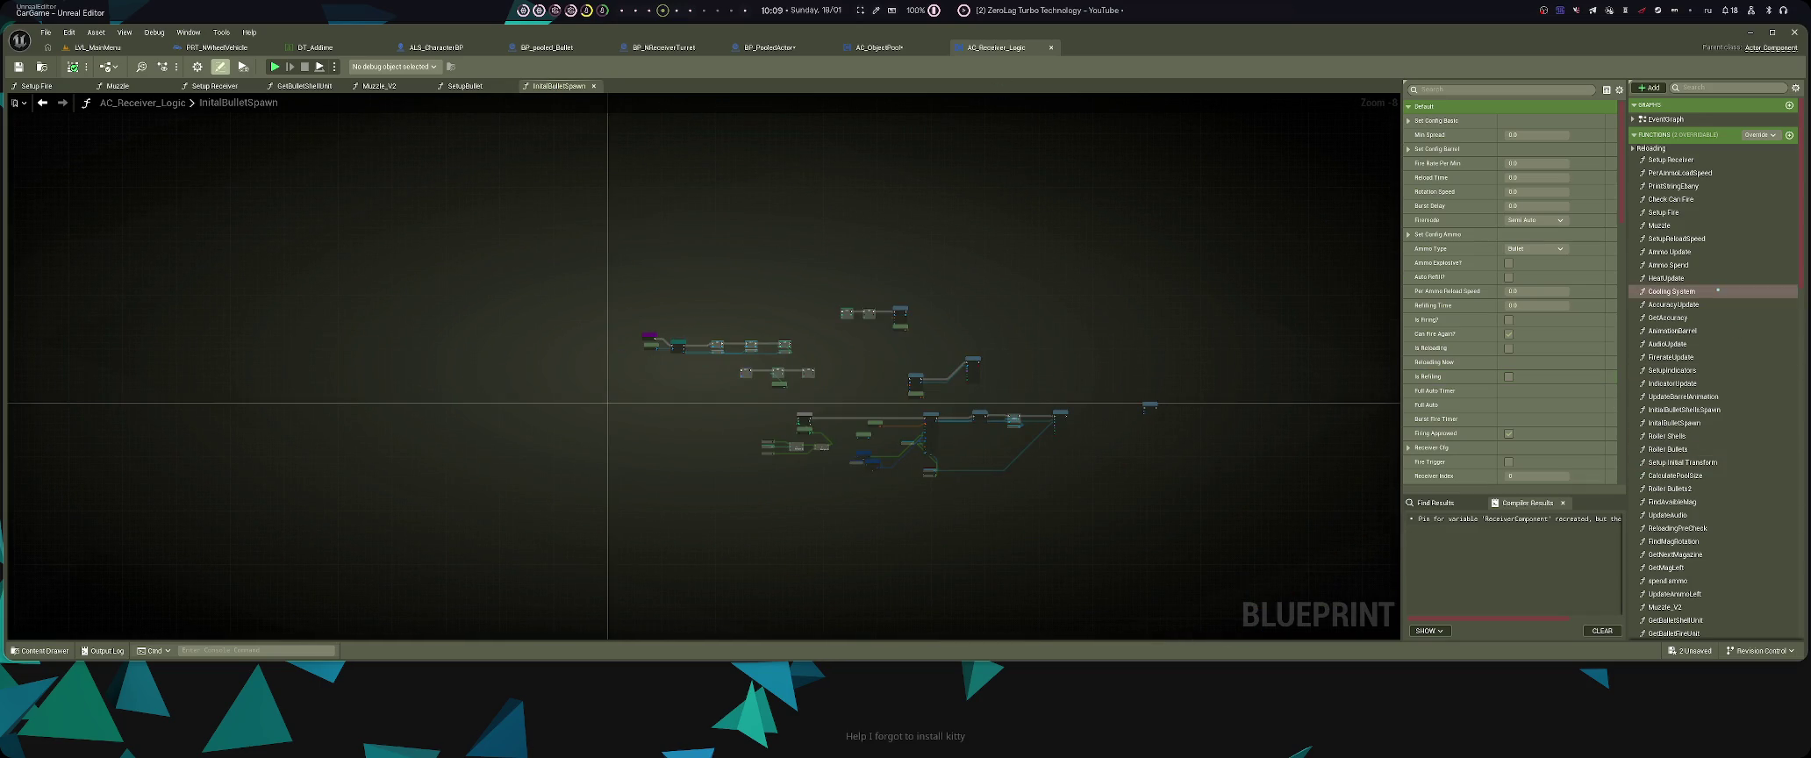
pyautogui.doubleClick(1673, 422)
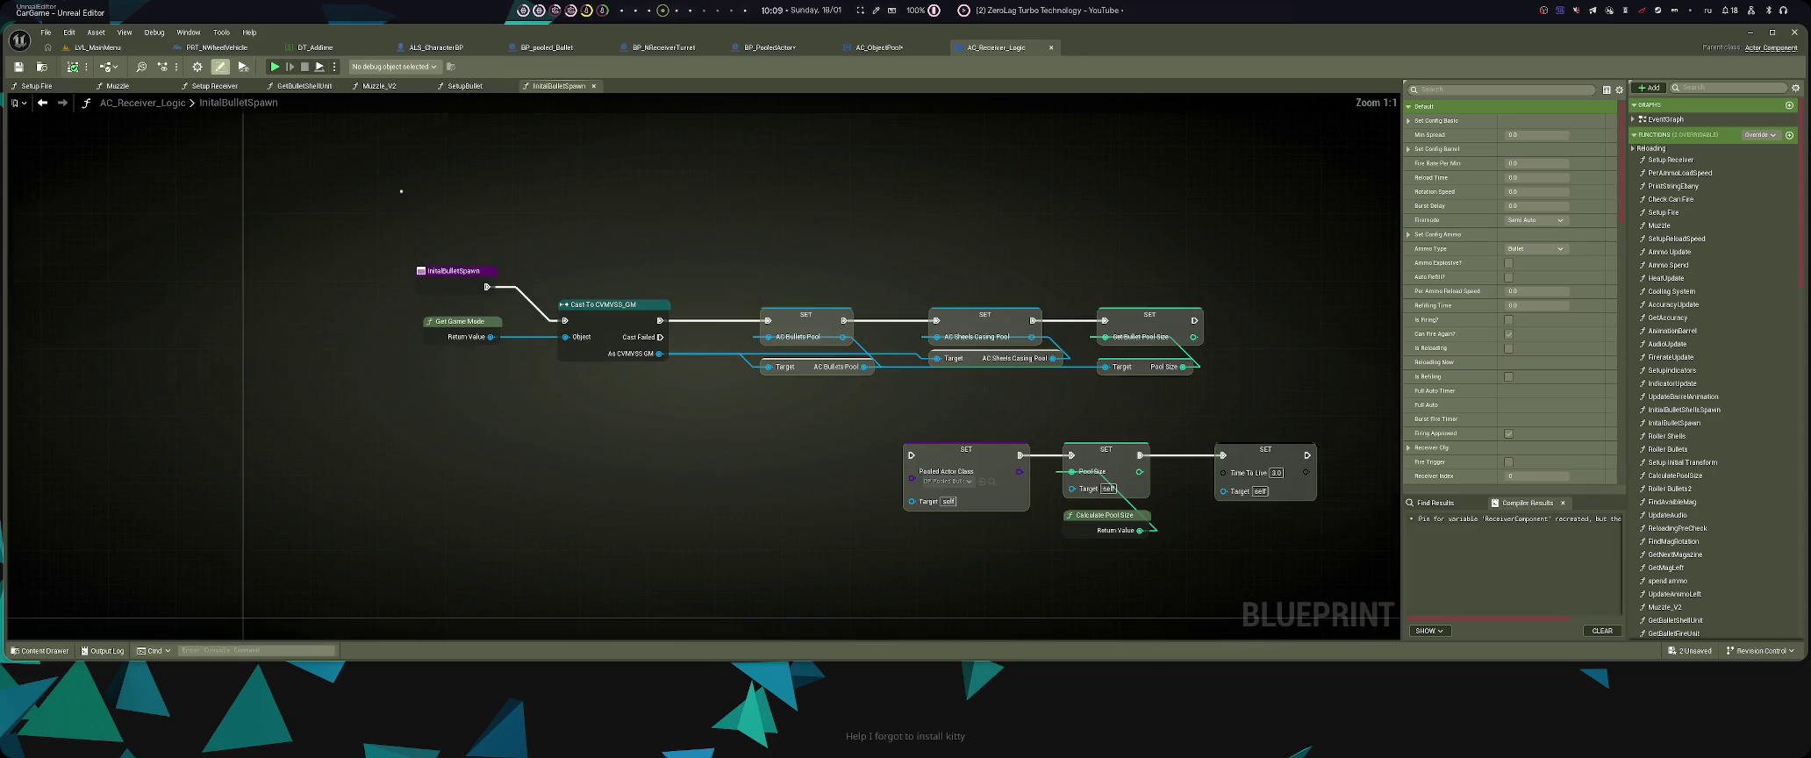
pyautogui.doubleClick(1456, 556)
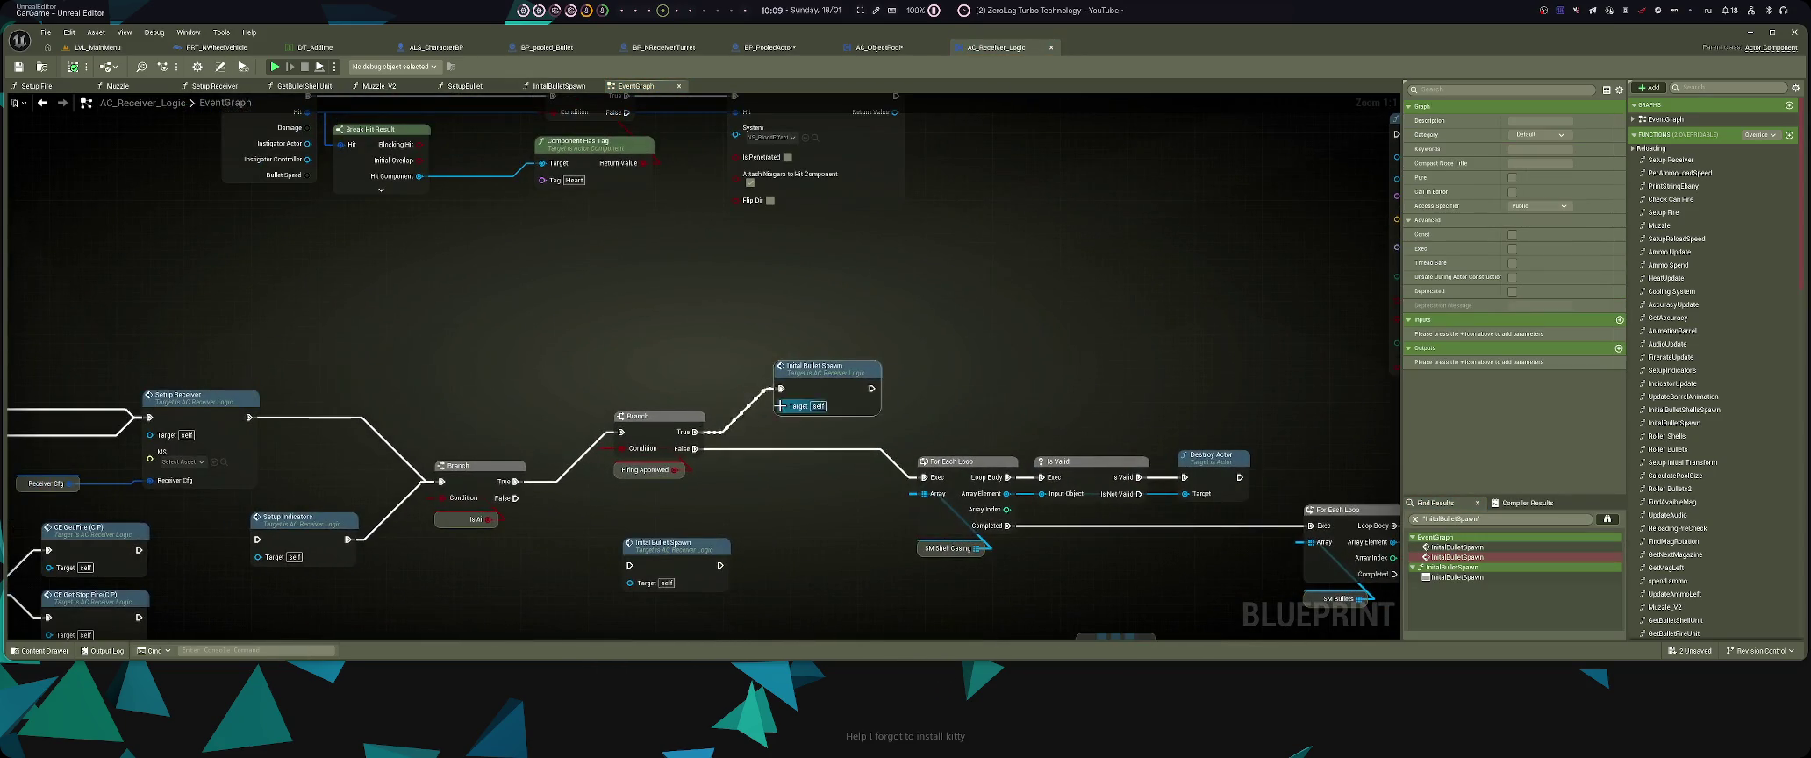
pyautogui.doubleClick(1456, 547)
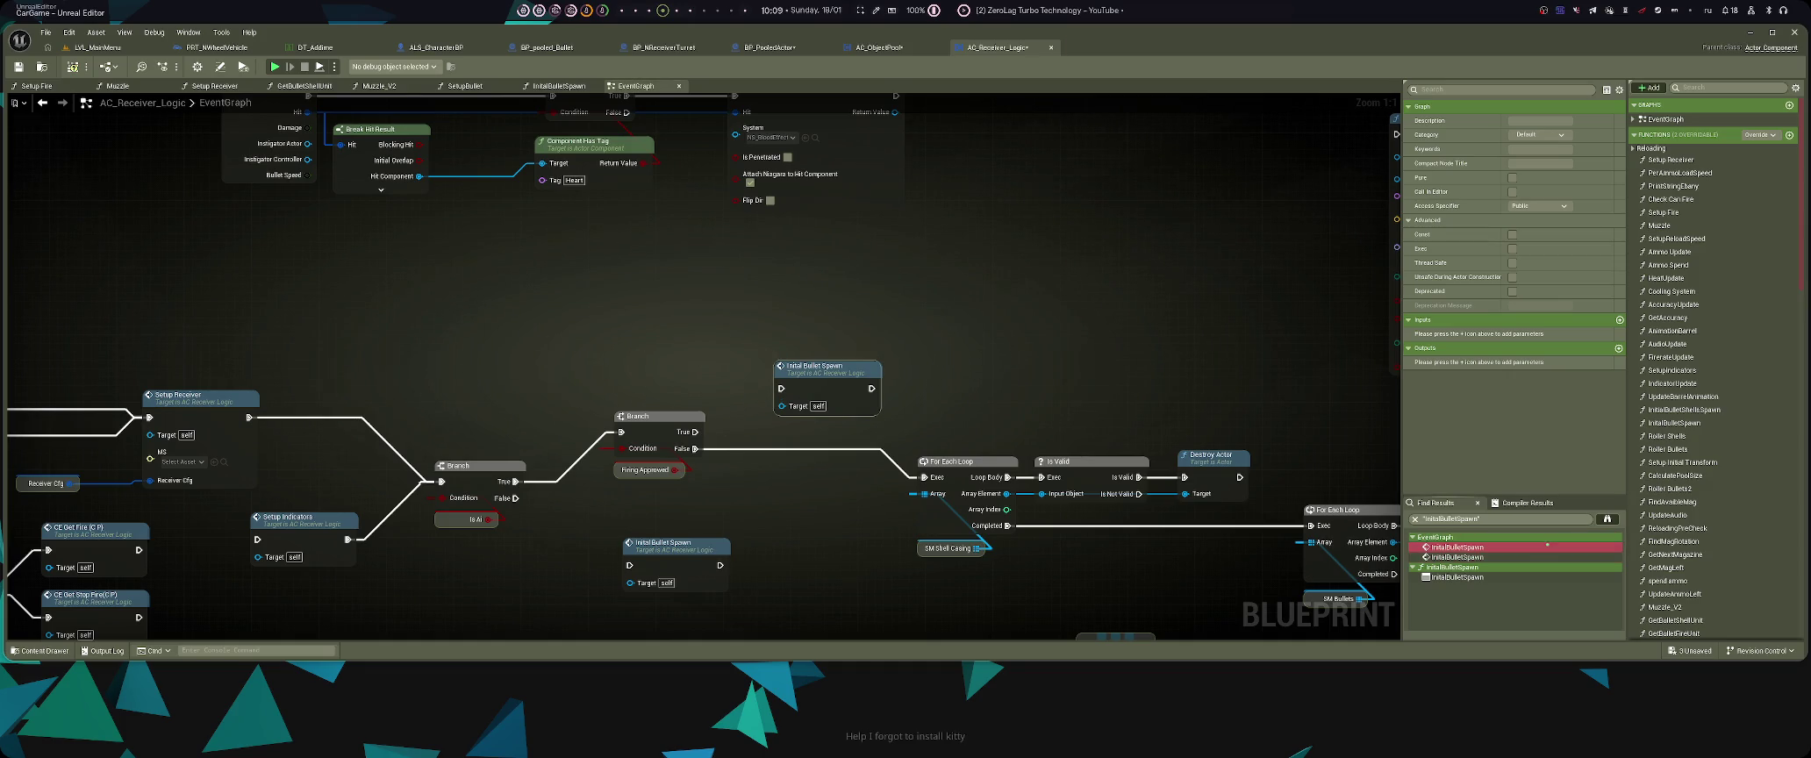
pyautogui.press('Delete')
pyautogui.press('Delete')
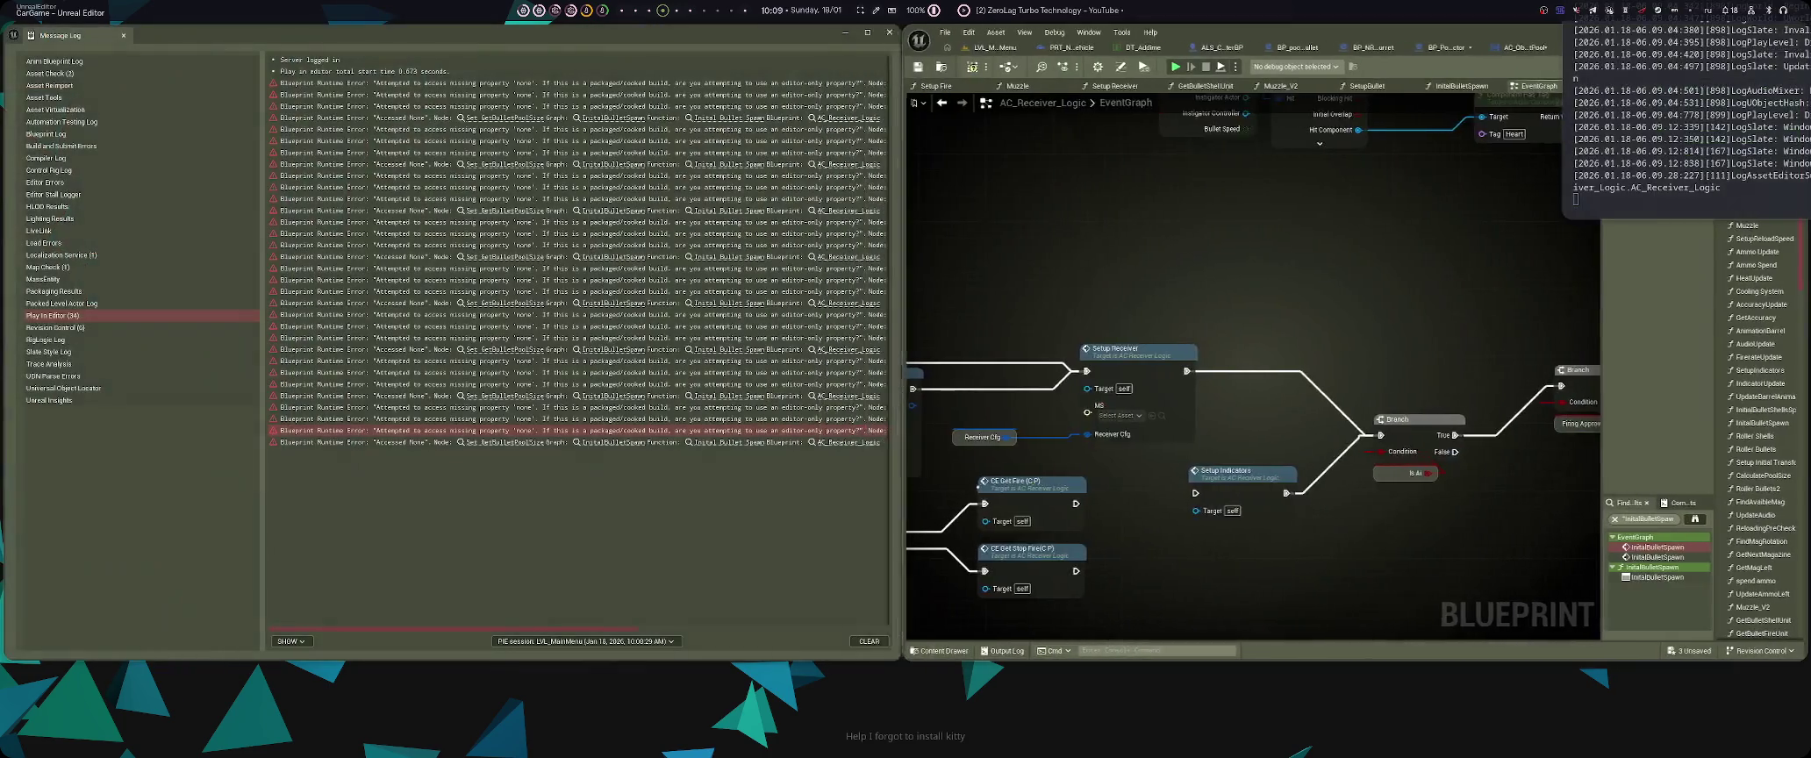
# - Review the Message Log, then save all modified assets
pyautogui.press('super+f')
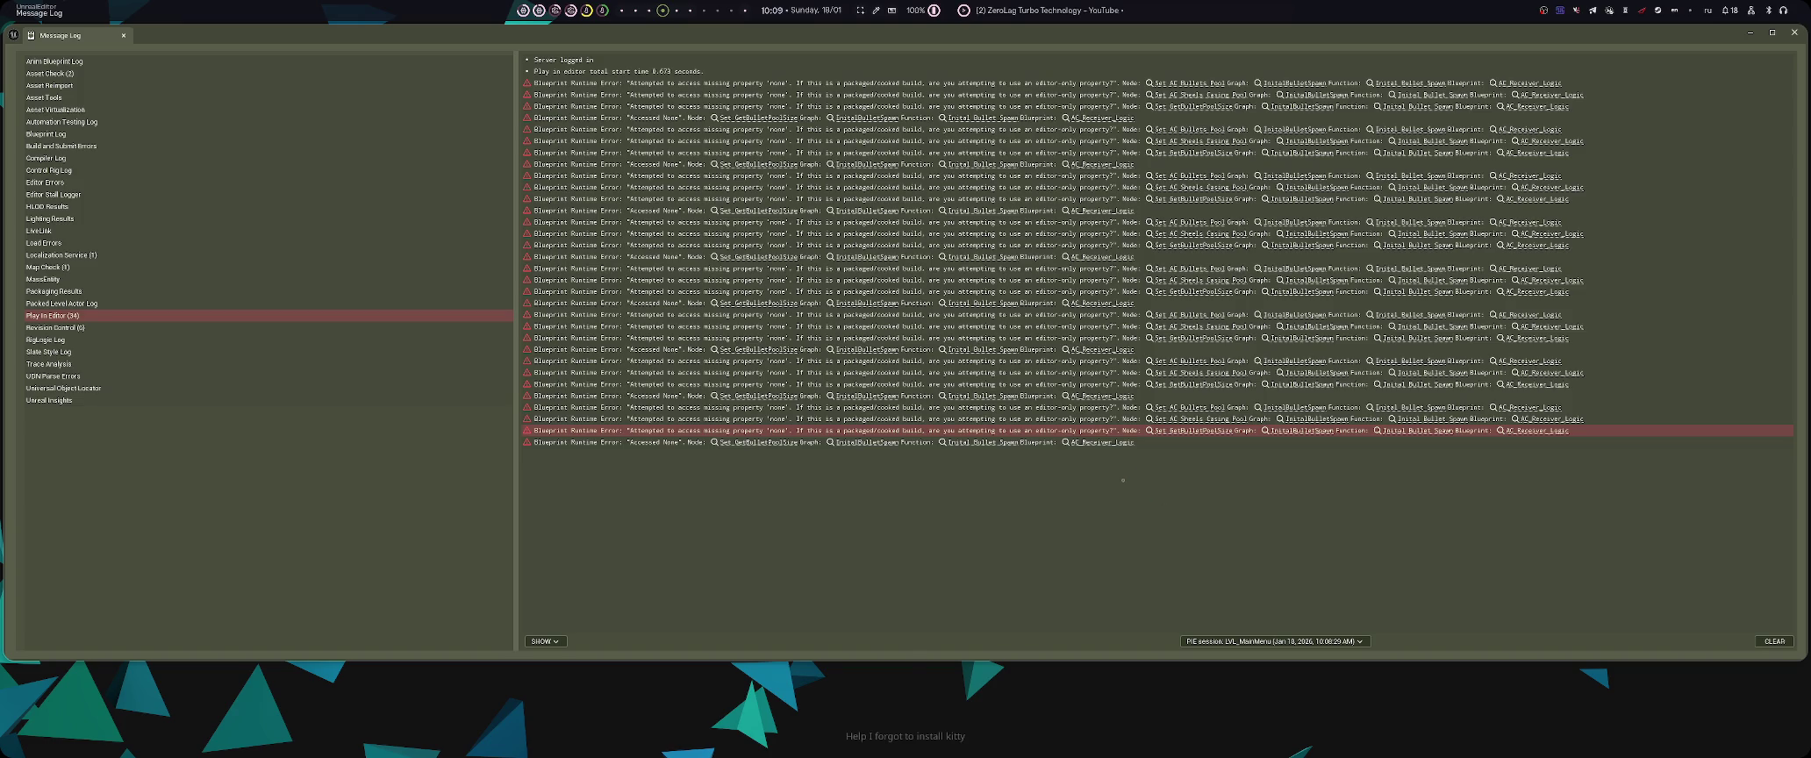
pyautogui.press('super+f')
pyautogui.hotkey('ctrl', 'shift', 's')
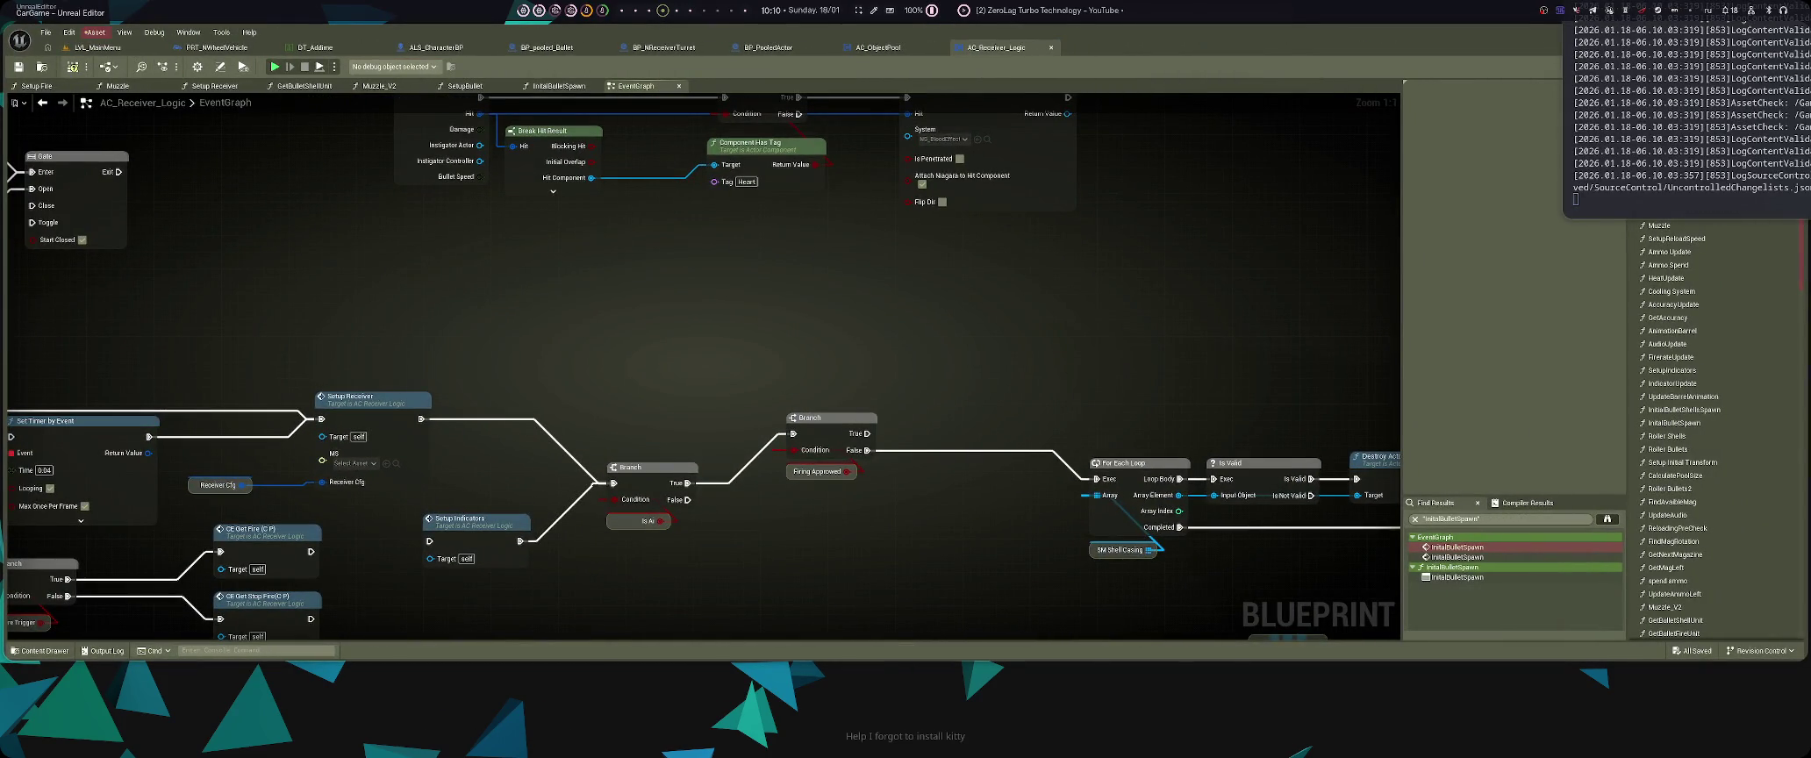
# - Start a test run from the main menu level, then open and recompile the failing blueprint
pyautogui.hotkey('ctrl', 'Tab')
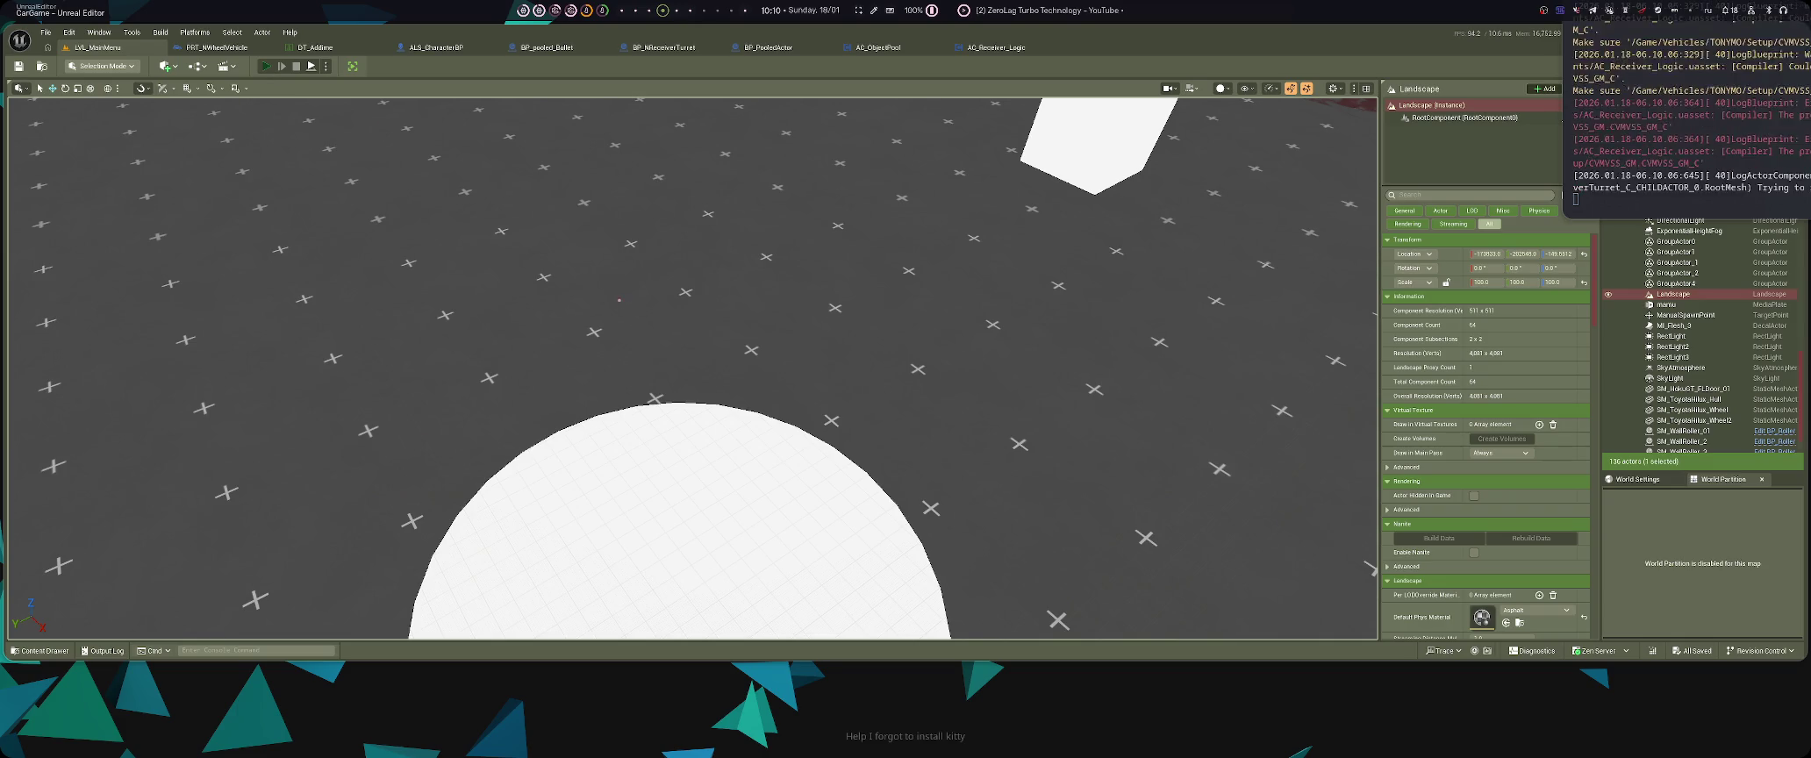
pyautogui.hotkey('alt', 'p')
pyautogui.click(803, 347)
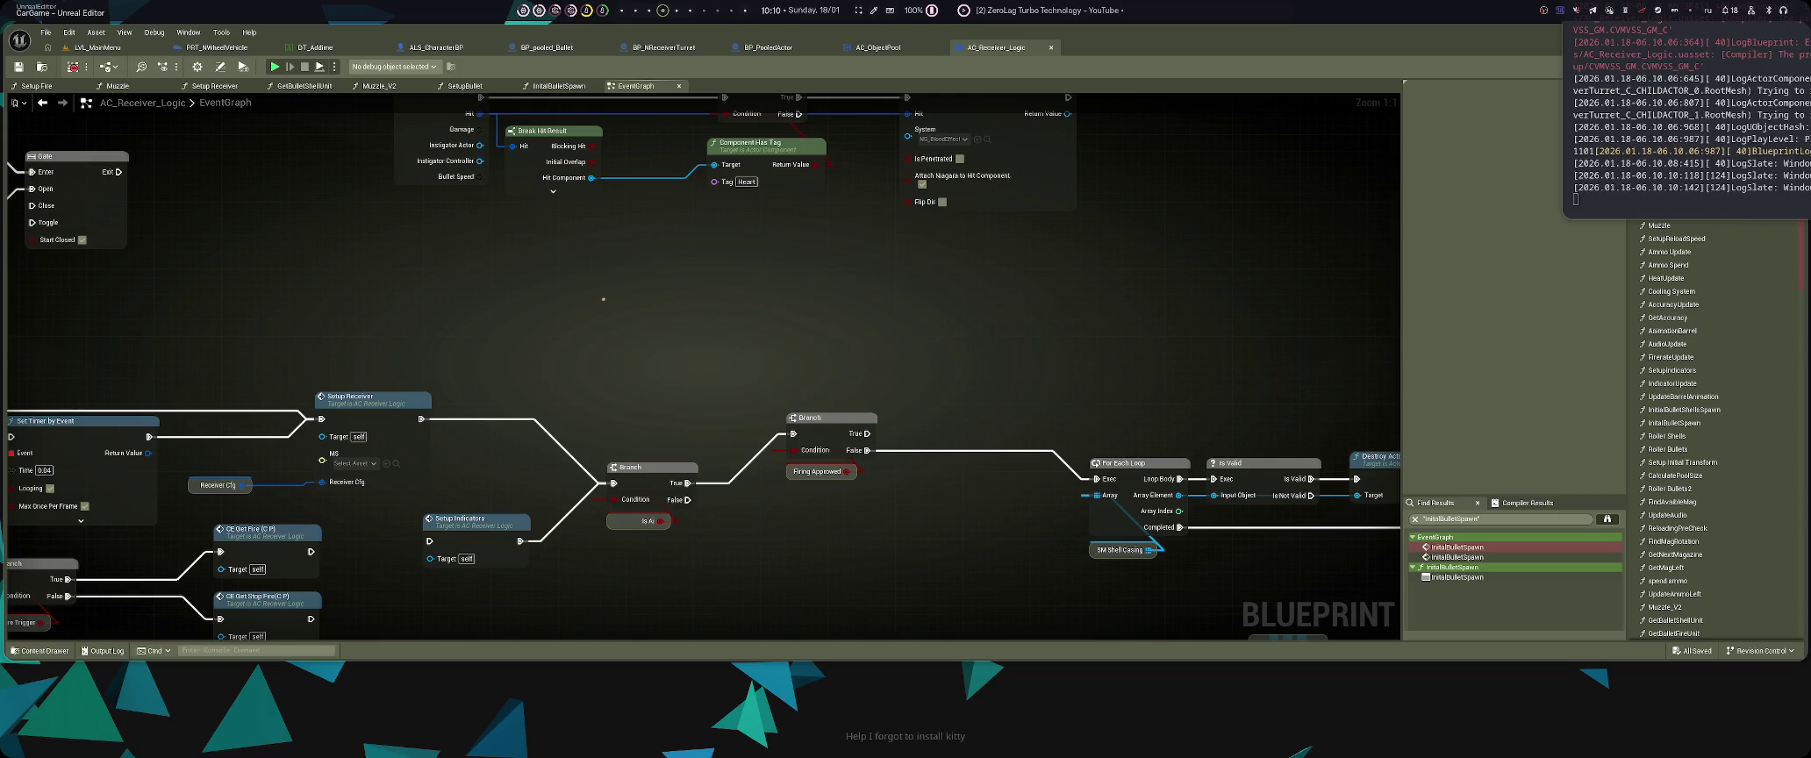
pyautogui.click(74, 66)
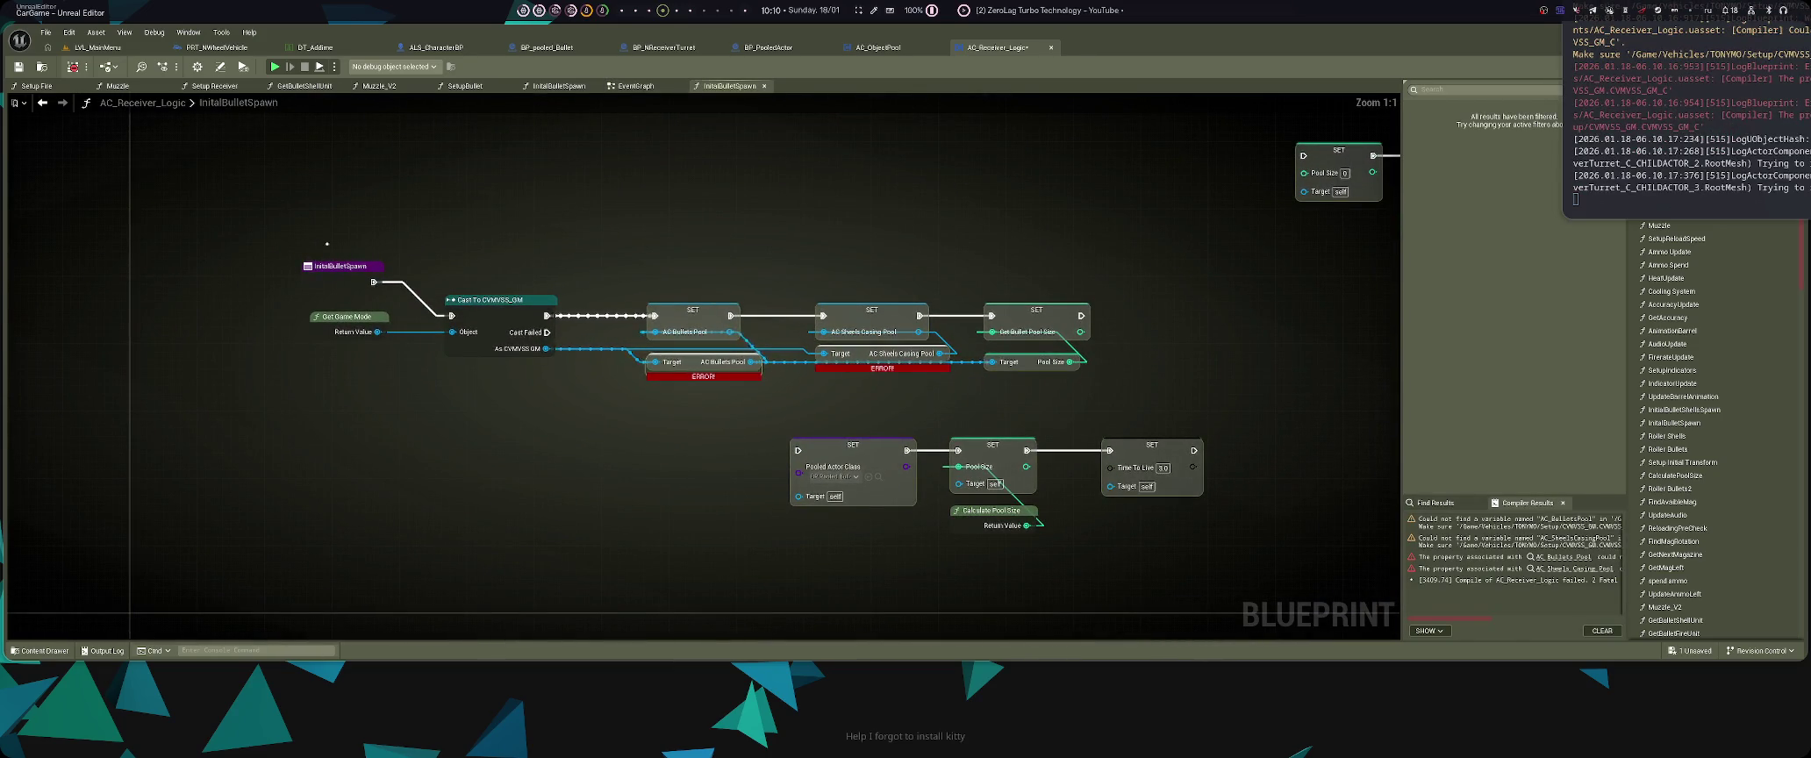
# - Rearrange the InitalBulletSpawn graph, moving the AC Bullets Pool getter, and recompile
pyautogui.click(340, 268)
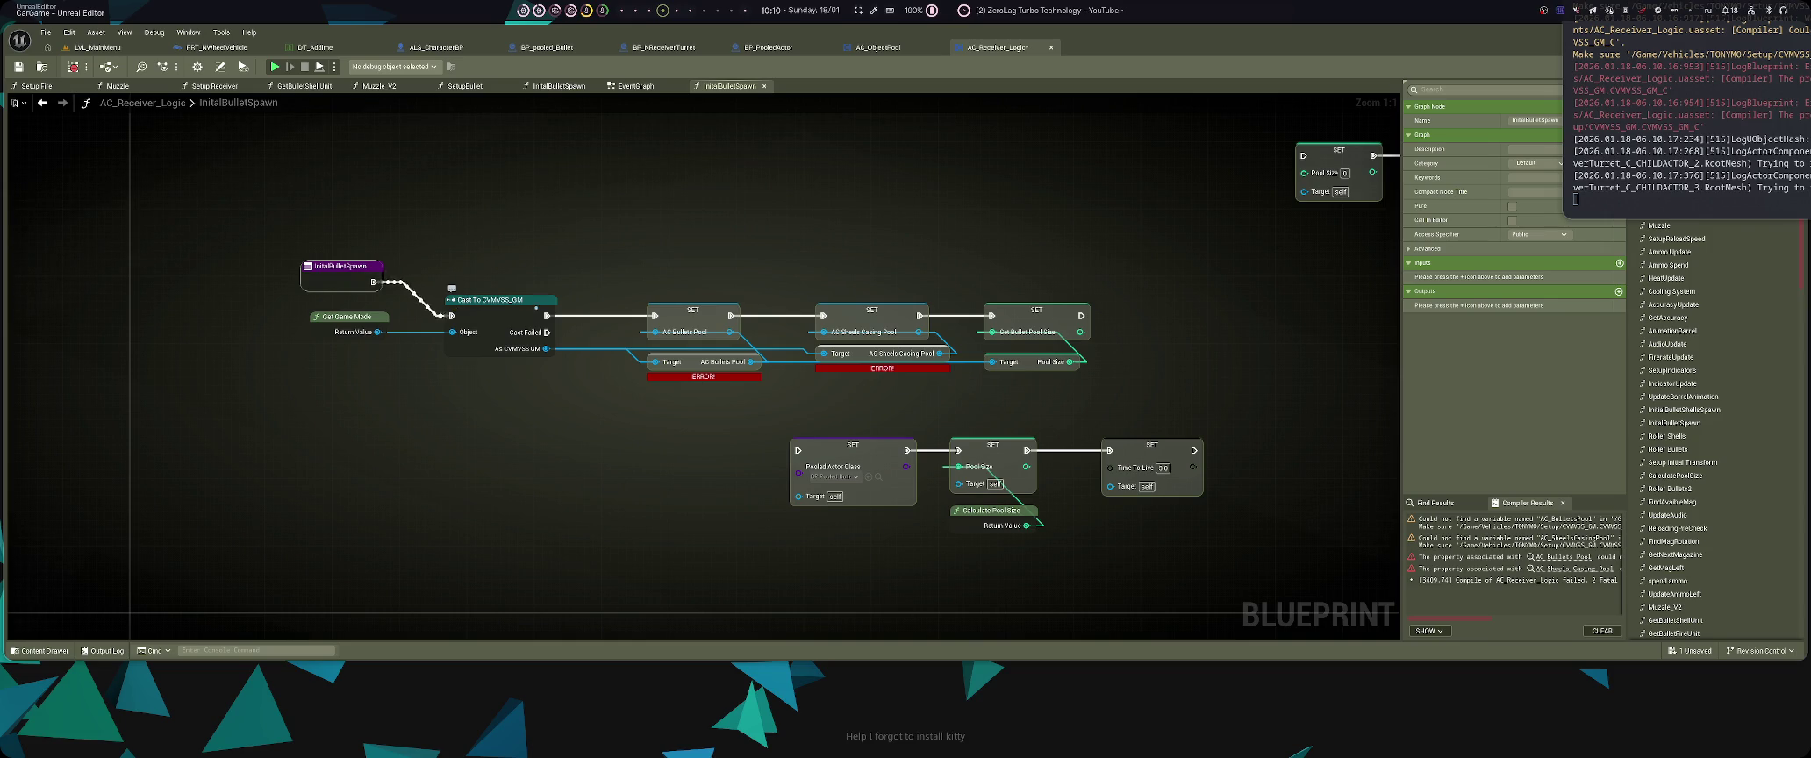
pyautogui.scroll(-5, 421, 303)
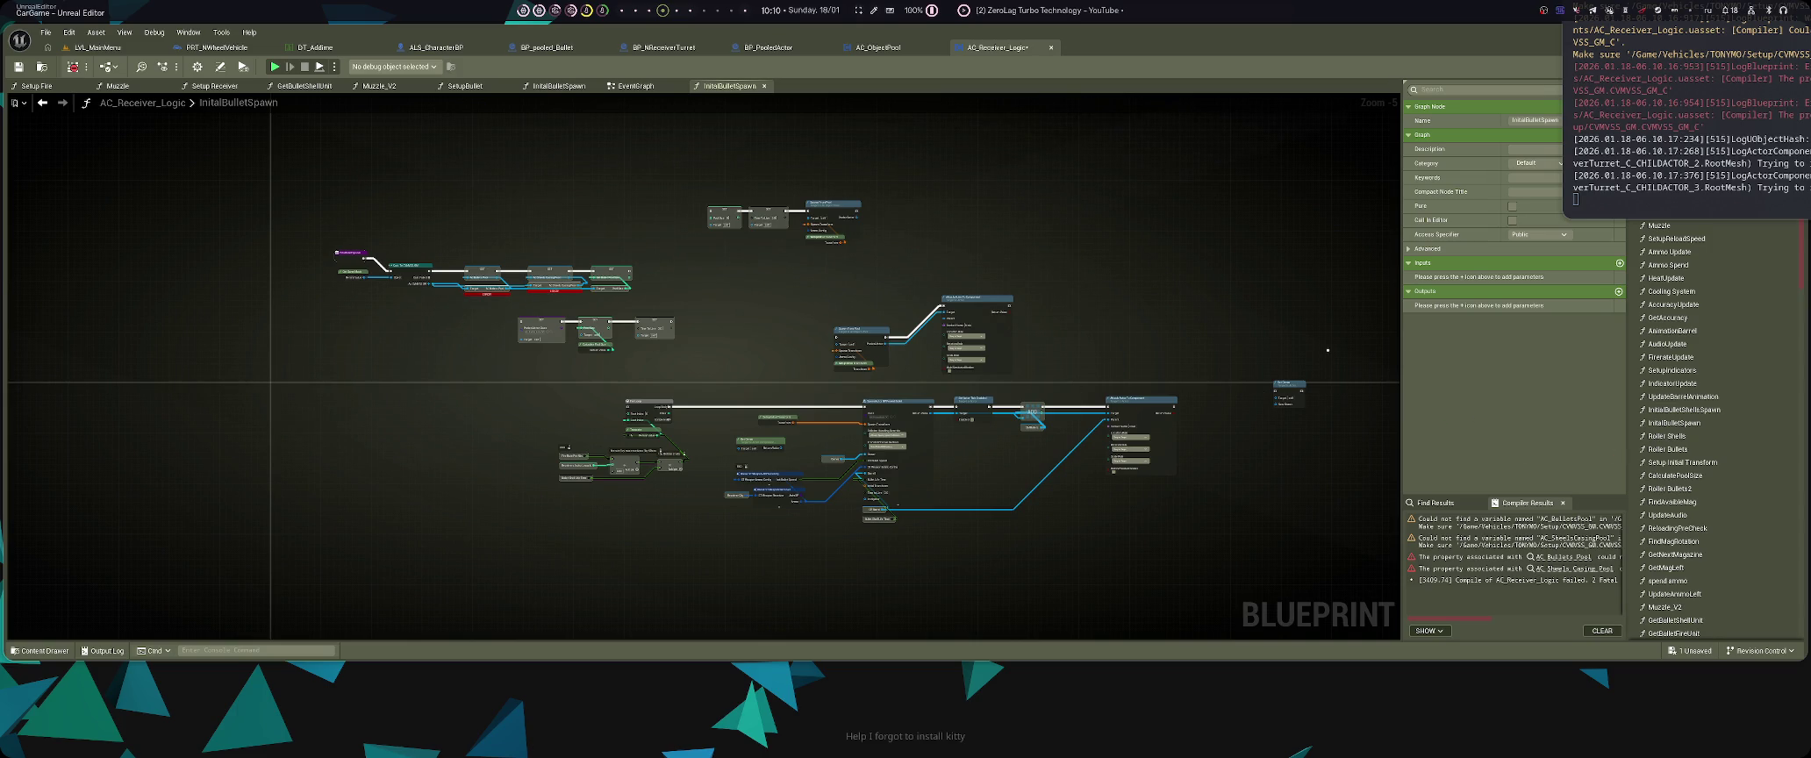
pyautogui.moveTo(1667, 132)
pyautogui.mouseDown()
pyautogui.moveTo(788, 132)
pyautogui.moveTo(1010, 132)
pyautogui.moveTo(802, 129)
pyautogui.mouseUp()
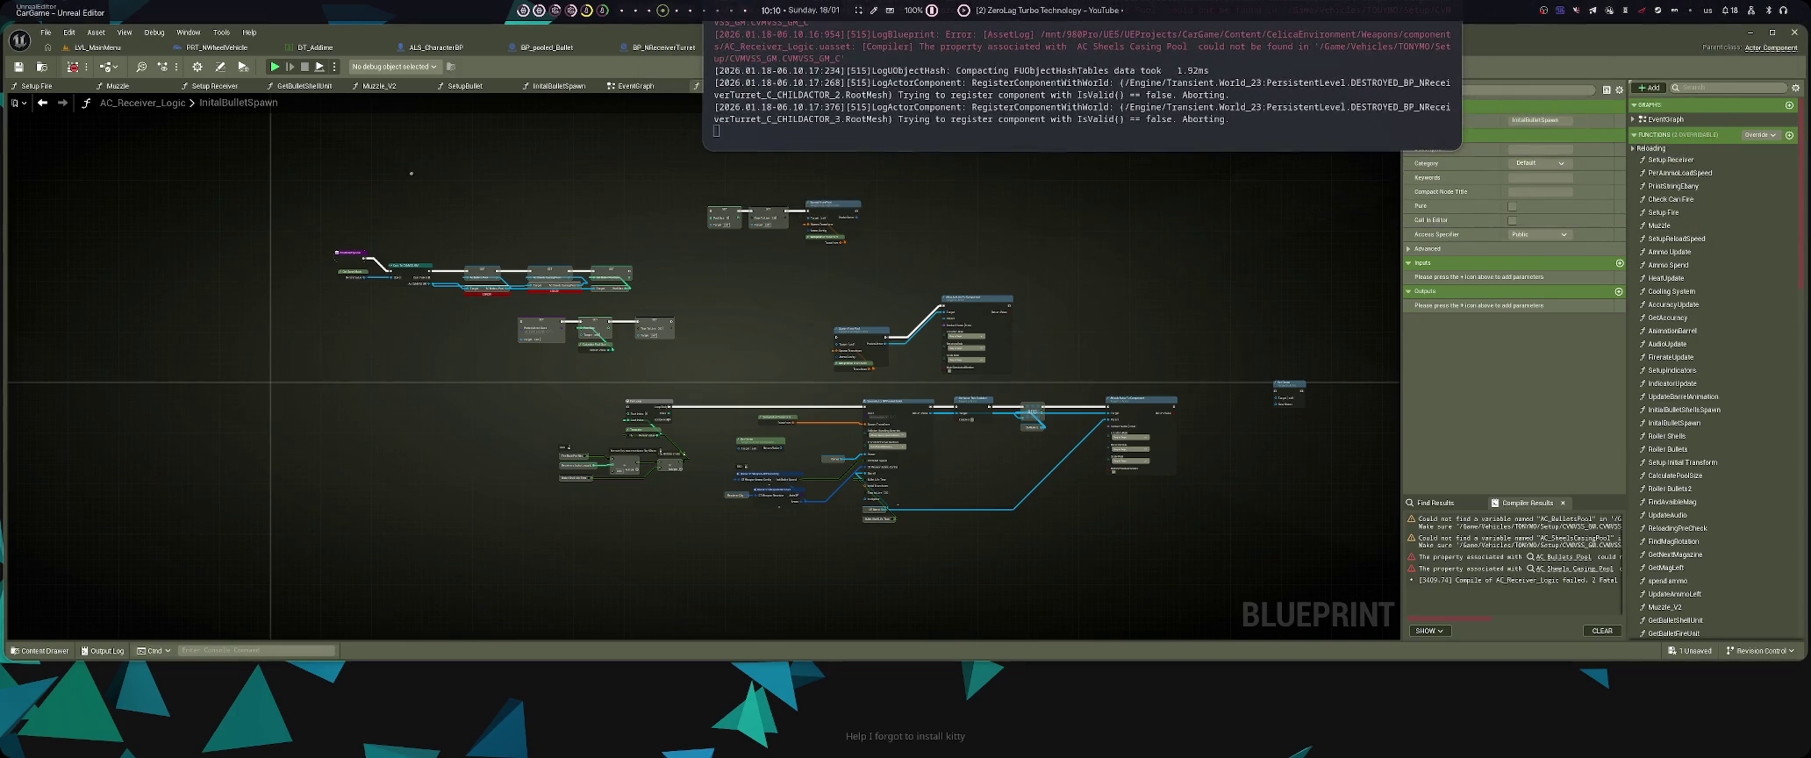
pyautogui.scroll(4, 410, 173)
pyautogui.doubleClick(281, 357)
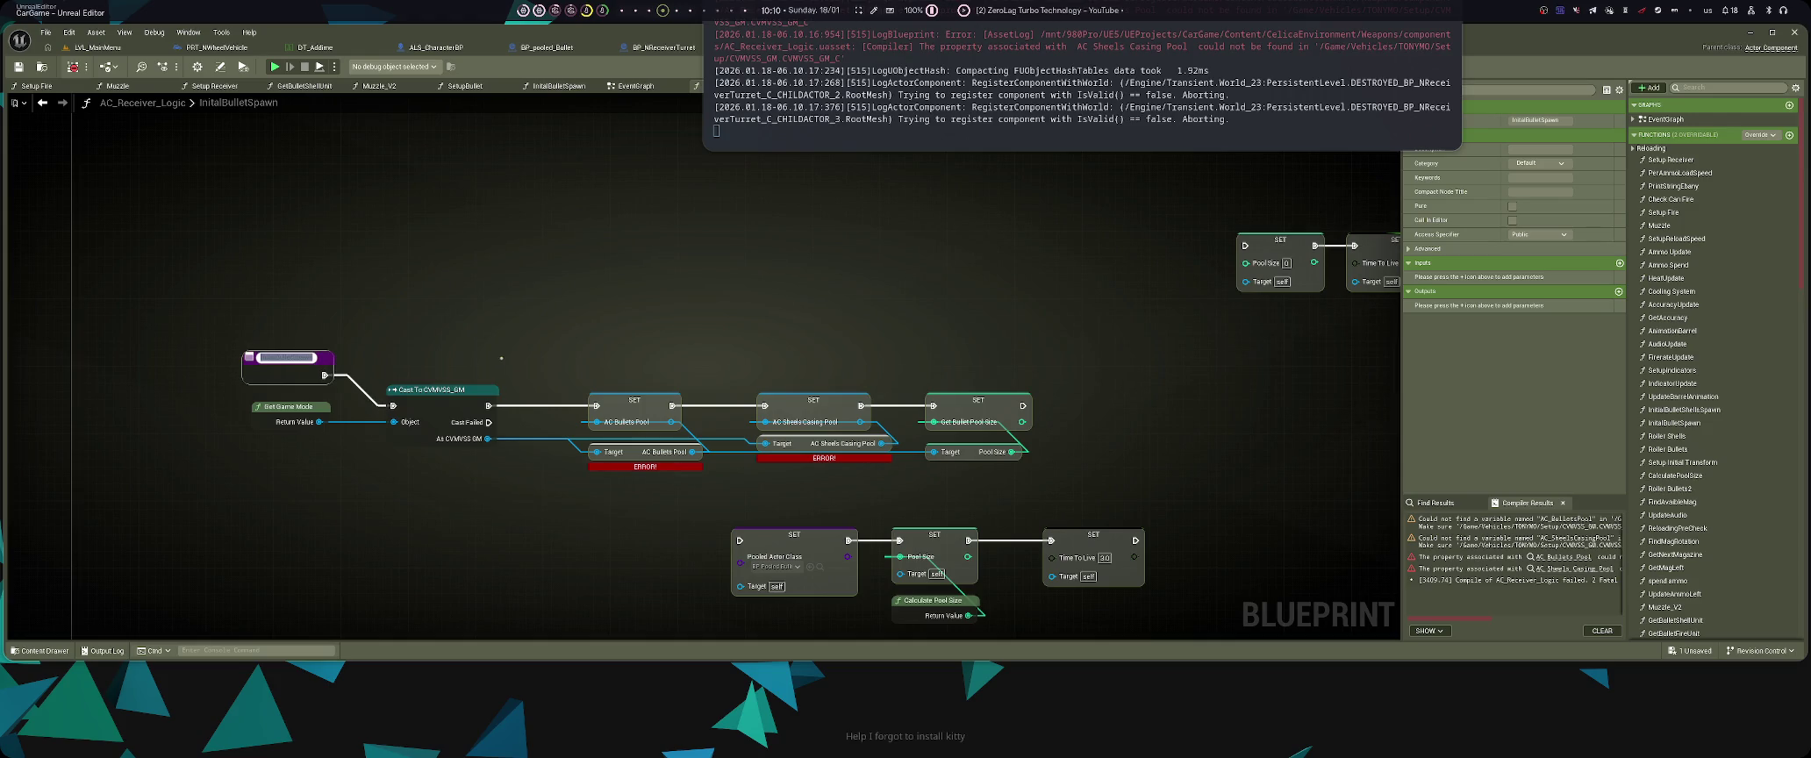
pyautogui.click(560, 351)
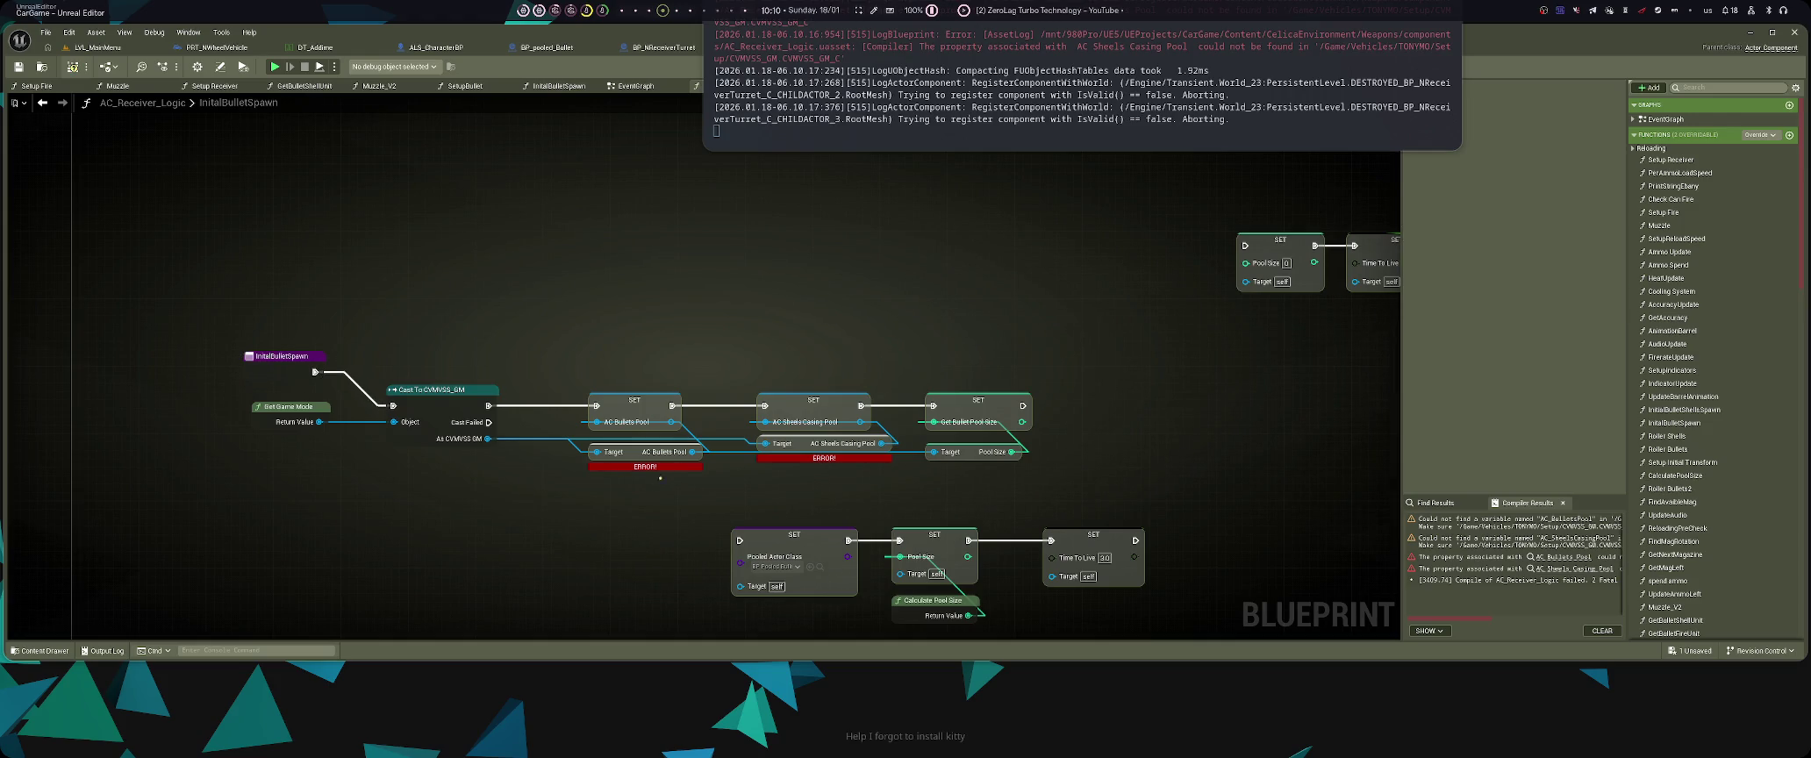
pyautogui.moveTo(637, 458); pyautogui.dragTo(595, 478)
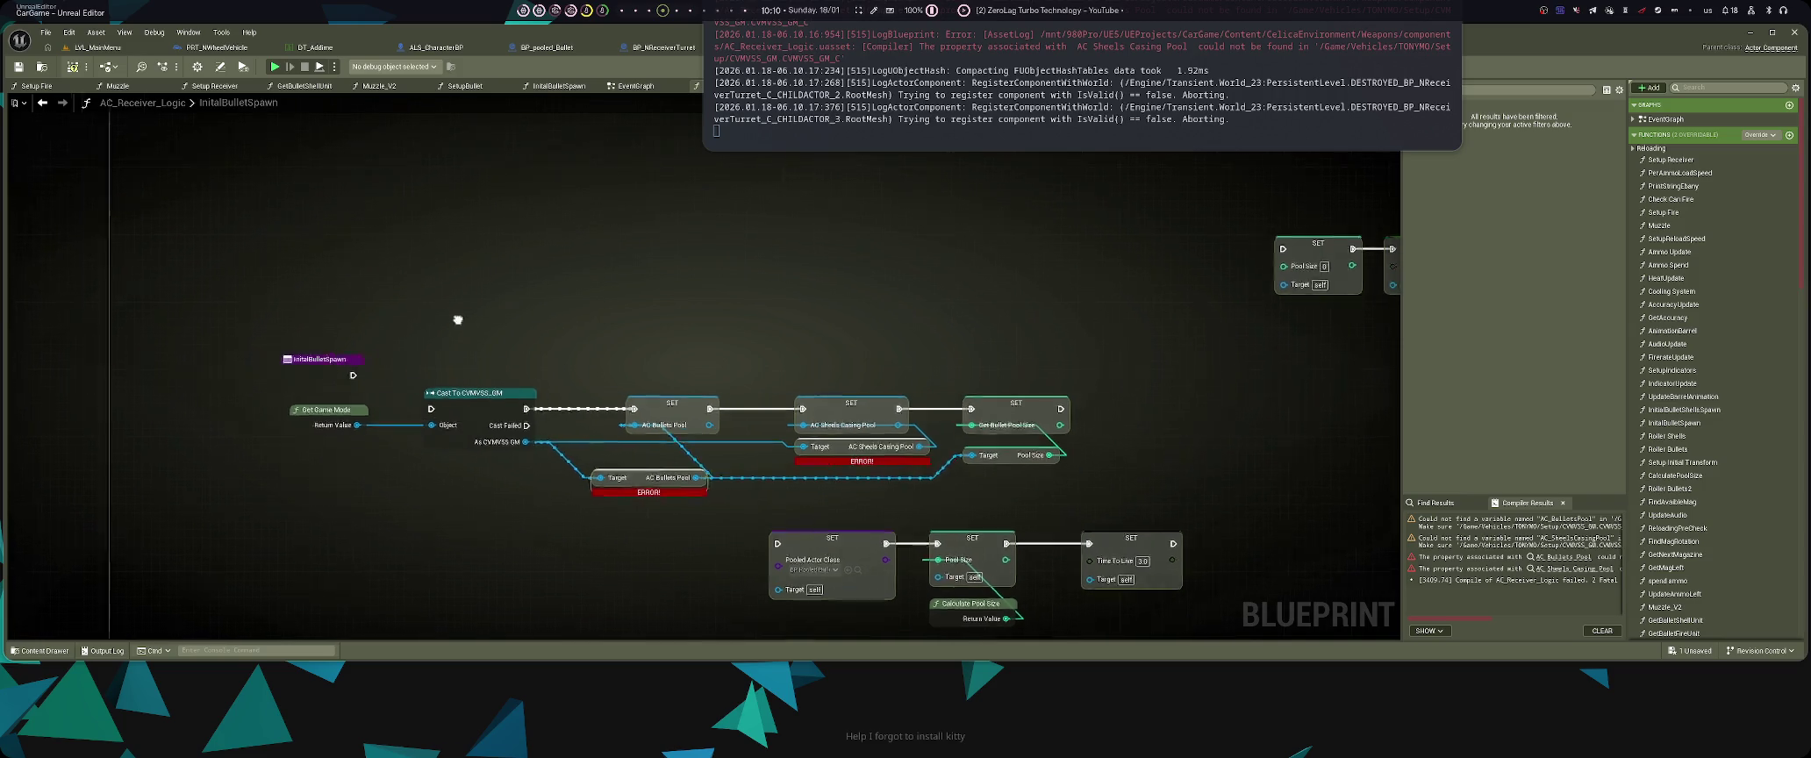
pyautogui.press('F7')
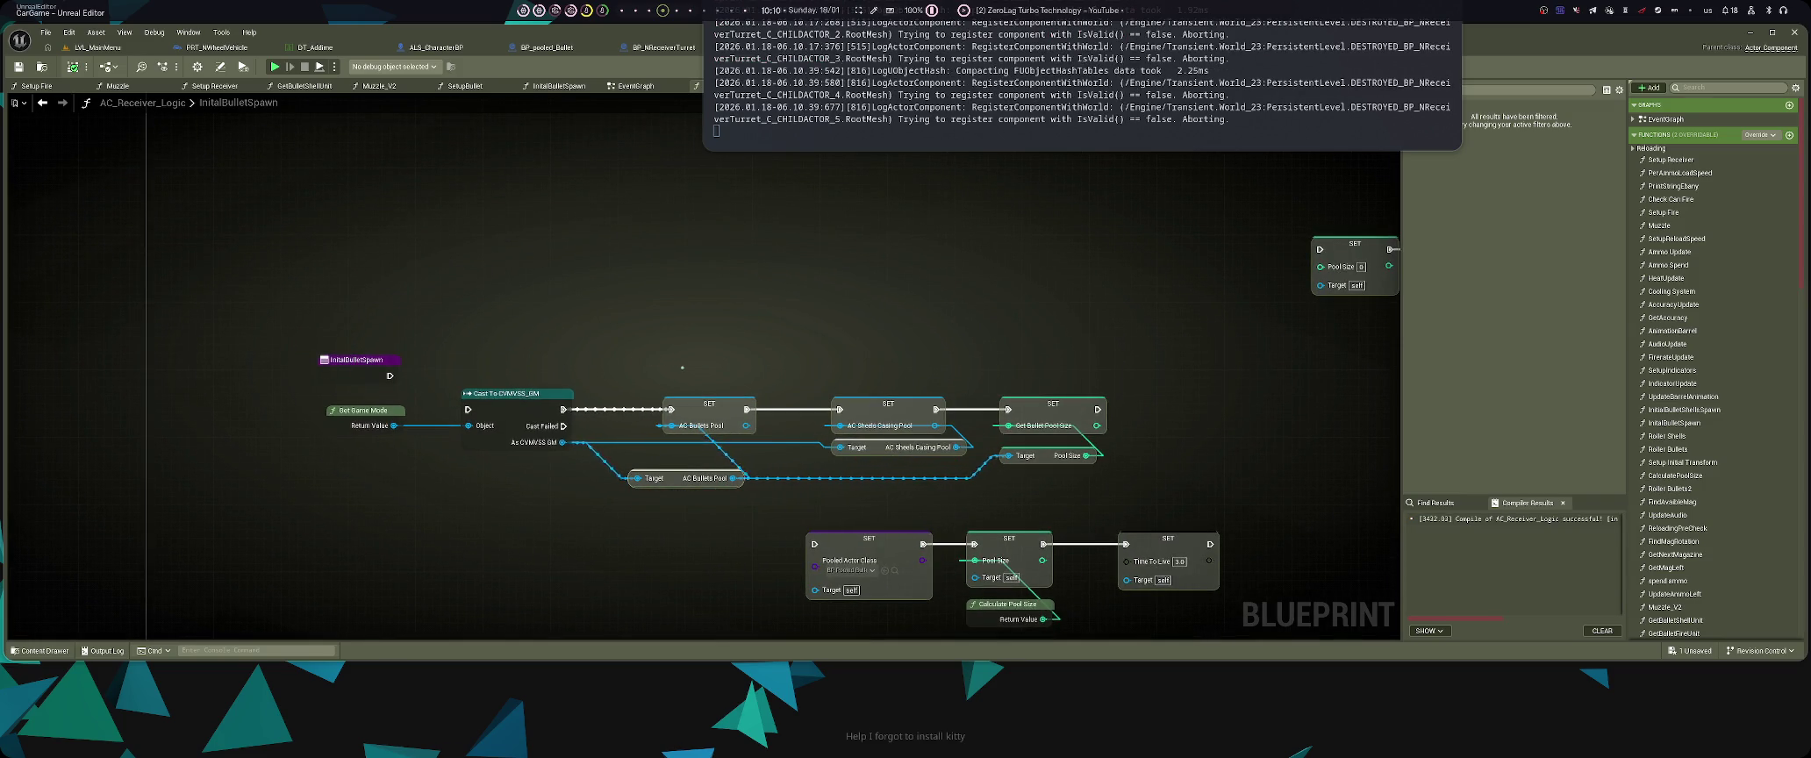
# - Delete the AC Bullets Pool and AC Sheels Casing Pool getter nodes
pyautogui.click(706, 318)
pyautogui.click(693, 478)
pyautogui.press('Delete')
pyautogui.click(895, 448)
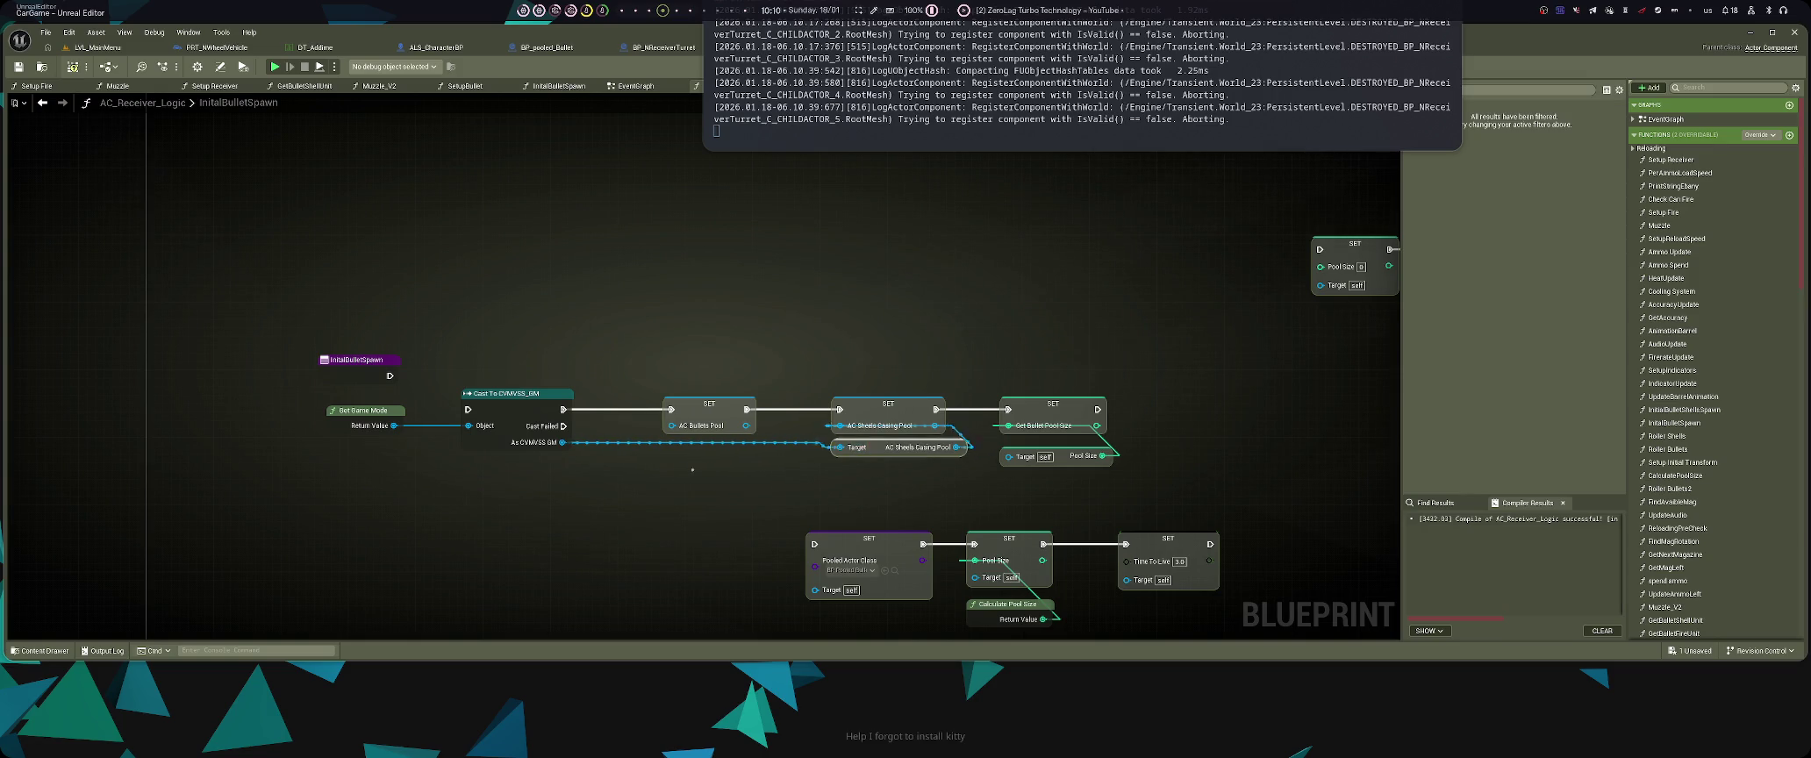
pyautogui.press('Delete')
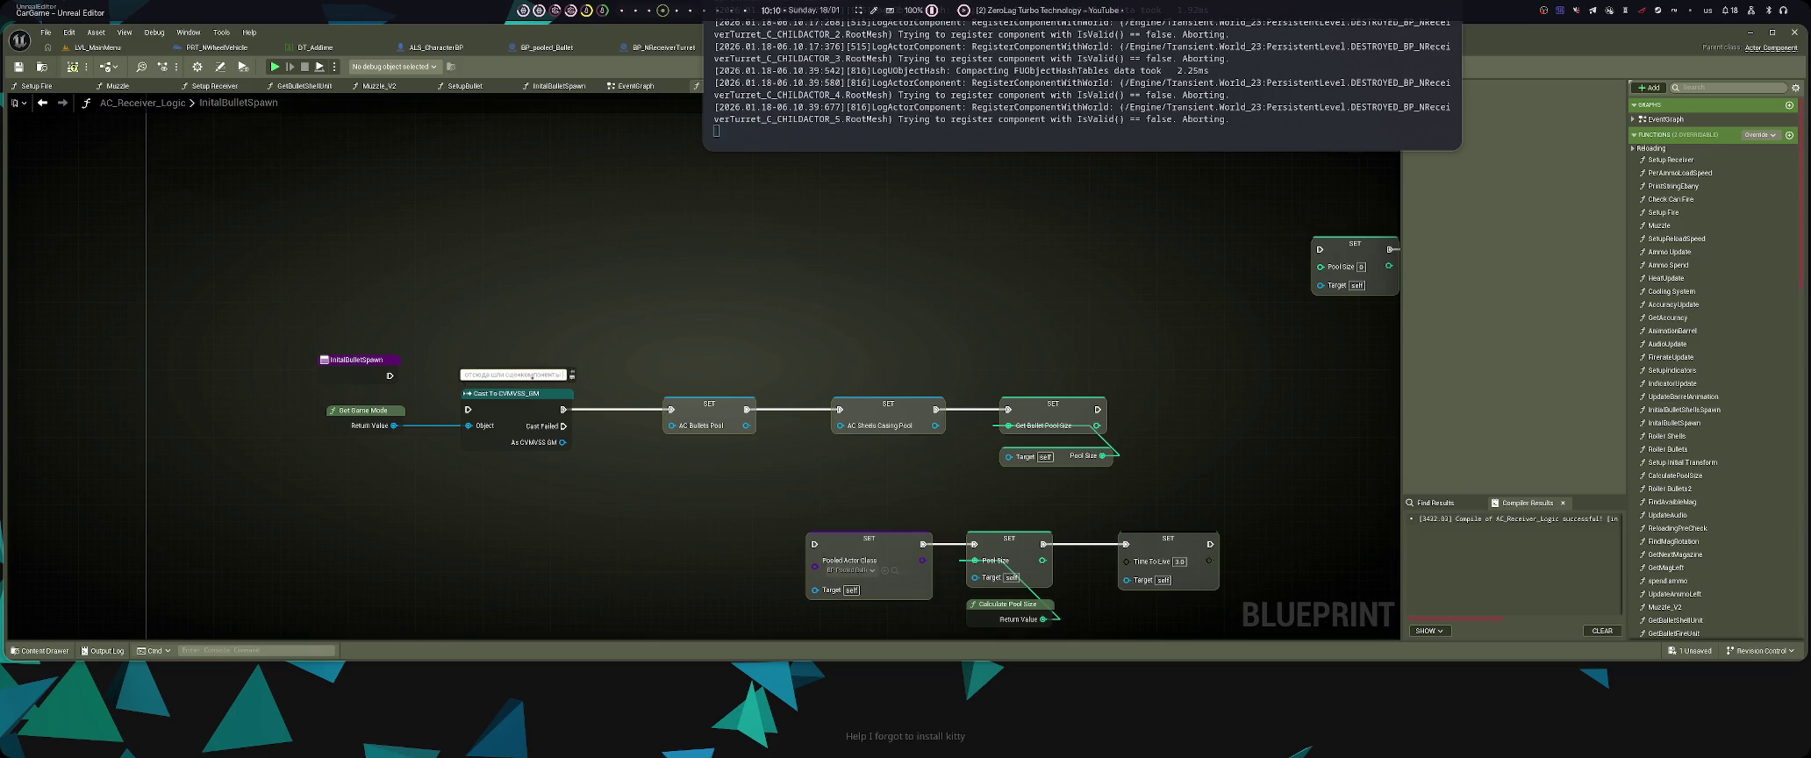
# - Add a comment above the Cast To CVMVSS_GM node and save the blueprint
pyautogui.press('Return')
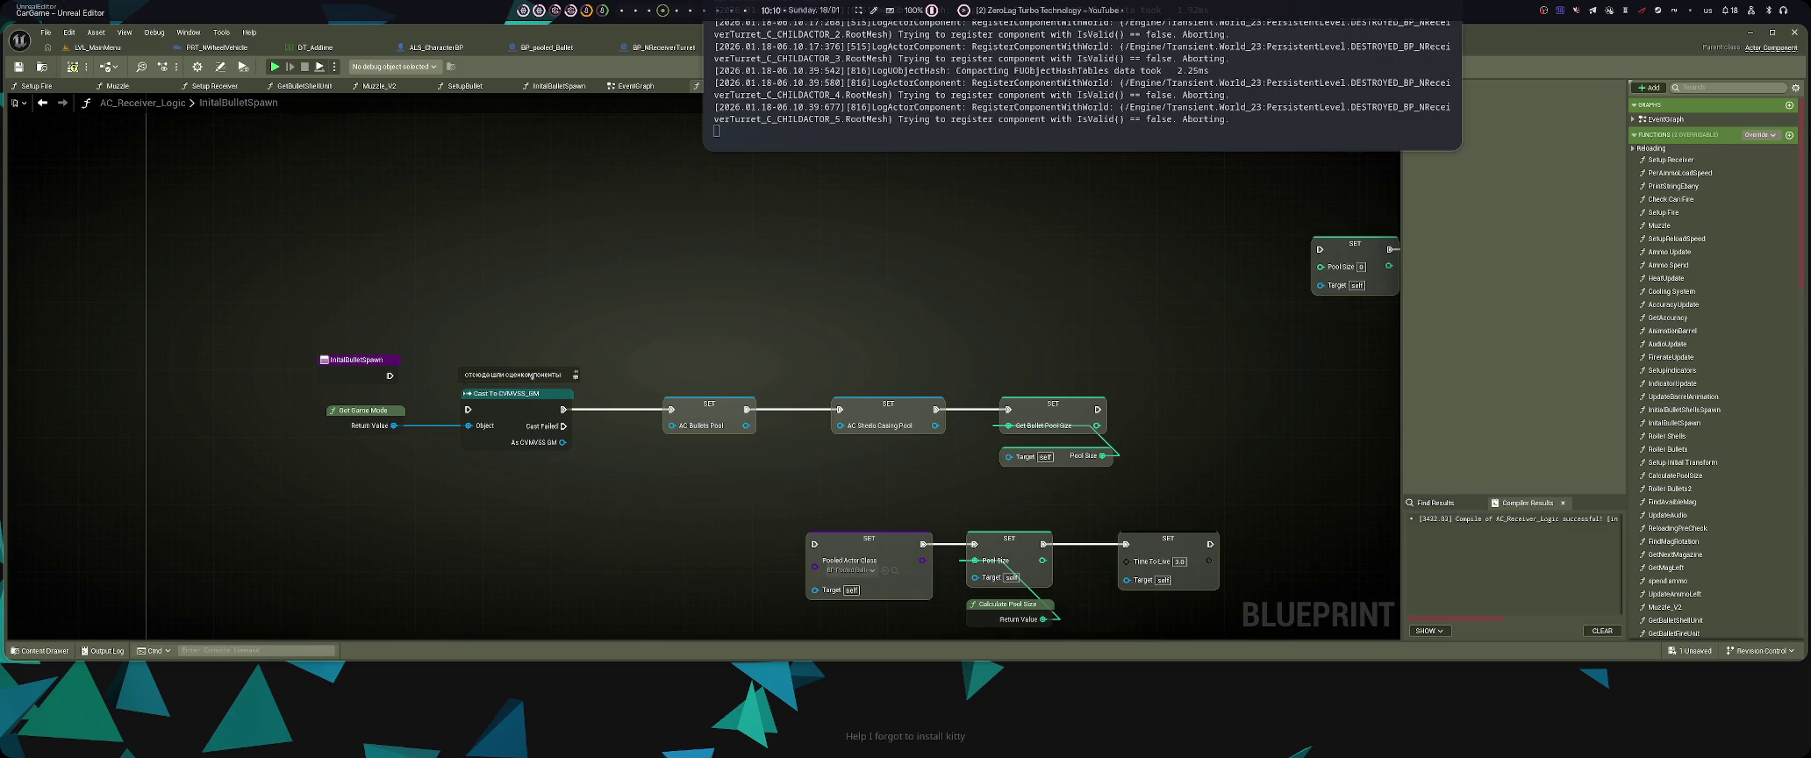
pyautogui.hotkey('ctrl', 's')
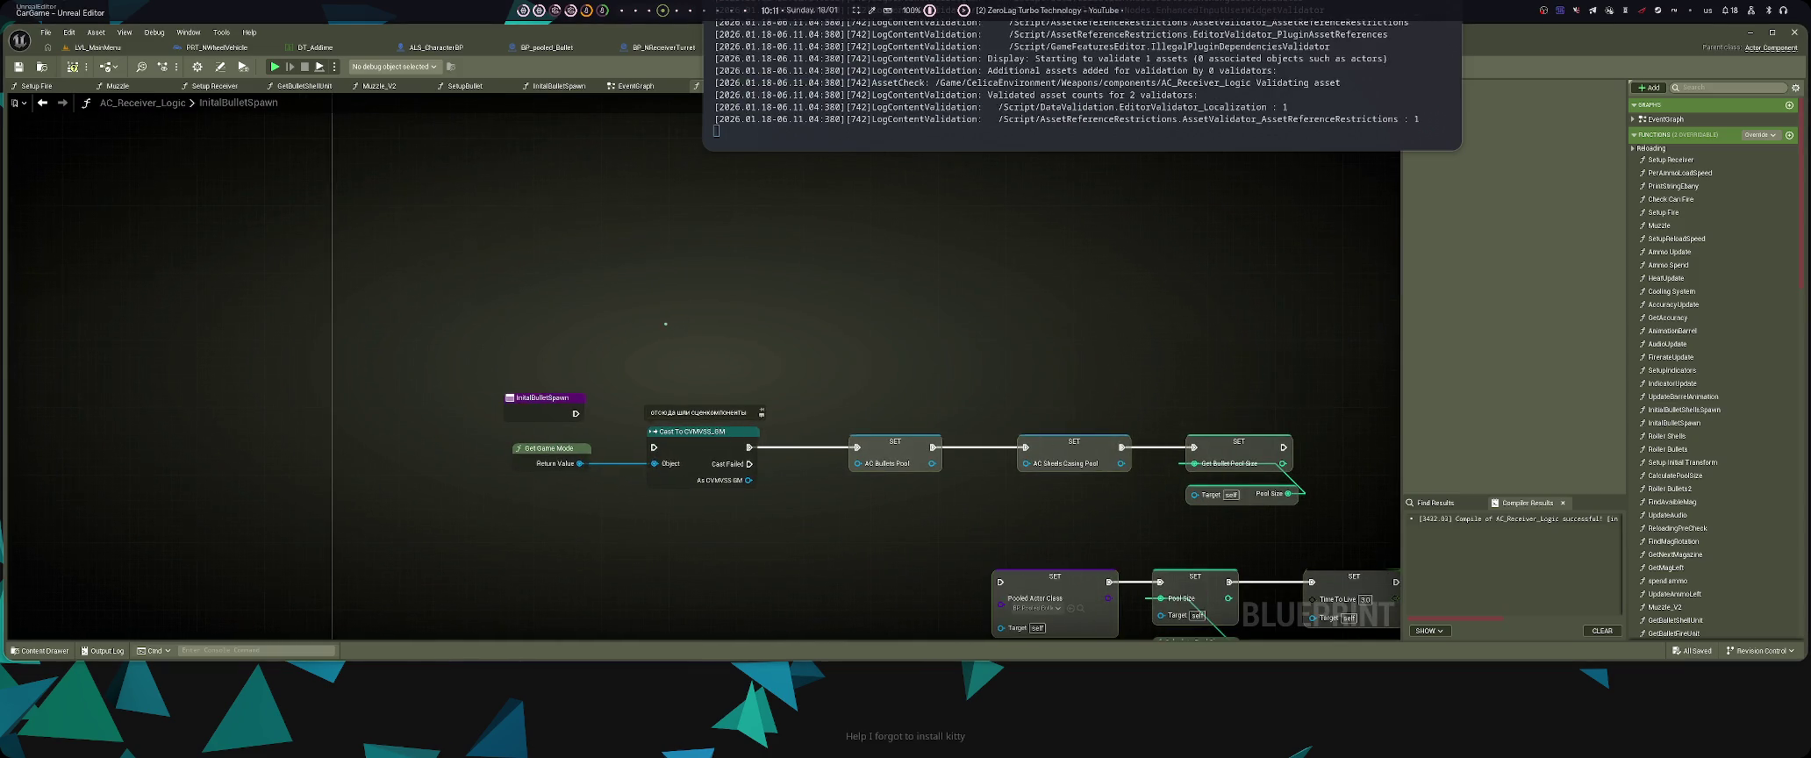
pyautogui.click(634, 85)
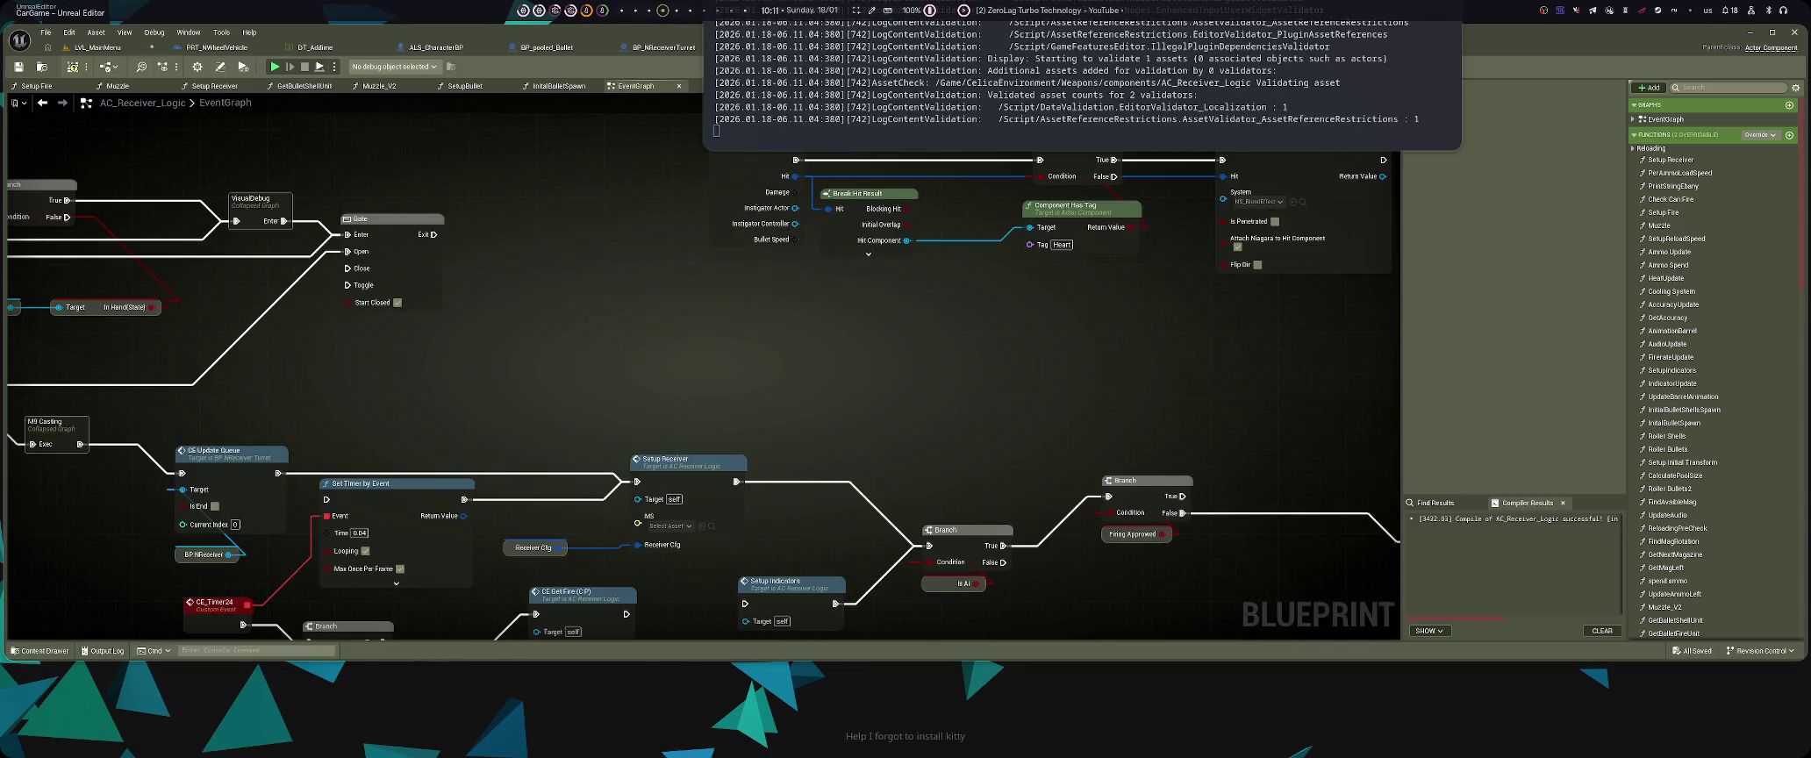
# - Launch play-in-editor test runs, moving the character briefly before stopping and restarting
pyautogui.hotkey('alt', 'p')
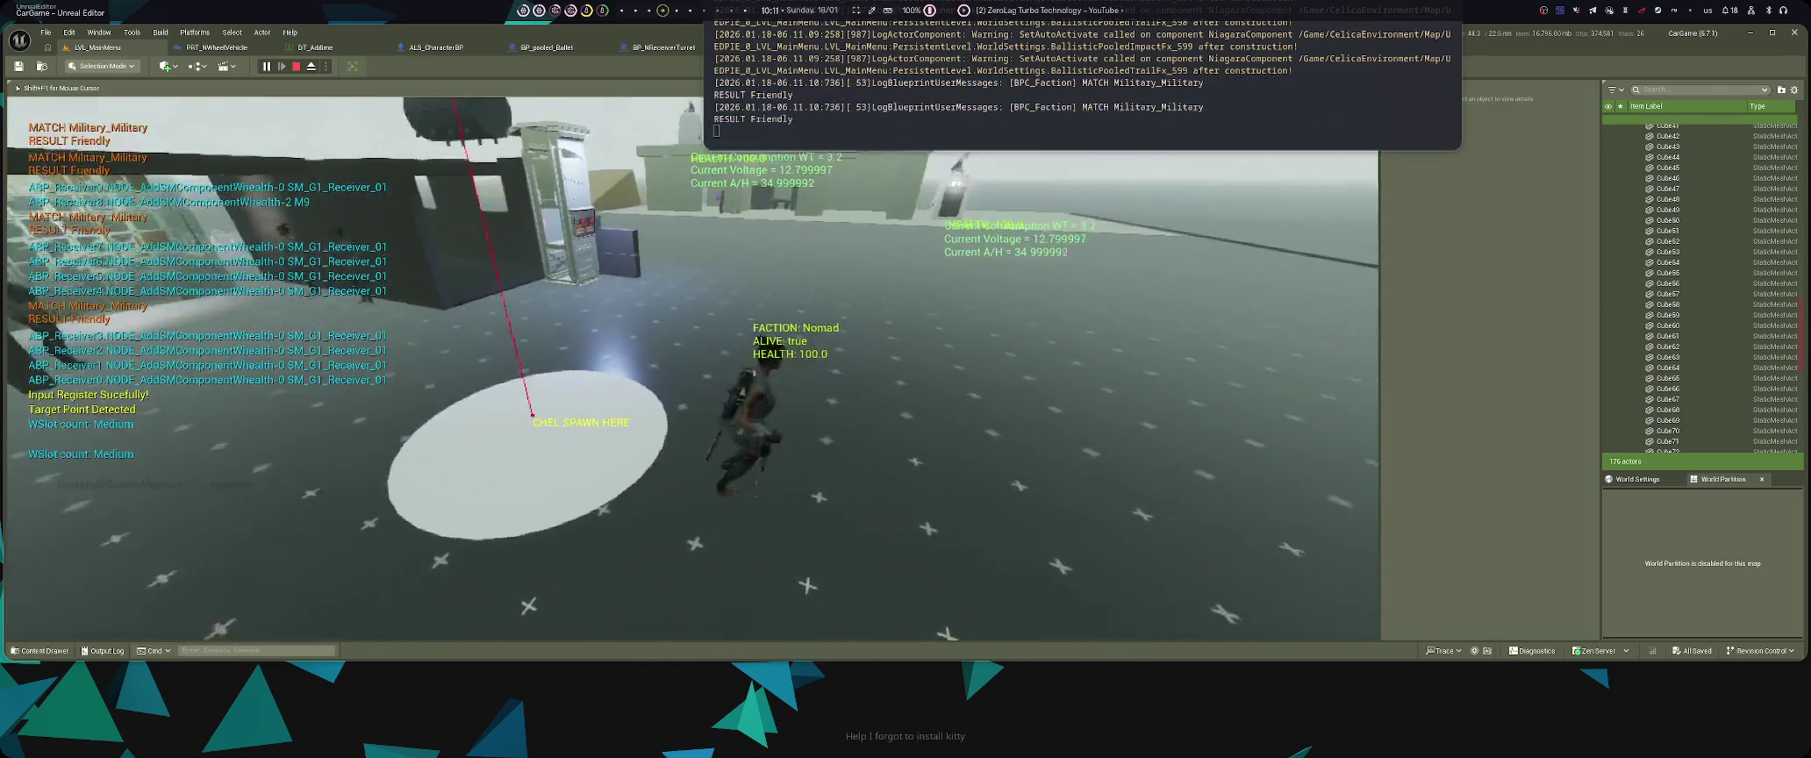
pyautogui.press('w')
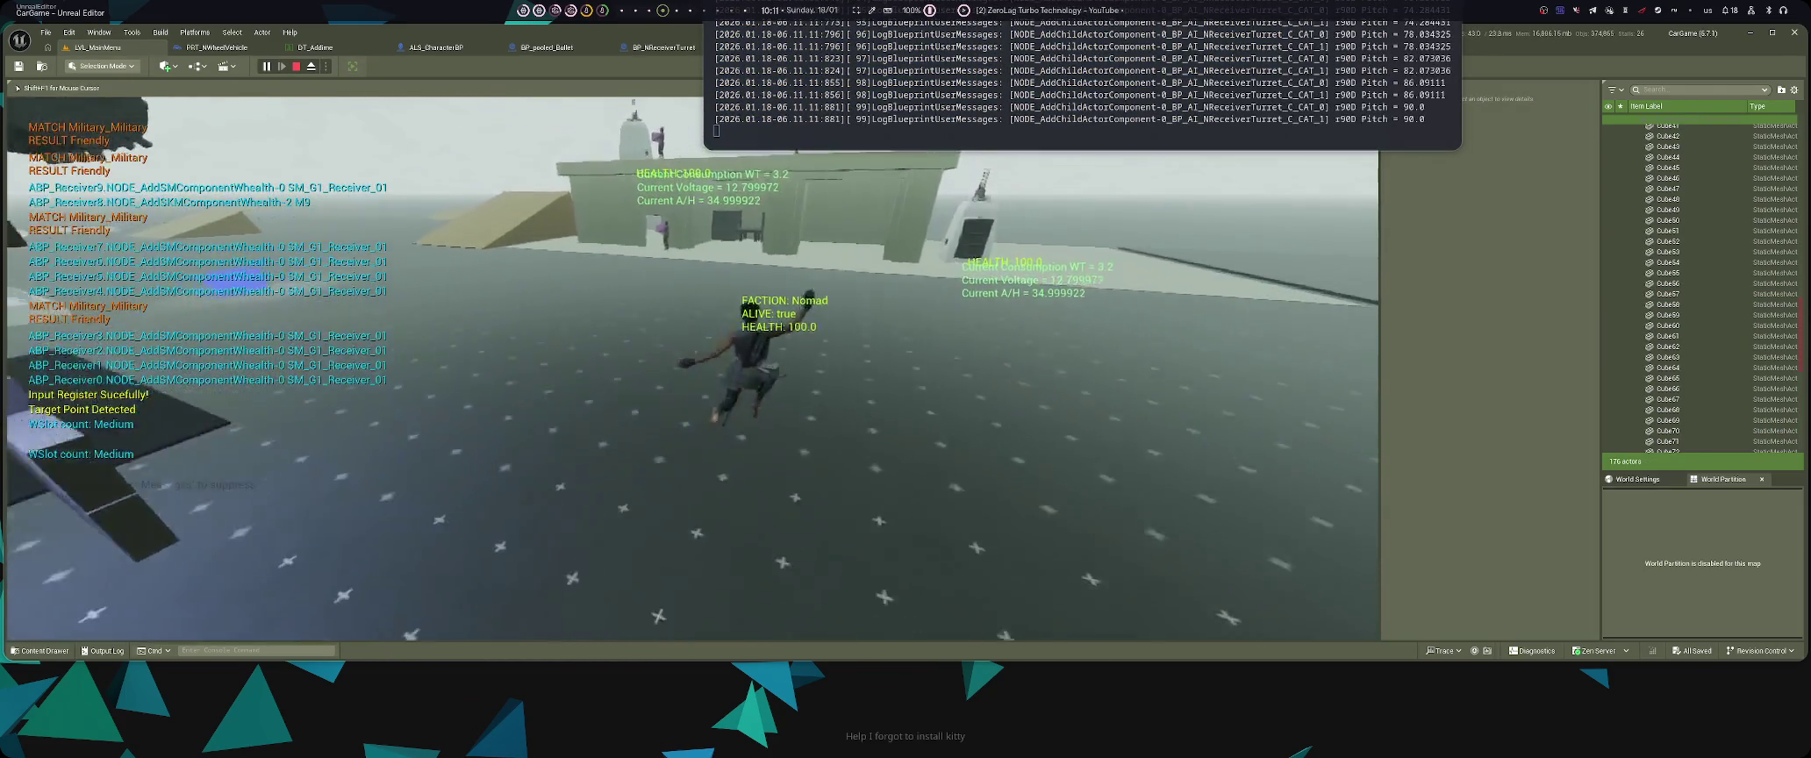
pyautogui.press('Left')
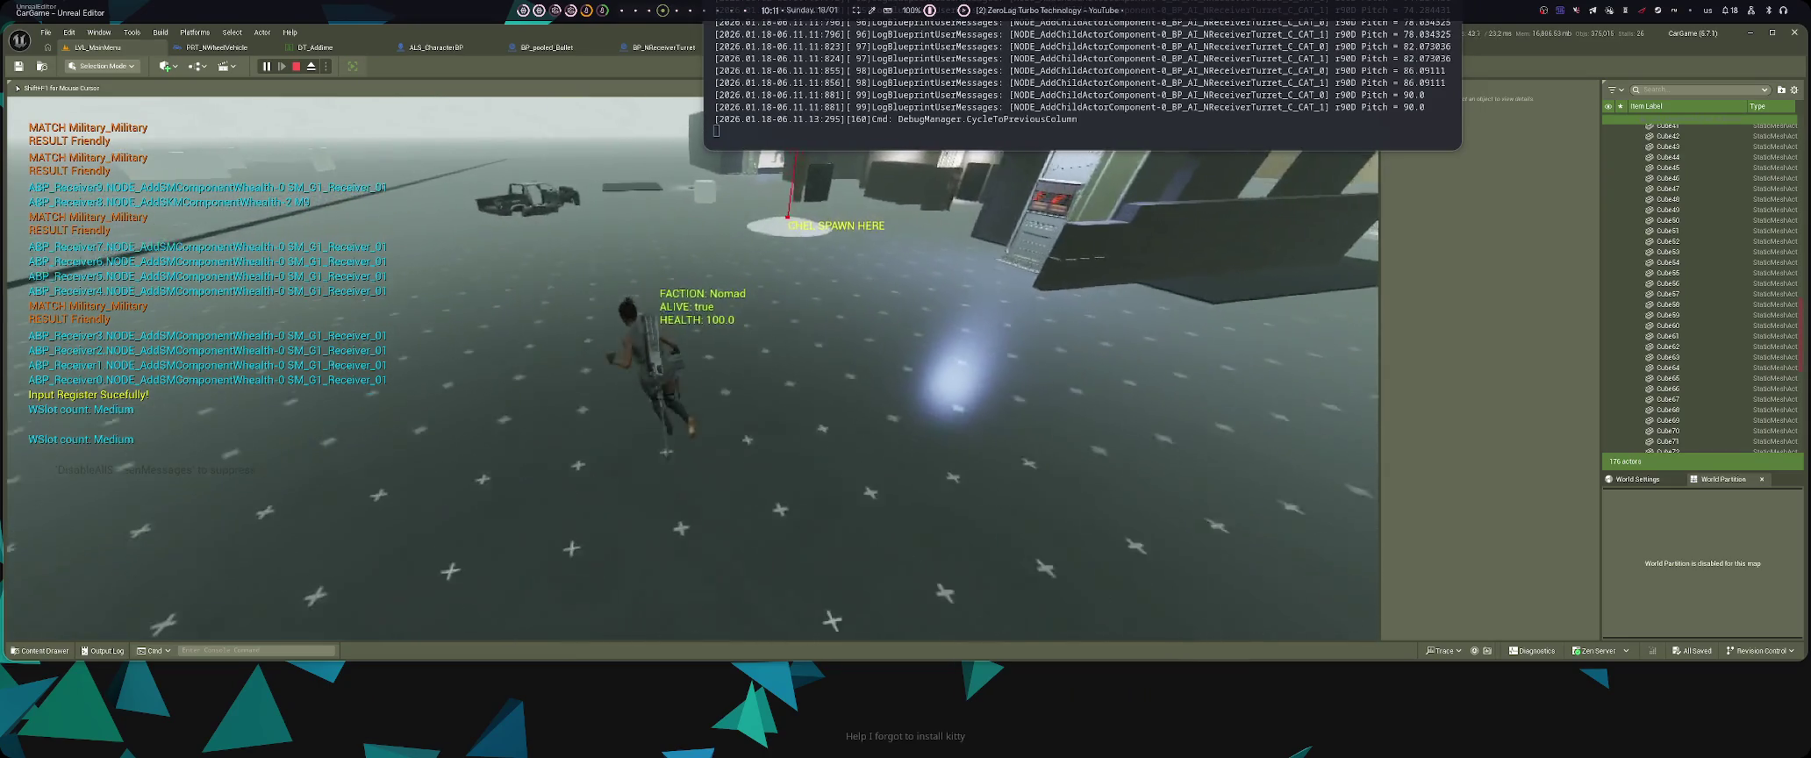
pyautogui.press('w')
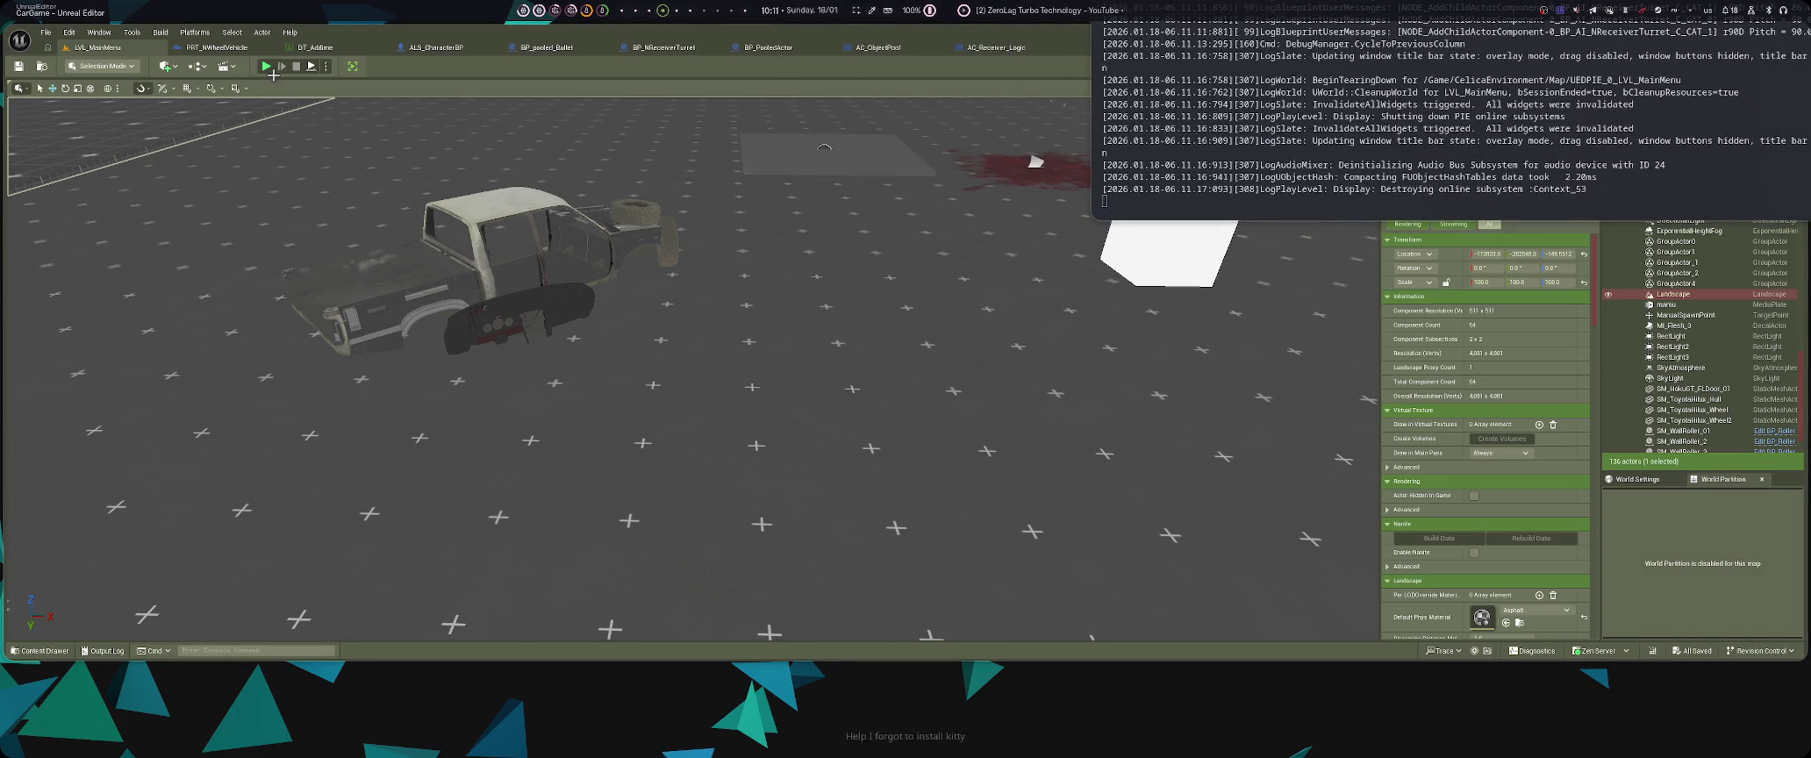
pyautogui.hotkey('alt', 'p')
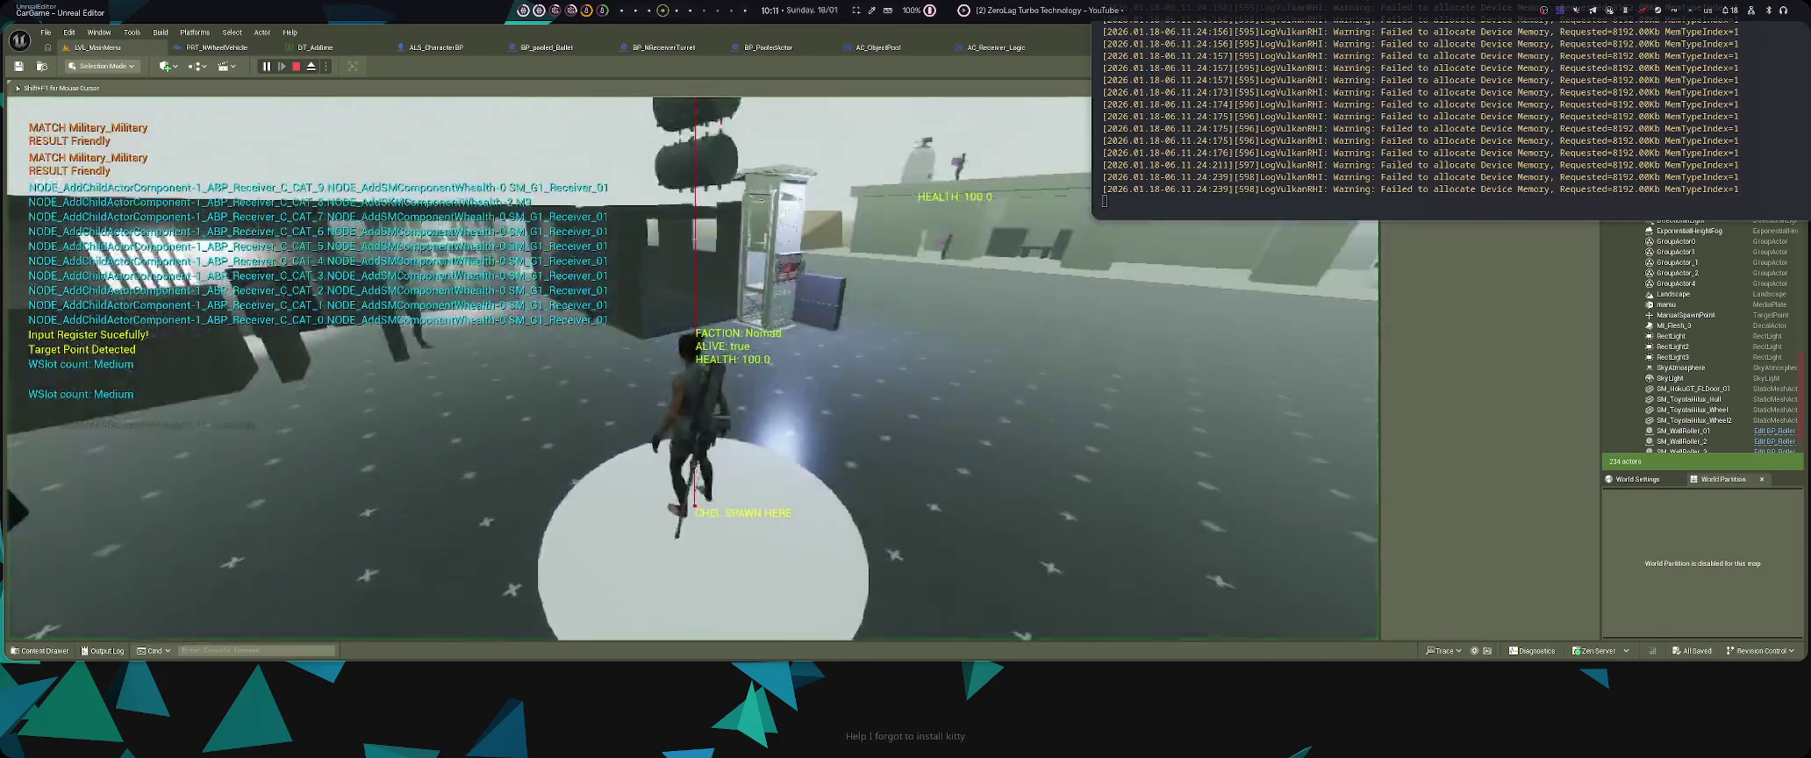
pyautogui.press('Escape')
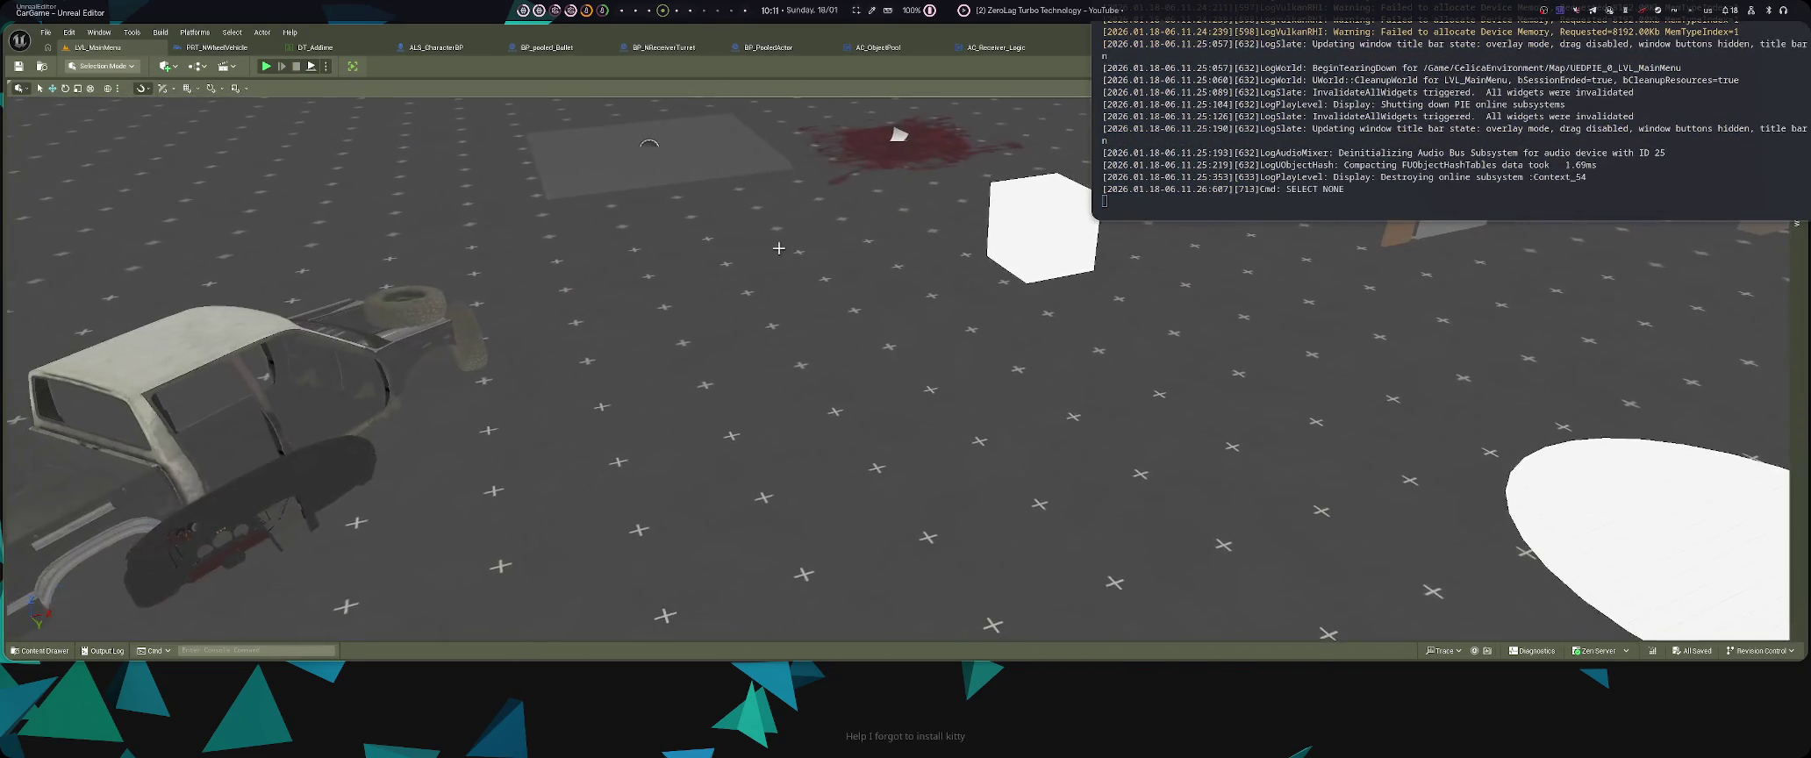
# - Start another PIE run and run the Nomad character forward, cycling the debug column, until health hits 0
pyautogui.hotkey('alt', 'p')
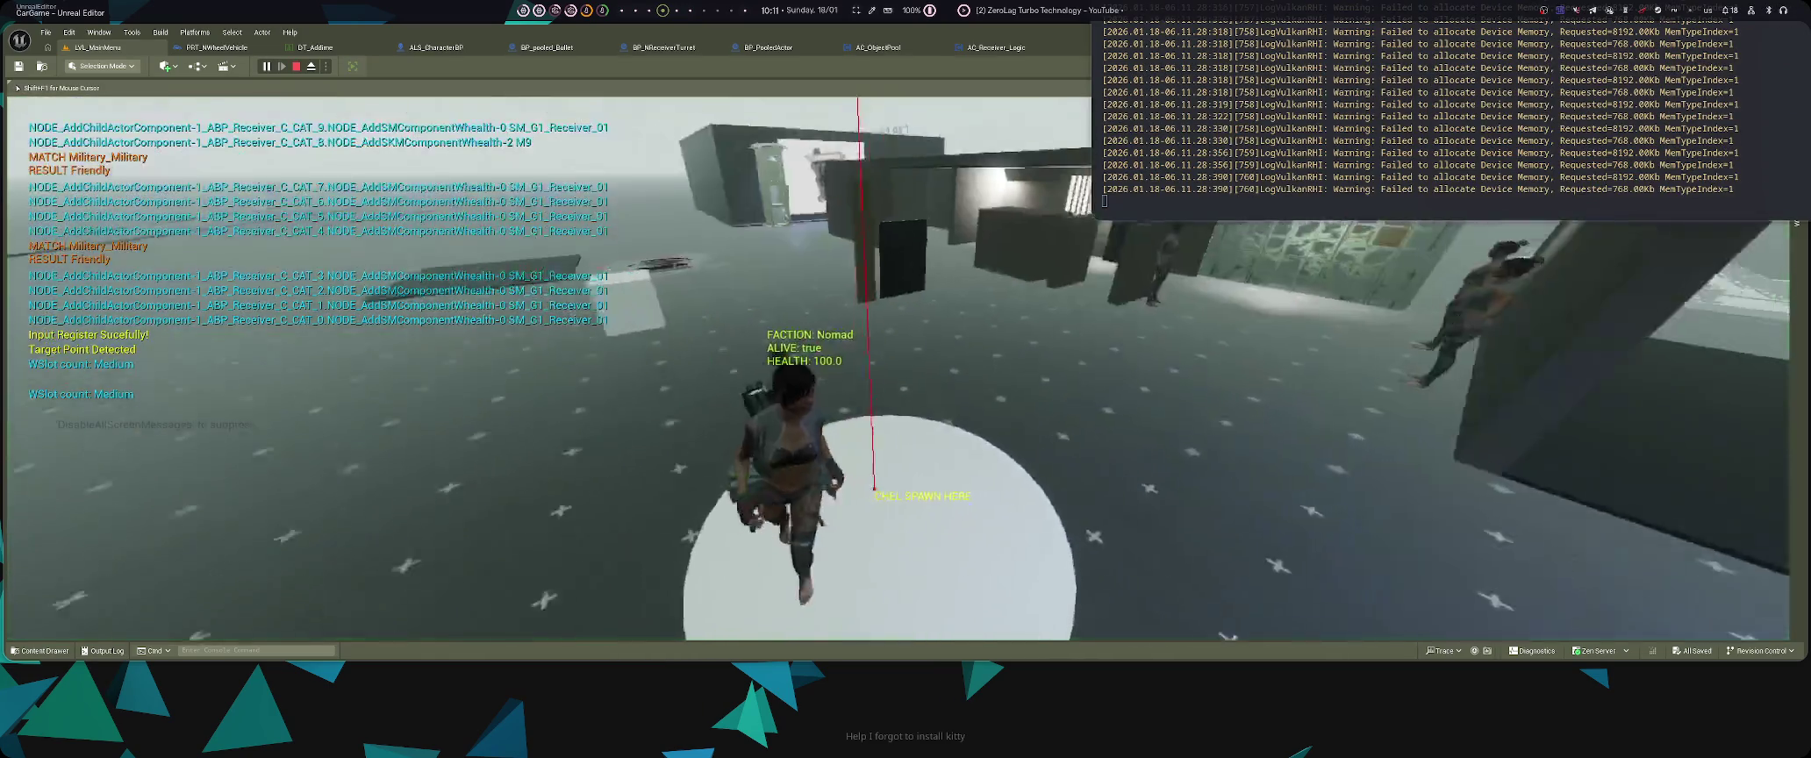
pyautogui.press('w')
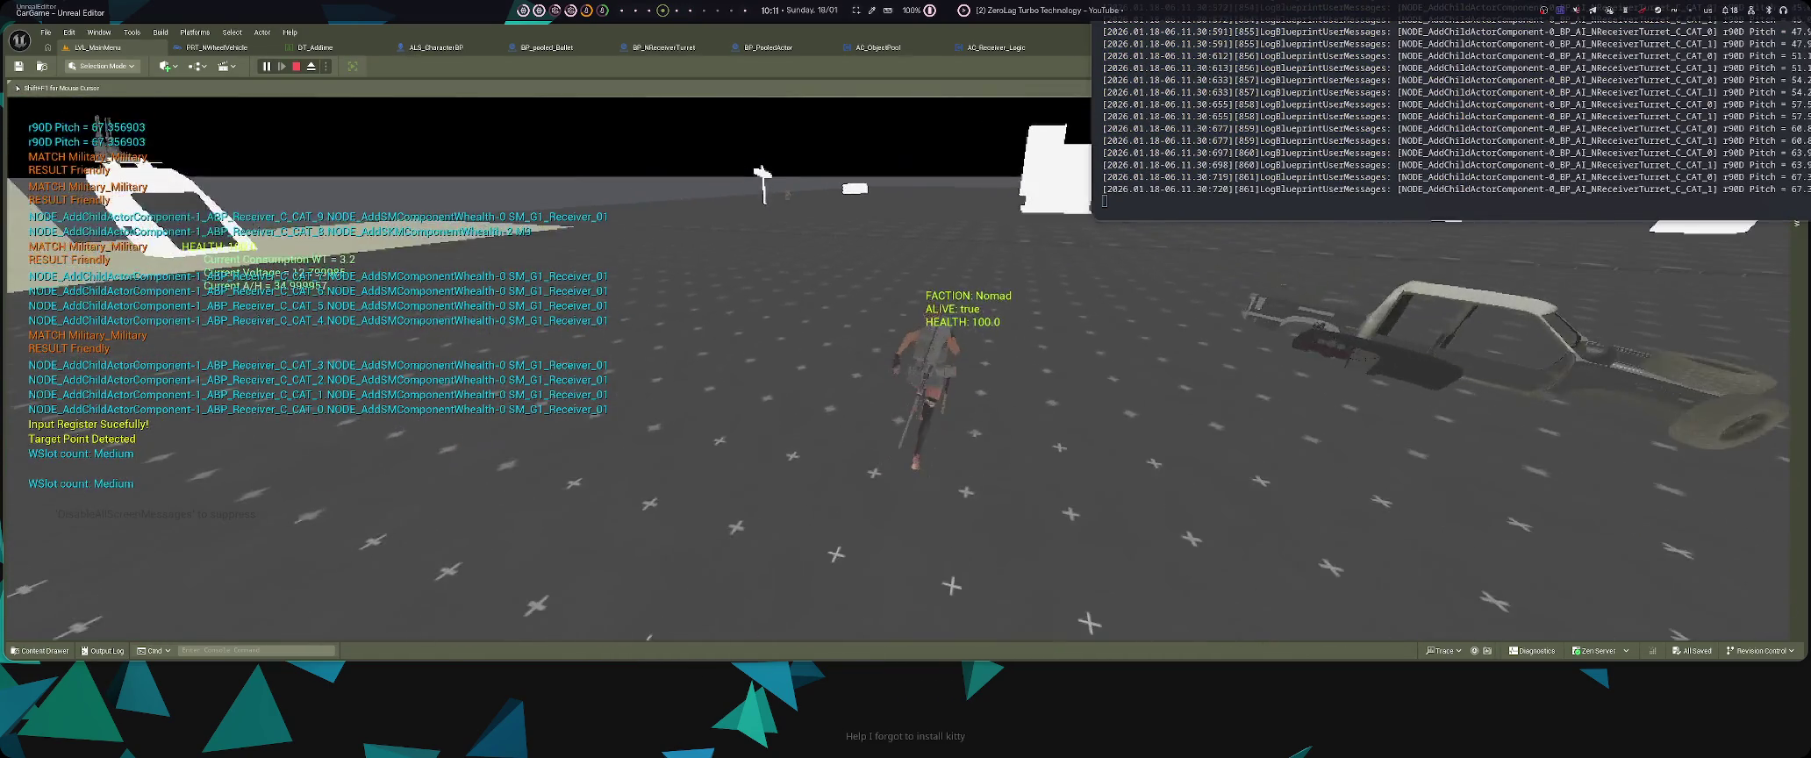
pyautogui.press('w')
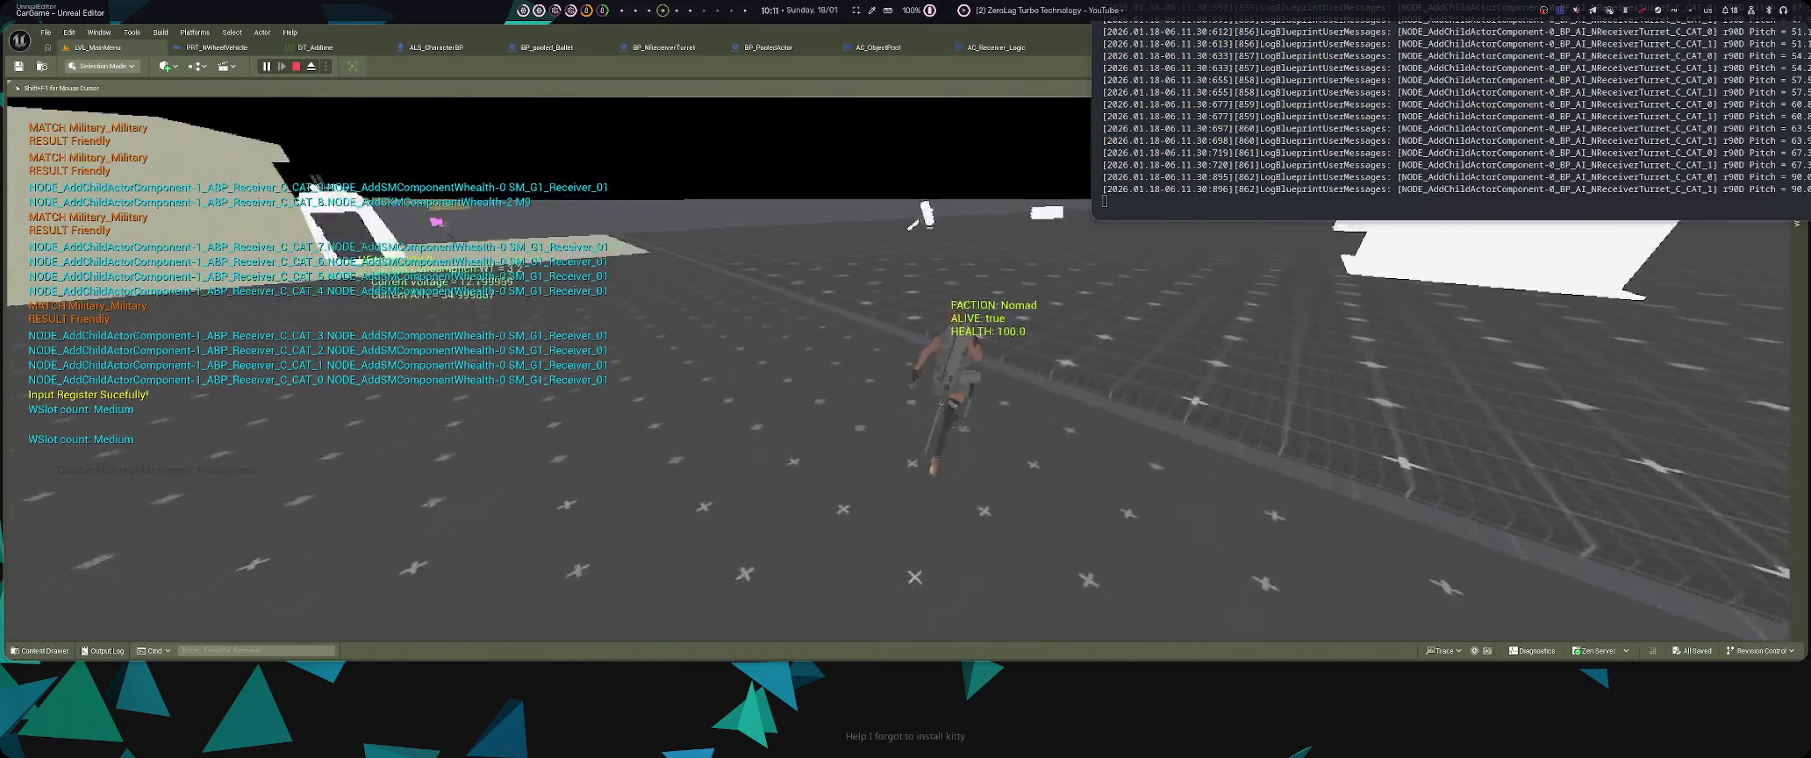
pyautogui.press('w')
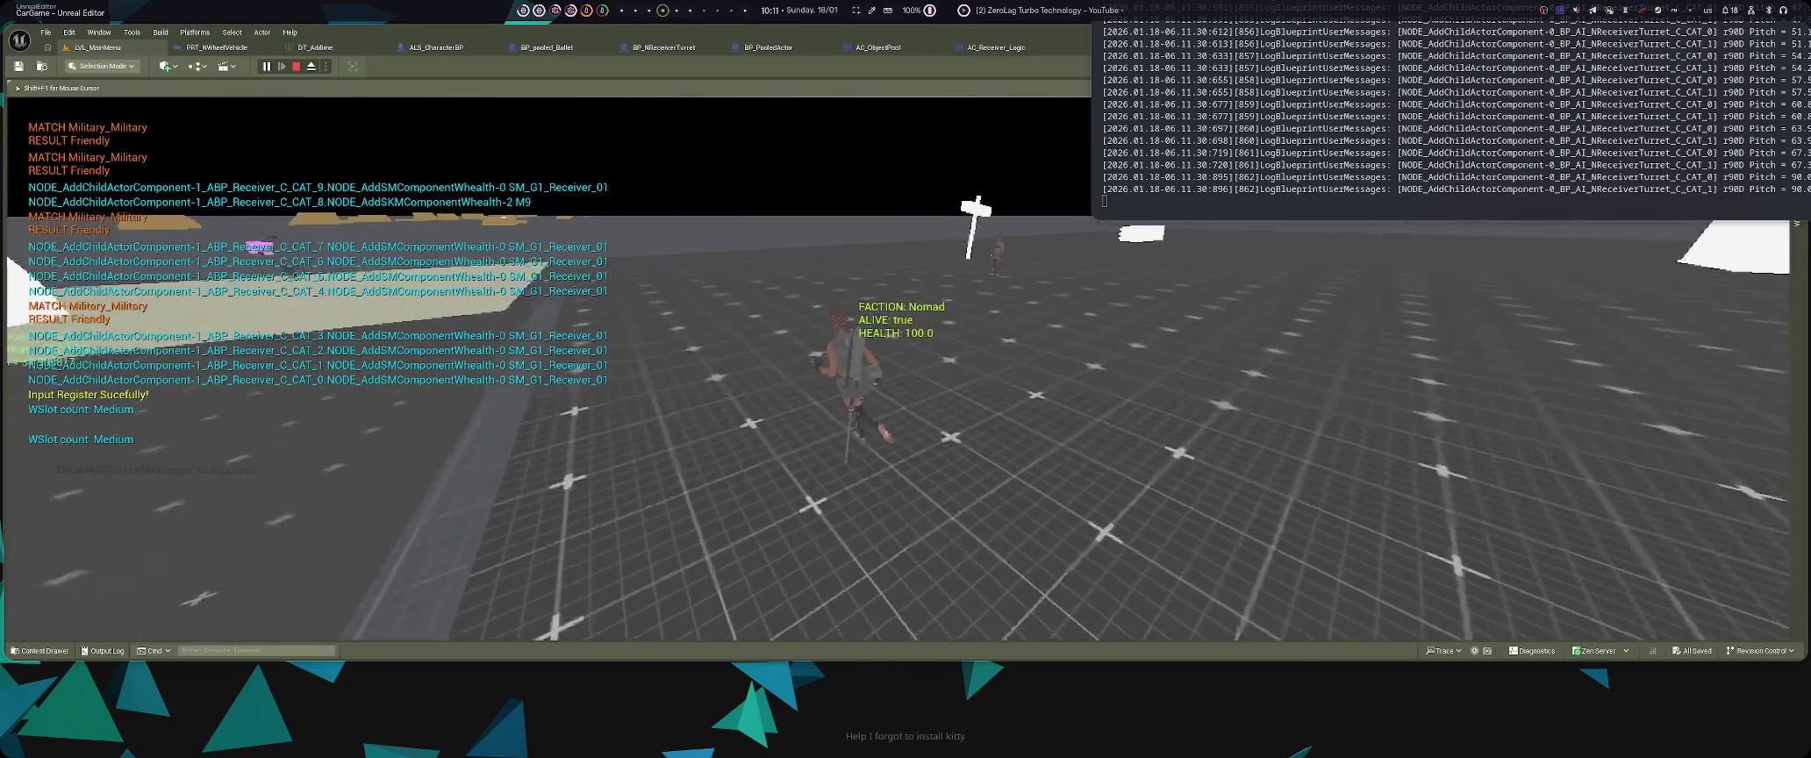
pyautogui.press('w')
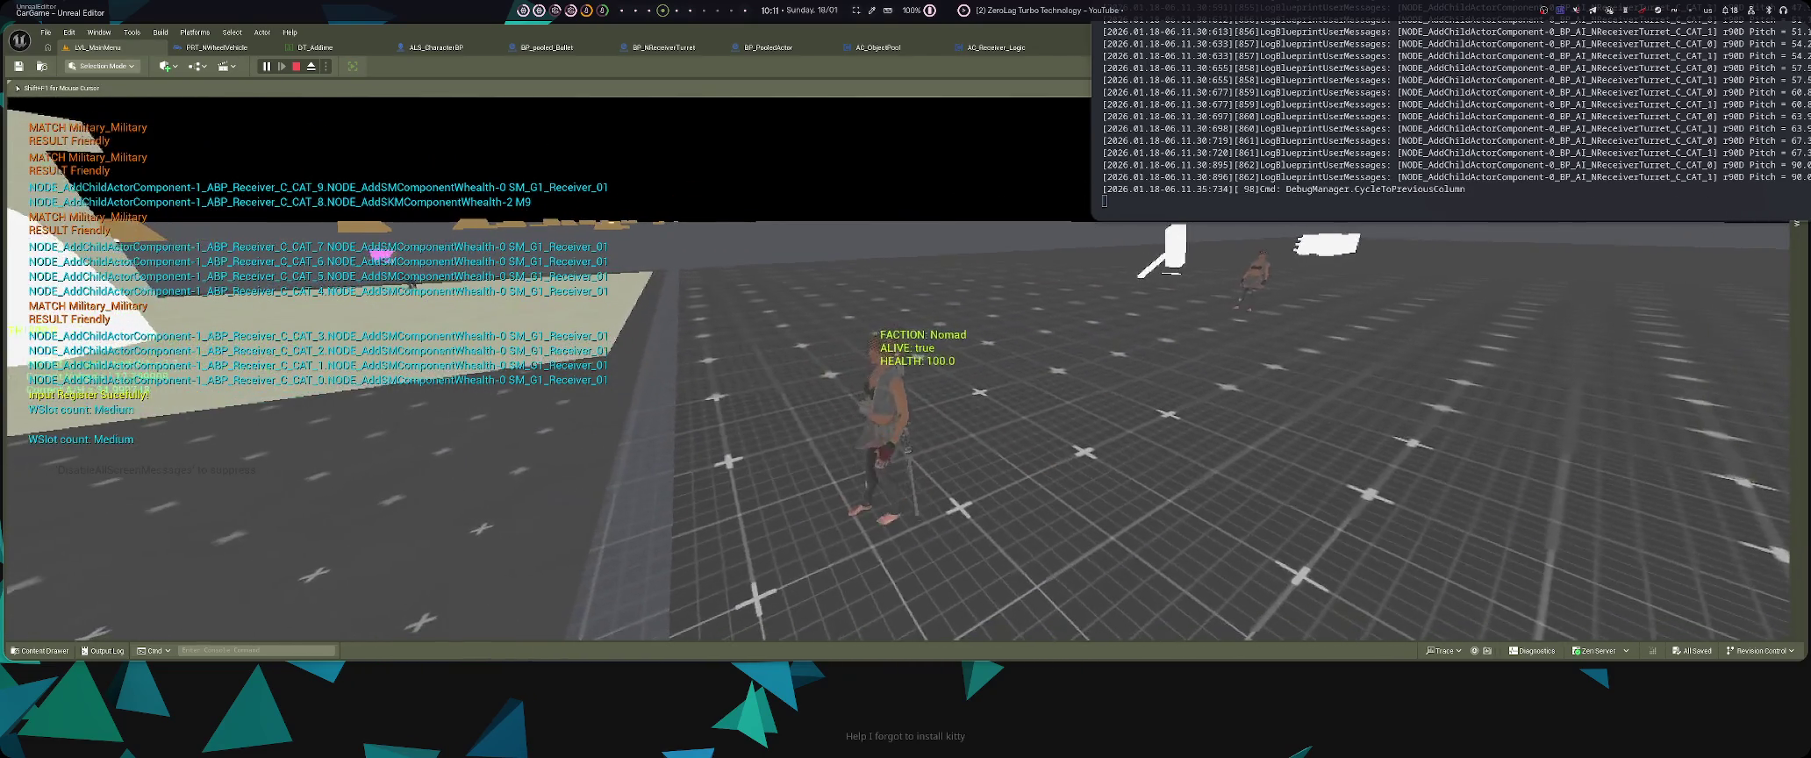
pyautogui.press('Left')
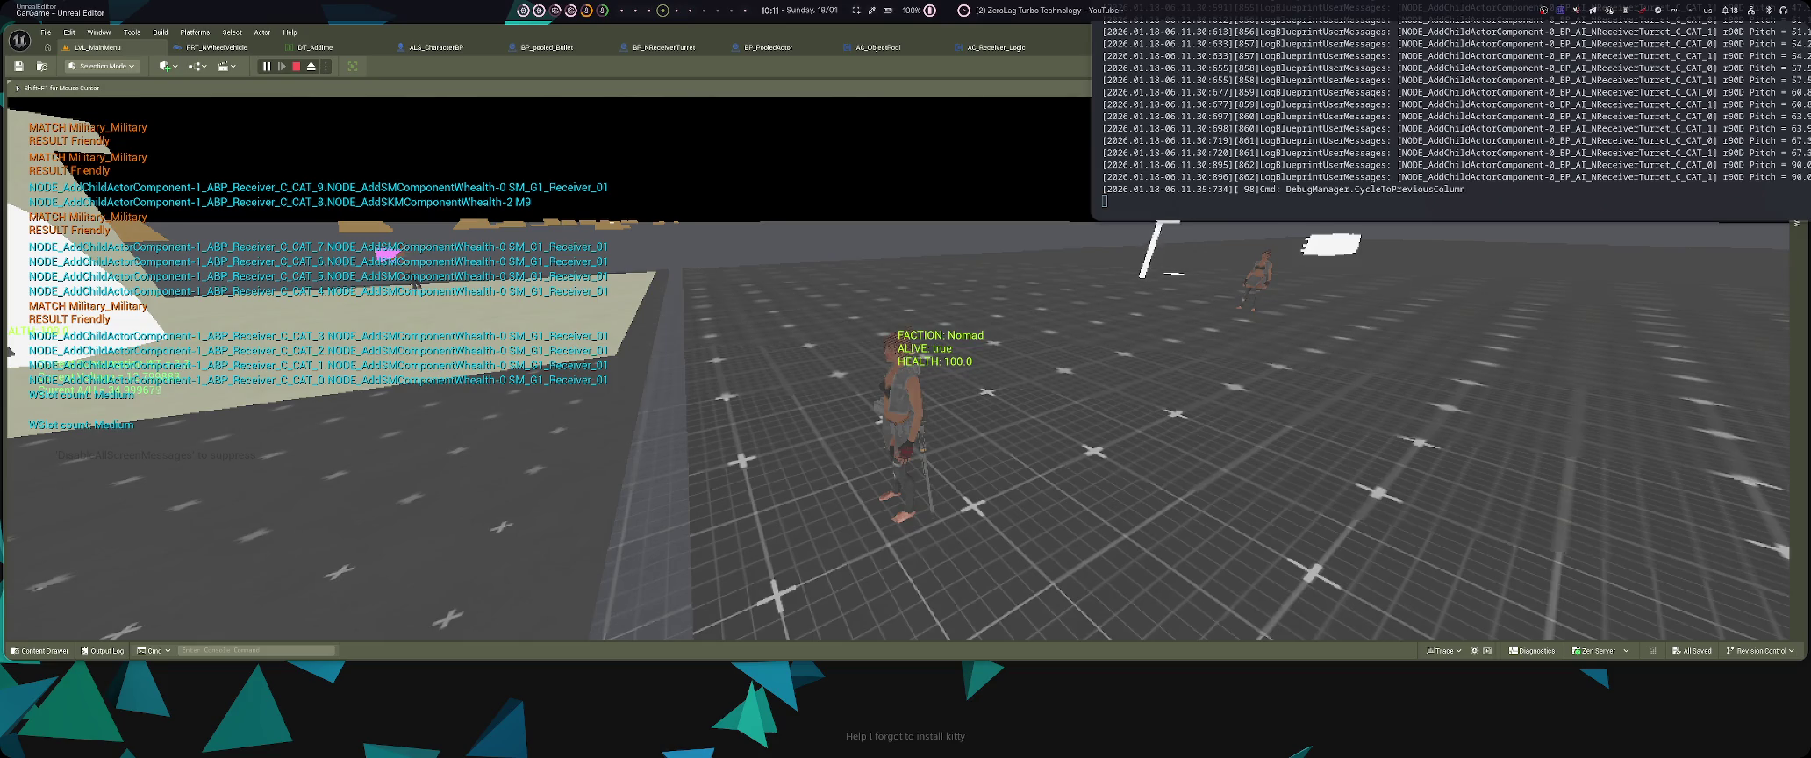
pyautogui.press('w')
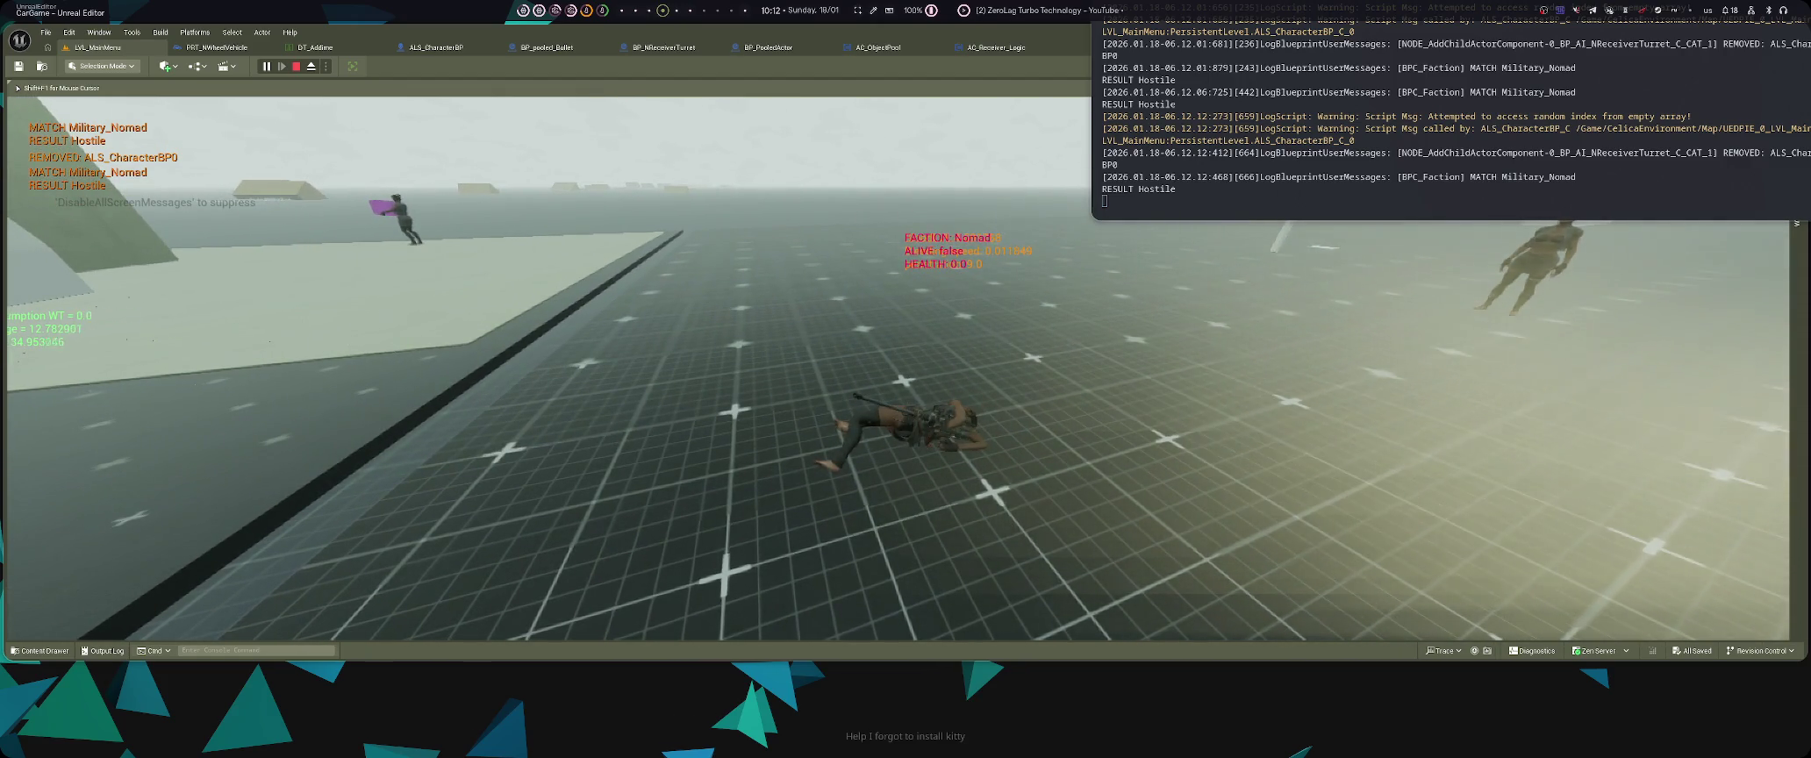
# - Cycle the DebugManager to the previous column and reposition the log window
pyautogui.press('Left')
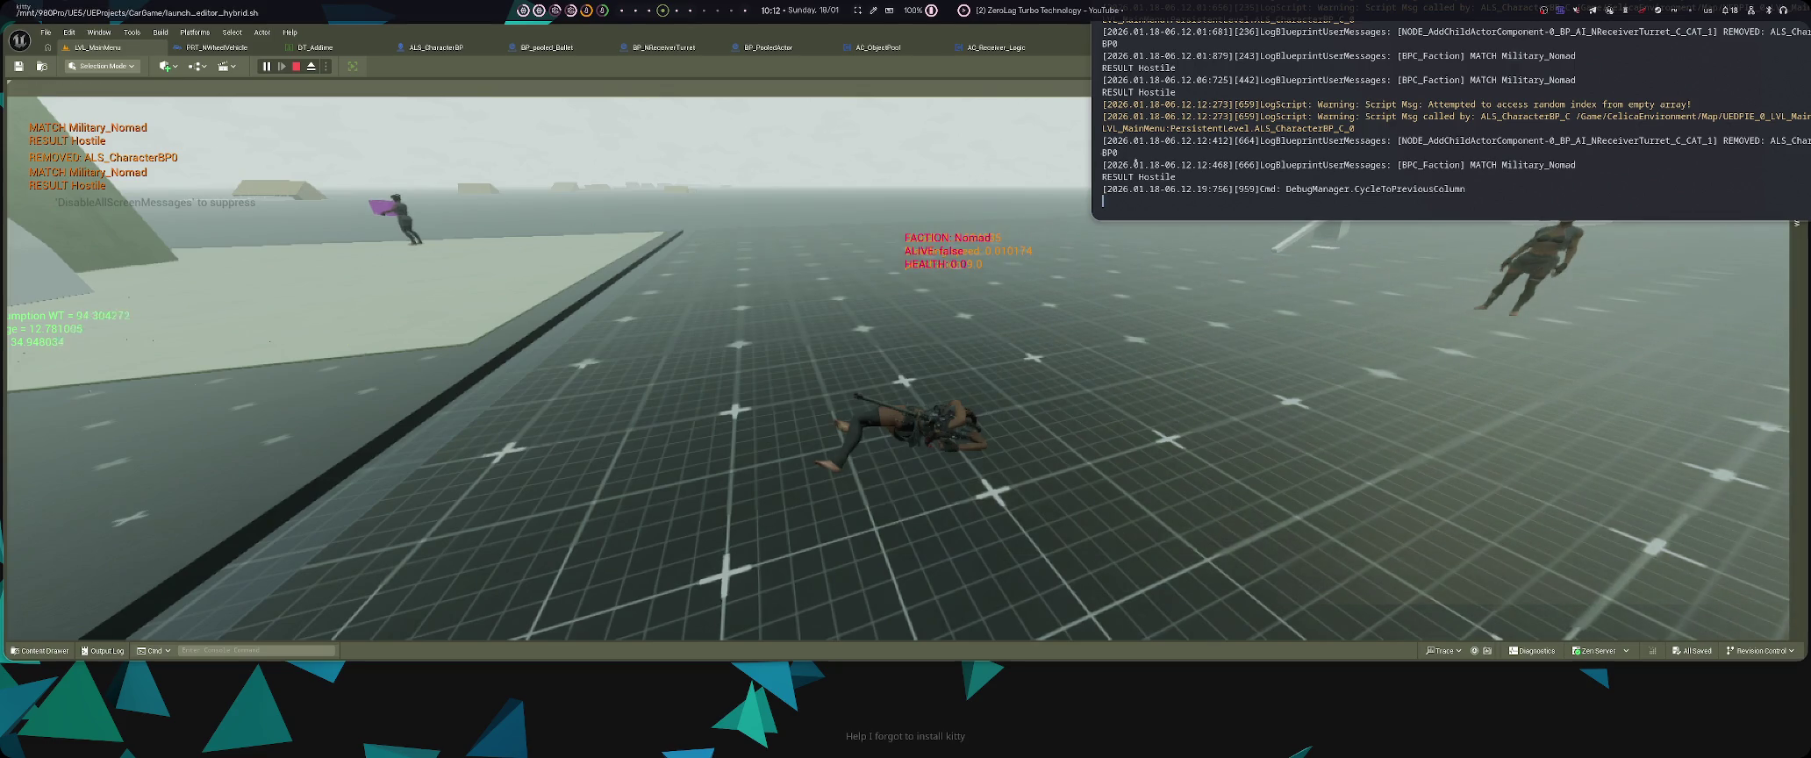
pyautogui.press('super+c')
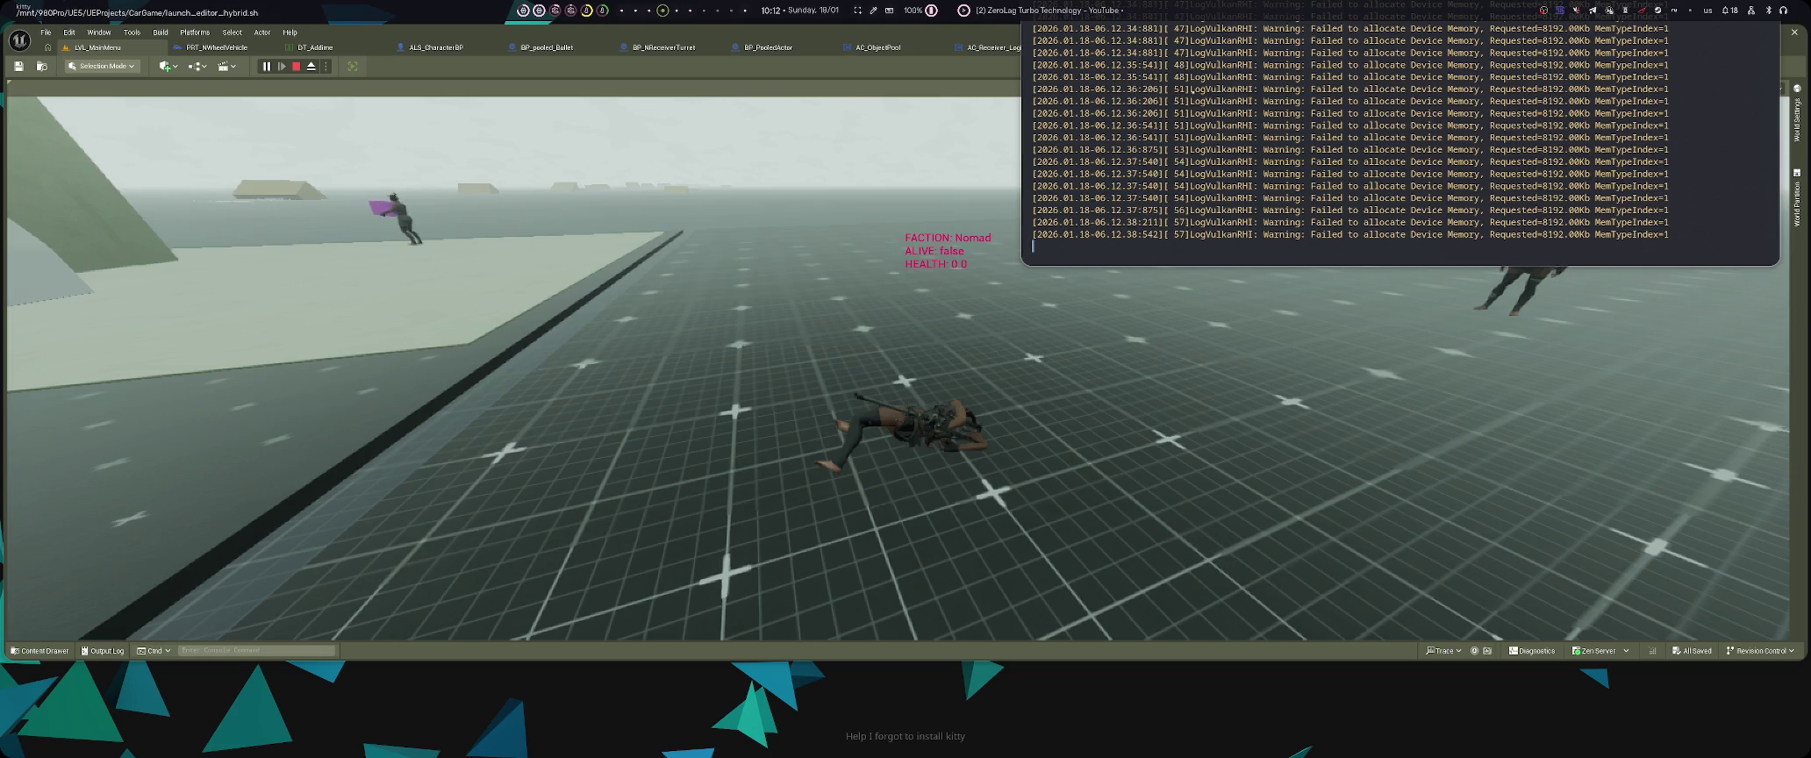
pyautogui.moveTo(1192, 88); pyautogui.dragTo(1443, 108)
# - Close the AC_Receiver_Logic and AC_ObjectPool tabs and every other tab except LVL_MainMenu
pyautogui.click(1049, 48)
pyautogui.click(939, 47)
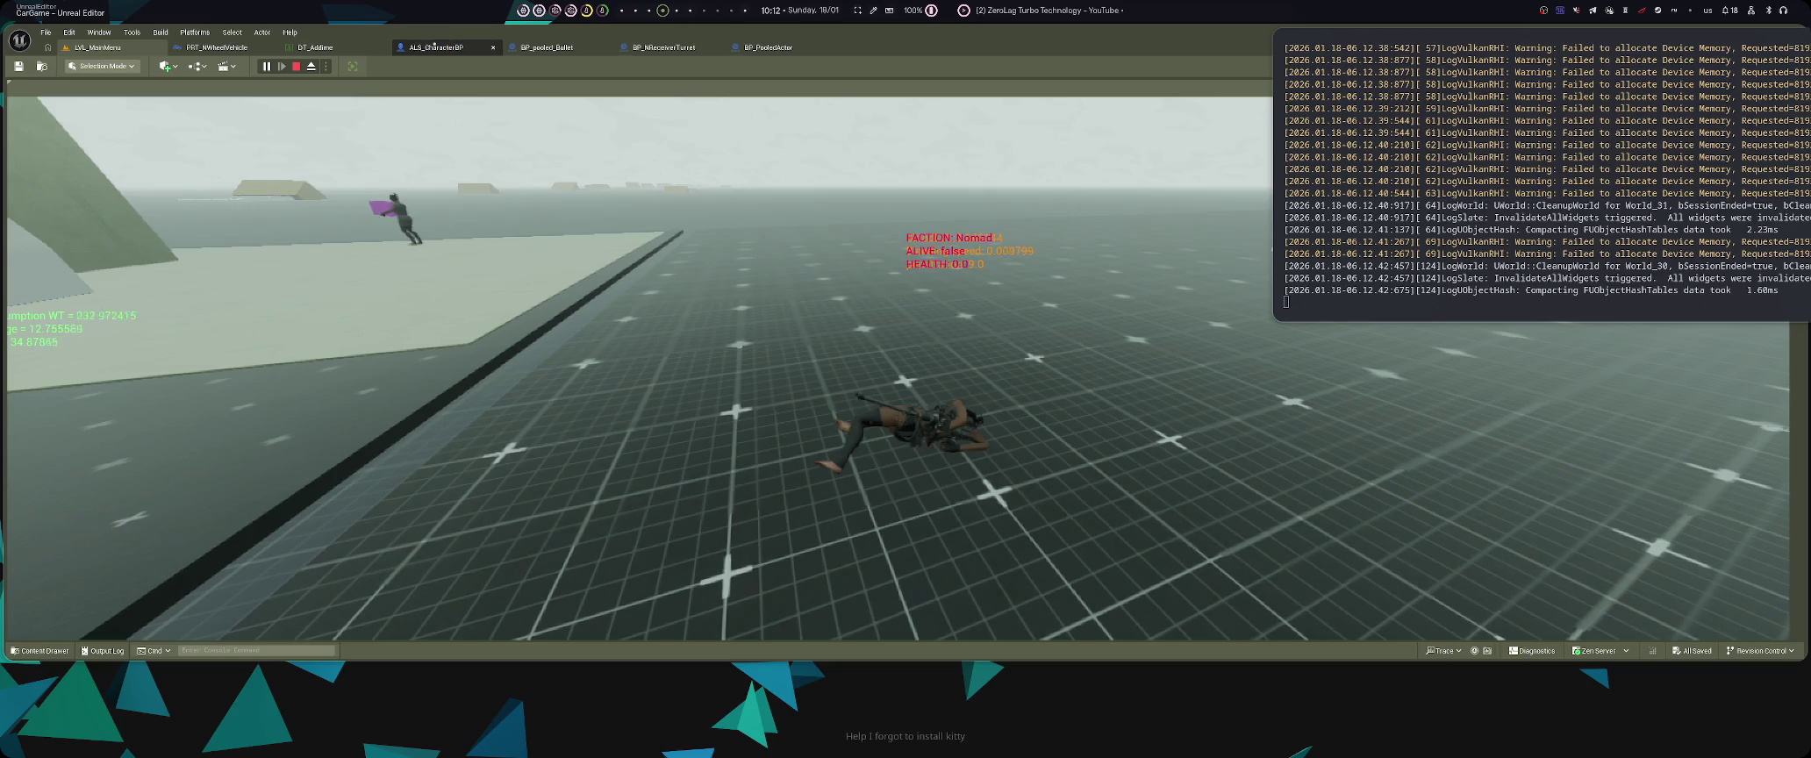
pyautogui.rightClick(128, 48)
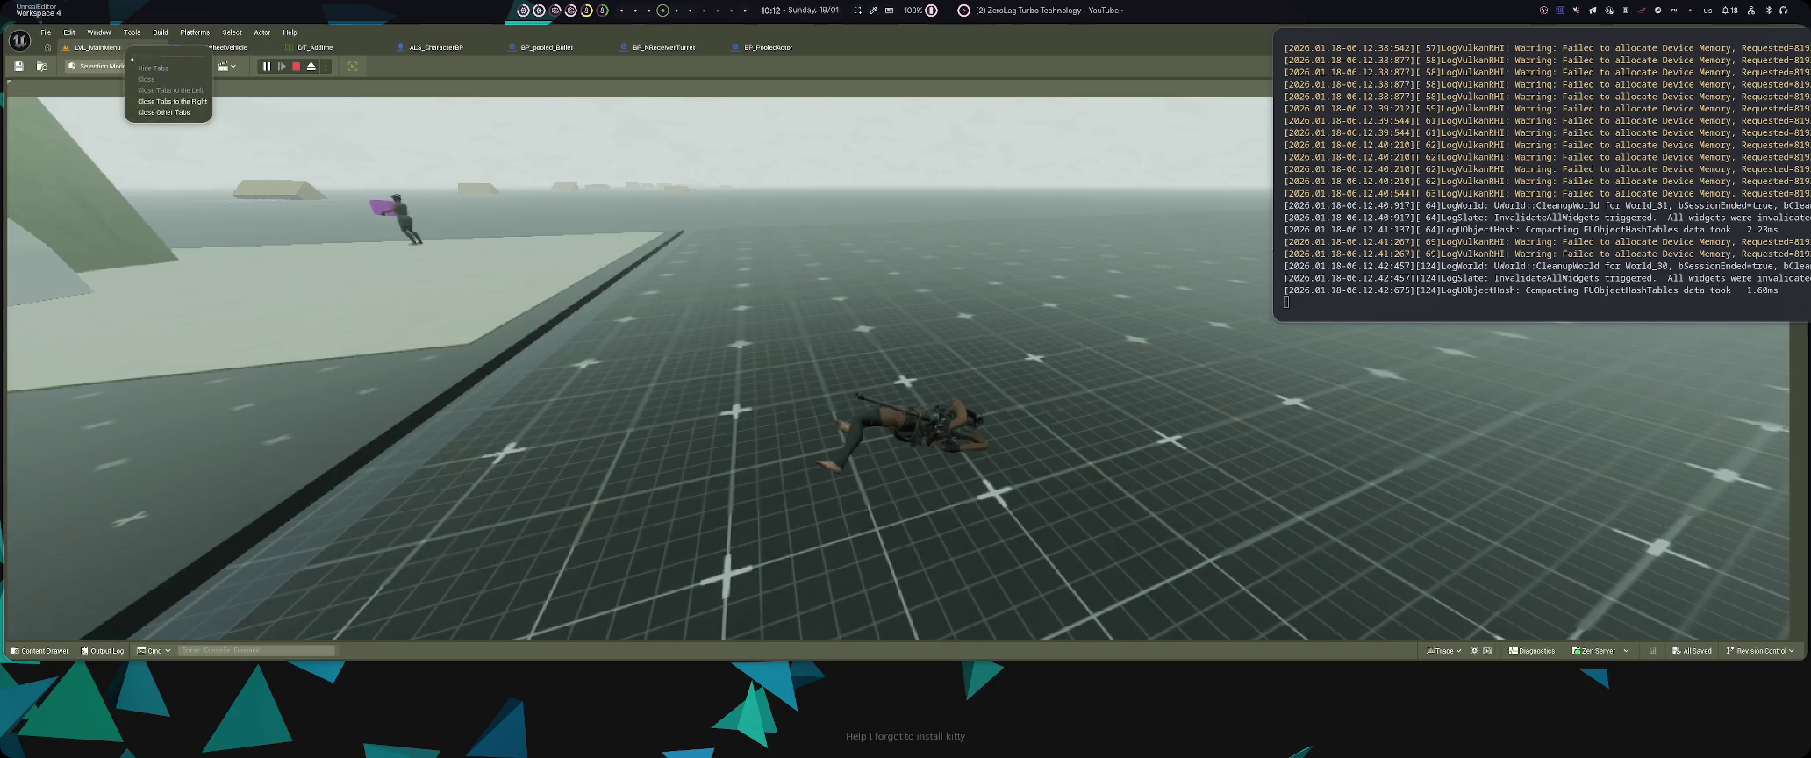
pyautogui.click(170, 108)
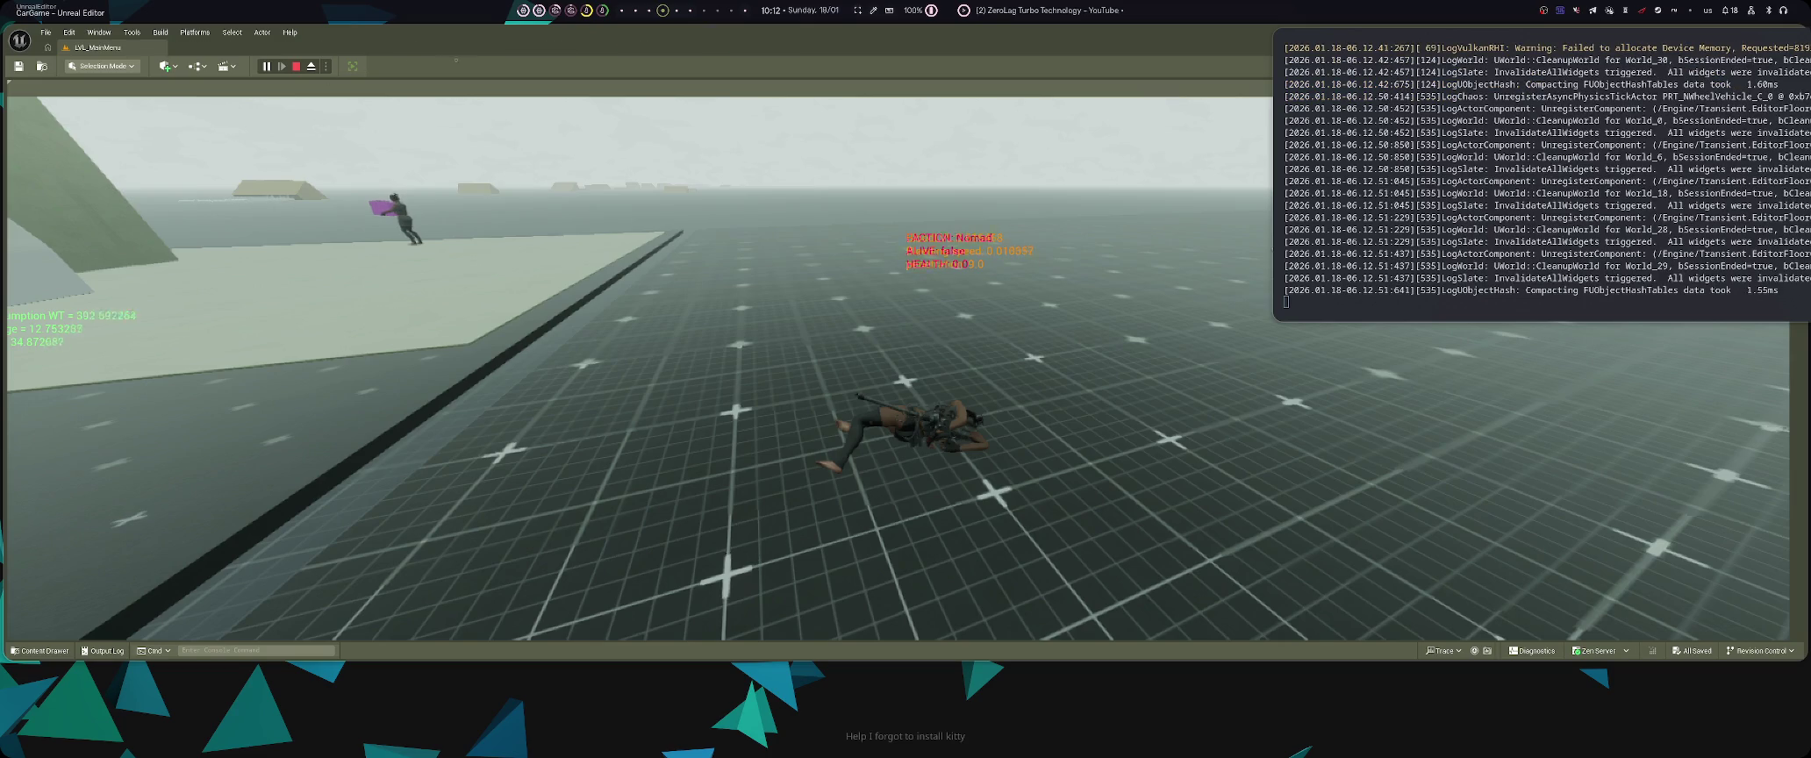
# - Cycle the debug column again and select the latest runtime log lines for copying
pyautogui.moveTo(539, 10)
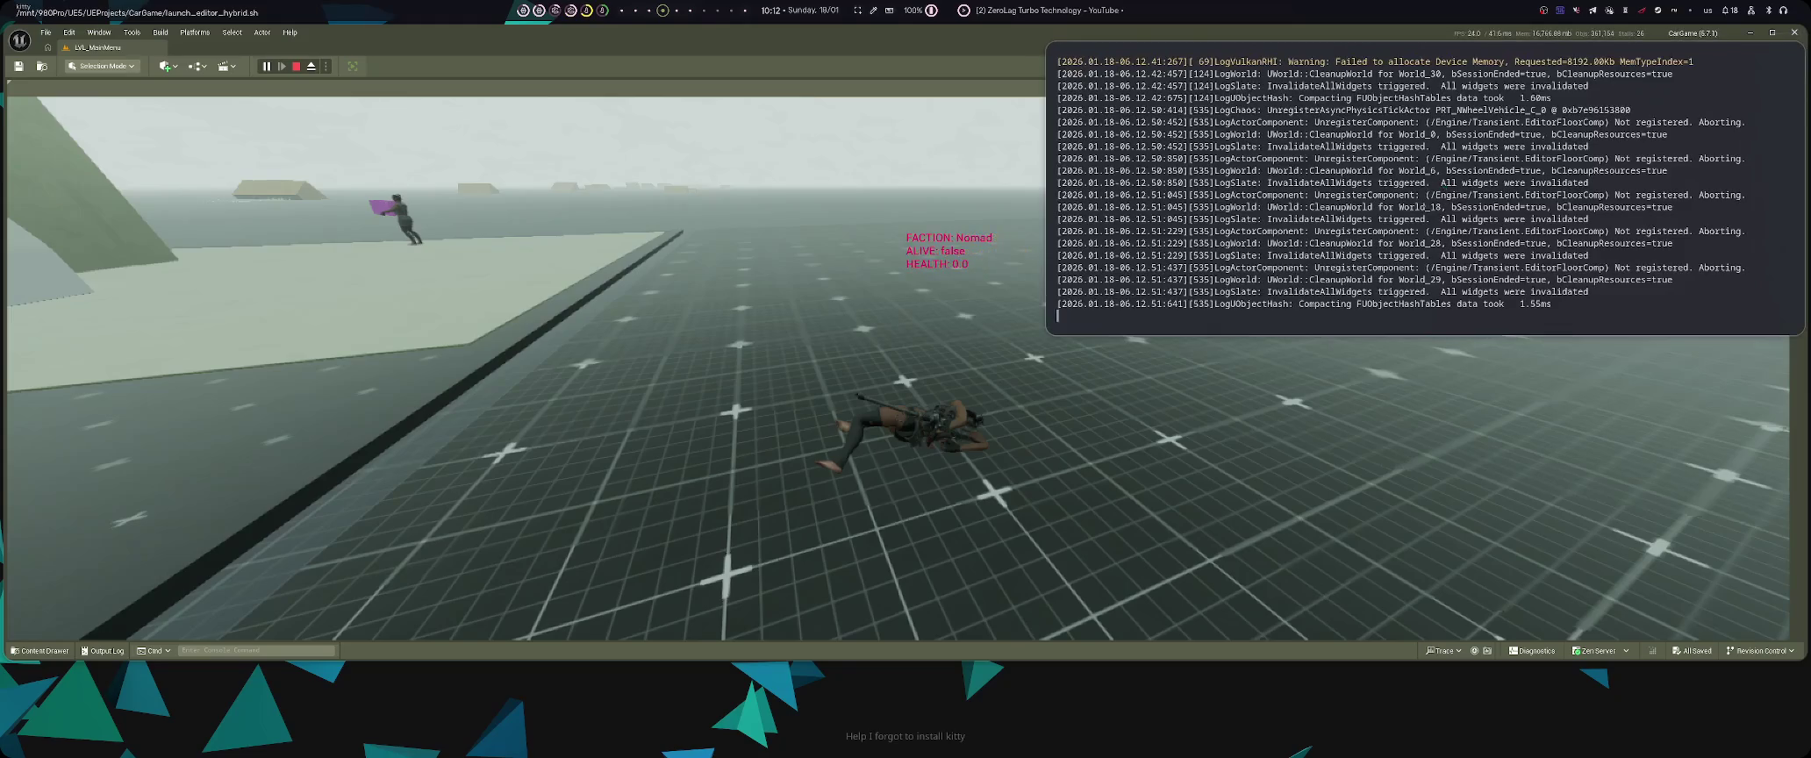
pyautogui.click(894, 368)
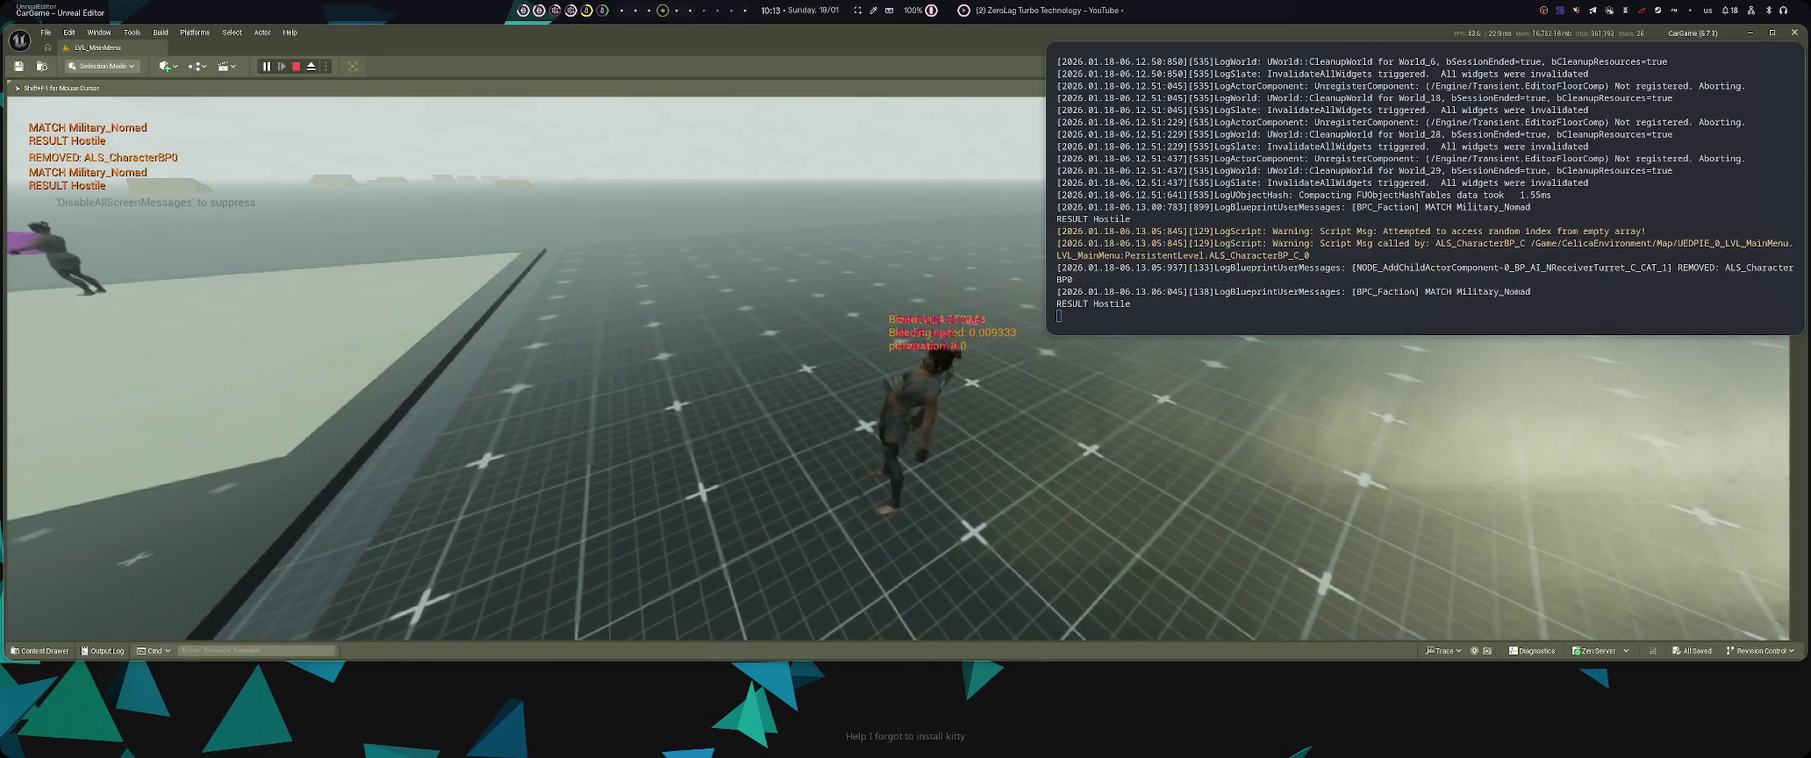
pyautogui.press('Left')
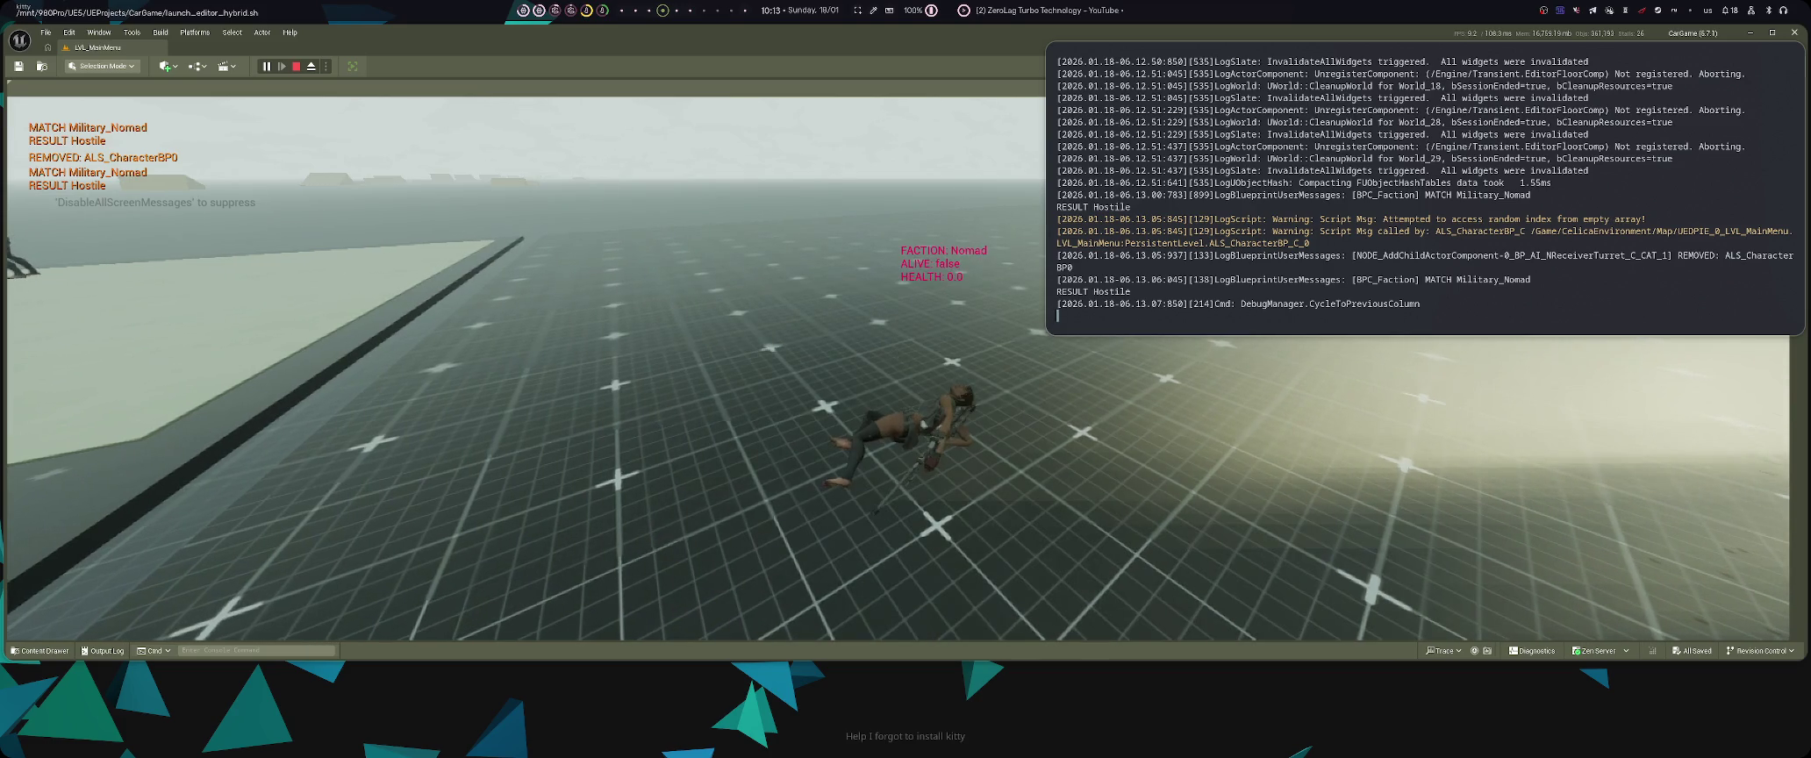
pyautogui.moveTo(1058, 315); pyautogui.dragTo(1057, 134)
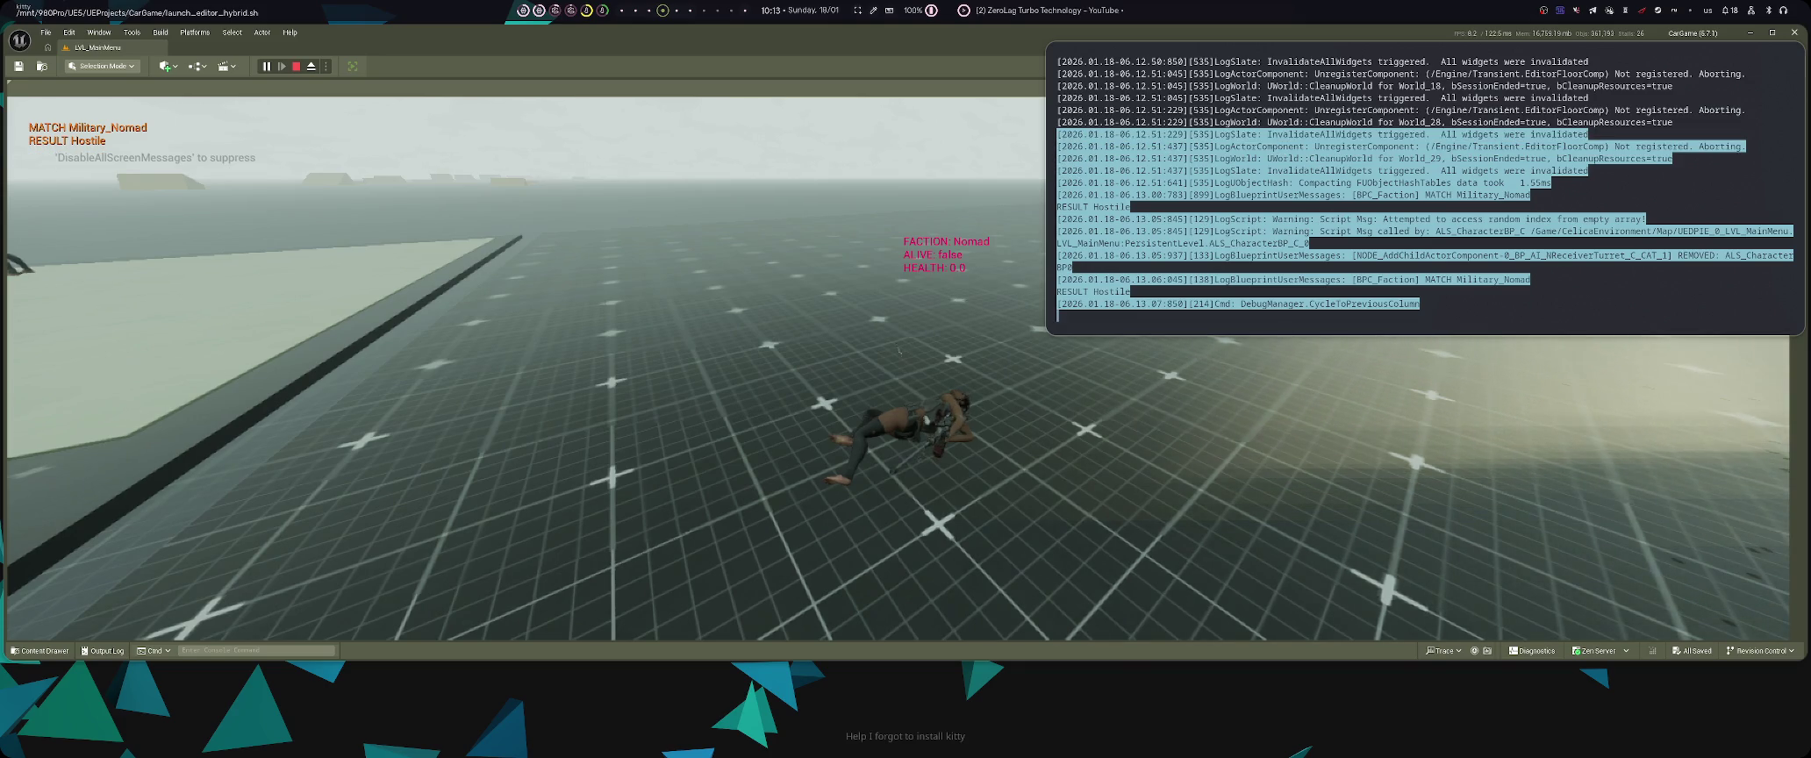
pyautogui.press('super+1')
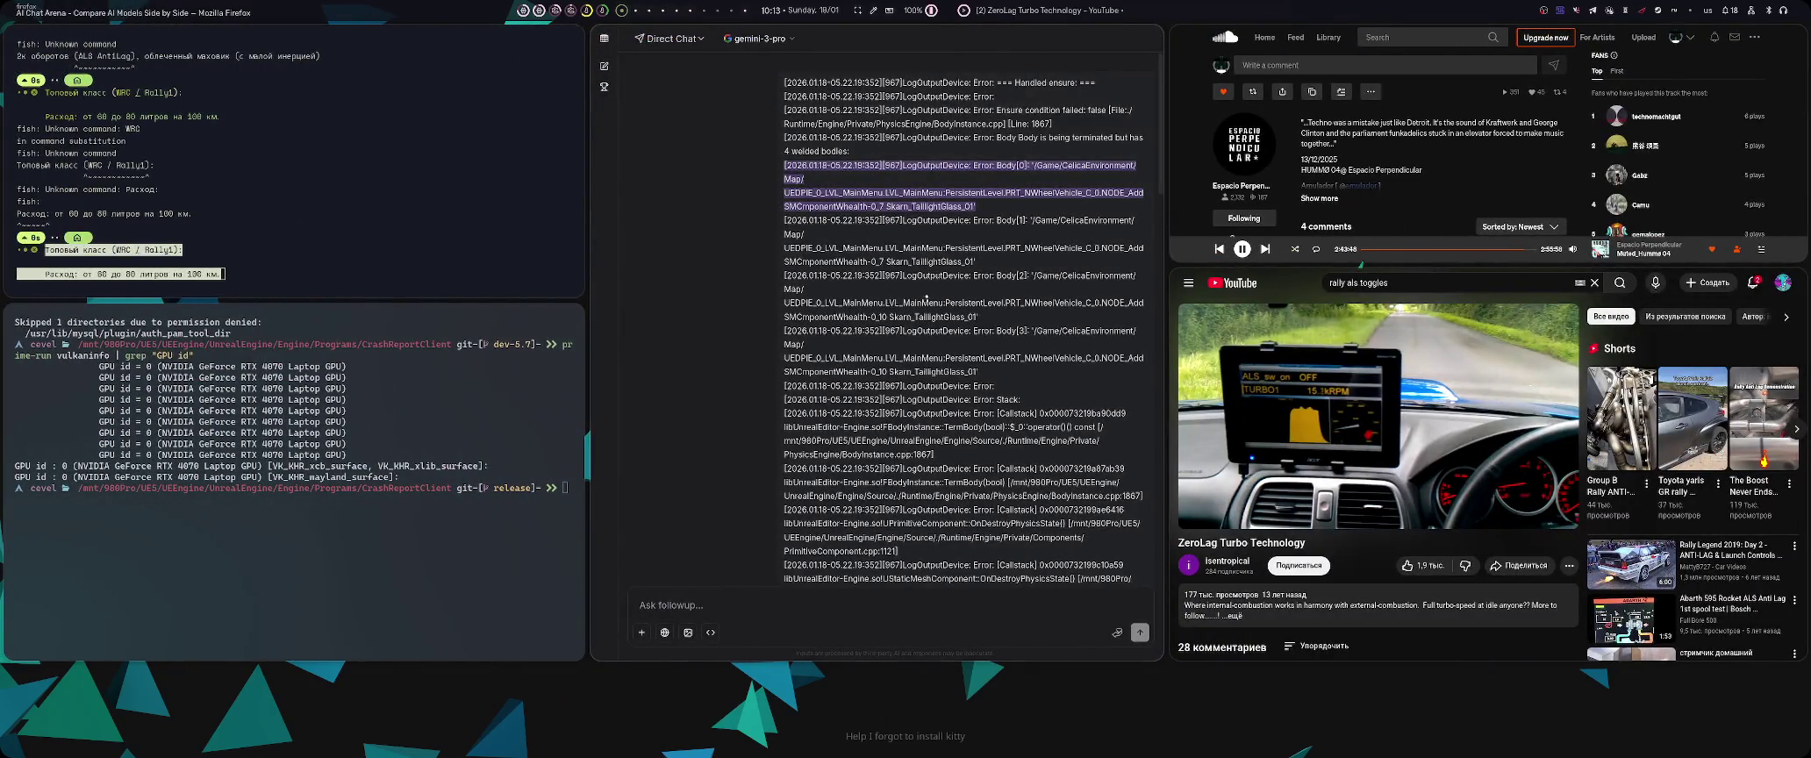
# - Paste the copied runtime log into a new gemini-3-pro chat and send it as a question
pyautogui.press('super+2')
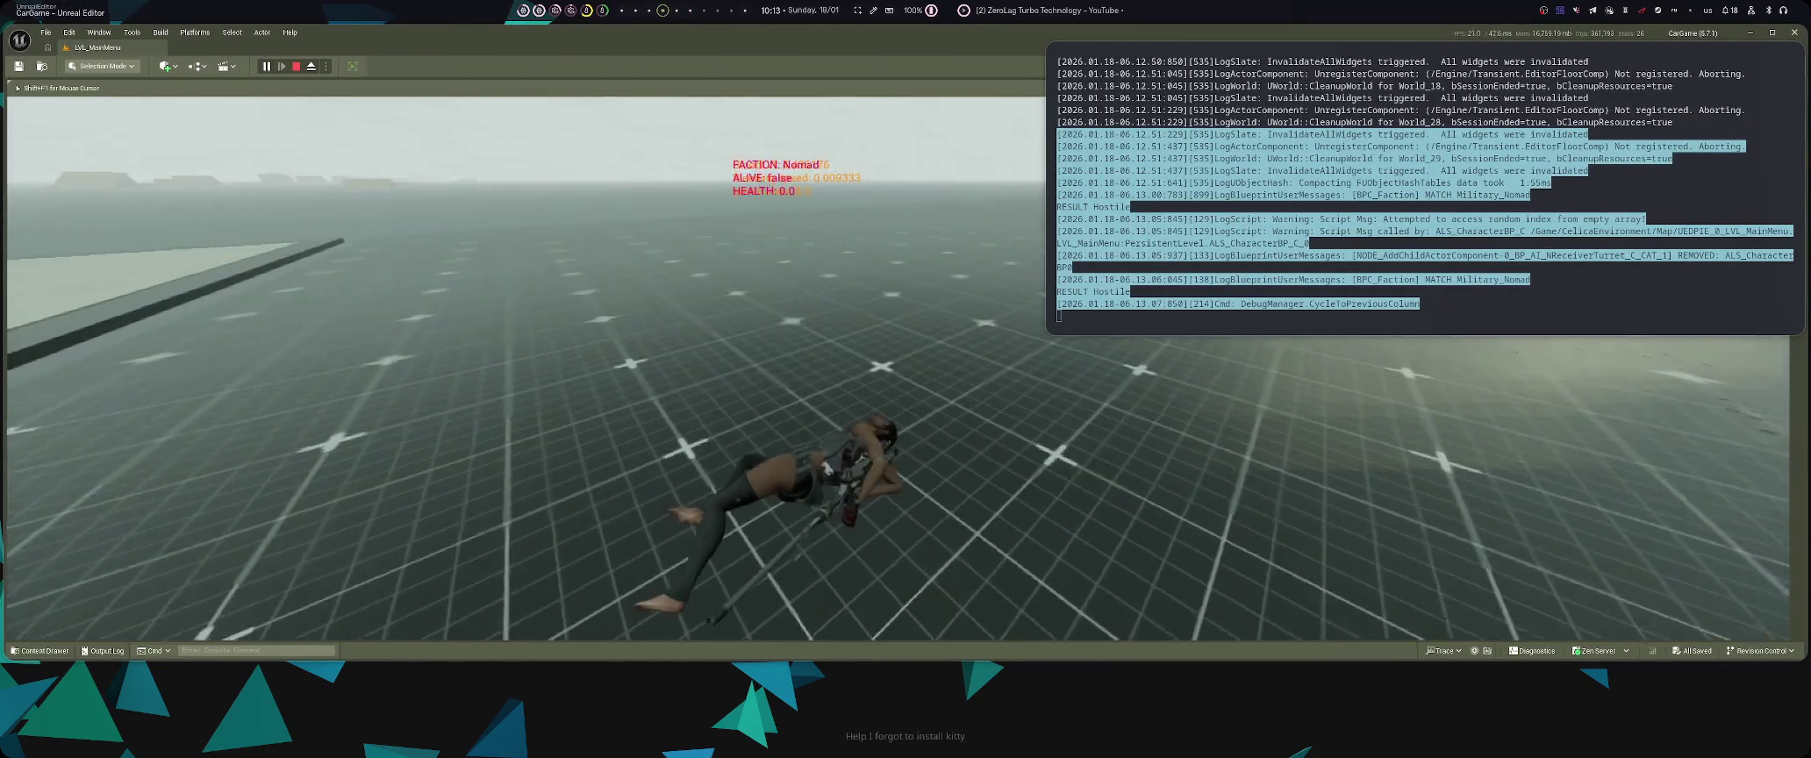
pyautogui.press('super+1')
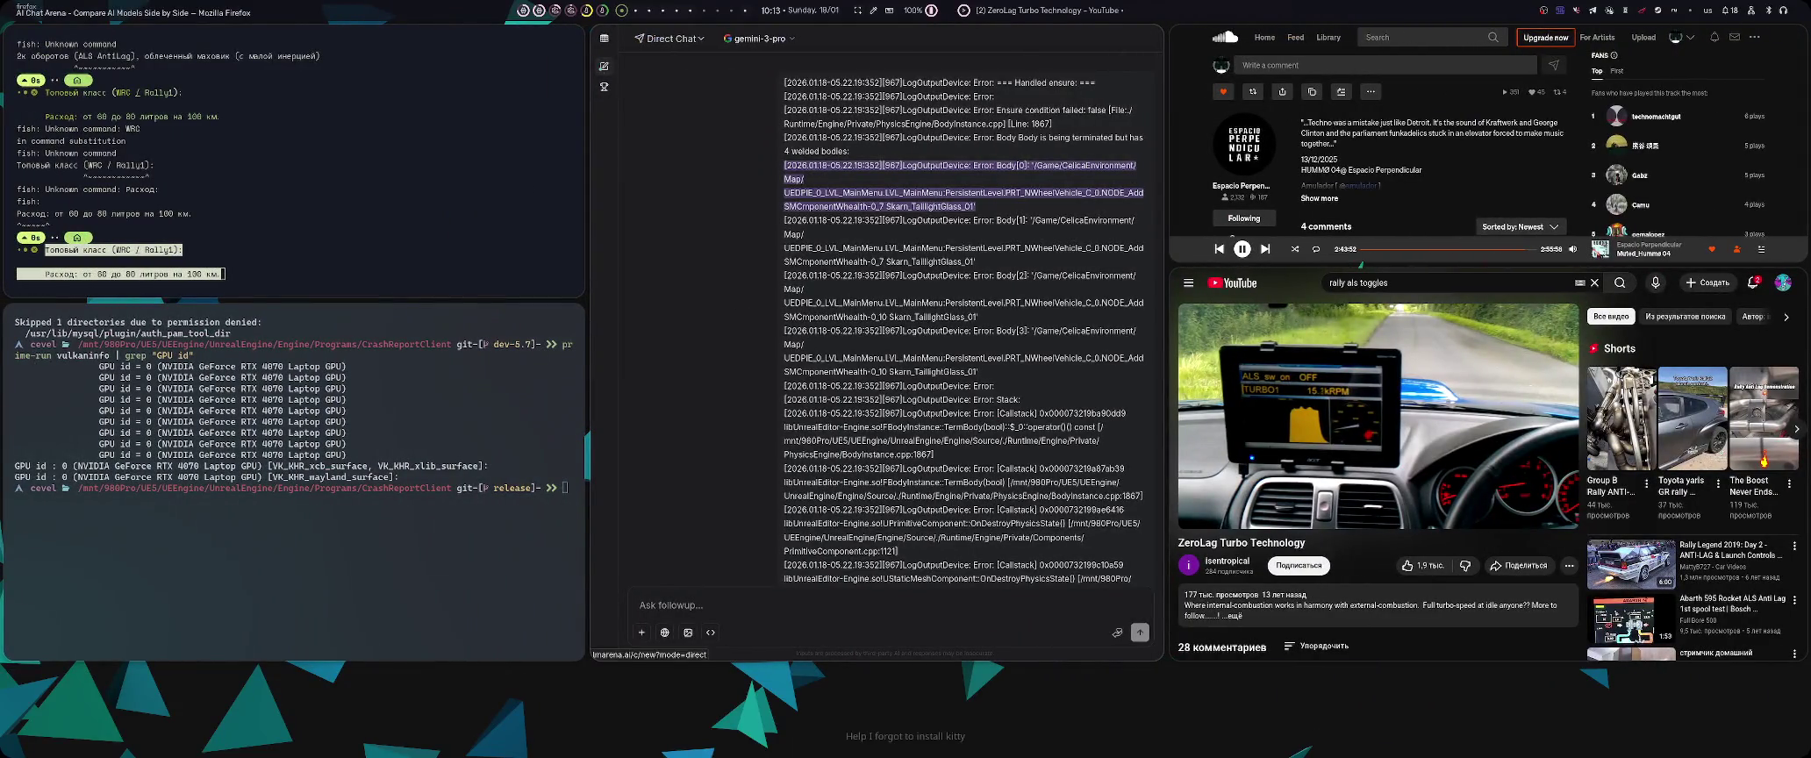
pyautogui.click(604, 65)
pyautogui.hotkey('ctrl', 'v')
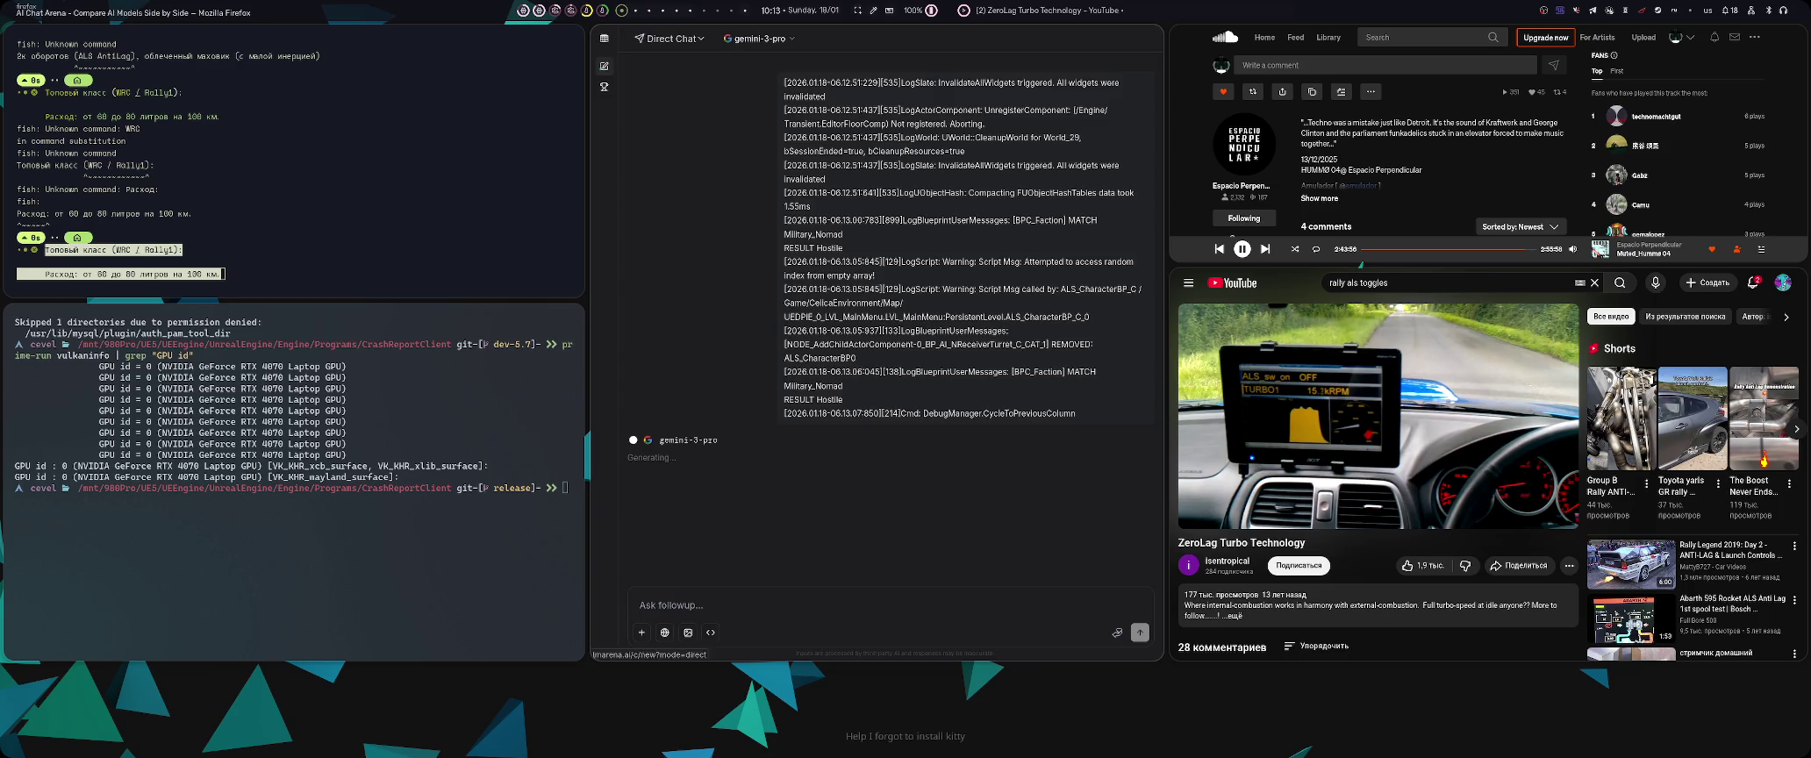
pyautogui.click(603, 66)
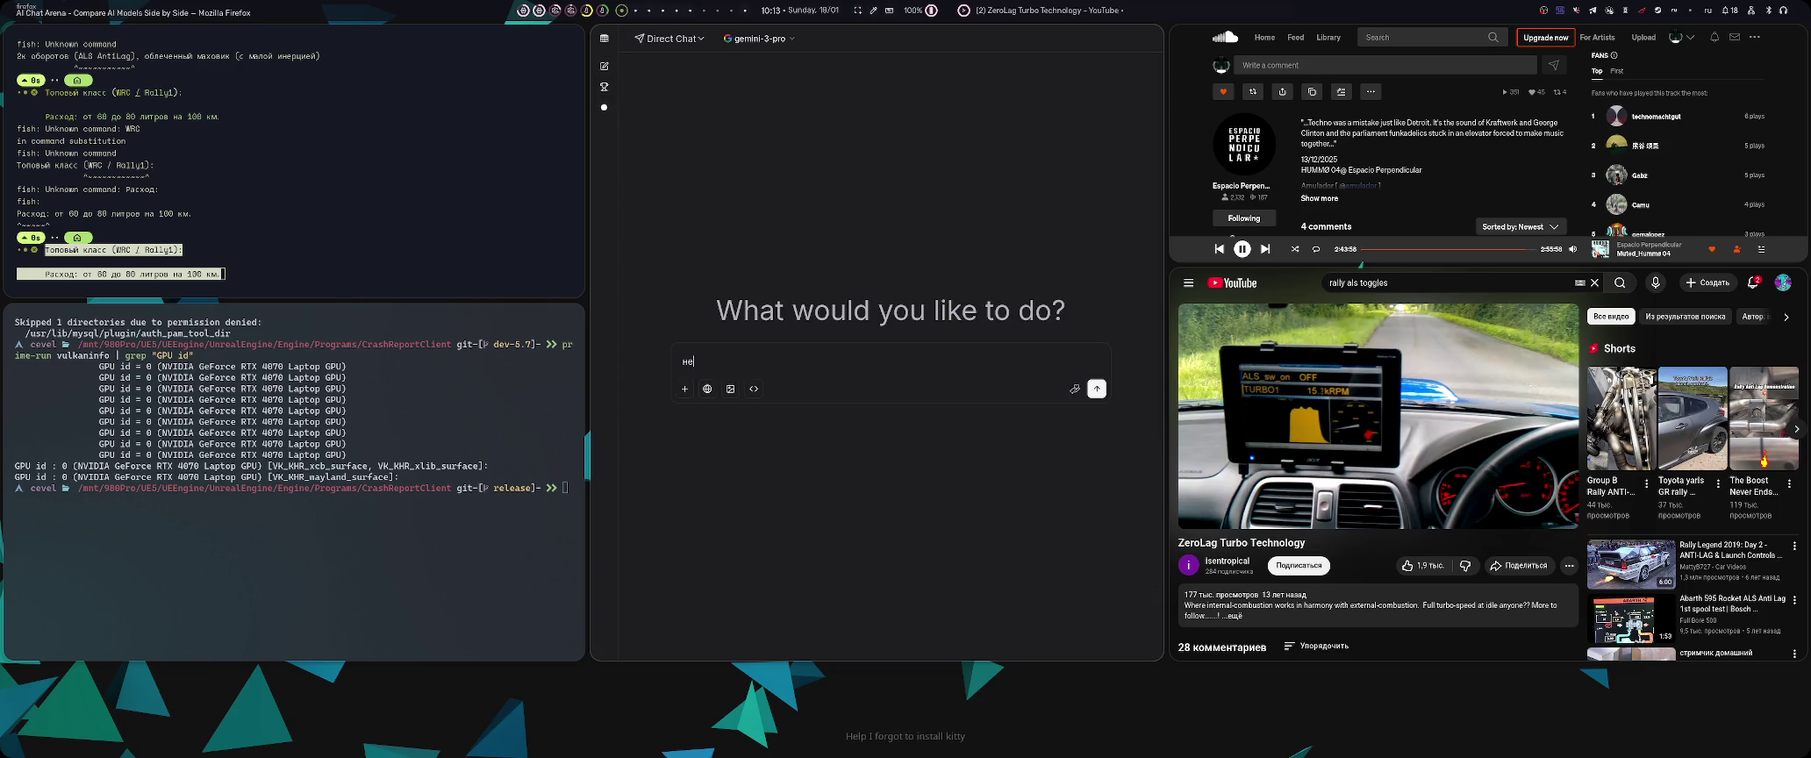
pyautogui.hotkey('ctrl', 'v')
pyautogui.press('Return')
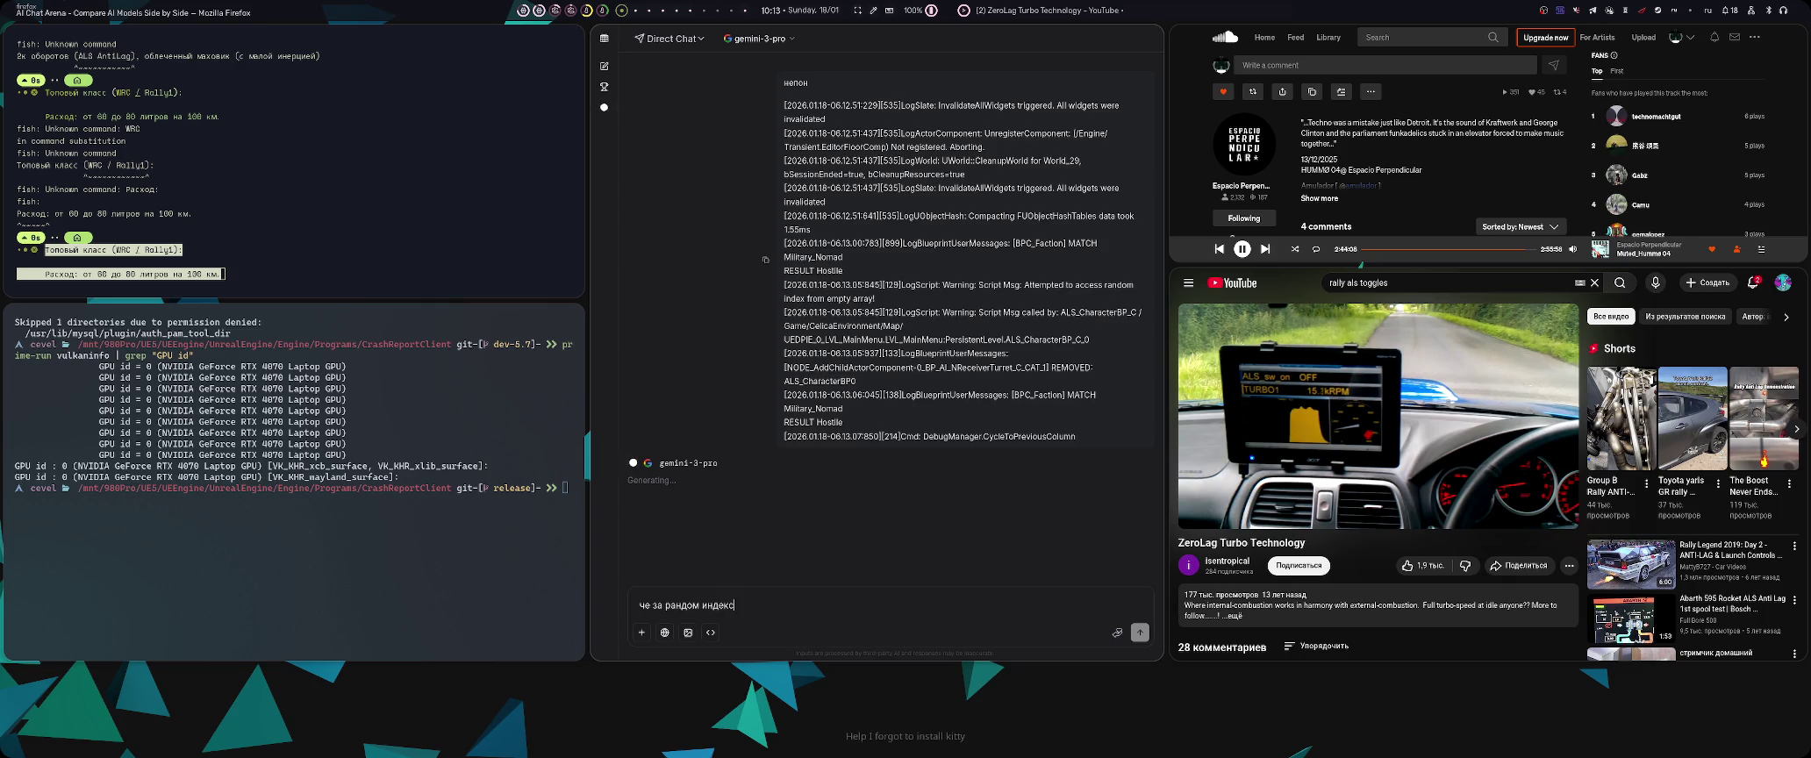
pyautogui.press('super+4')
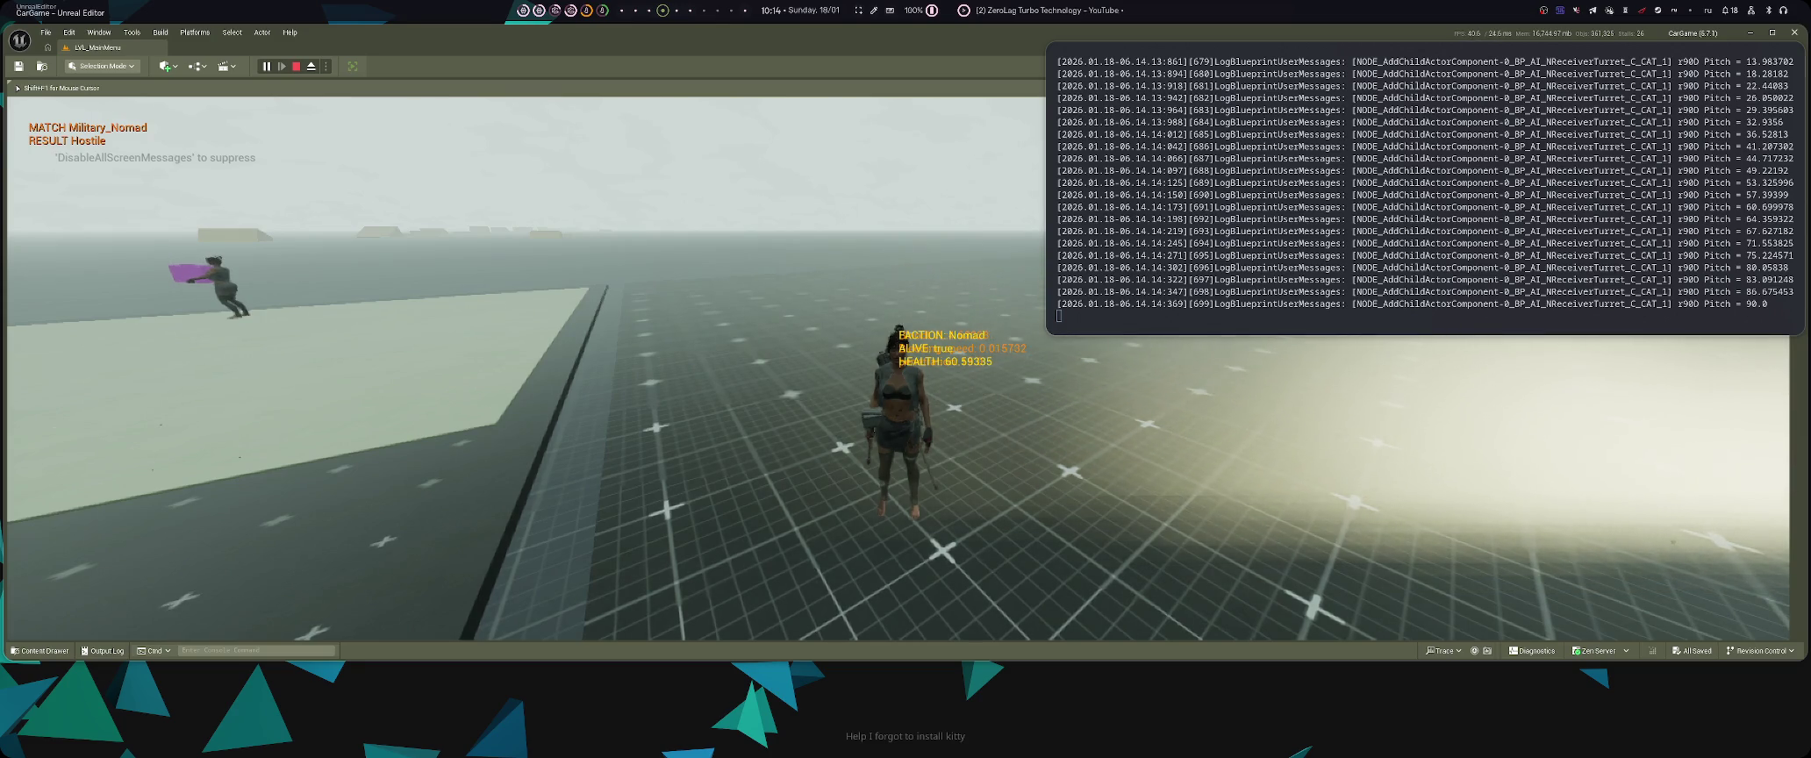
# - With the Nomad at 60.59 health, clear the log text selection and move to the AI chat
pyautogui.hotkey('alt', 'Tab')
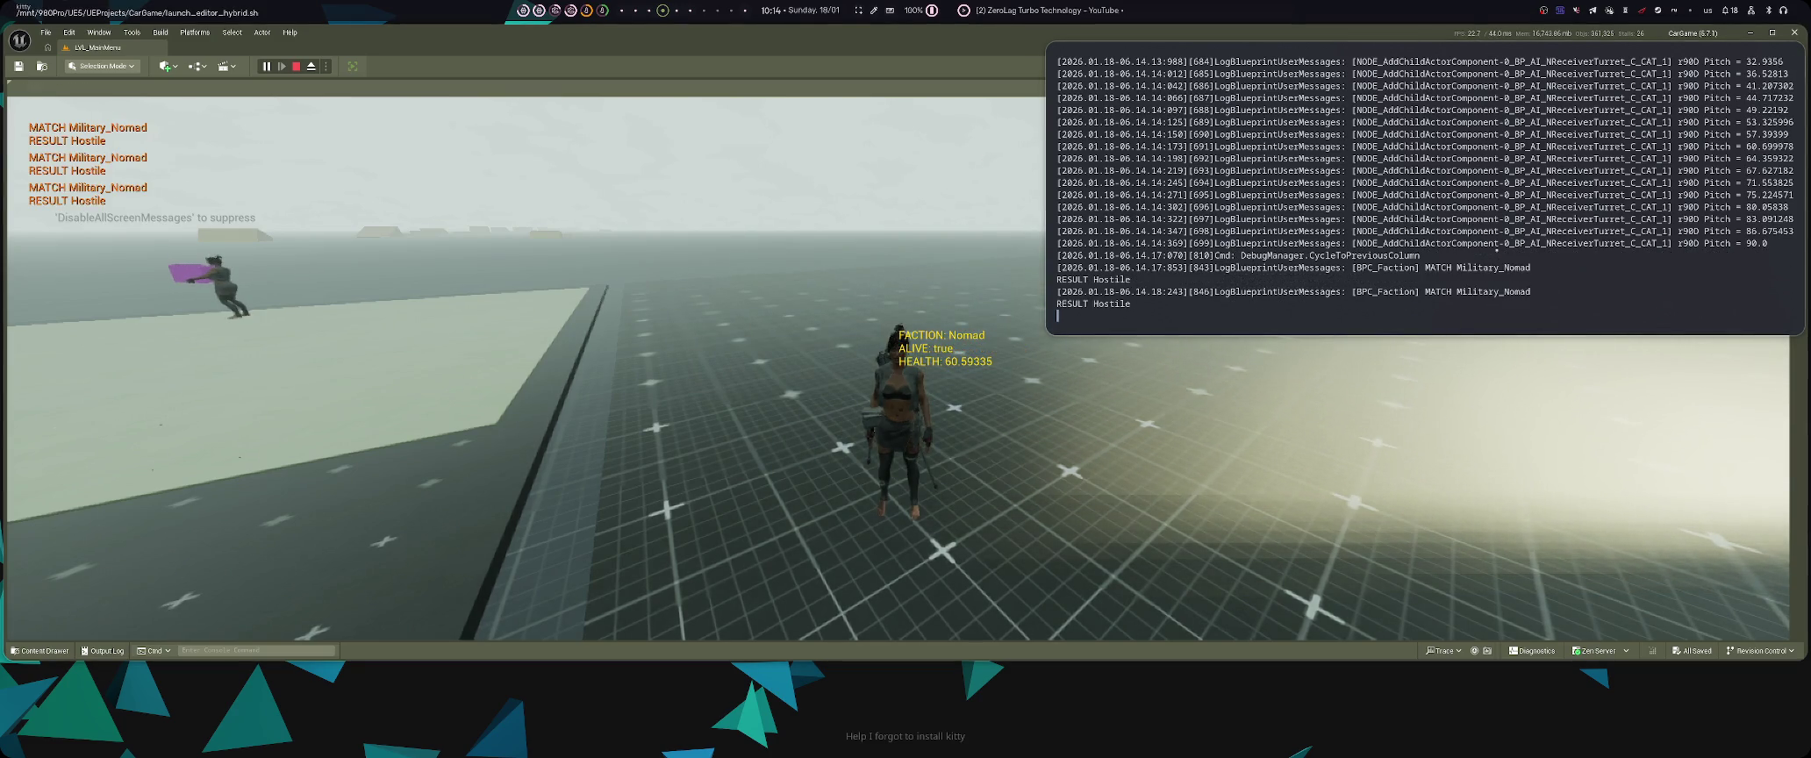
pyautogui.scroll(2, 1496, 250)
pyautogui.moveTo(1496, 250); pyautogui.dragTo(1350, 243)
pyautogui.click(1350, 243)
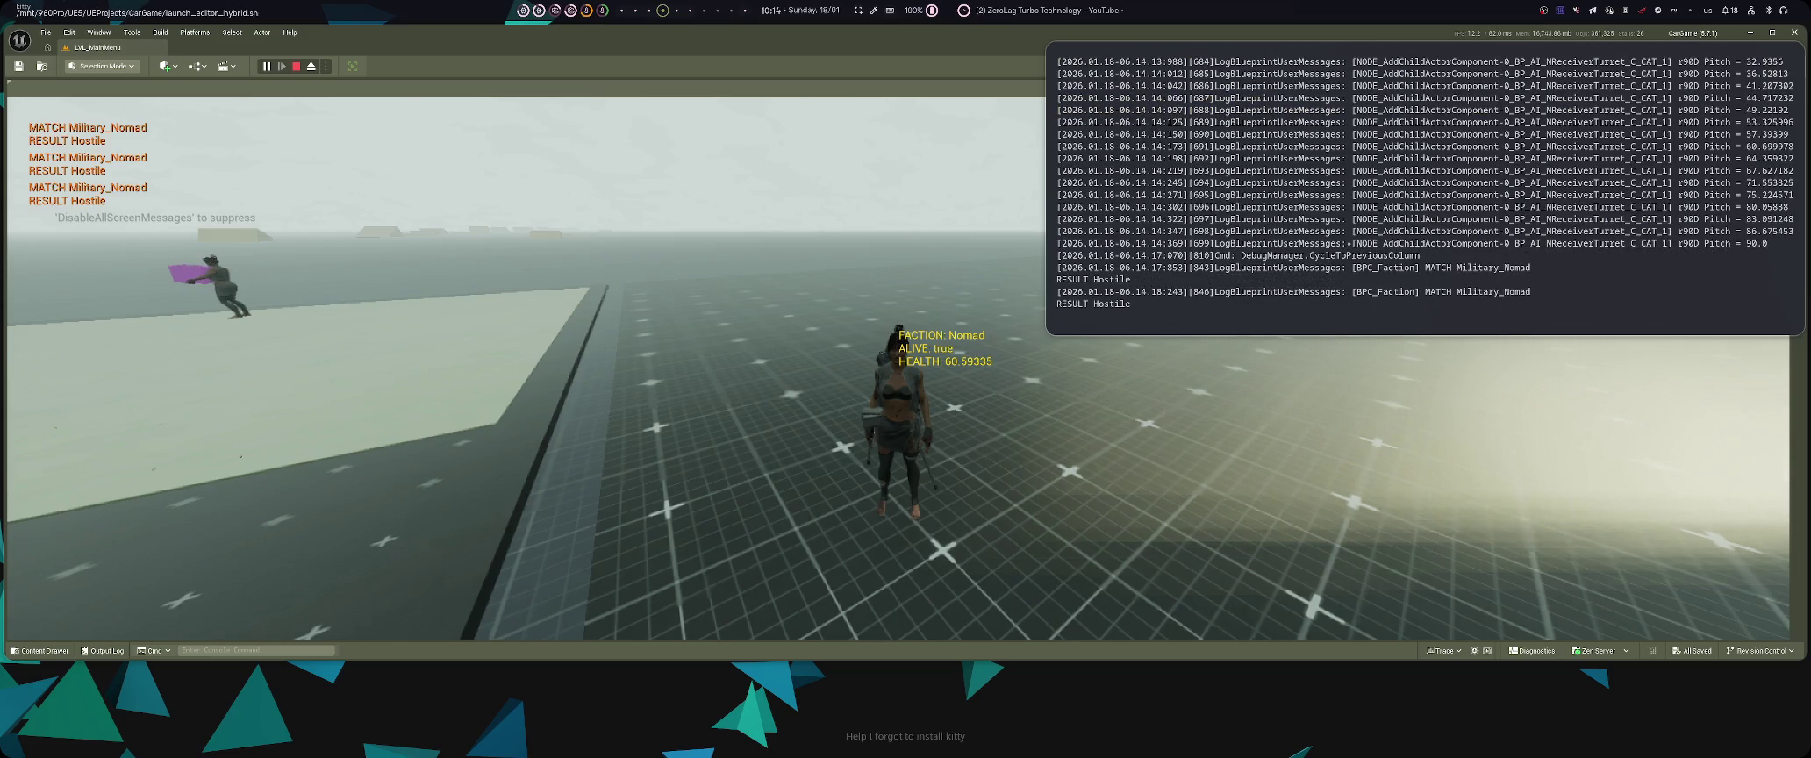
pyautogui.hotkey('alt', 'Tab')
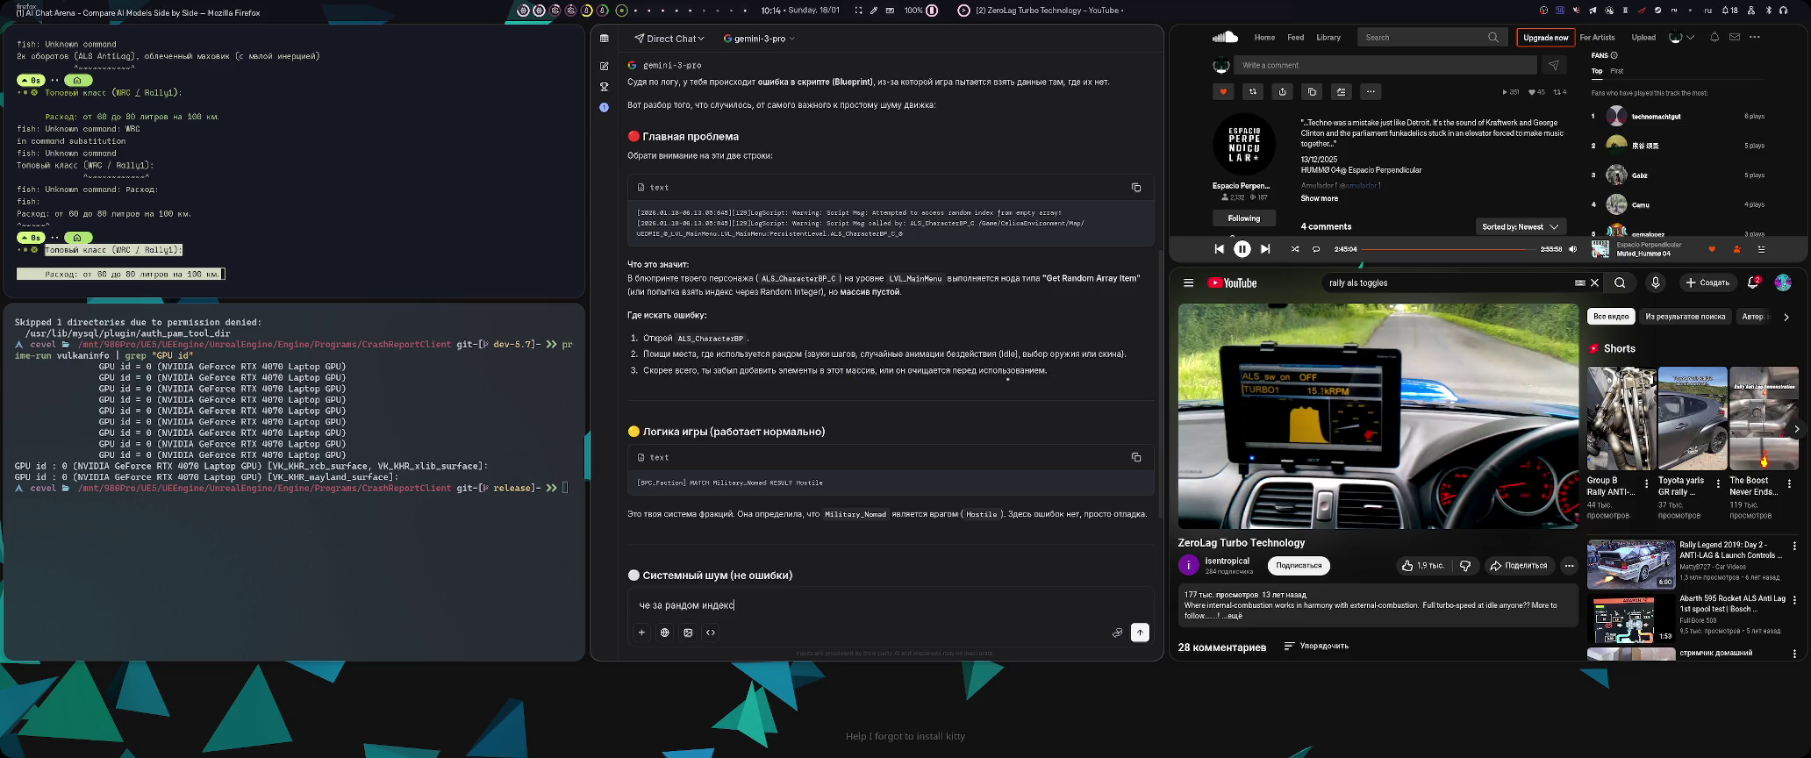
# - After reading the empty-array Get Random Array Item diagnosis, return to the Unreal Editor workspace
pyautogui.press('super+4')
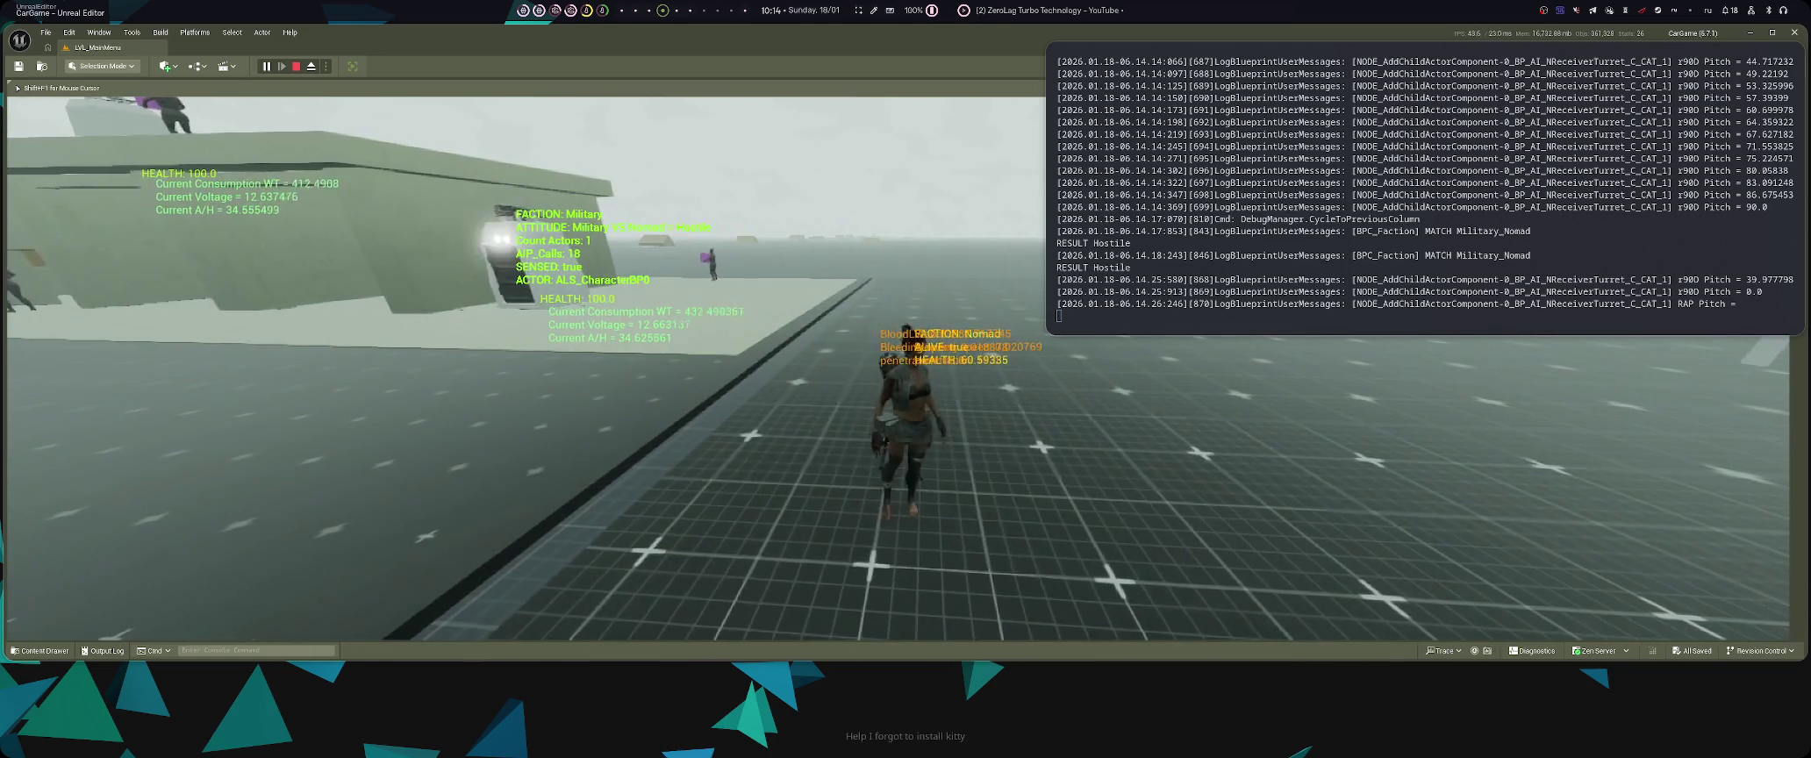
# - Cycle the DebugManager back three columns while watching the log for the ALS_CharacterBP empty-array warning
pyautogui.press('Left')
pyautogui.press('Left')
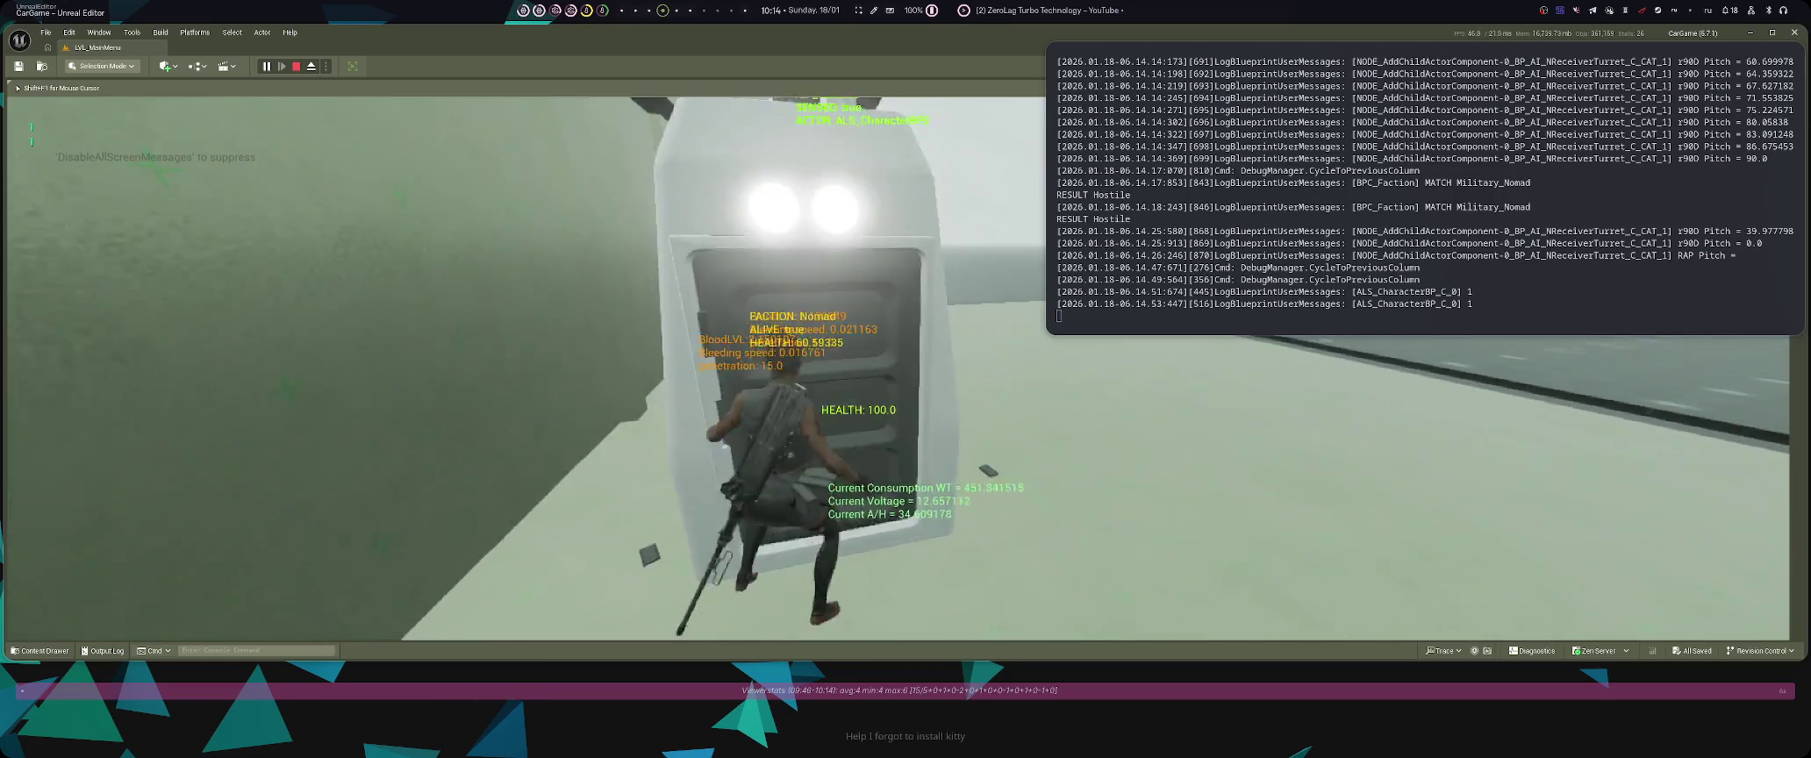
pyautogui.press('Left')
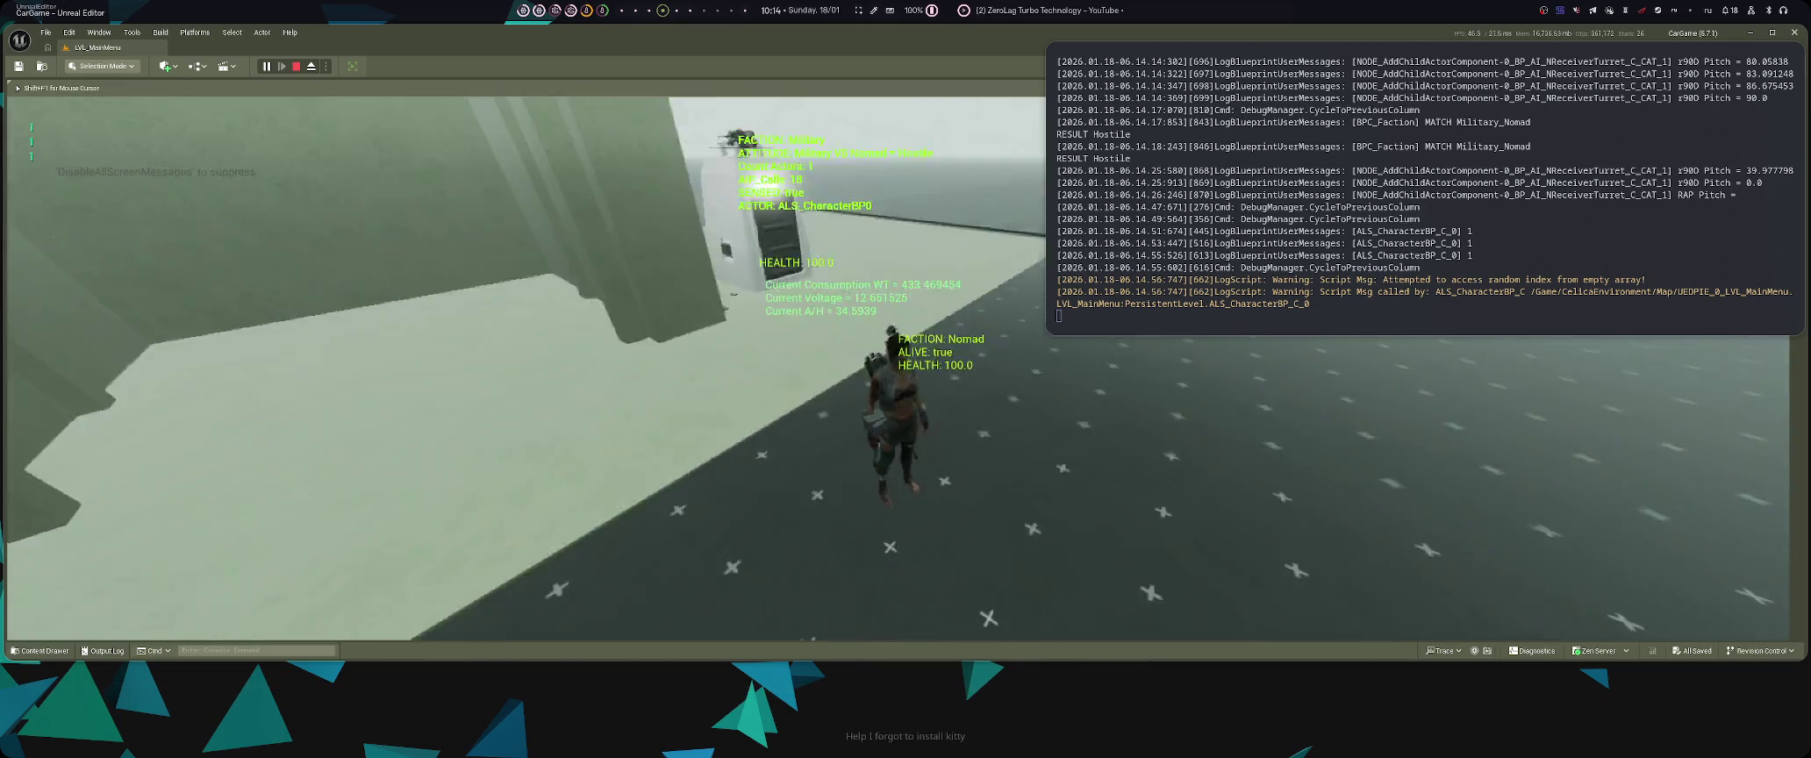
pyautogui.press('Left')
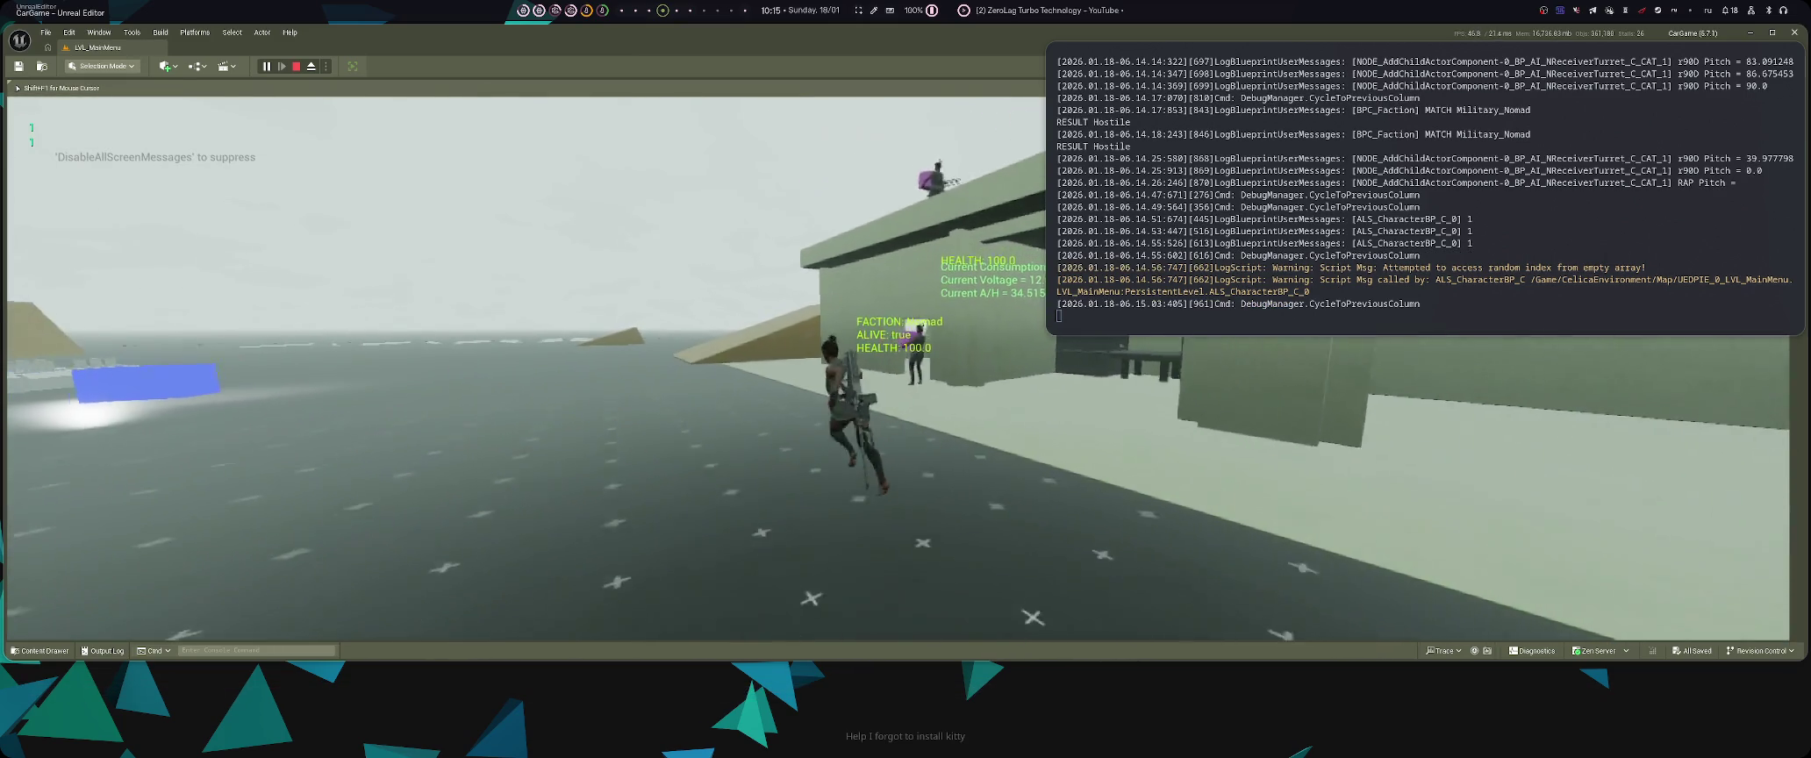
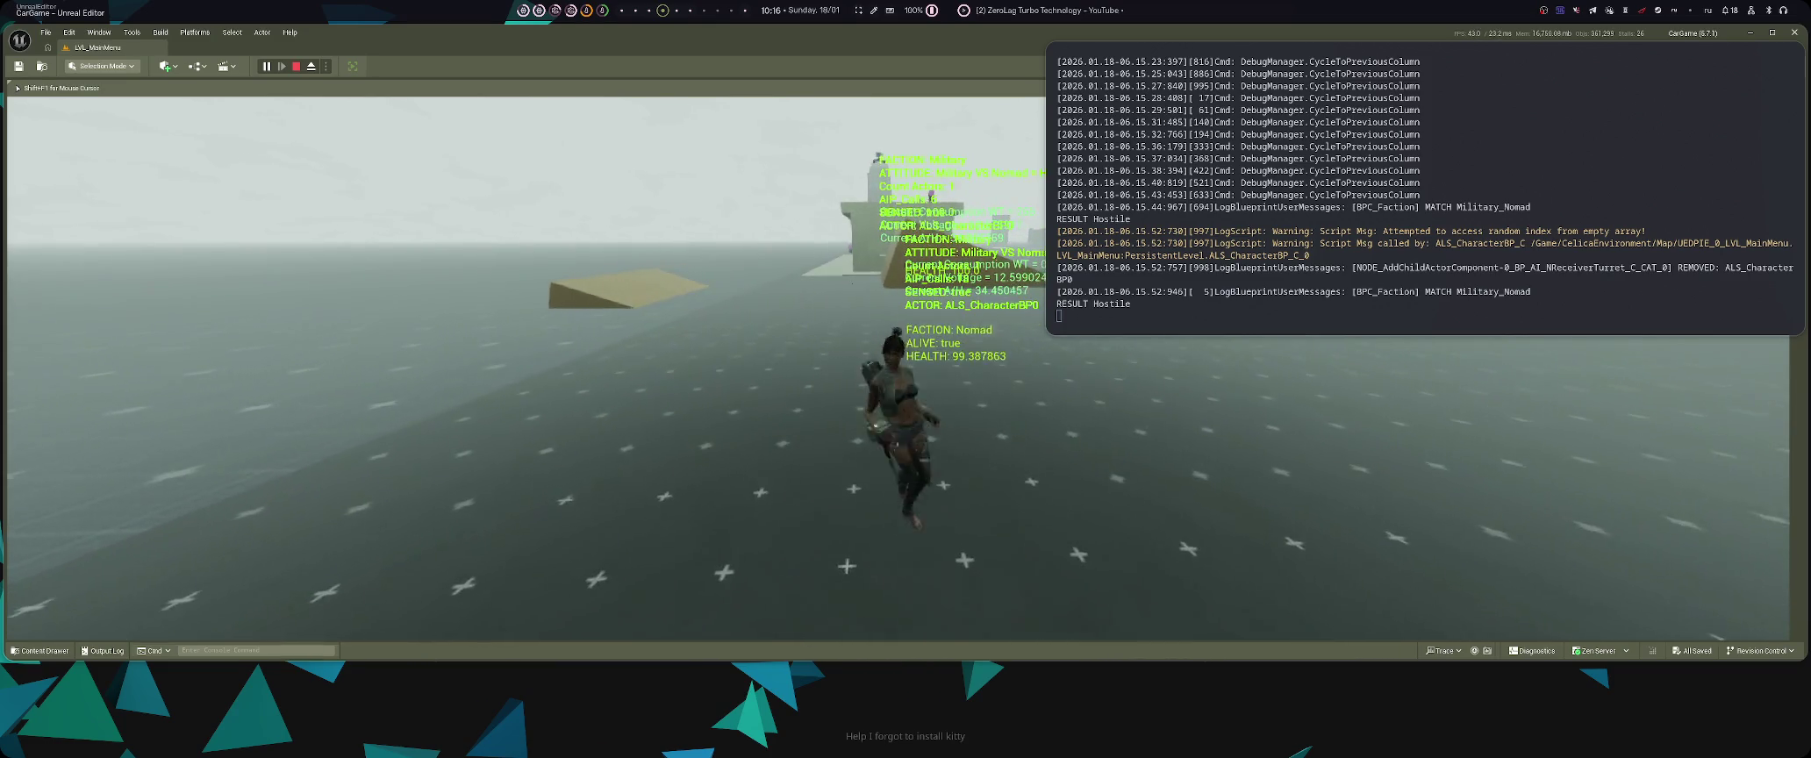
# - Stop the play session and open the Content Drawer showing the Vehicles/TONYMG/Setup folder
pyautogui.press('Escape')
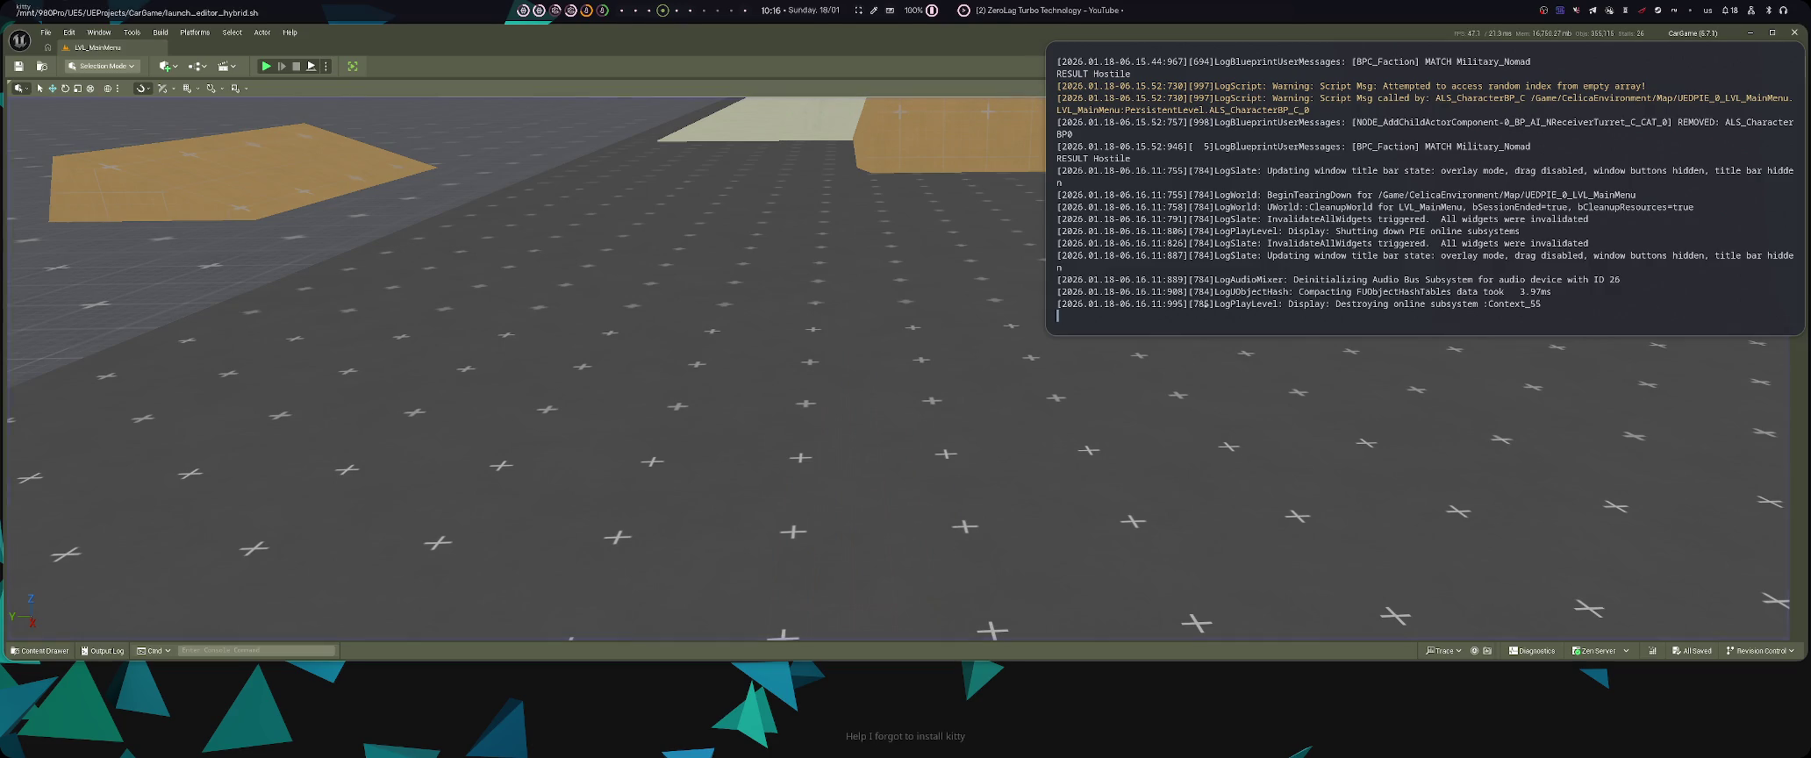
pyautogui.moveTo(1352, 300); pyautogui.dragTo(1194, 345)
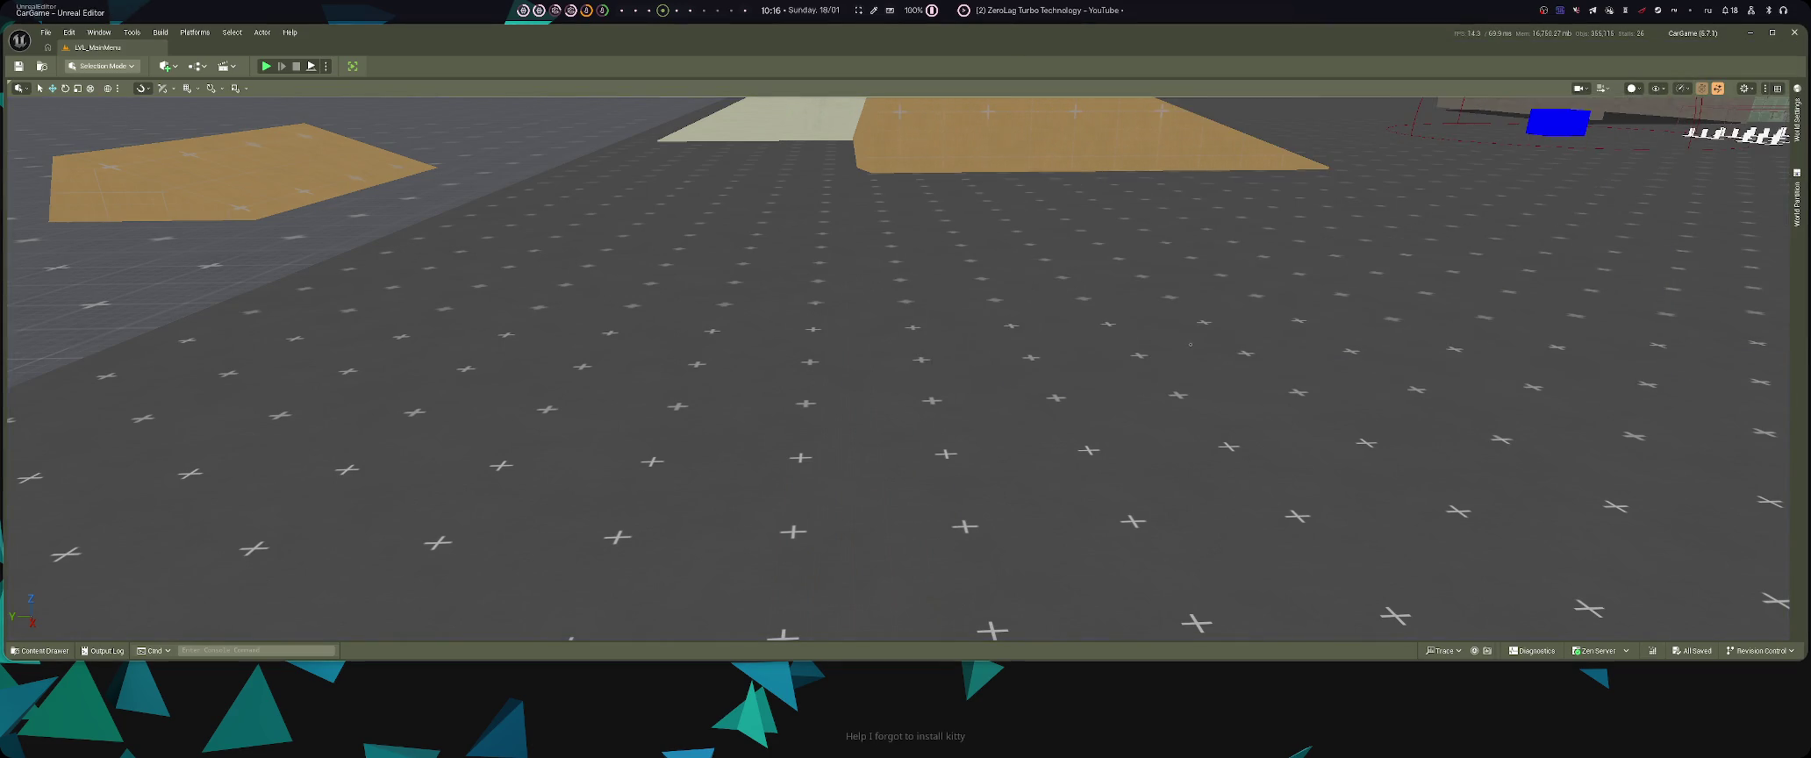
pyautogui.press('super+3')
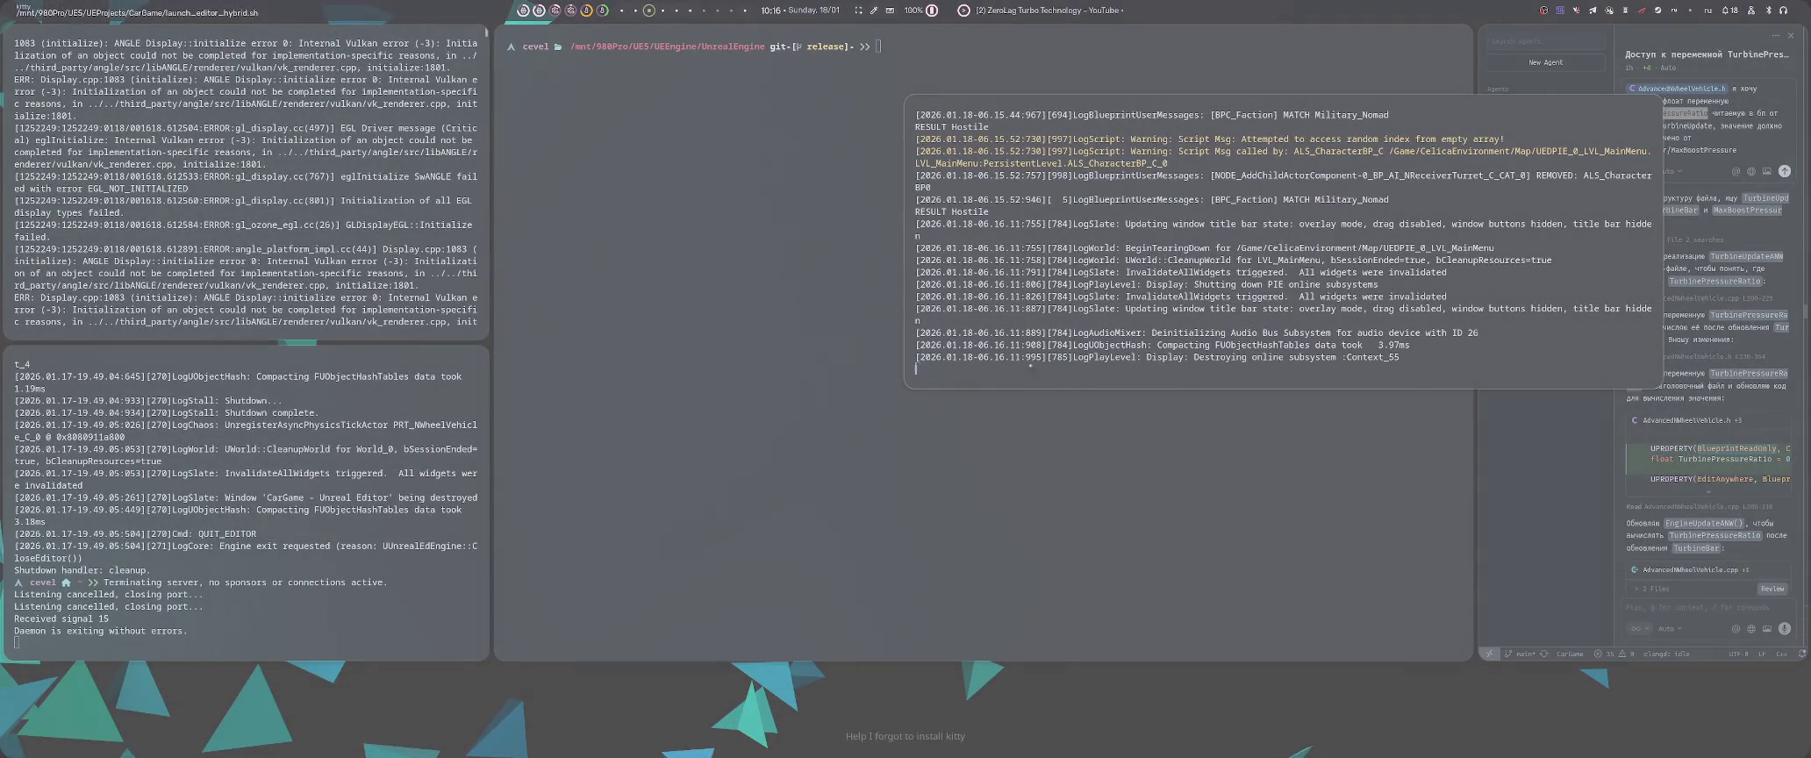
pyautogui.press('super+4')
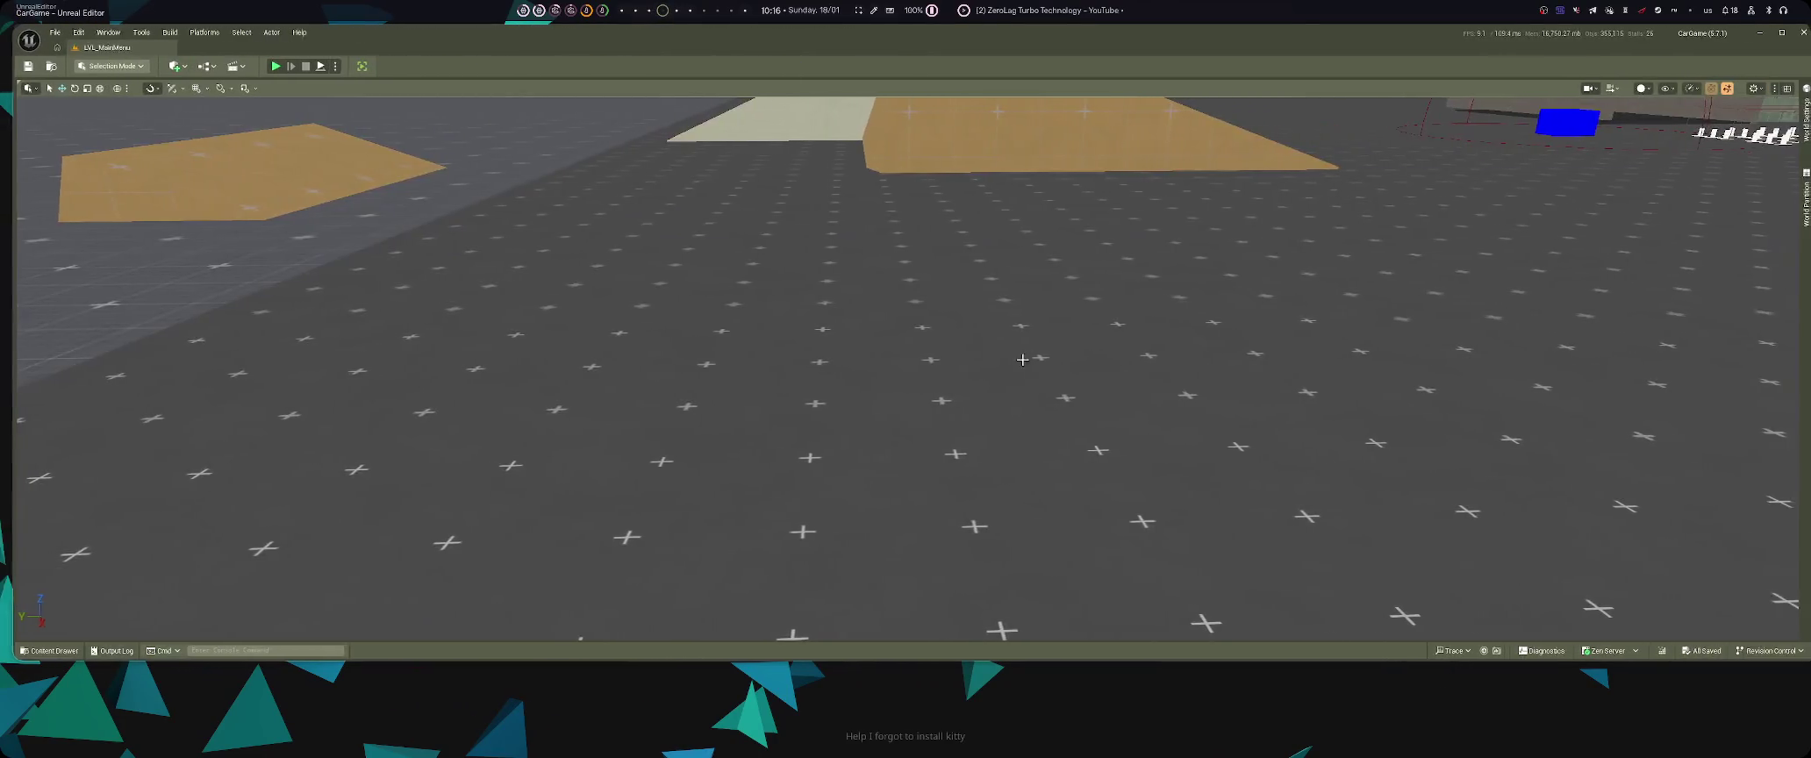
pyautogui.moveTo(1022, 360); pyautogui.dragTo(970, 345)
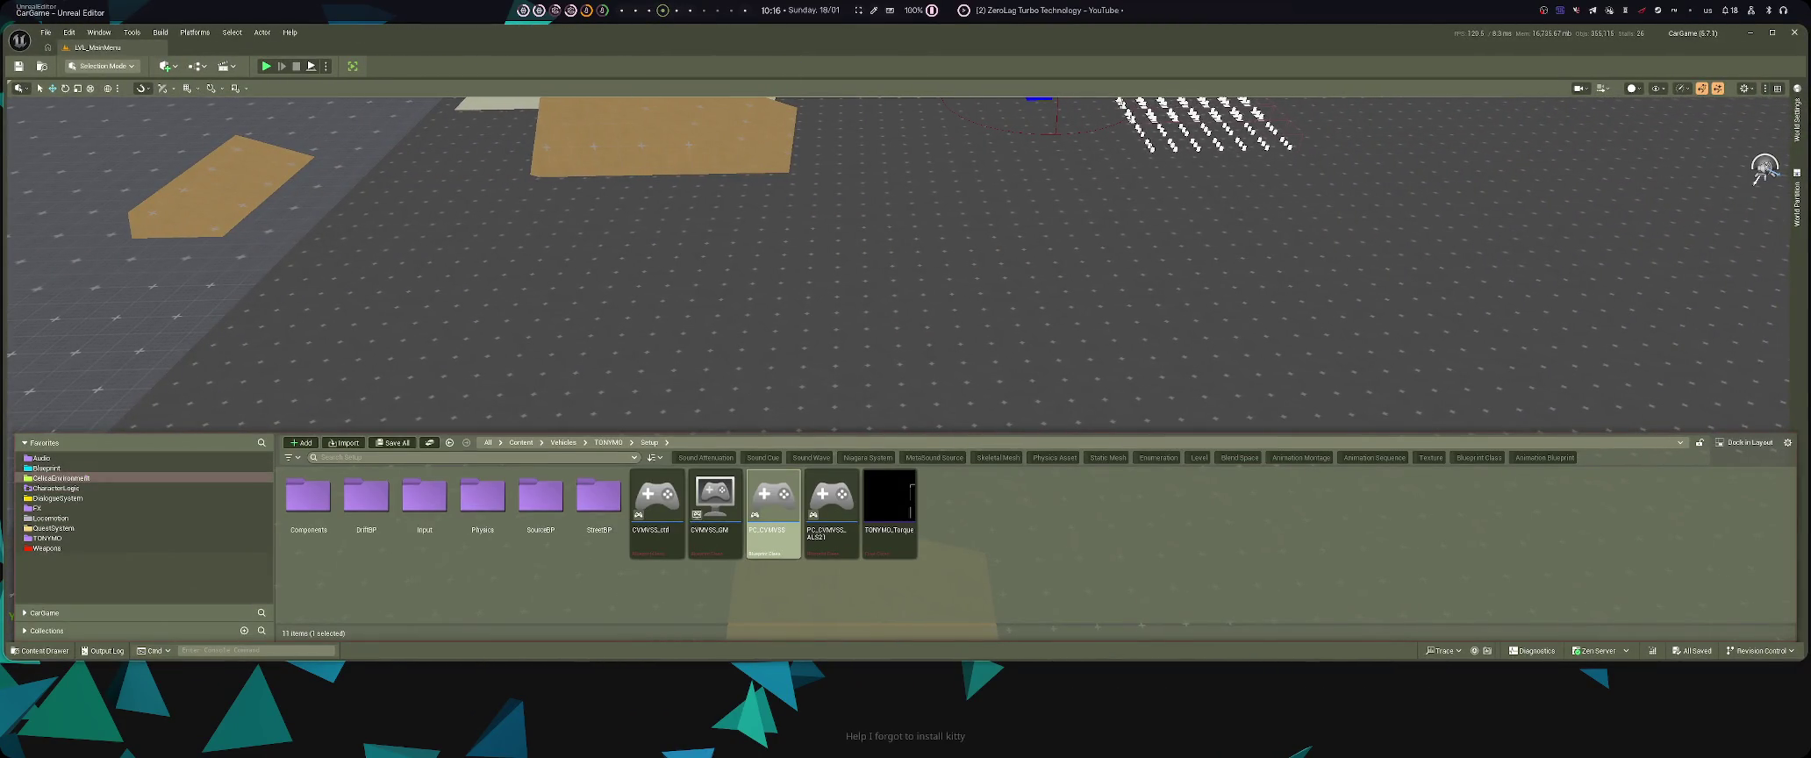
# - Collapse Favorites, expand the CarGame folder tree, and select the Characters folder
pyautogui.click(61, 477)
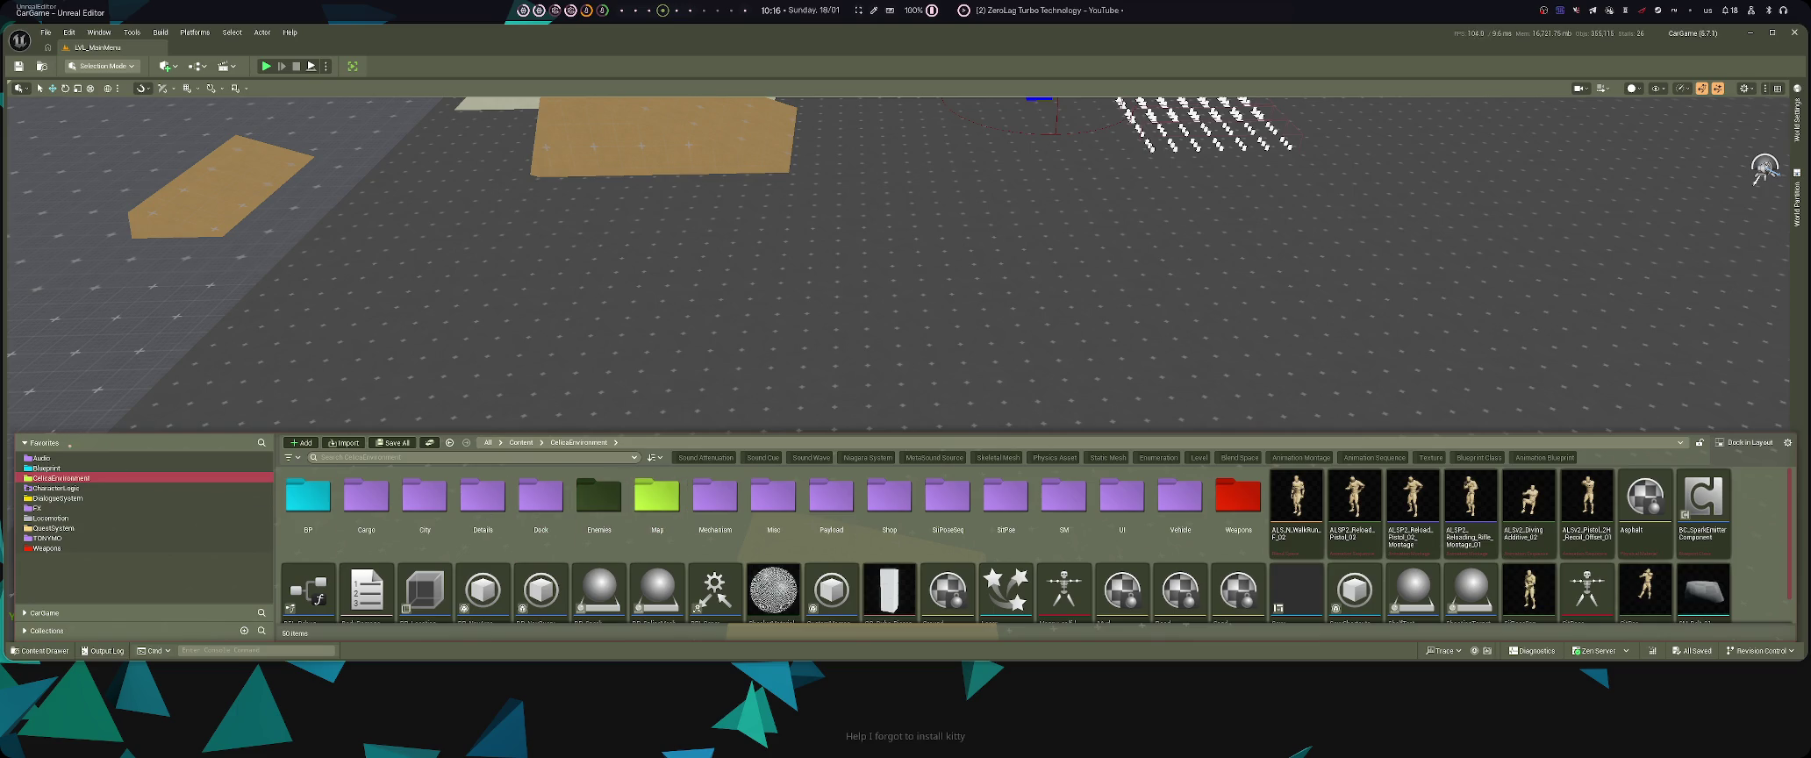
pyautogui.click(26, 442)
pyautogui.click(21, 461)
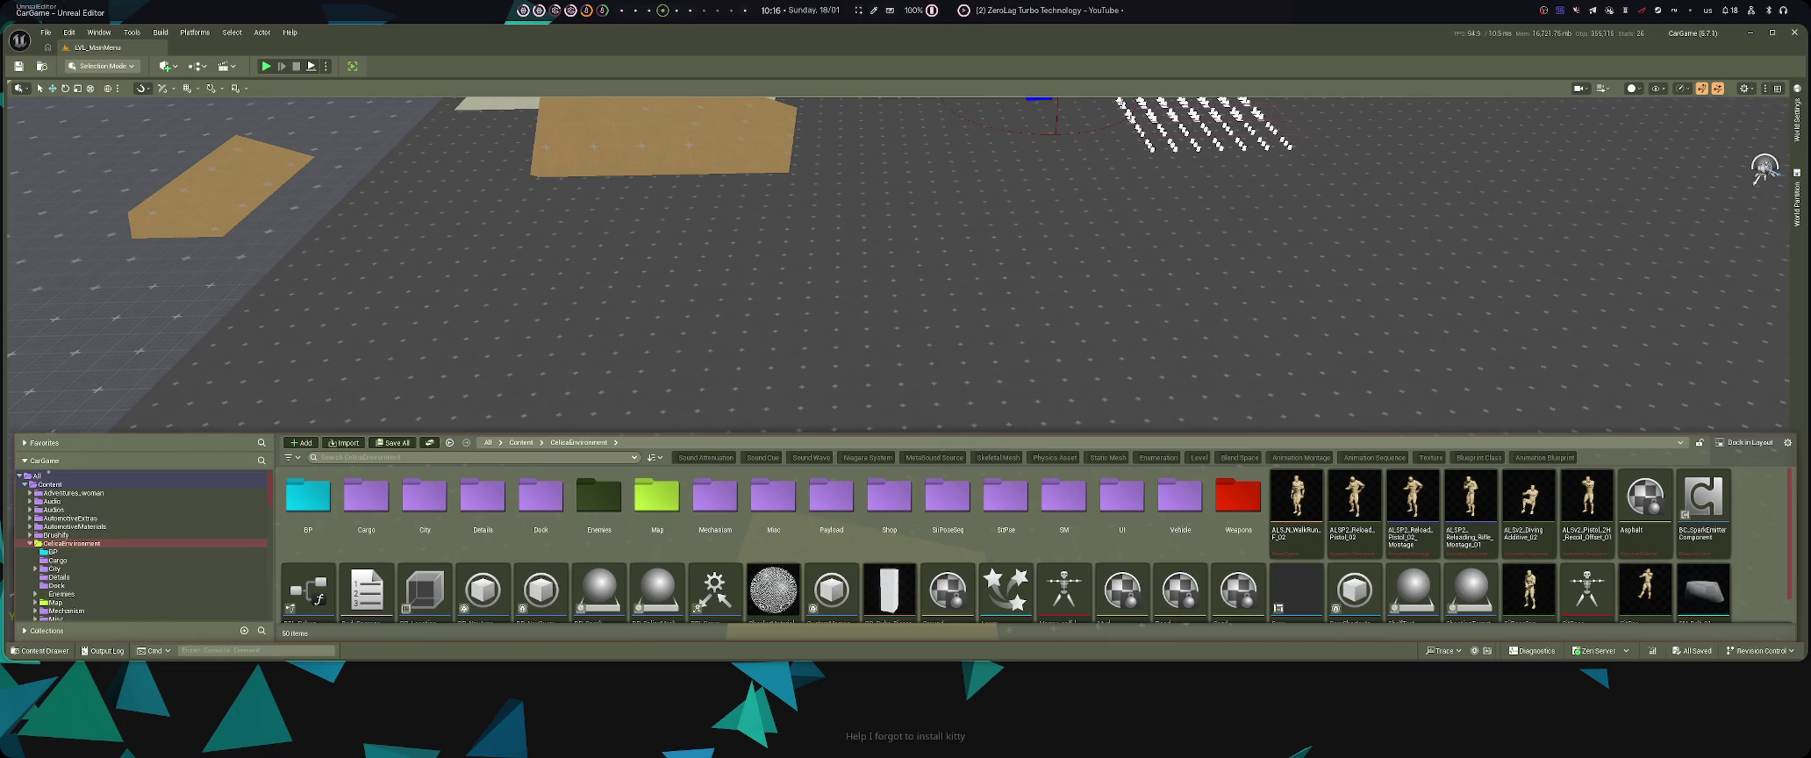
pyautogui.click(30, 543)
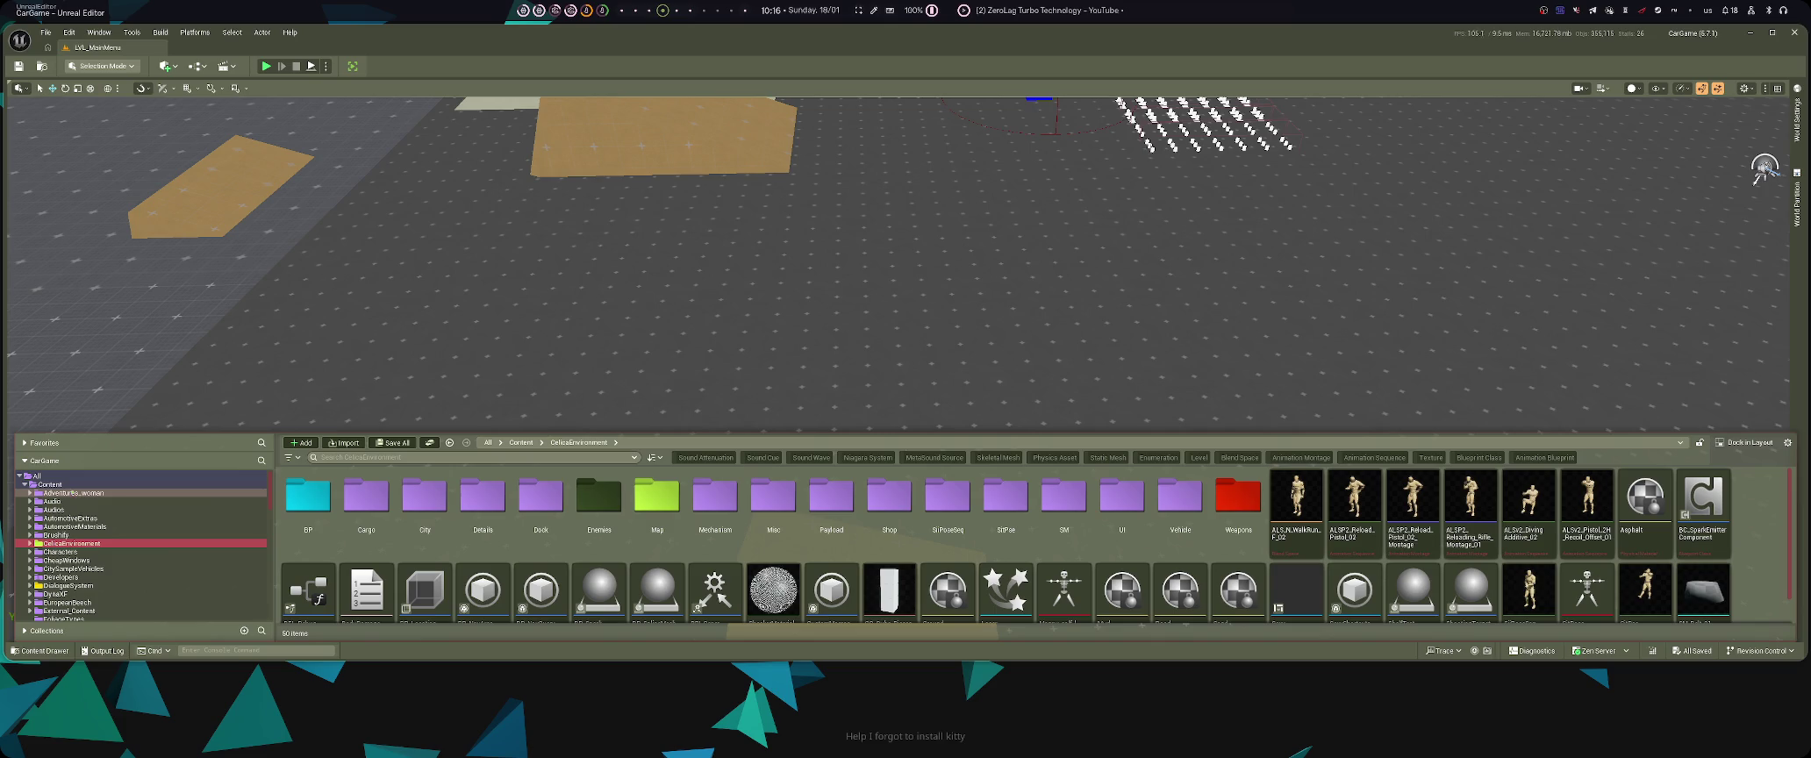
pyautogui.click(102, 552)
# - Browse into Mannequins and back to Characters, then start a new folder there
pyautogui.click(308, 496)
pyautogui.click(425, 525)
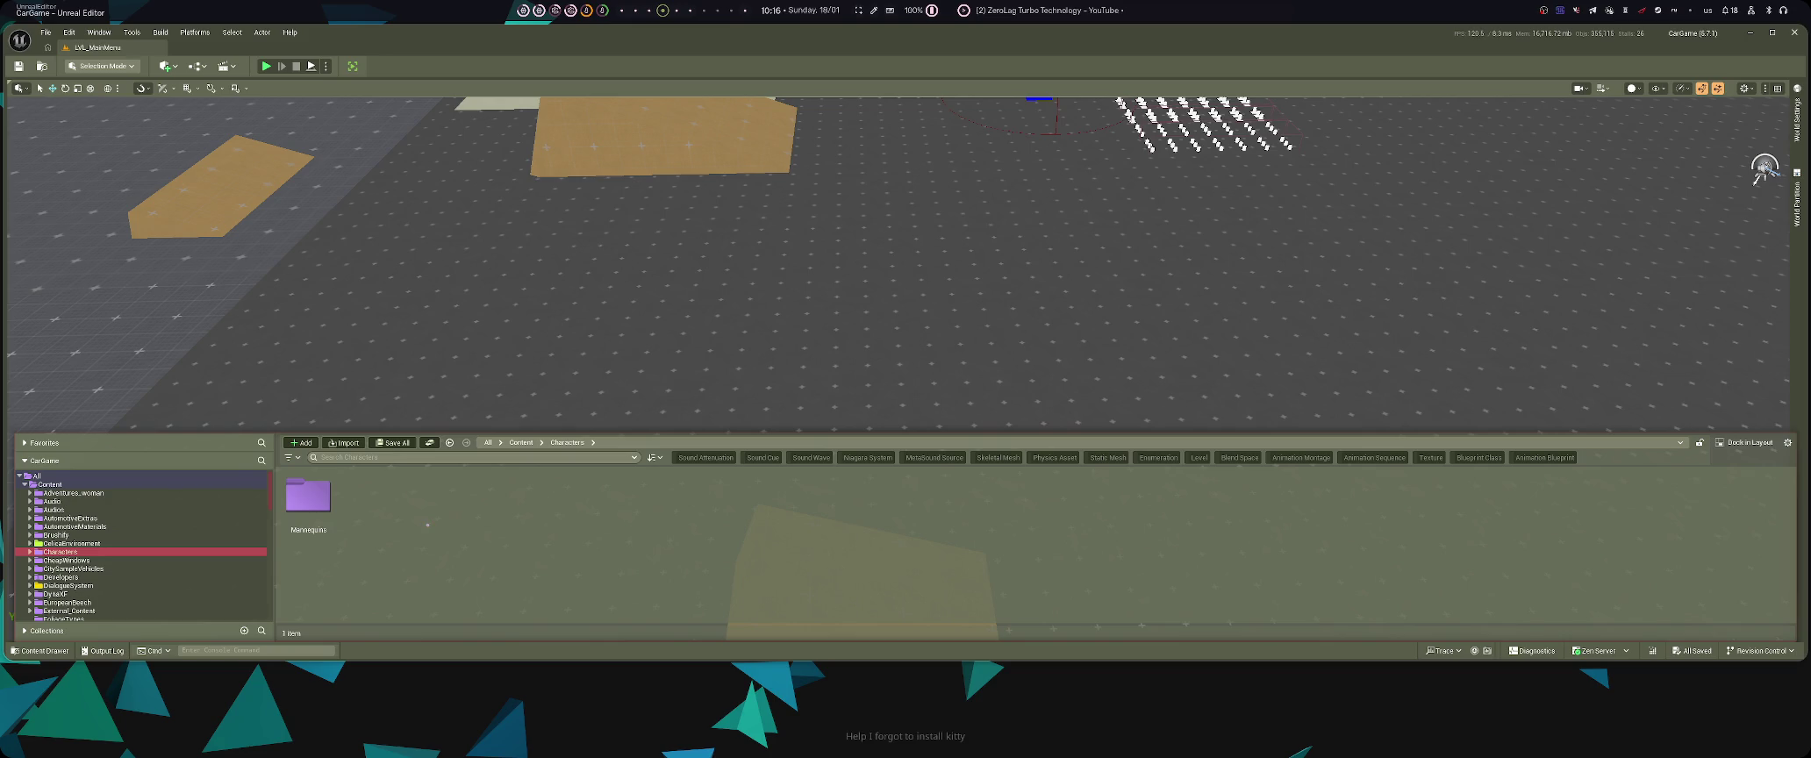
pyautogui.doubleClick(308, 497)
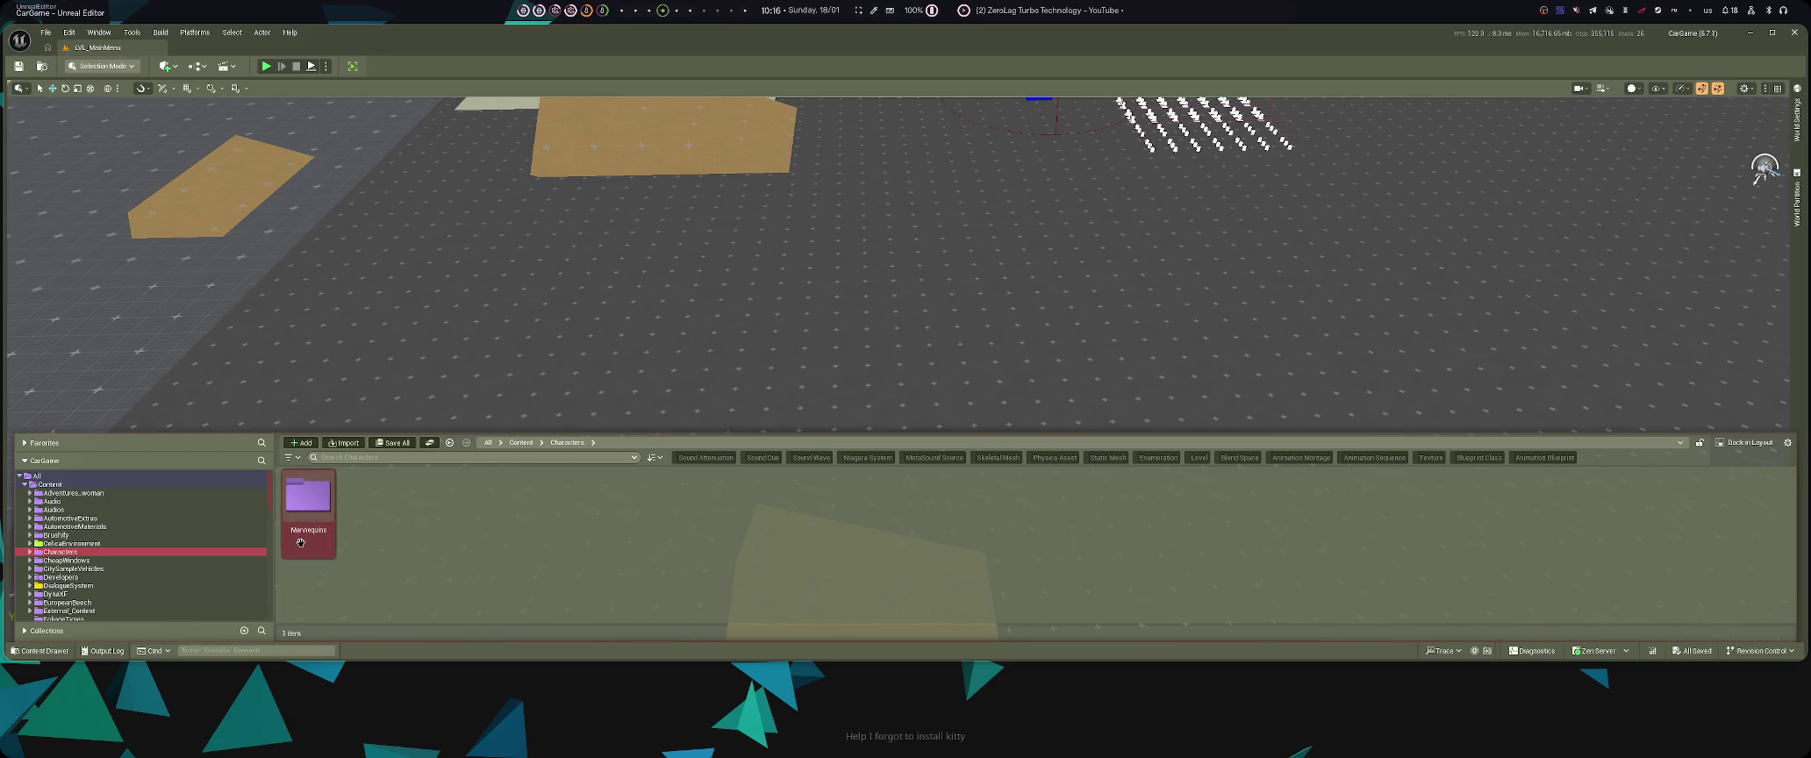
pyautogui.hotkey('alt', 'Left')
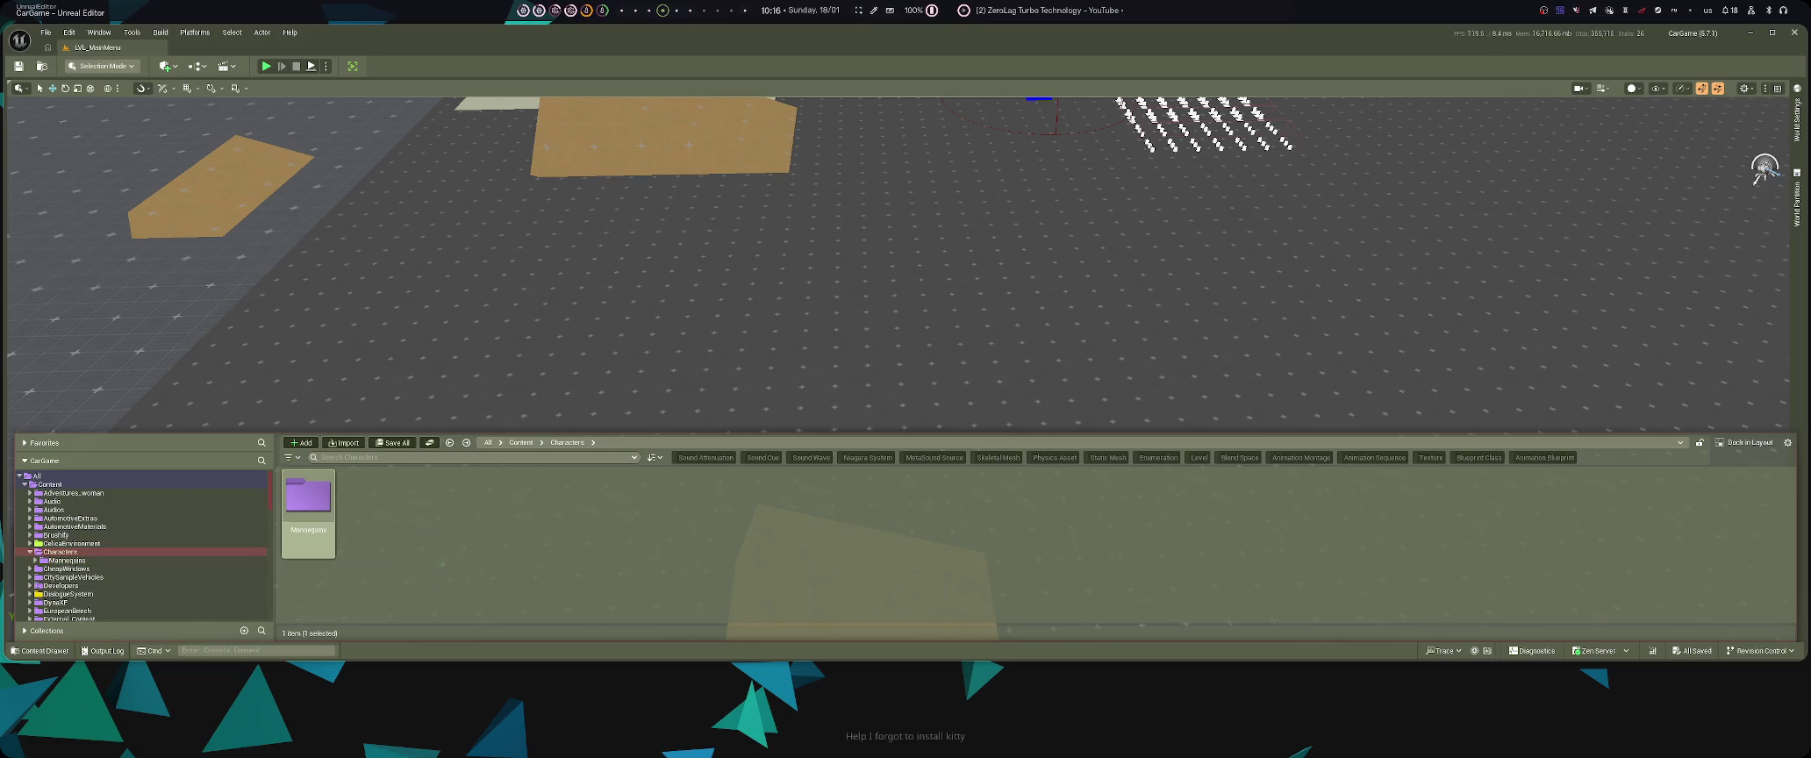
pyautogui.hotkey('alt', 'Right')
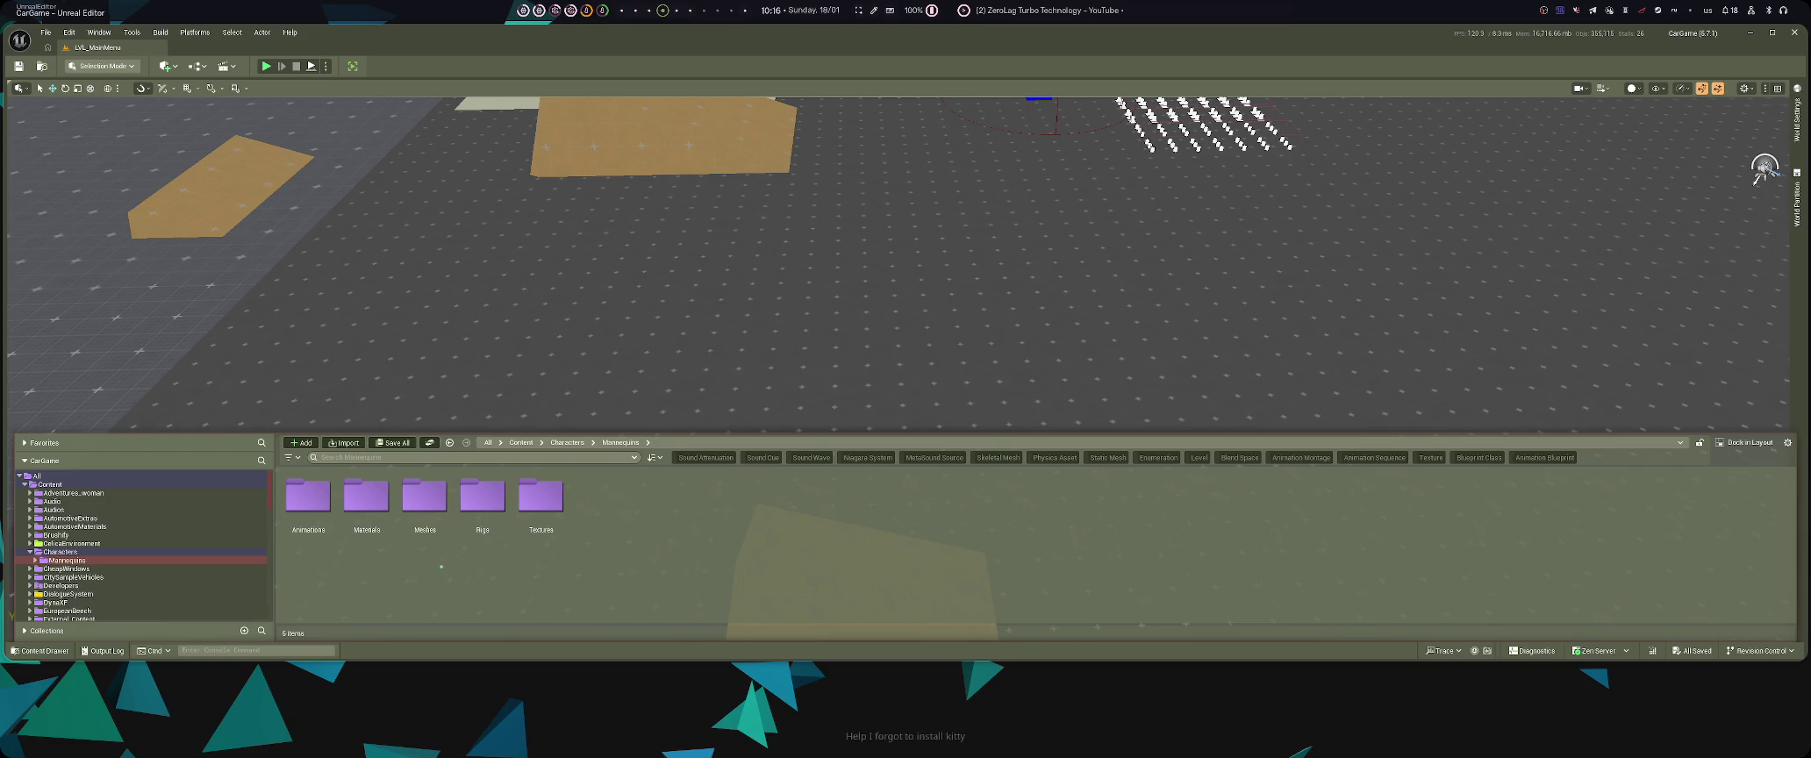
pyautogui.hotkey('alt', 'Left')
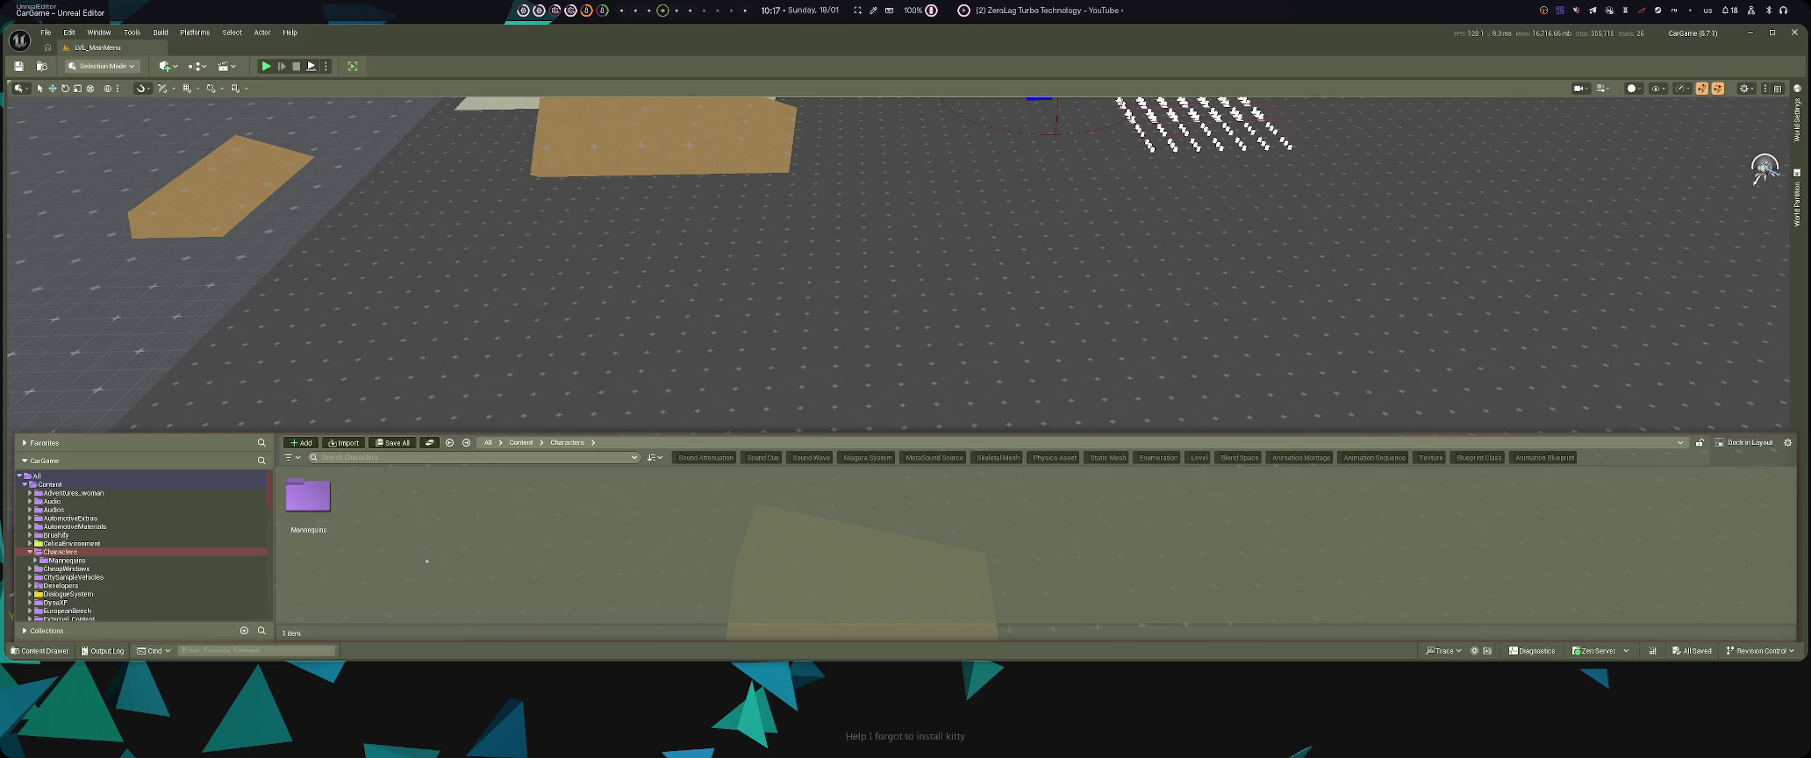
pyautogui.hotkey('ctrl', 'shift', 'n')
# - Name the new folder 'Data' and set its colour to red
pyautogui.write('Data')
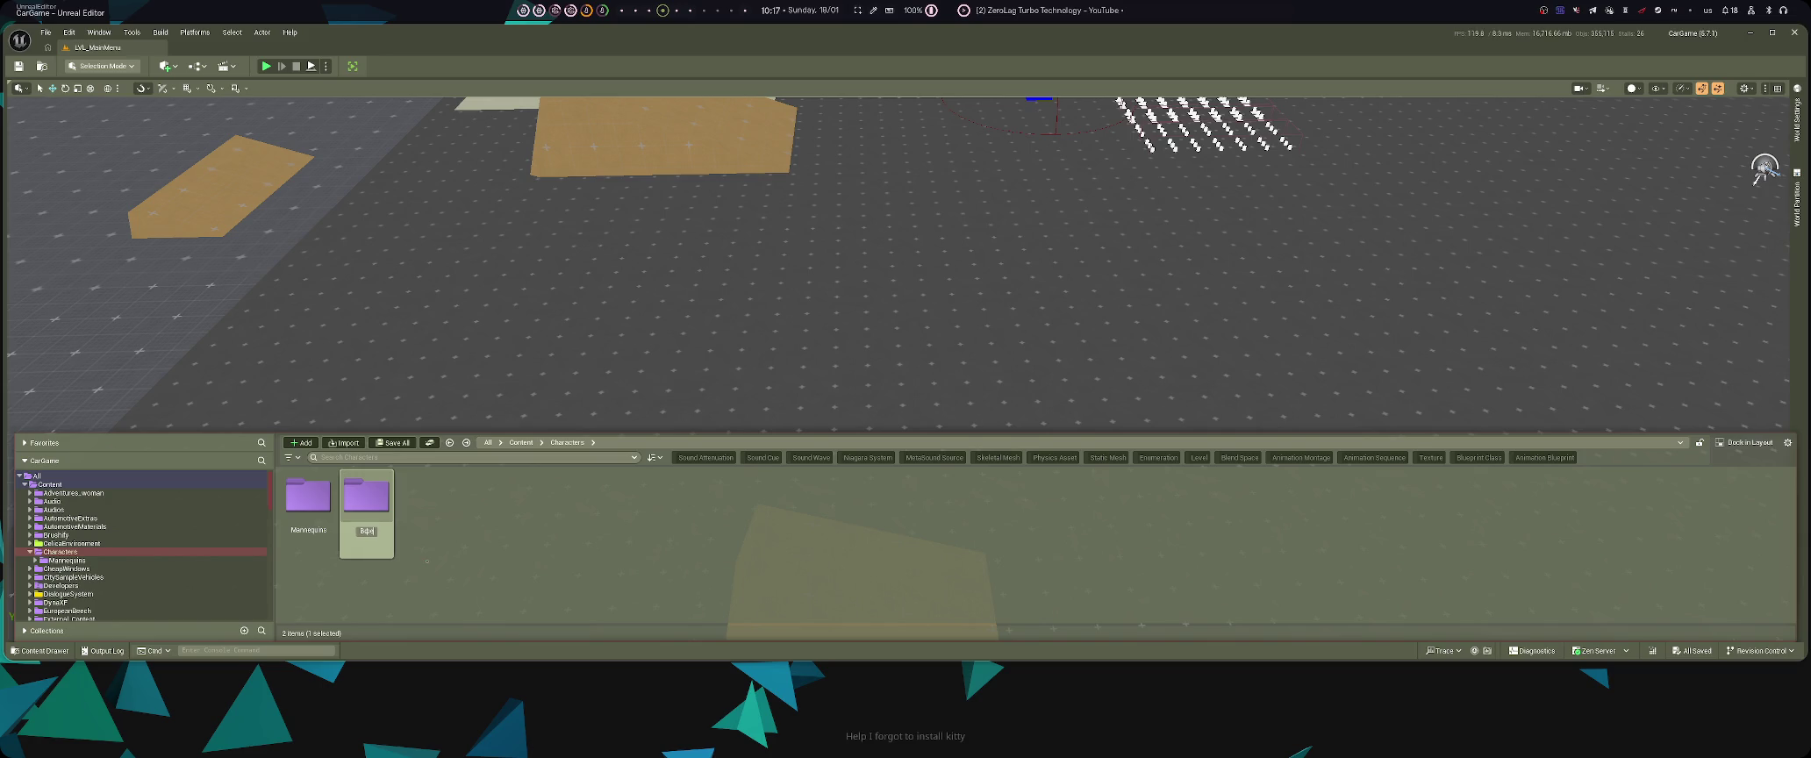
pyautogui.press('Return')
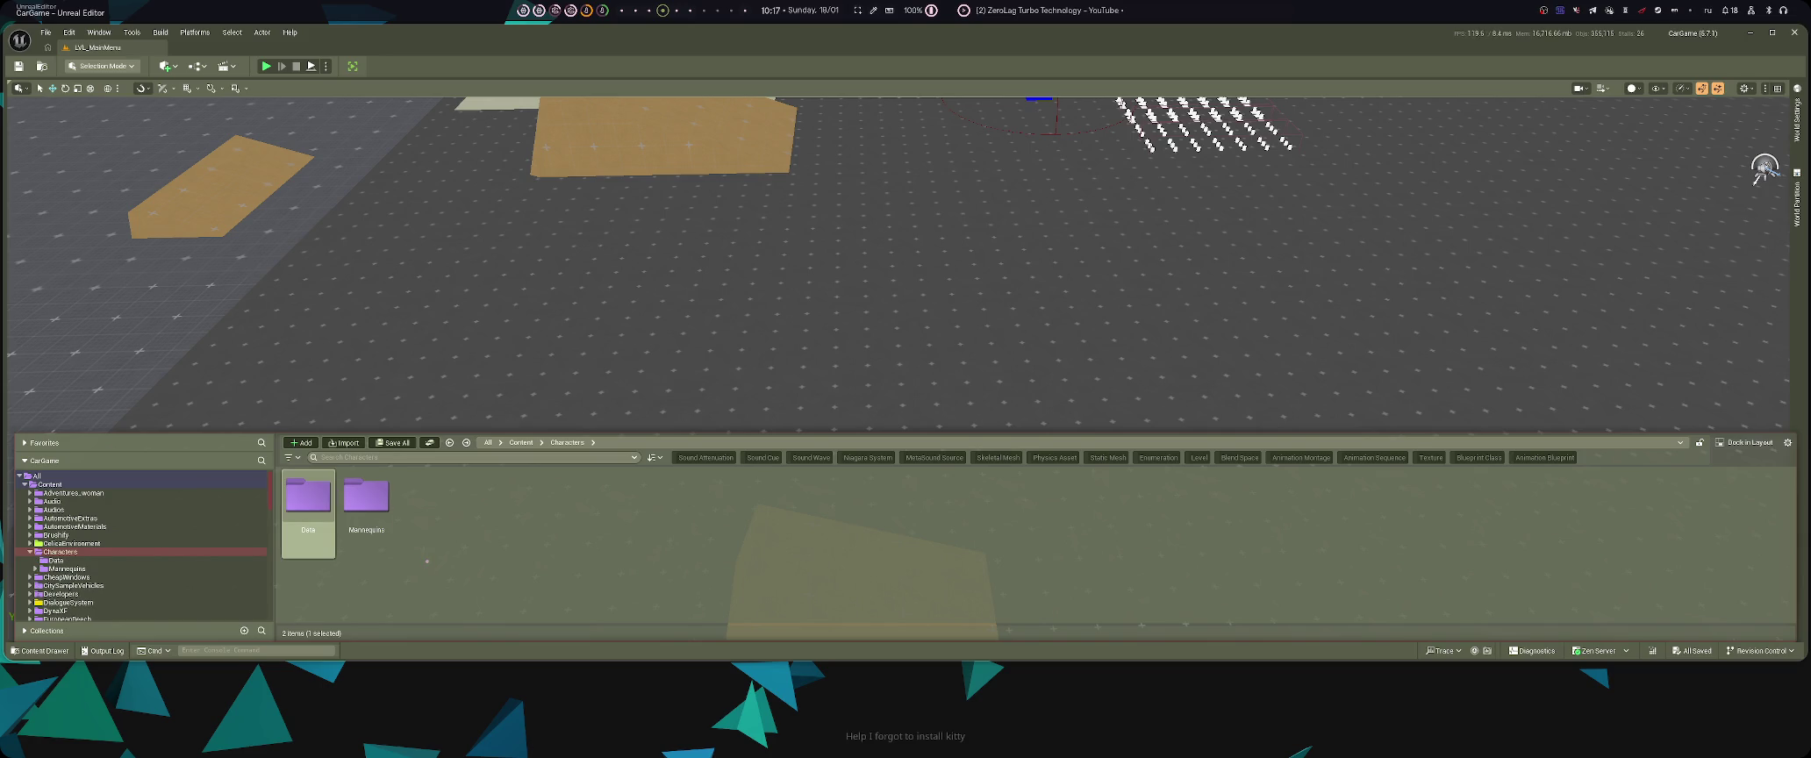
pyautogui.rightClick(321, 509)
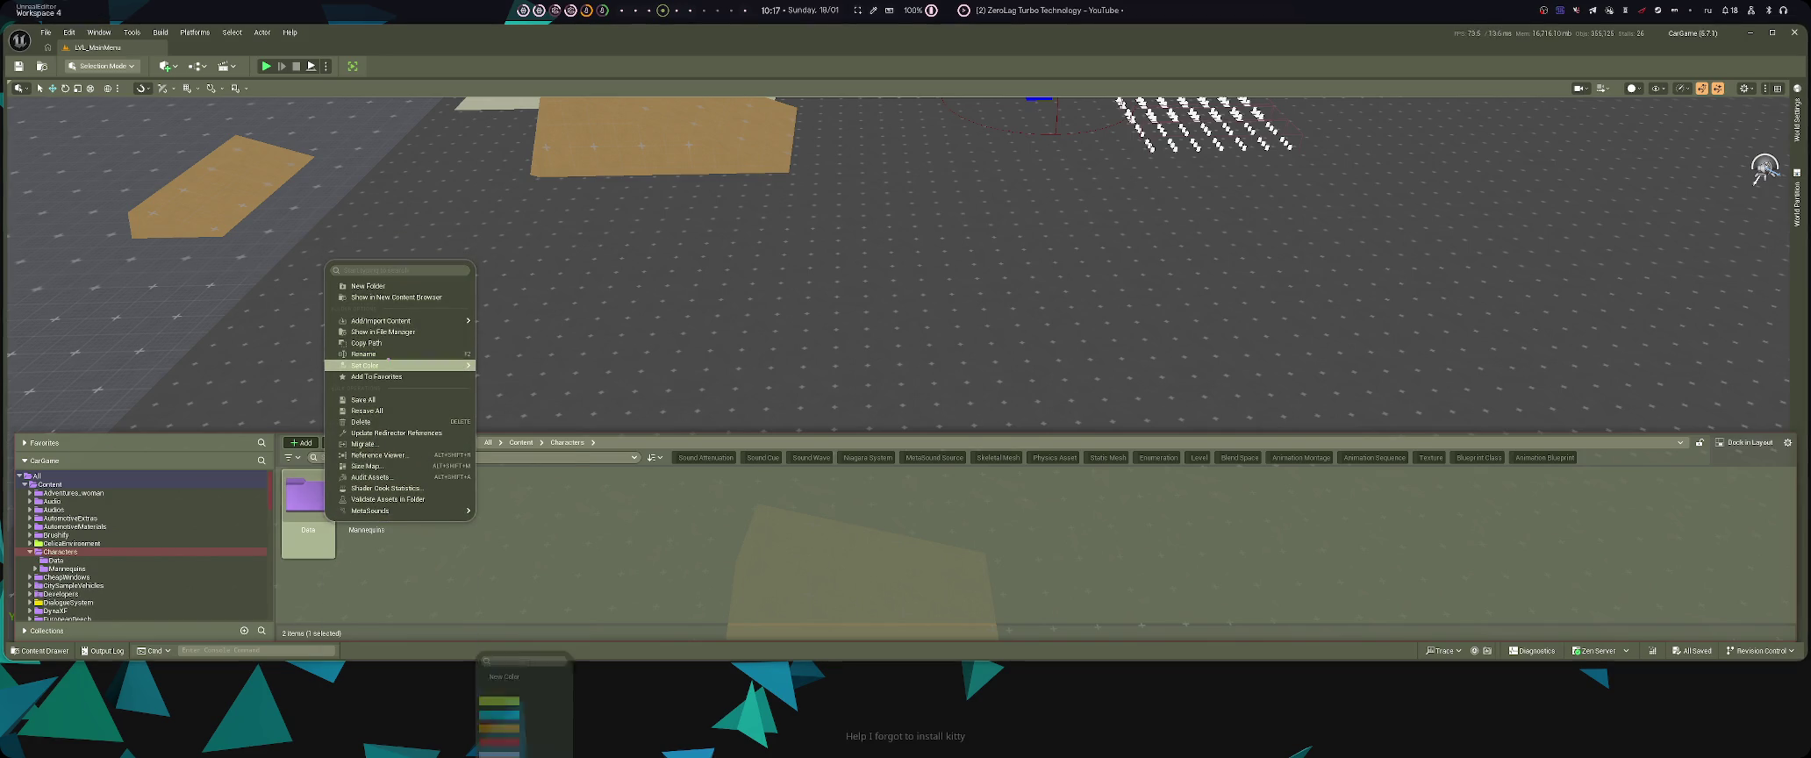
pyautogui.moveTo(456, 365)
pyautogui.click(499, 449)
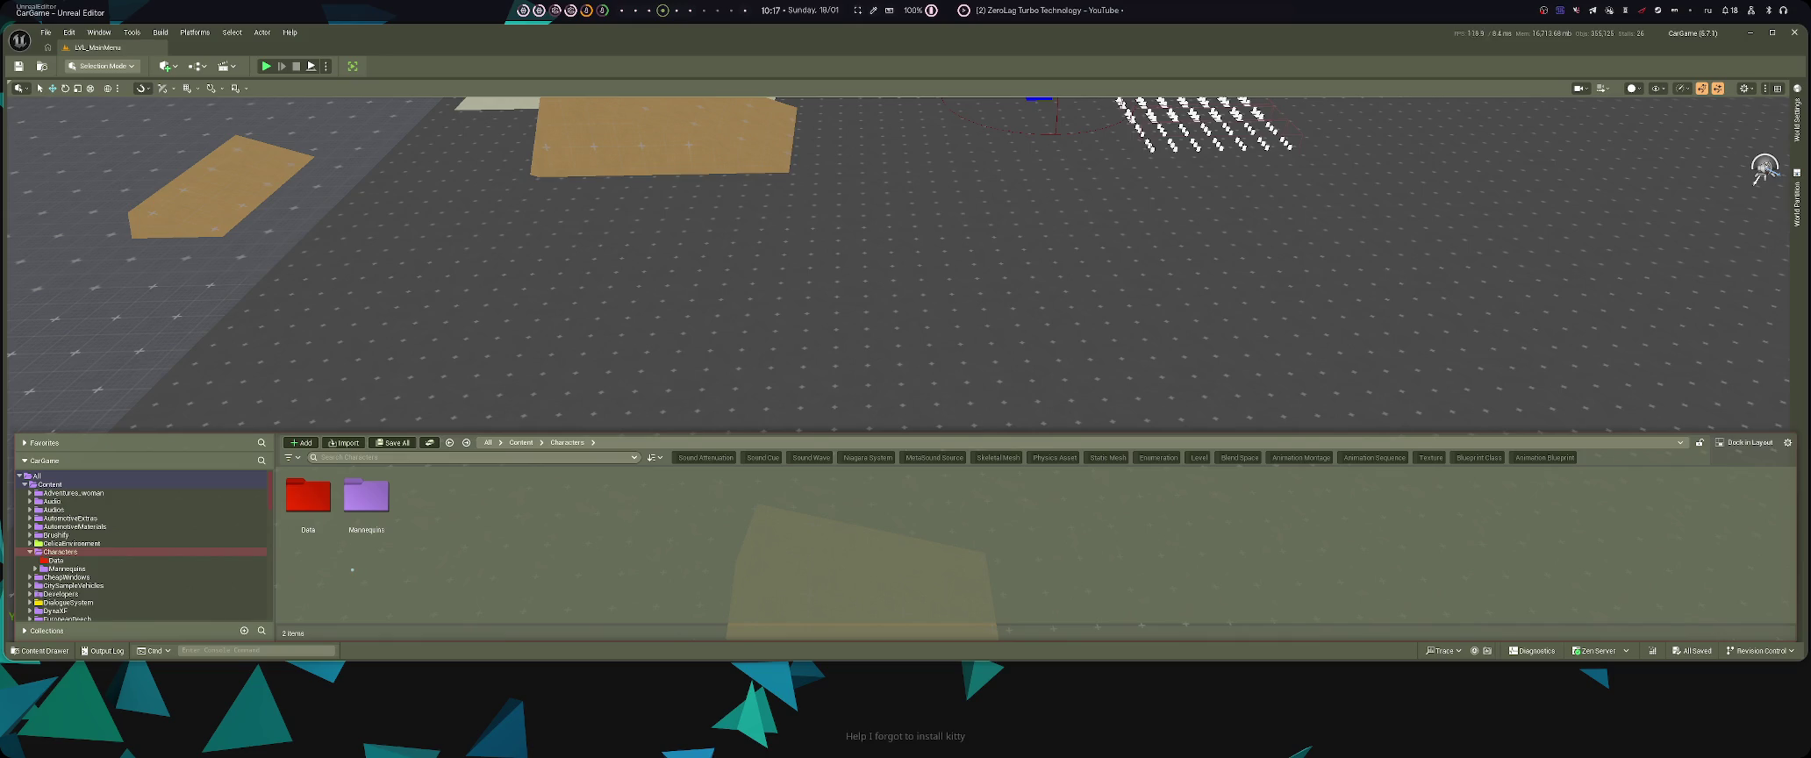
# - Create another folder in Characters, typing the name 'Stiuct' for Struct
pyautogui.hotkey('ctrl', 'shift', 'n')
pyautogui.write('Stiu')
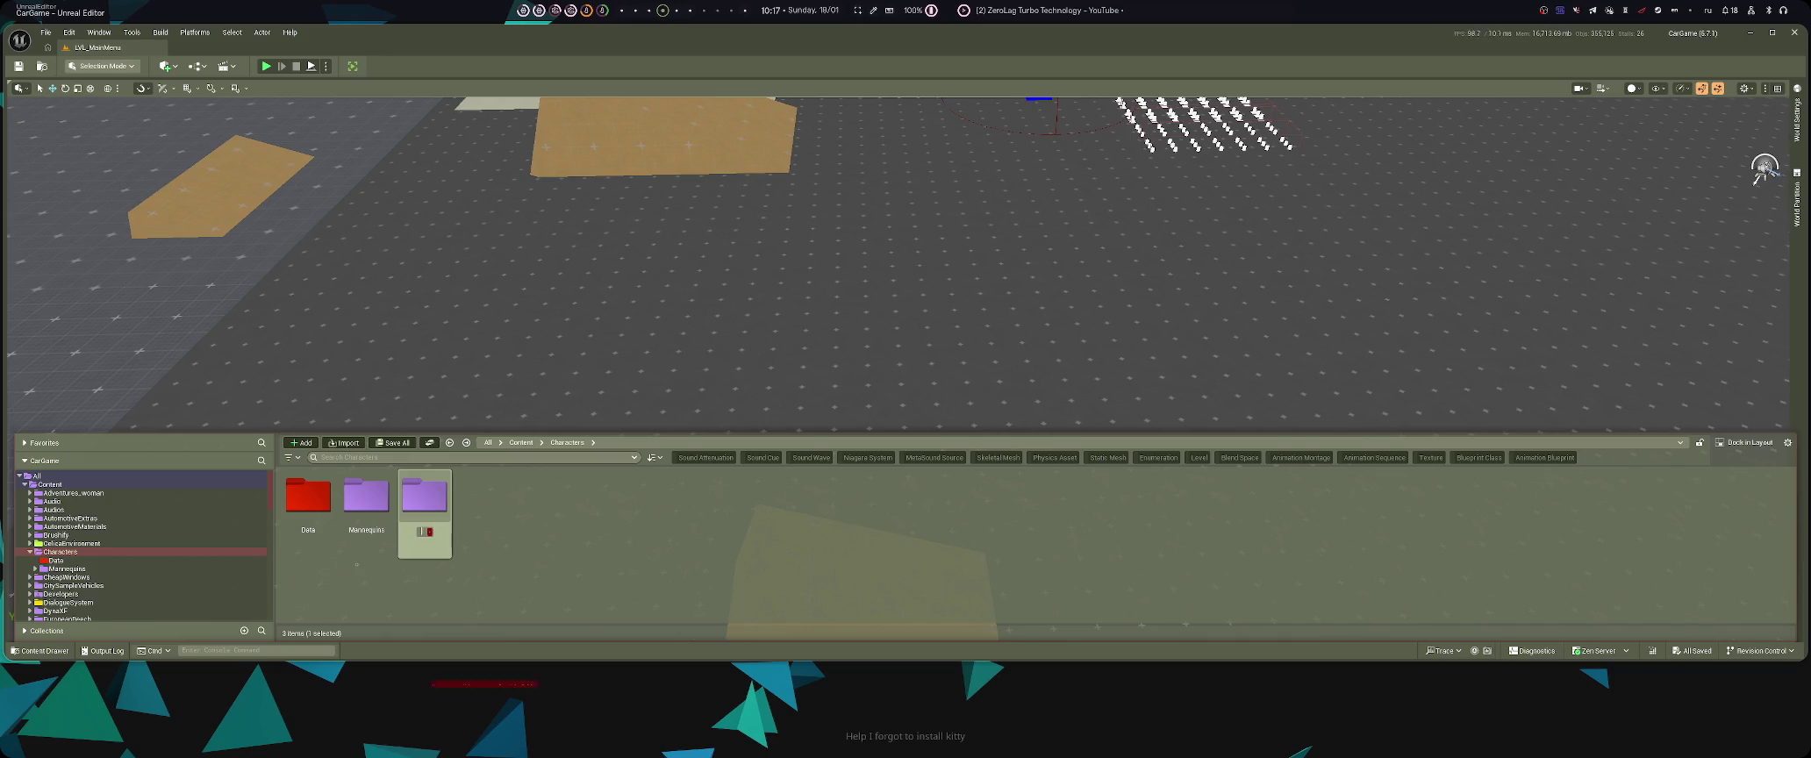
pyautogui.write('ct')
pyautogui.press('Return')
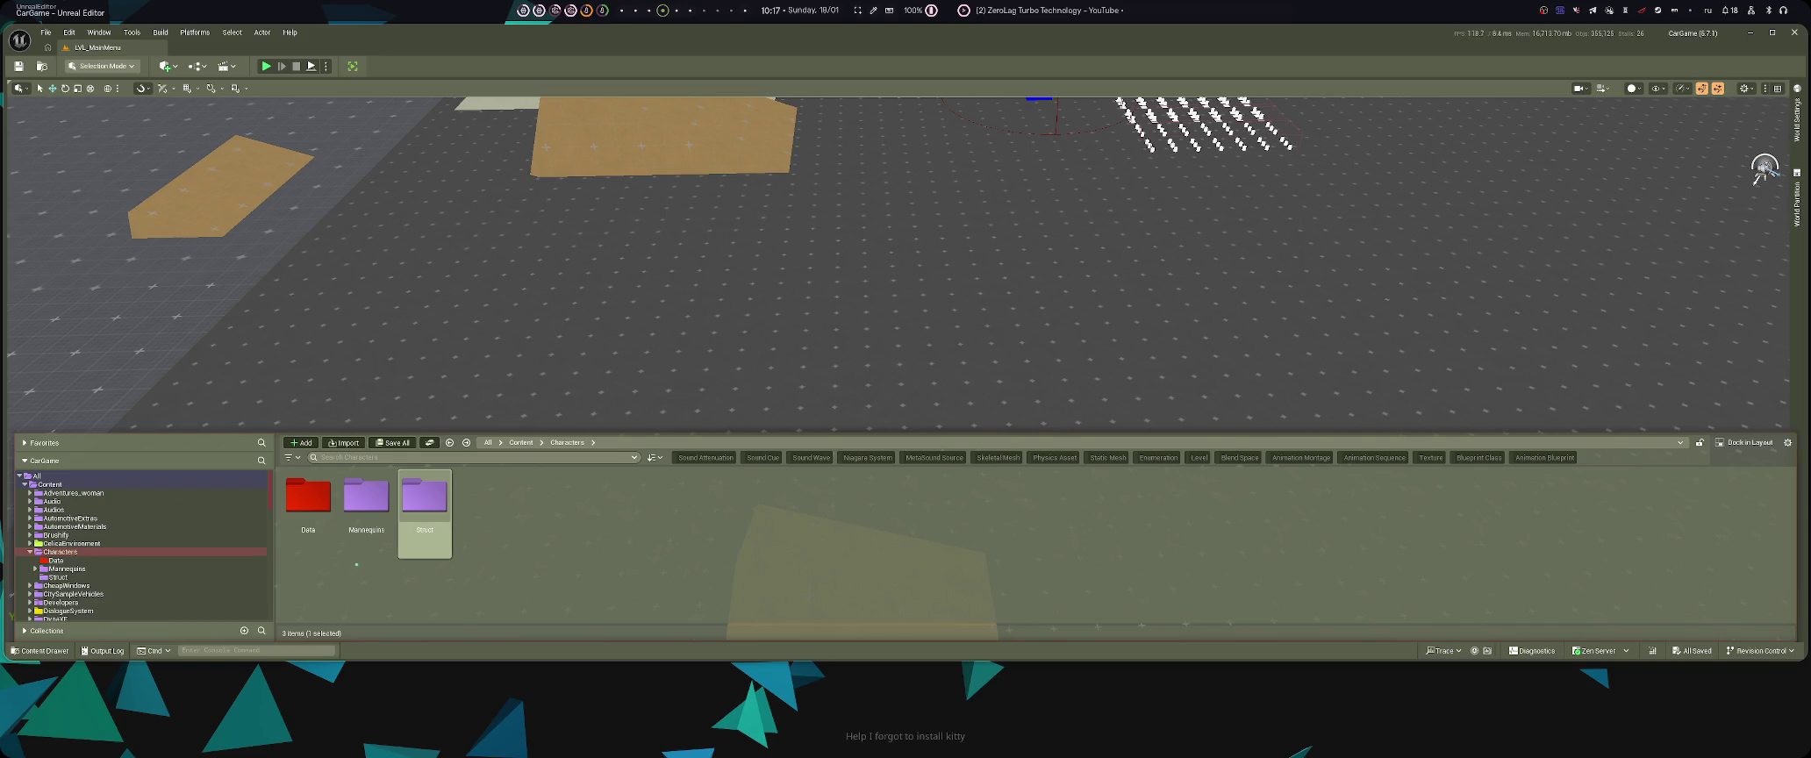